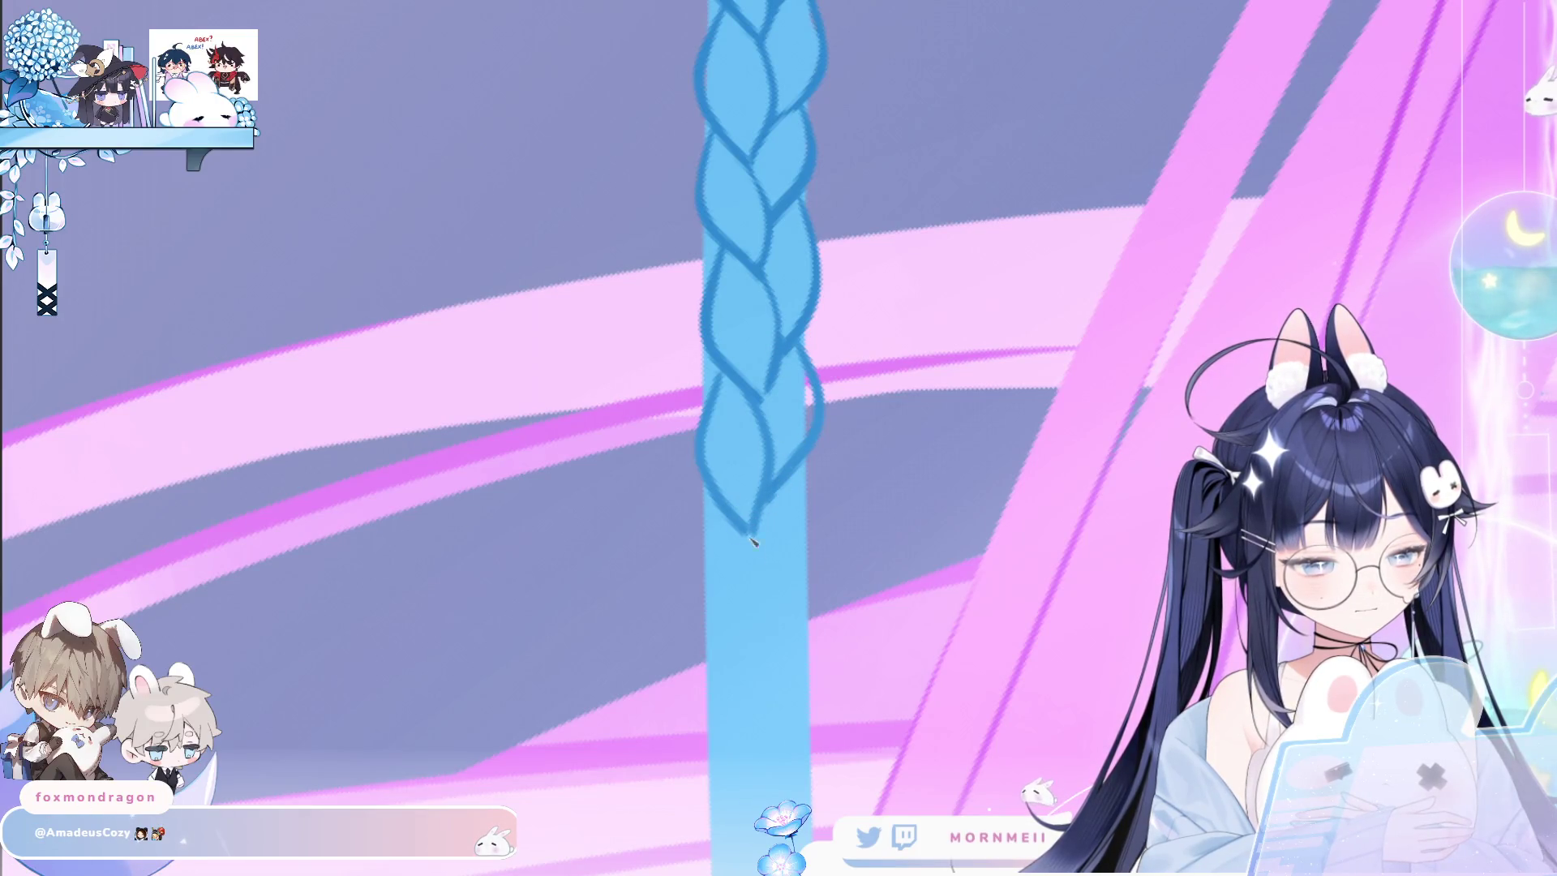
Draw three new braid outline strokes below the tip, then zoom out to view the whole artwork.
mouse_move(751, 531)
left_mouse_down()
mouse_move(761, 671)
mouse_move(801, 489)
mouse_move(770, 623)
left_mouse_up()
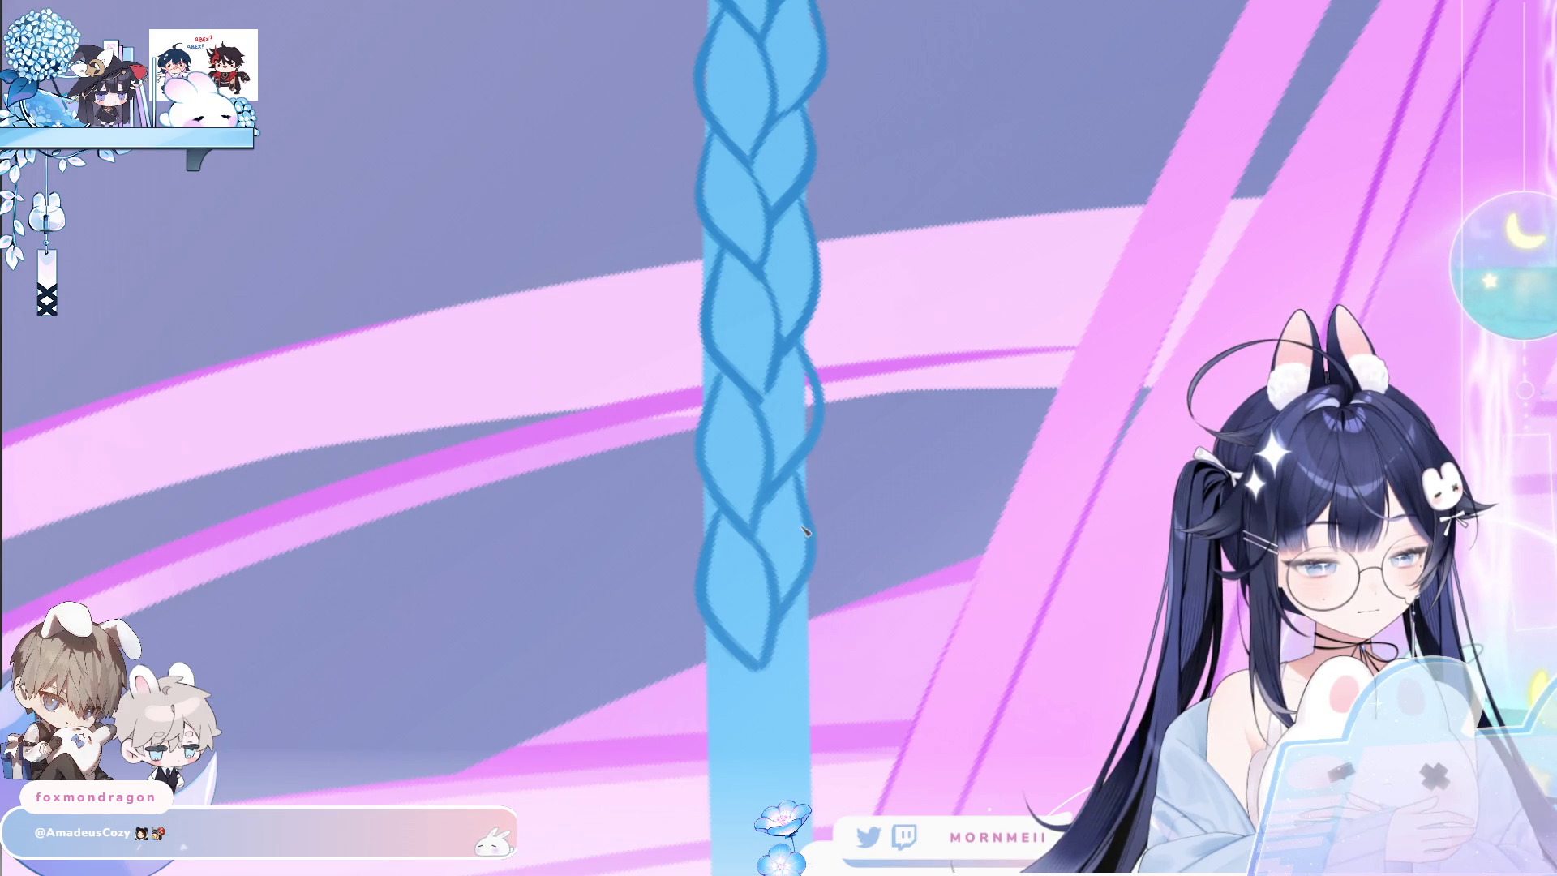
scroll(855, 592, "down", 3)
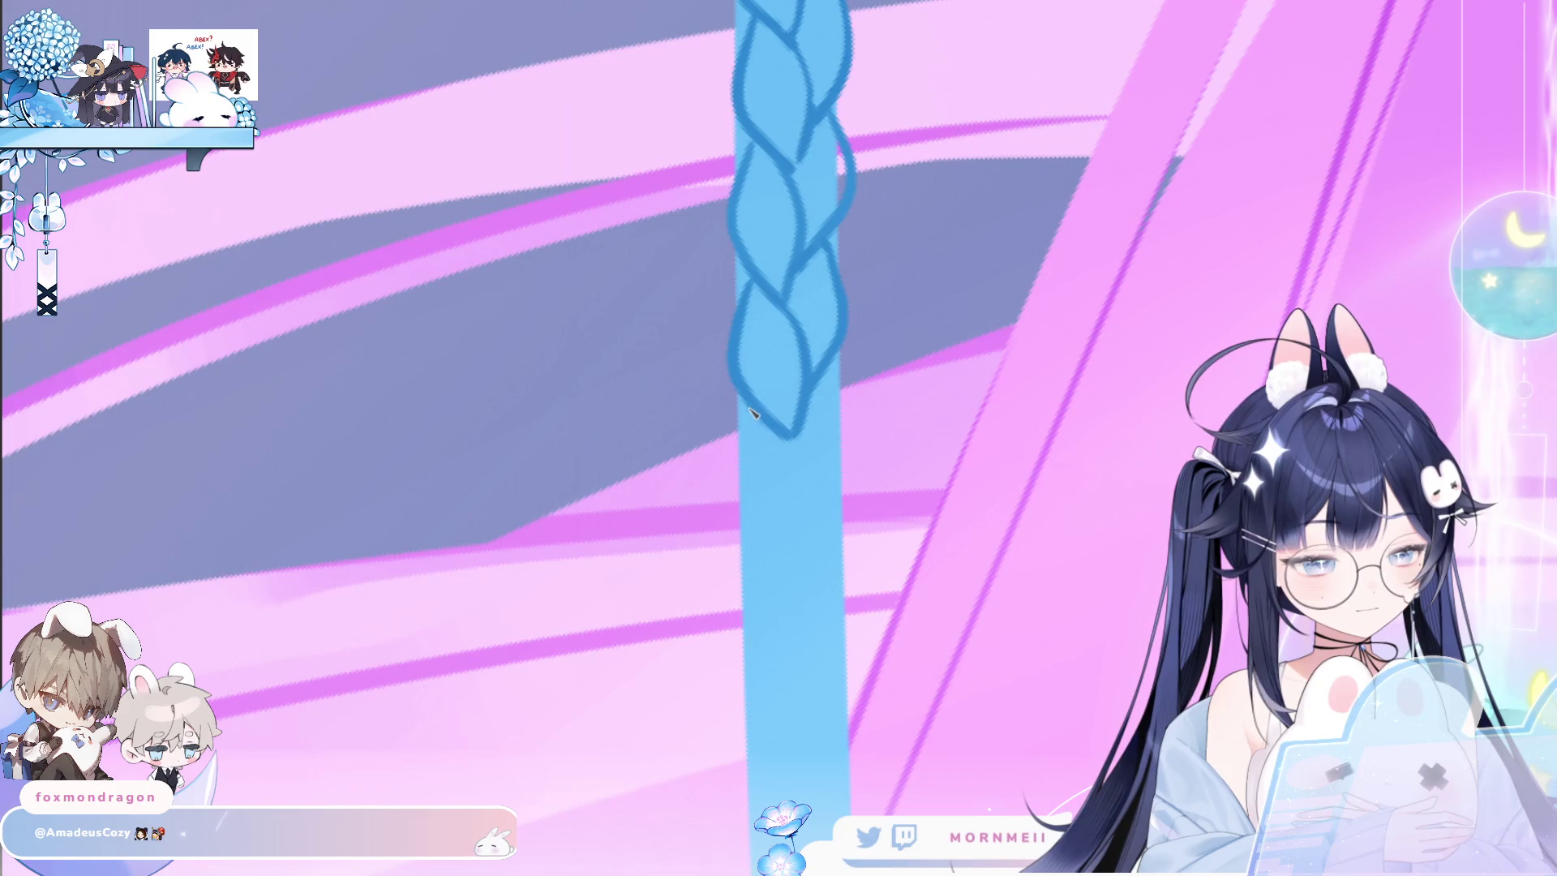
left_click_drag(742, 409, 759, 539)
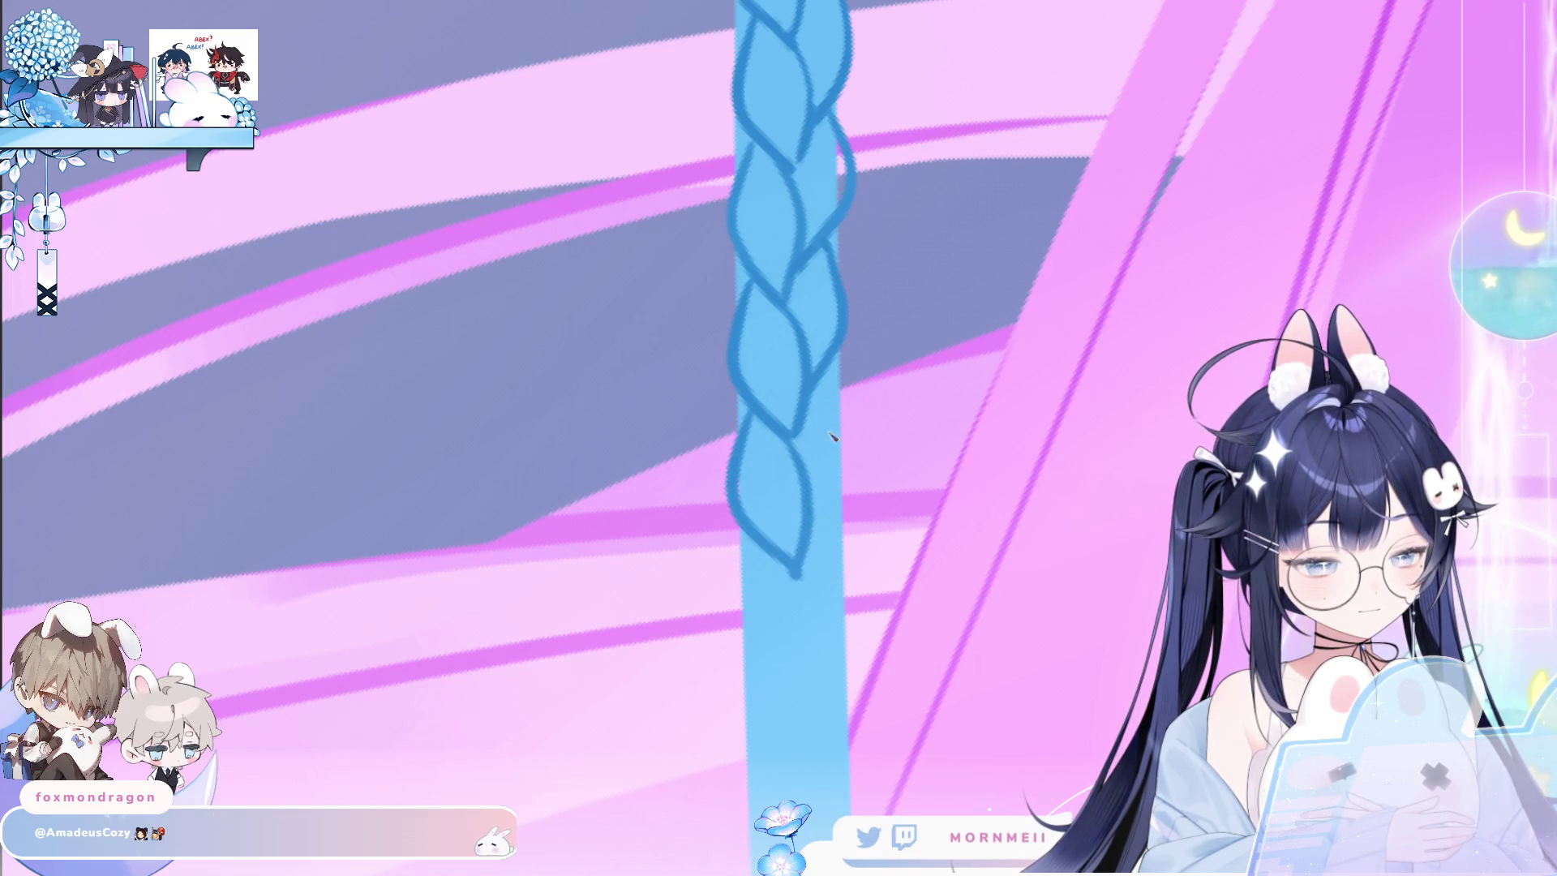
left_click_drag(859, 450, 813, 537)
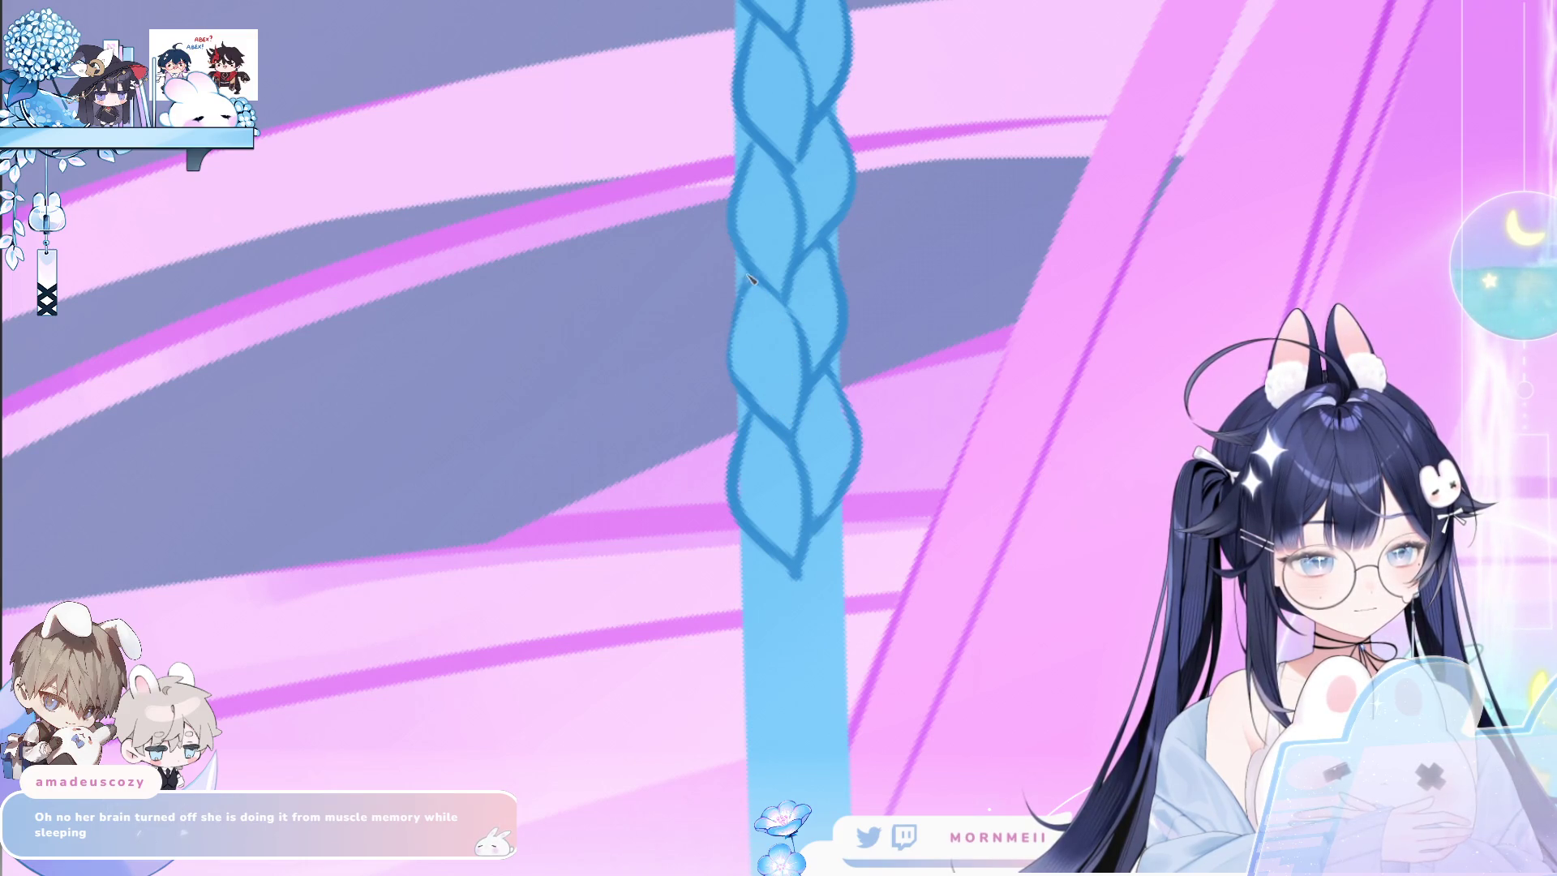
scroll(867, 373, "down", 5)
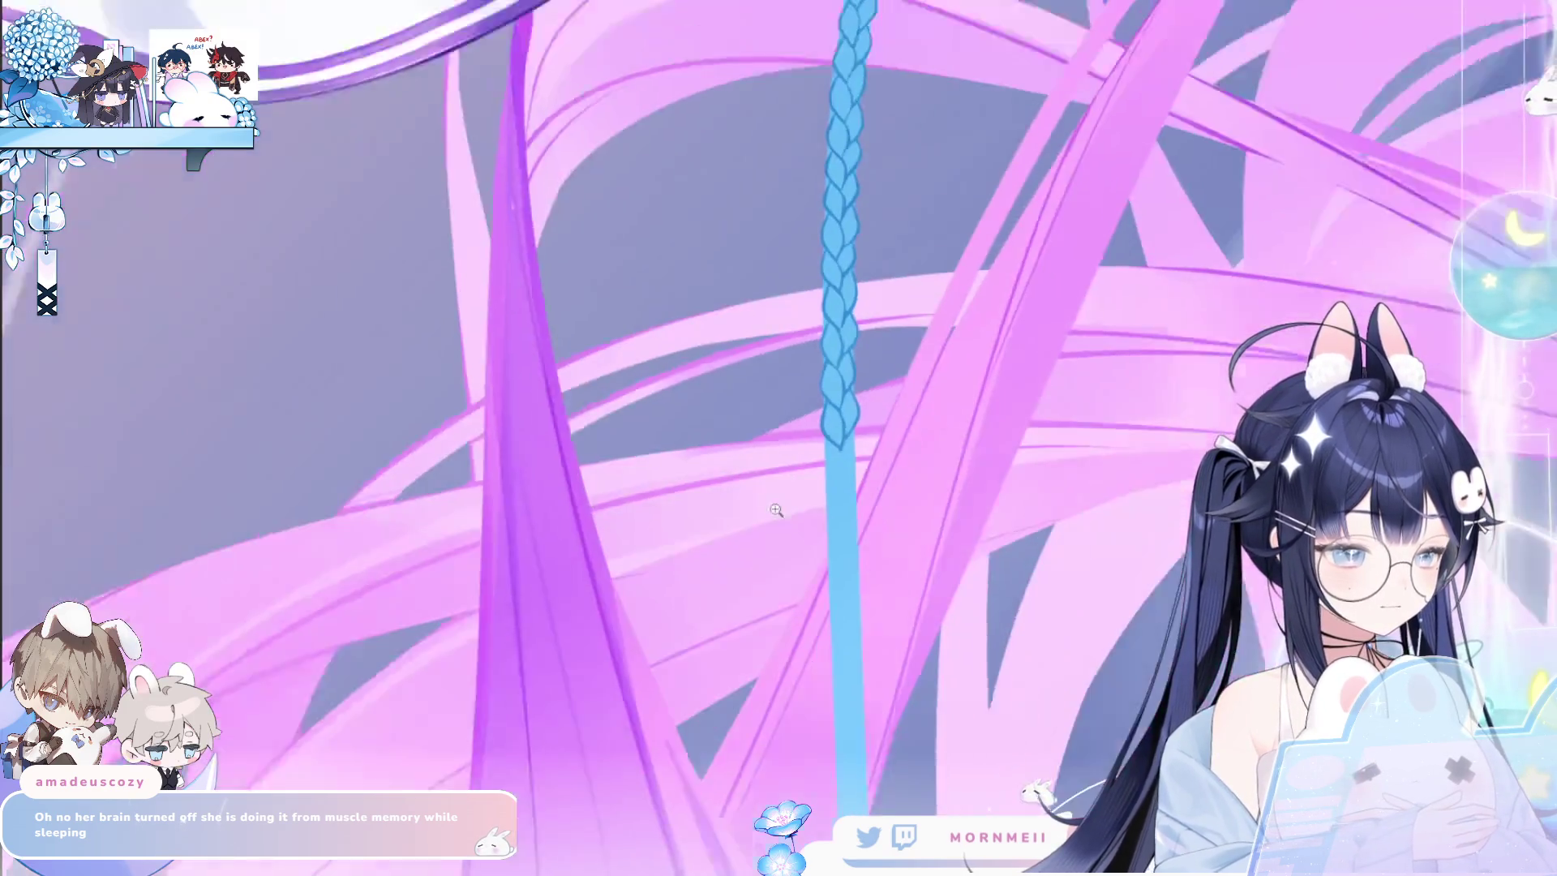
scroll(913, 421, "down", 4)
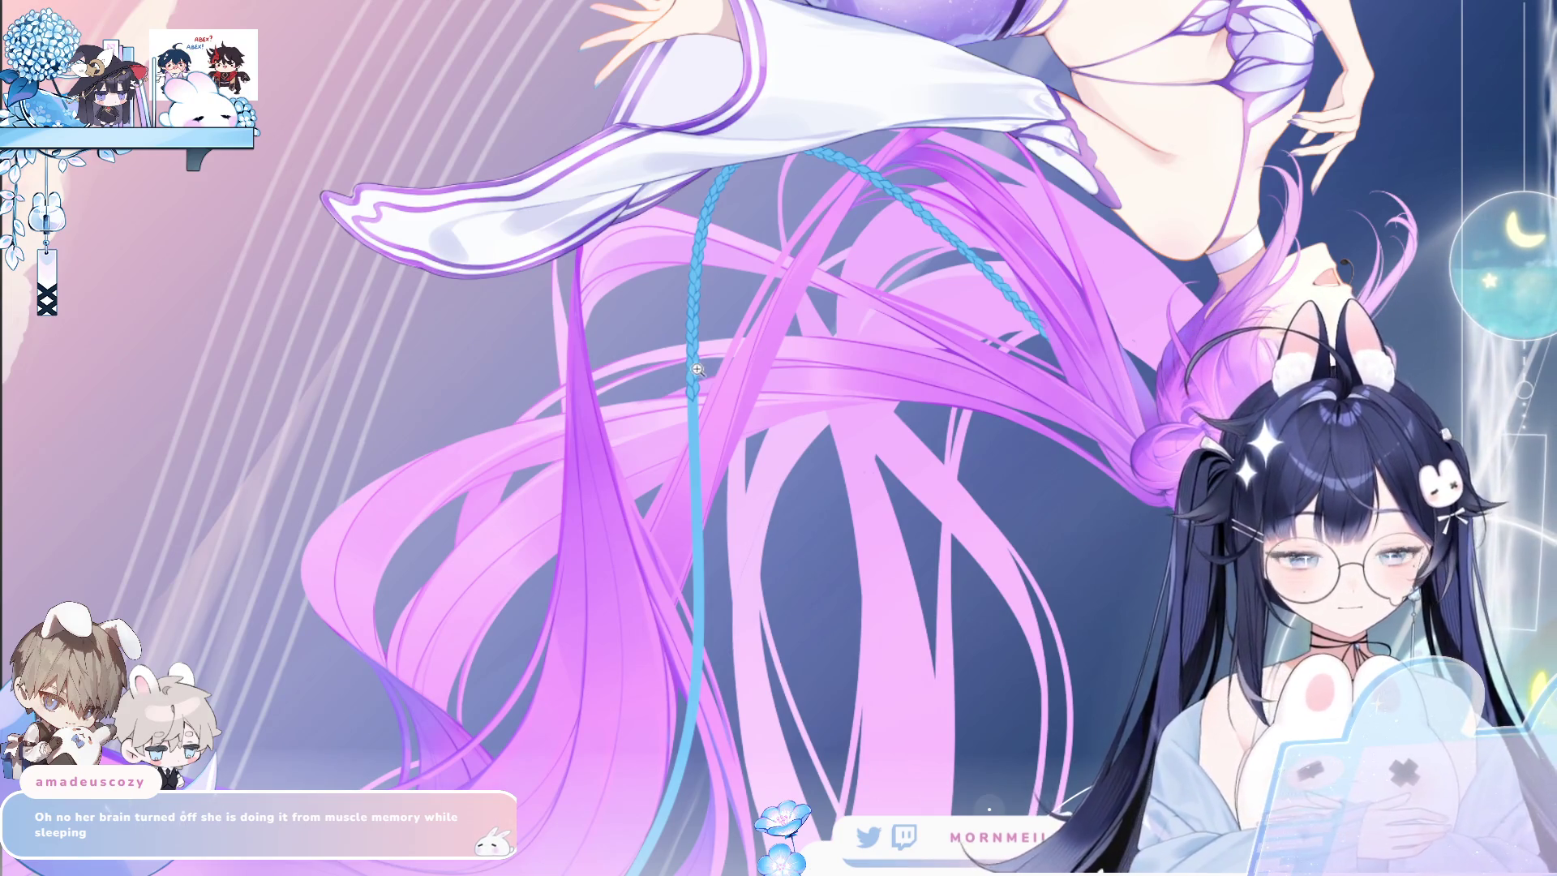
Zoom in on the braid tip and outline the next two lobes with left and right curves.
scroll(713, 382, "up", 6)
scroll(682, 311, "up", 3)
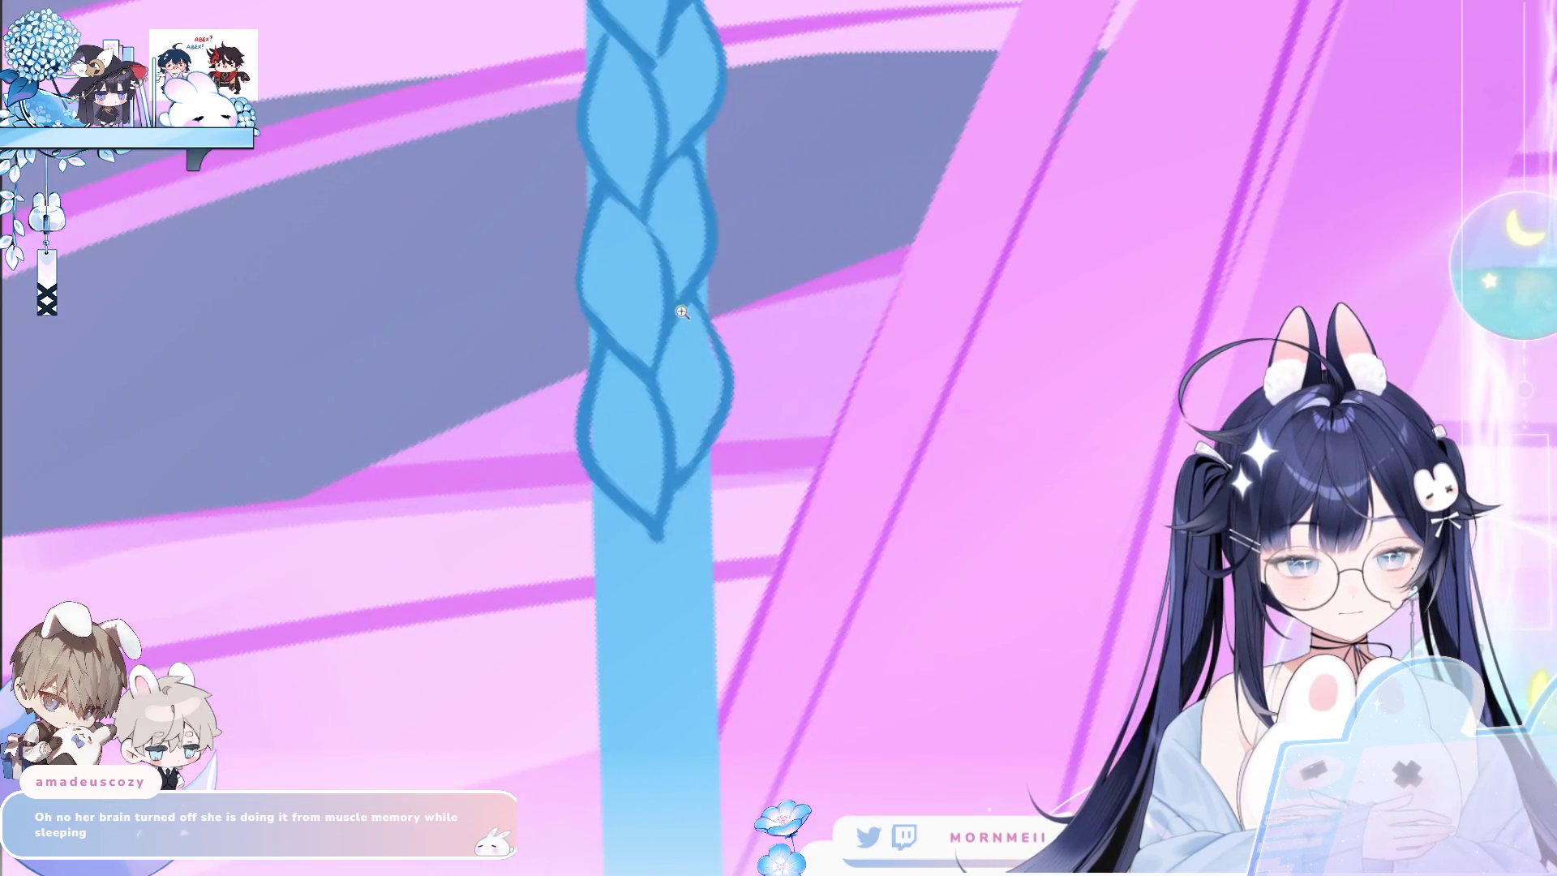
left_click_drag(657, 566, 698, 377)
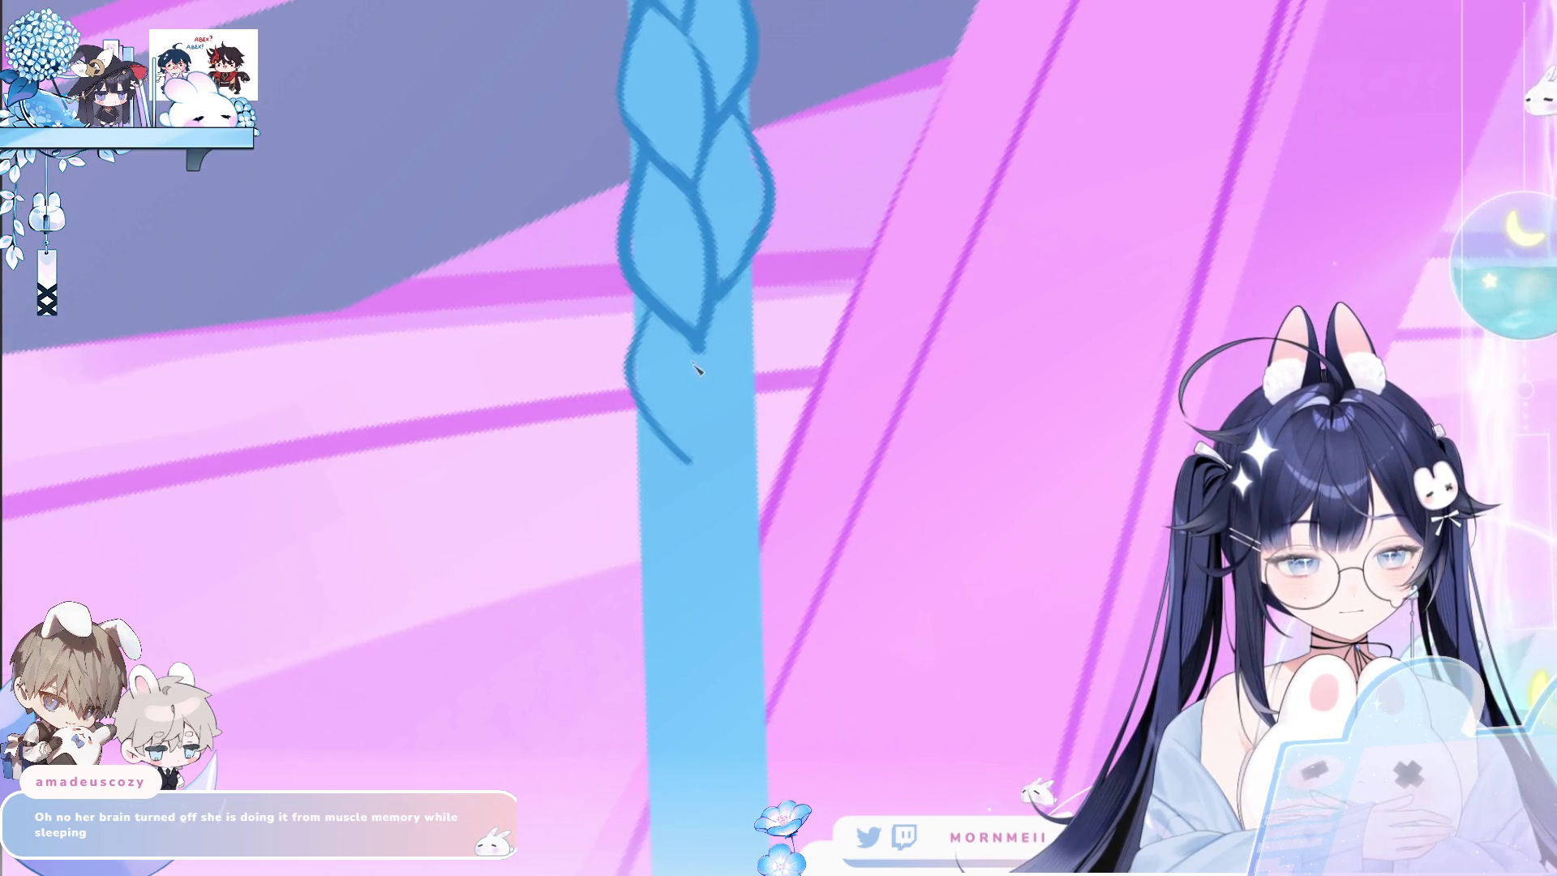
left_click_drag(633, 312, 695, 485)
mouse_move(697, 350)
left_mouse_down()
mouse_move(715, 409)
mouse_move(701, 499)
left_mouse_up()
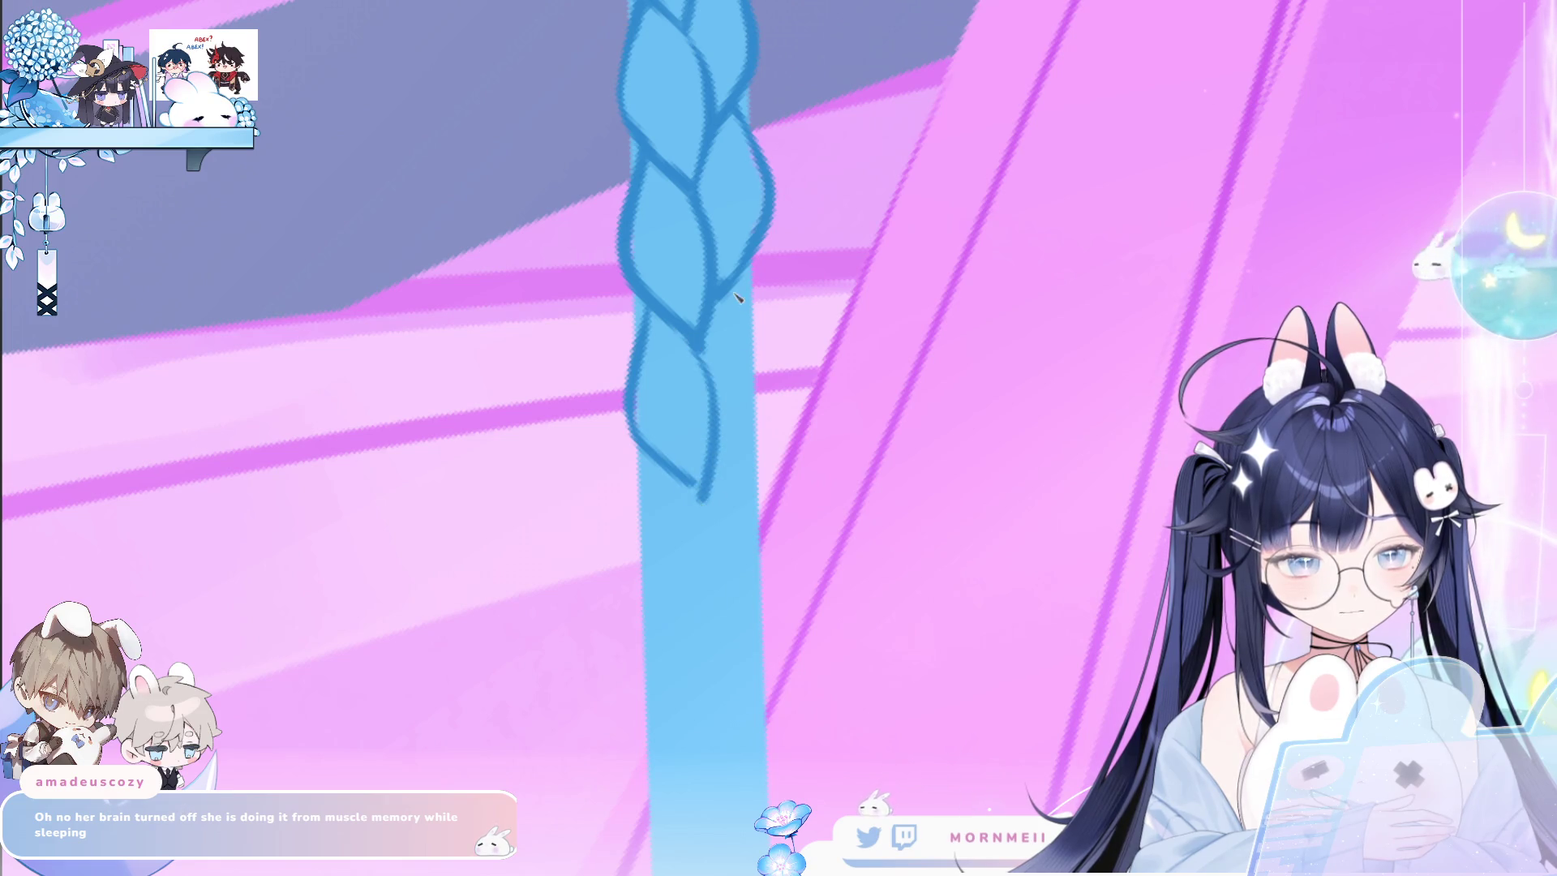
left_click_drag(742, 280, 751, 405)
mouse_move(648, 467)
left_mouse_down()
mouse_move(636, 568)
mouse_move(697, 655)
left_mouse_up()
left_click_drag(701, 490, 724, 635)
left_click_drag(753, 419, 724, 614)
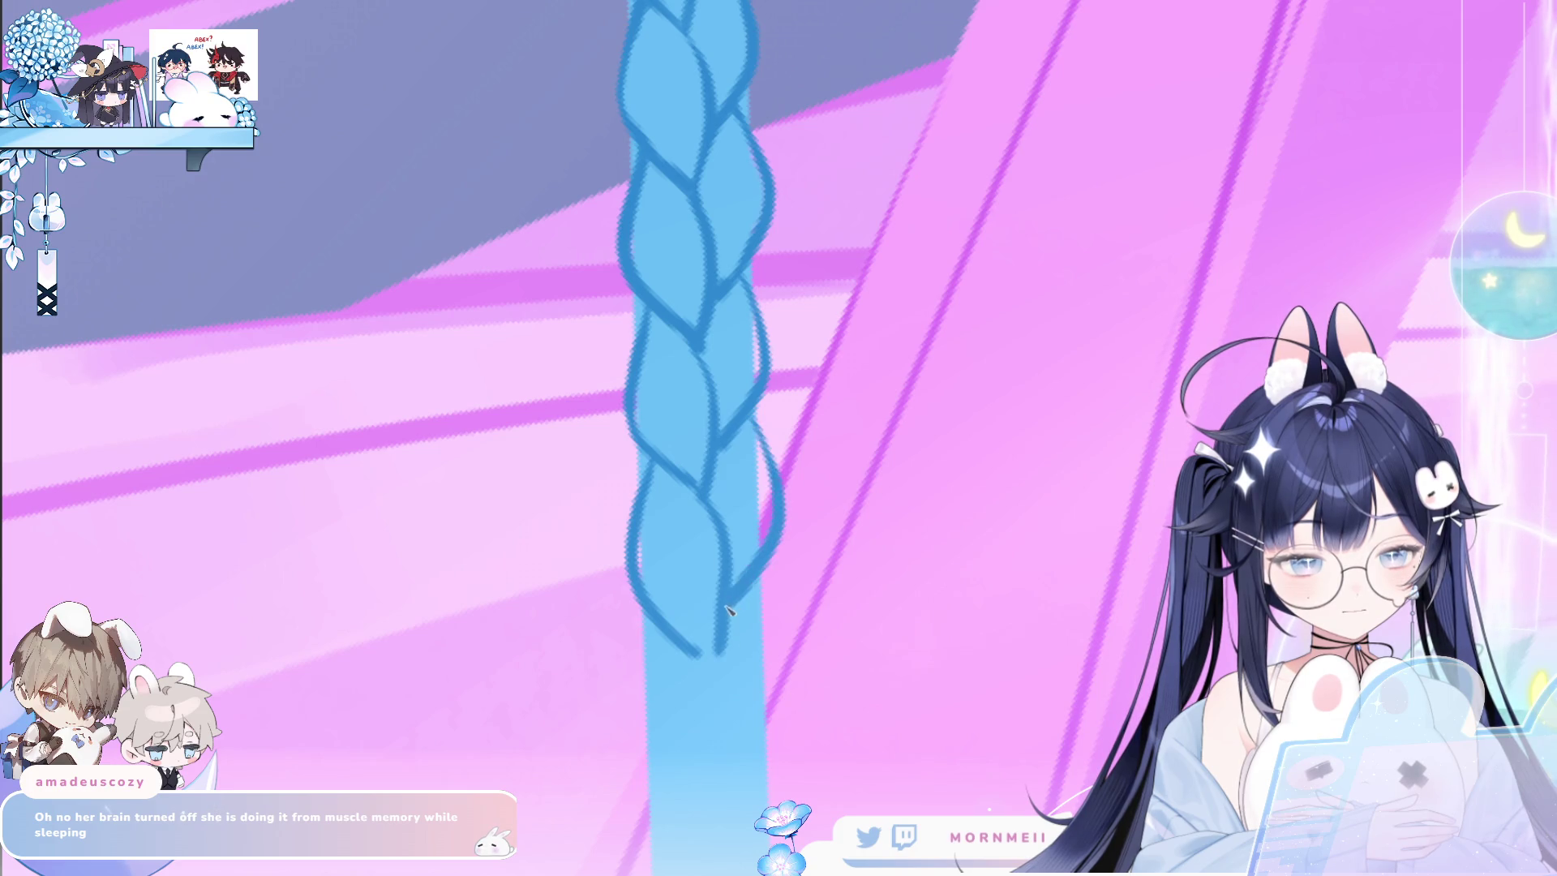
Outline another lobe, replacing a misplaced stroke with a redrawn left curve.
scroll(737, 438, "down", 3)
left_click_drag(673, 403, 724, 616)
key("ctrl+z")
mouse_move(673, 412)
left_mouse_down()
mouse_move(659, 539)
mouse_move(736, 592)
left_mouse_up()
left_click_drag(707, 430, 733, 600)
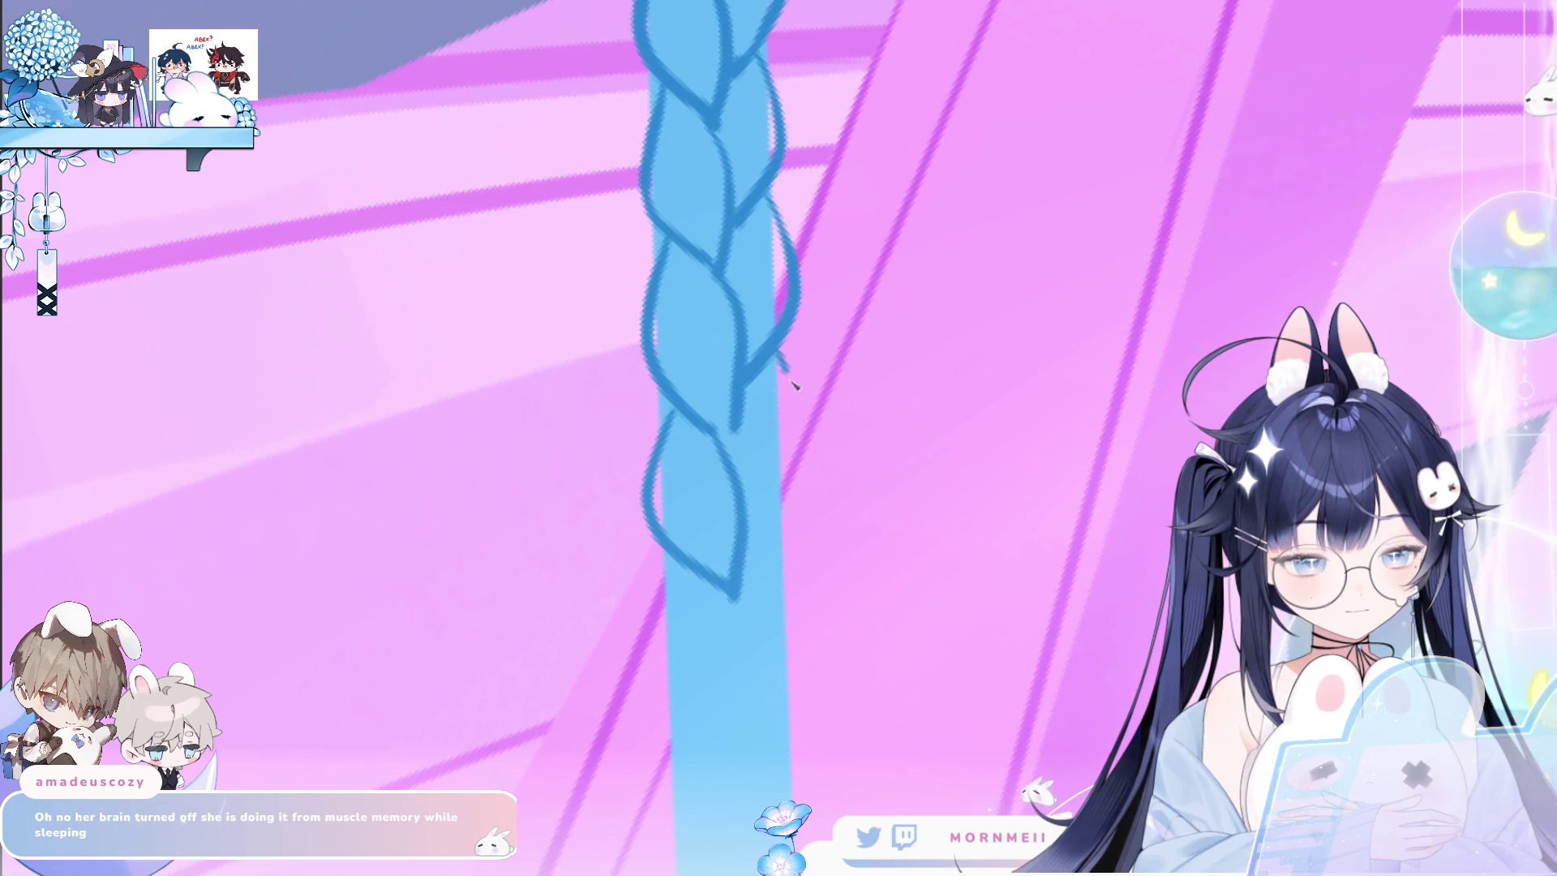
mouse_move(774, 362)
left_mouse_down()
mouse_move(784, 484)
mouse_move(744, 550)
left_mouse_up()
left_click_drag(734, 411, 724, 438)
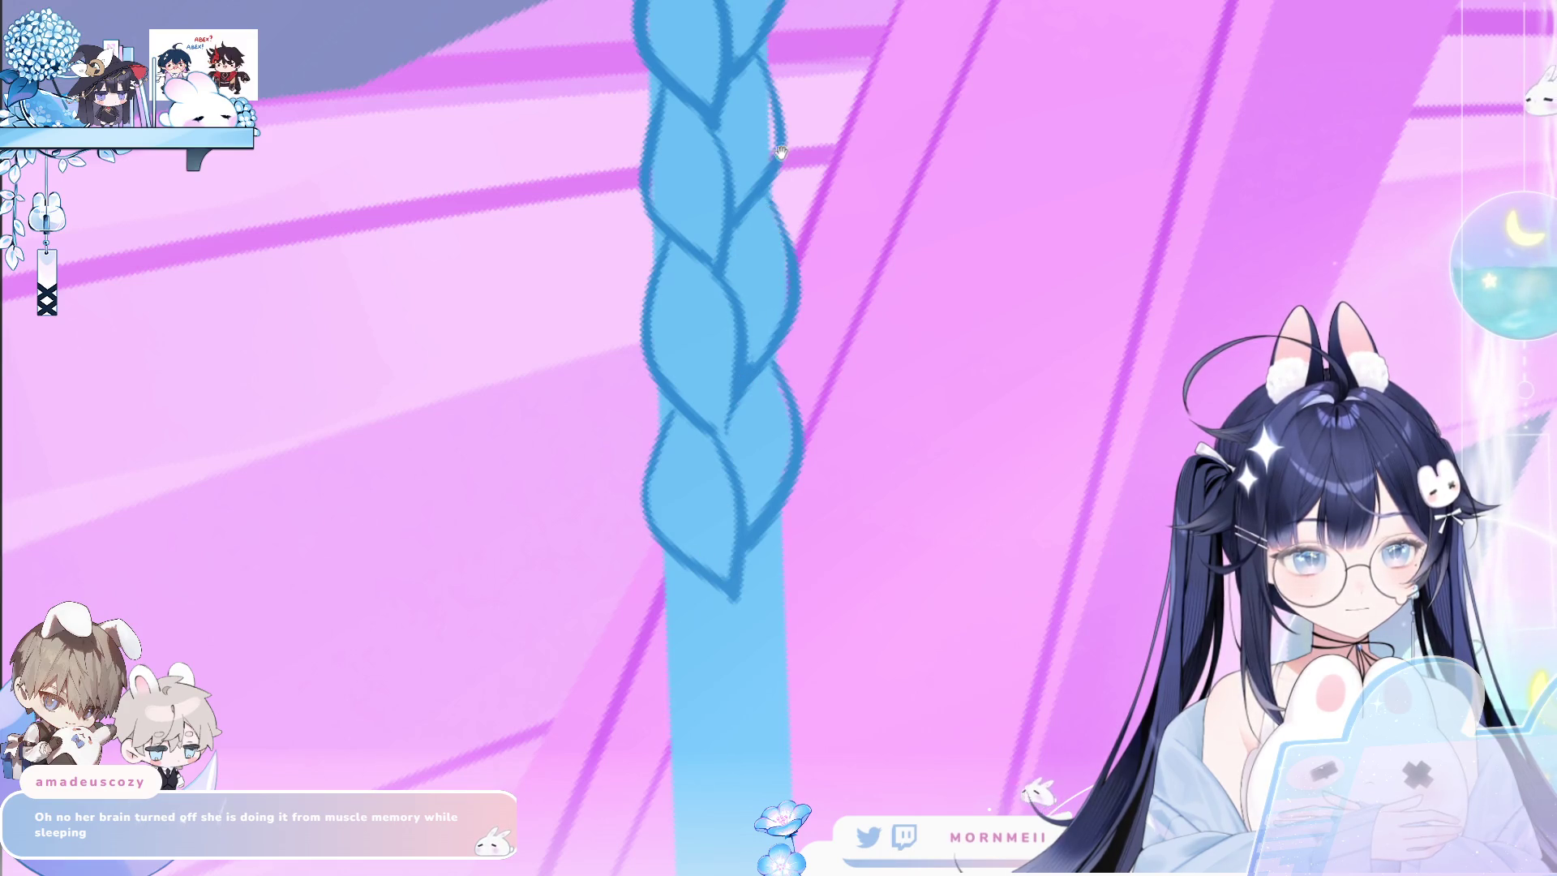
Rotate the canvas and extend the braid below its tip, redrawing the lower lobe's left side.
left_click_drag(742, 256, 710, 322)
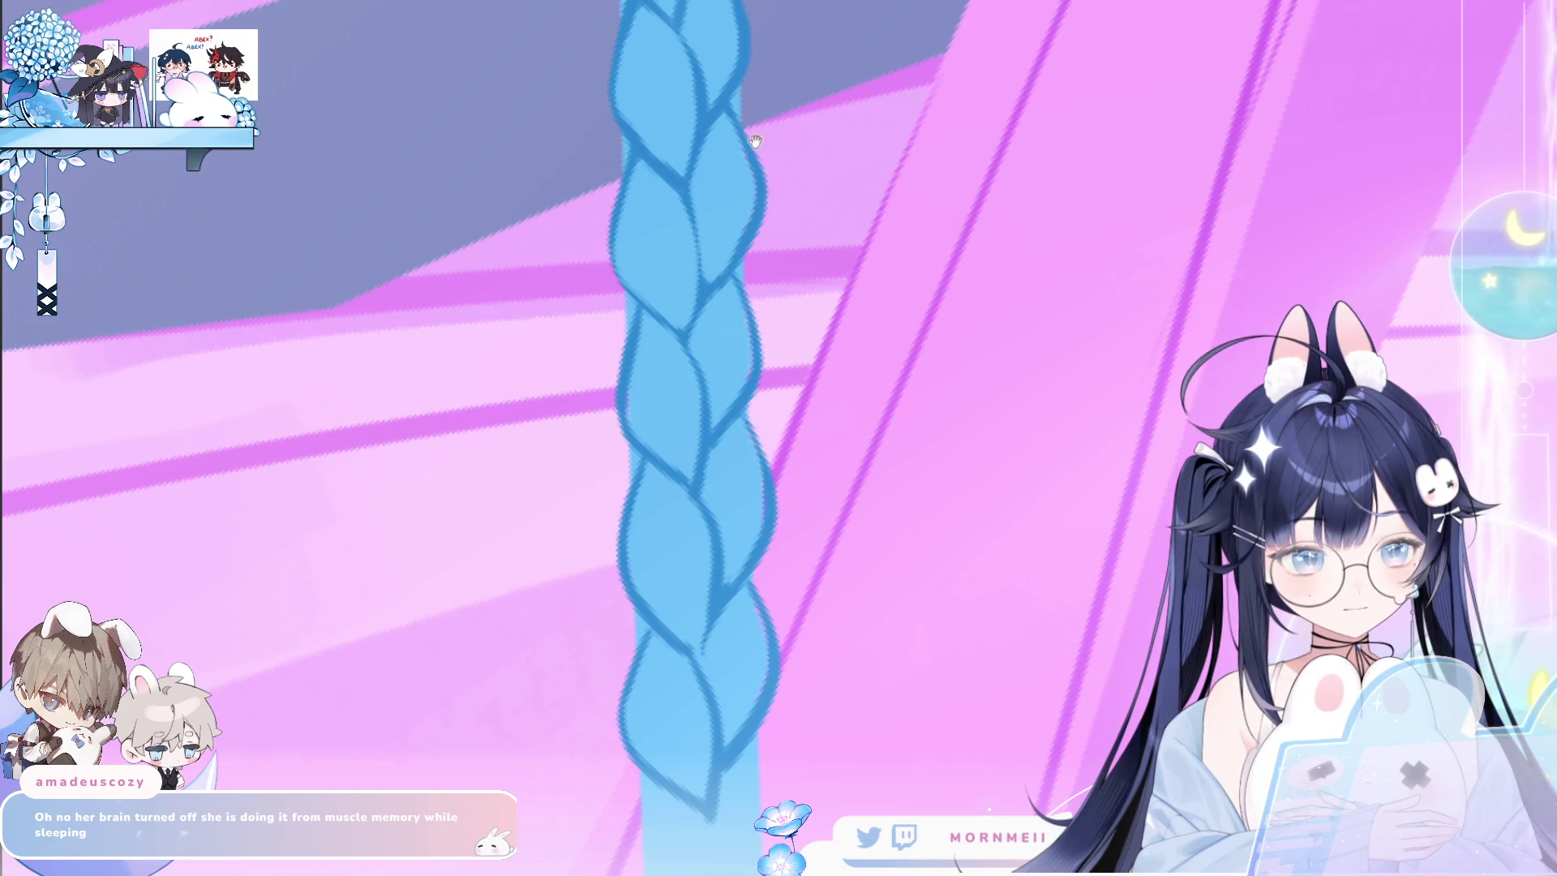
left_click_drag(754, 142, 702, 263)
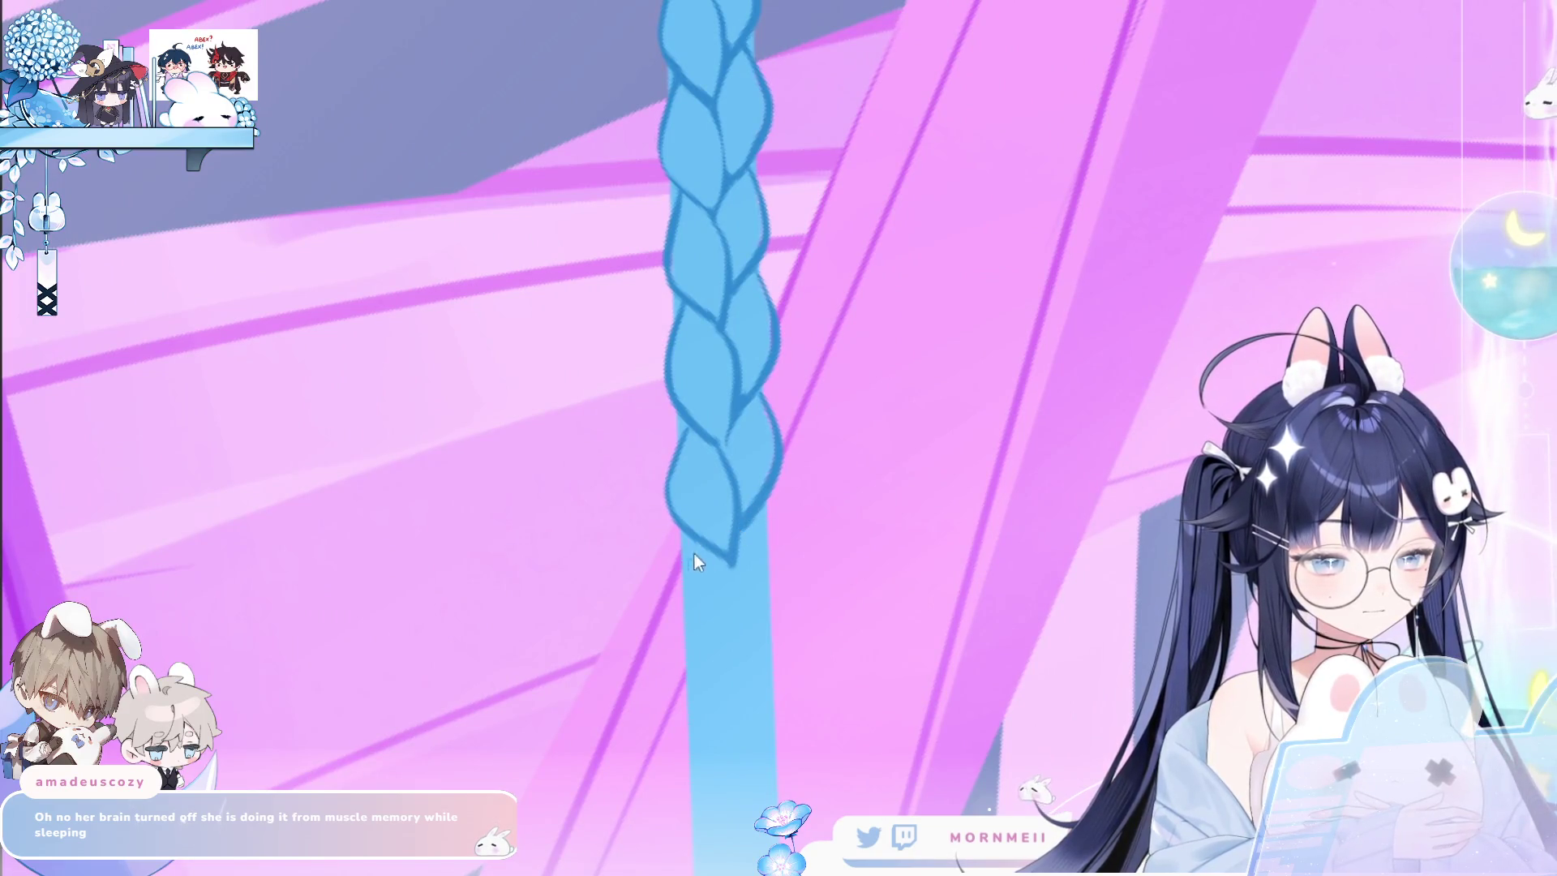
left_click_drag(695, 547, 724, 659)
key("ctrl+z")
mouse_move(694, 545)
left_mouse_down()
mouse_move(695, 637)
mouse_move(732, 665)
left_mouse_up()
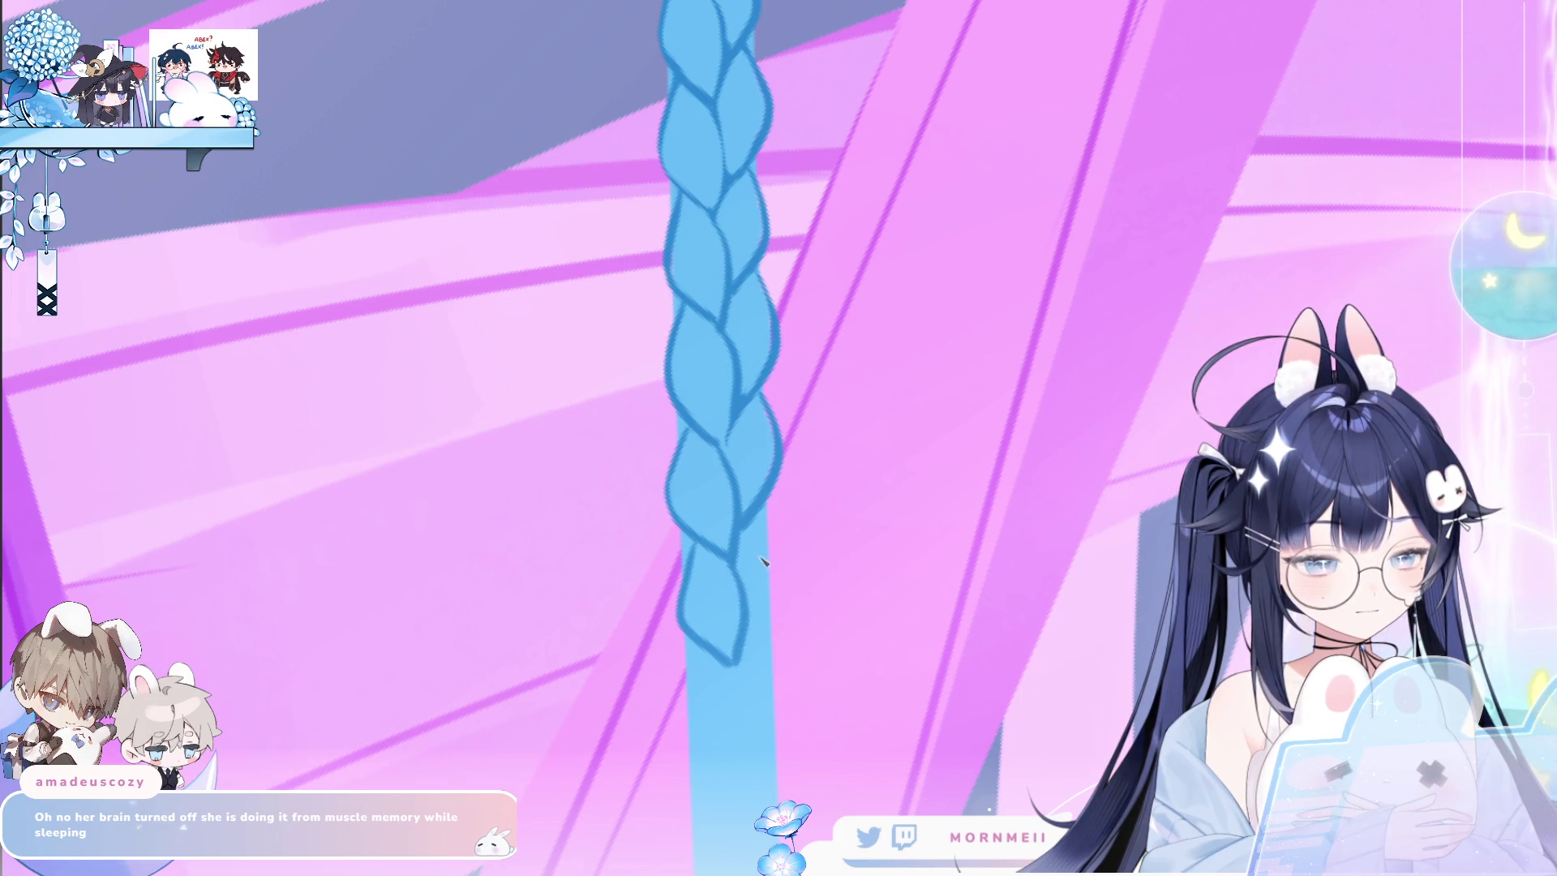
scroll(767, 600, "down", 3)
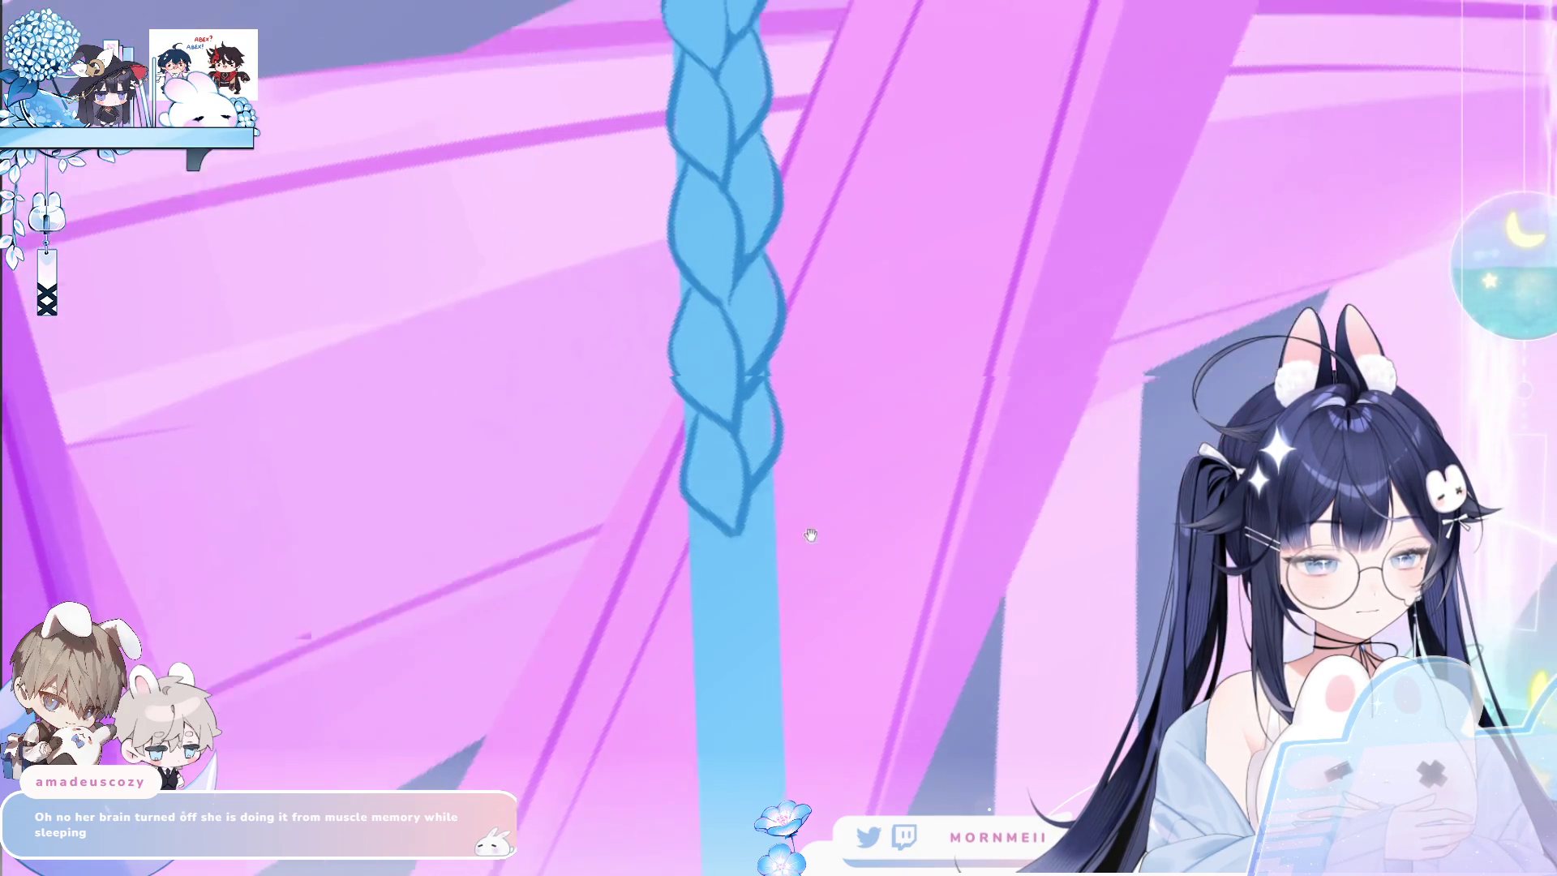
mouse_move(704, 453)
left_mouse_down()
mouse_move(689, 511)
mouse_move(740, 592)
left_mouse_up()
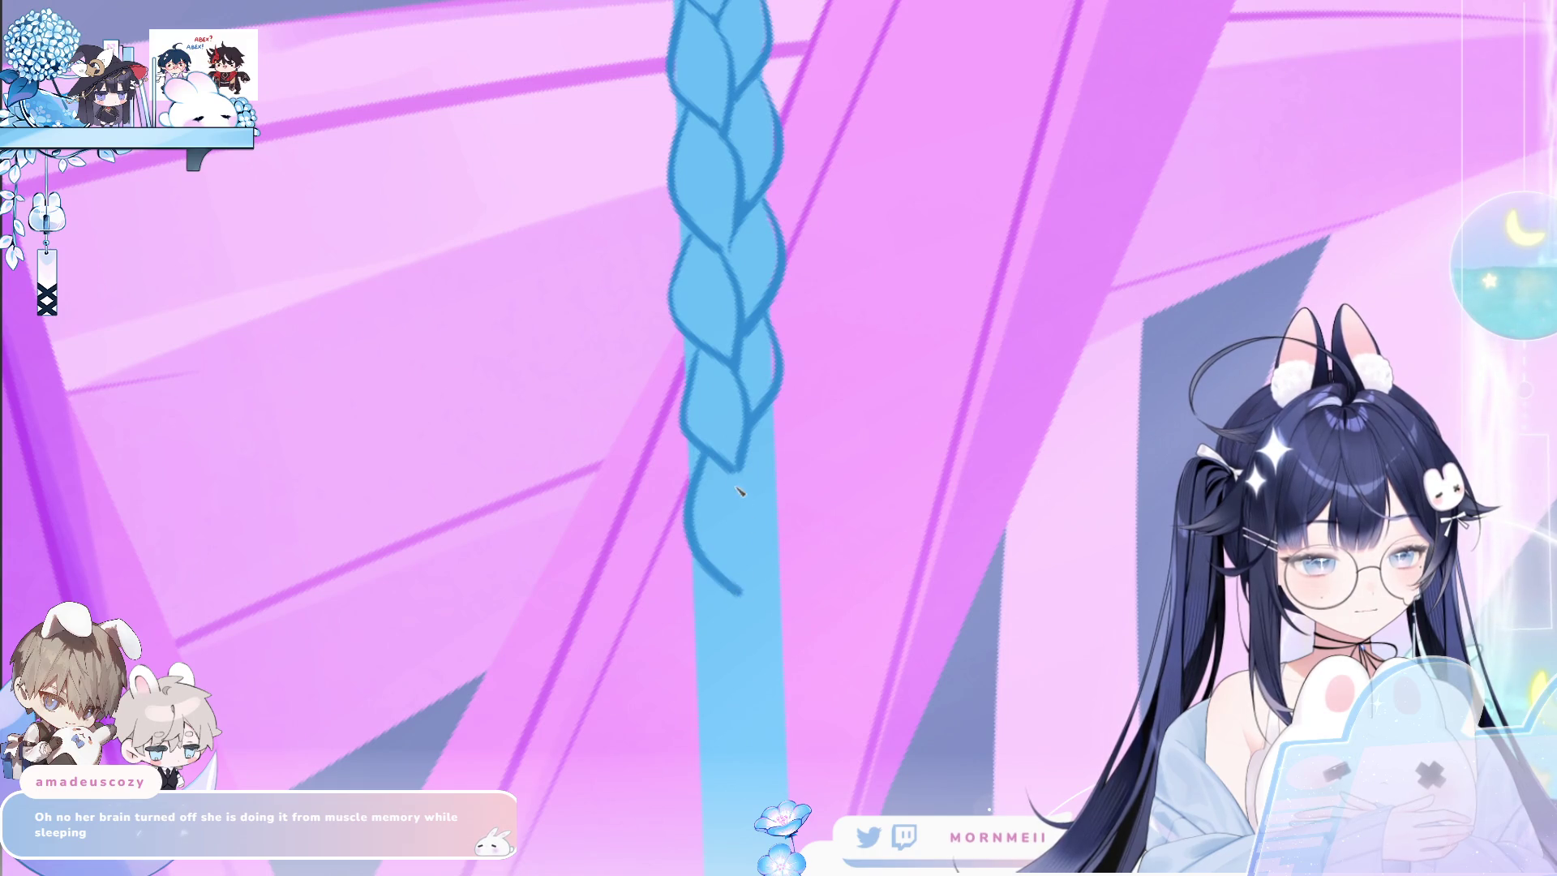
left_click_drag(766, 422, 758, 527)
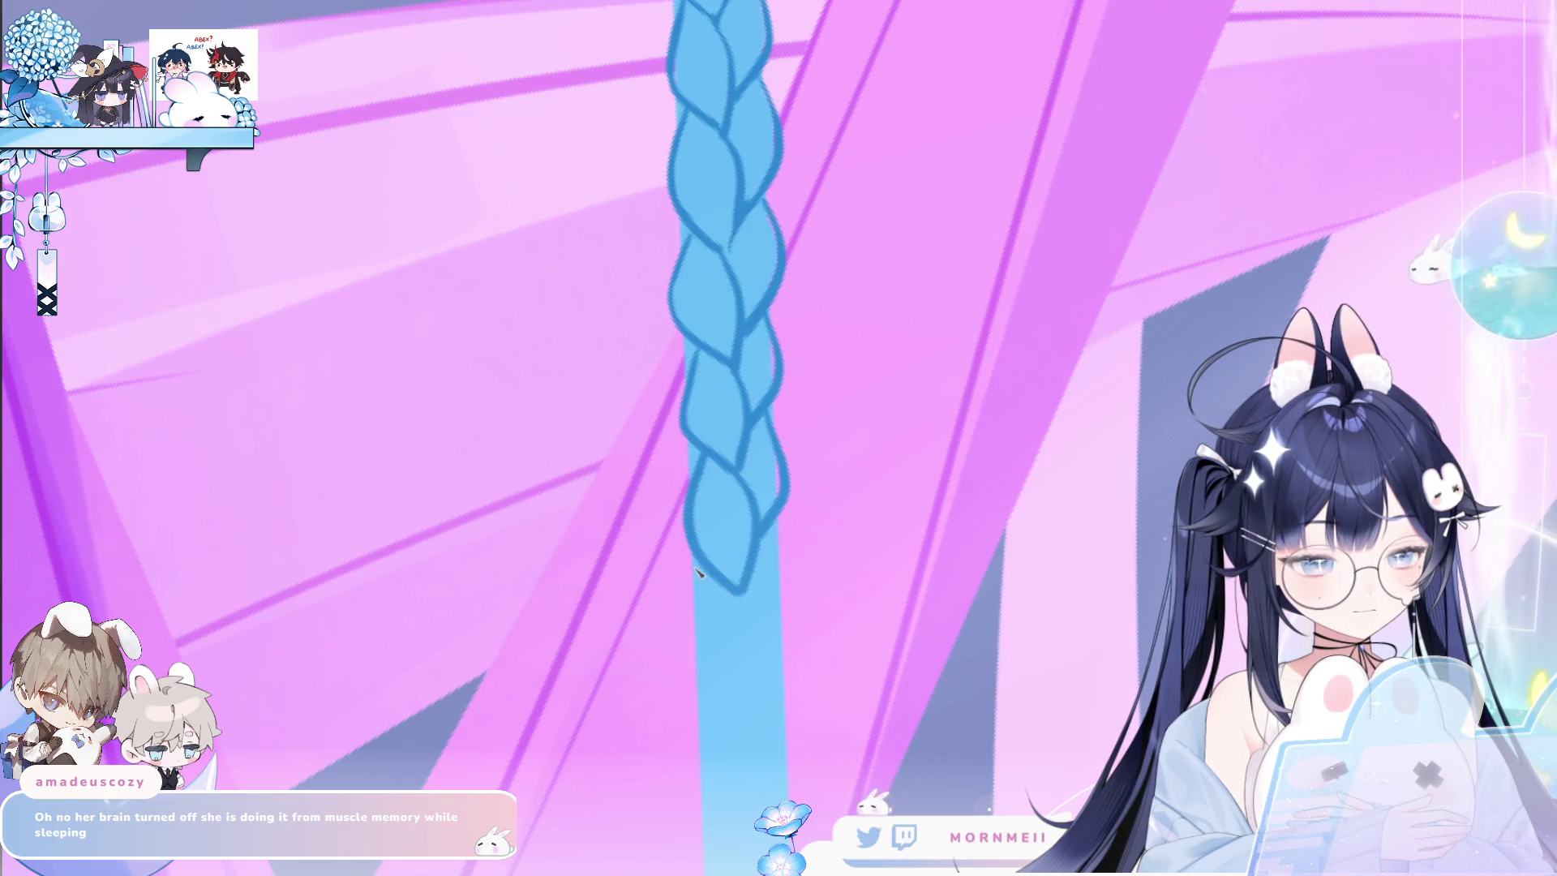
Outline the next lower lobe's left curve and right bulge, darken a stretch of outline, and zoom out.
left_click_drag(694, 559, 745, 691)
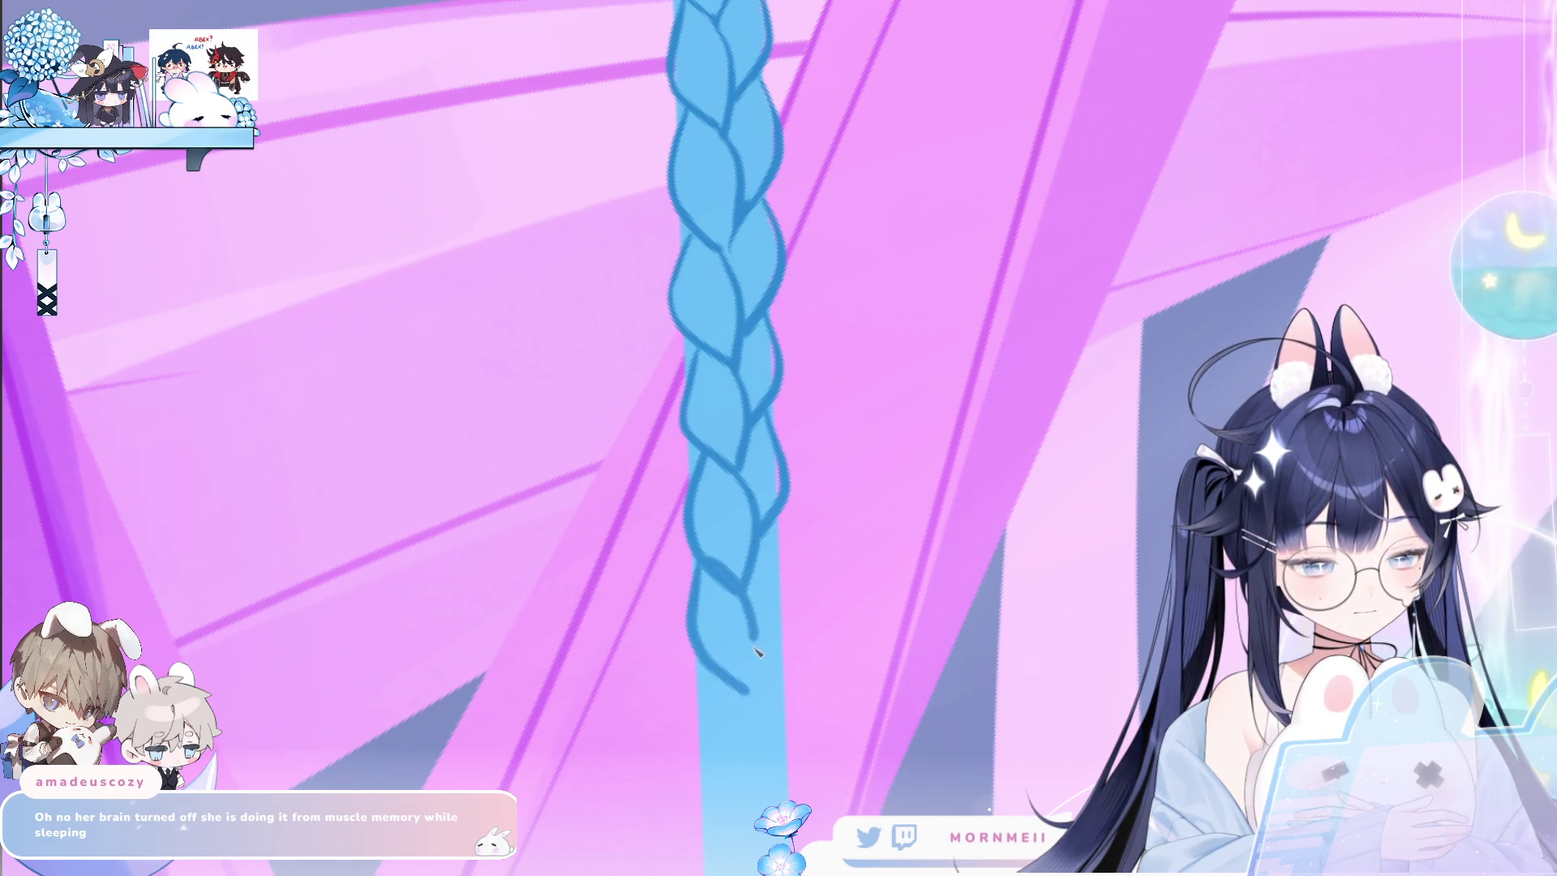
left_click_drag(780, 535, 768, 646)
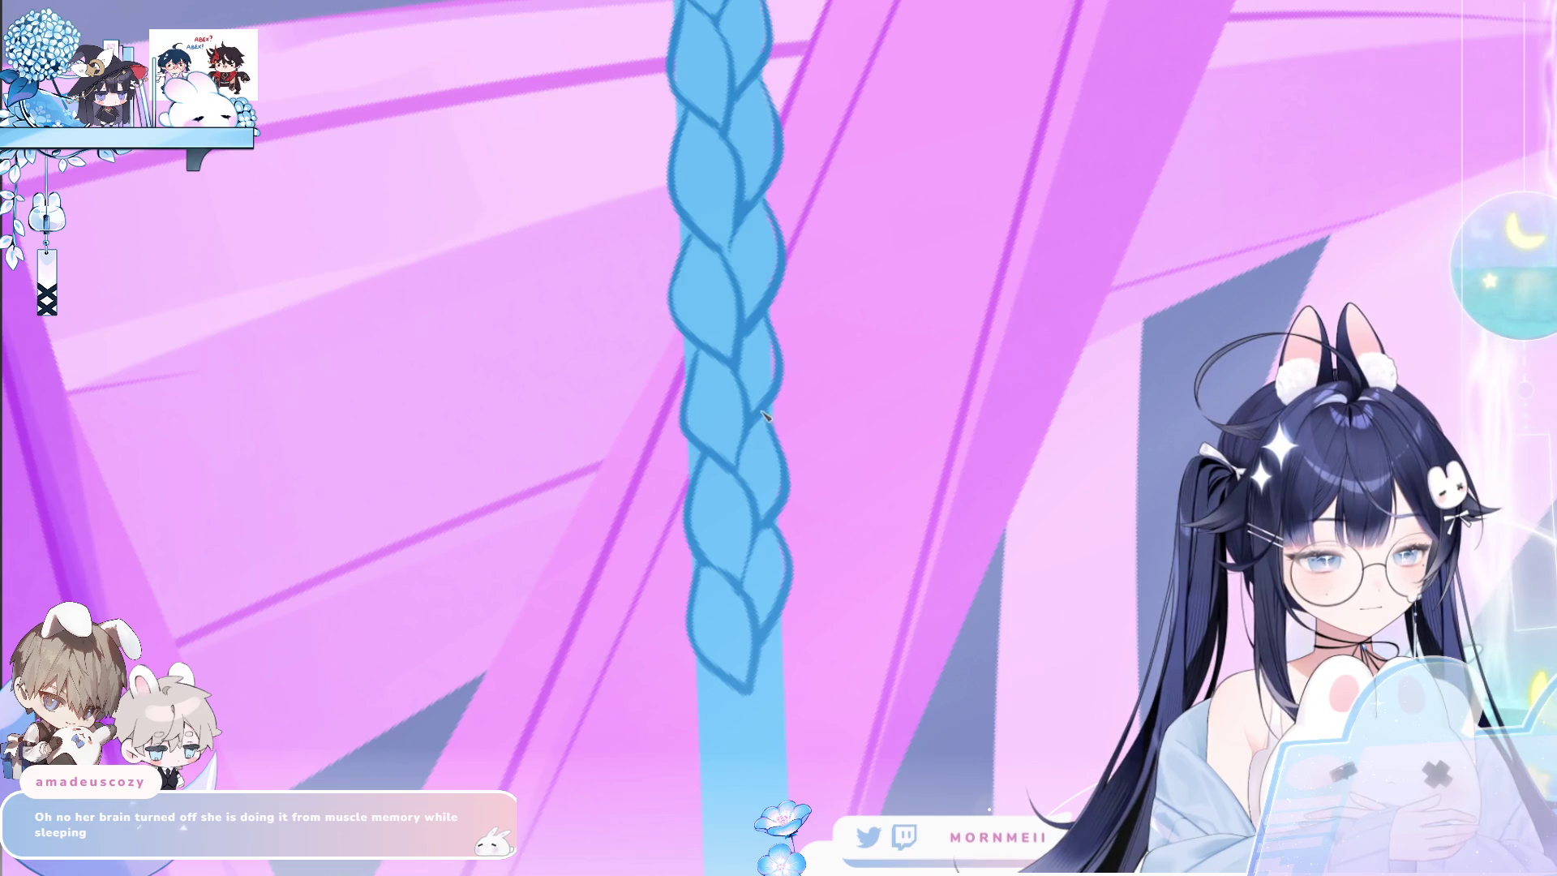
left_click_drag(755, 339, 773, 367)
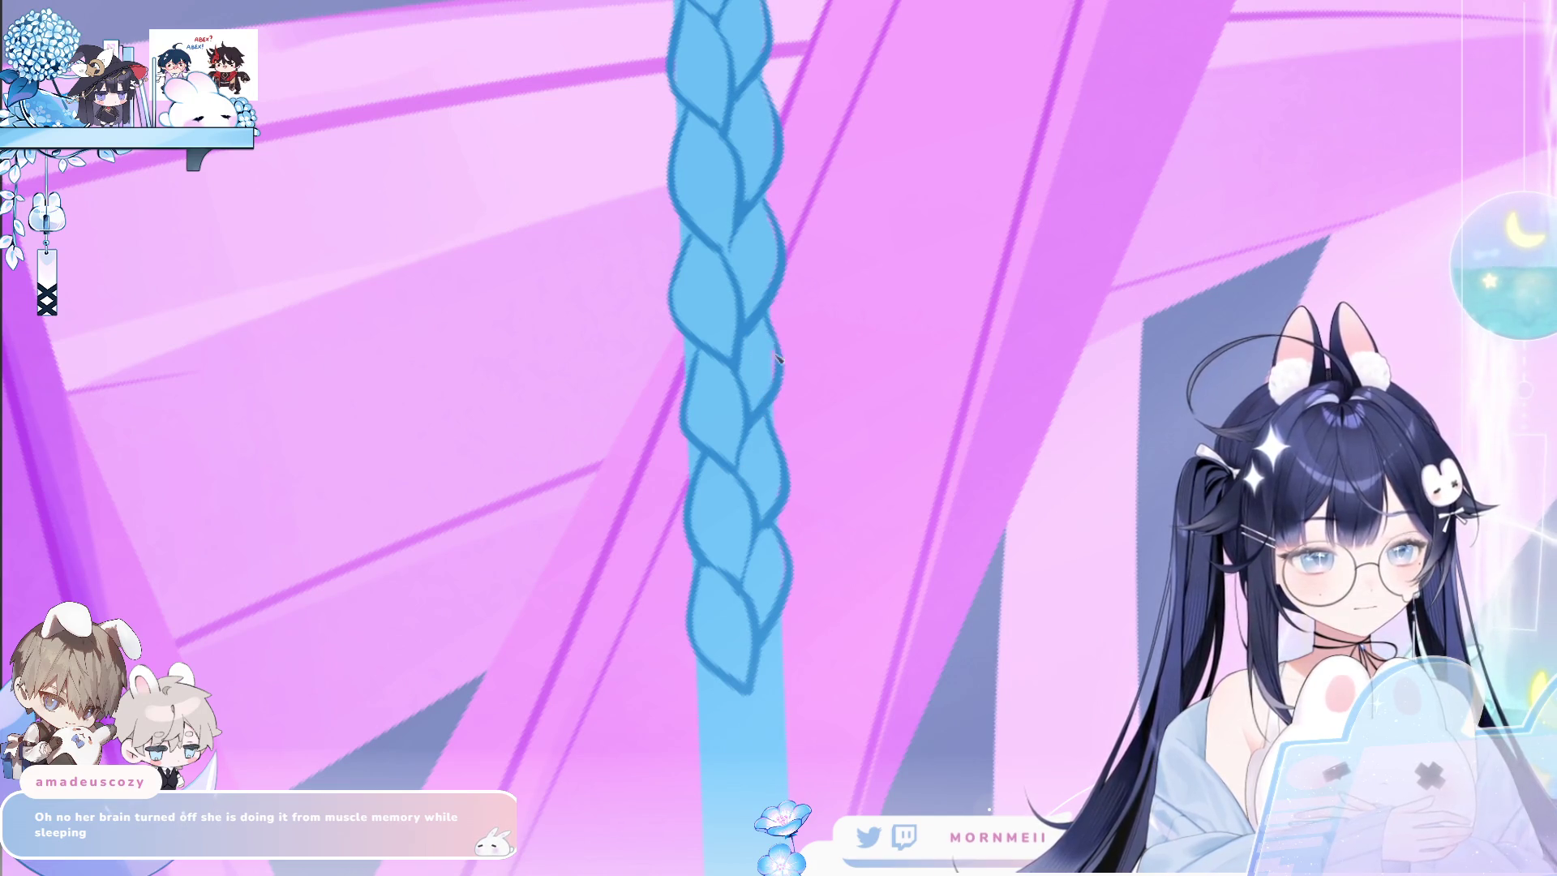
scroll(810, 268, "down", 2)
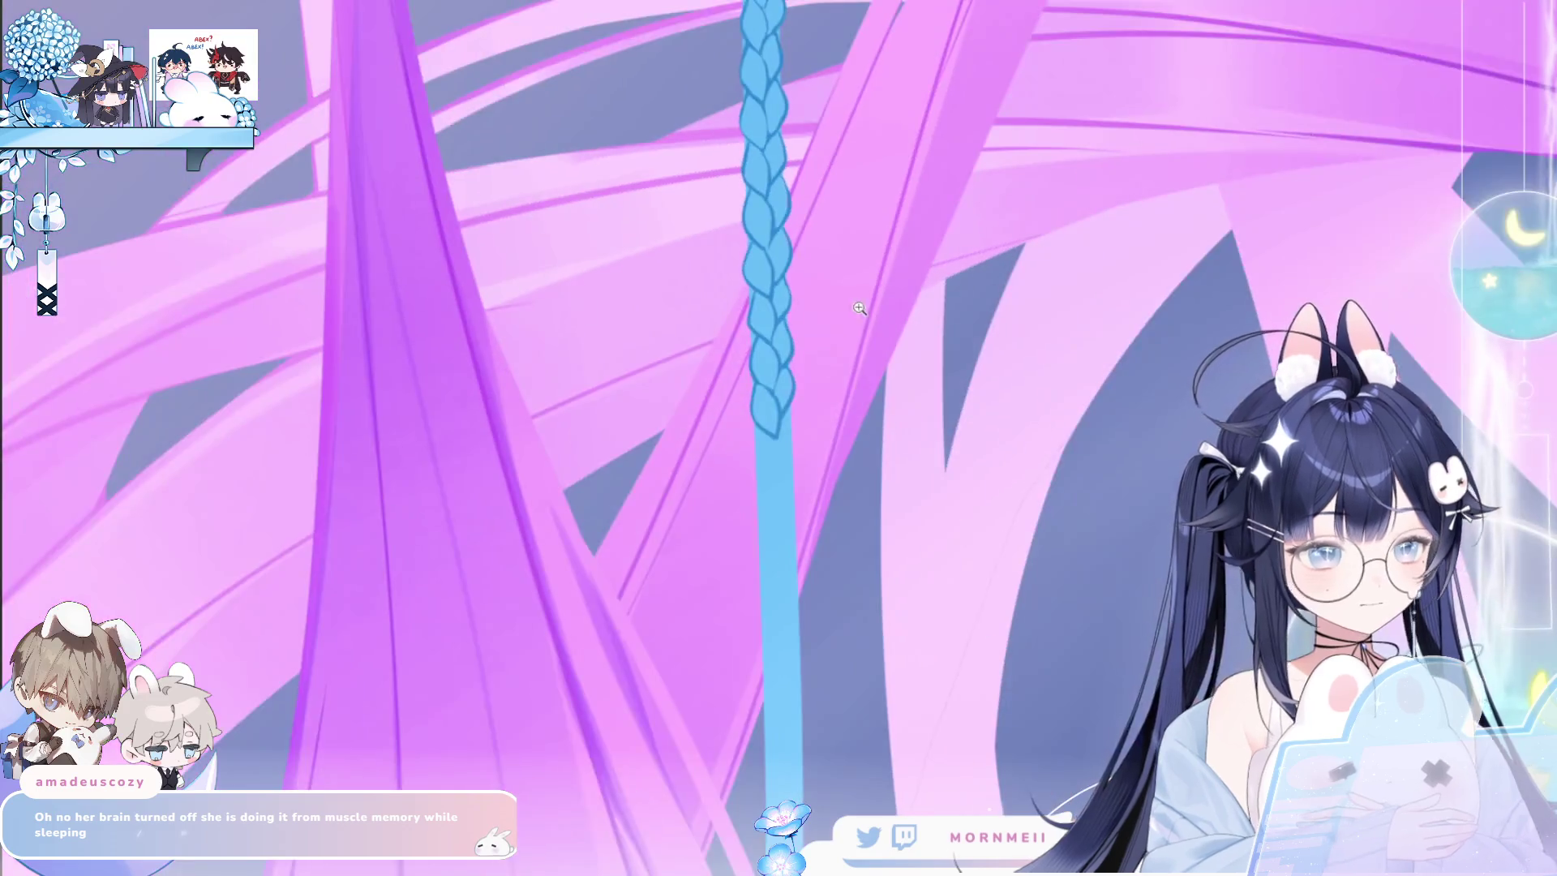
Bring the braid's end into view and outline its right edge and the next lobe's left edge.
scroll(860, 308, "down", 2)
scroll(779, 405, "down", 2)
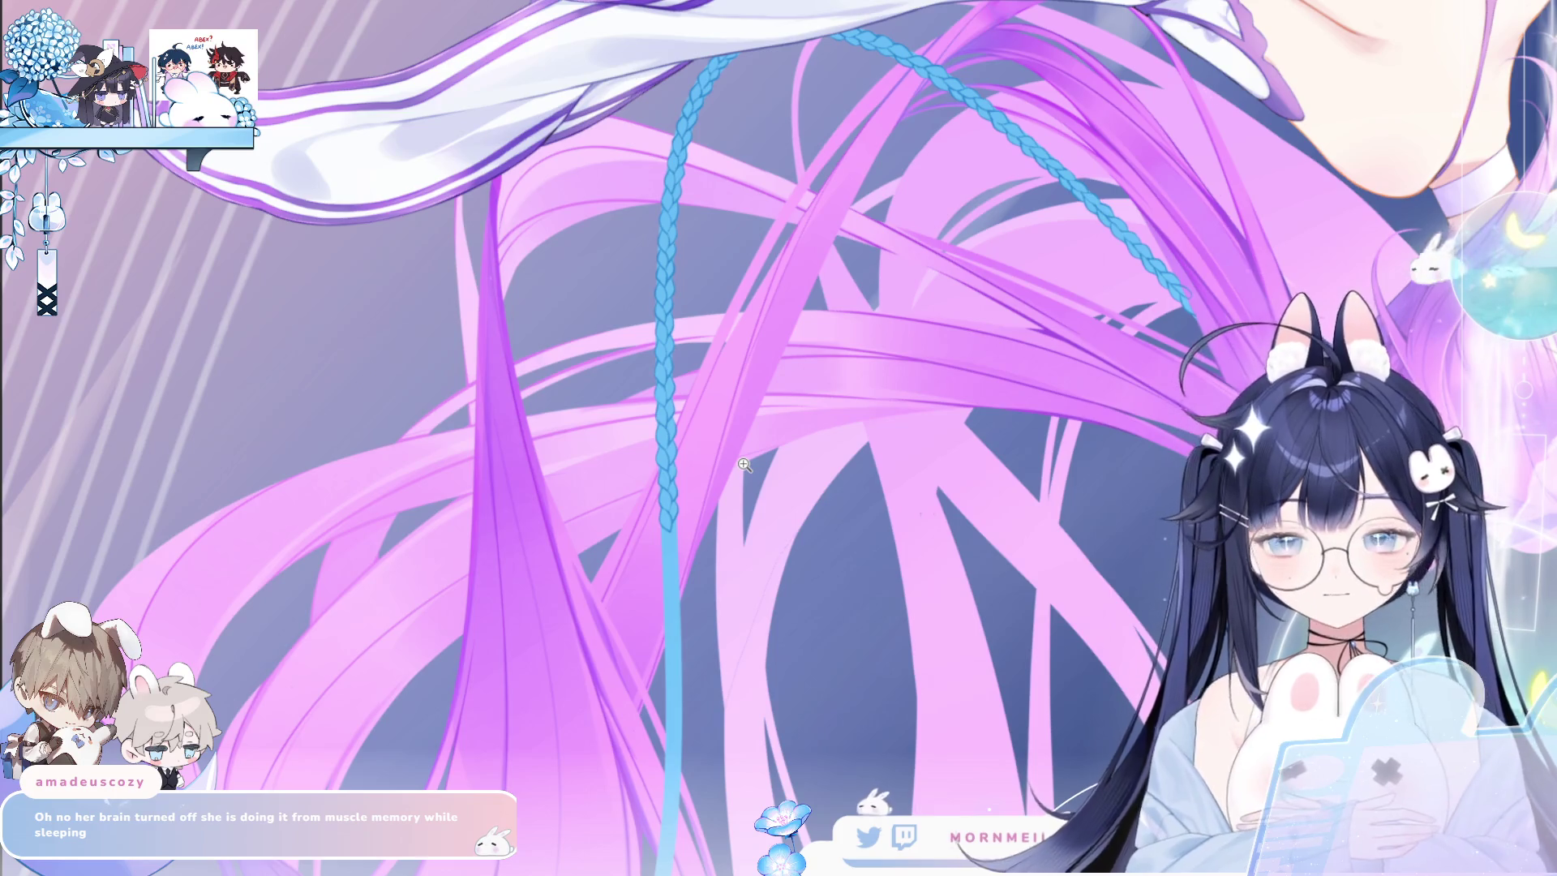
scroll(704, 451, "up", 5)
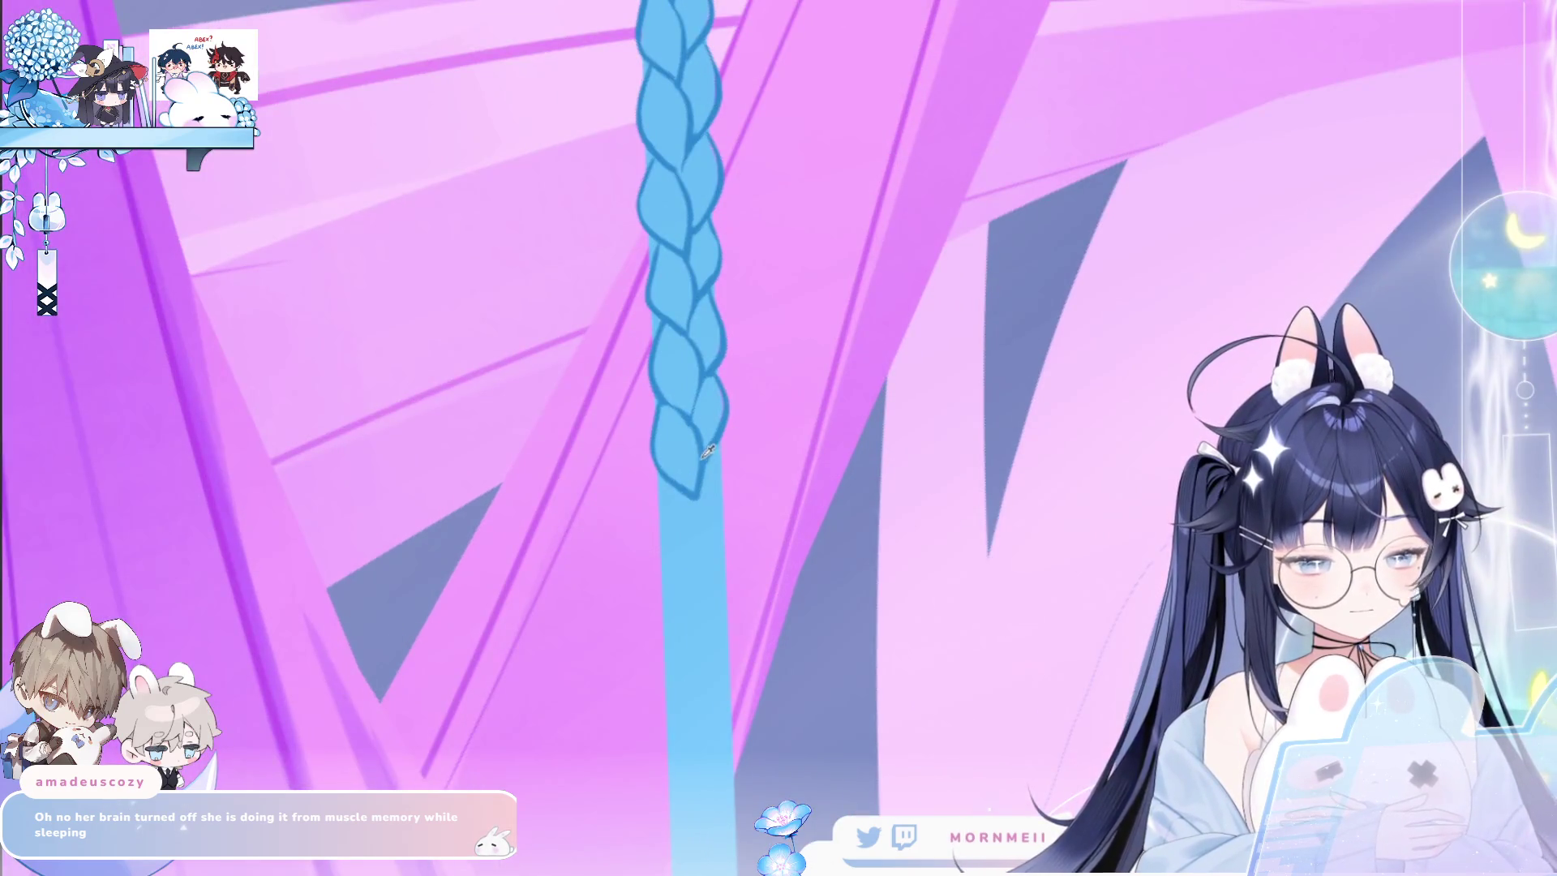
left_click_drag(700, 642, 704, 497)
scroll(711, 378, "up", 2)
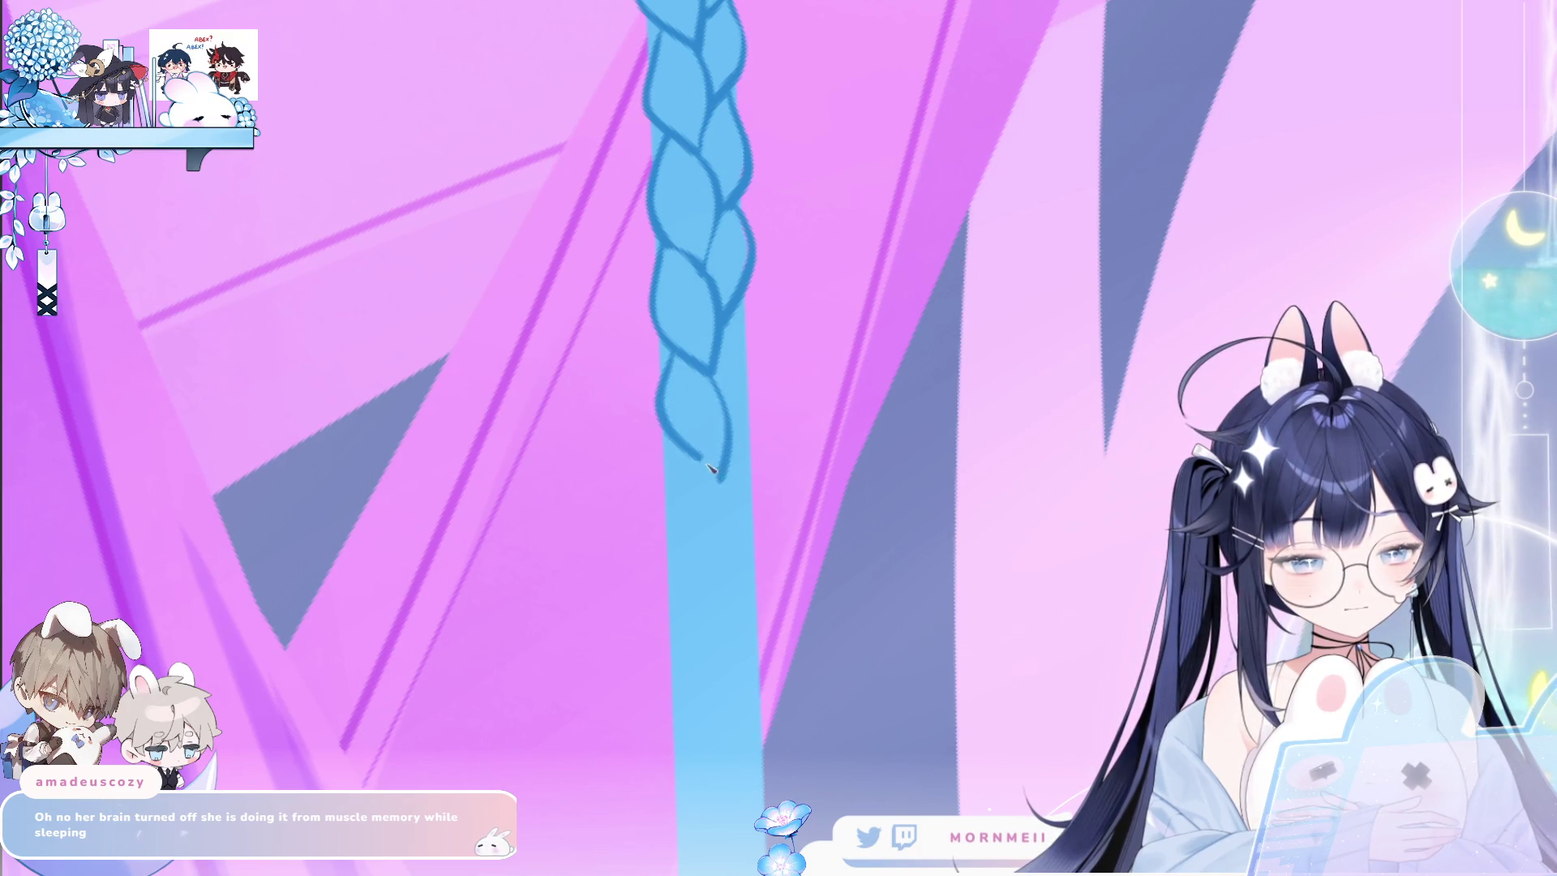
left_click_drag(747, 329, 728, 423)
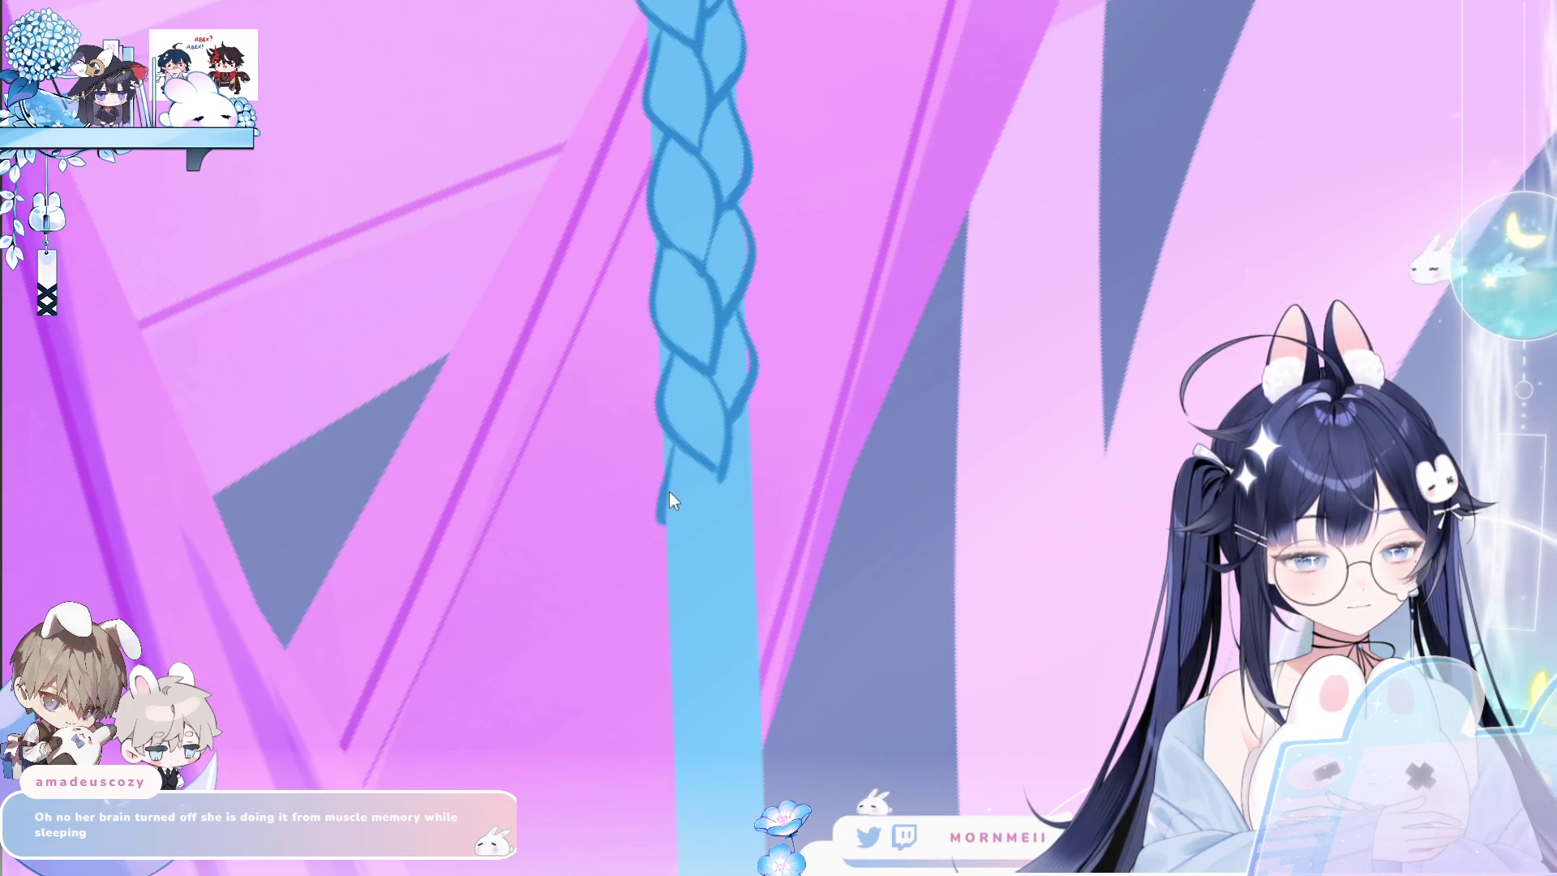
left_click_drag(669, 448, 691, 538)
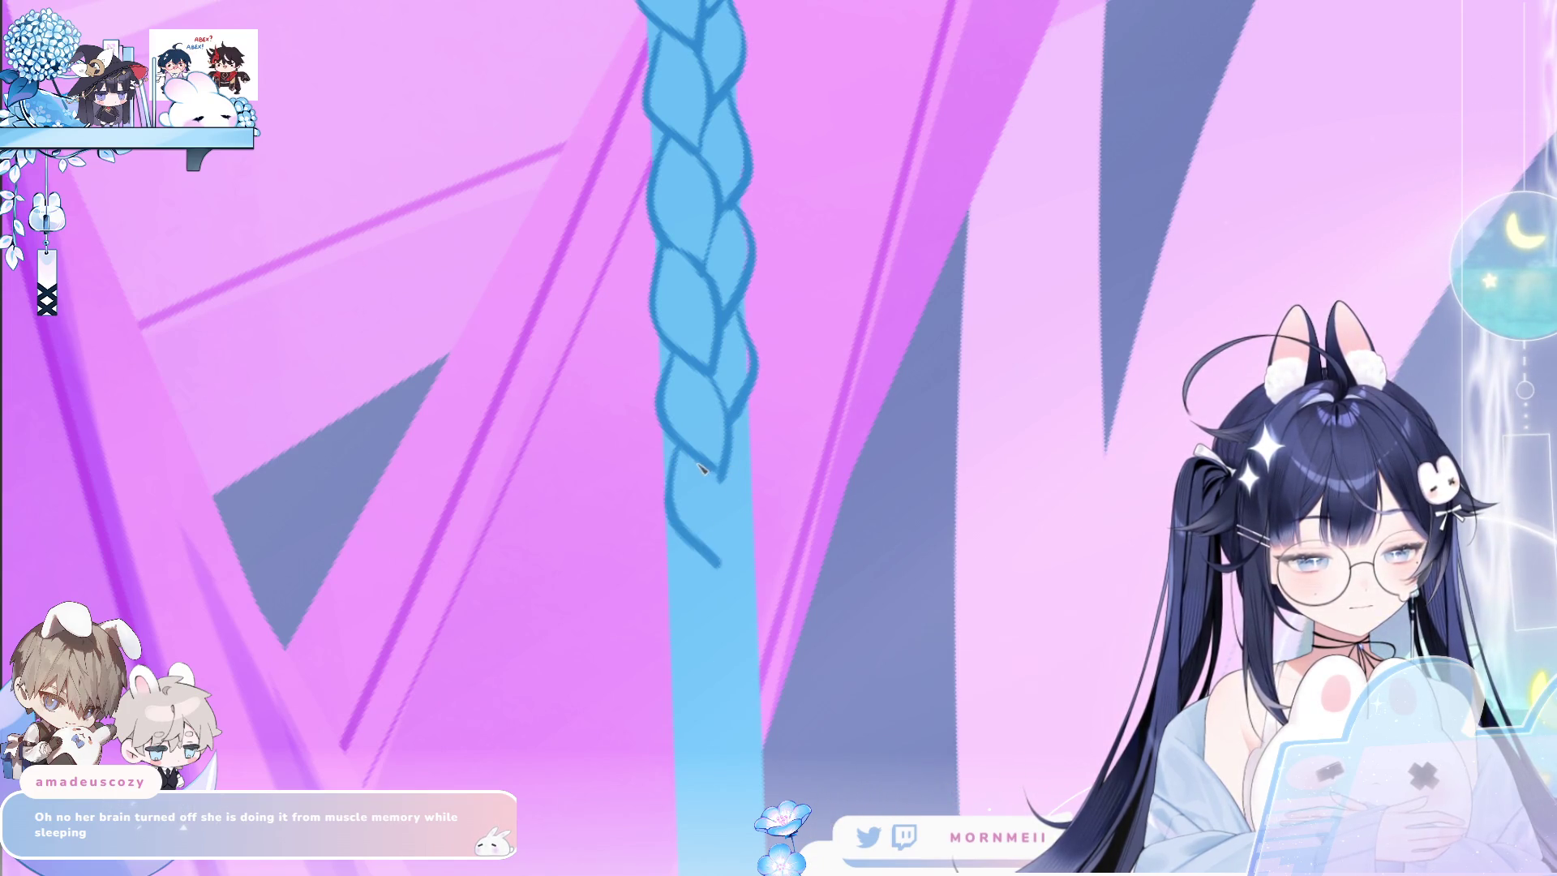
left_click_drag(741, 408, 759, 464)
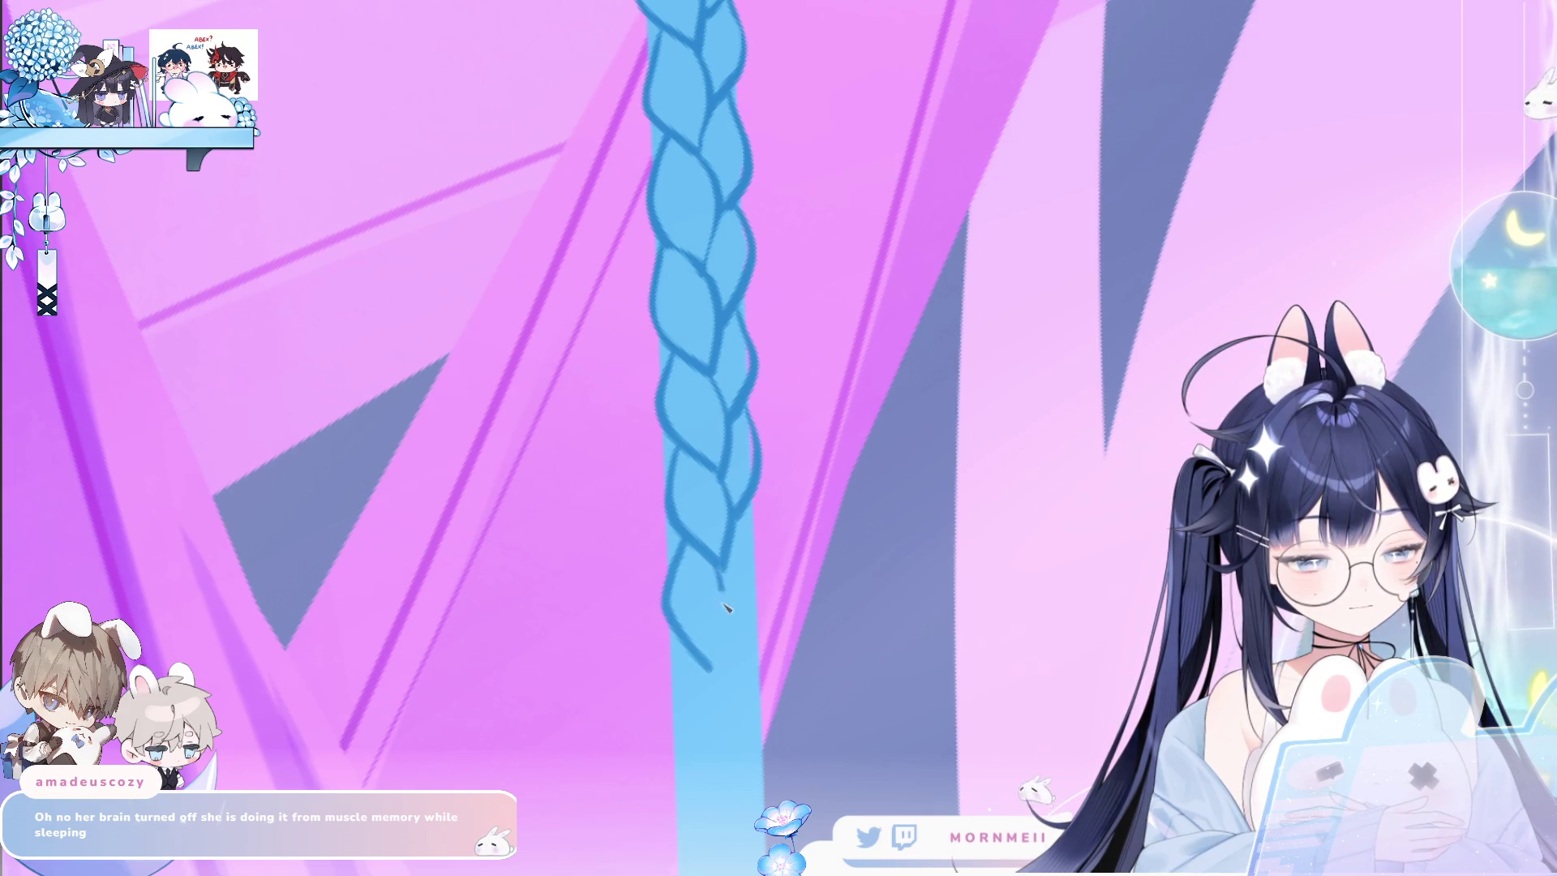
Close the bottom lobe and trace the braid's lower right outline, then zoom out.
left_click_drag(727, 568, 711, 671)
left_click_drag(747, 502, 762, 577)
left_click_drag(753, 514, 738, 628)
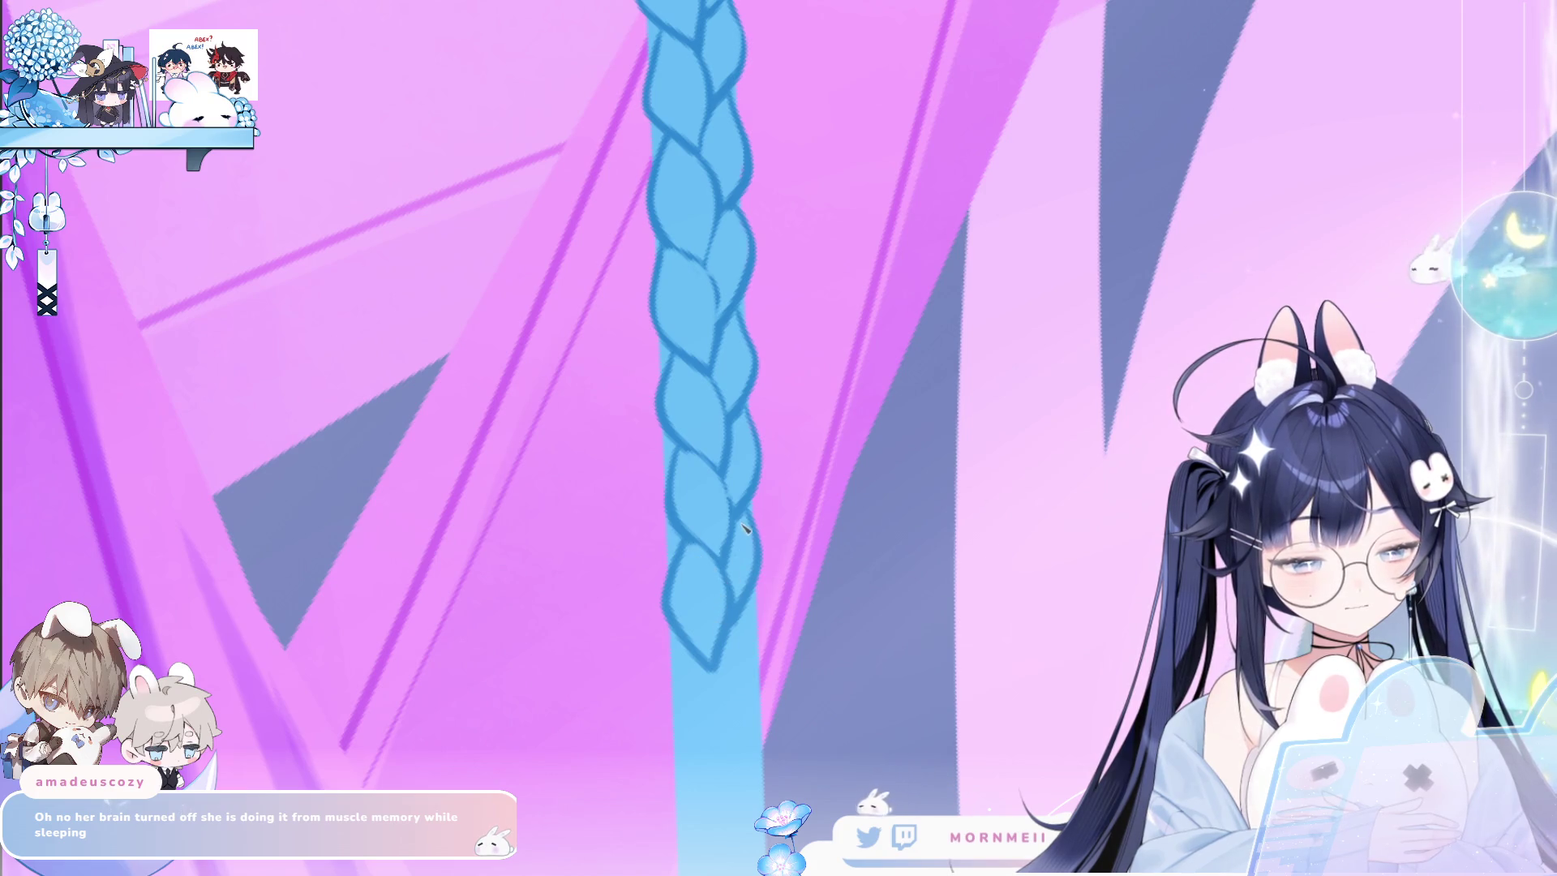
scroll(747, 551, "down", 3)
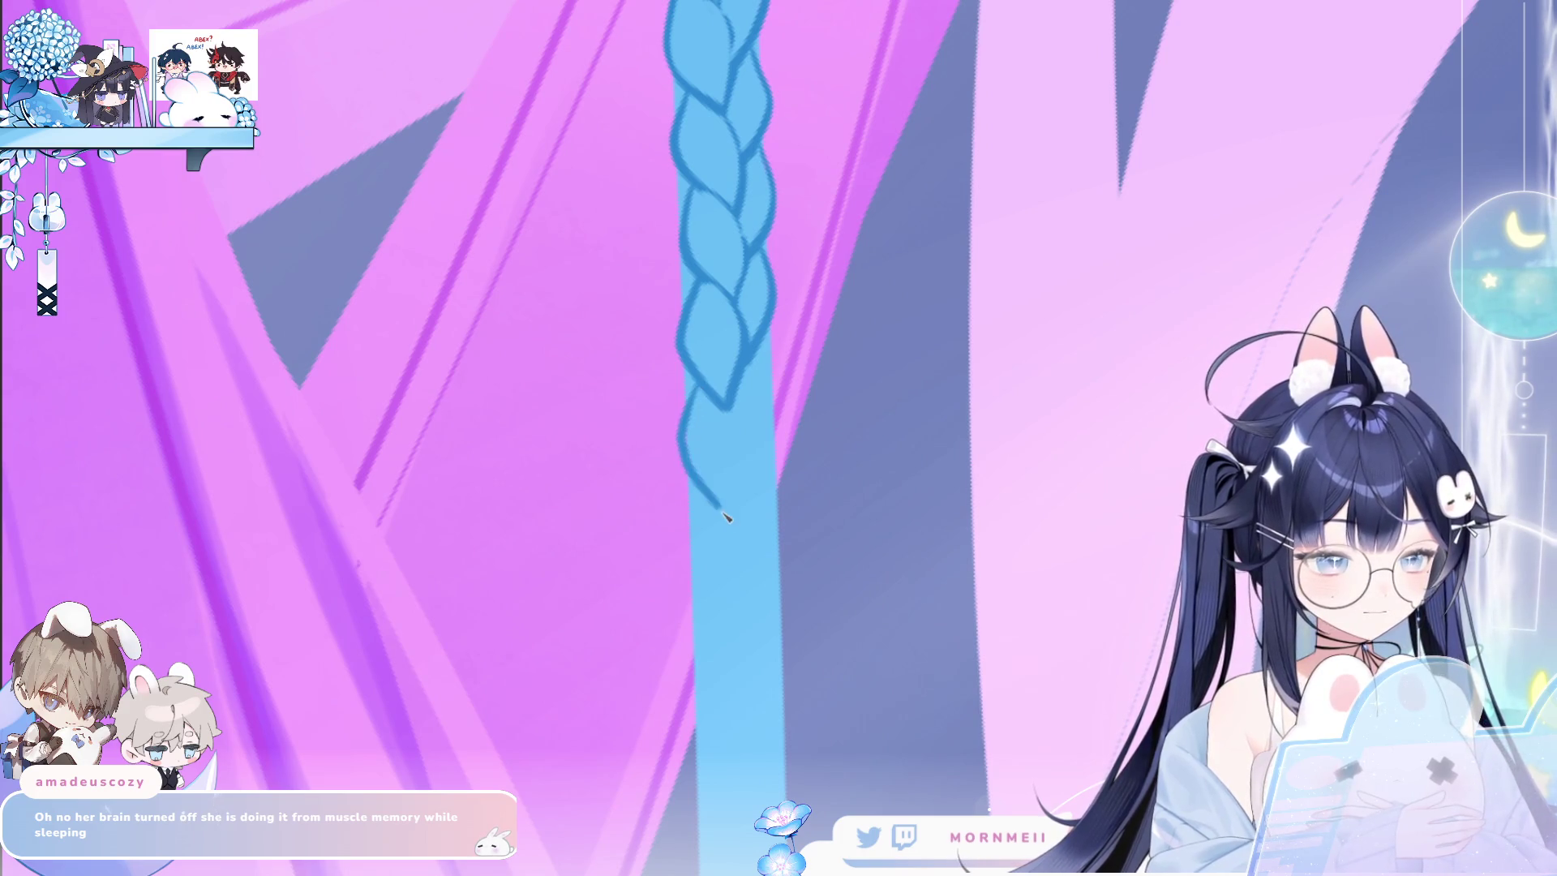
Try several loop strokes below the braid's end, undoing each attempt that doesn't fit.
left_click_drag(686, 393, 699, 485)
key("ctrl+z")
left_click_drag(705, 389, 711, 504)
key("ctrl+z")
key("ctrl+z")
left_click_drag(699, 387, 759, 367)
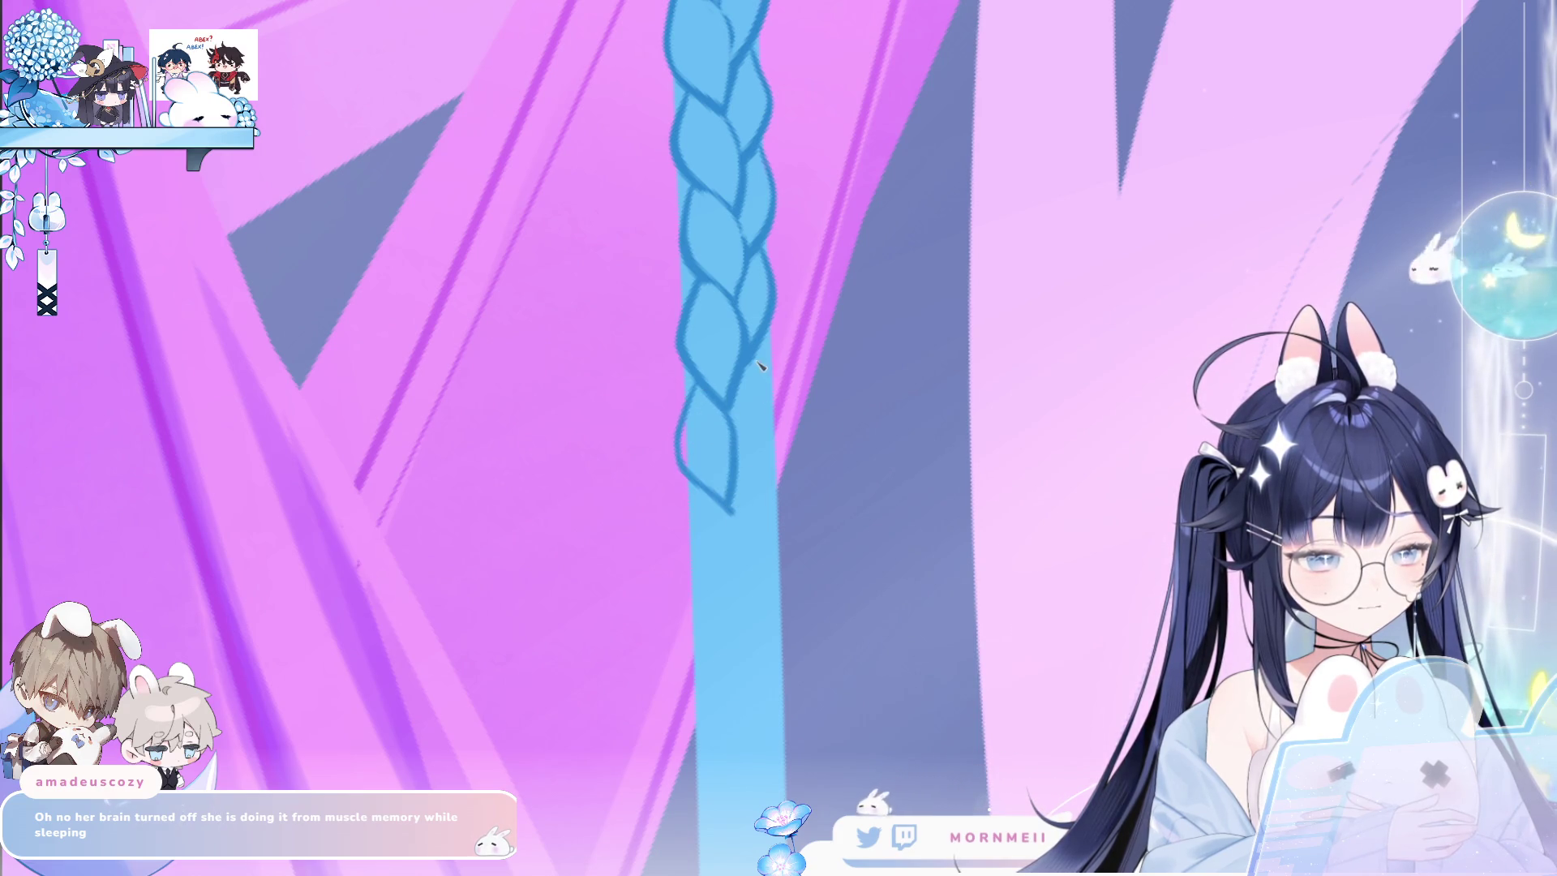
key("ctrl+z")
mouse_move(762, 357)
left_mouse_down()
mouse_move(693, 525)
mouse_move(698, 509)
left_mouse_up()
key("ctrl+z")
key("ctrl+z")
key("ctrl+z")
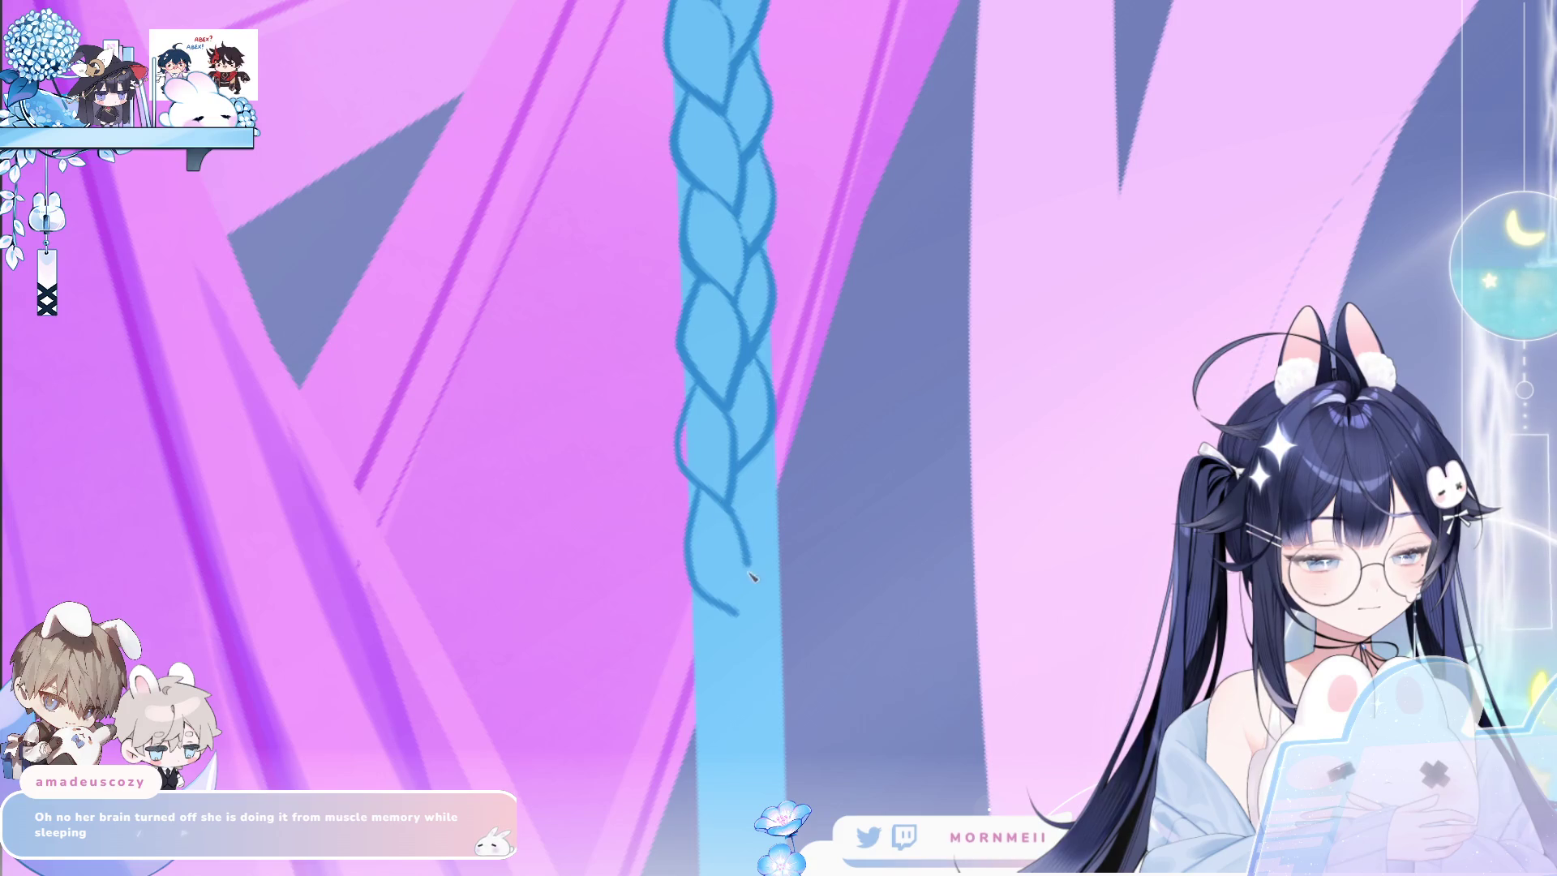
left_click_drag(751, 575, 740, 614)
left_click_drag(763, 454, 777, 531)
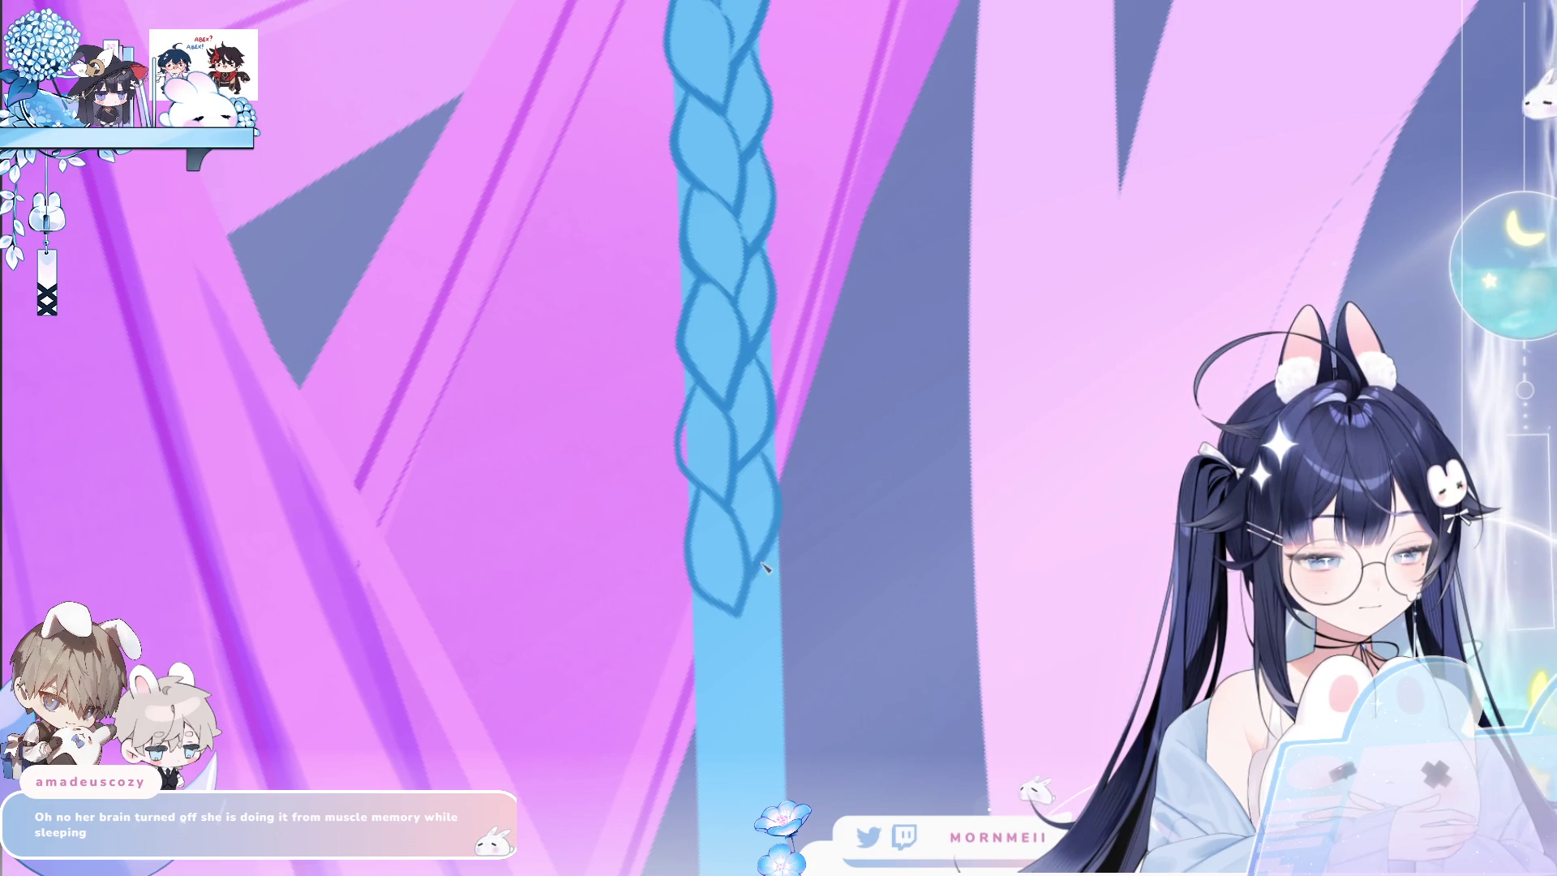
key("ctrl+z")
key("ctrl+z")
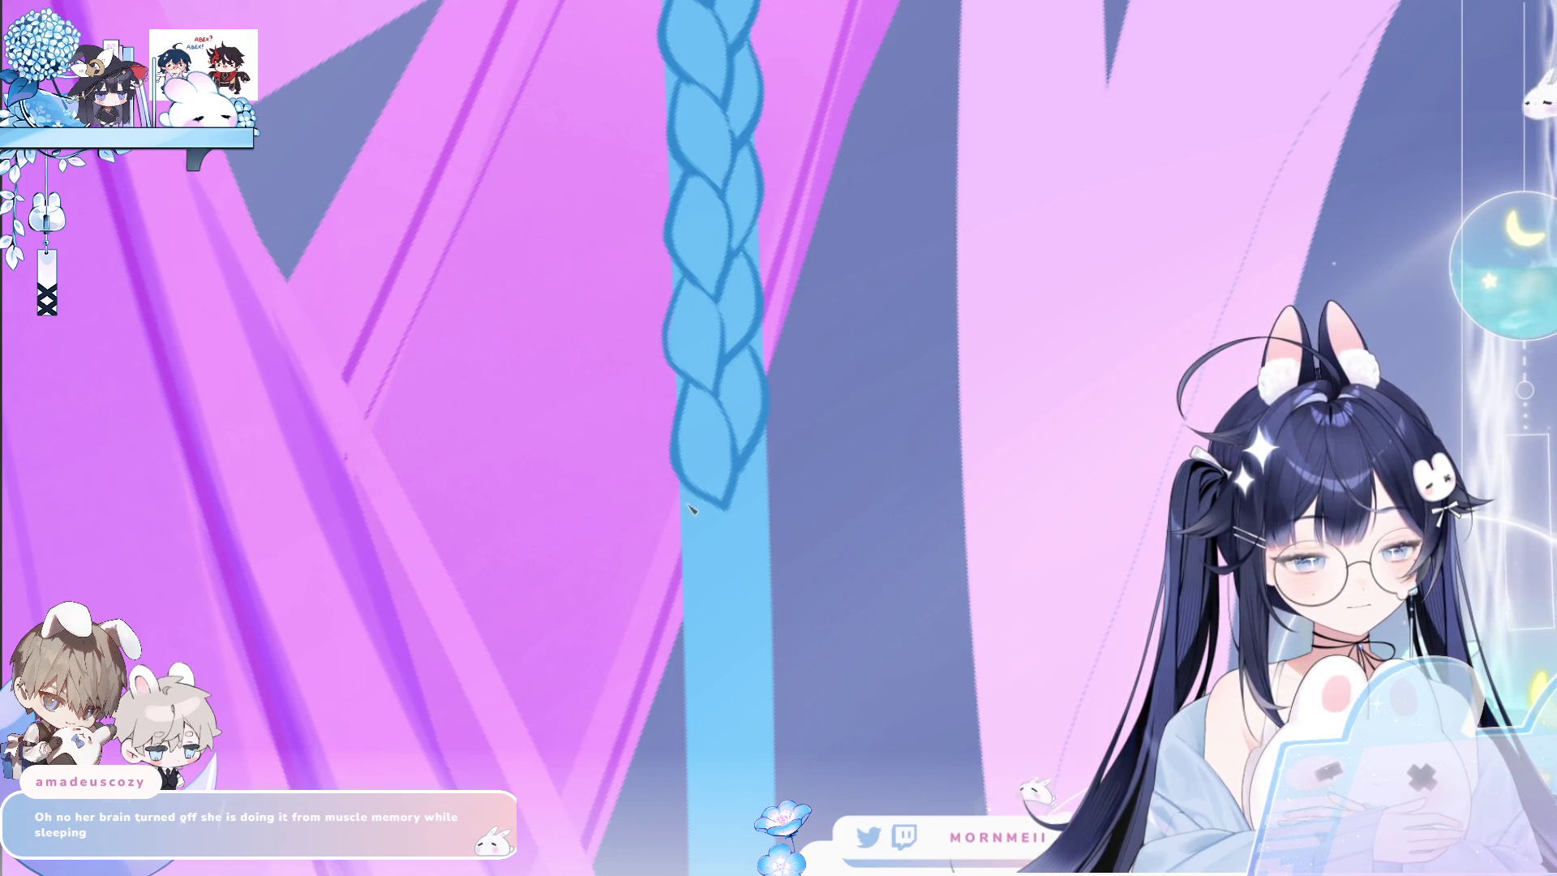
Redraw the bottom outline, close the final braid segment on the right, and add a short stroke below.
left_click_drag(685, 496, 724, 623)
key("ctrl+z")
left_click_drag(685, 499, 724, 613)
left_click_drag(732, 523, 738, 615)
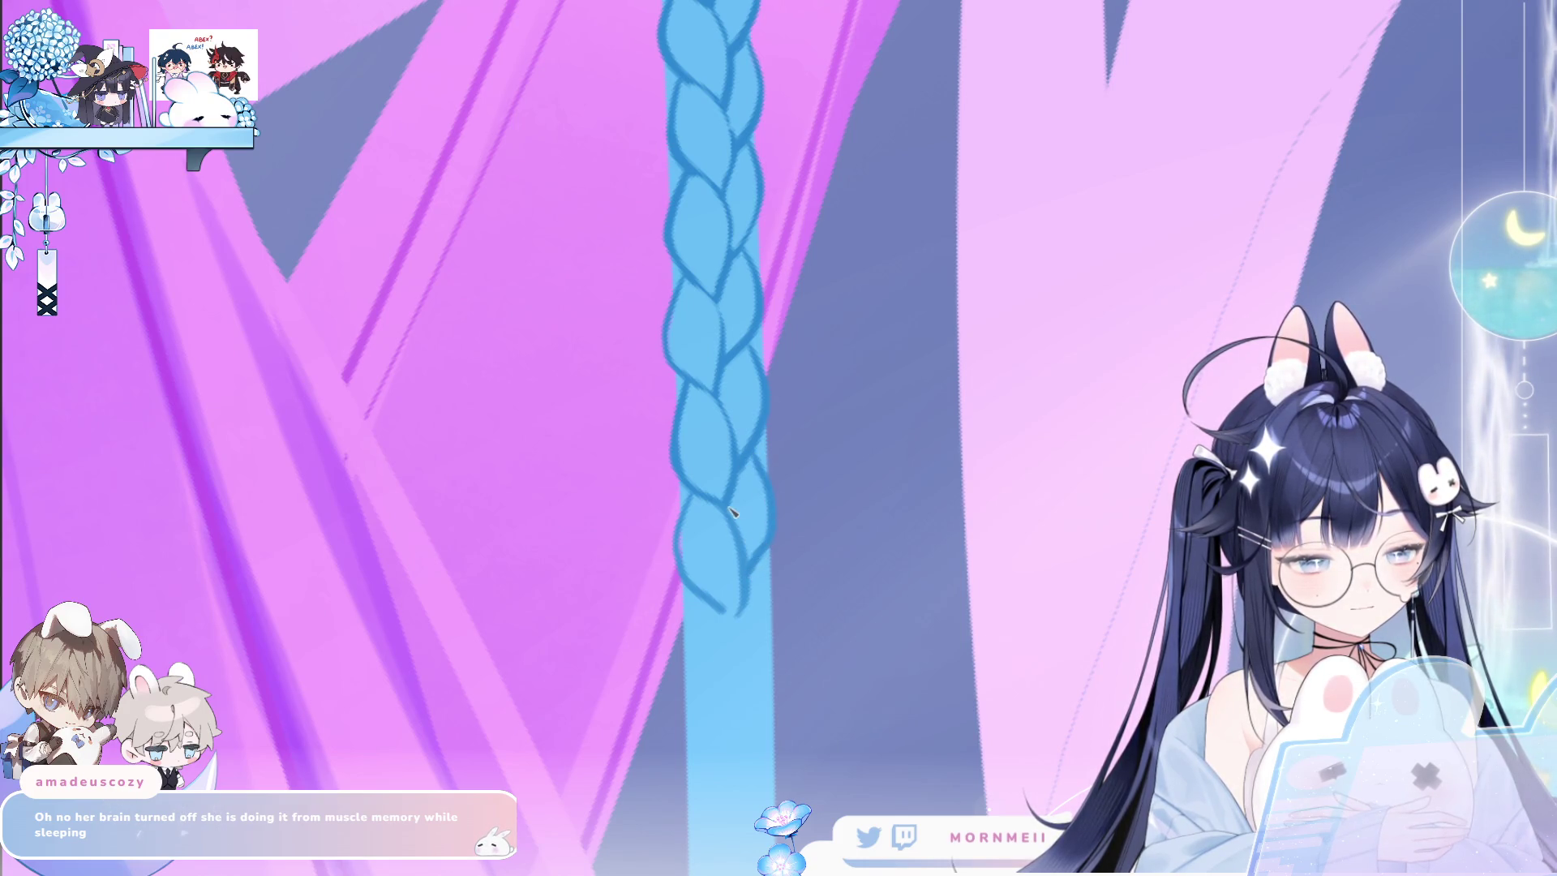
scroll(730, 511, "down", 3)
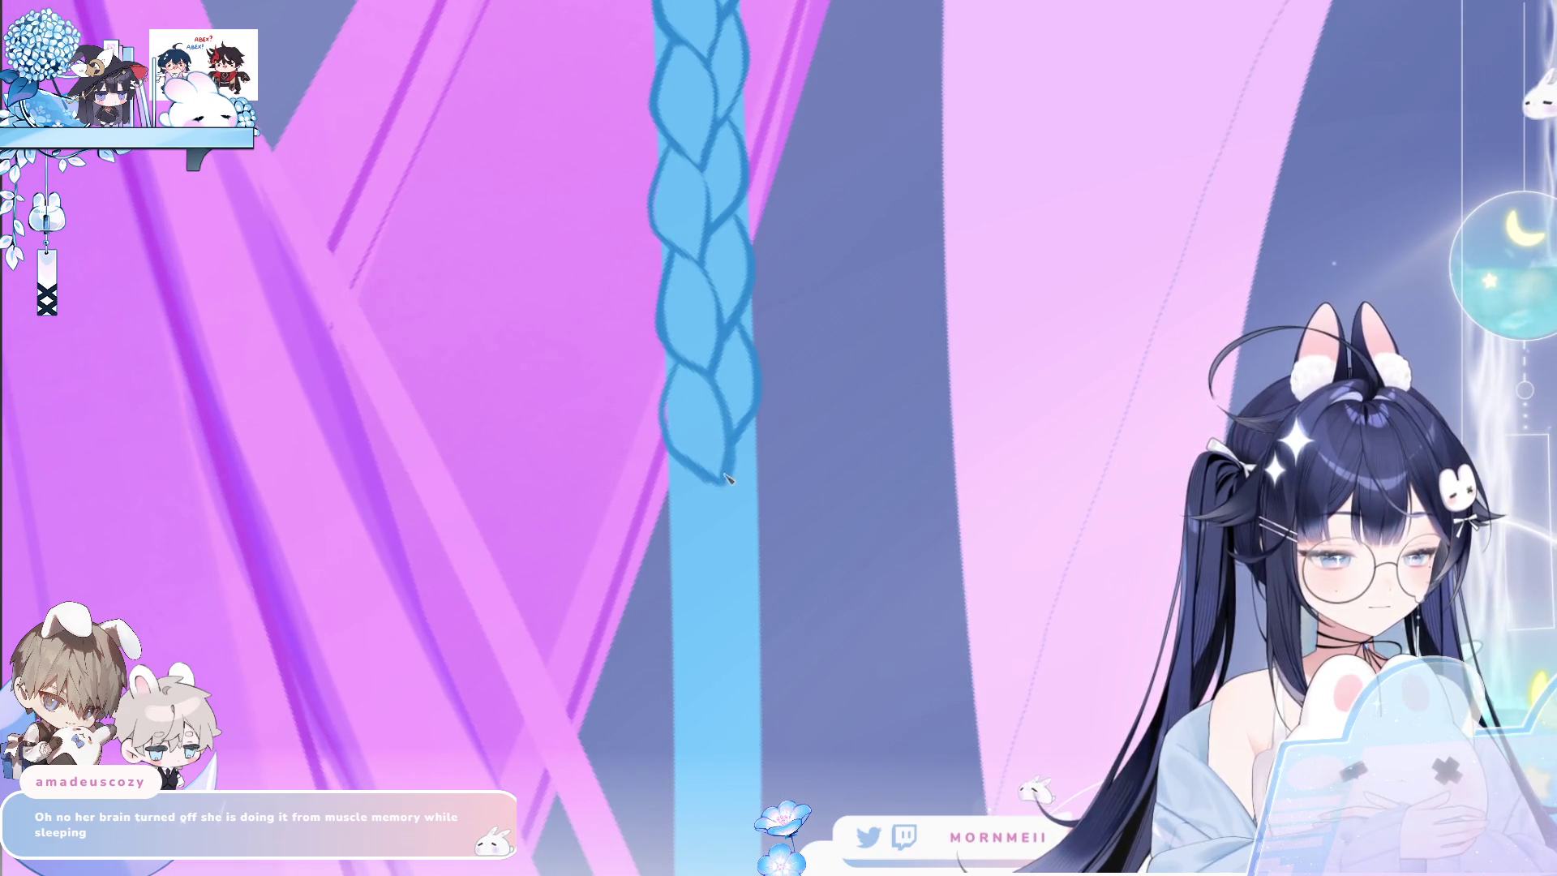
mouse_move(689, 469)
left_mouse_down()
mouse_move(676, 504)
mouse_move(717, 600)
mouse_move(737, 538)
mouse_move(719, 600)
left_mouse_up()
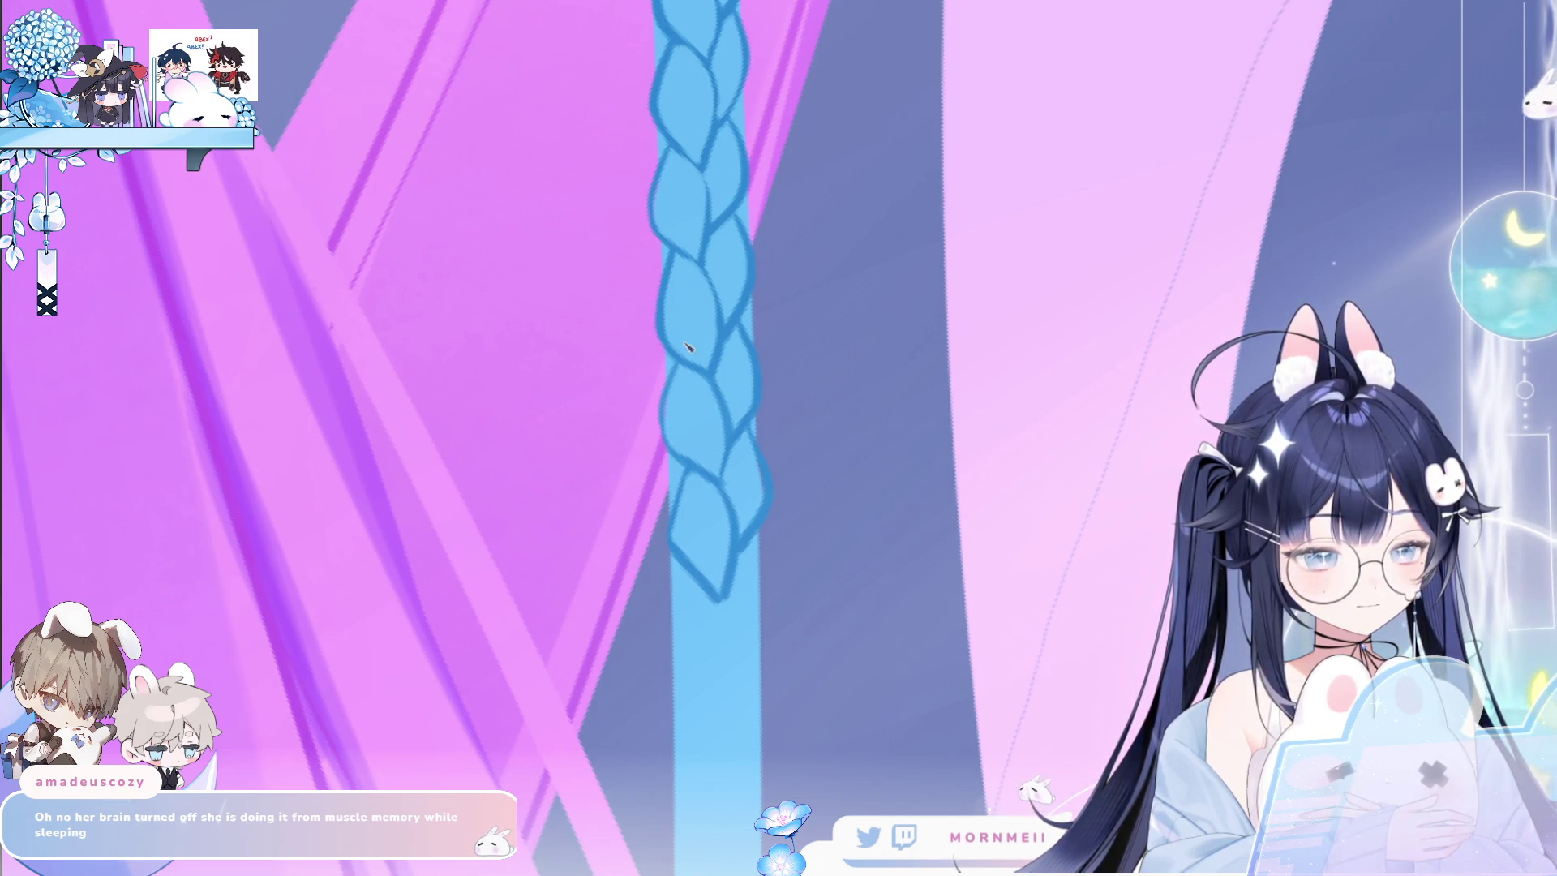
scroll(811, 433, "down", 3)
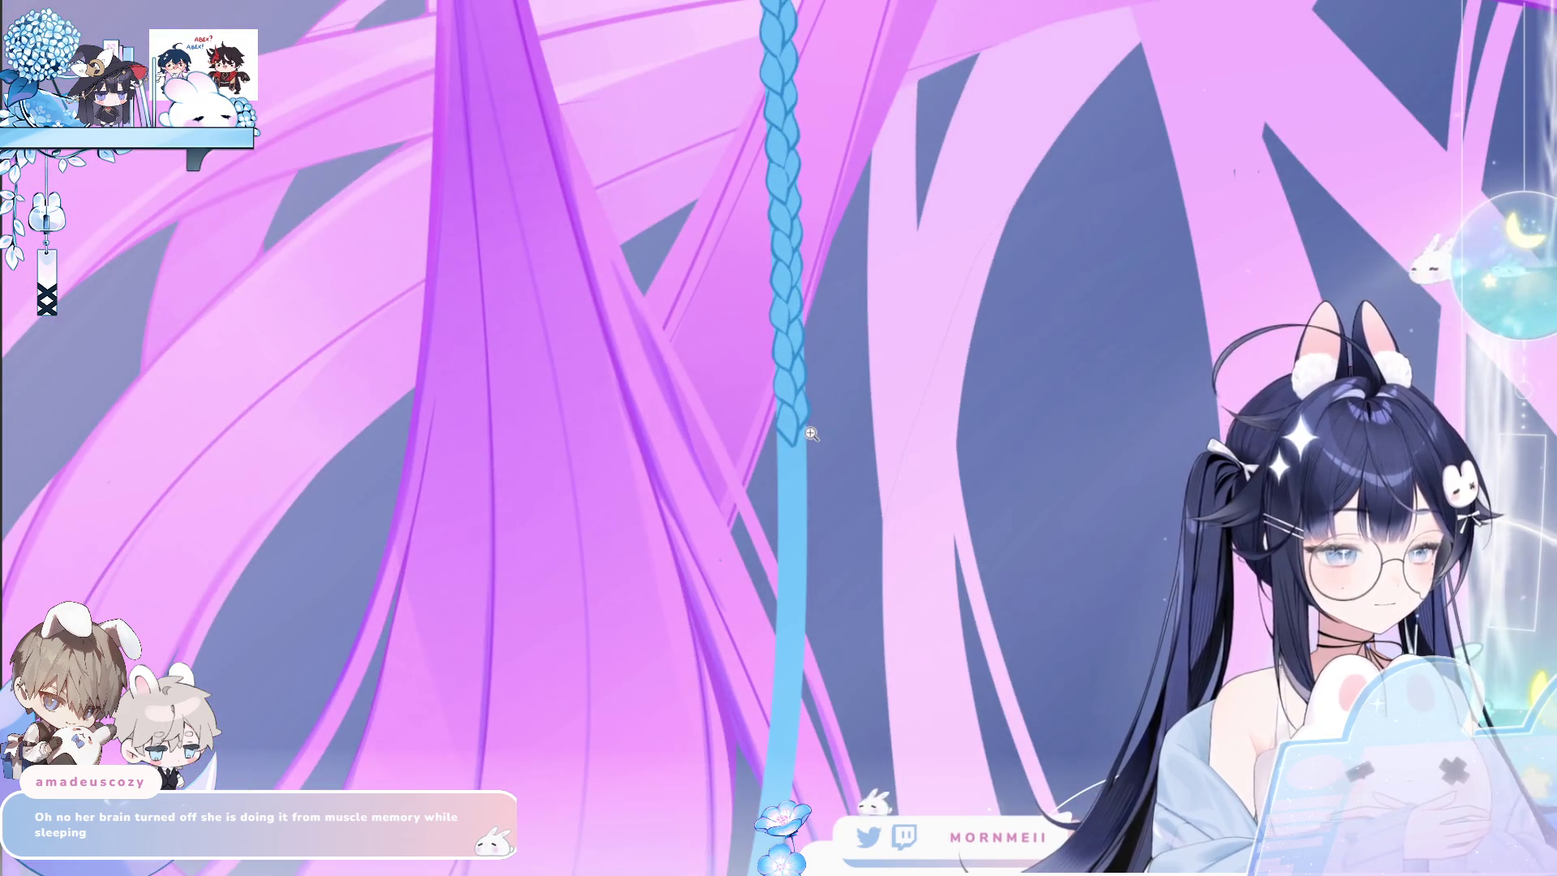
Fill the blue-grey background with pale mint and draw new strands down from the braid tip.
scroll(811, 433, "up", 3)
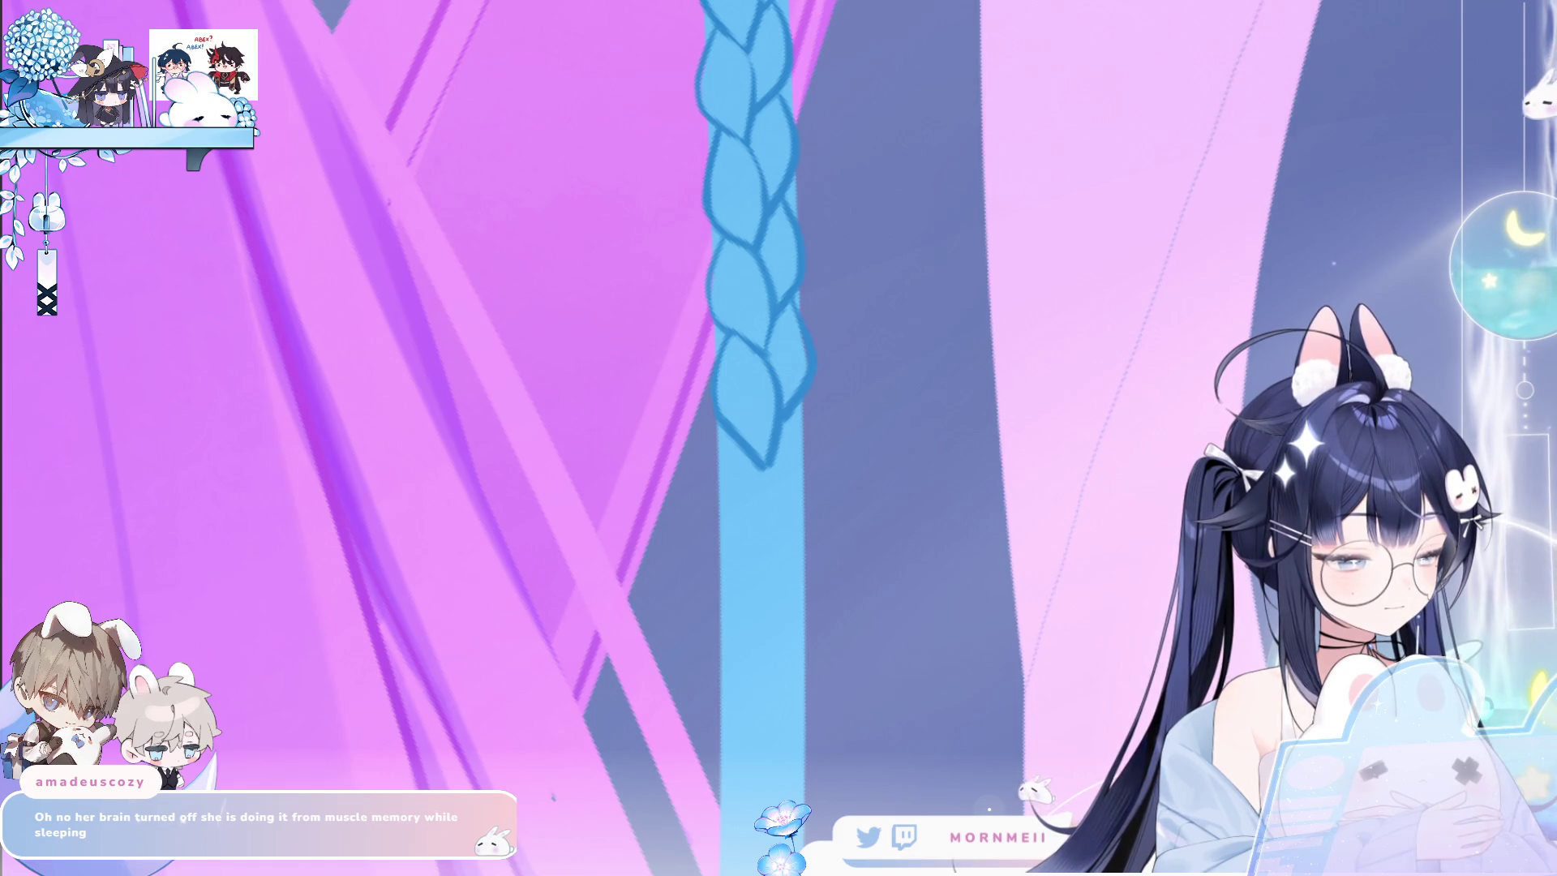
left_click(892, 406)
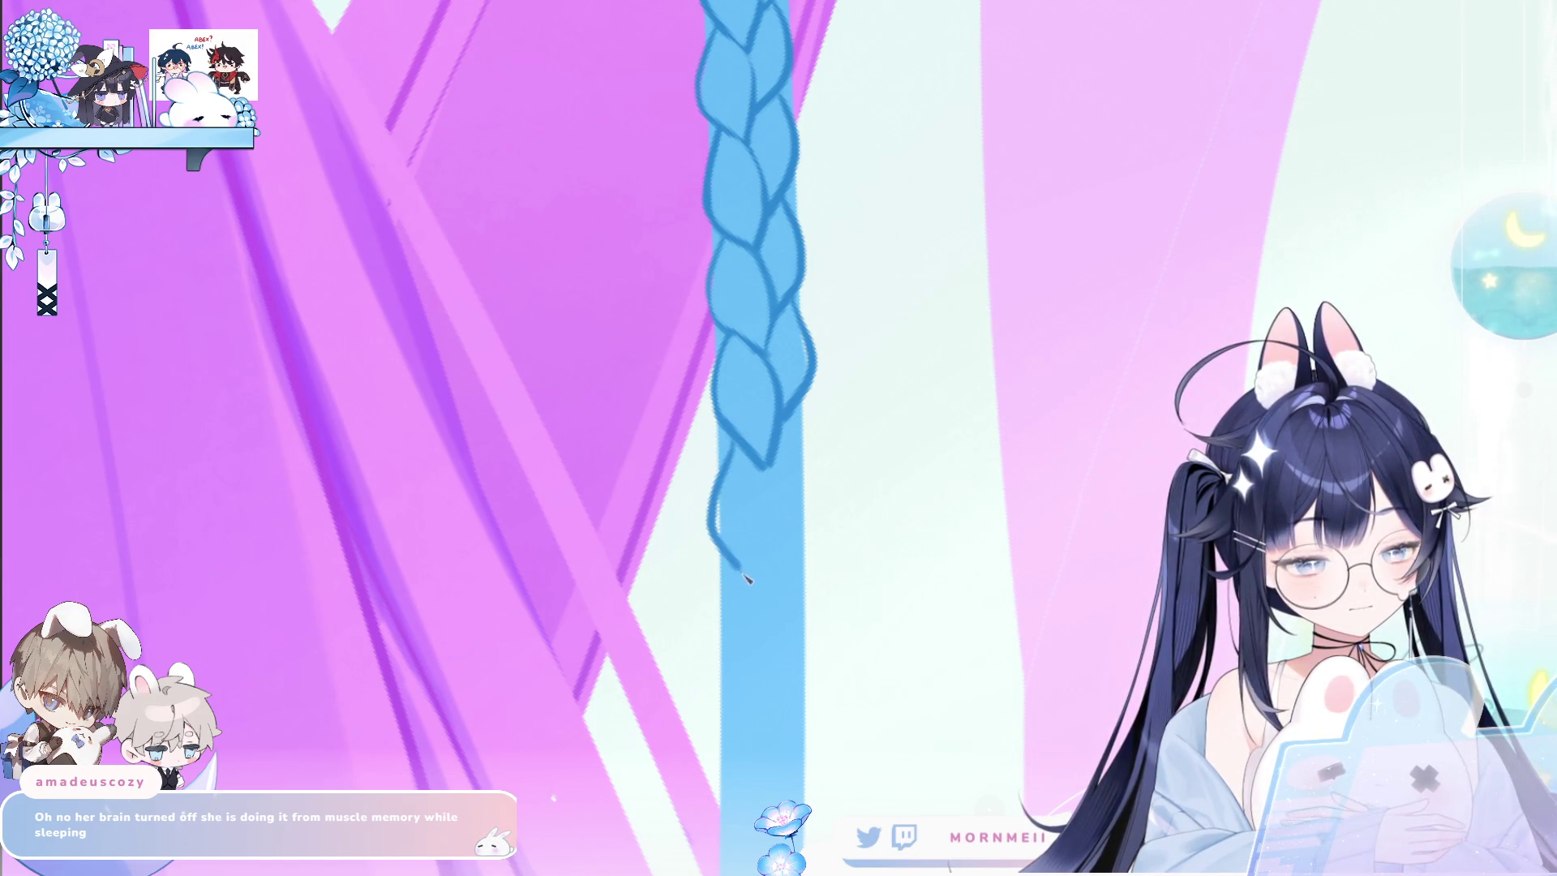
left_click_drag(803, 416, 797, 522)
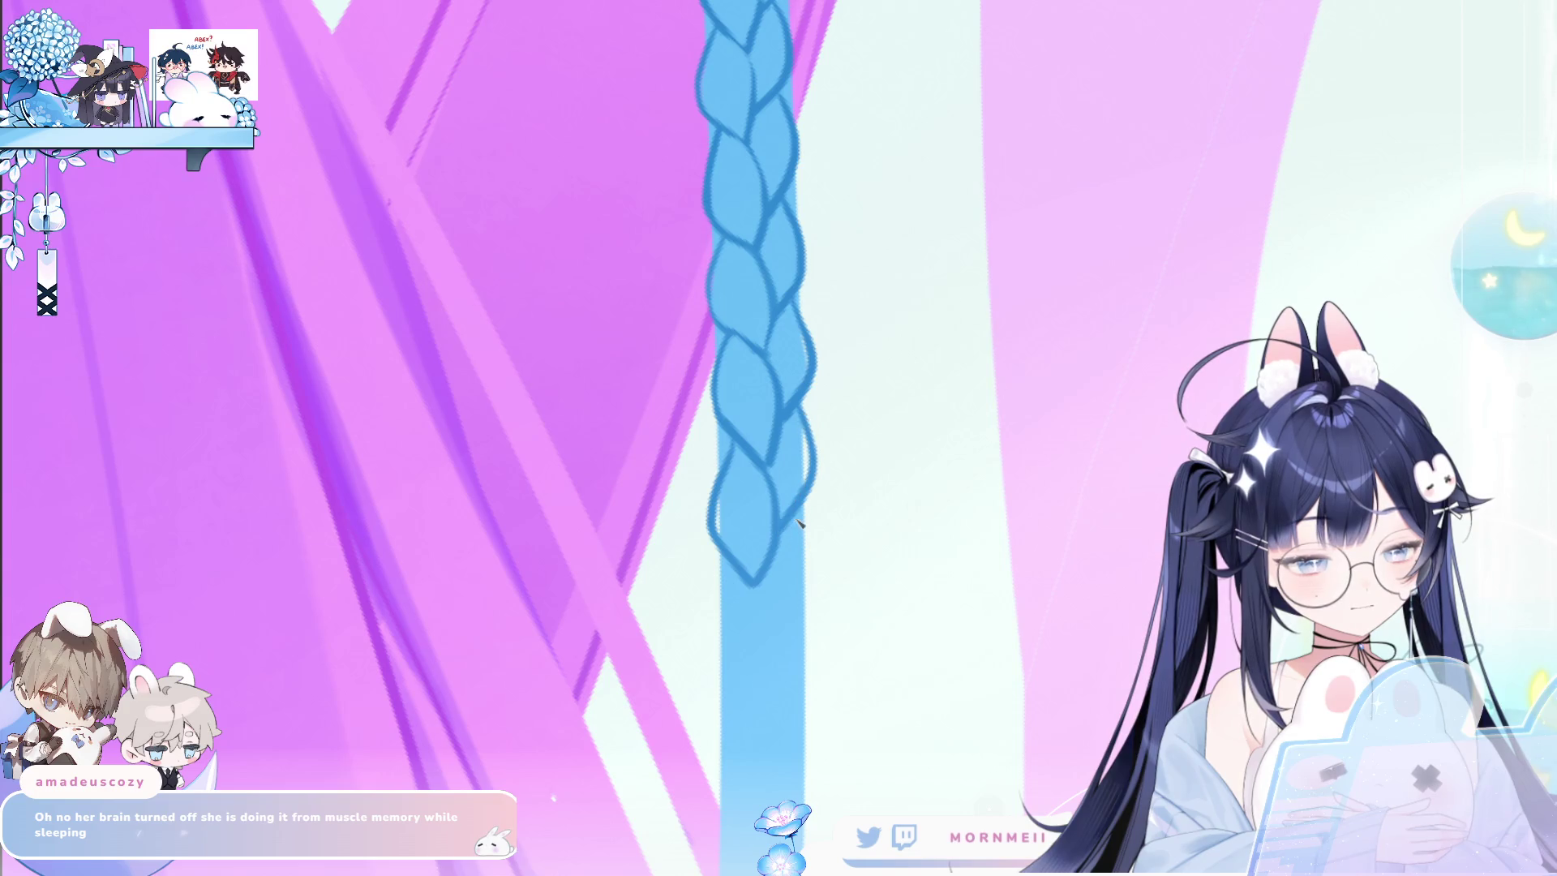
left_click_drag(744, 579, 770, 697)
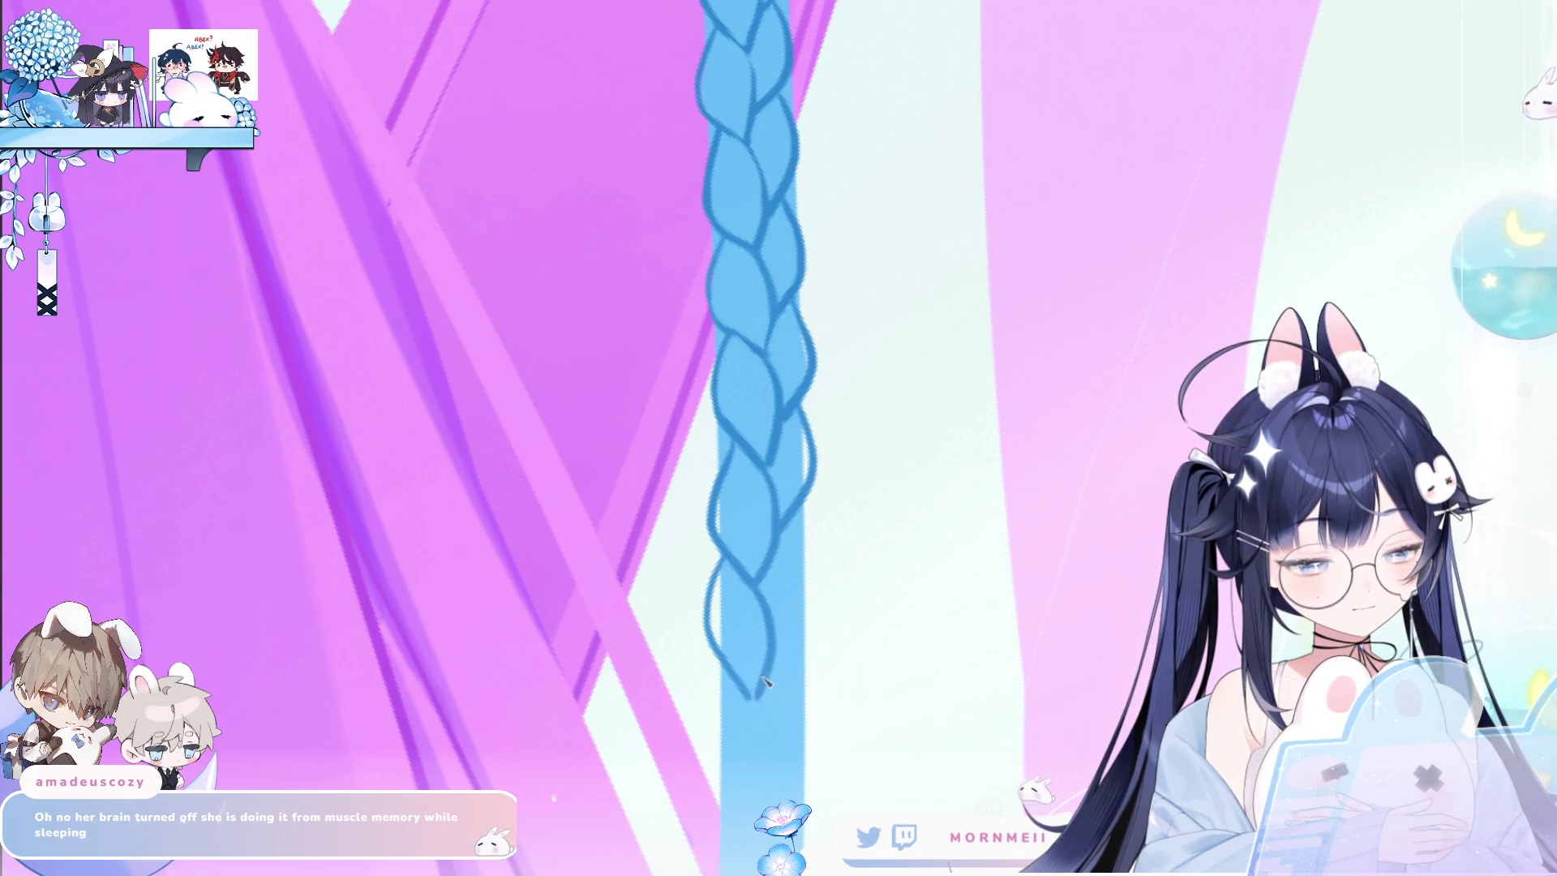
mouse_move(721, 585)
left_mouse_down()
mouse_move(747, 493)
mouse_move(783, 618)
left_mouse_up()
left_click_drag(750, 466, 797, 522)
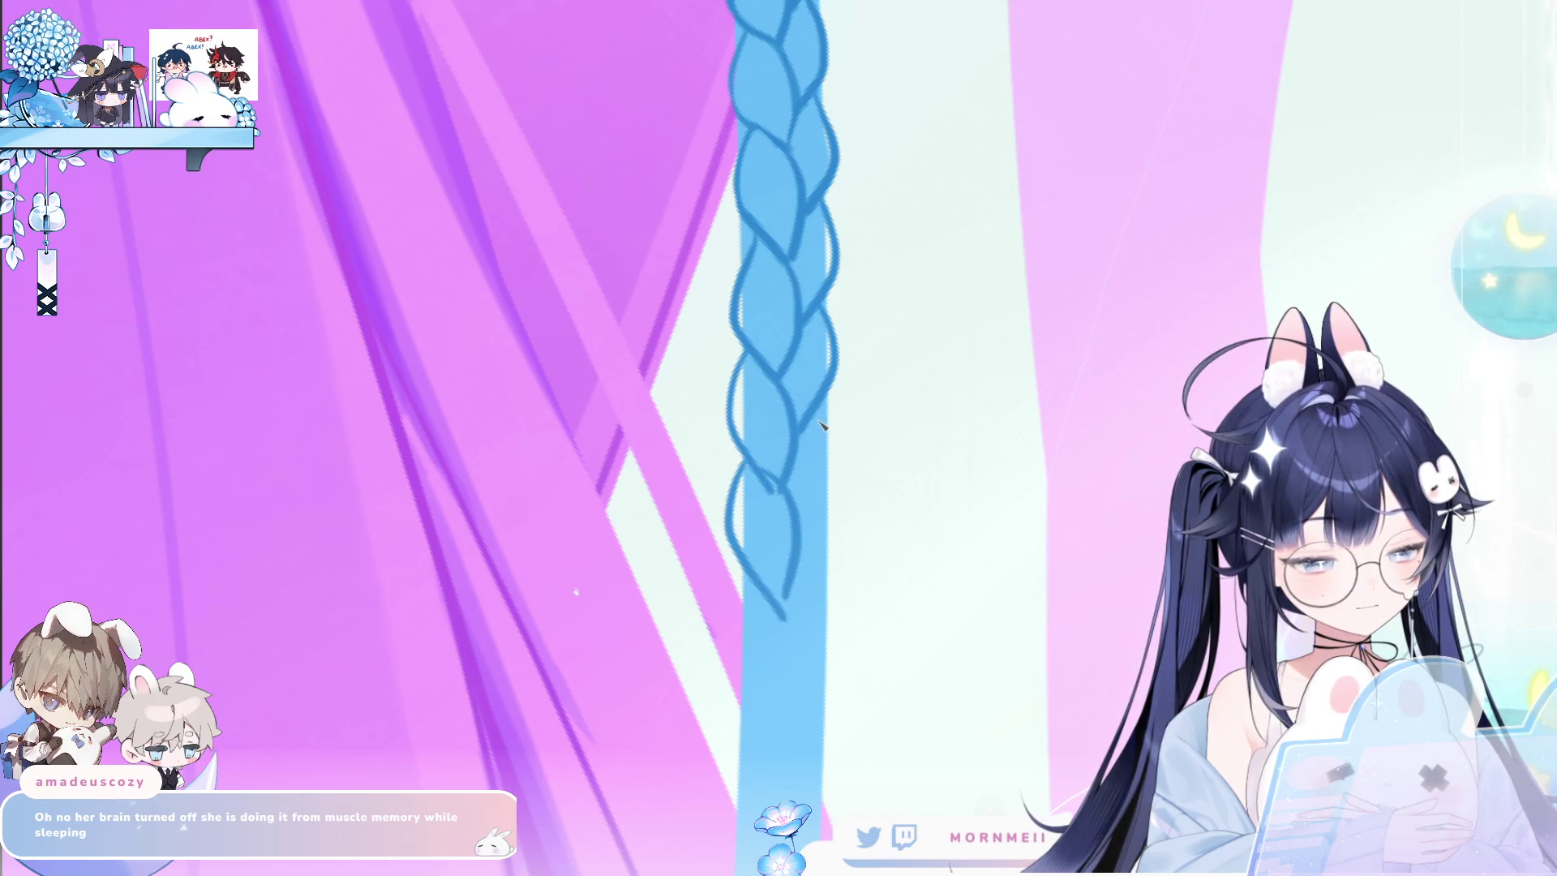
left_click_drag(821, 405, 840, 467)
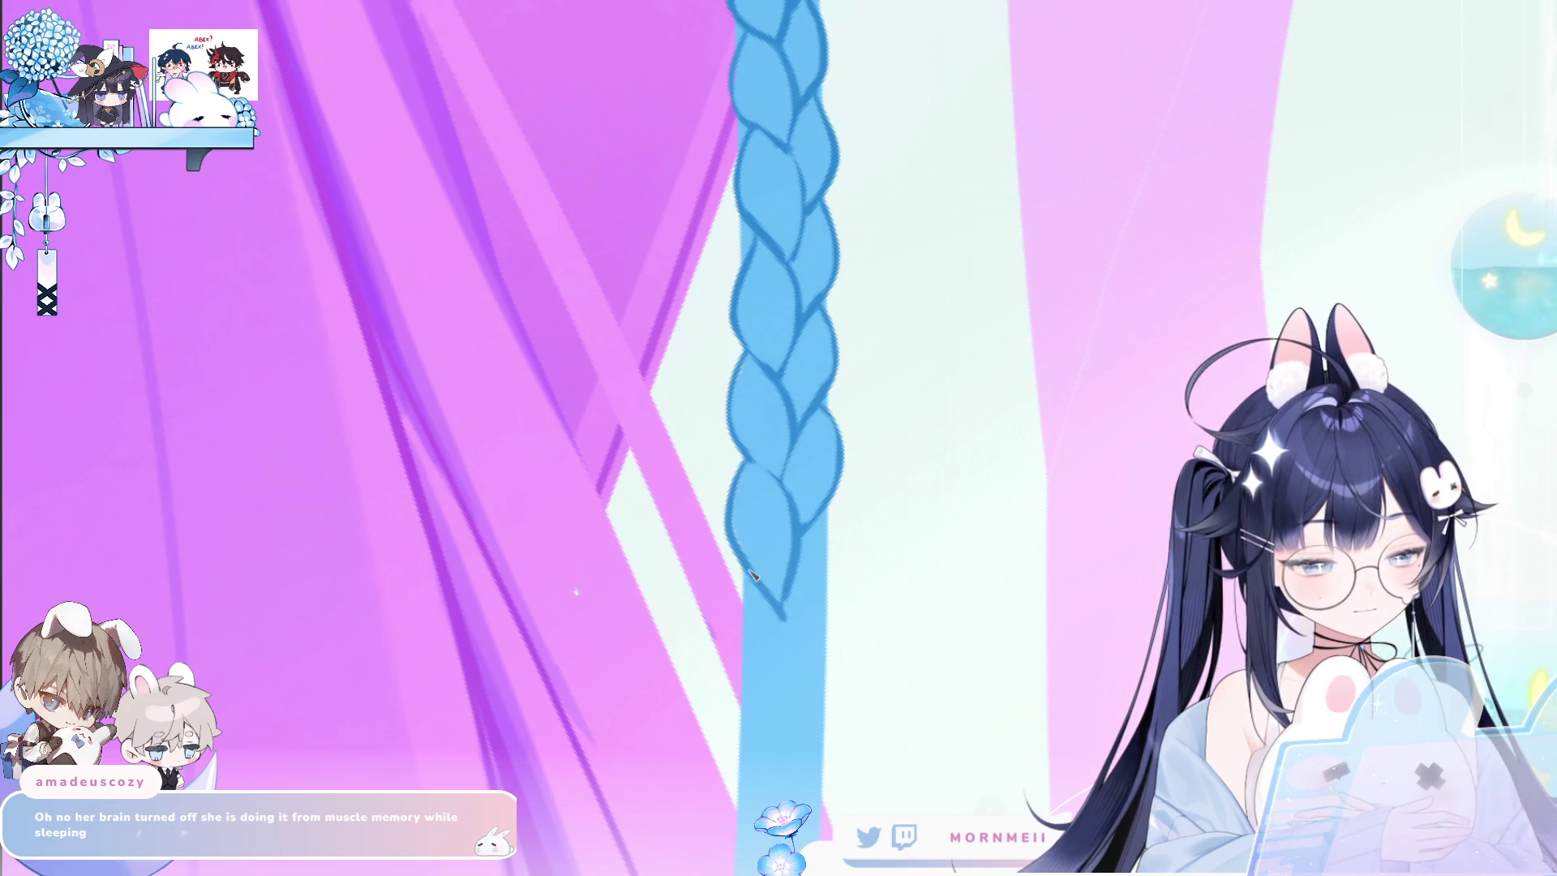
Redraw the braid tip as a looped outline, retrying its right-edge curve.
key("ctrl+z")
mouse_move(758, 600)
left_mouse_down()
mouse_move(782, 715)
mouse_move(798, 616)
left_mouse_up()
left_click_drag(831, 555, 798, 648)
key("ctrl+z")
mouse_move(827, 519)
left_mouse_down()
mouse_move(798, 646)
mouse_move(831, 554)
left_mouse_up()
key("ctrl+z")
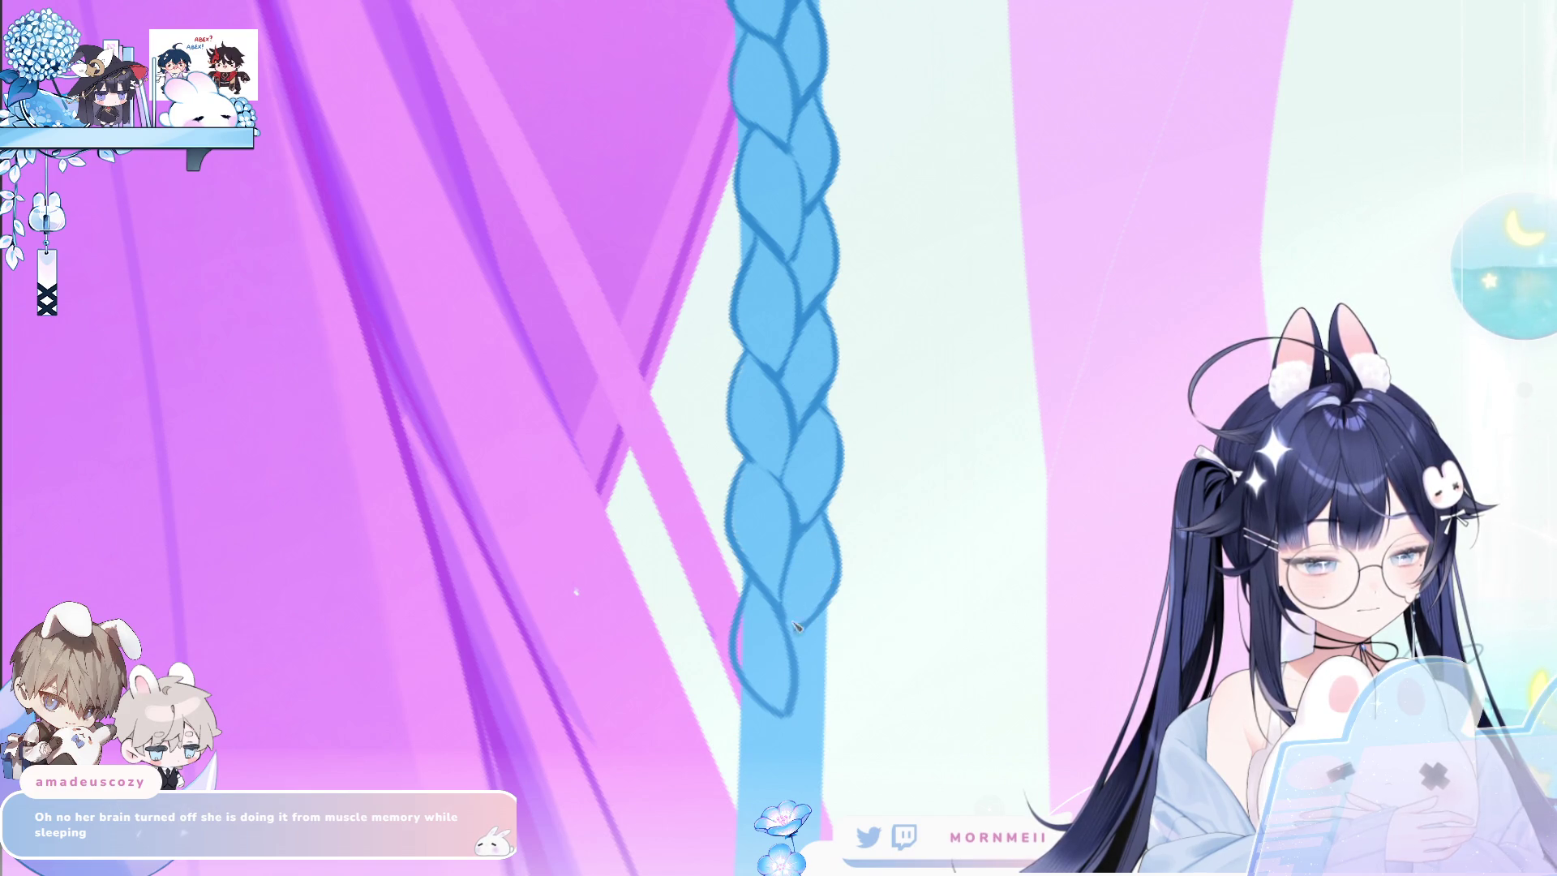
scroll(821, 570, "down", 3)
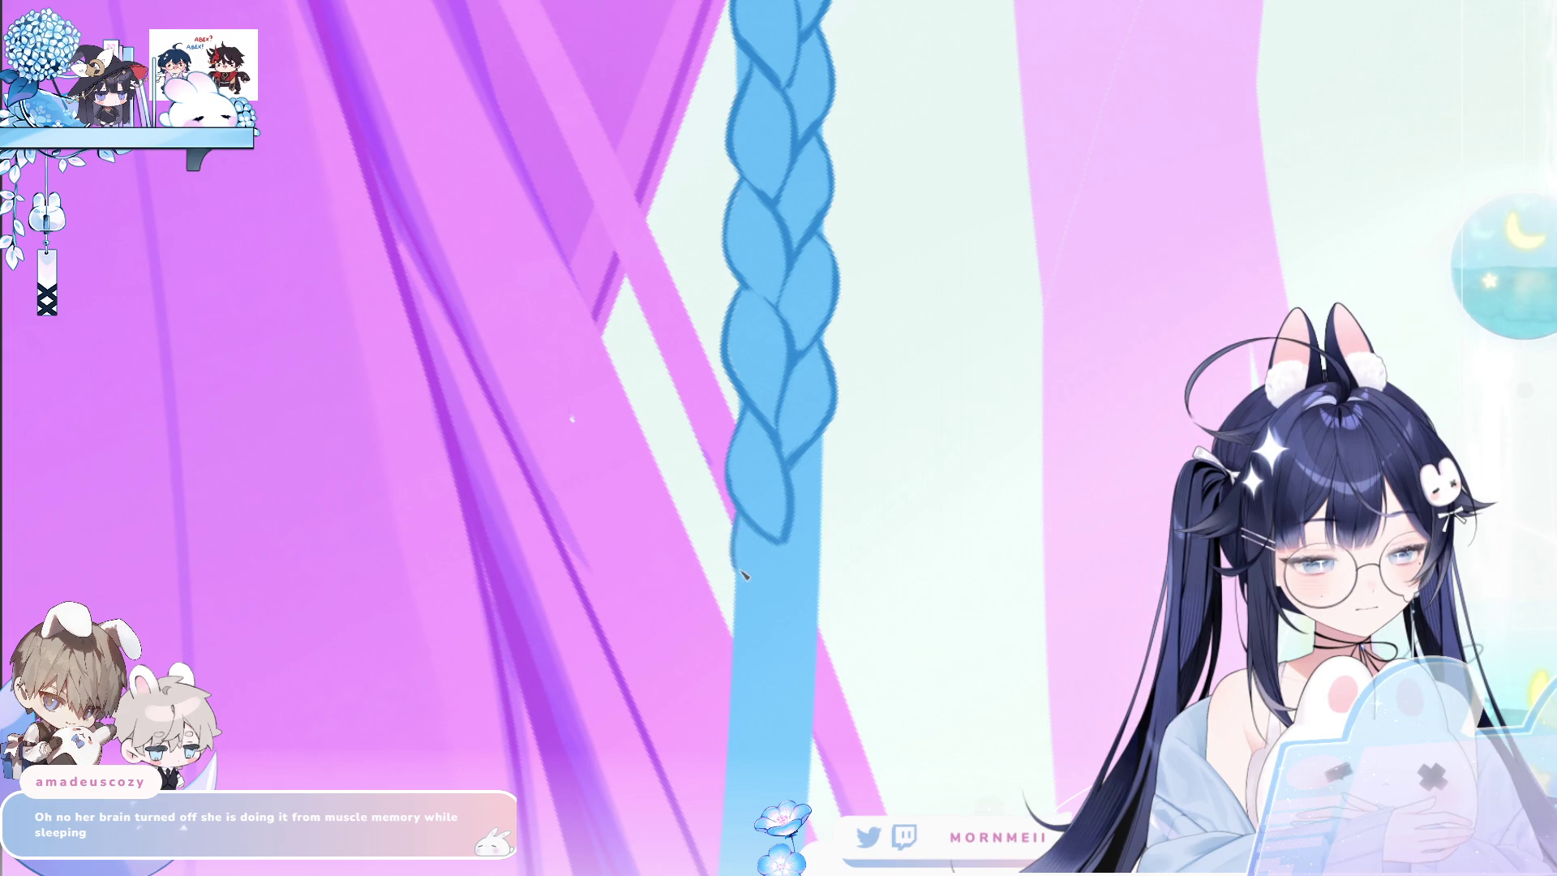
Add curves below the tip and down the braid's right edge, redrawing them thinner after undos.
mouse_move(736, 563)
left_mouse_down()
mouse_move(770, 629)
mouse_move(789, 559)
left_mouse_up()
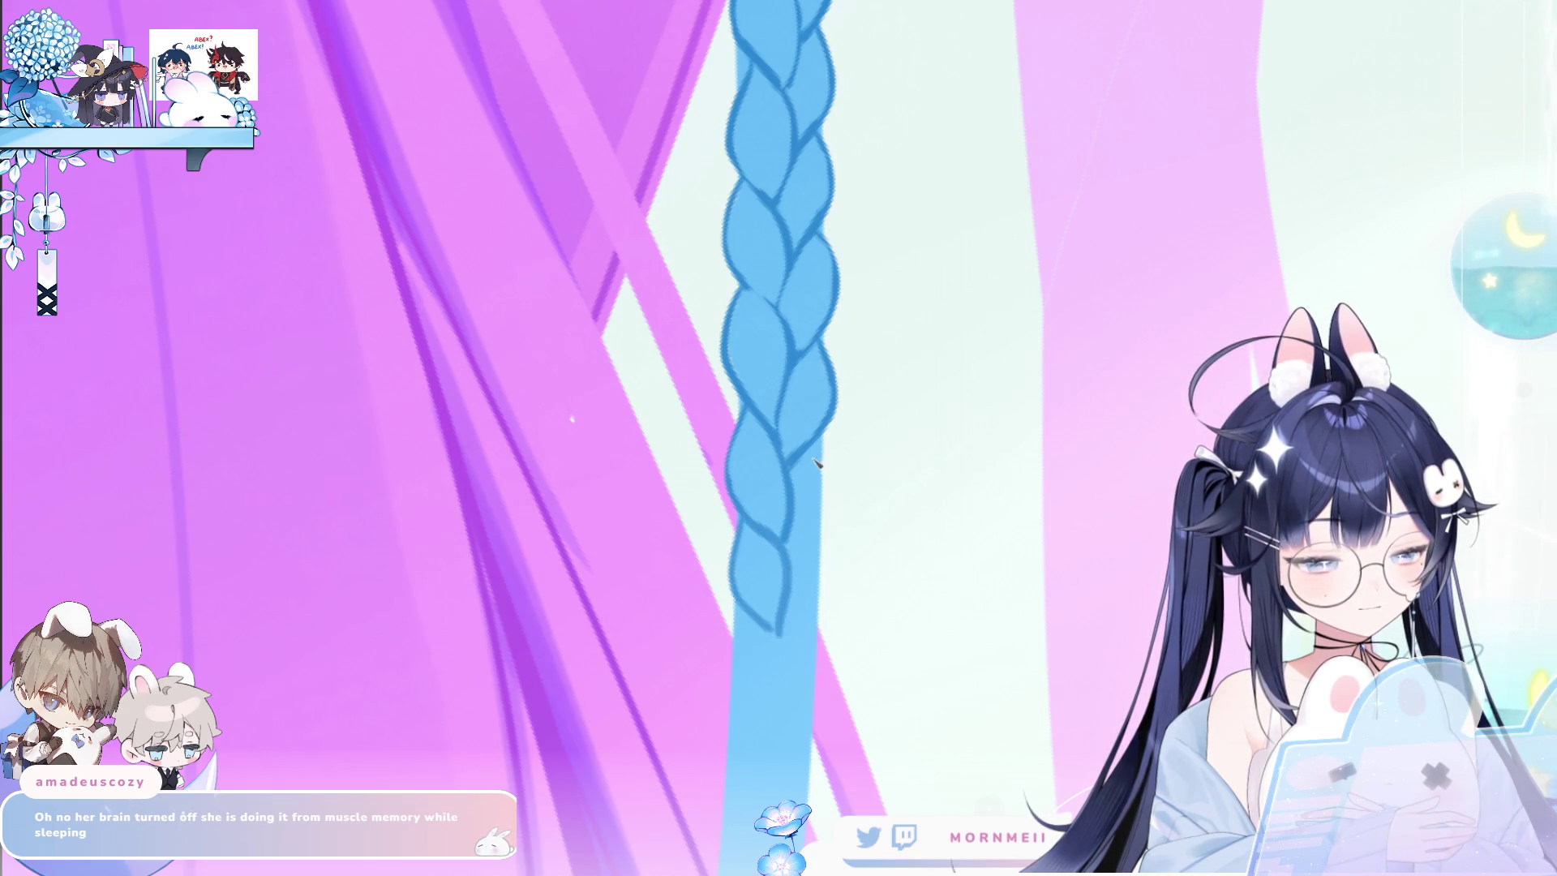
left_click_drag(823, 429, 816, 498)
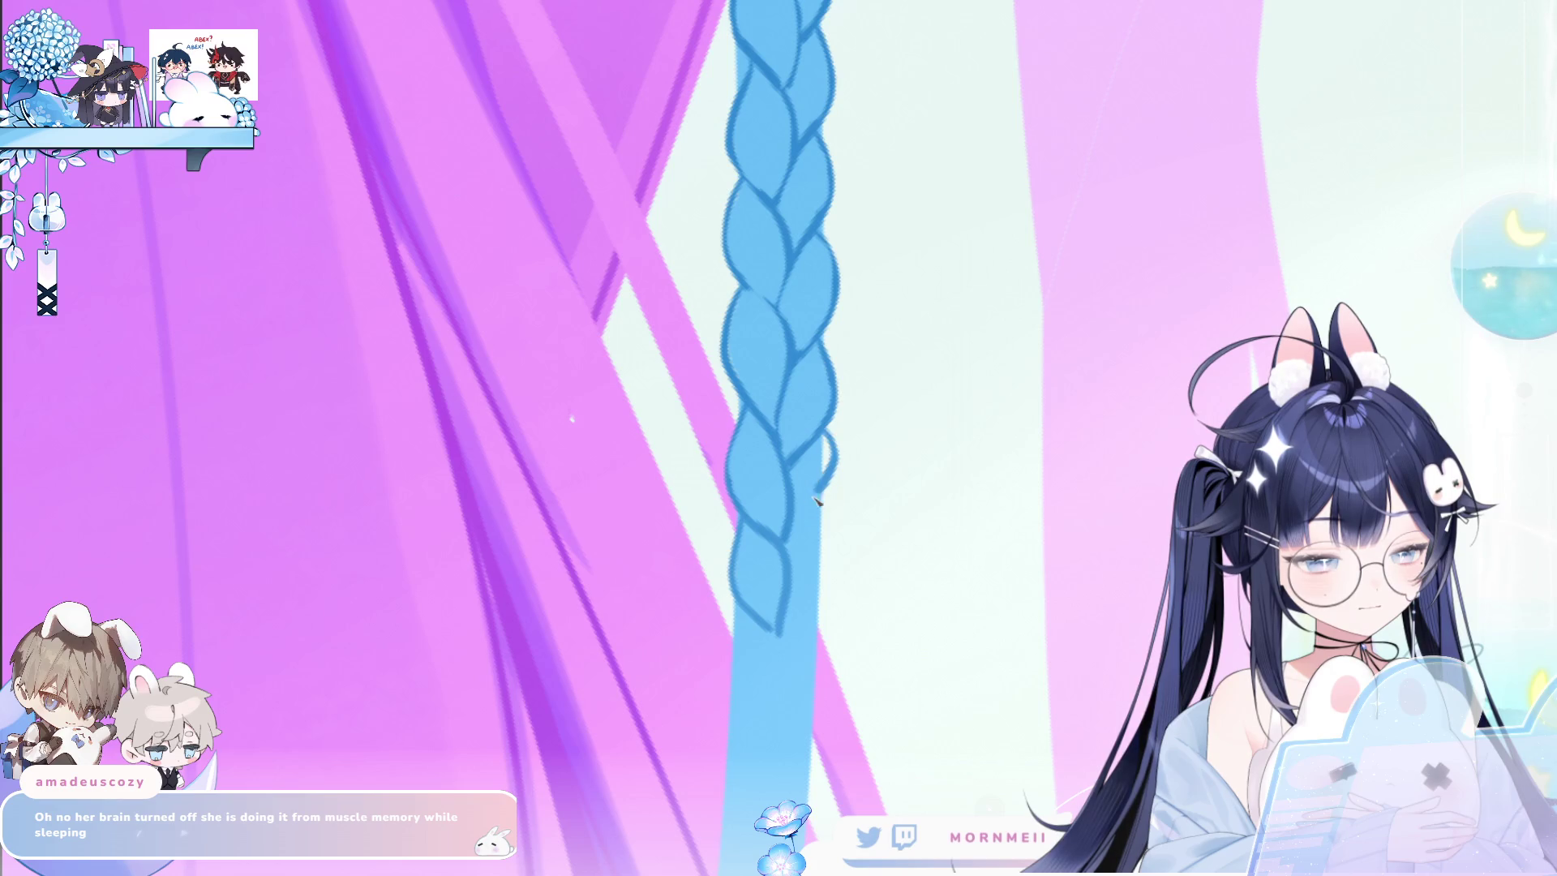
key("ctrl+z")
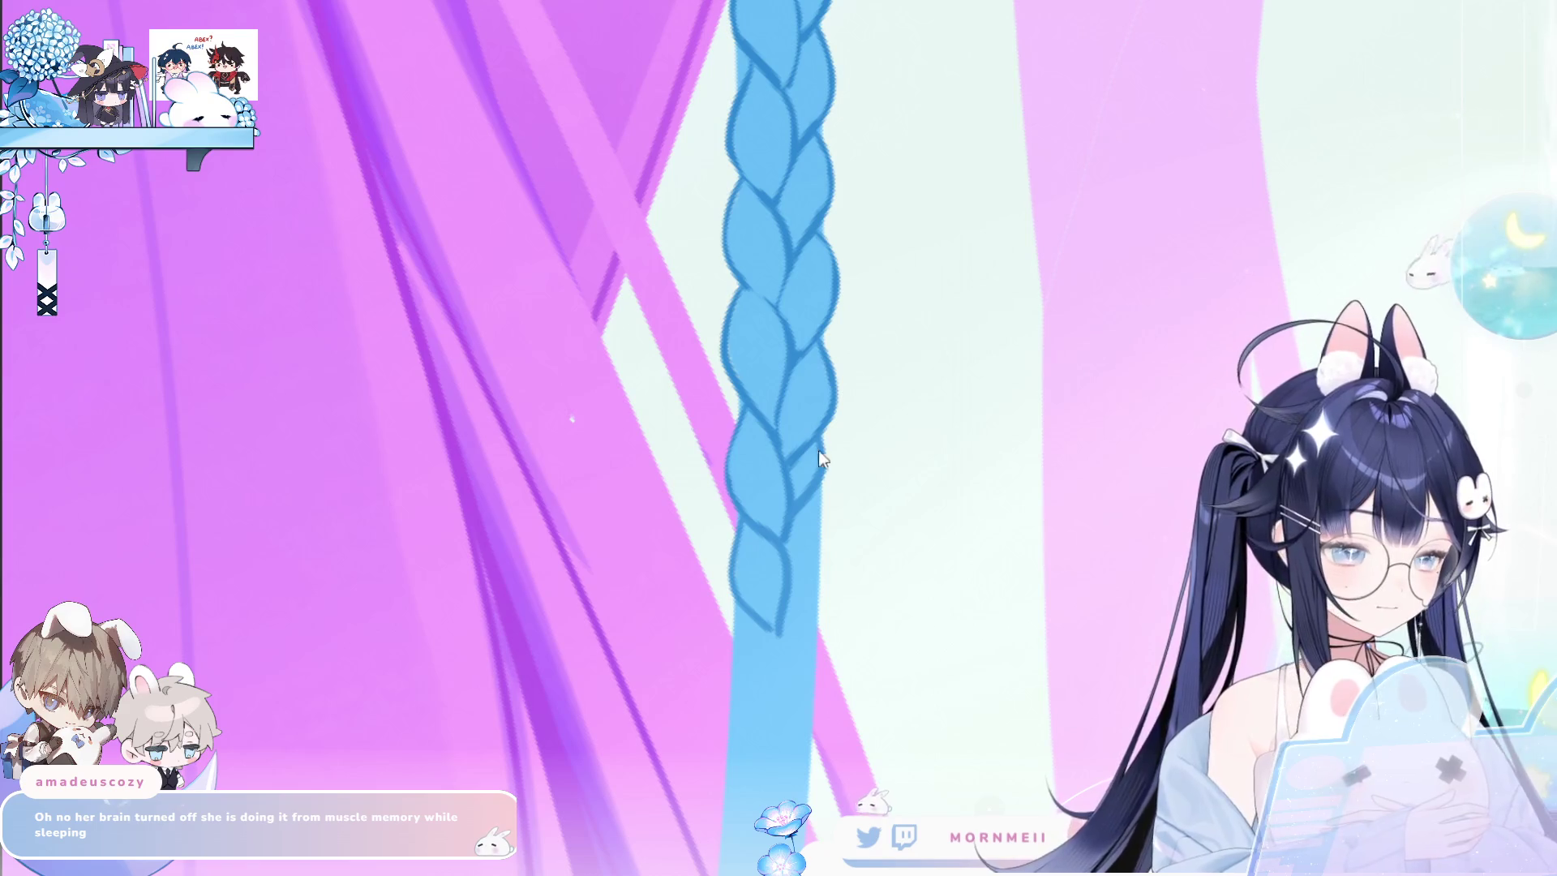
left_click_drag(822, 432, 821, 576)
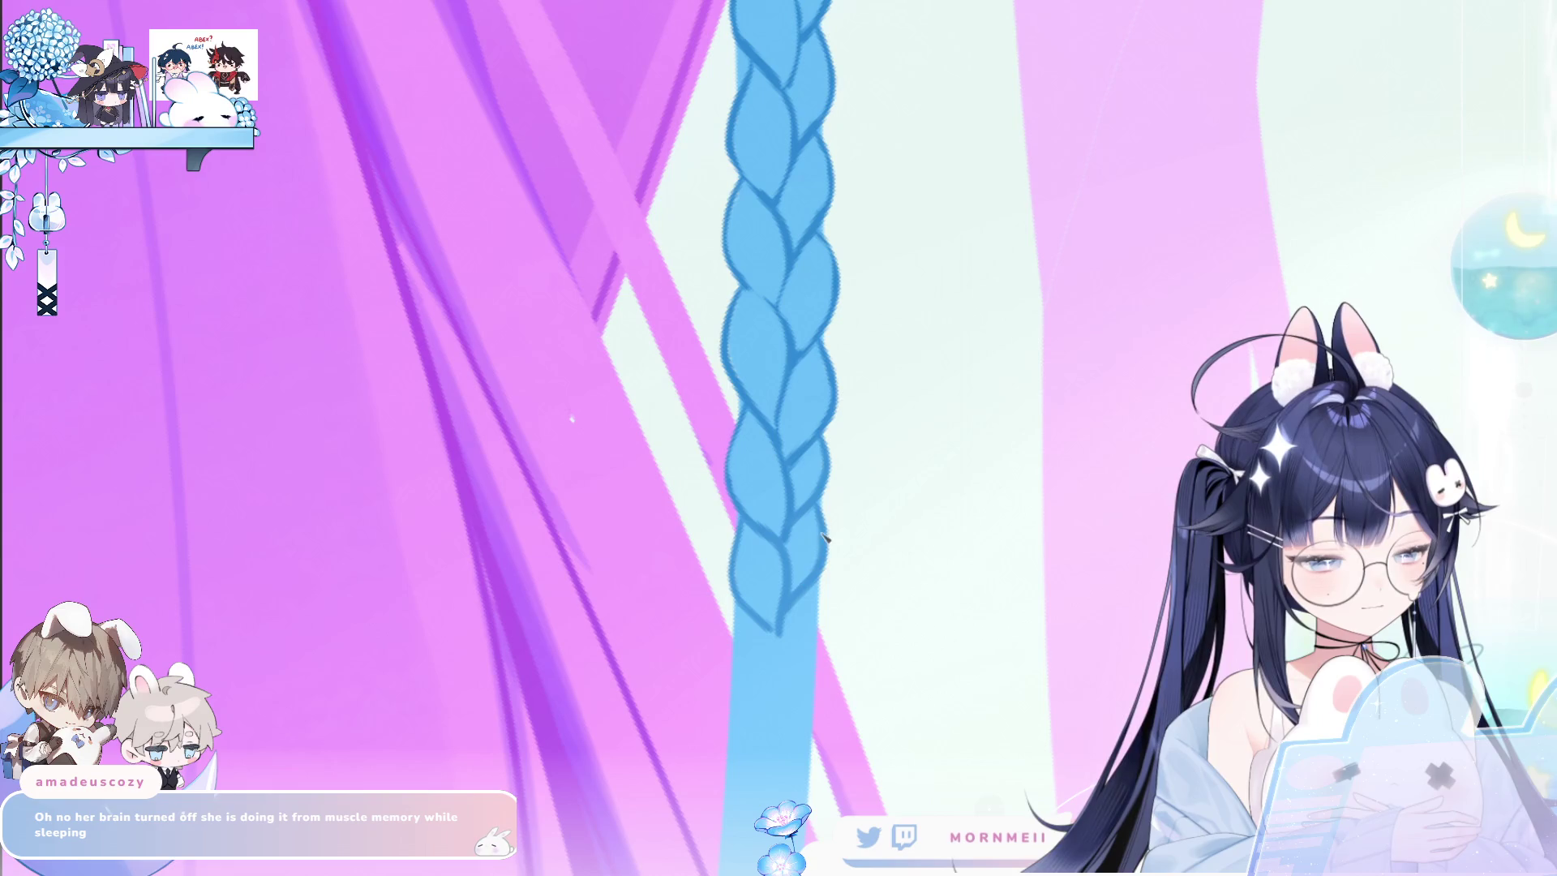
scroll(811, 527, "down", 3)
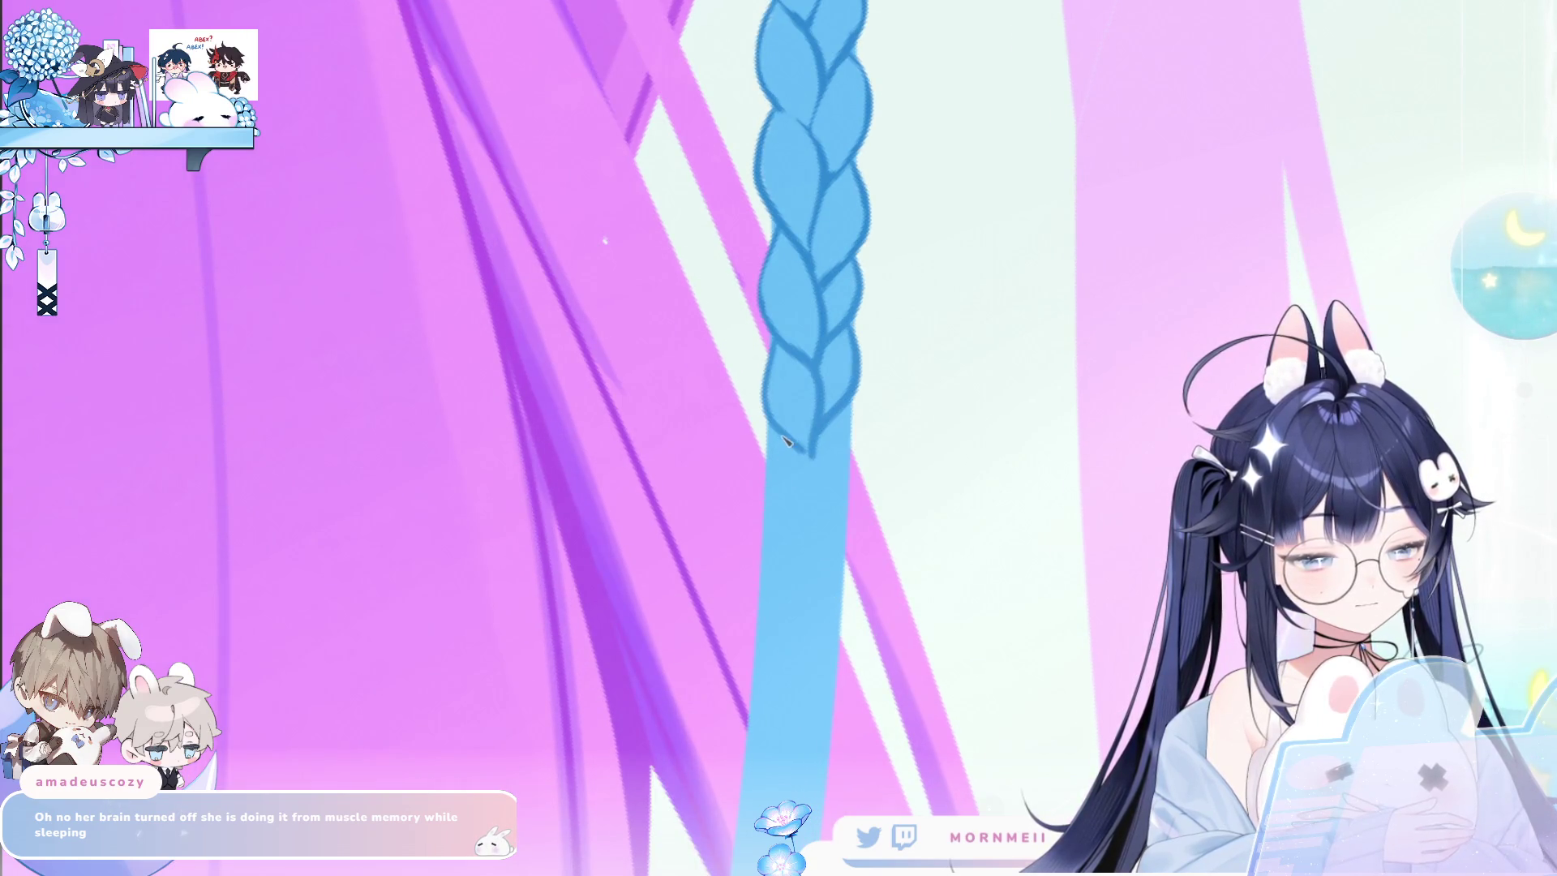
left_click_drag(812, 446, 814, 560)
key("ctrl+z")
left_click_drag(813, 453, 815, 537)
mouse_move(842, 413)
left_mouse_down()
mouse_move(836, 509)
mouse_move(856, 469)
left_mouse_up()
key("ctrl+z")
key("ctrl+z")
left_click_drag(845, 415, 829, 519)
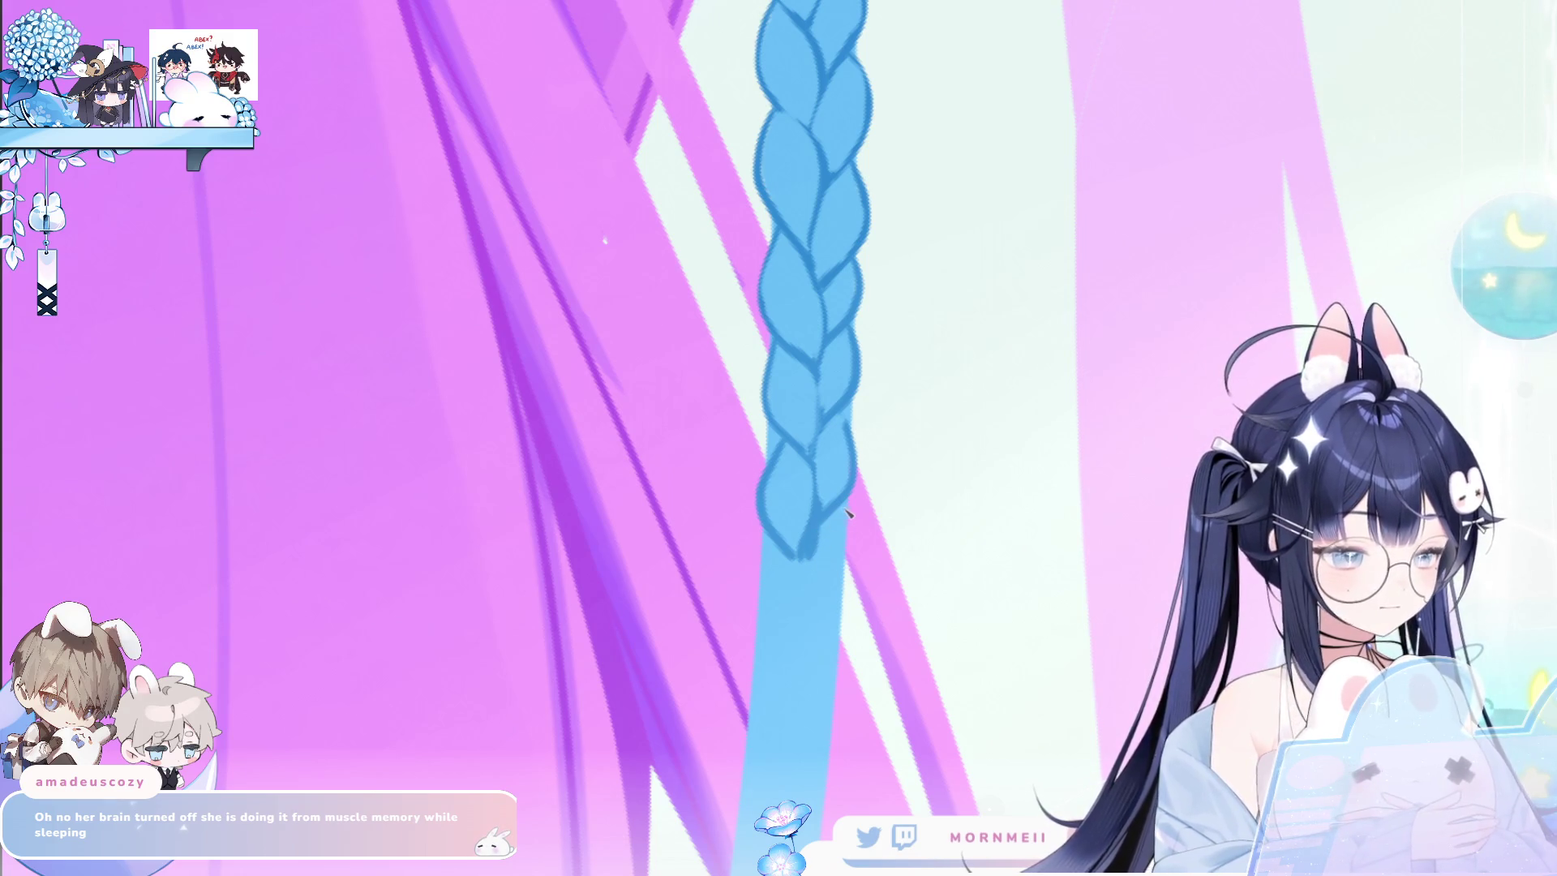
Extend the braid's bottom tip with two lower strand lines, then zoom out.
left_click_drag(848, 507, 820, 623)
left_click_drag(785, 551, 798, 617)
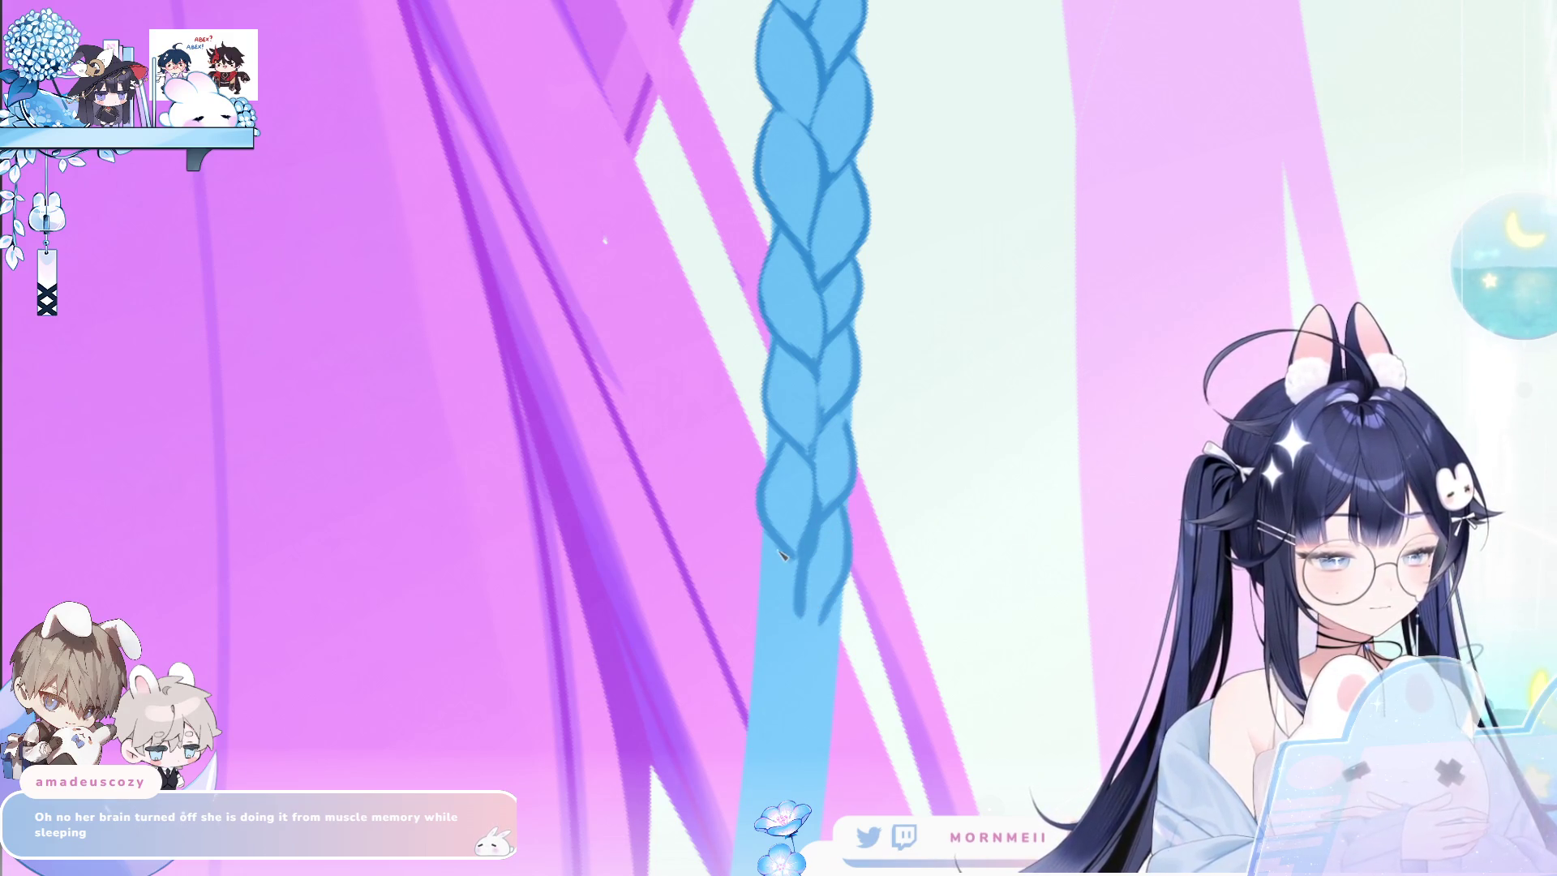
left_click_drag(783, 554, 791, 665)
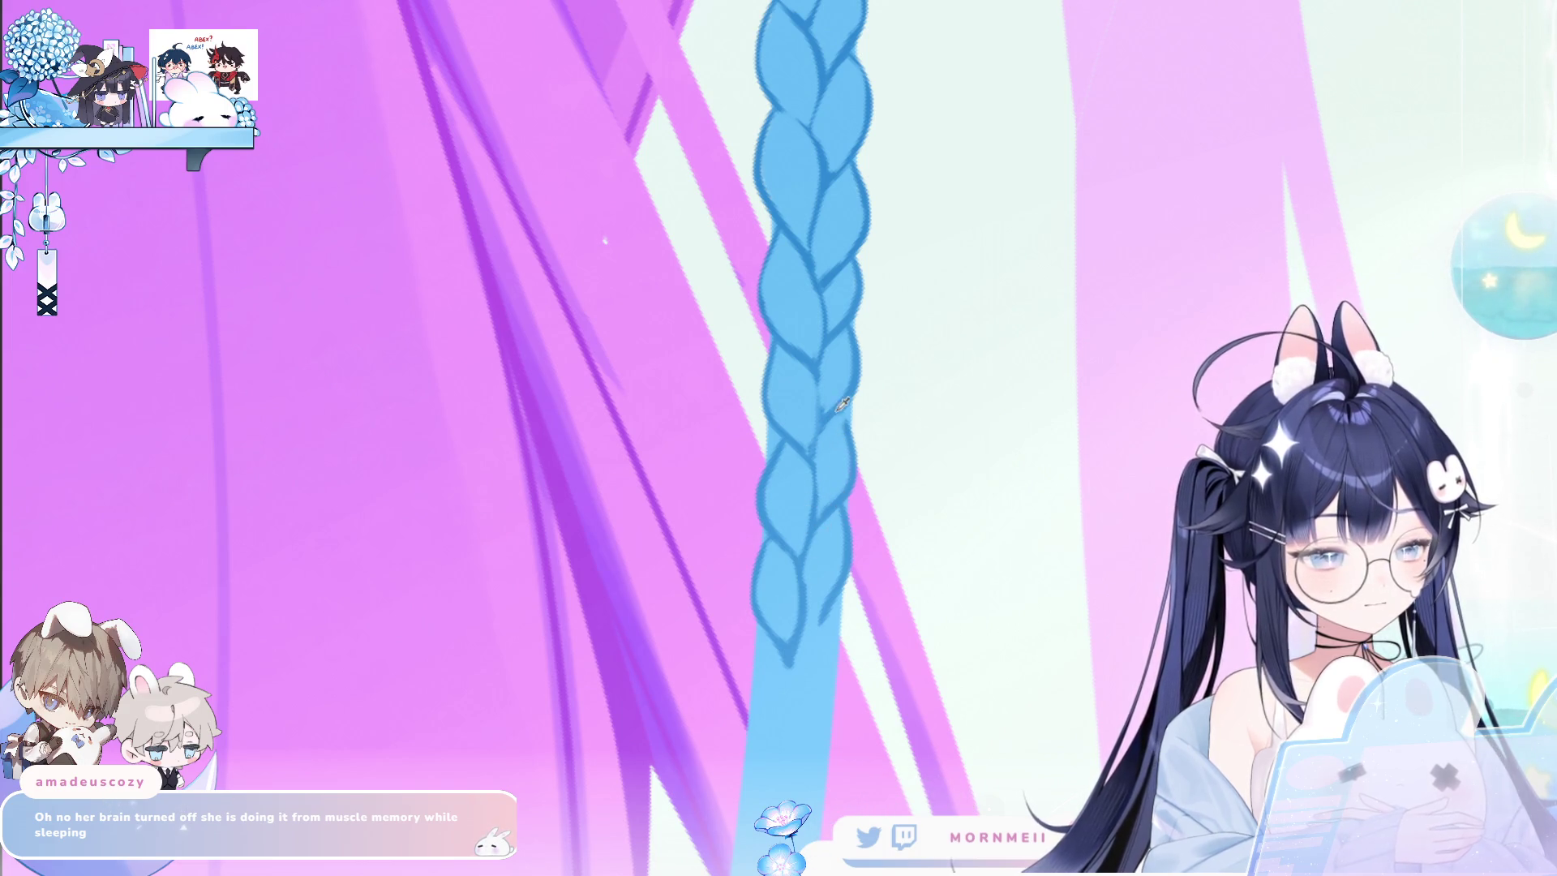
key("ctrl+0")
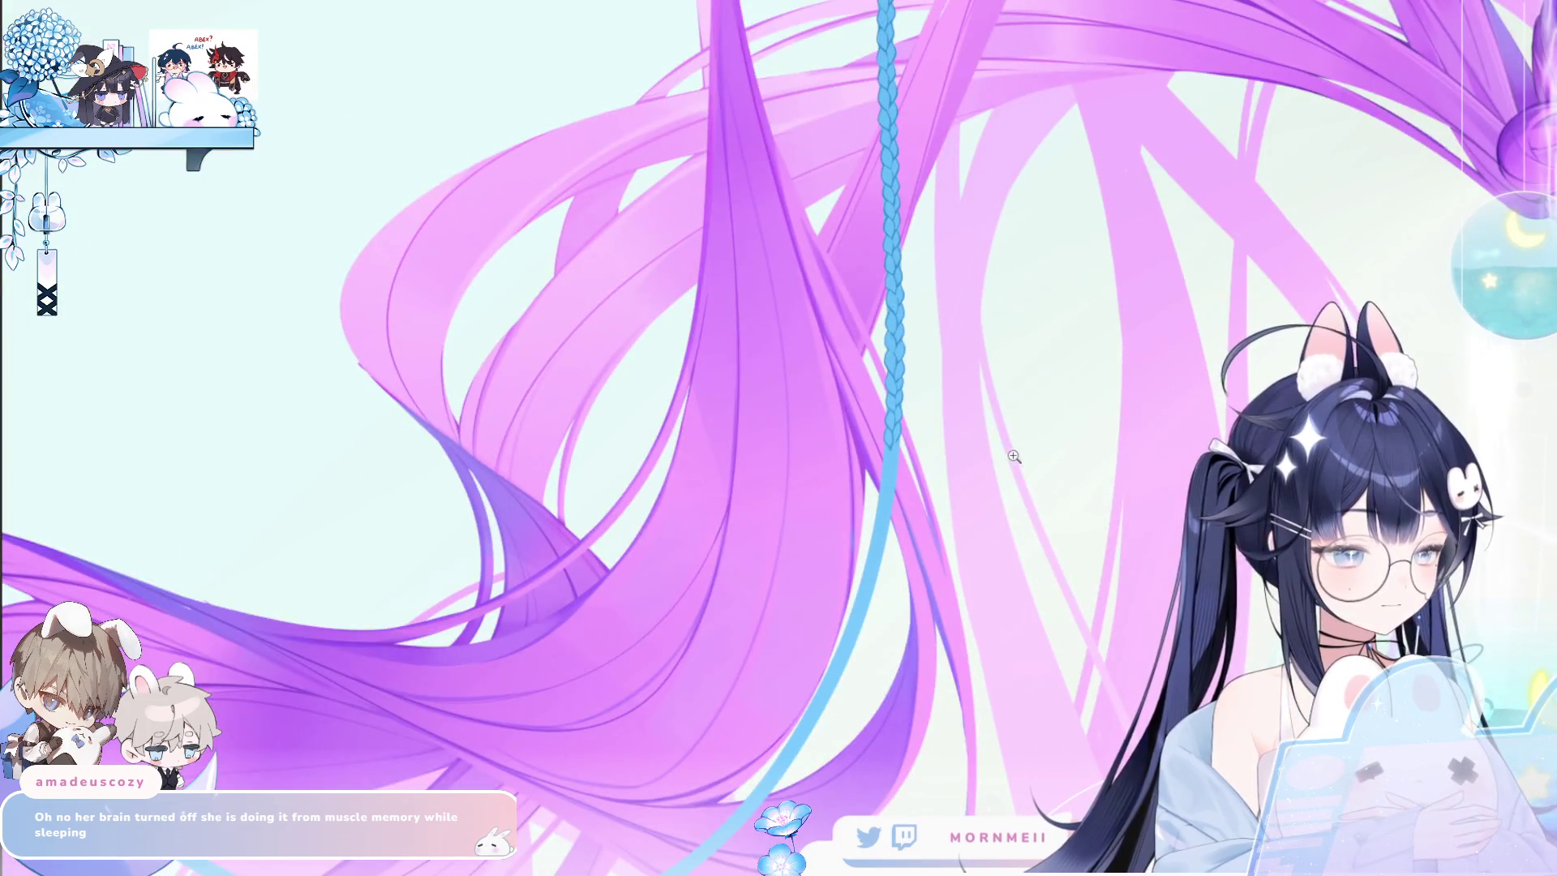
Zoom in on the braid's end and redraw the tip's lower outline after several undone attempts.
key("minus")
key("minus")
key("minus")
left_click(726, 726)
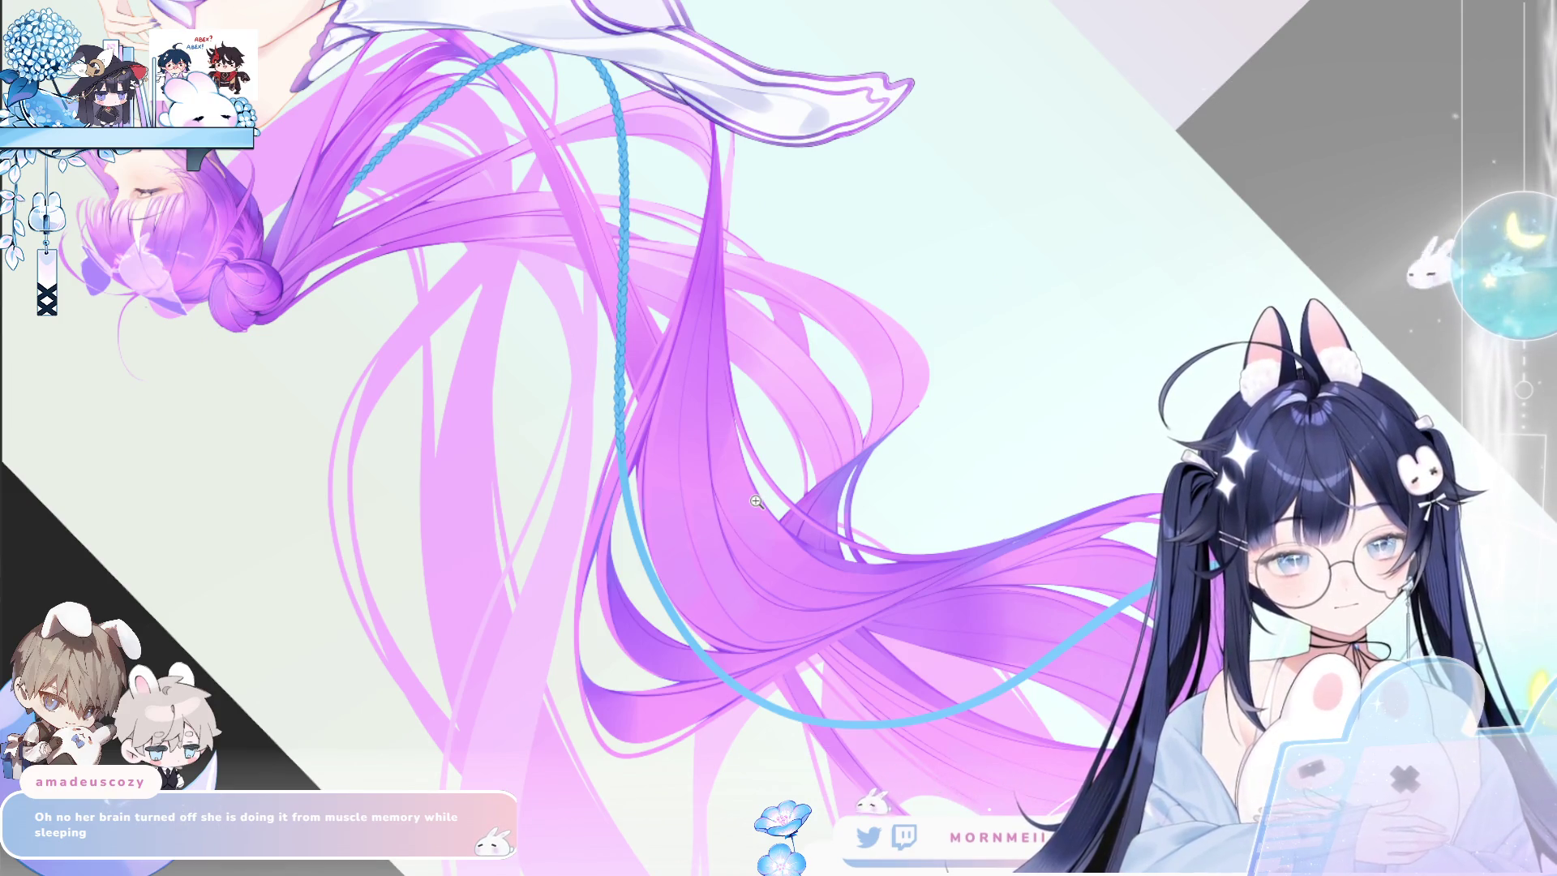
left_click(621, 444)
mouse_move(590, 438)
left_mouse_down()
mouse_move(896, 476)
mouse_move(895, 559)
left_mouse_up()
key("ctrl+z")
left_click_drag(896, 475, 895, 555)
key("ctrl+z")
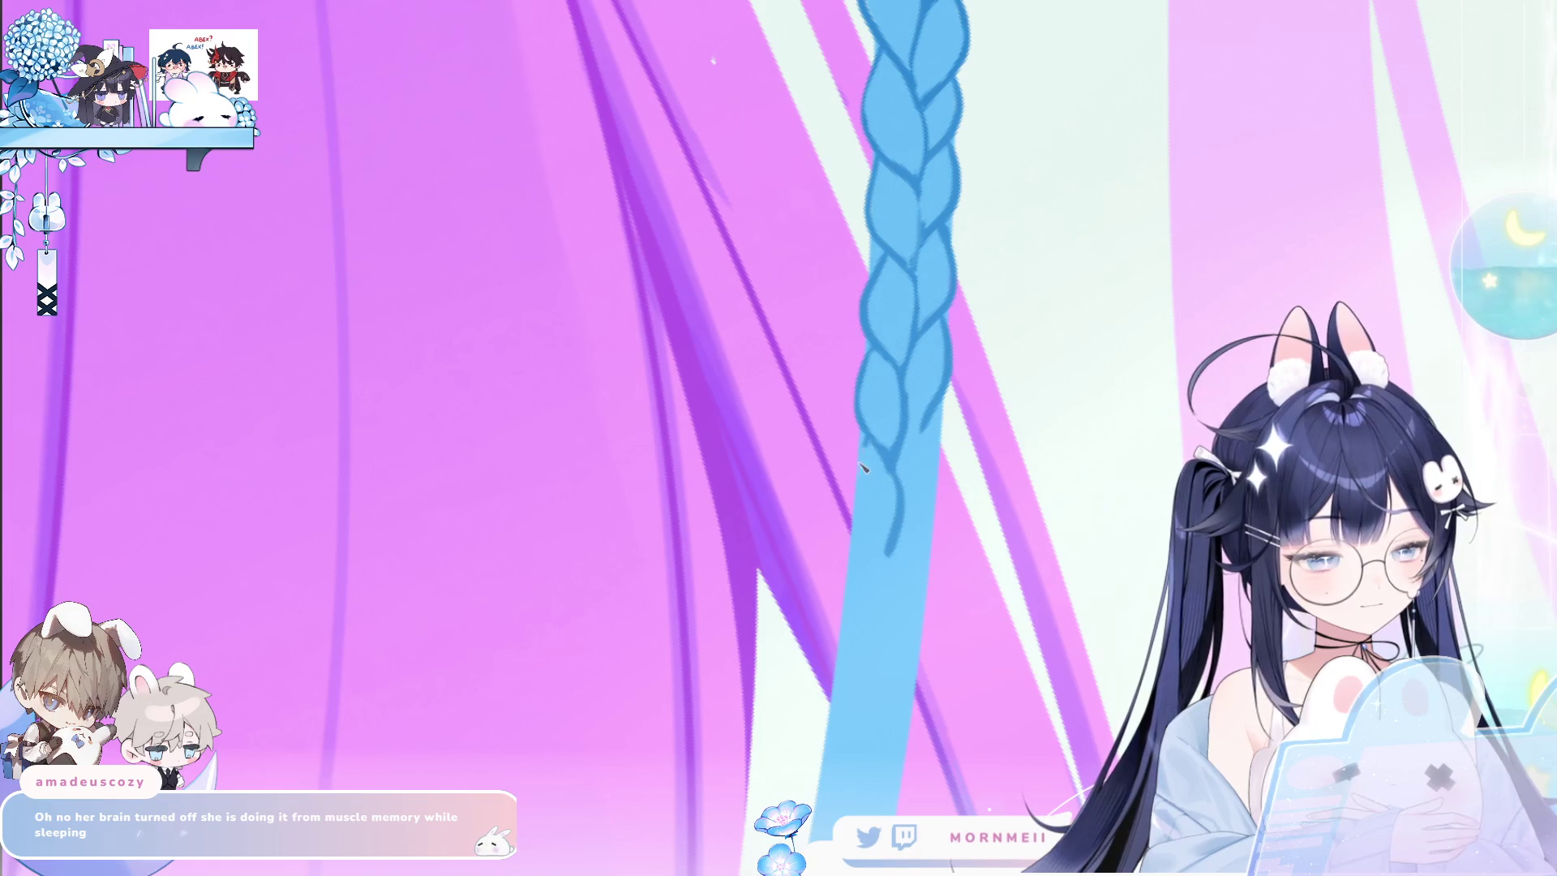
key("ctrl+z")
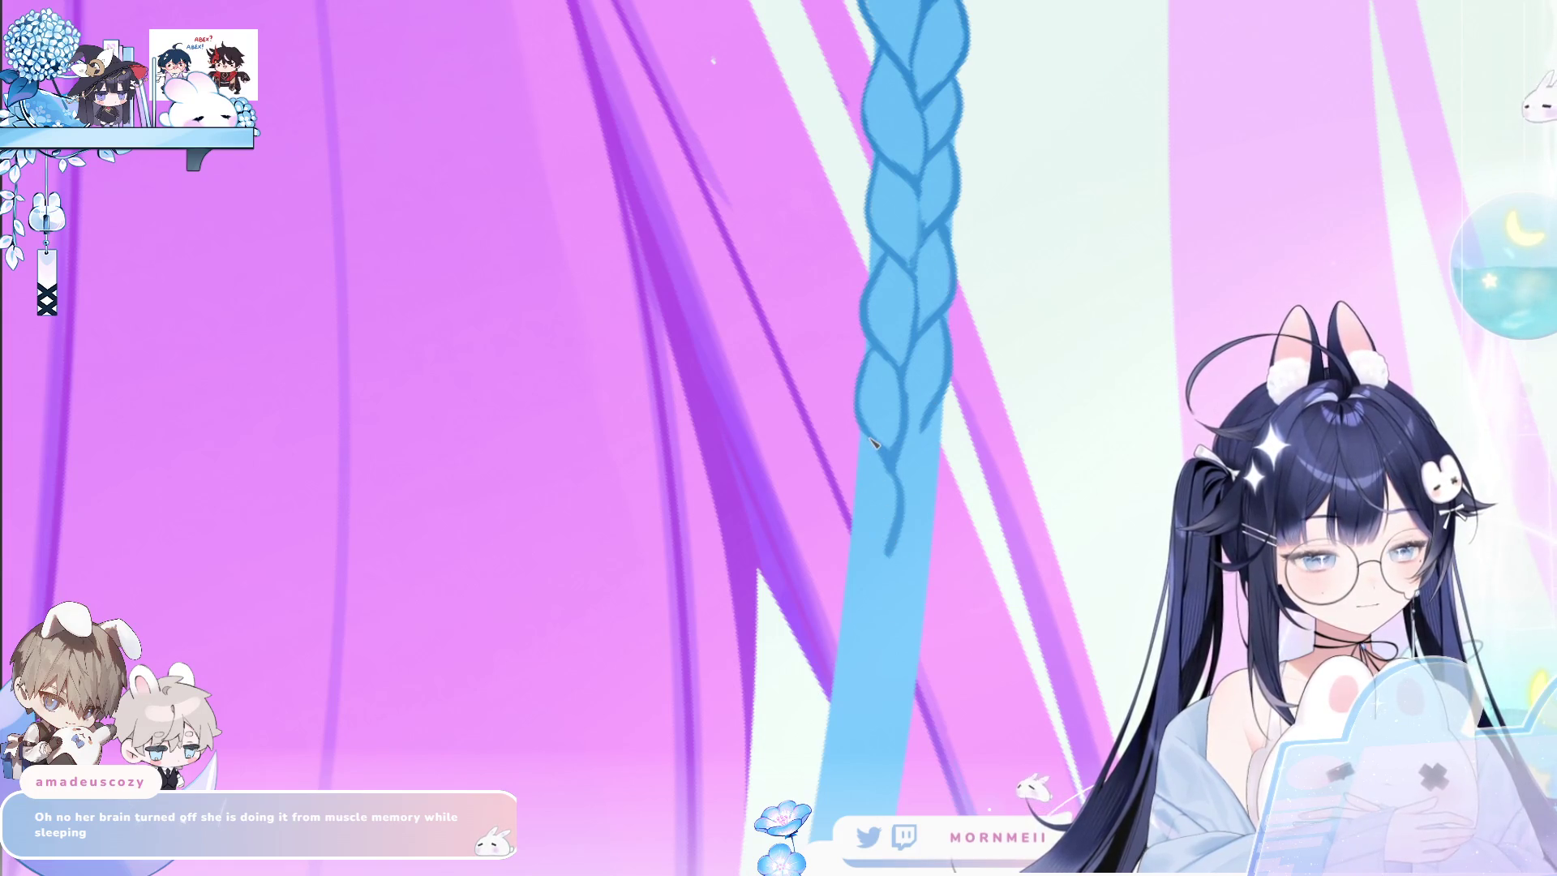
left_click_drag(861, 442, 886, 558)
key("ctrl+z")
left_click_drag(860, 442, 883, 558)
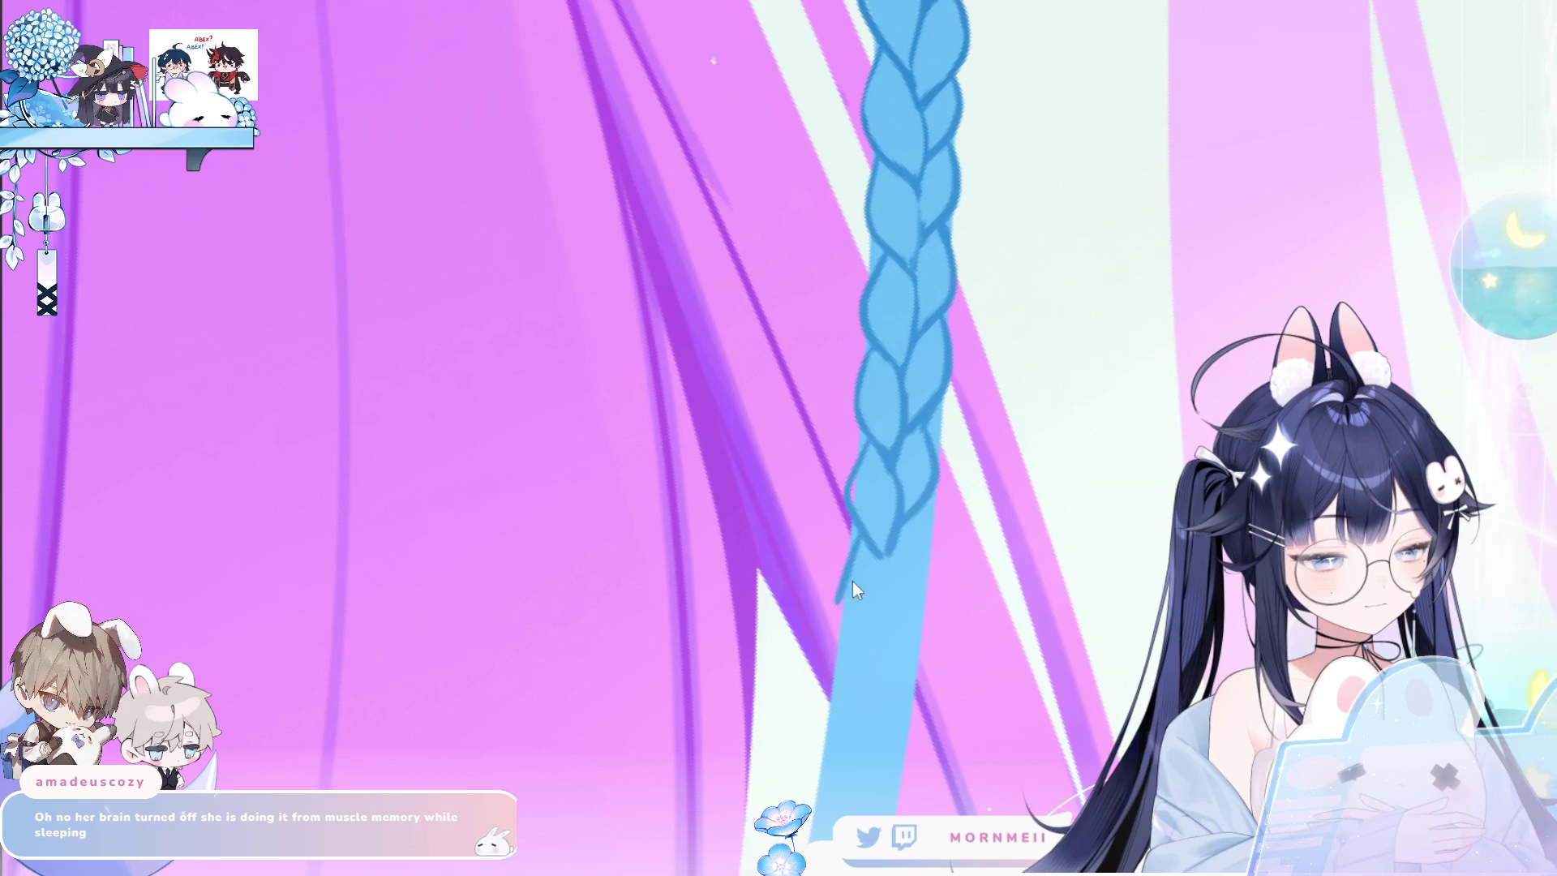
left_click_drag(838, 602, 864, 664)
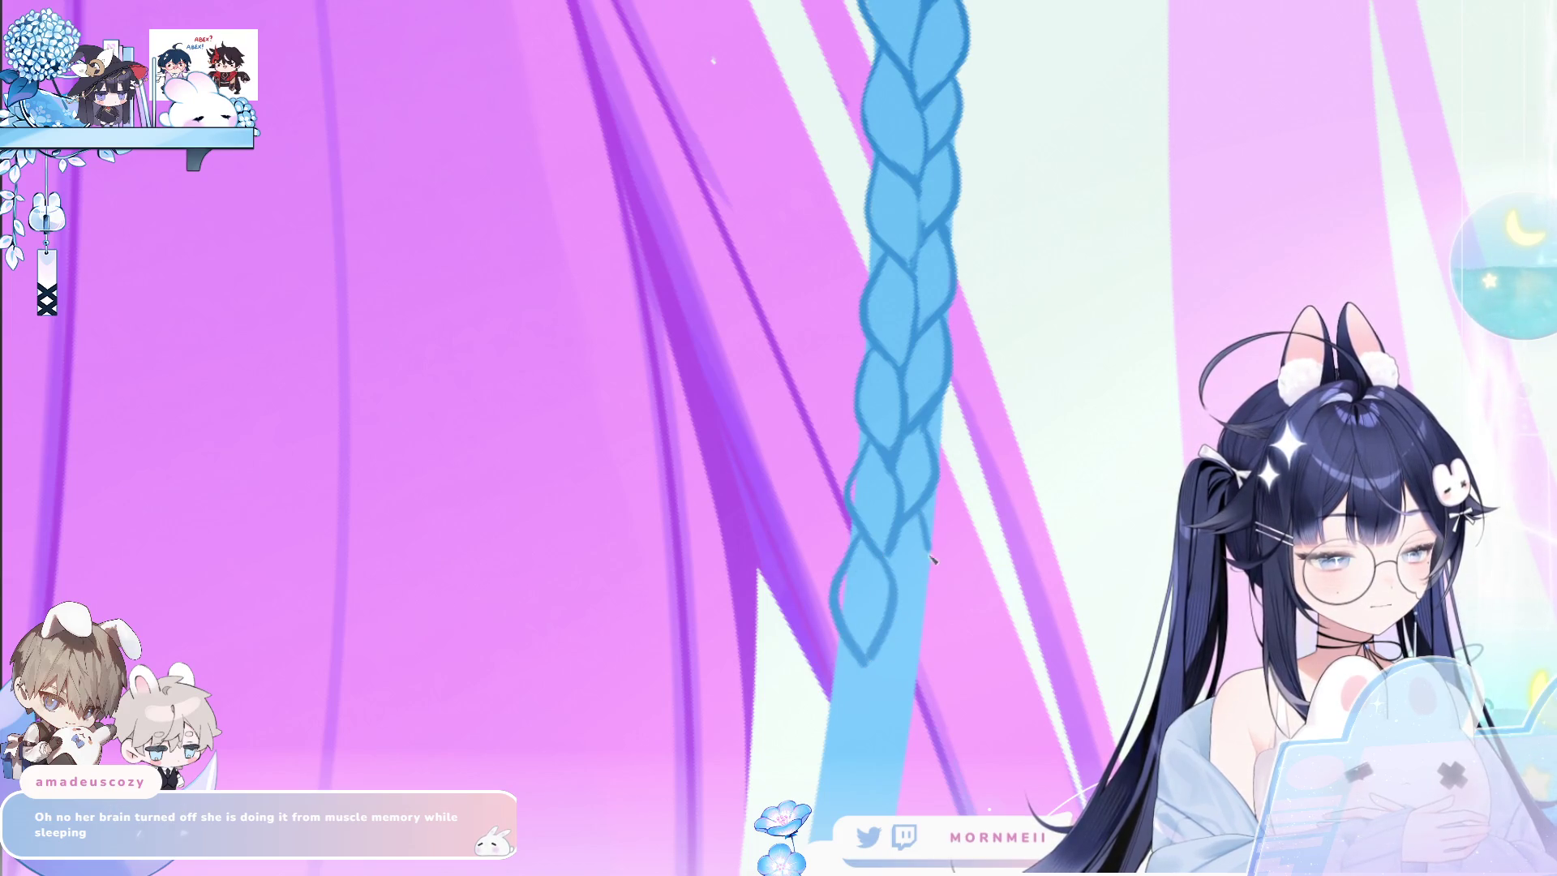
Rotate the view so the braid hangs vertically and outline more lobes ending in a pointed tip.
left_click_drag(981, 563, 972, 387)
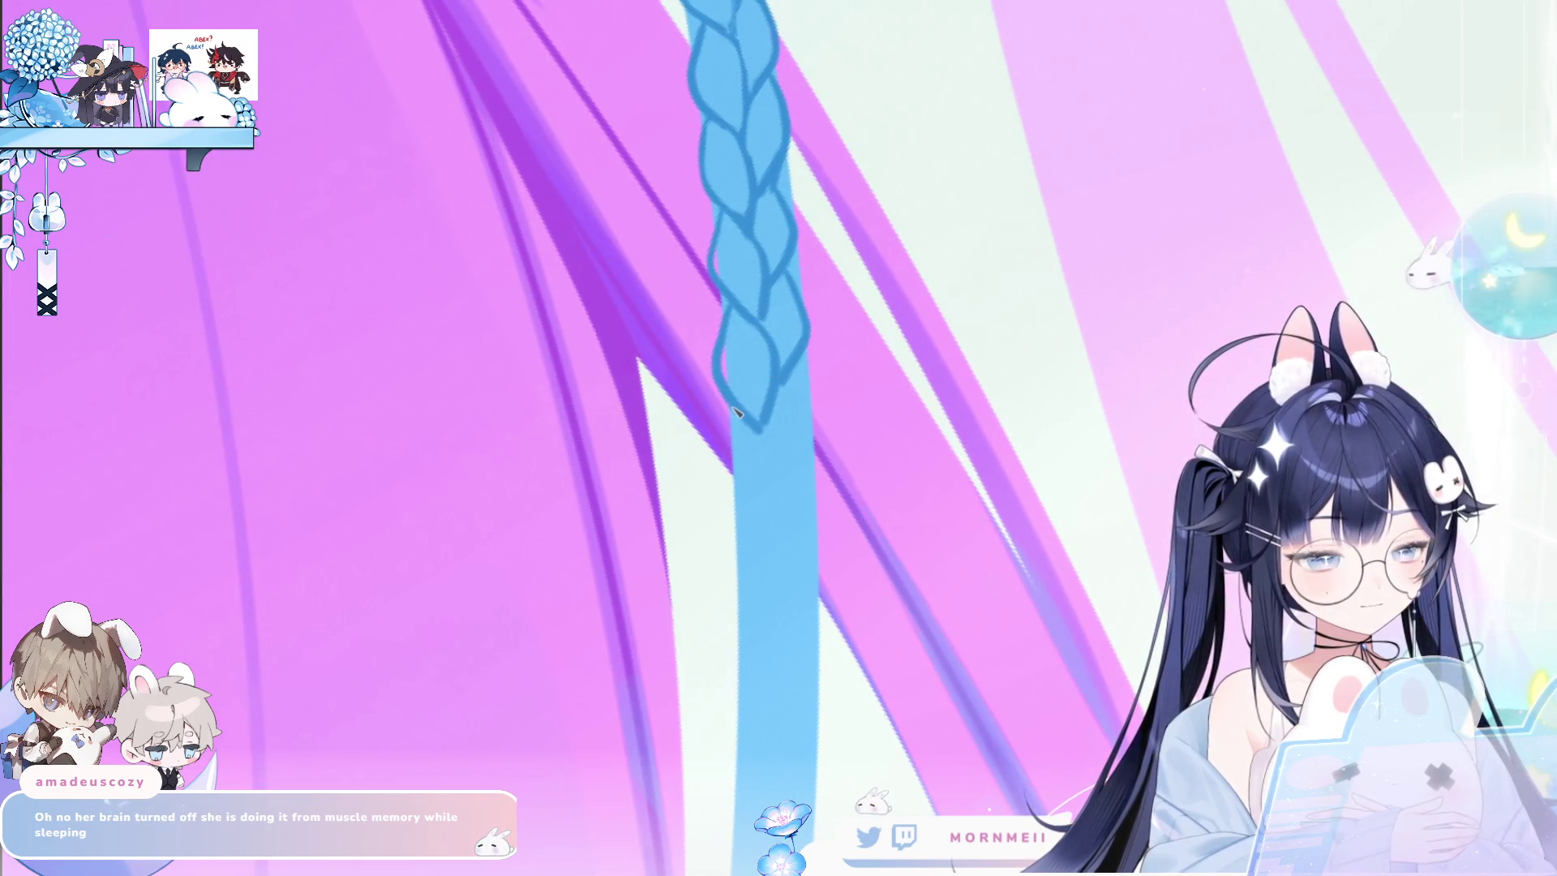
left_click_drag(732, 427, 764, 533)
left_click_drag(755, 427, 784, 537)
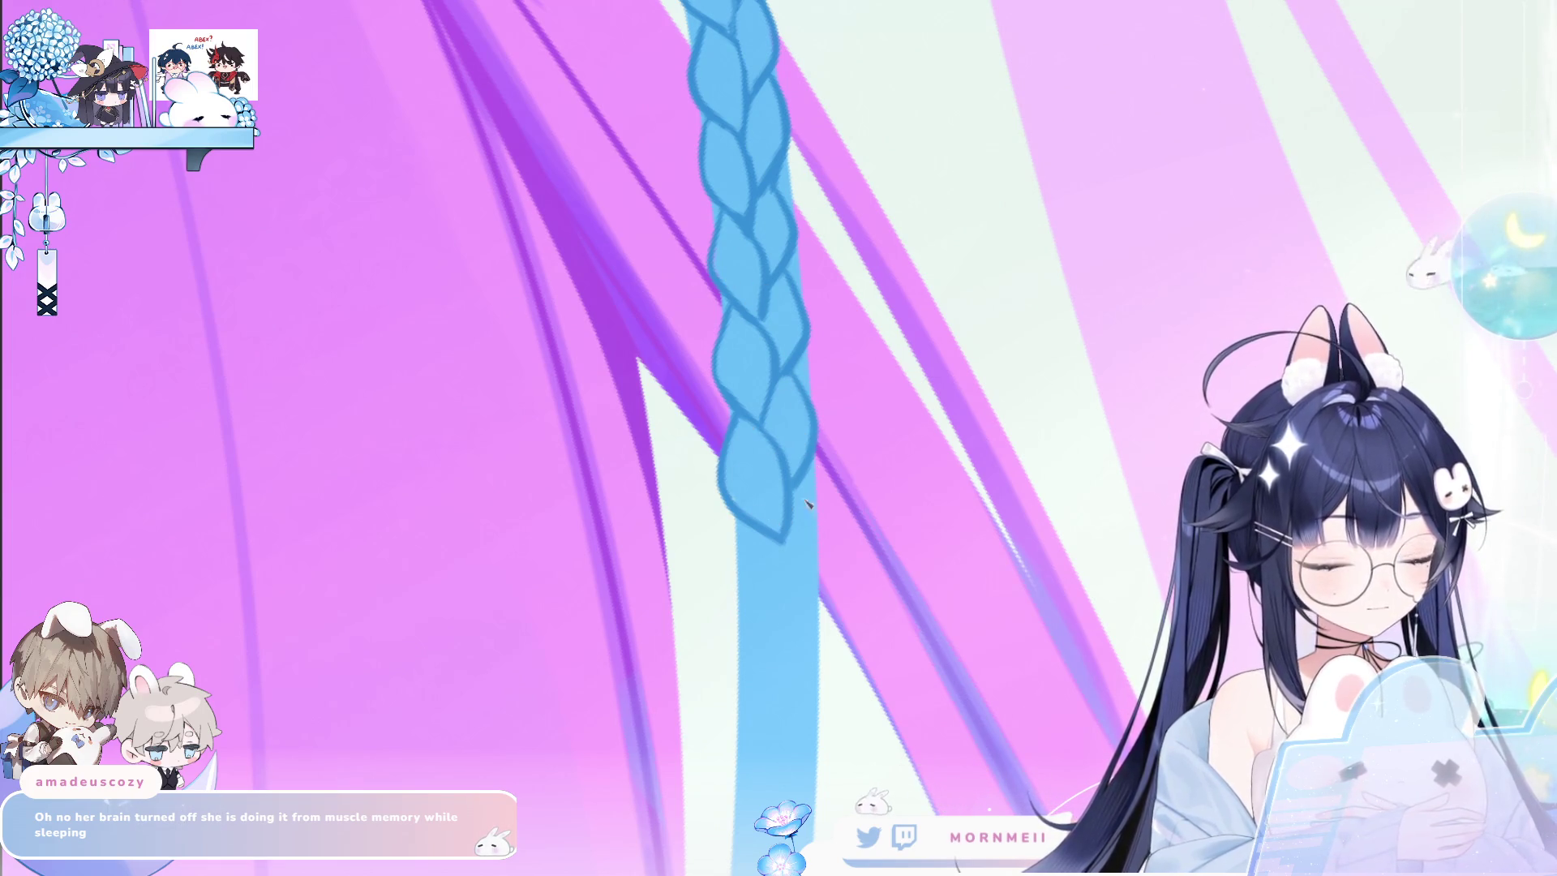
scroll(790, 390, "down", 2)
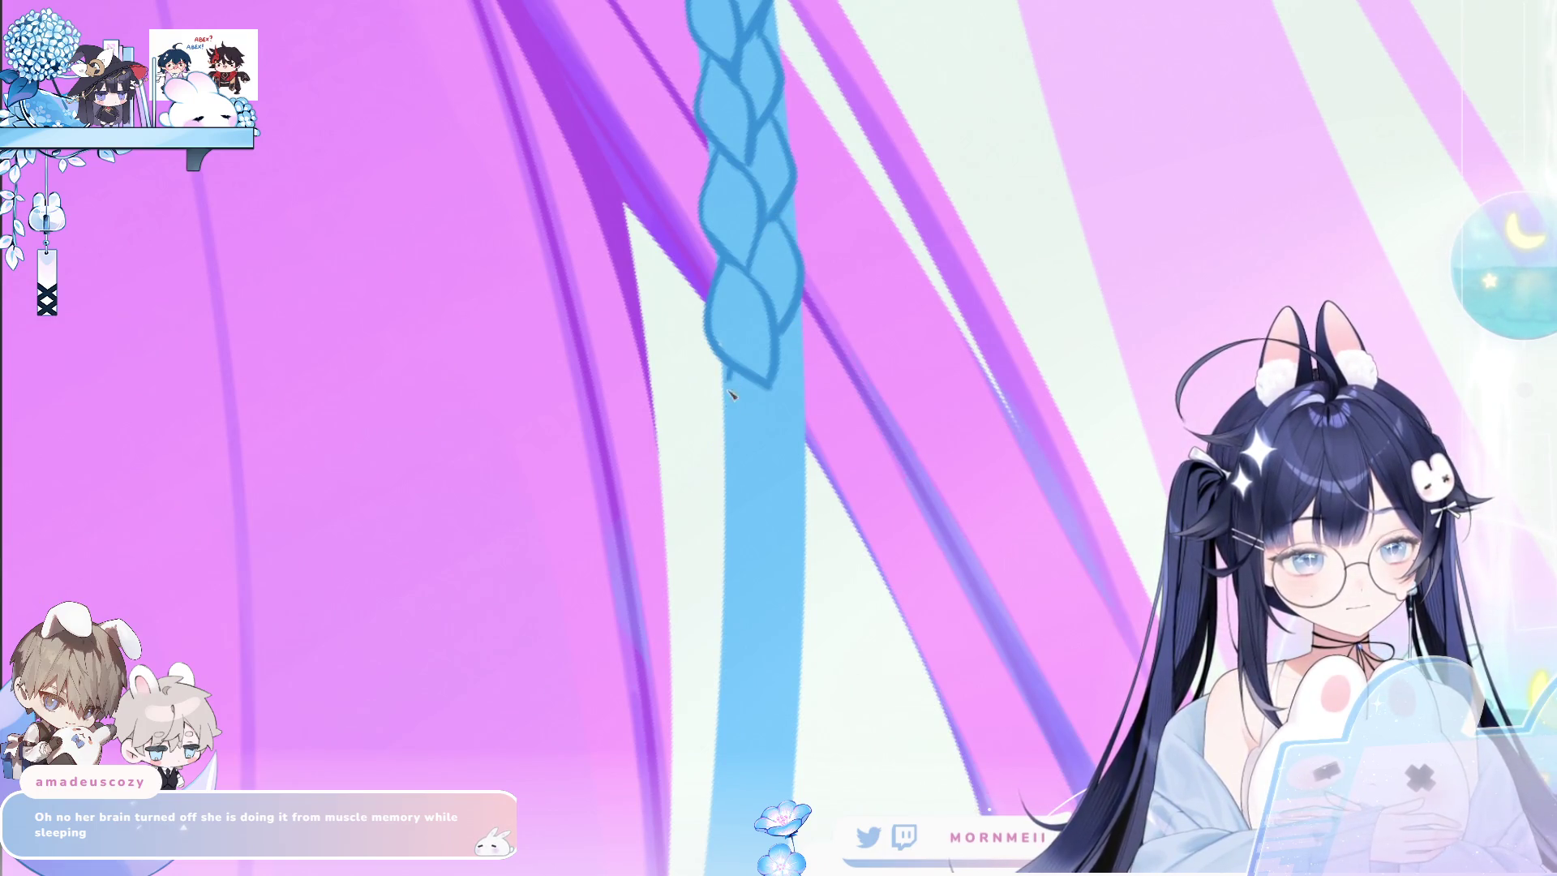
mouse_move(730, 377)
left_mouse_down()
mouse_move(758, 490)
mouse_move(777, 444)
left_mouse_up()
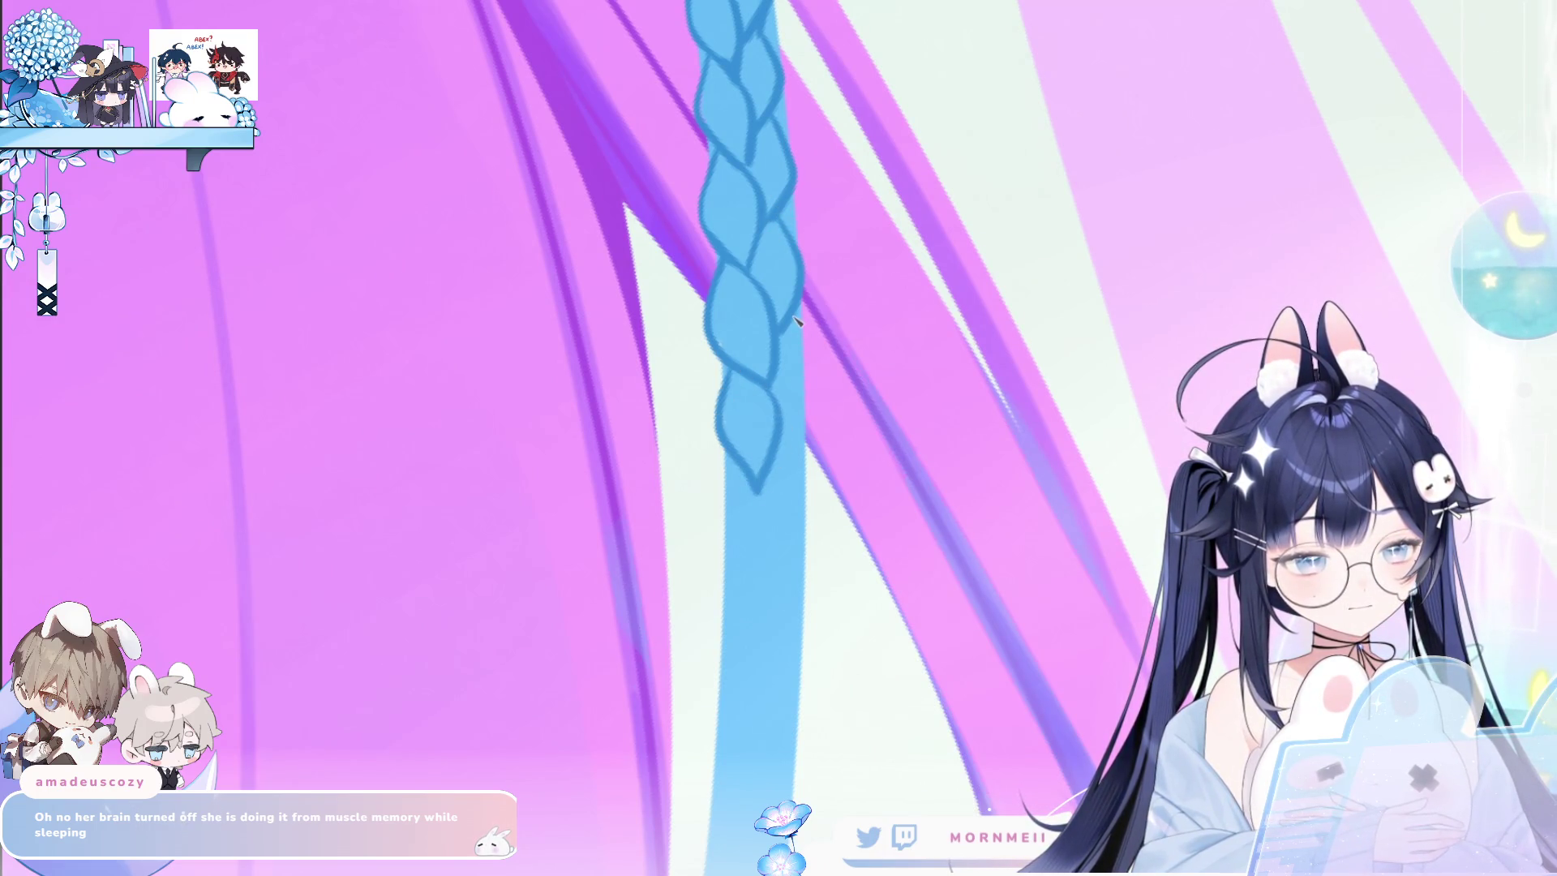
left_click_drag(794, 318, 809, 354)
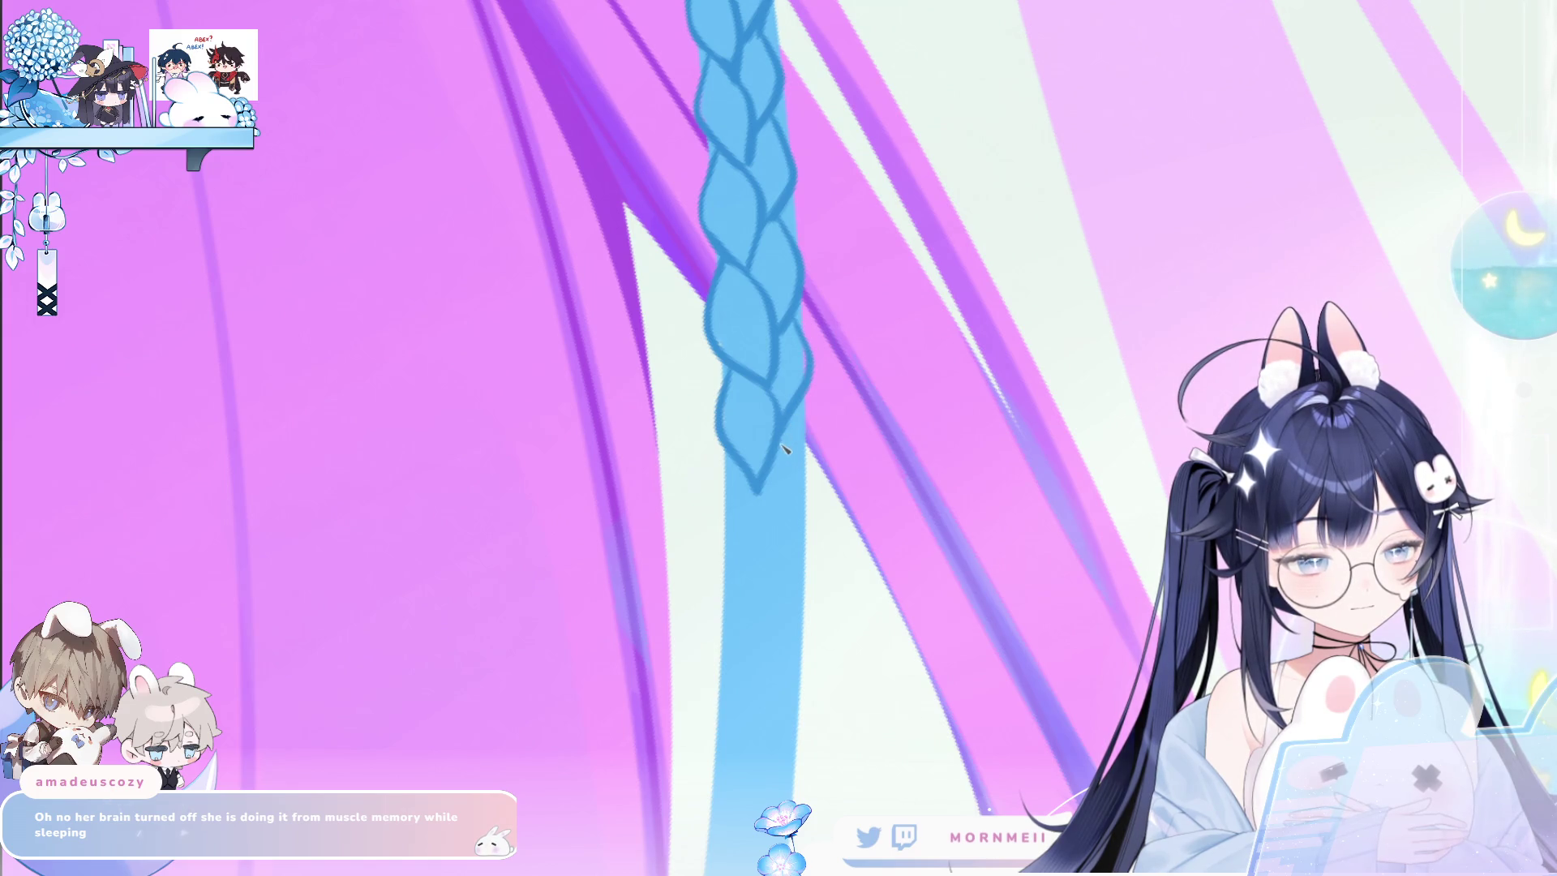
mouse_move(714, 496)
left_mouse_down()
mouse_move(750, 585)
mouse_move(803, 416)
mouse_move(771, 535)
left_mouse_up()
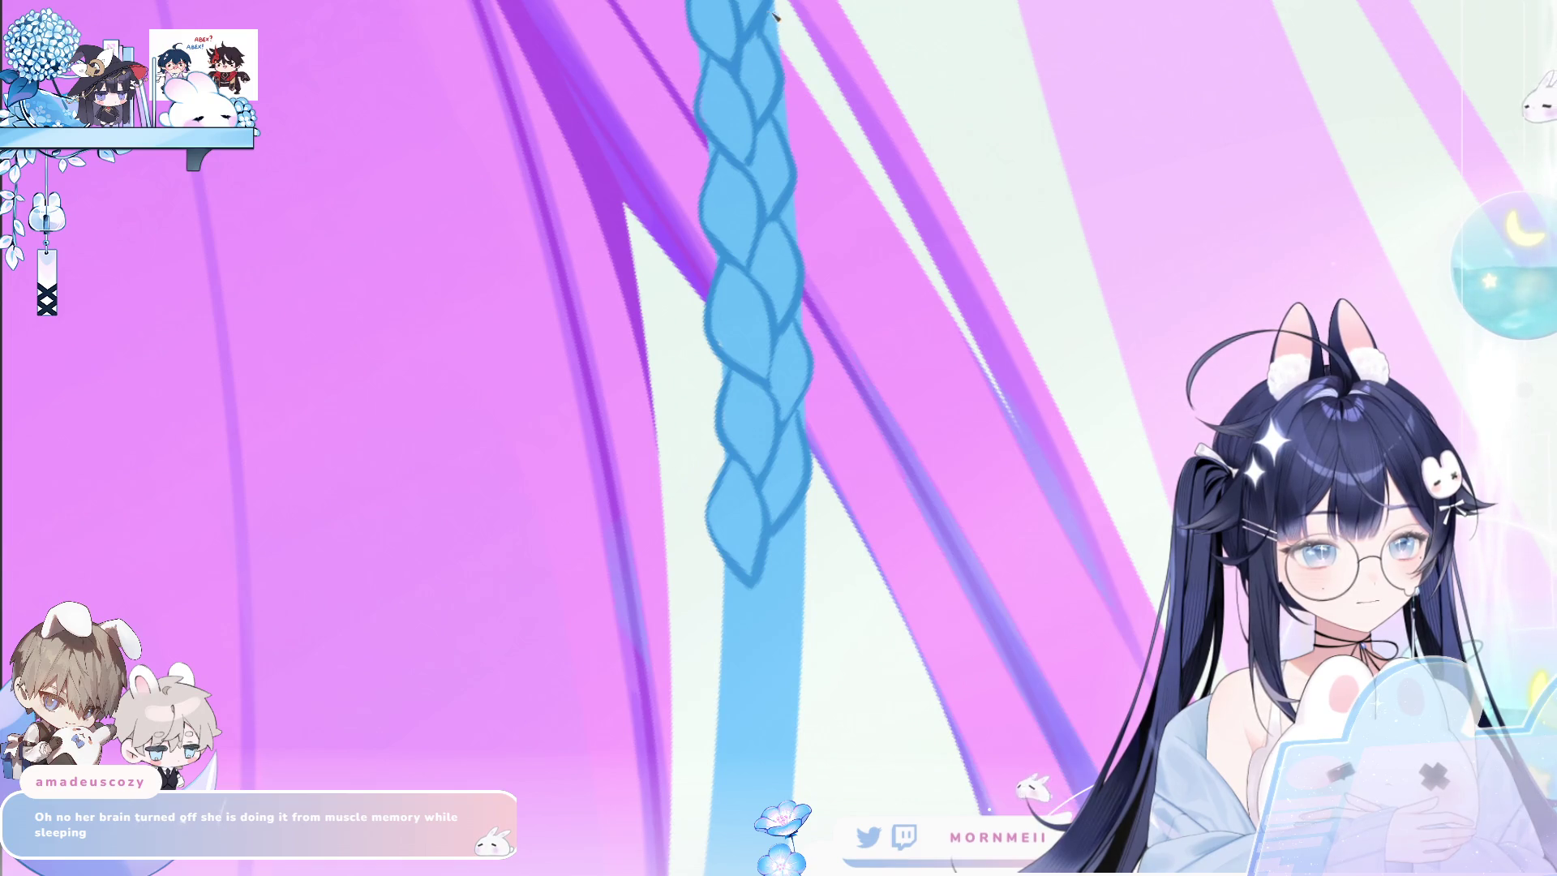
scroll(858, 305, "down", 1)
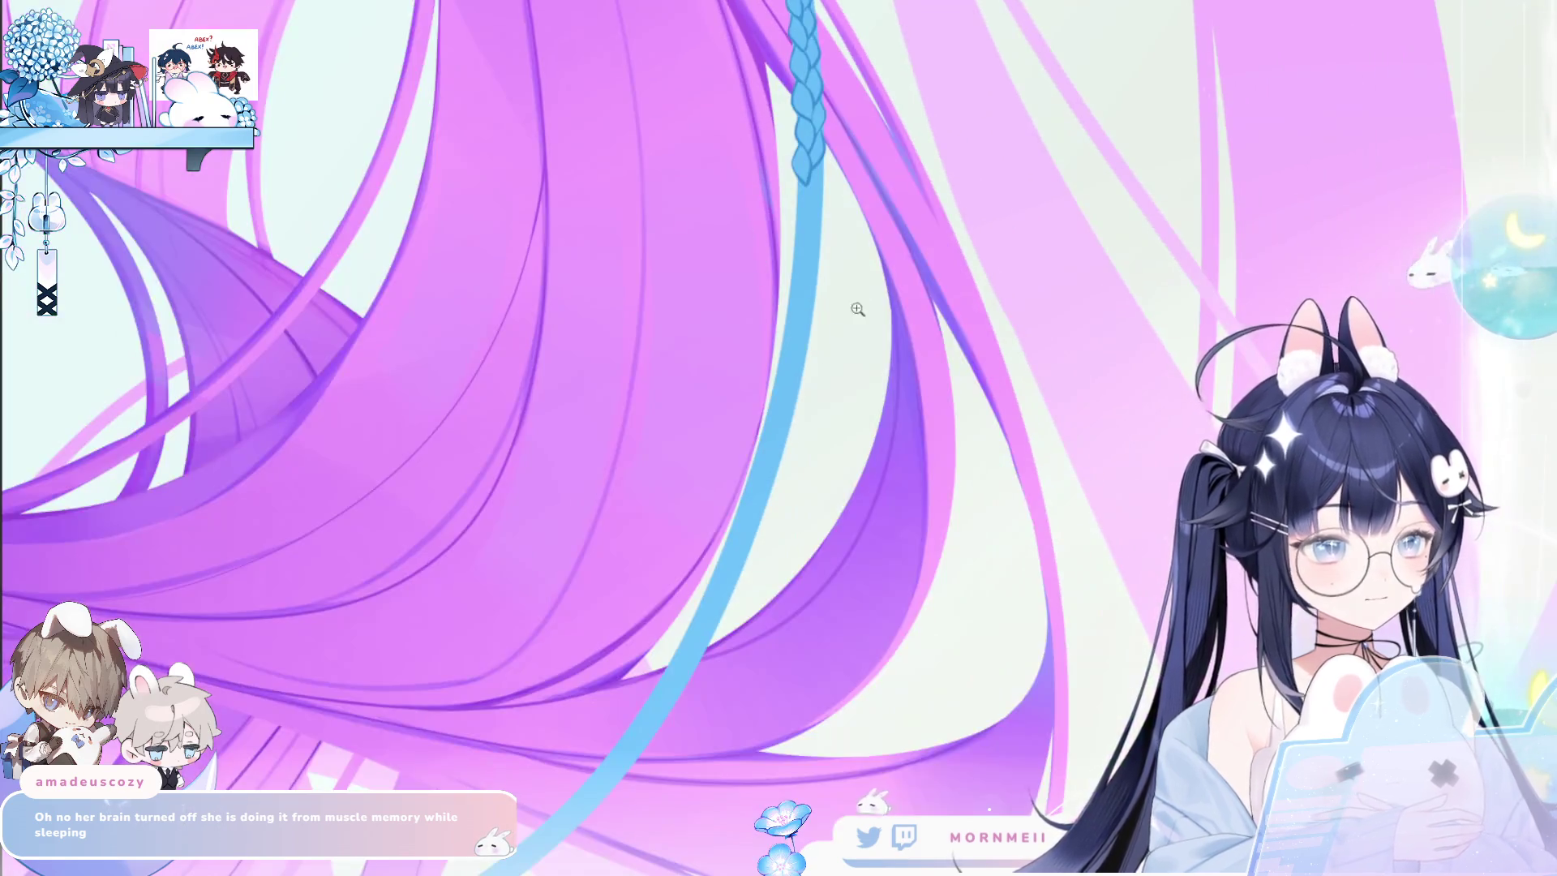
Extend the braid with new downward curves and outline strokes on its lower right side.
scroll(858, 306, "down", 1)
scroll(804, 392, "down", 1)
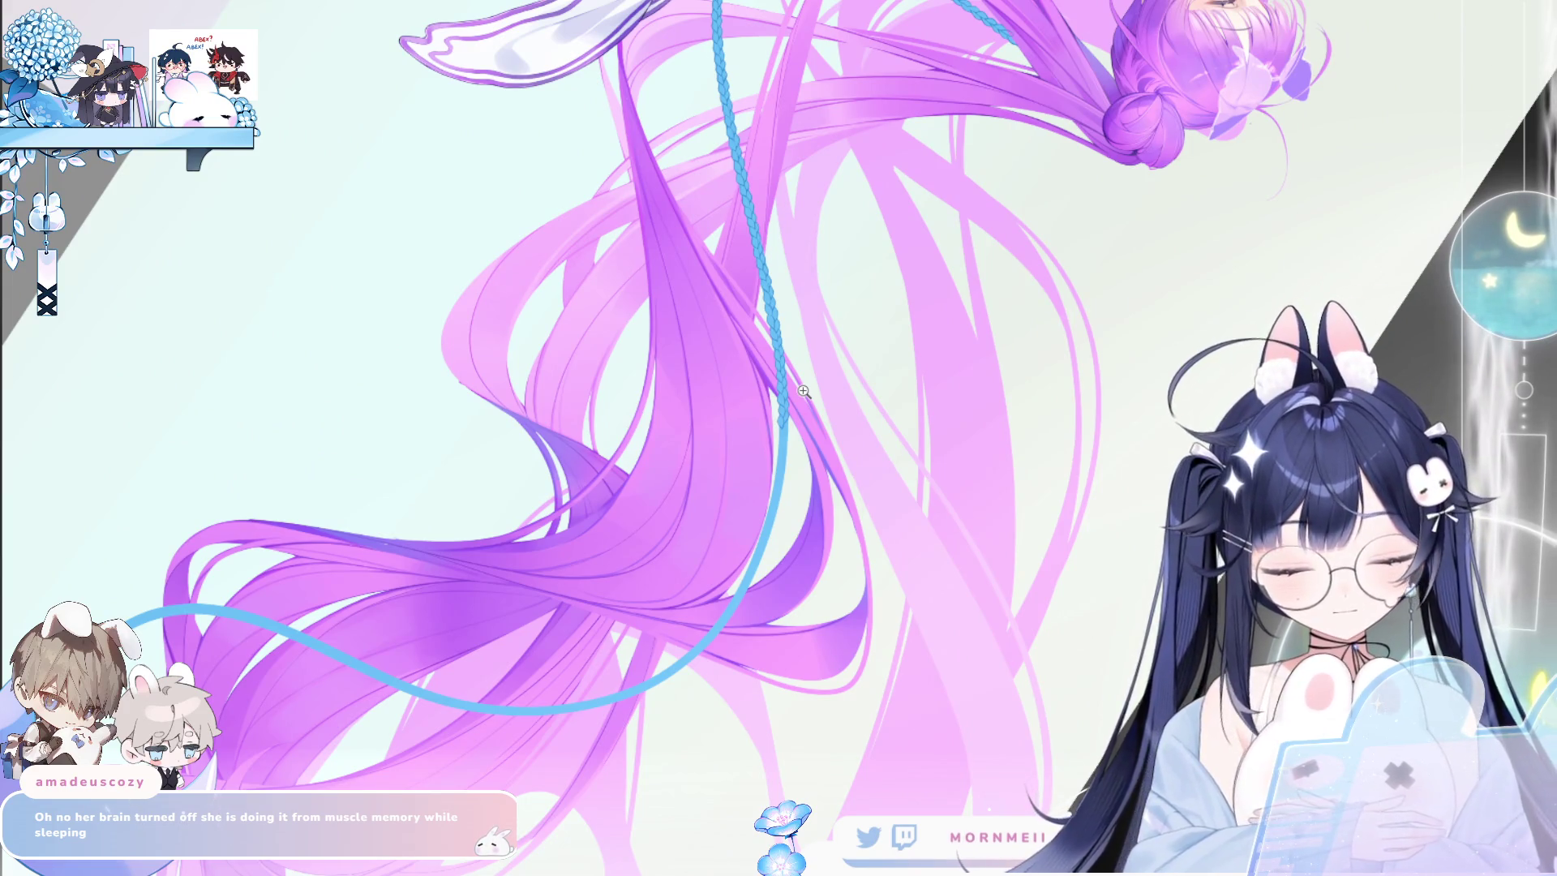
scroll(804, 392, "up", 3)
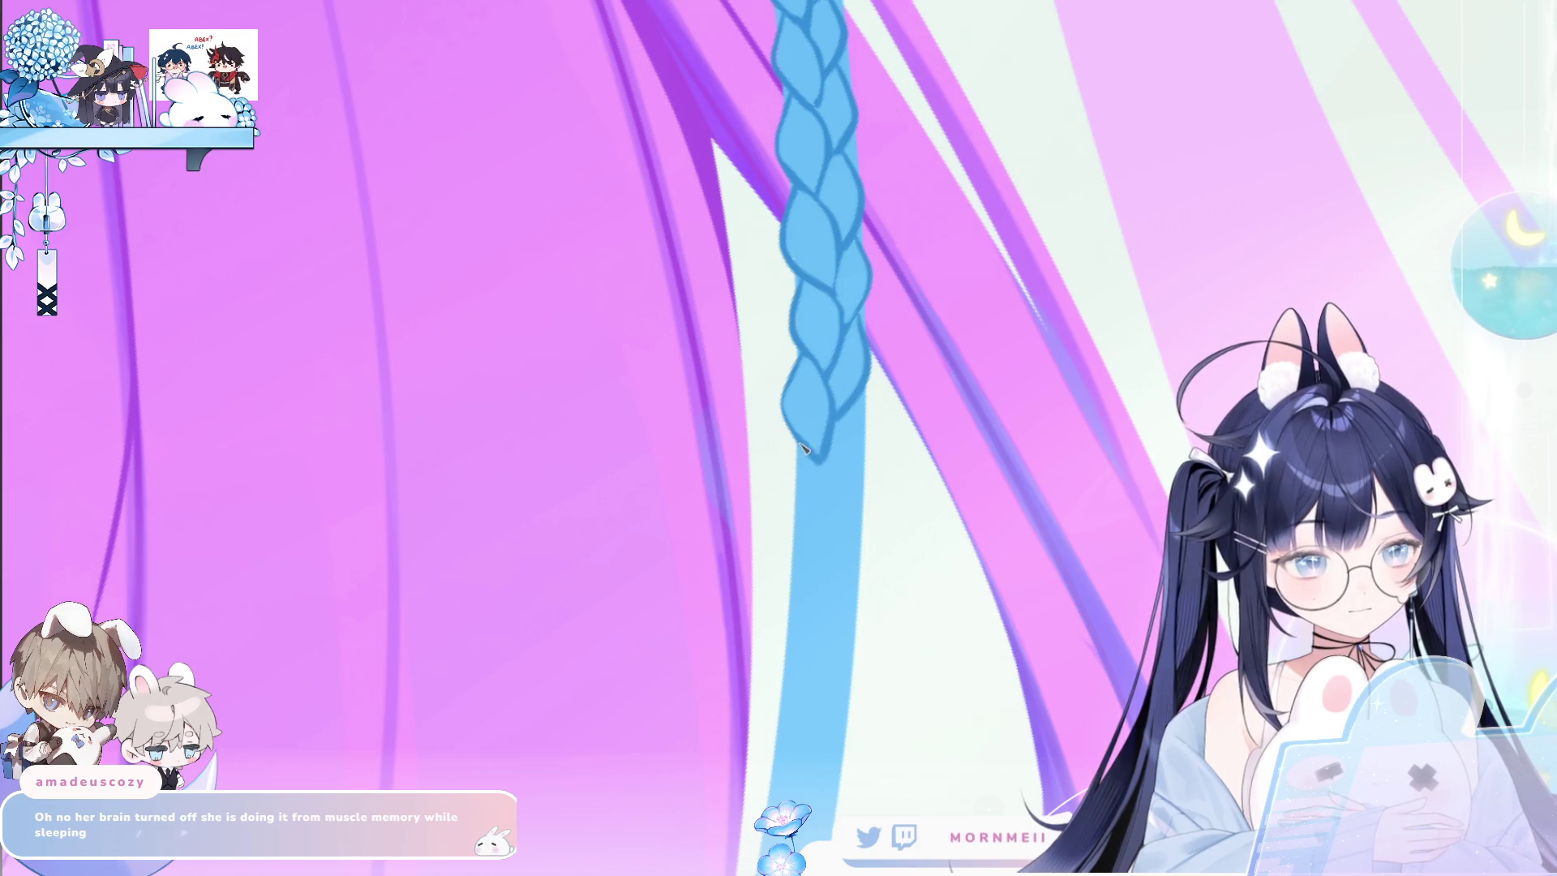
left_click_drag(804, 449, 825, 544)
key("ctrl+z")
mouse_move(798, 444)
left_mouse_down()
mouse_move(826, 543)
mouse_move(838, 496)
mouse_move(836, 537)
left_mouse_up()
left_click_drag(861, 426, 850, 485)
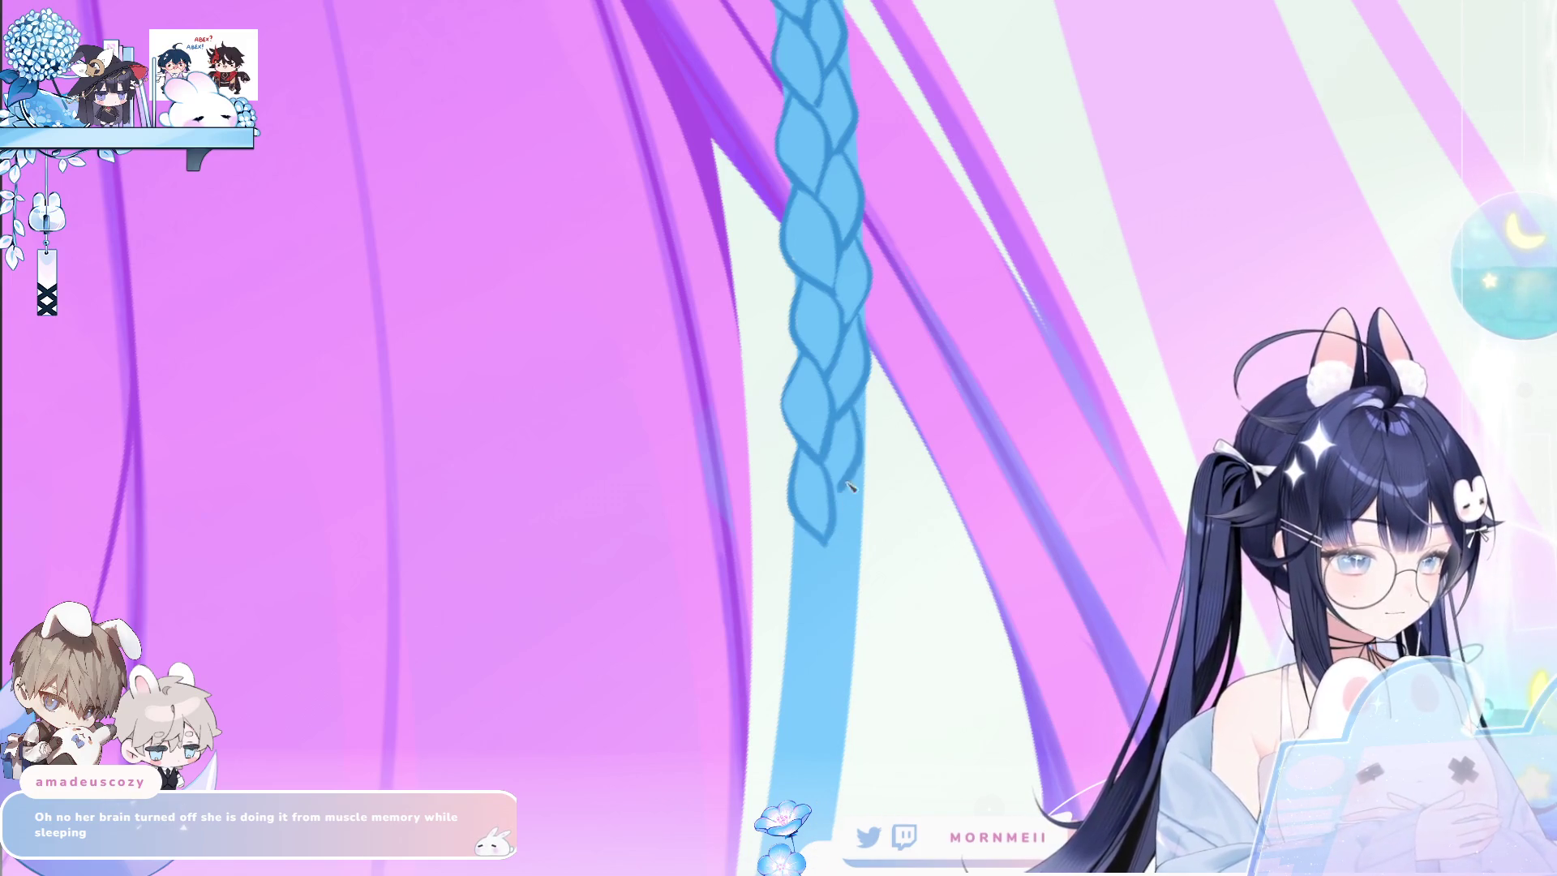
left_click_drag(805, 538, 823, 631)
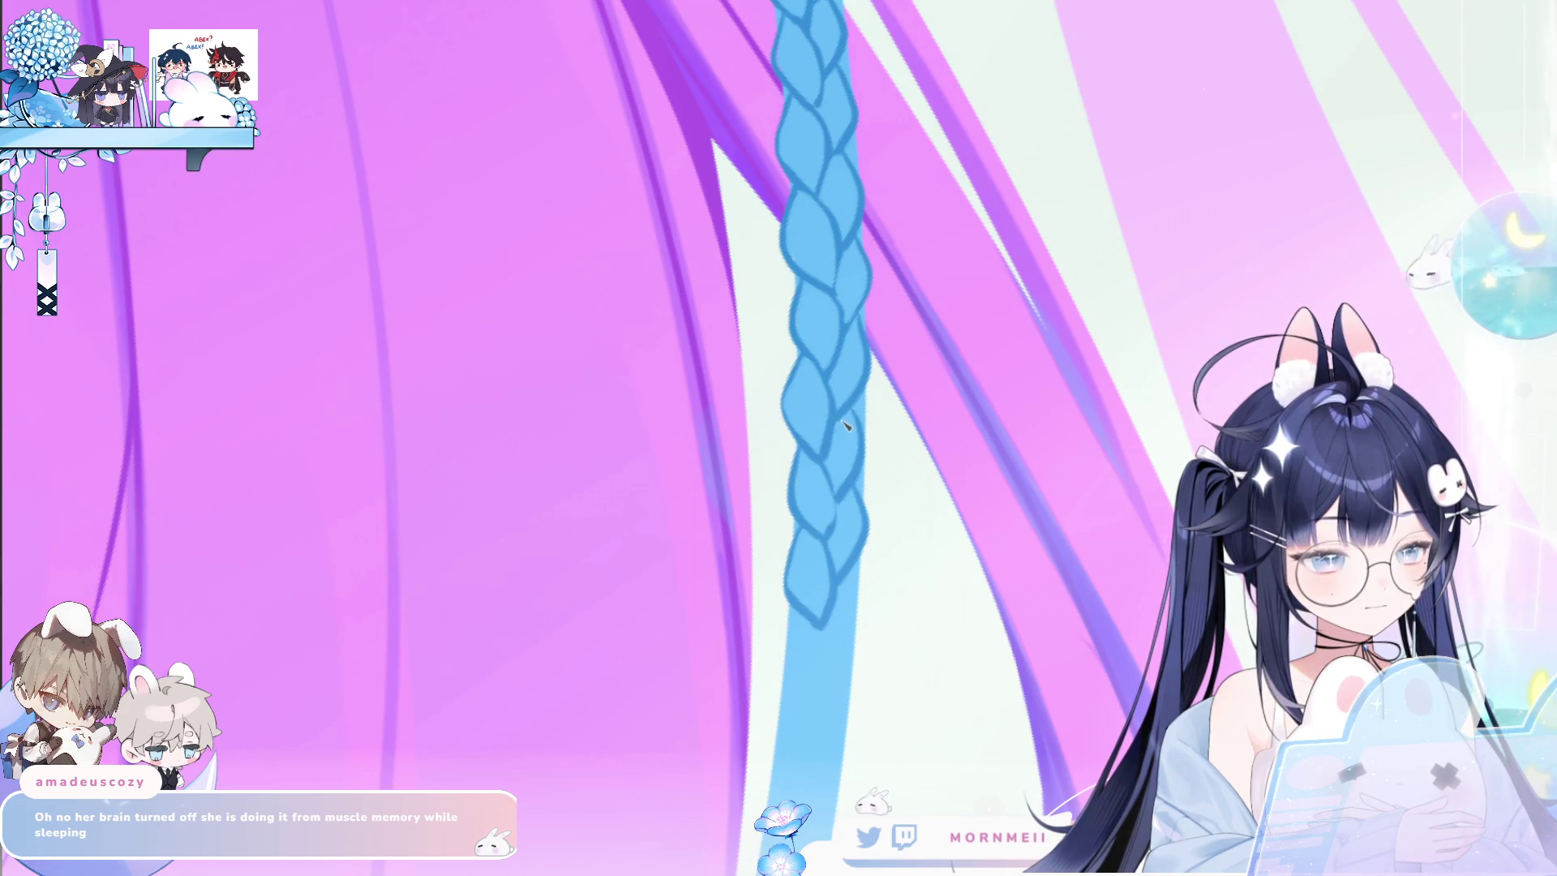
scroll(853, 398, "down", 3)
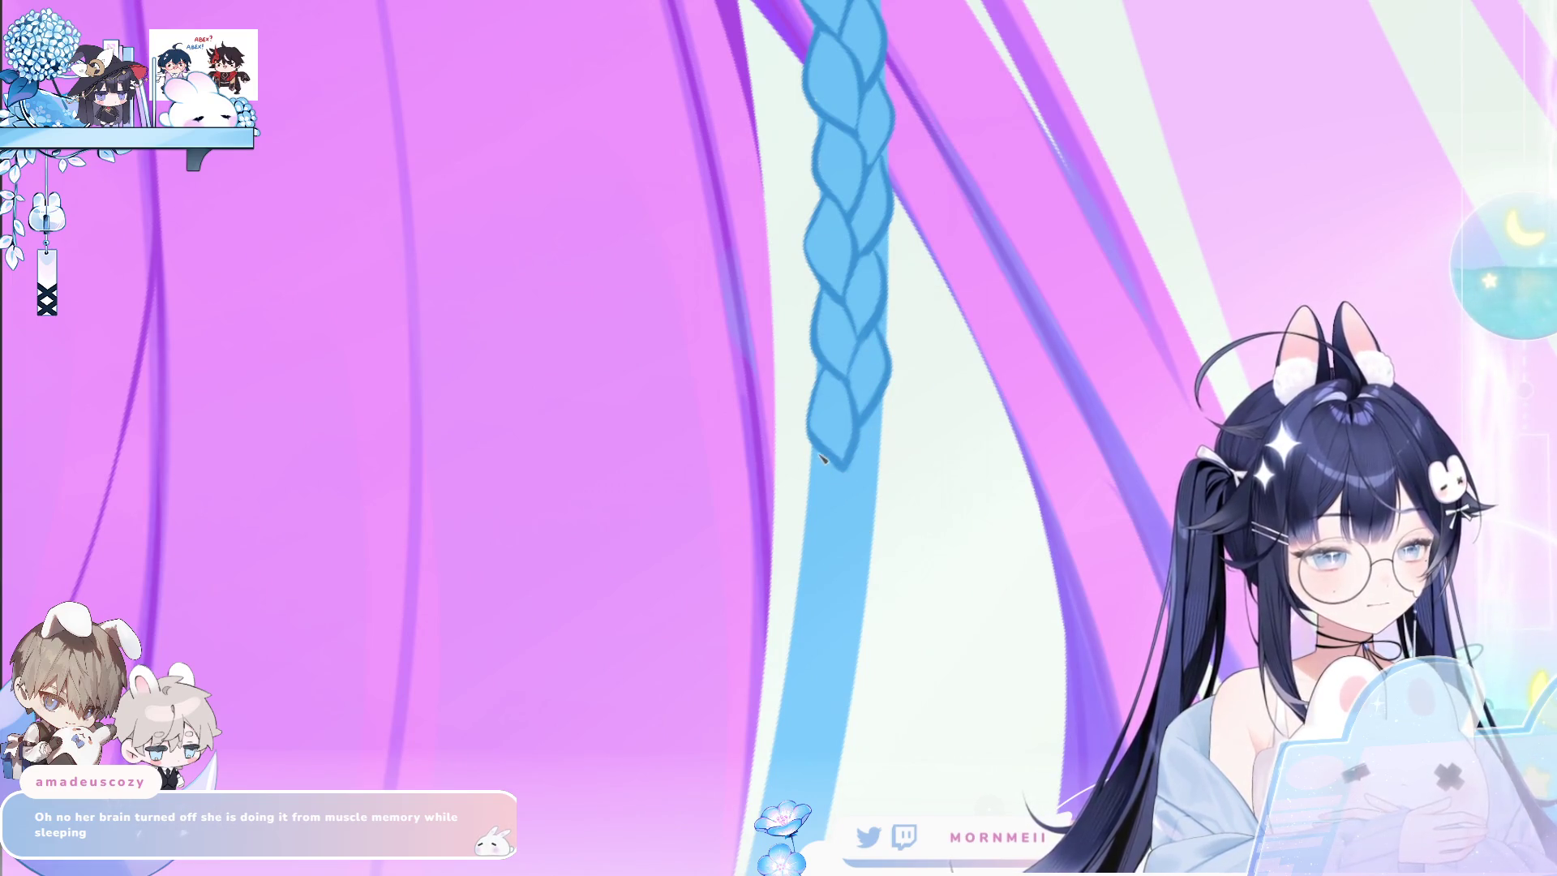
Close the bottom lobe, remove the stray stroke below the tip, and add strands down to a new tip.
left_click_drag(819, 462, 830, 543)
left_click_drag(843, 471, 828, 551)
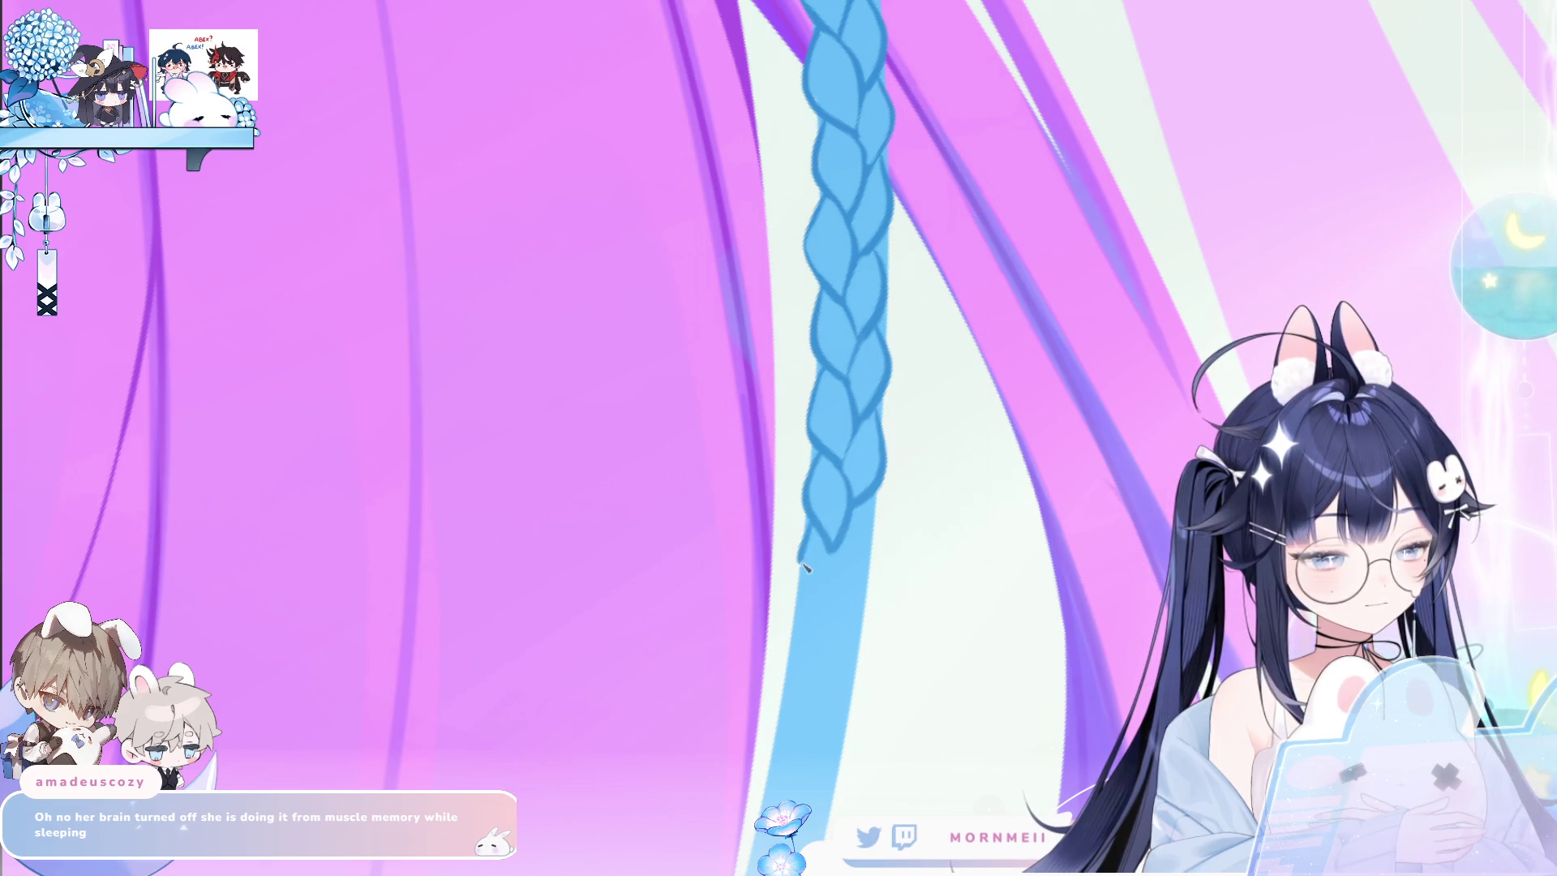
key("ctrl+z")
left_click_drag(808, 589, 820, 618)
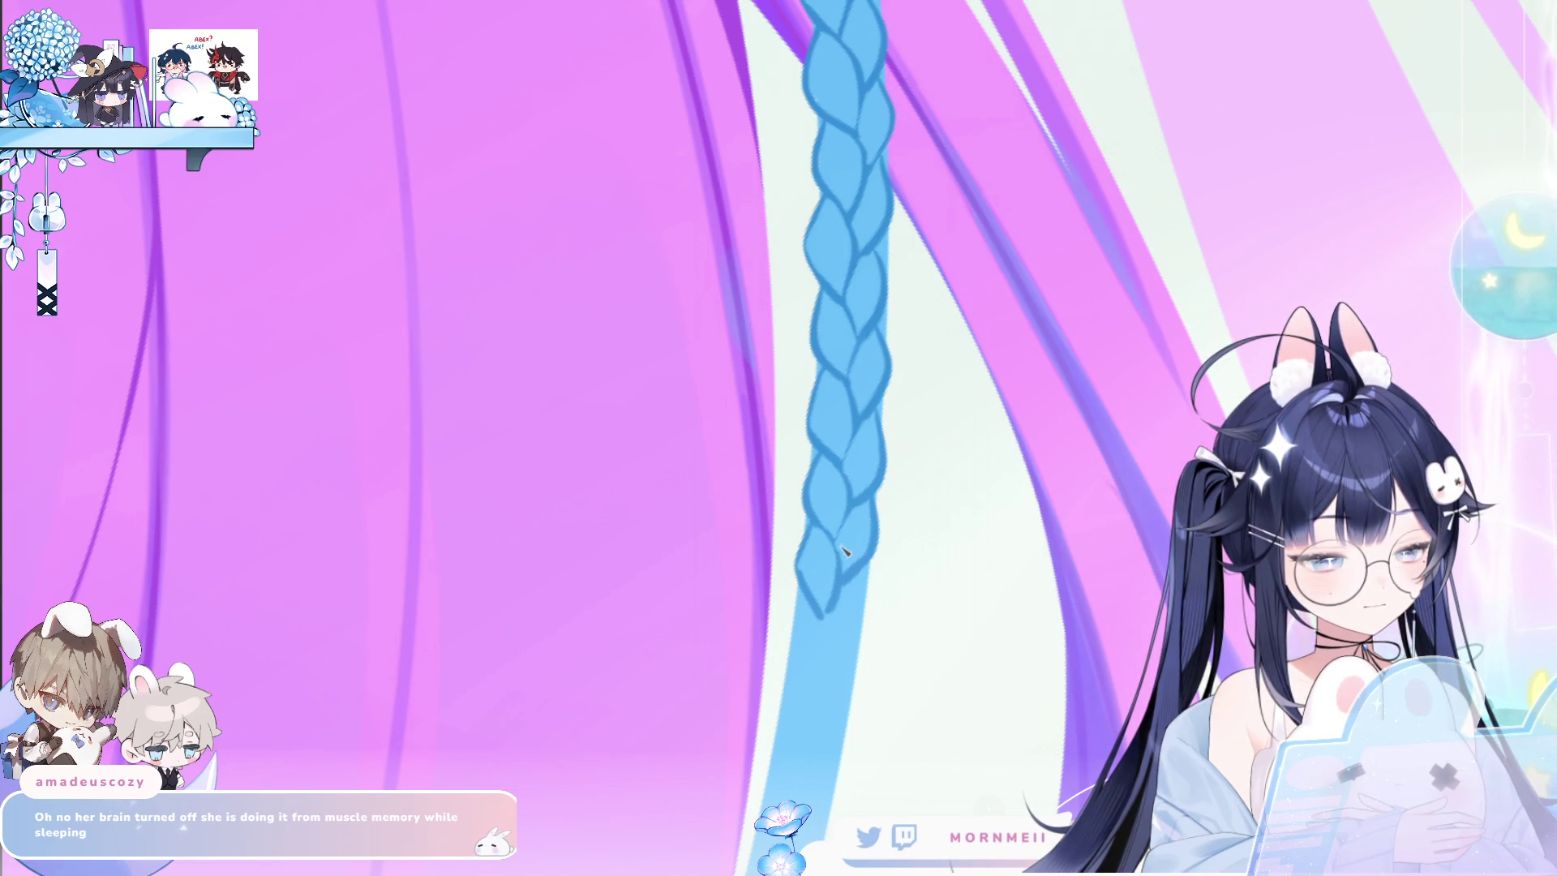
scroll(877, 574, "down", 3)
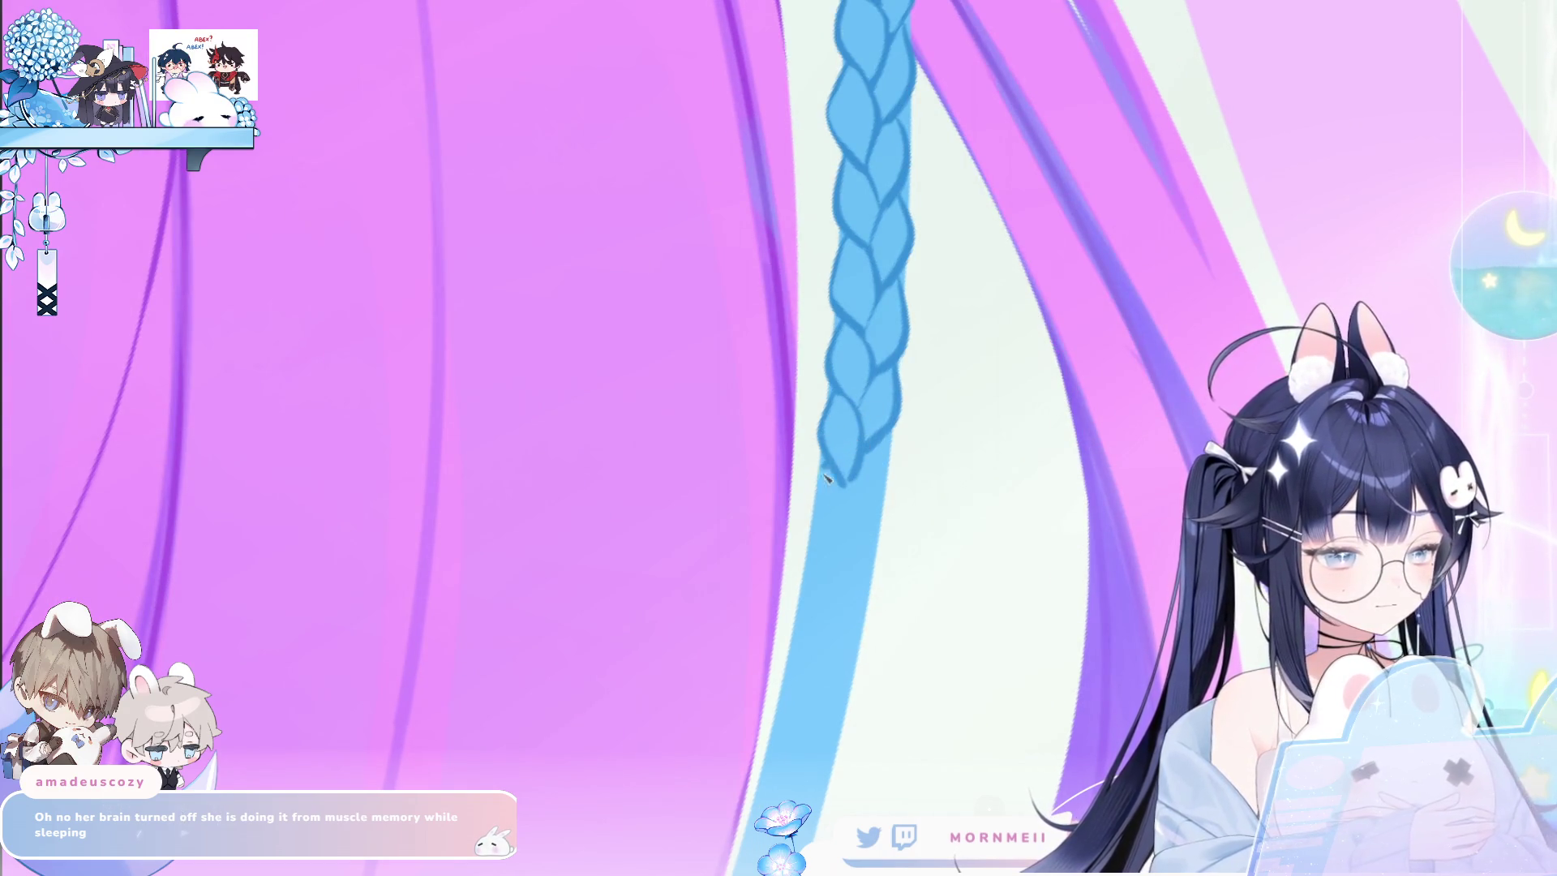
left_click_drag(821, 474, 836, 568)
left_click_drag(847, 485, 840, 558)
left_click_drag(892, 442, 878, 501)
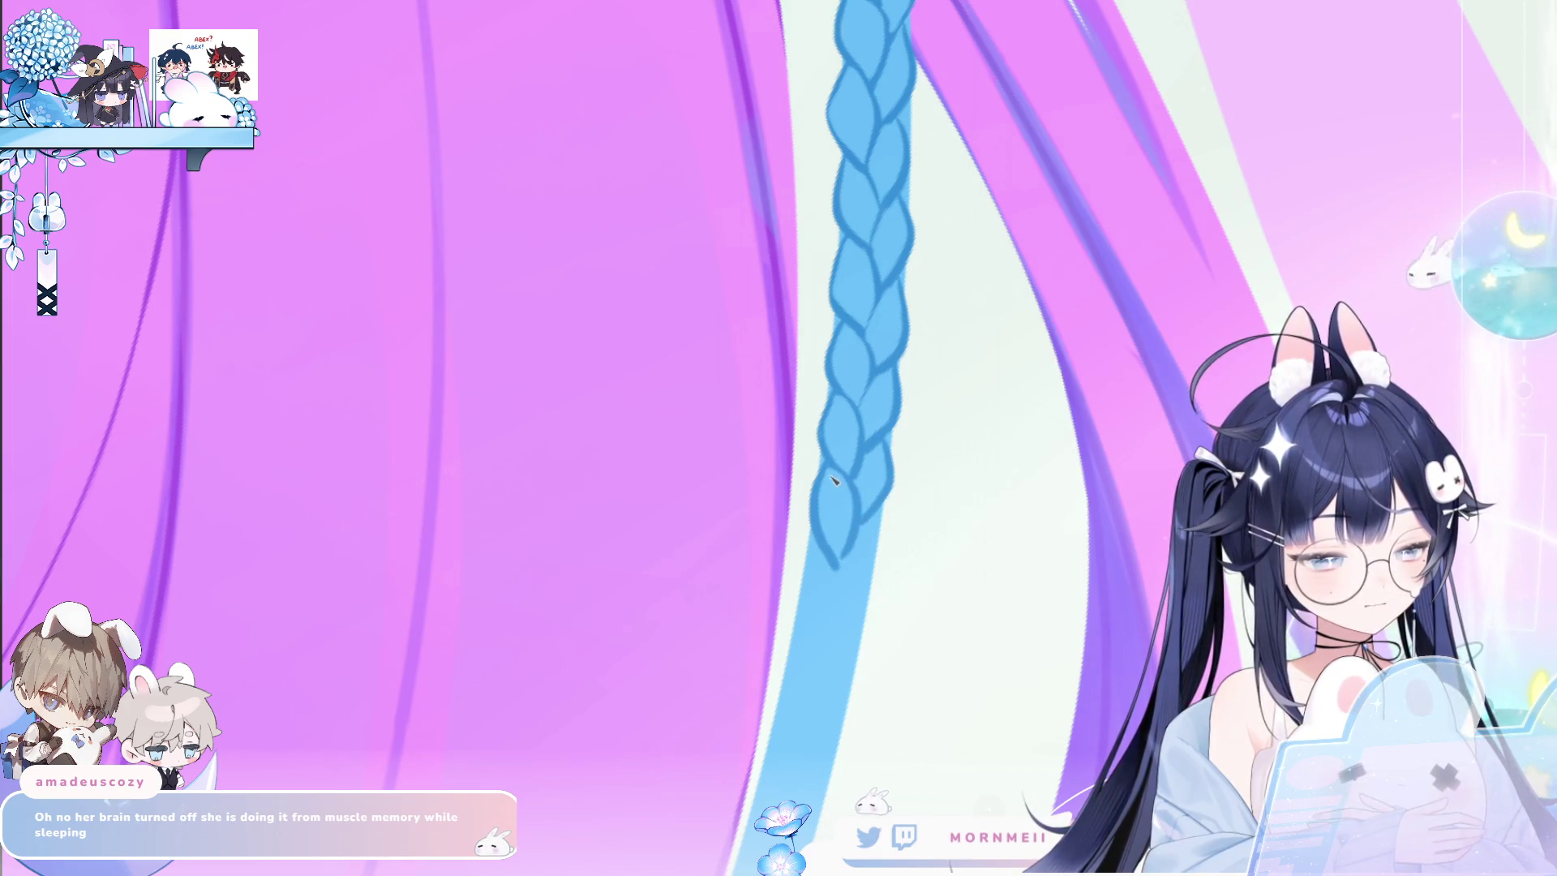
key("ctrl+z")
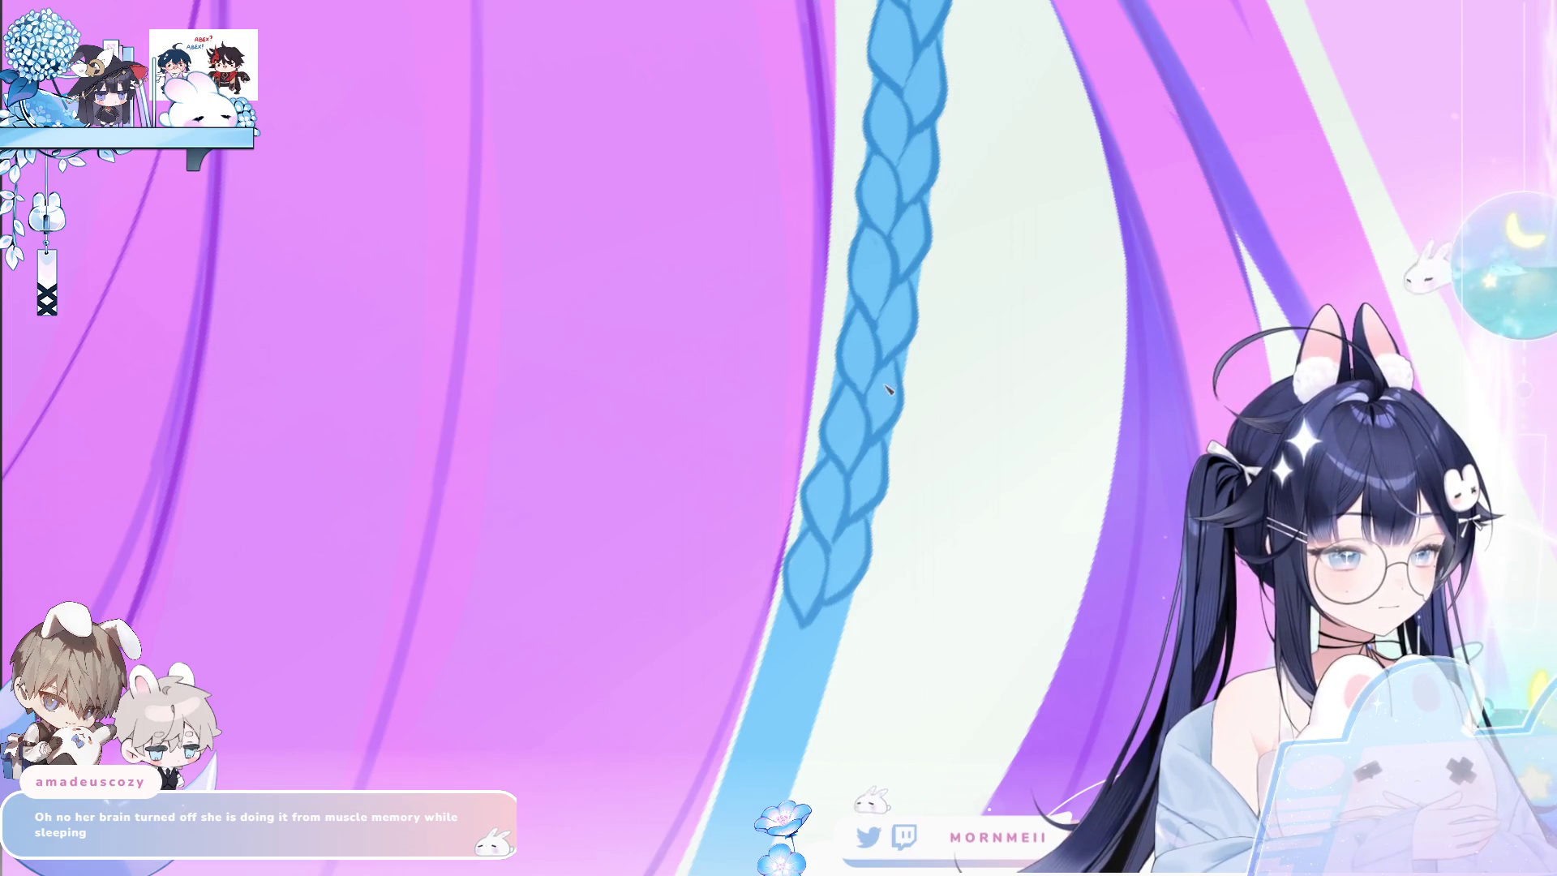
scroll(984, 369, "down", 2)
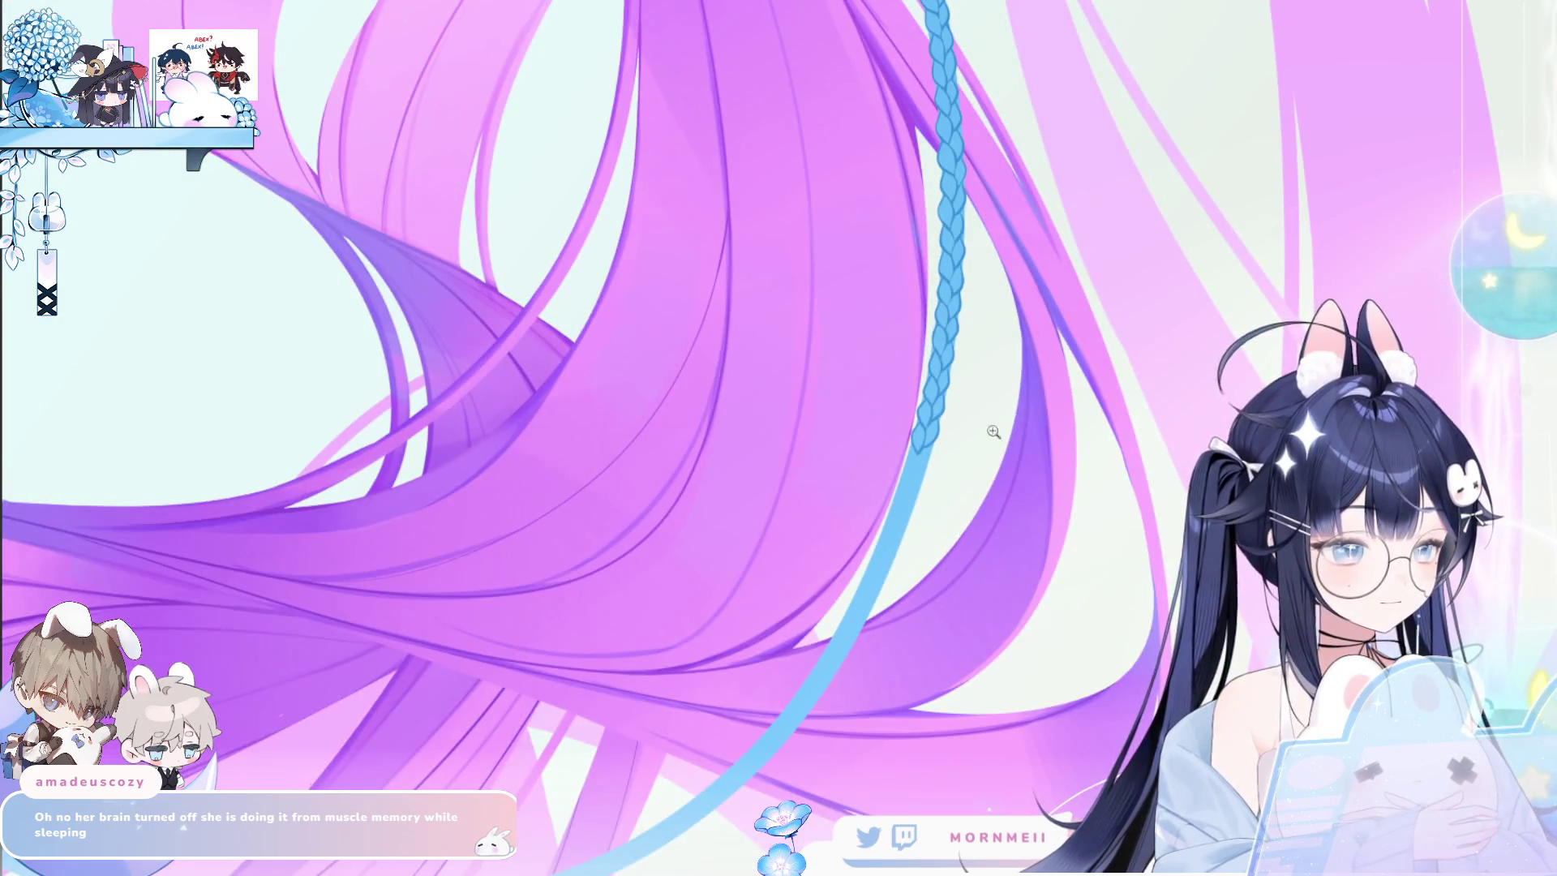
Zoom in on the braid tip, centre it, and draw a new lobe extending the braid downward.
scroll(990, 434, "down", 2)
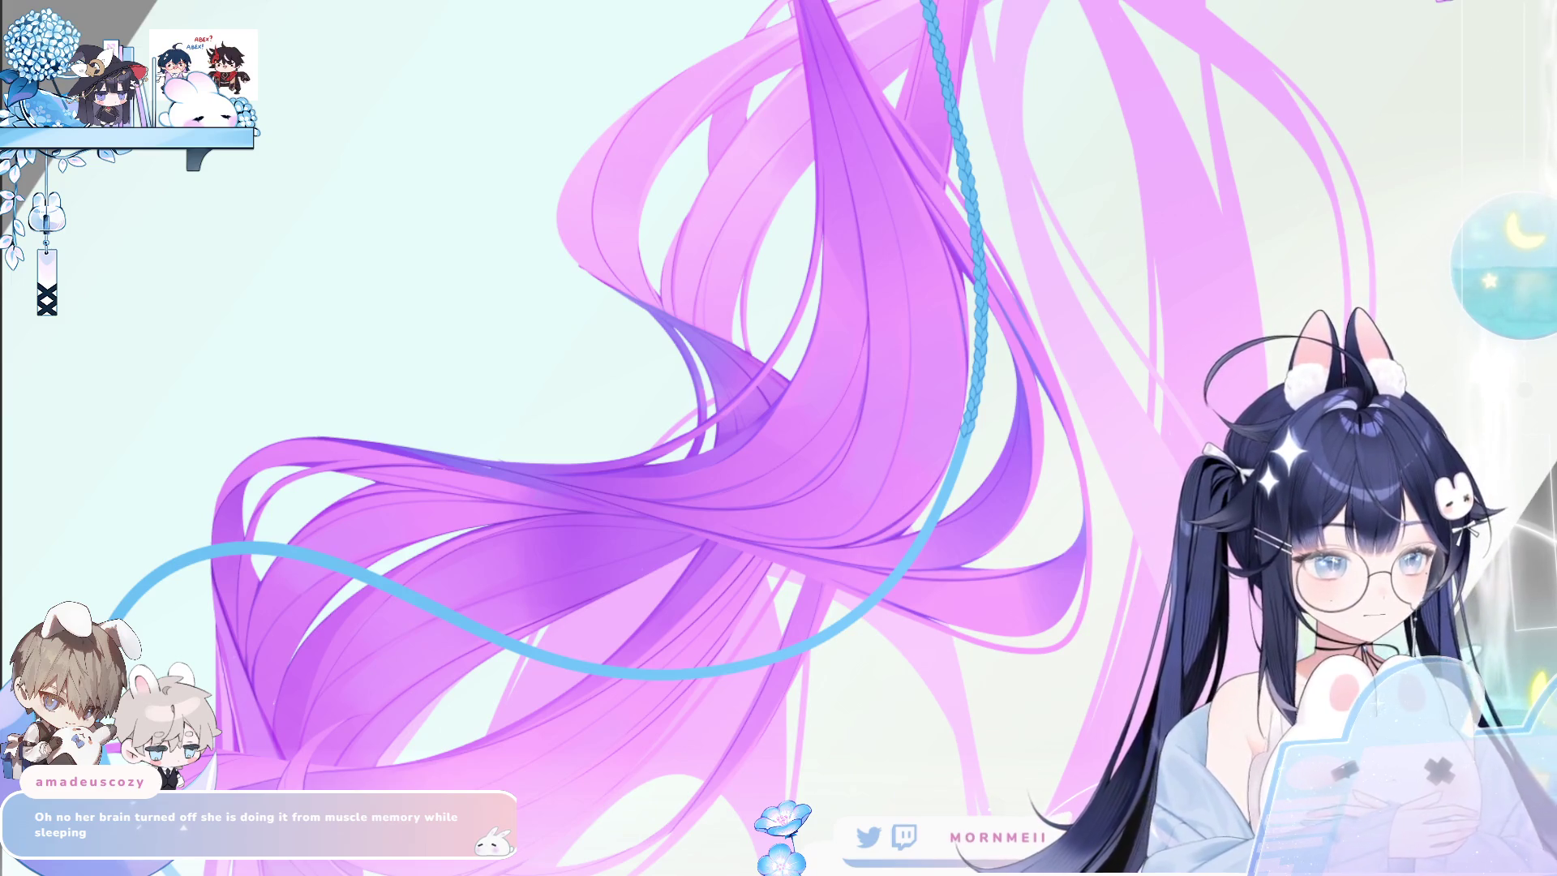
left_click(936, 456)
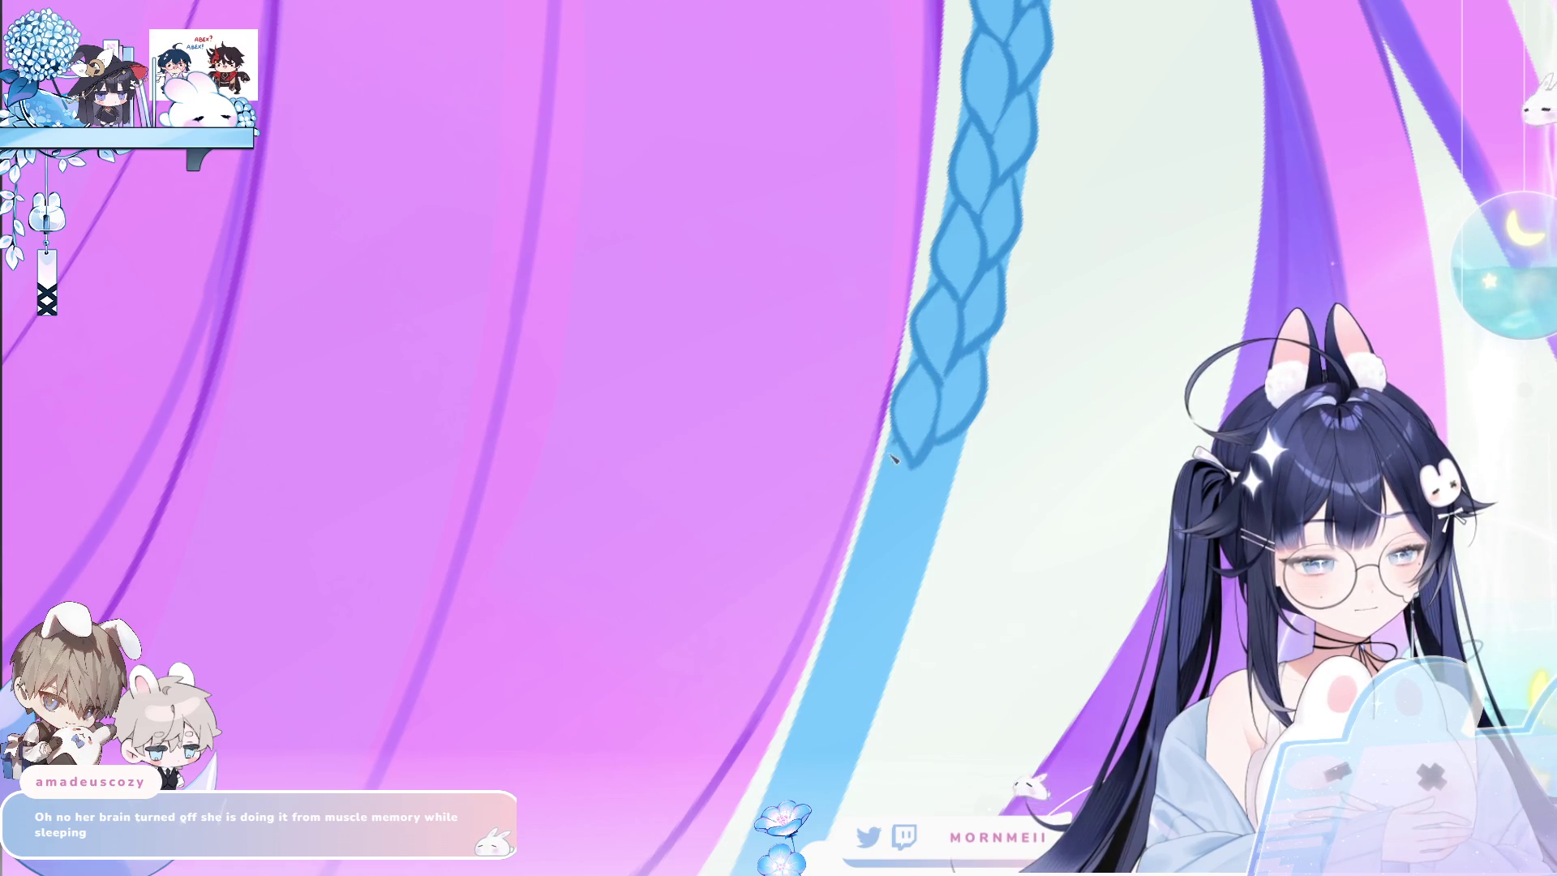
left_click_drag(1035, 476, 900, 435)
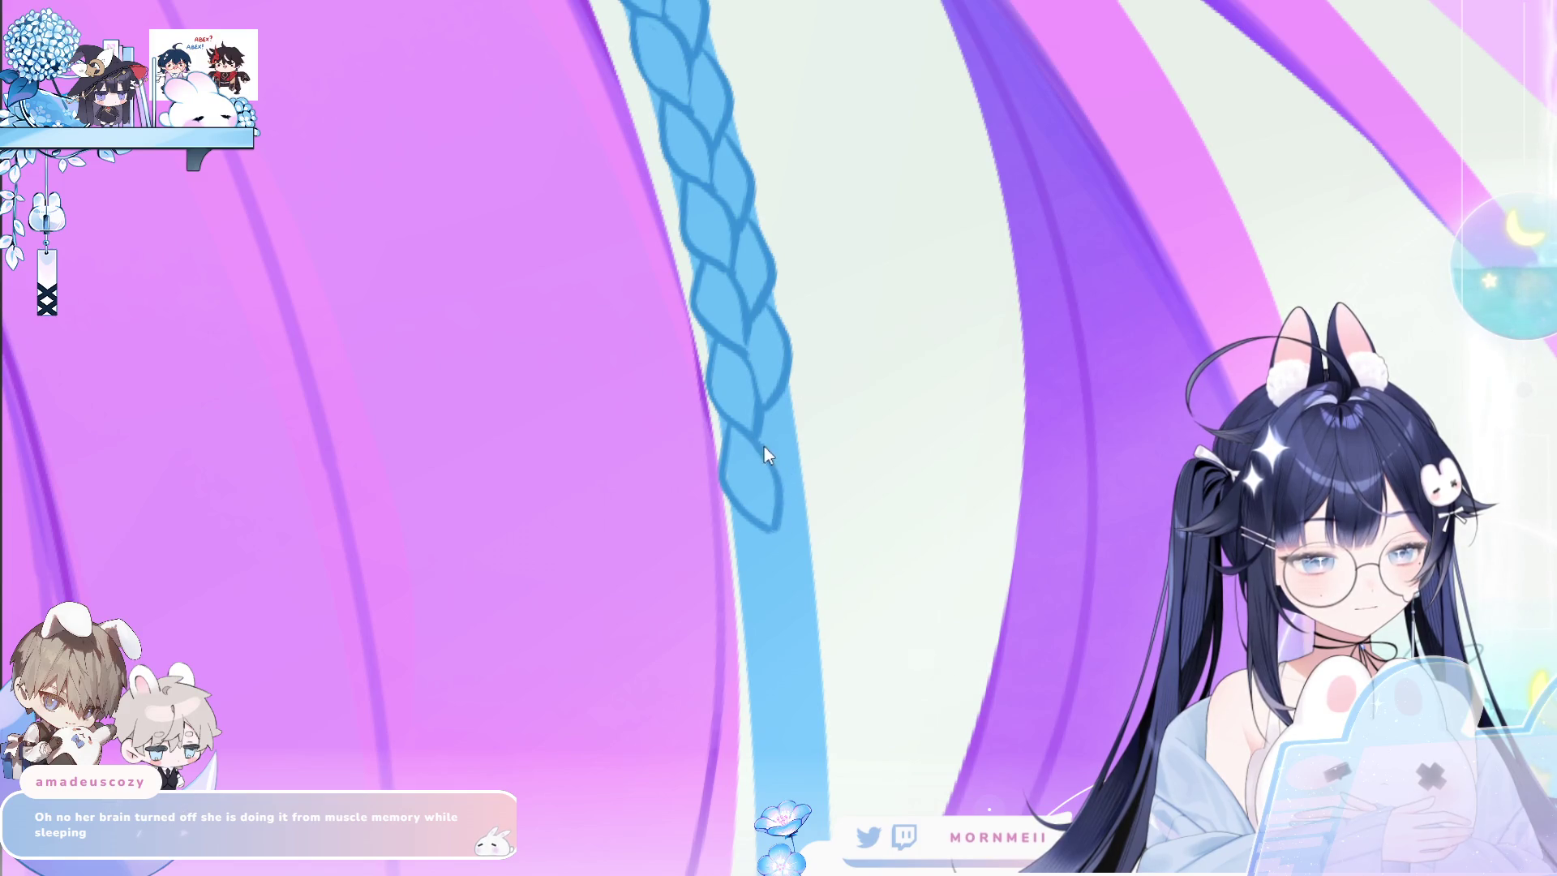
mouse_move(797, 414)
left_mouse_down()
mouse_move(774, 527)
mouse_move(728, 578)
left_mouse_up()
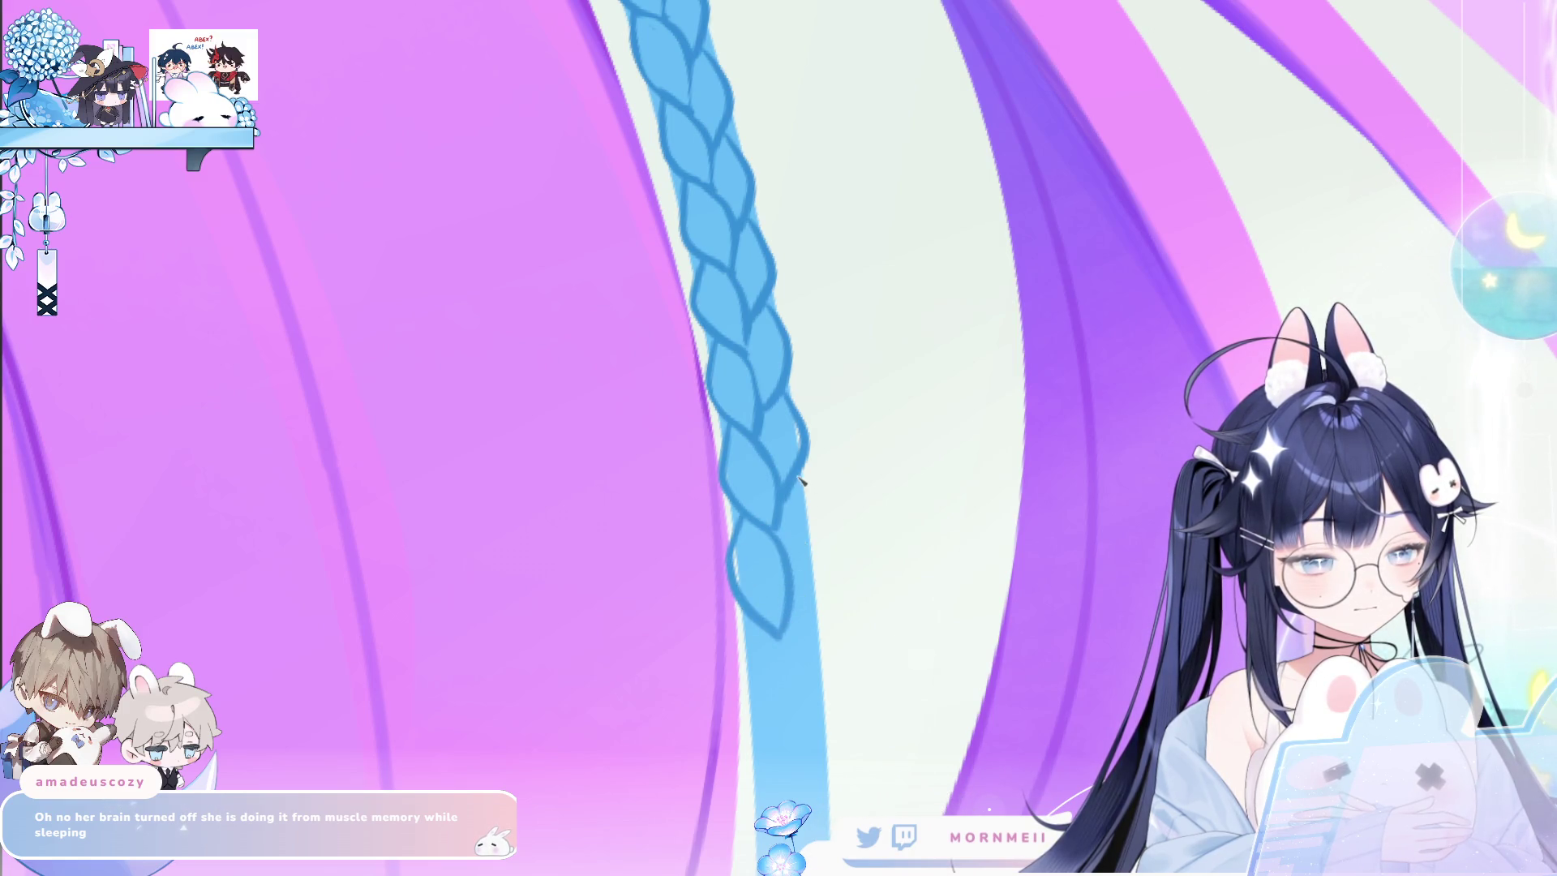
key("ctrl+0")
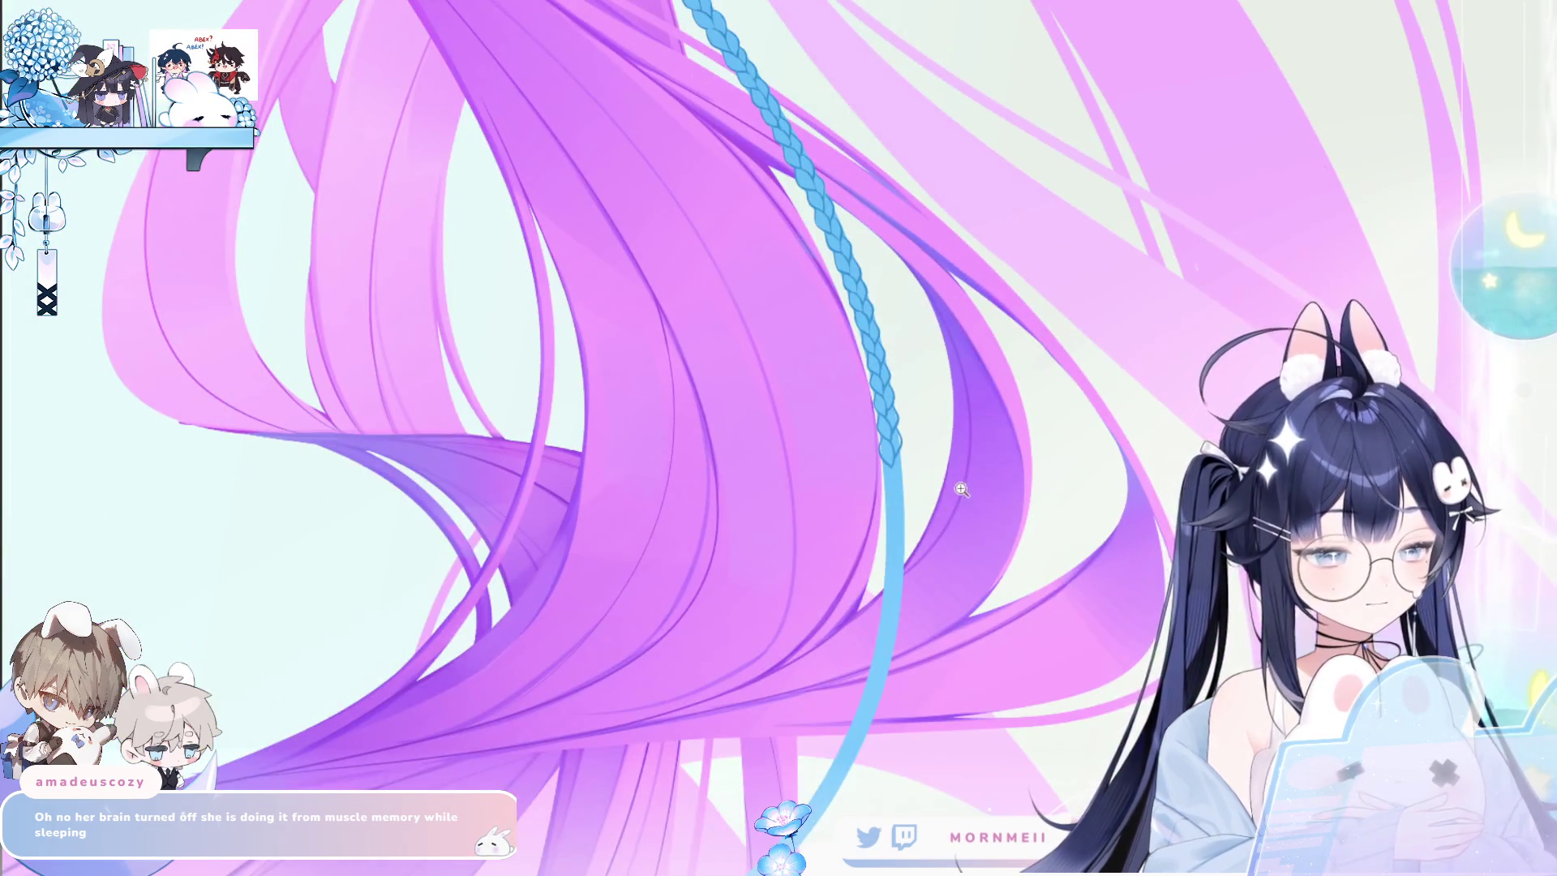
Draw a short strand stroke below the braid tip, replacing an overly long first attempt.
scroll(1211, 329, "up", 3)
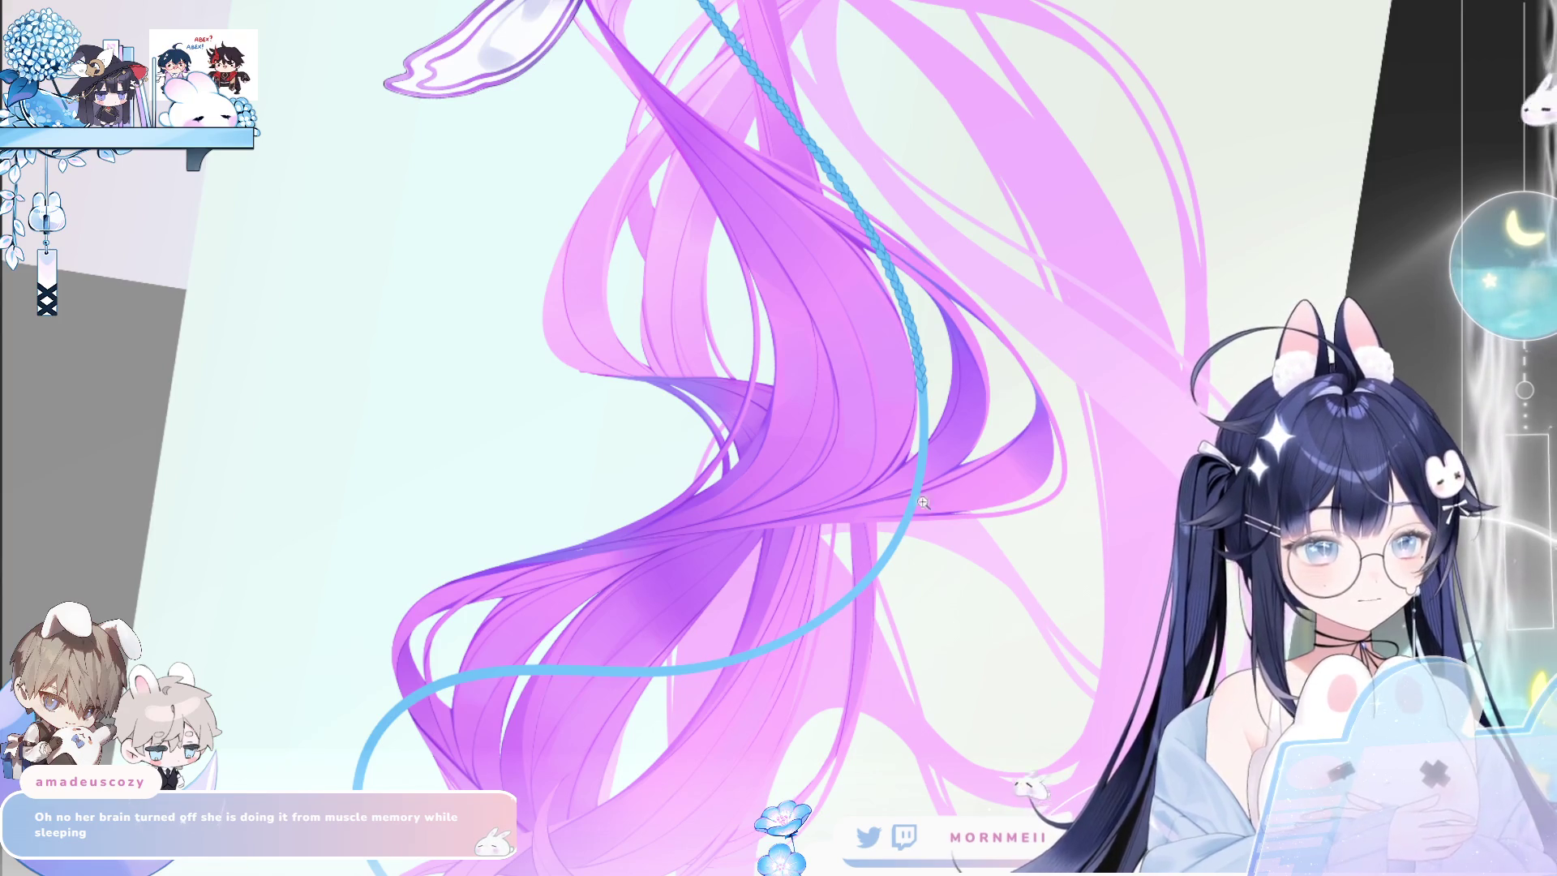
scroll(985, 532, "down", 3)
key("ctrl+0")
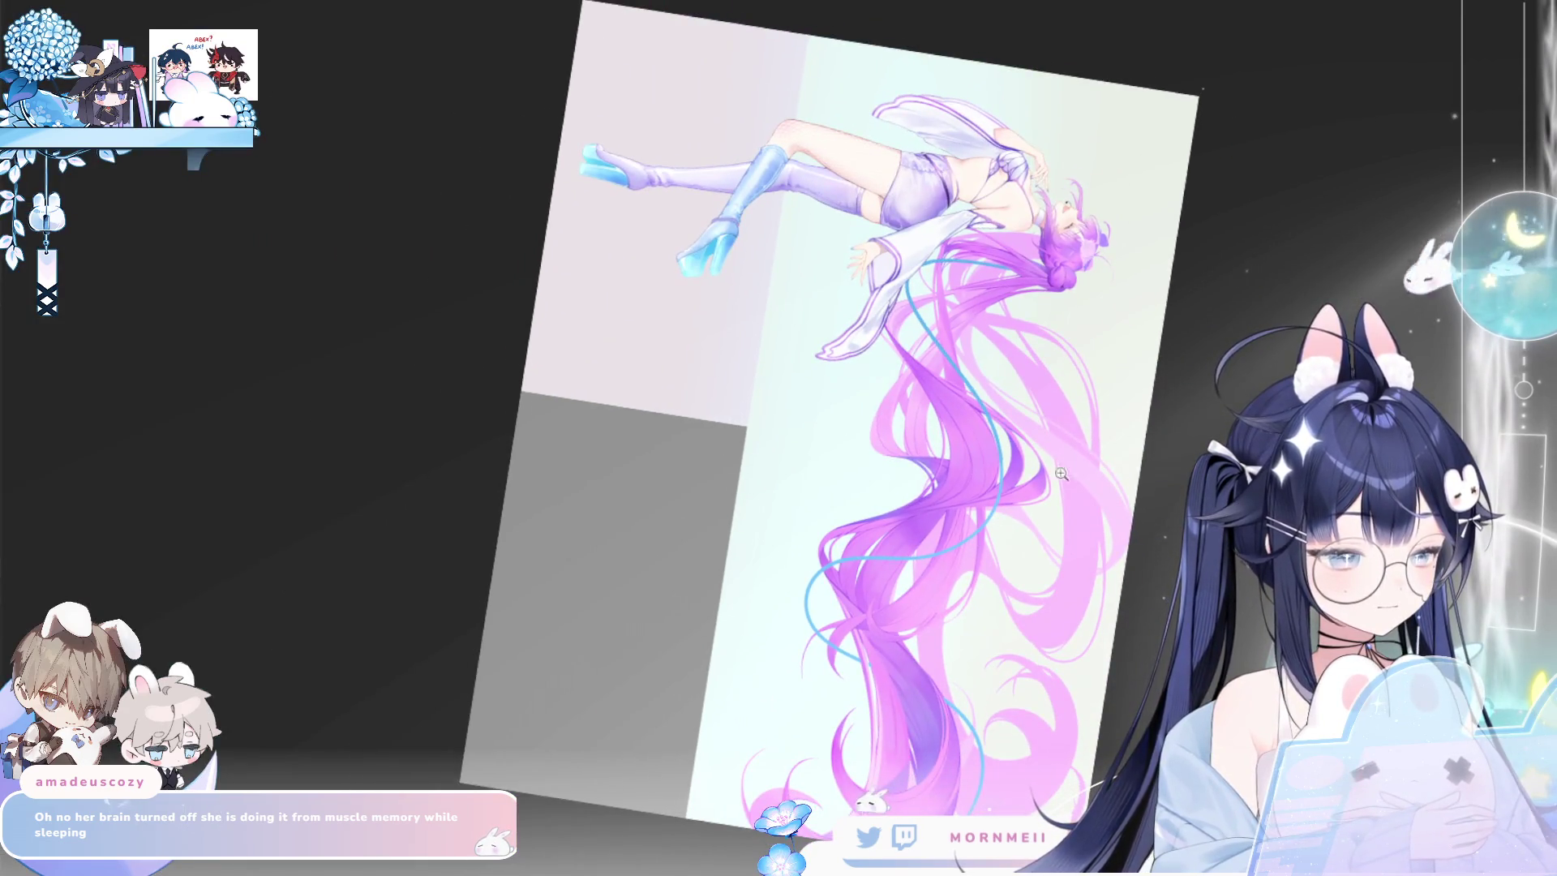
scroll(1014, 411, "up", 5)
scroll(1014, 411, "up", 2)
scroll(976, 171, "up", 2)
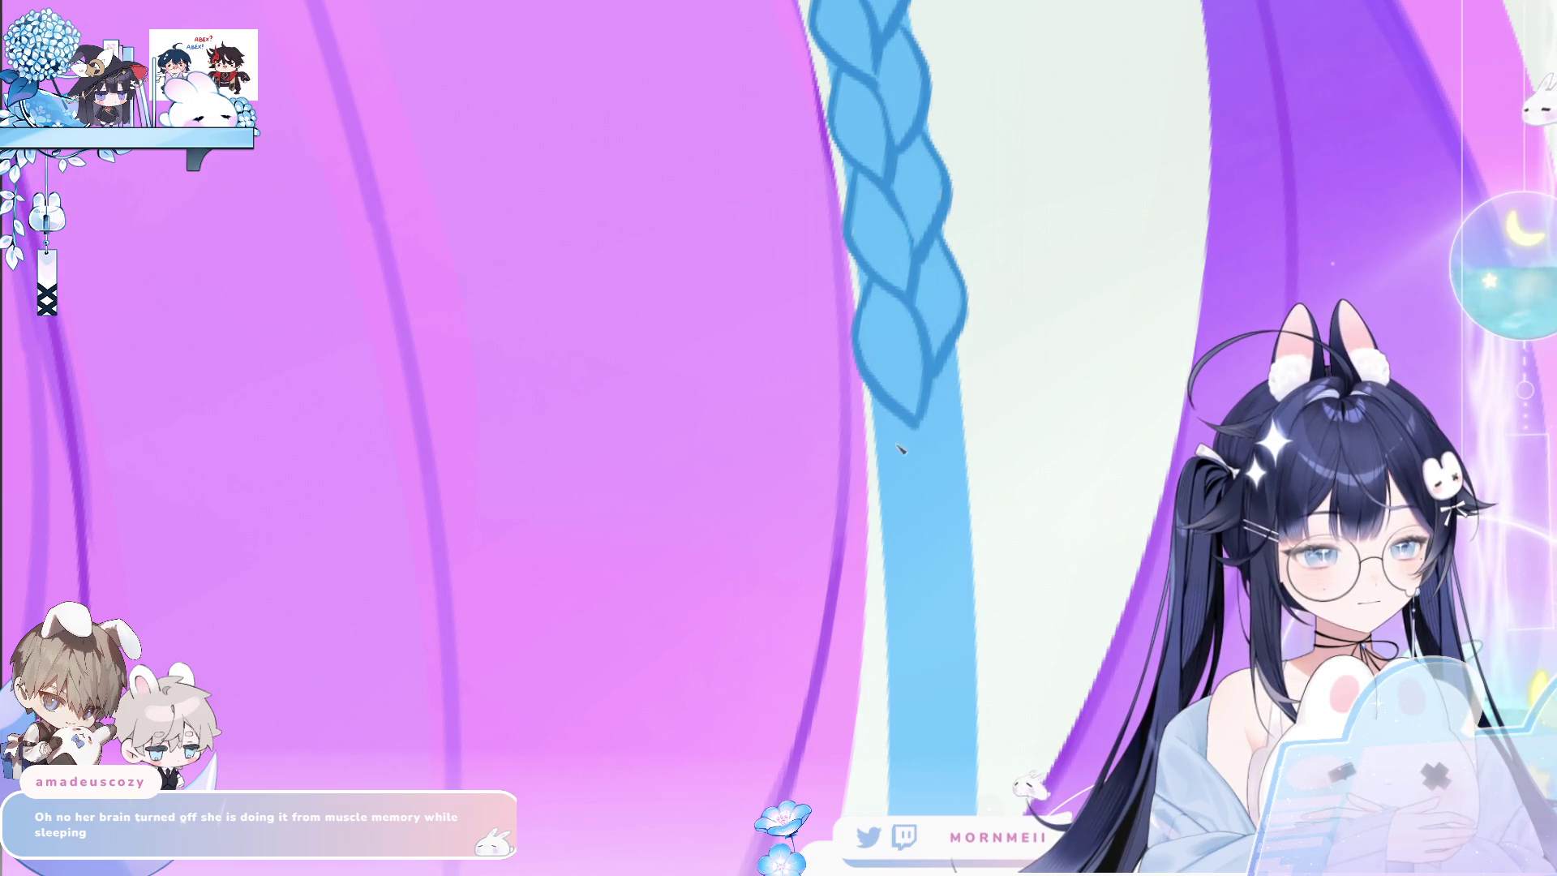
left_click_drag(876, 425, 924, 547)
key("ctrl+z")
left_click_drag(879, 415, 882, 515)
Add a short strand edge on the braid's right side, undoing the misplaced closing strokes.
left_click_drag(912, 419, 933, 514)
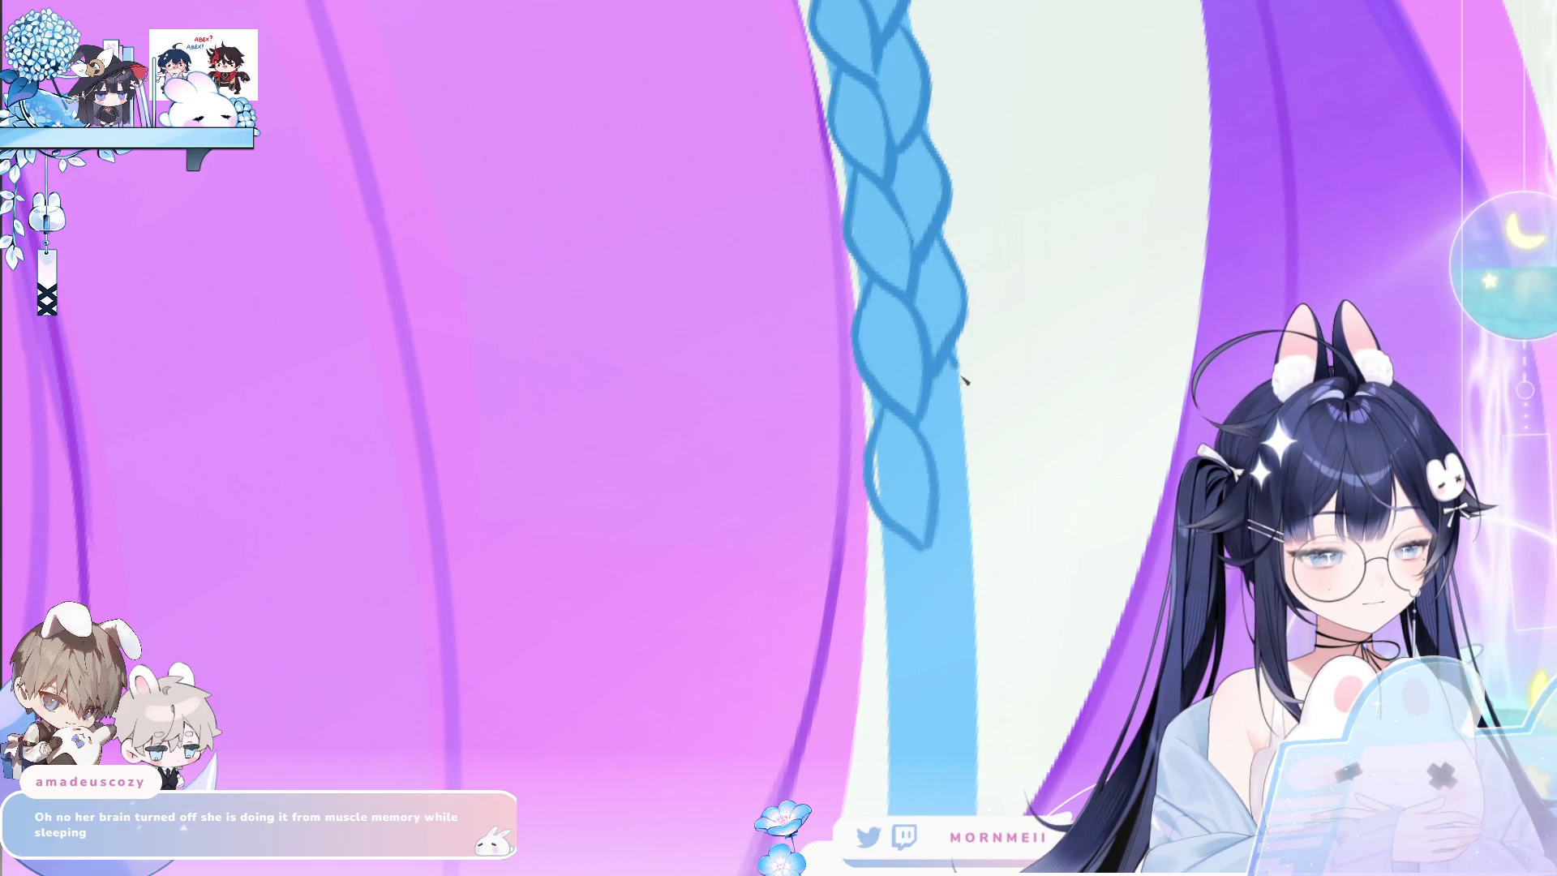
key("ctrl+z")
left_click_drag(947, 351, 973, 438)
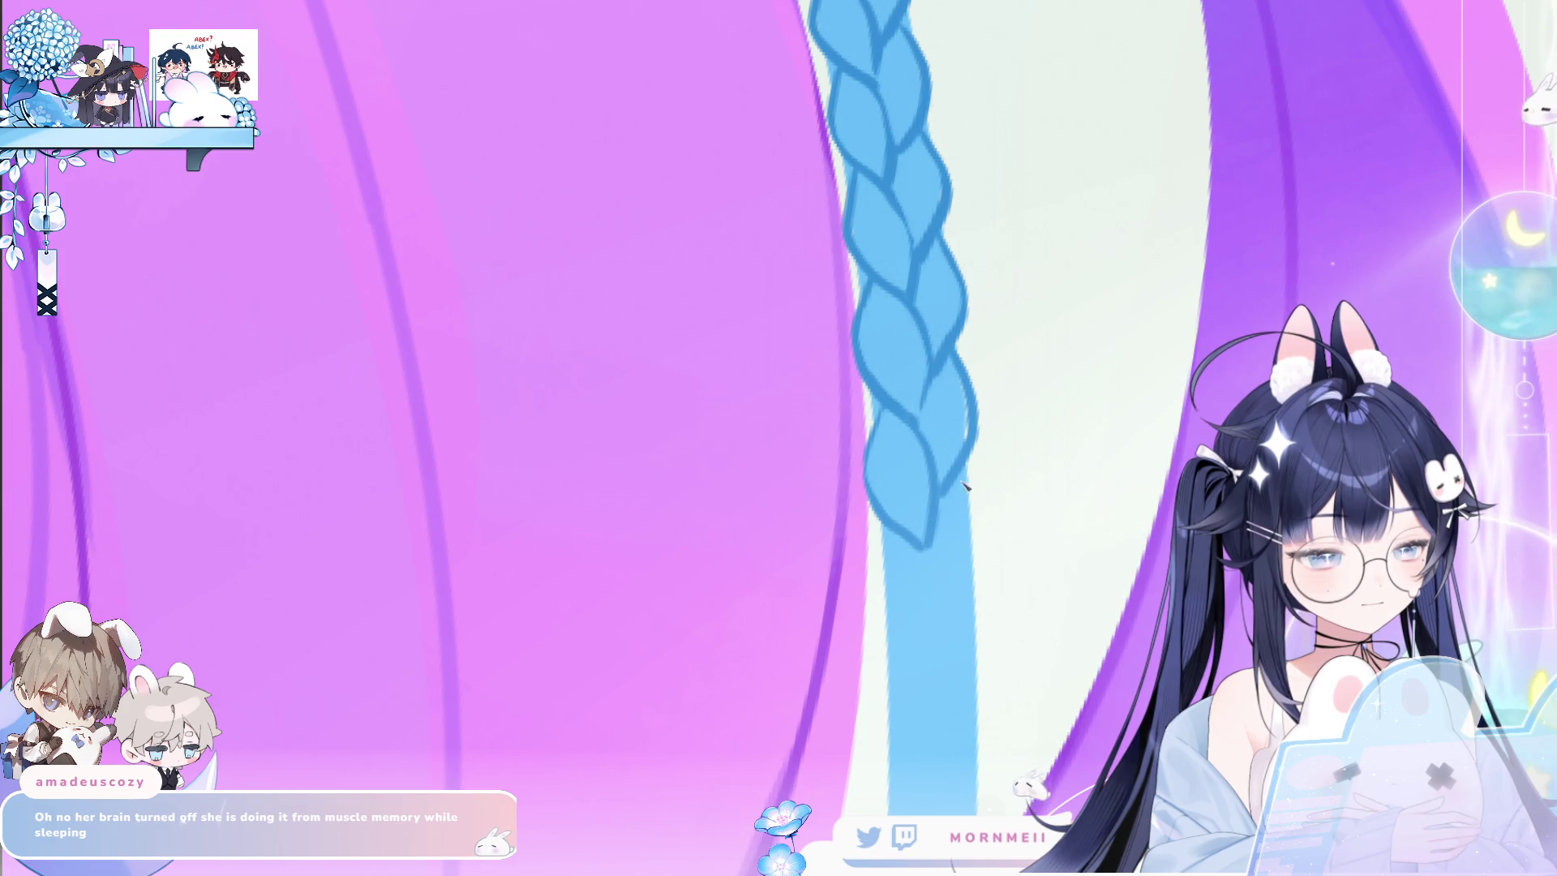
mouse_move(892, 533)
left_mouse_down()
mouse_move(878, 610)
mouse_move(929, 673)
left_mouse_up()
key("ctrl+z")
key("ctrl+z")
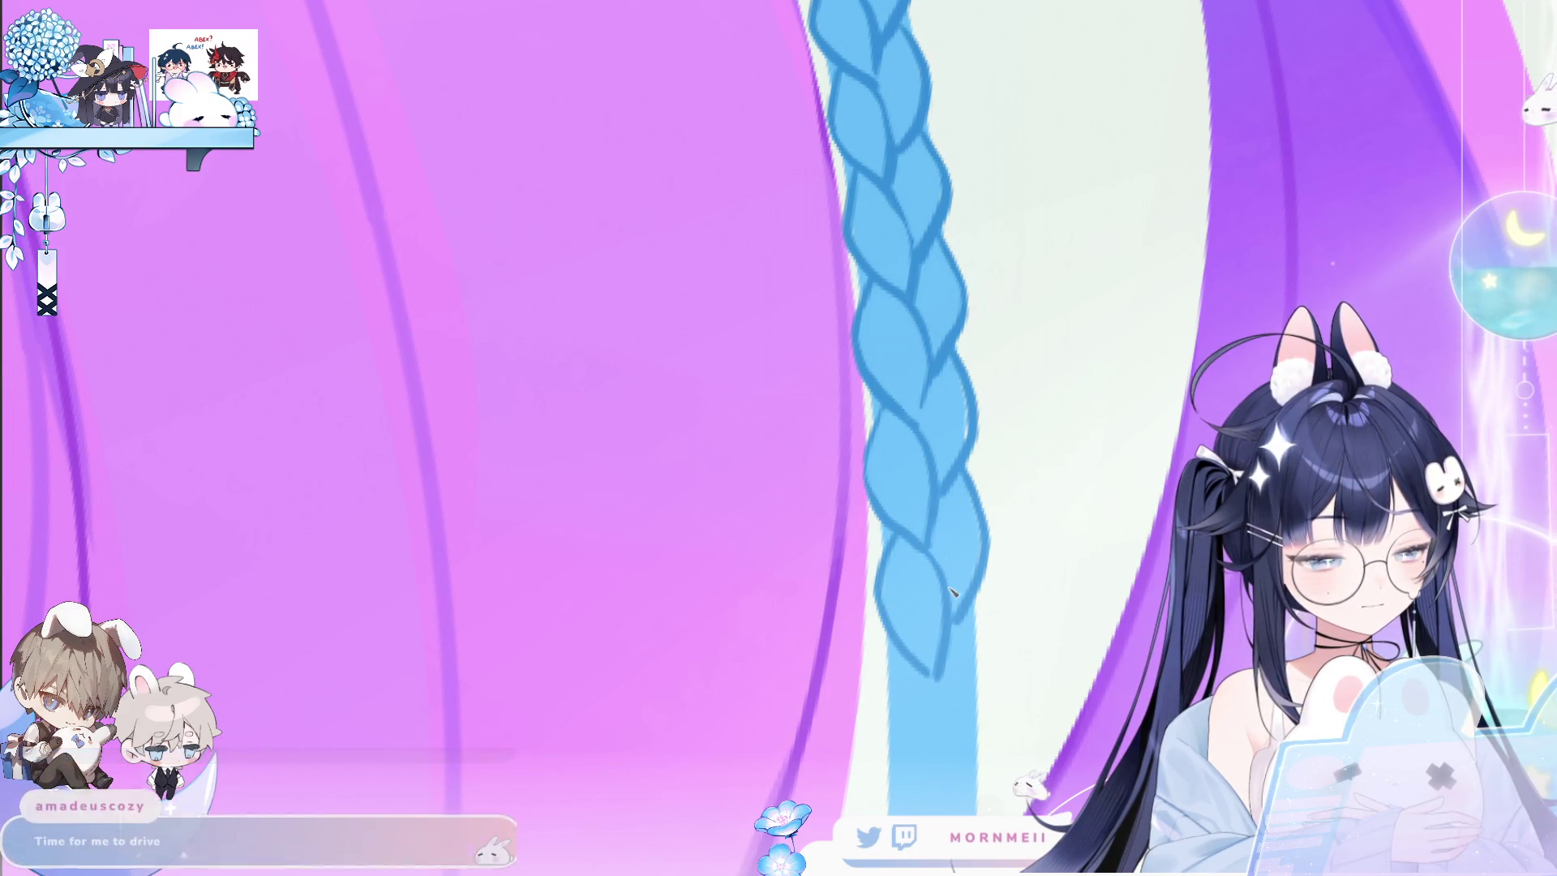
Zoom in closely on the braid tip and move the view along the braid.
scroll(663, 554, "down", 2)
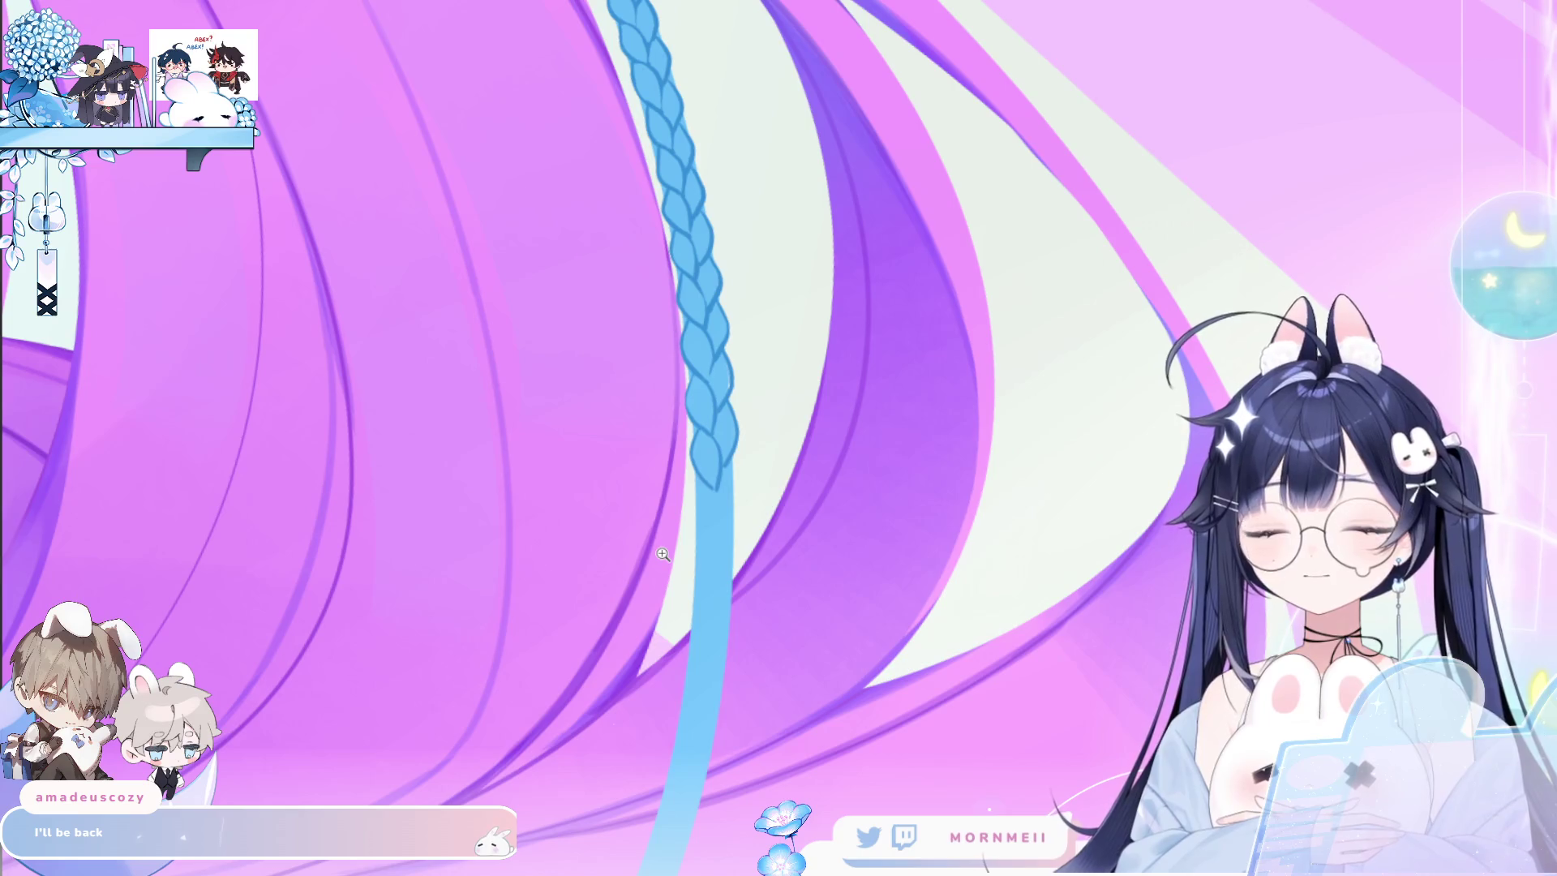
left_click(724, 455)
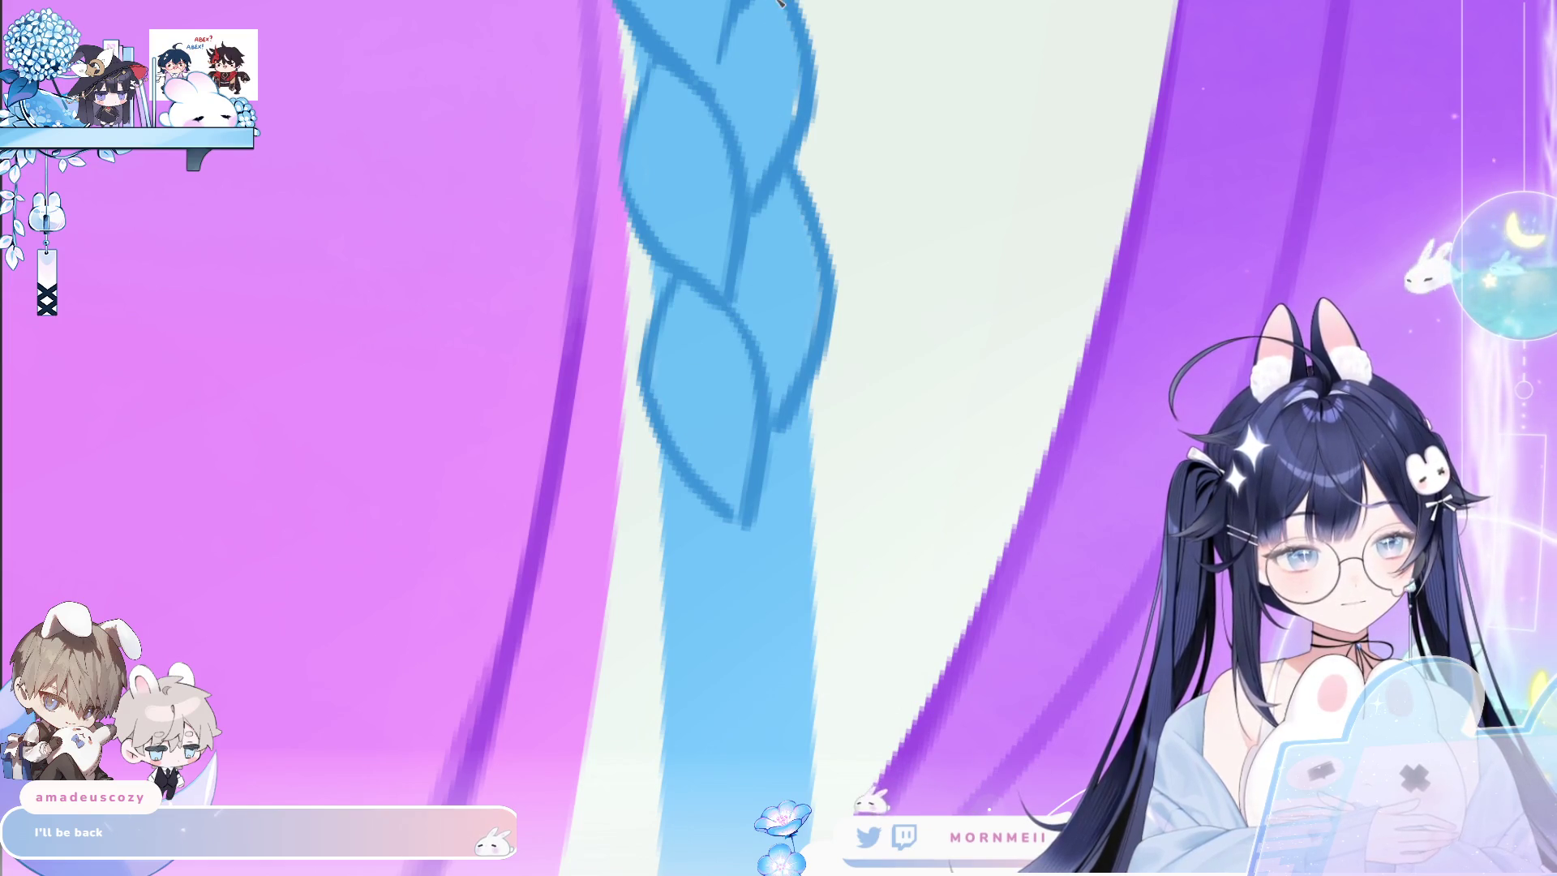
left_click_drag(774, 6, 661, 369)
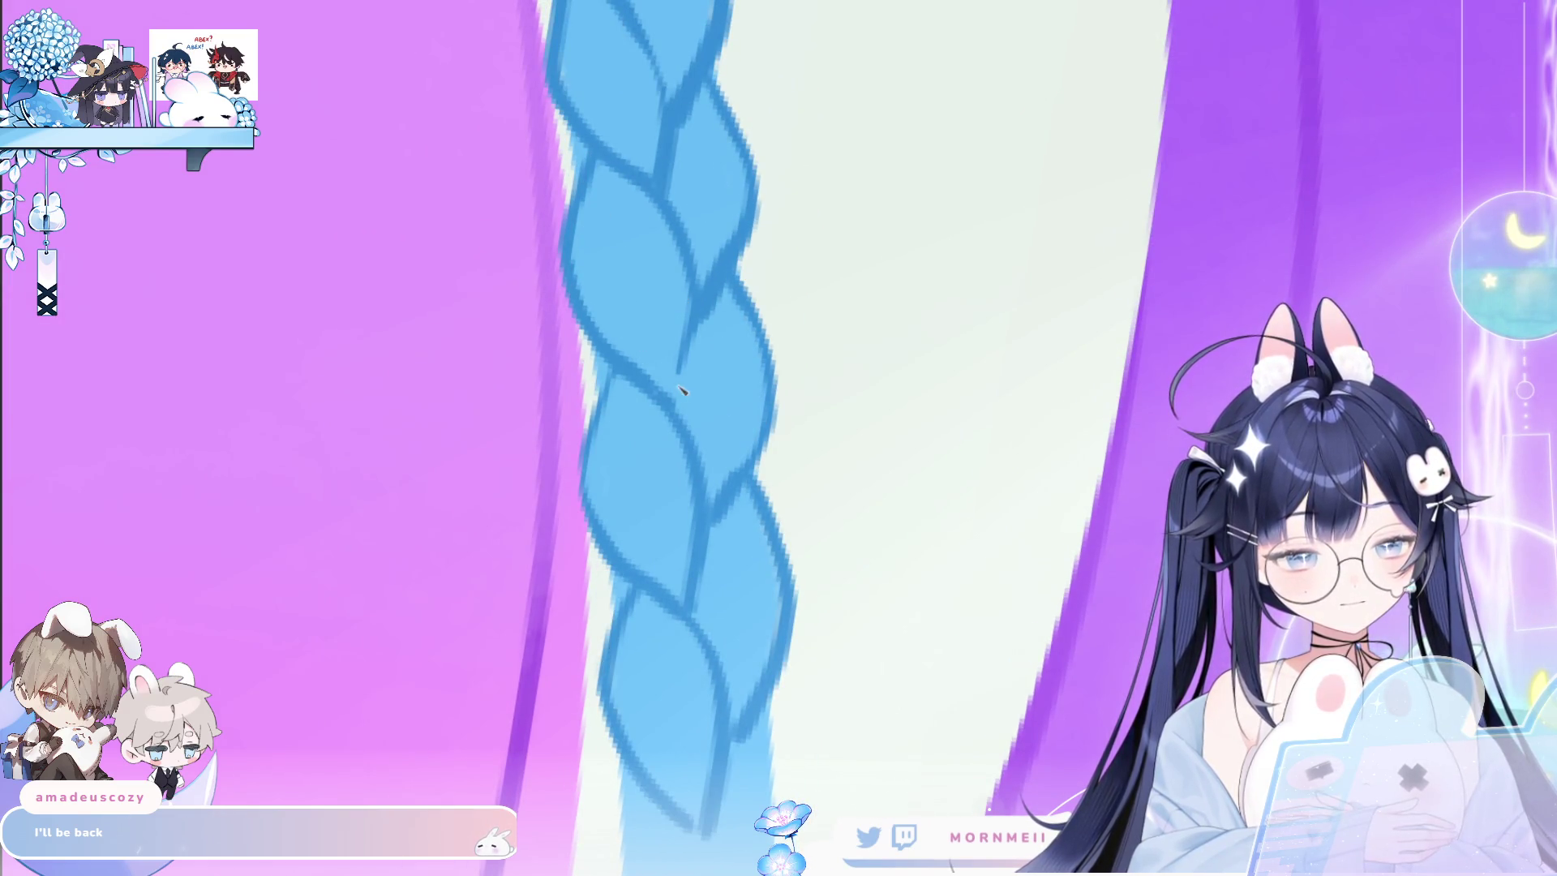
scroll(681, 390, "down", 2)
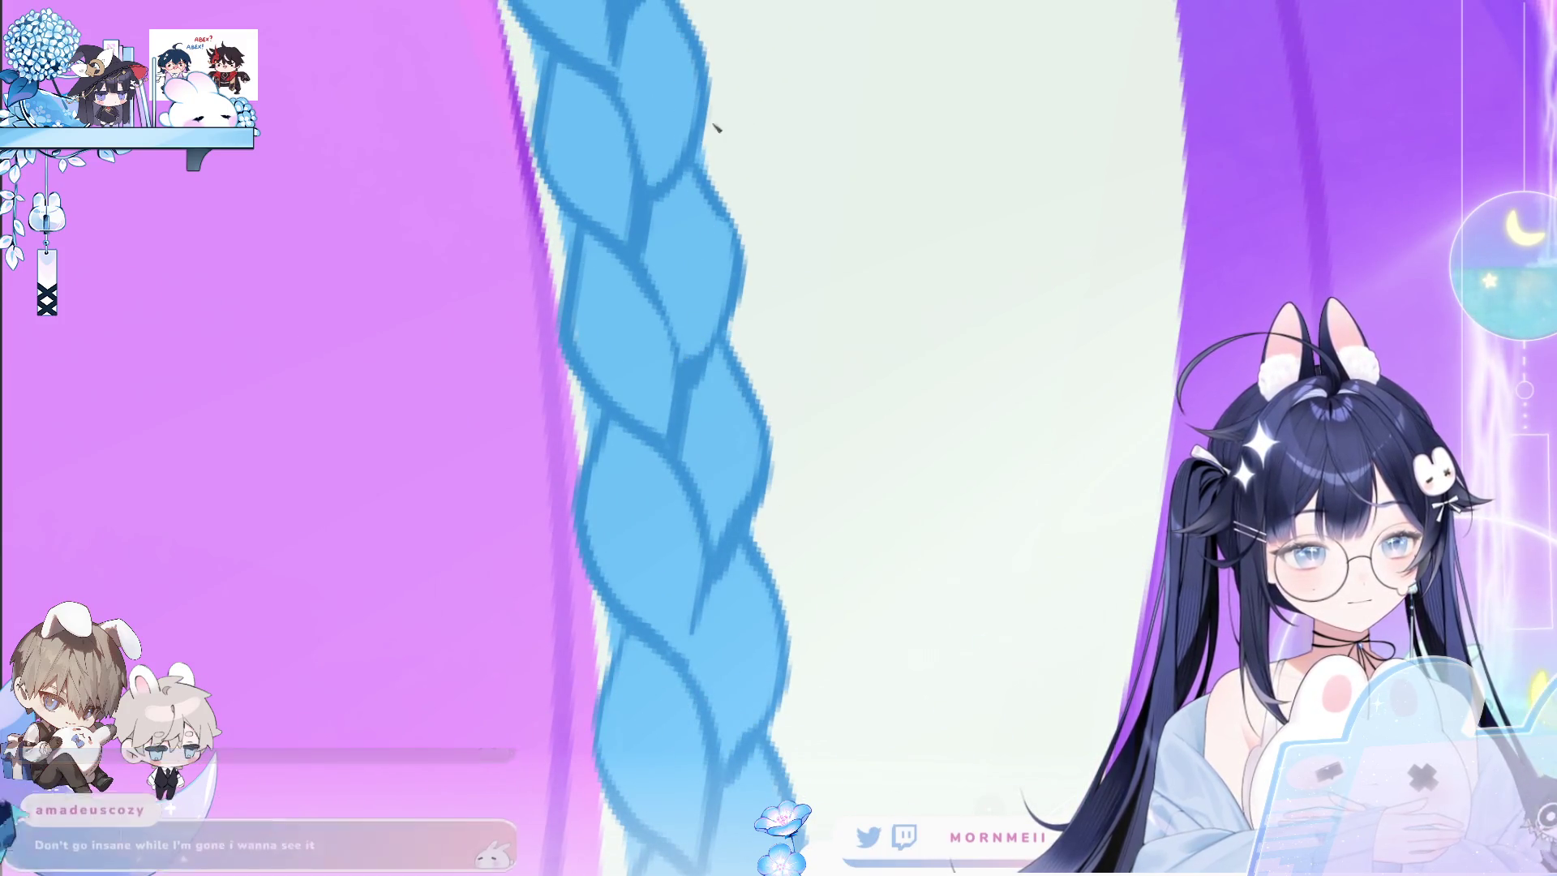
scroll(778, 192, "down", 5)
scroll(795, 286, "up", 5)
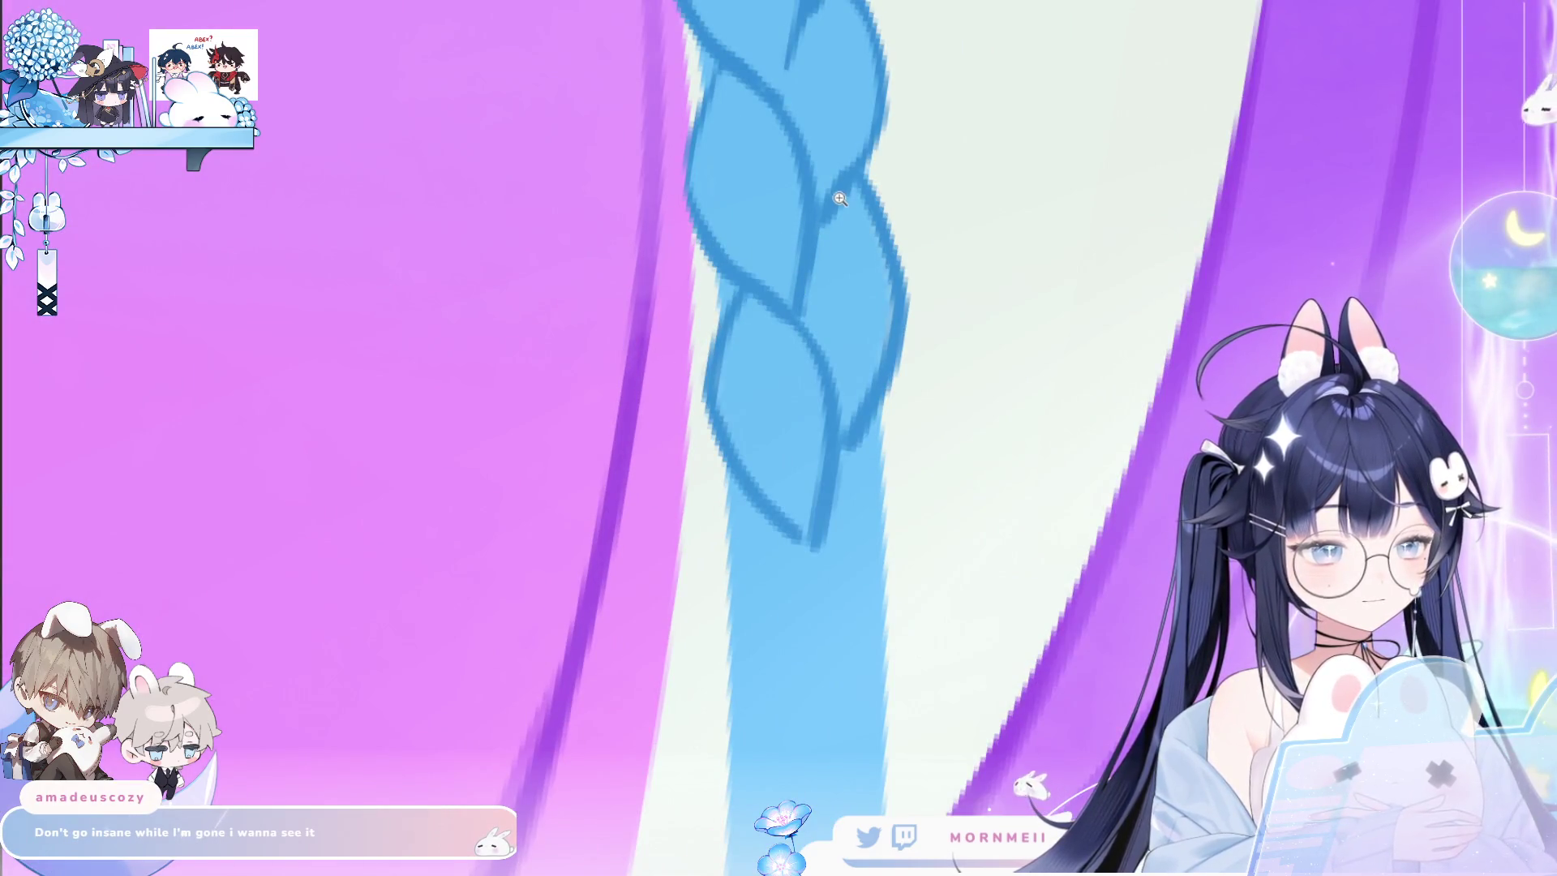
scroll(844, 252, "down", 3)
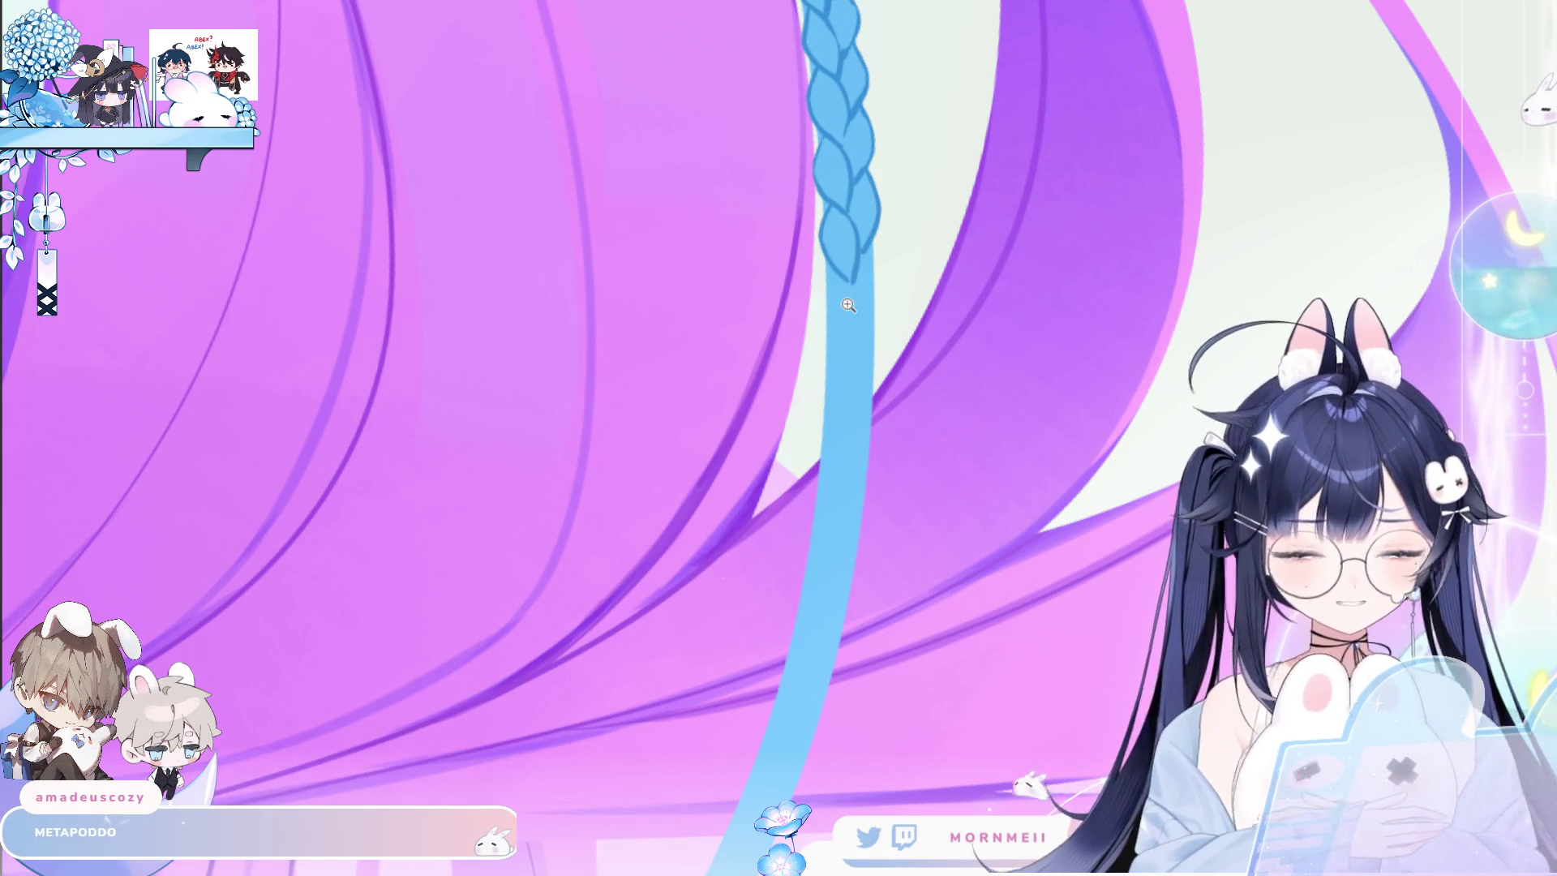
Outline a braid strand with left, lower and right-side curves.
scroll(848, 305, "down", 4)
scroll(849, 305, "up", 6)
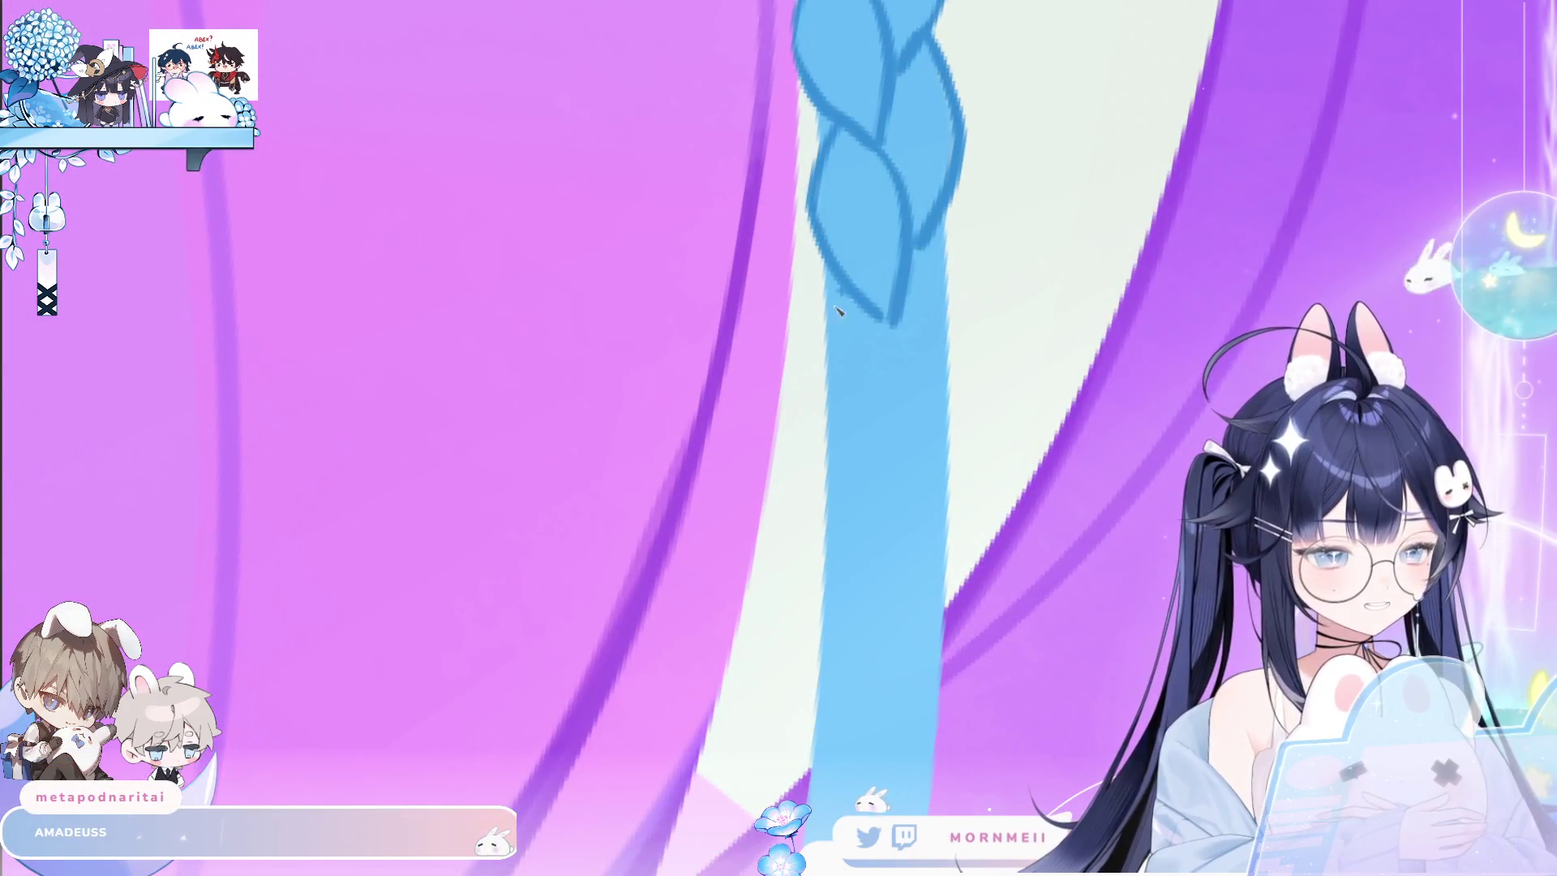
left_click_drag(843, 296, 878, 468)
left_click_drag(895, 337, 880, 484)
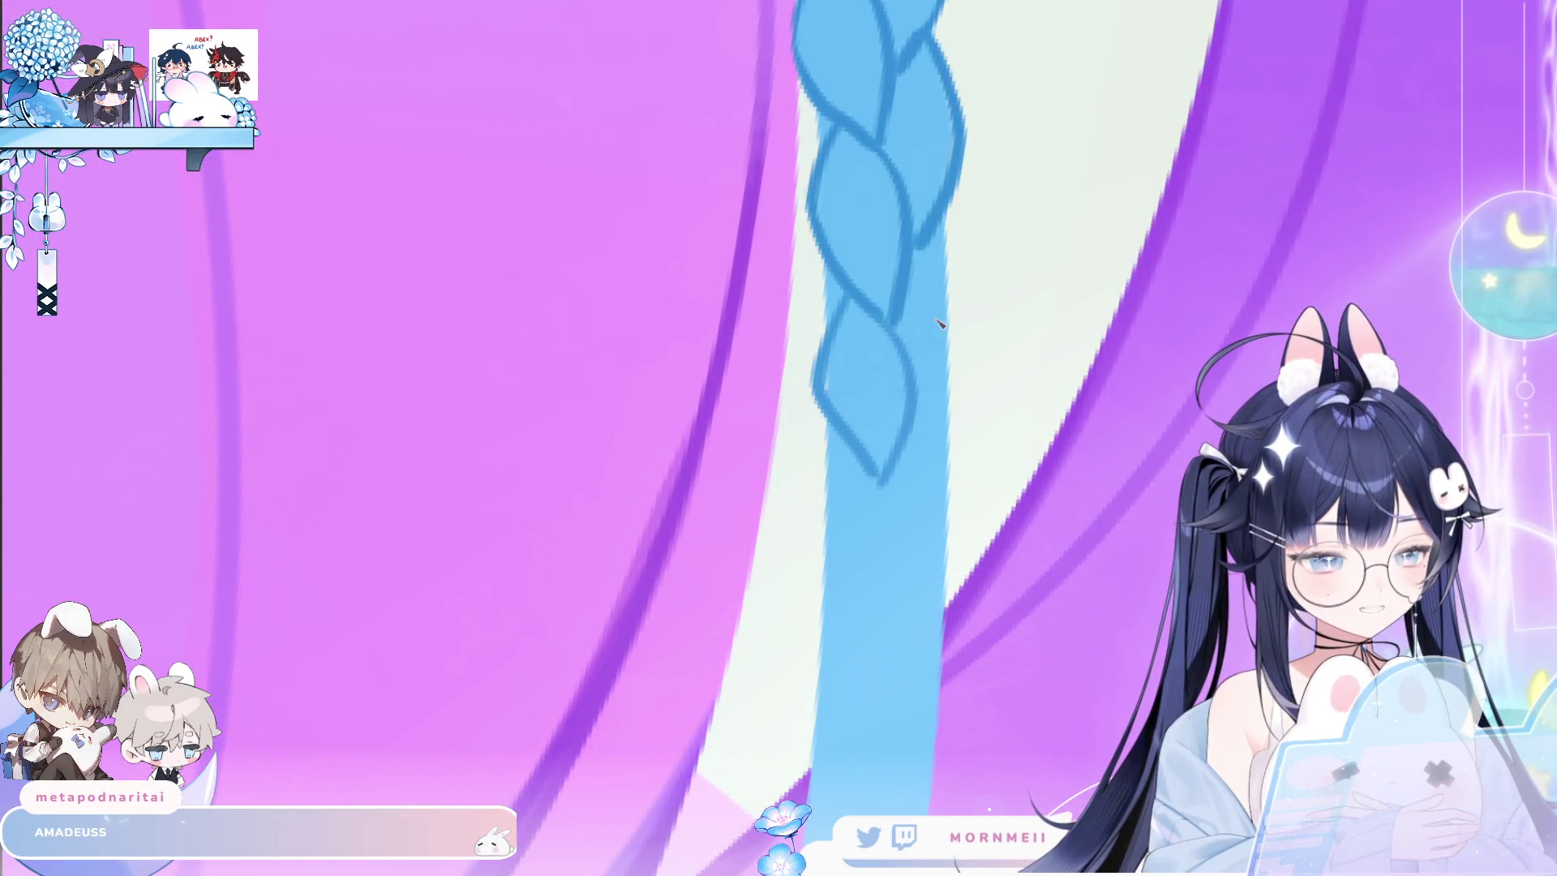
left_click_drag(932, 234, 950, 369)
Draw the lower strand's left and right edges and join its outline, redoing one stroke.
left_click_drag(821, 484, 877, 634)
key("ctrl+z")
left_click_drag(824, 438, 883, 637)
left_click_drag(915, 483, 895, 635)
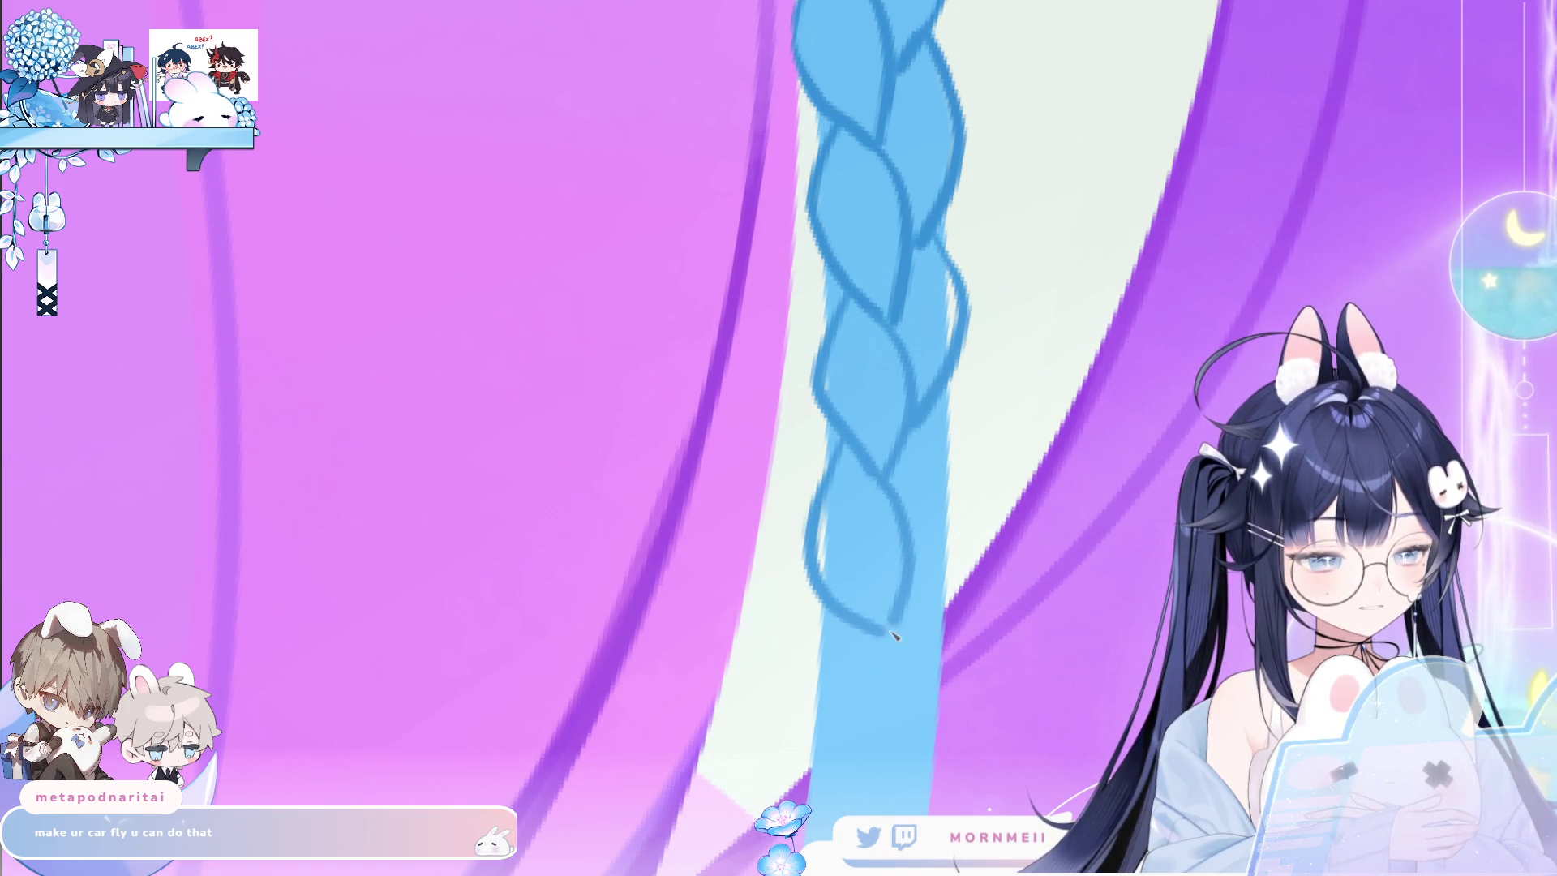
left_click_drag(912, 559, 956, 438)
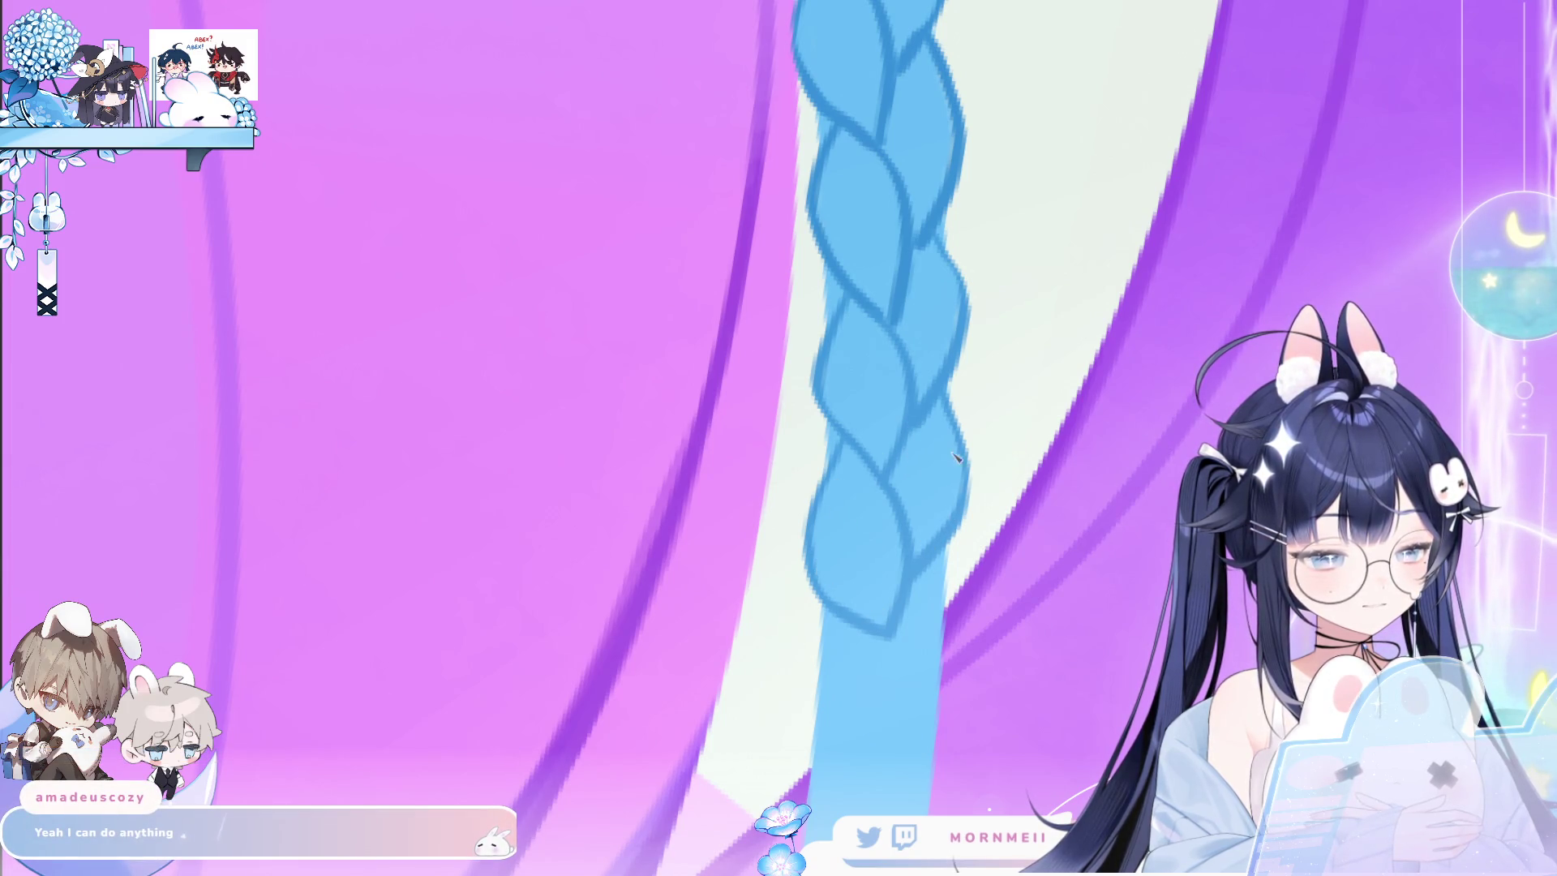
scroll(914, 272, "down", 5)
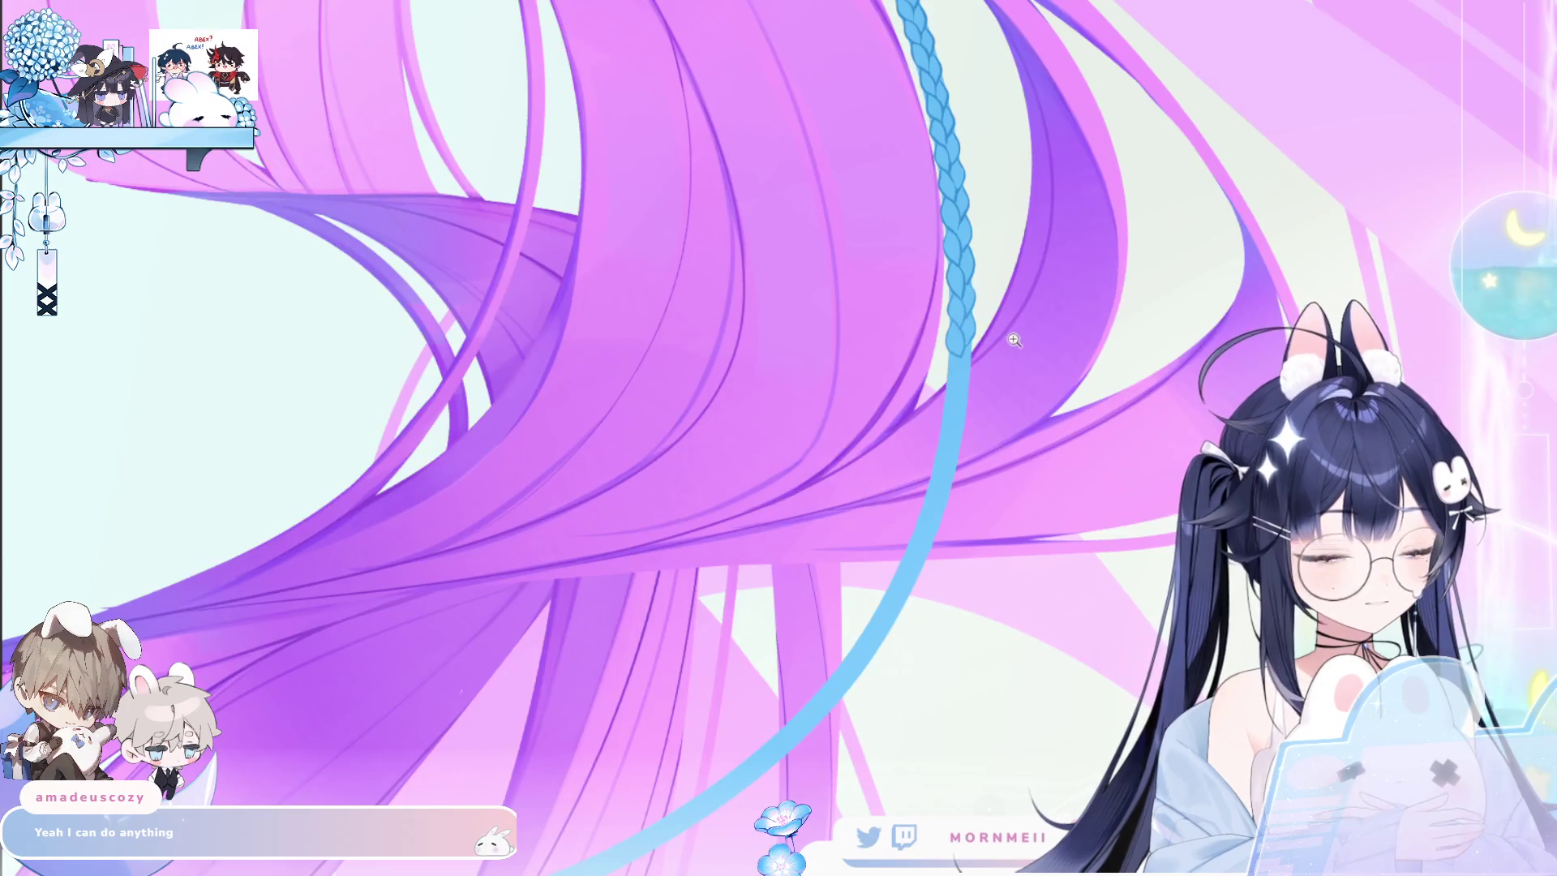
scroll(1065, 276, "up", 3)
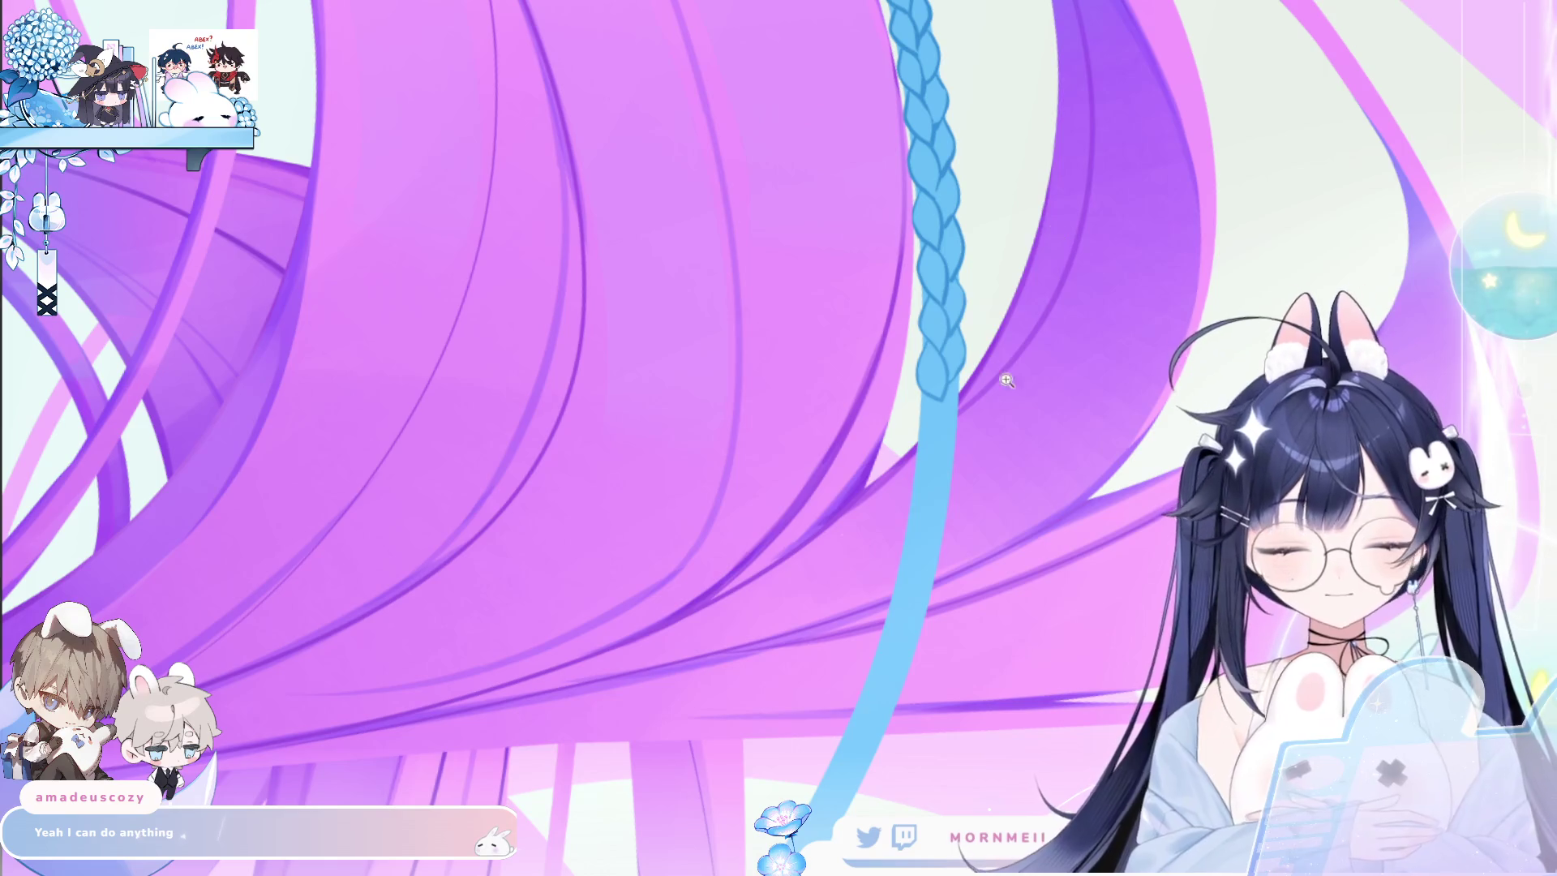
Retrace the lower-left outline, extend the right edge, and outline the next strand into a new tip.
left_click(1006, 300)
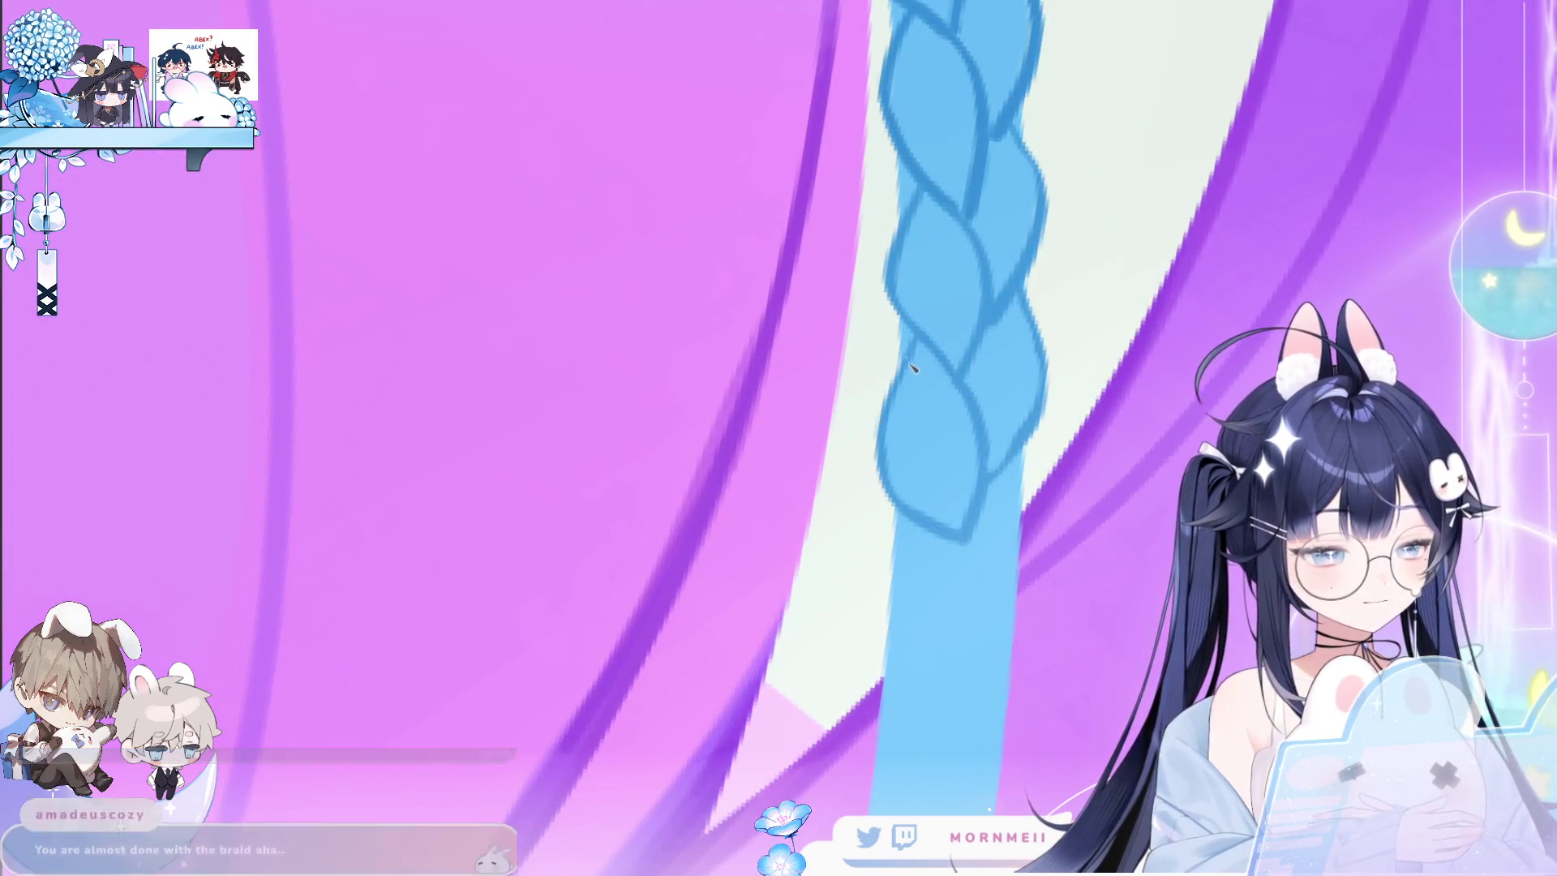
mouse_move(889, 438)
left_mouse_down()
mouse_move(939, 530)
mouse_move(880, 601)
mouse_move(949, 696)
left_mouse_up()
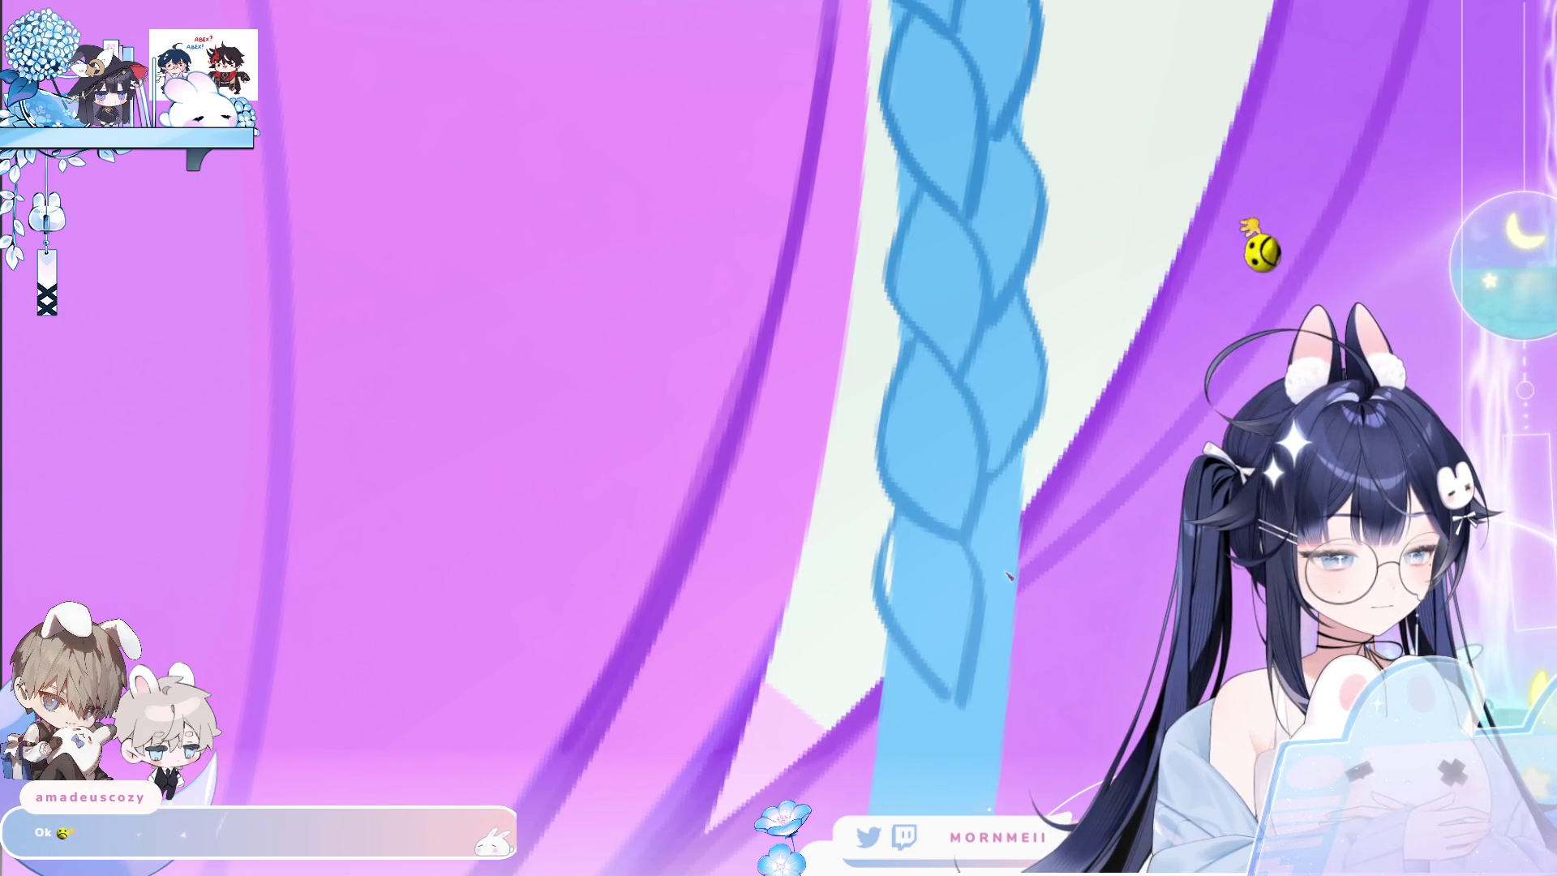
left_click_drag(1034, 438, 977, 608)
scroll(888, 452, "down", 3)
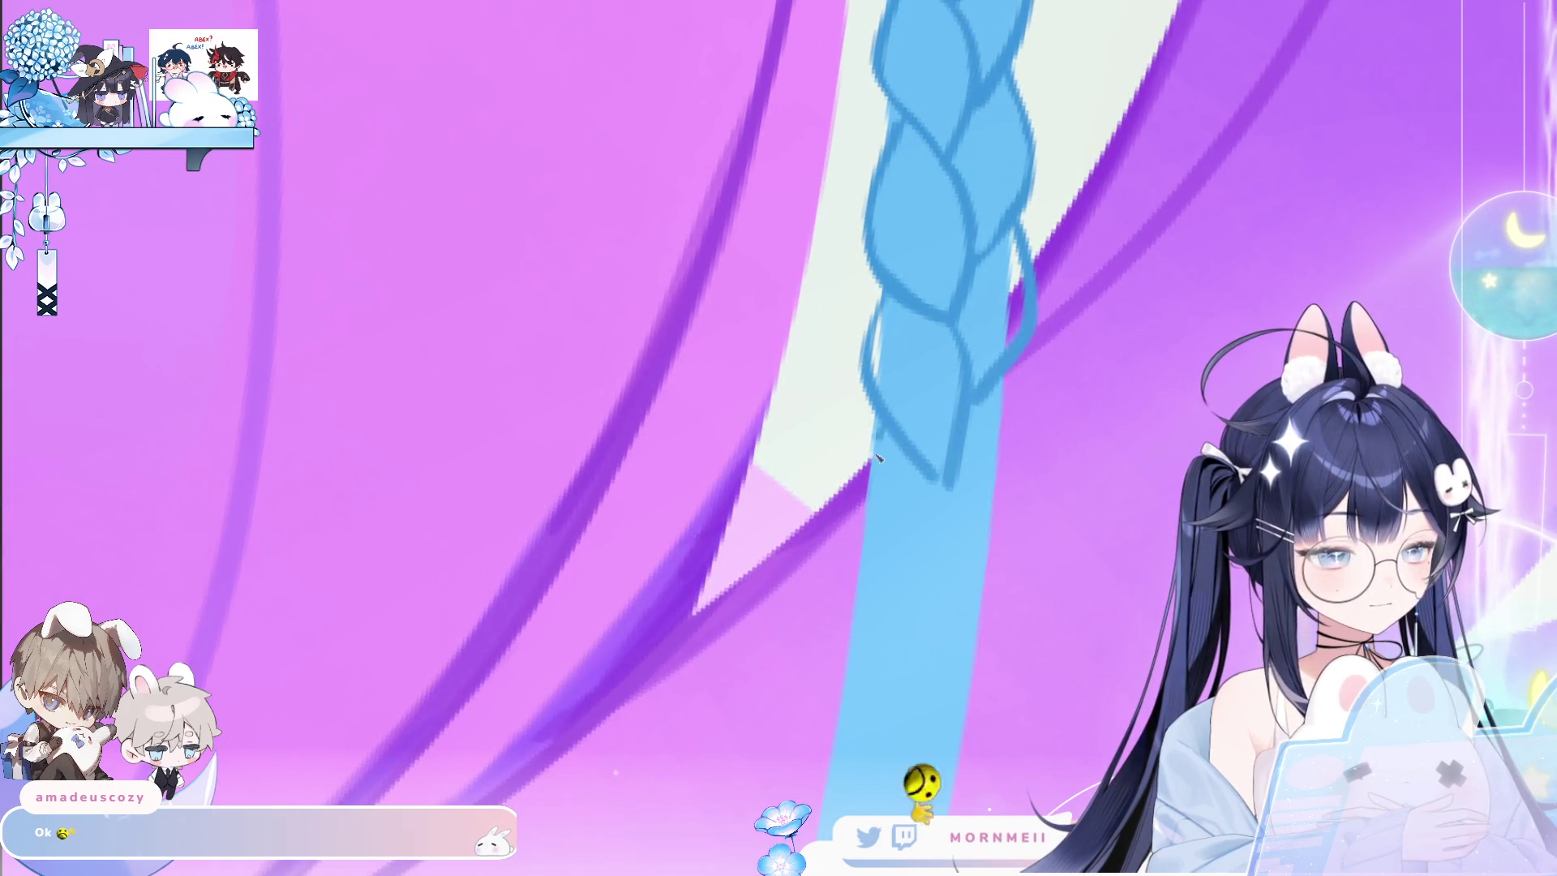
left_click_drag(861, 477, 916, 632)
left_click_drag(947, 487, 917, 633)
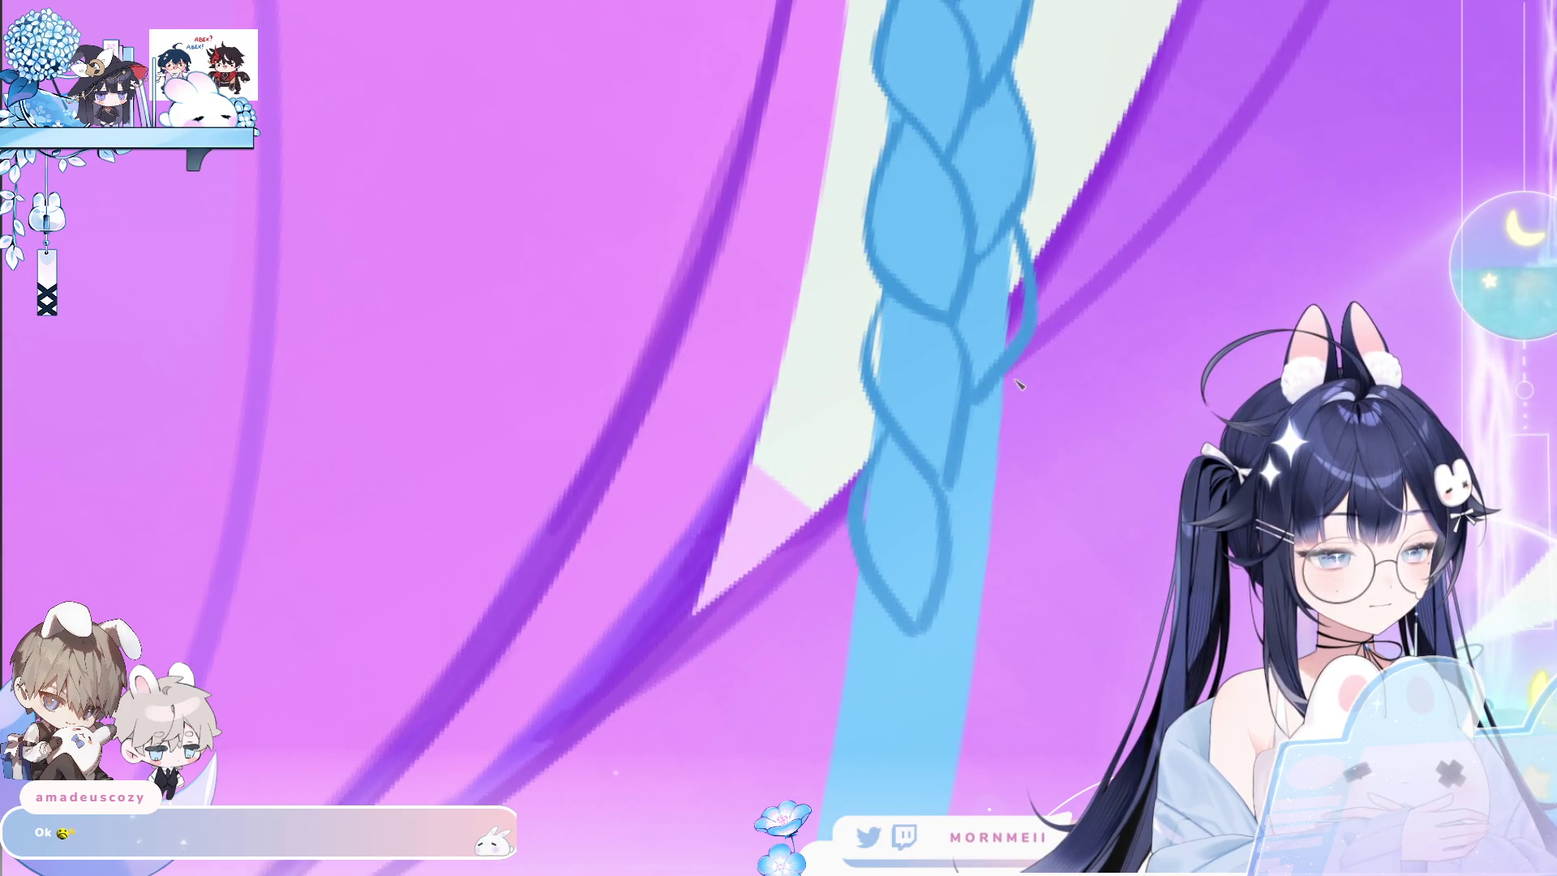
left_click_drag(1023, 380, 978, 529)
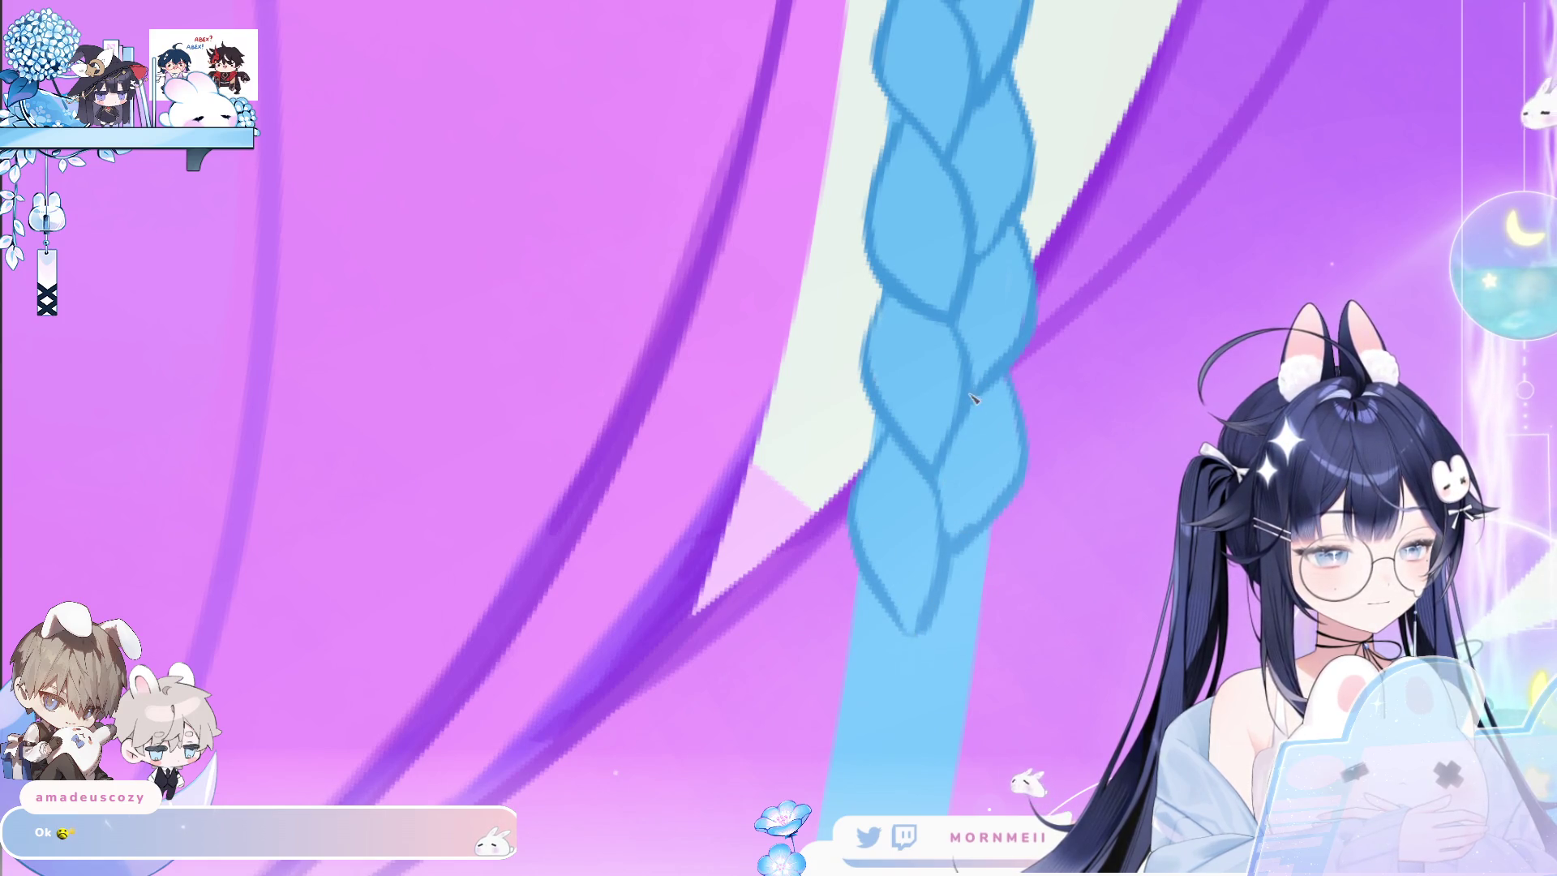
scroll(973, 397, "down", 5)
scroll(1117, 350, "down", 3)
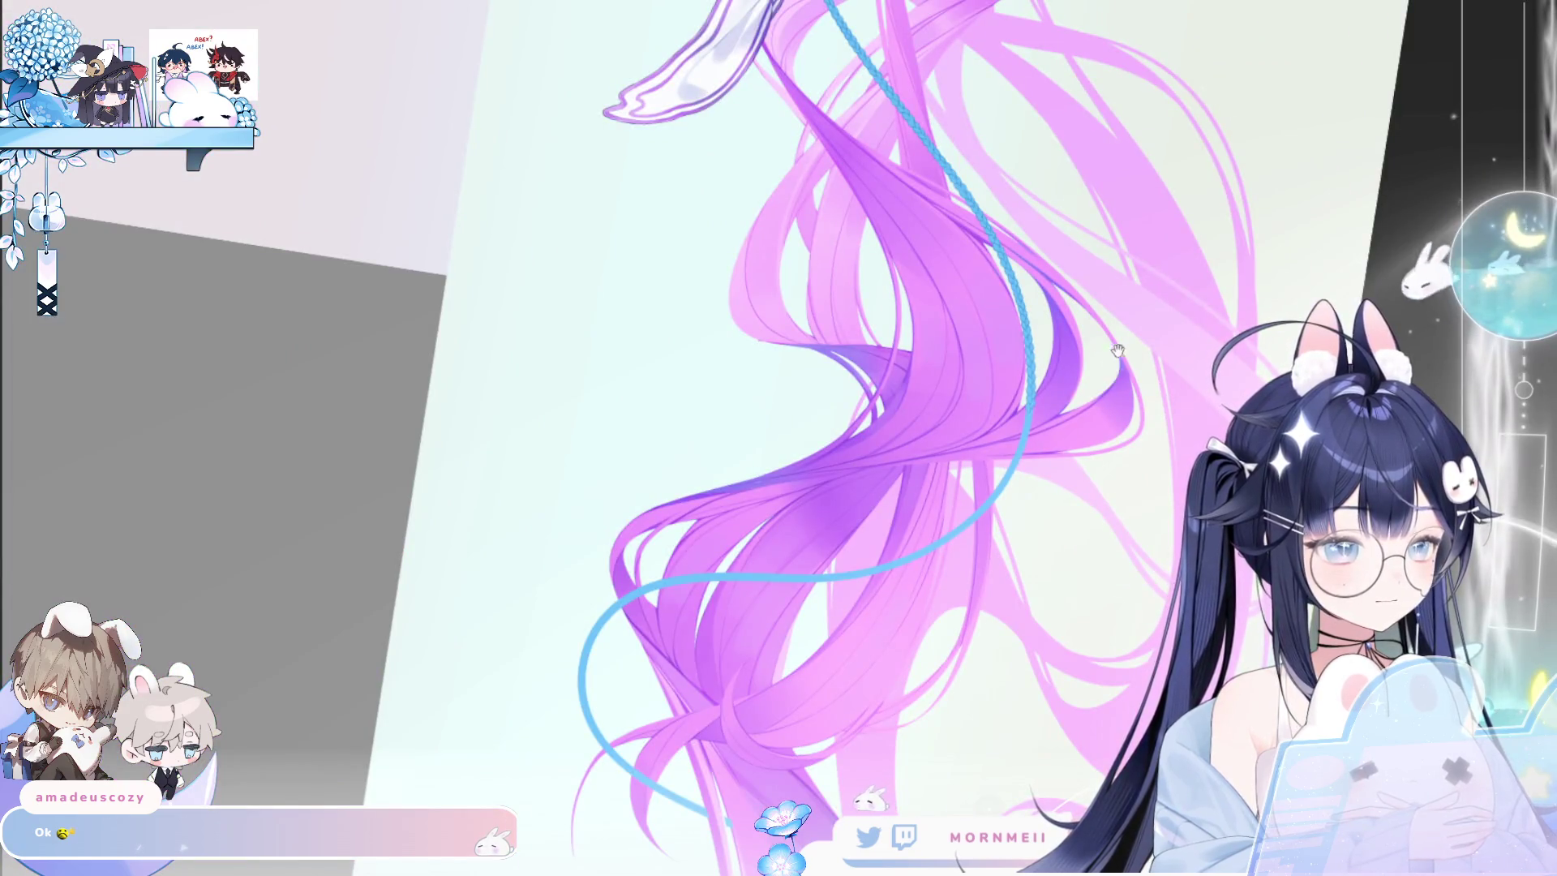
left_click_drag(1118, 350, 971, 553)
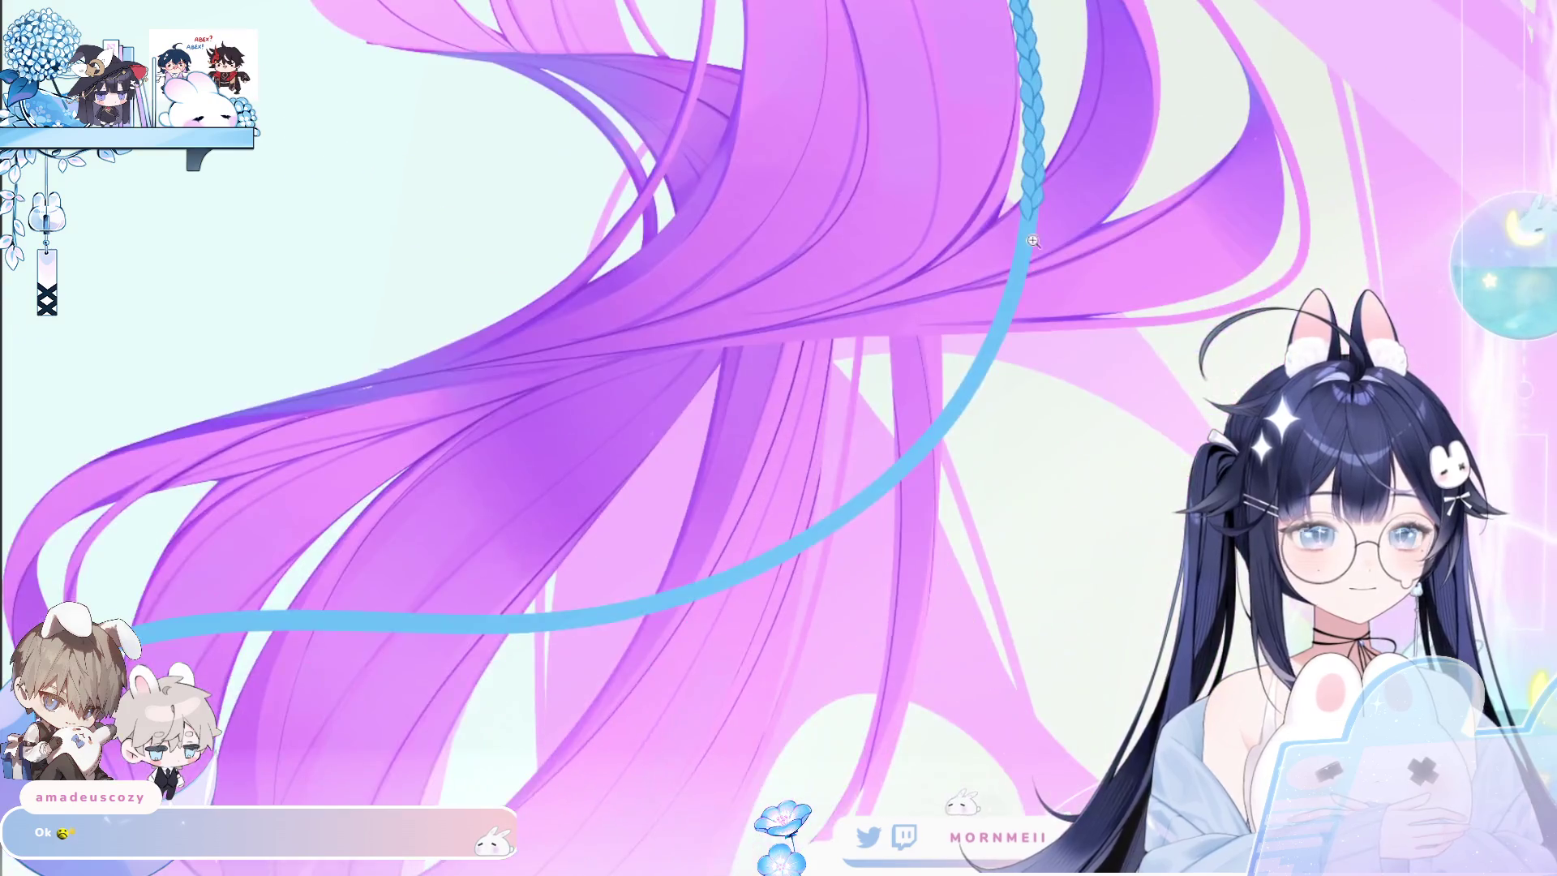
Zoom in on the braid's lower end and try two strand strokes, undoing both.
left_click(1033, 240)
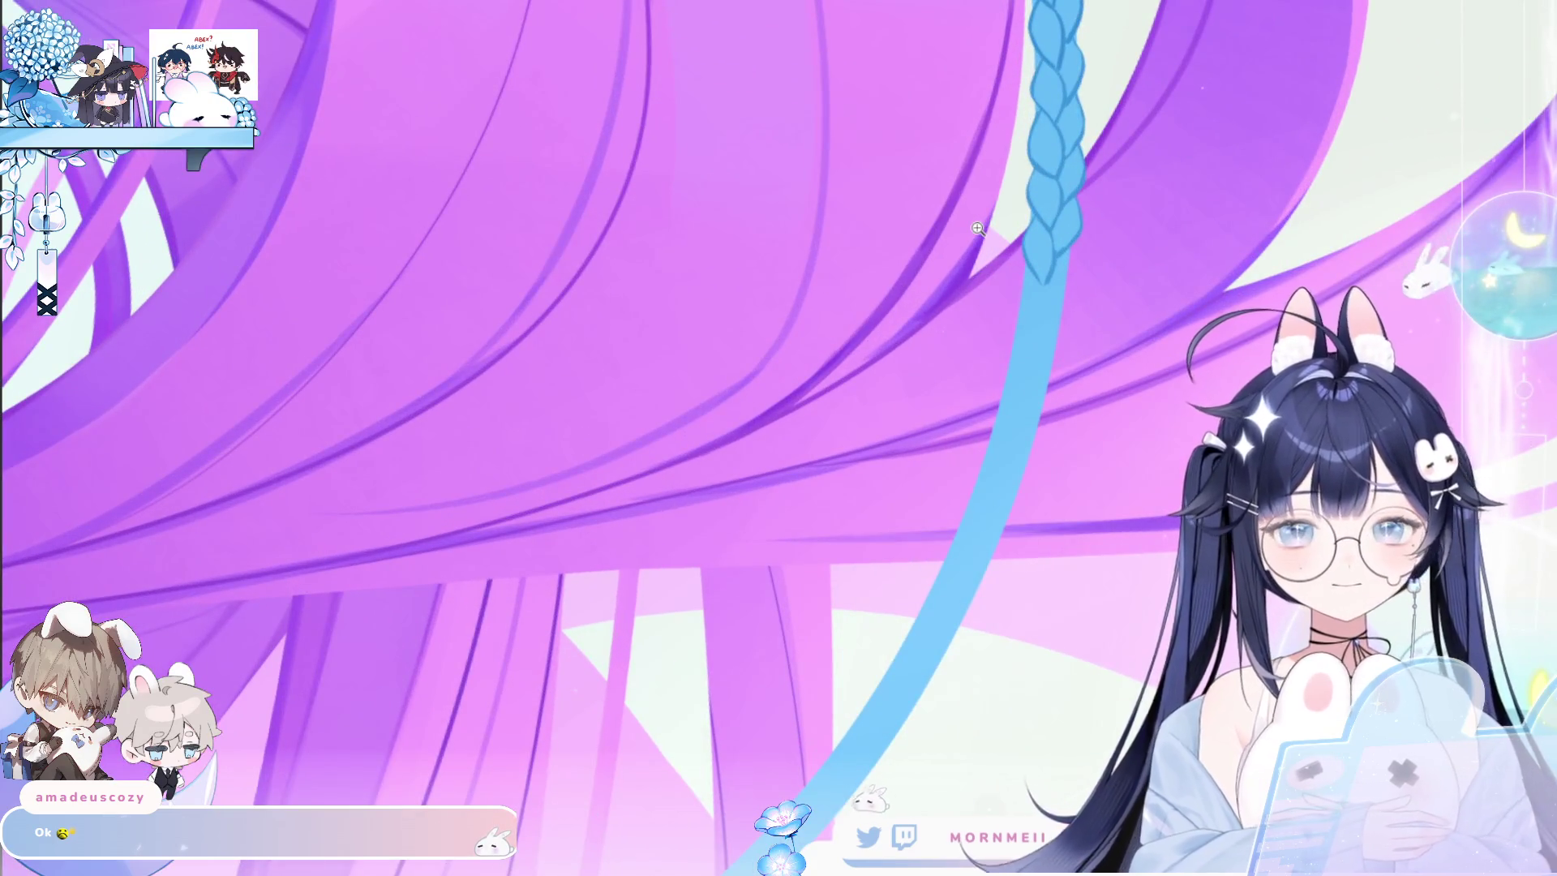
left_click(1039, 231)
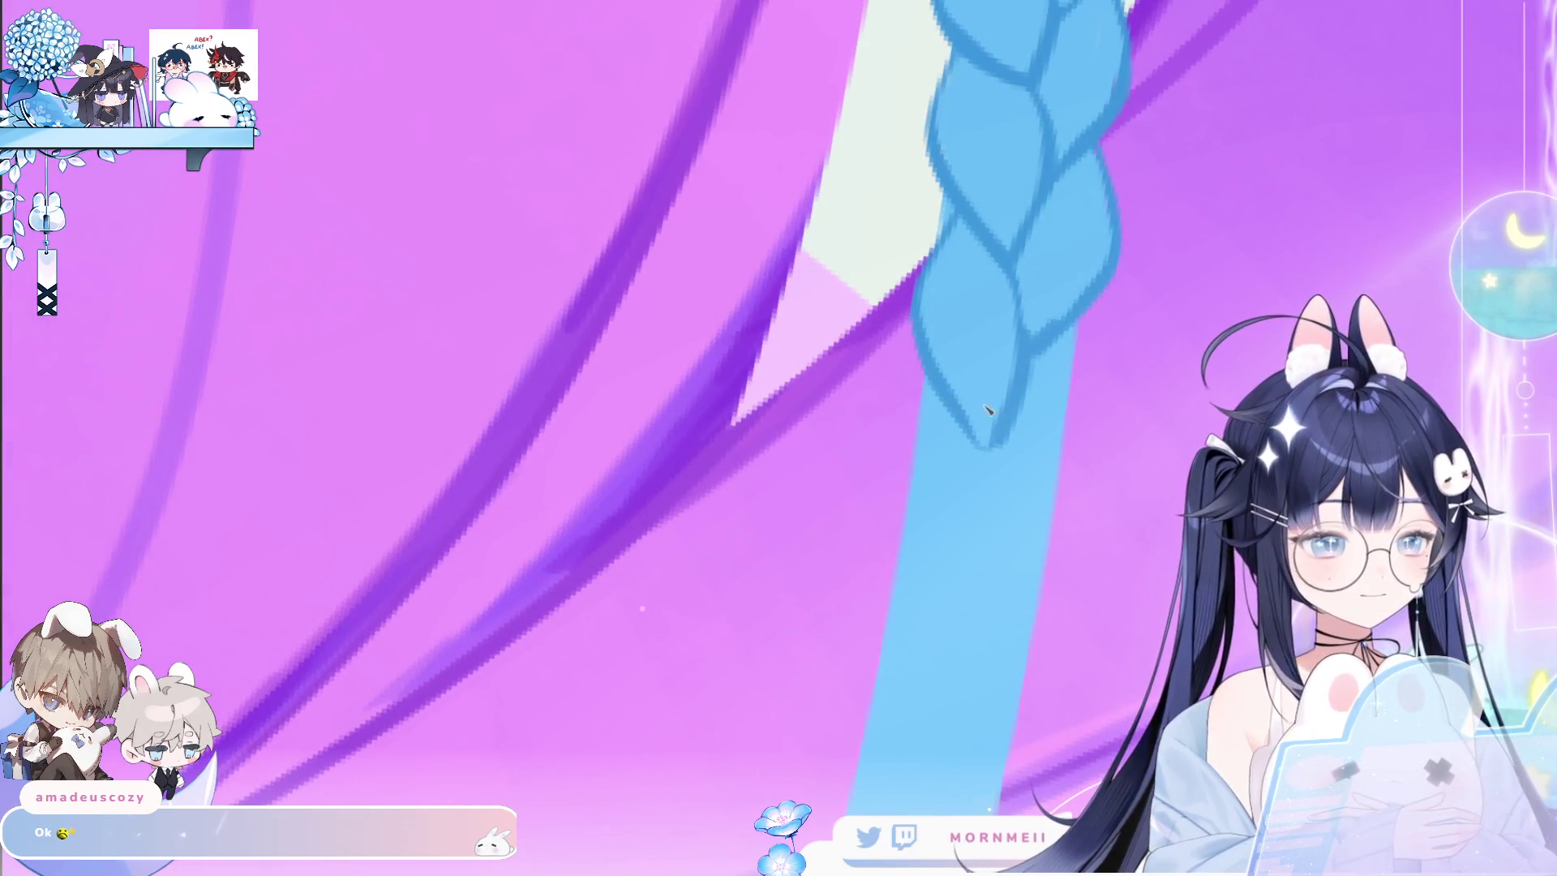
left_click_drag(918, 420, 908, 497)
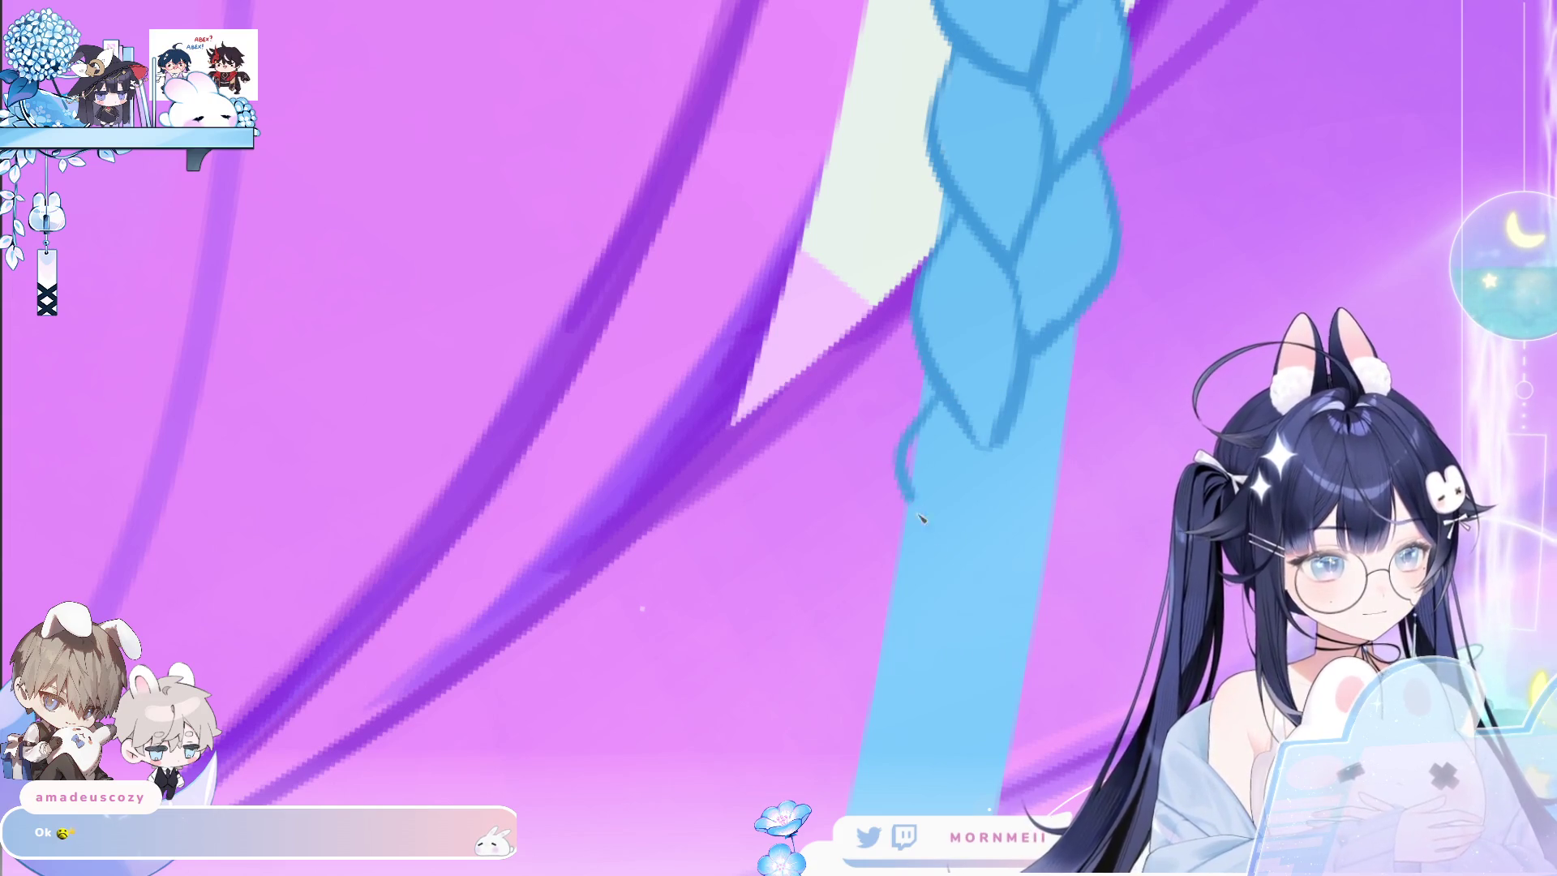
key("ctrl+z")
key("ctrl+z")
left_click_drag(1080, 333, 1007, 531)
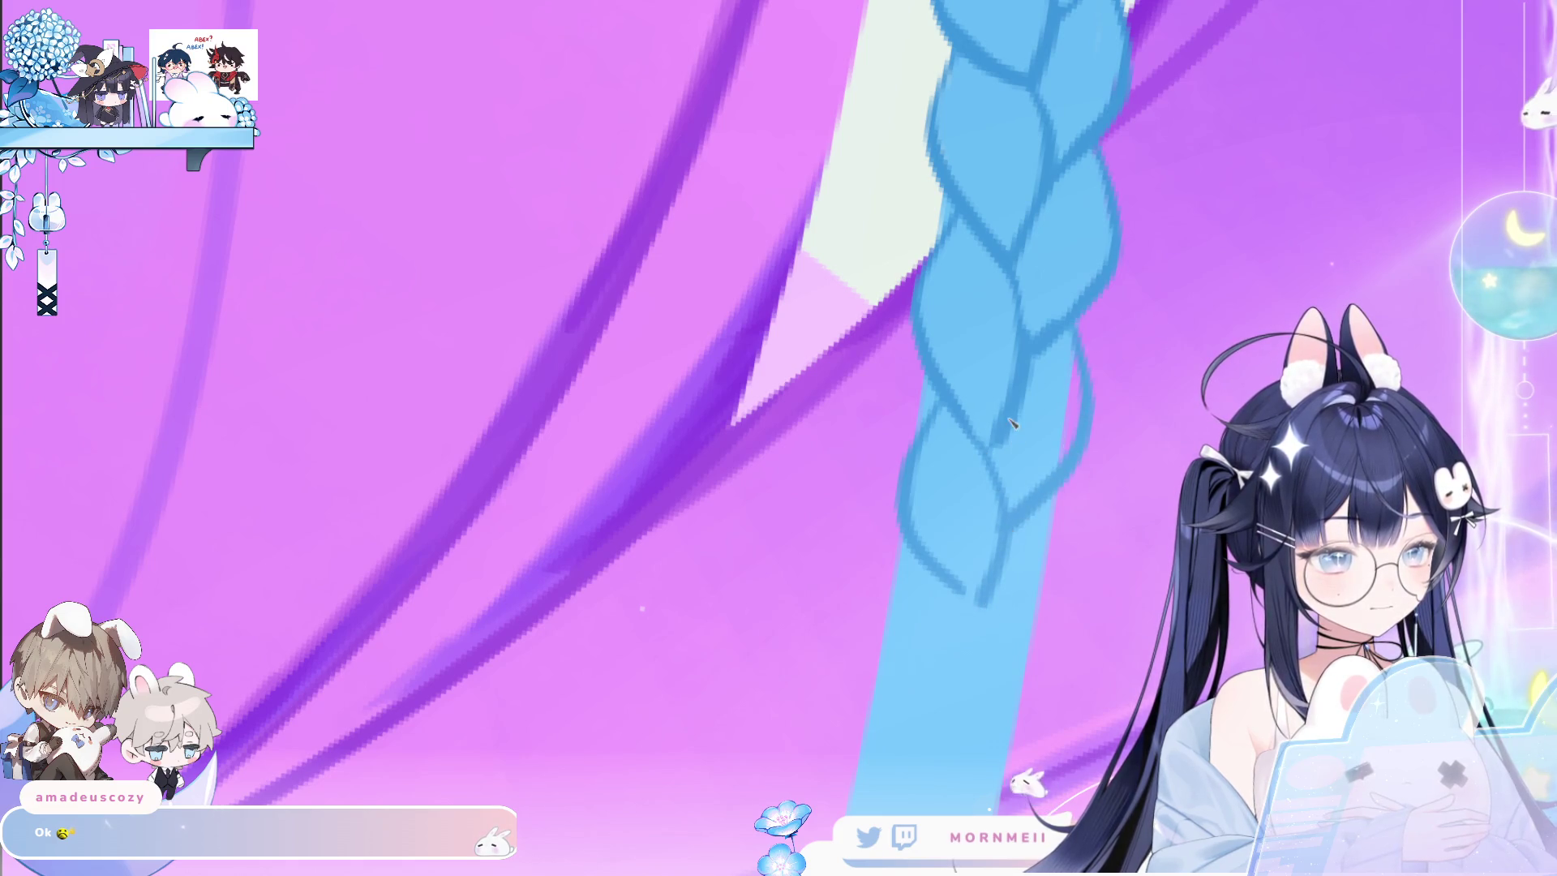
key("ctrl+z")
key("ctrl+z")
key("ctrl+z")
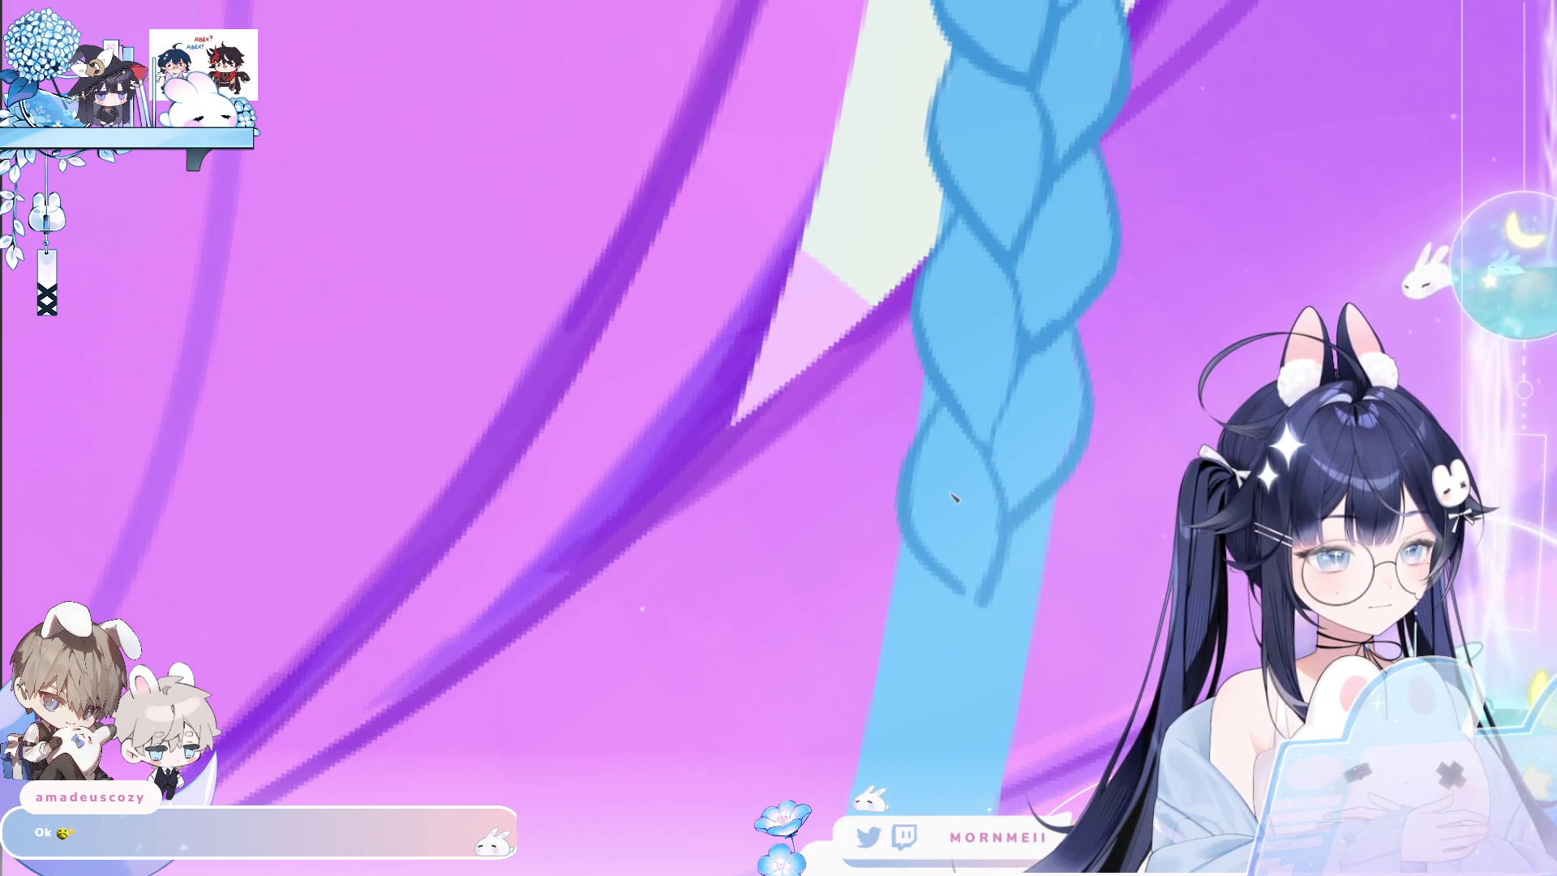
Extend and close off the lower braid segment, then add another stroke along the cord.
scroll(1005, 531, "down", 5)
scroll(1157, 384, "up", 3)
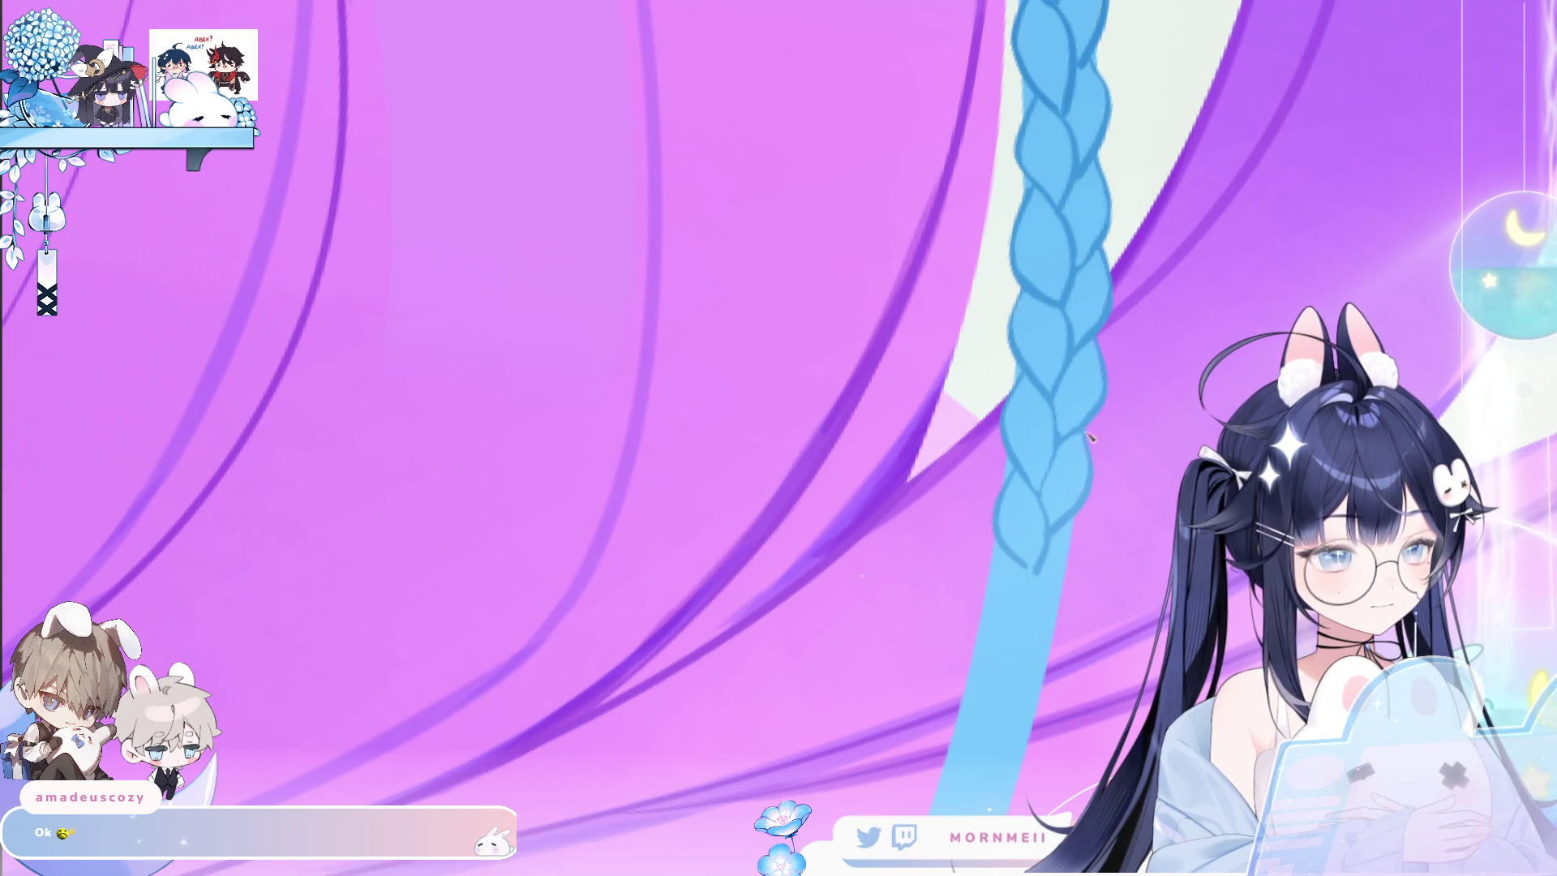
scroll(1091, 436, "down", 5)
scroll(1097, 393, "up", 4)
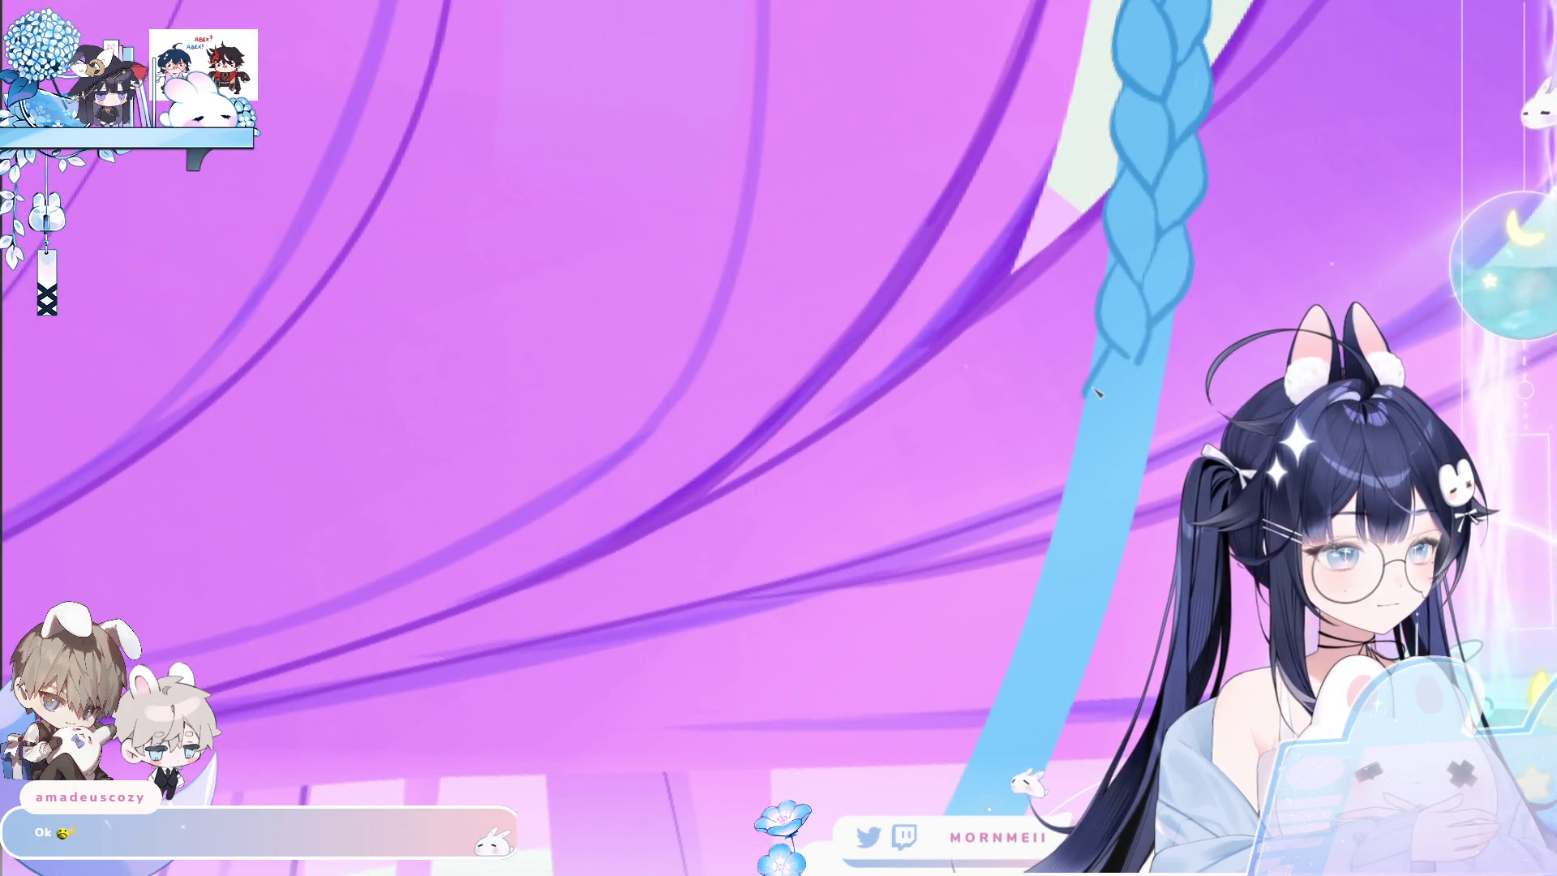
left_click_drag(1085, 388, 1107, 450)
left_click_drag(1131, 359, 1108, 451)
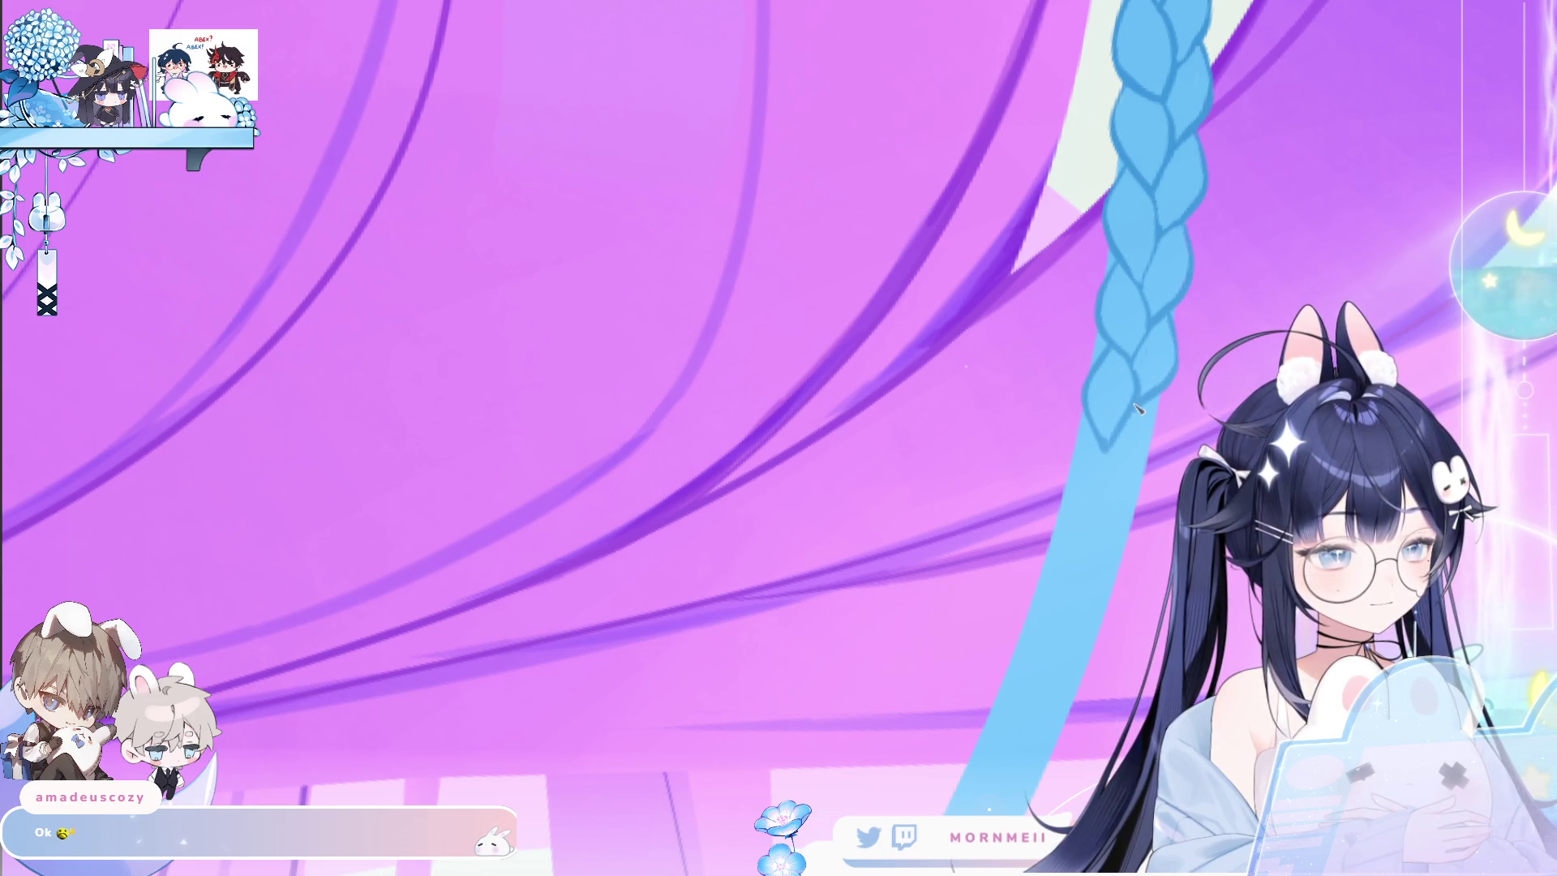
left_click_drag(1069, 479, 1085, 523)
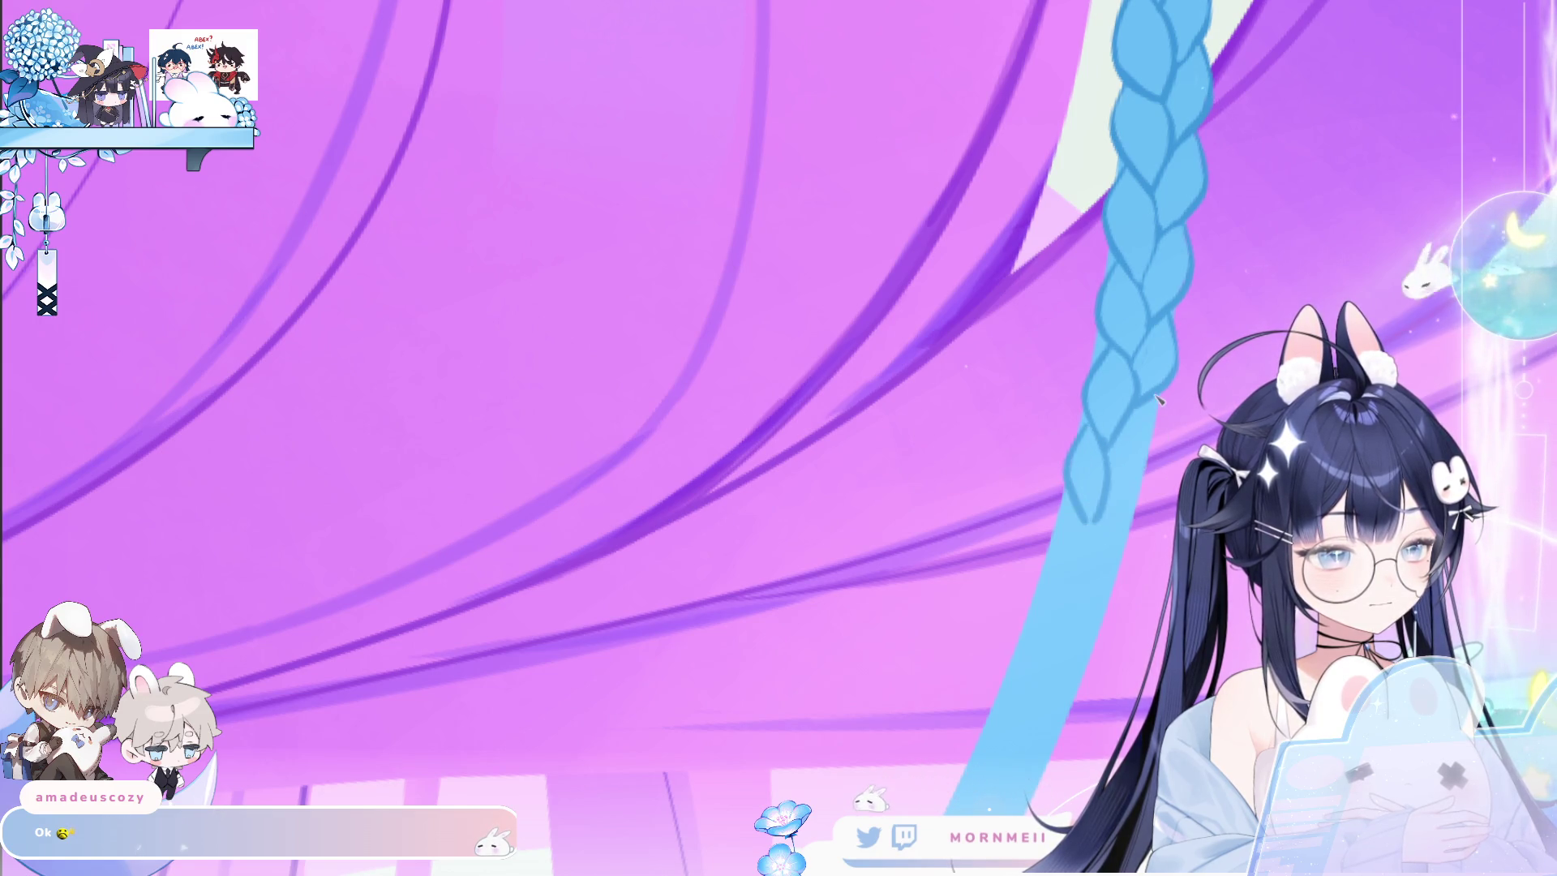
mouse_move(1149, 462)
left_mouse_down()
mouse_move(1122, 510)
mouse_move(1087, 393)
left_mouse_up()
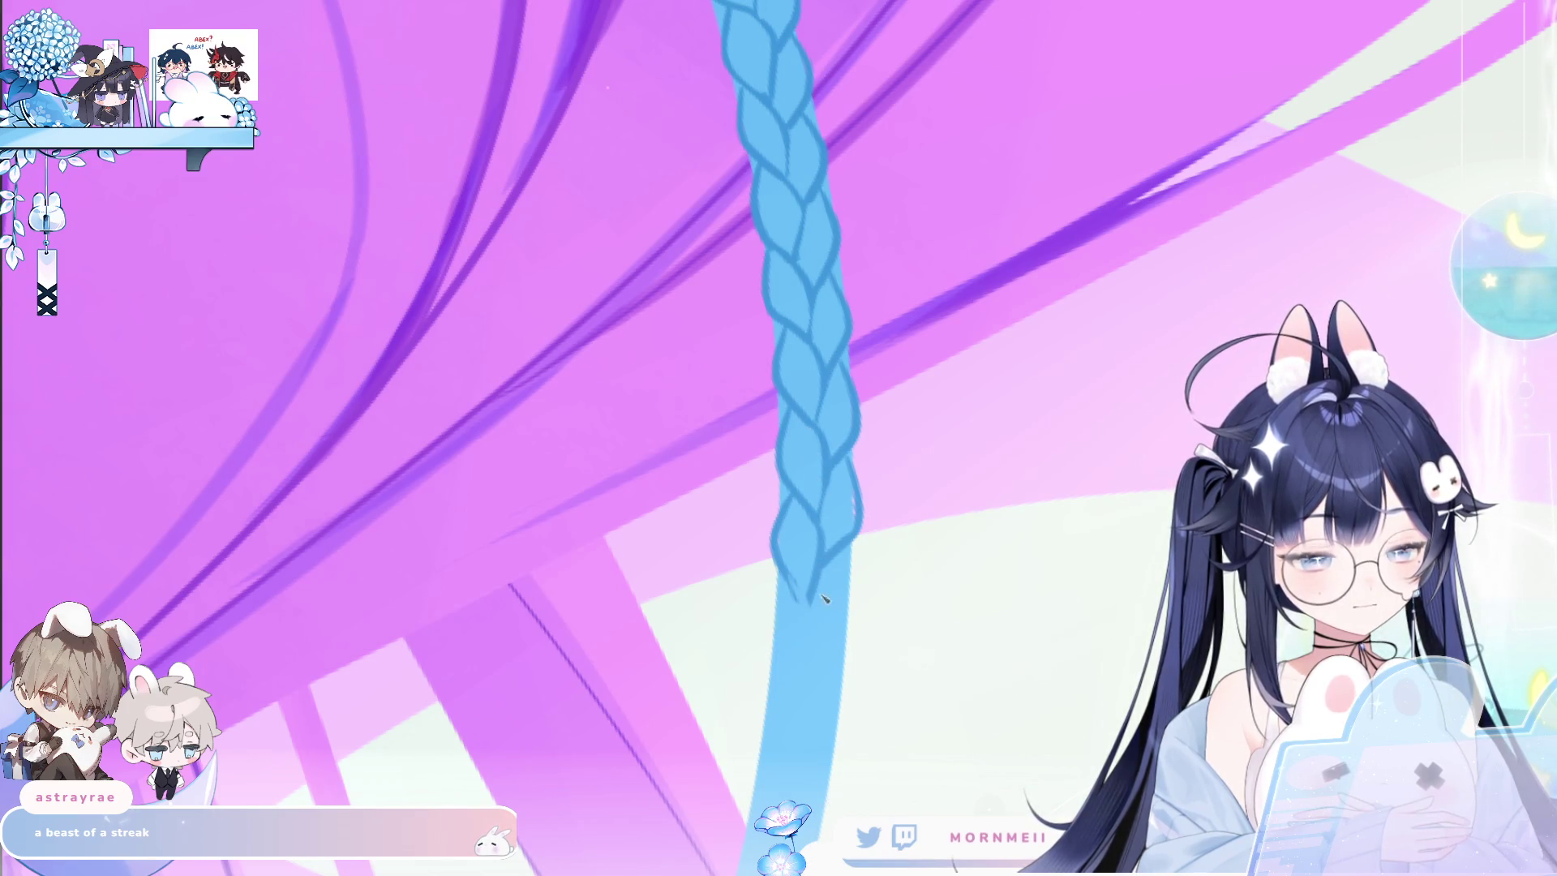
scroll(921, 452, "down", 5)
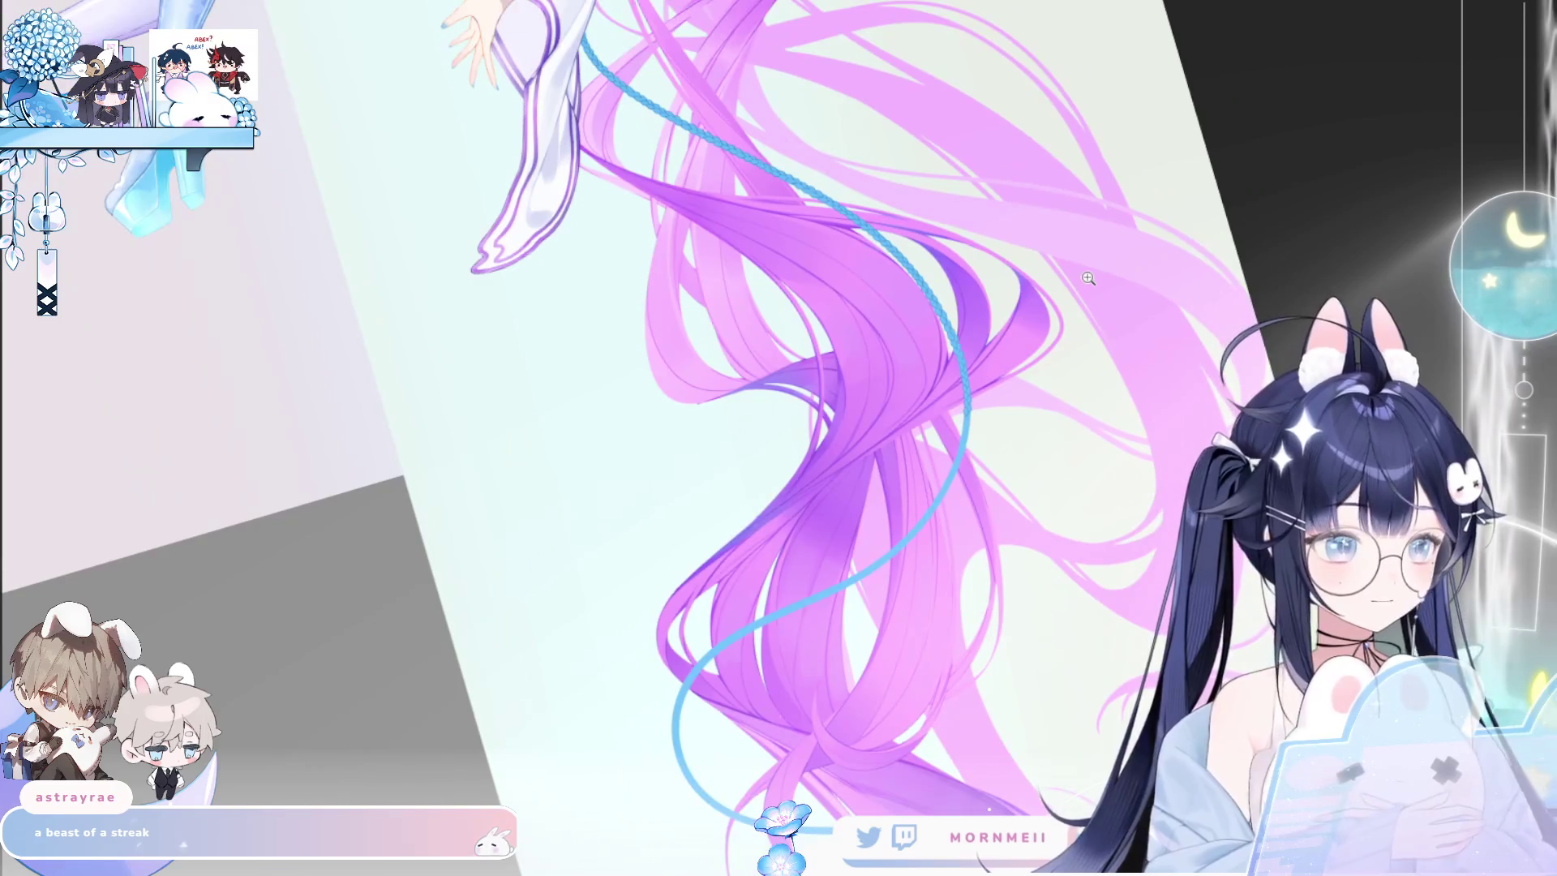
scroll(1088, 278, "down", 3)
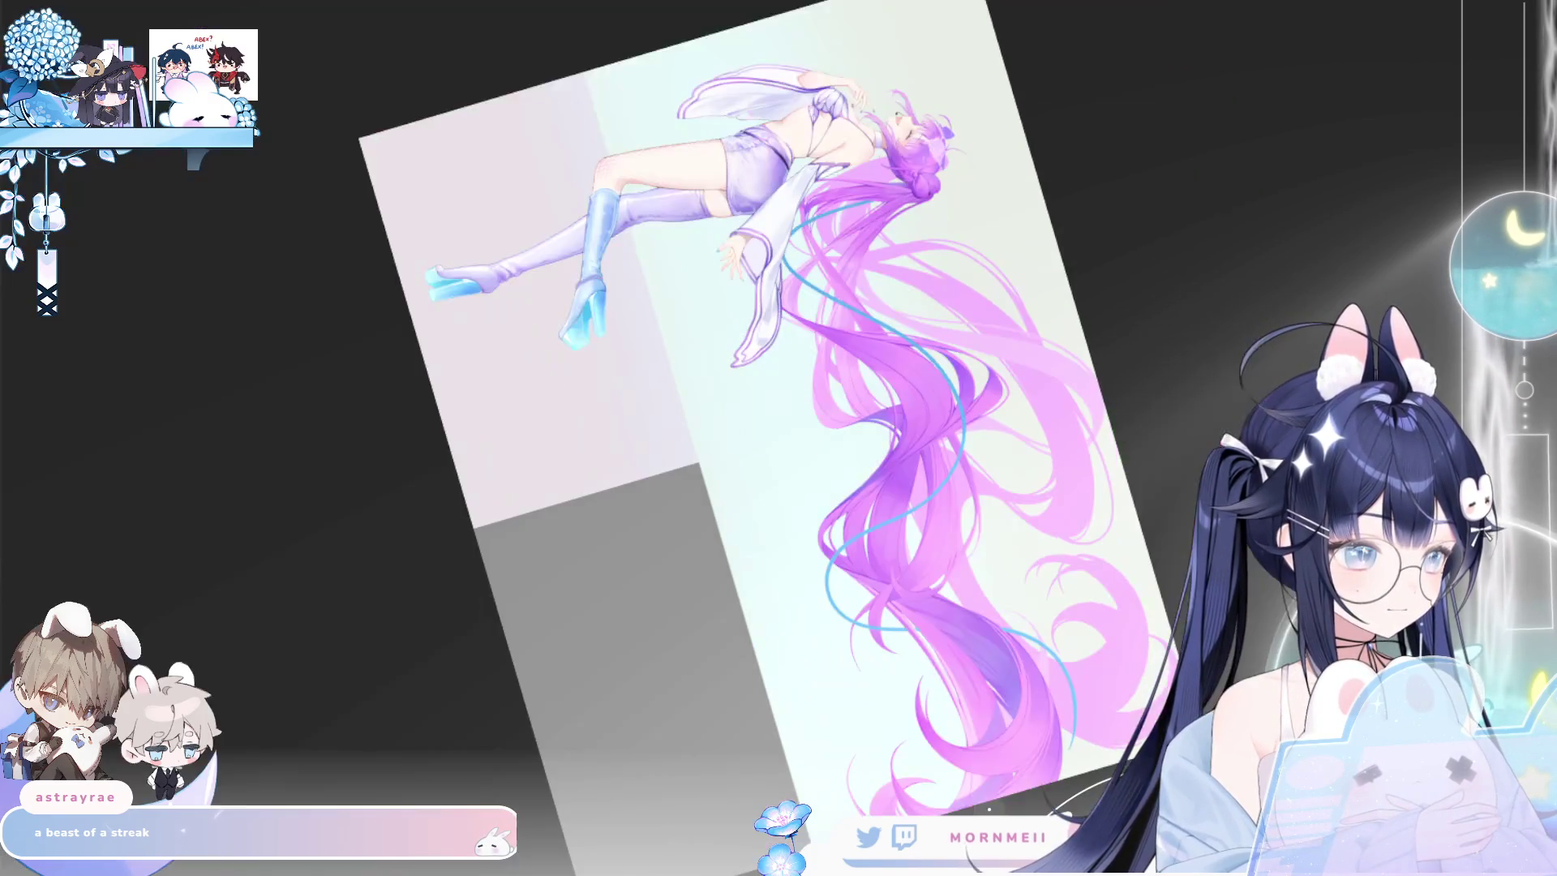
key("h")
key("h")
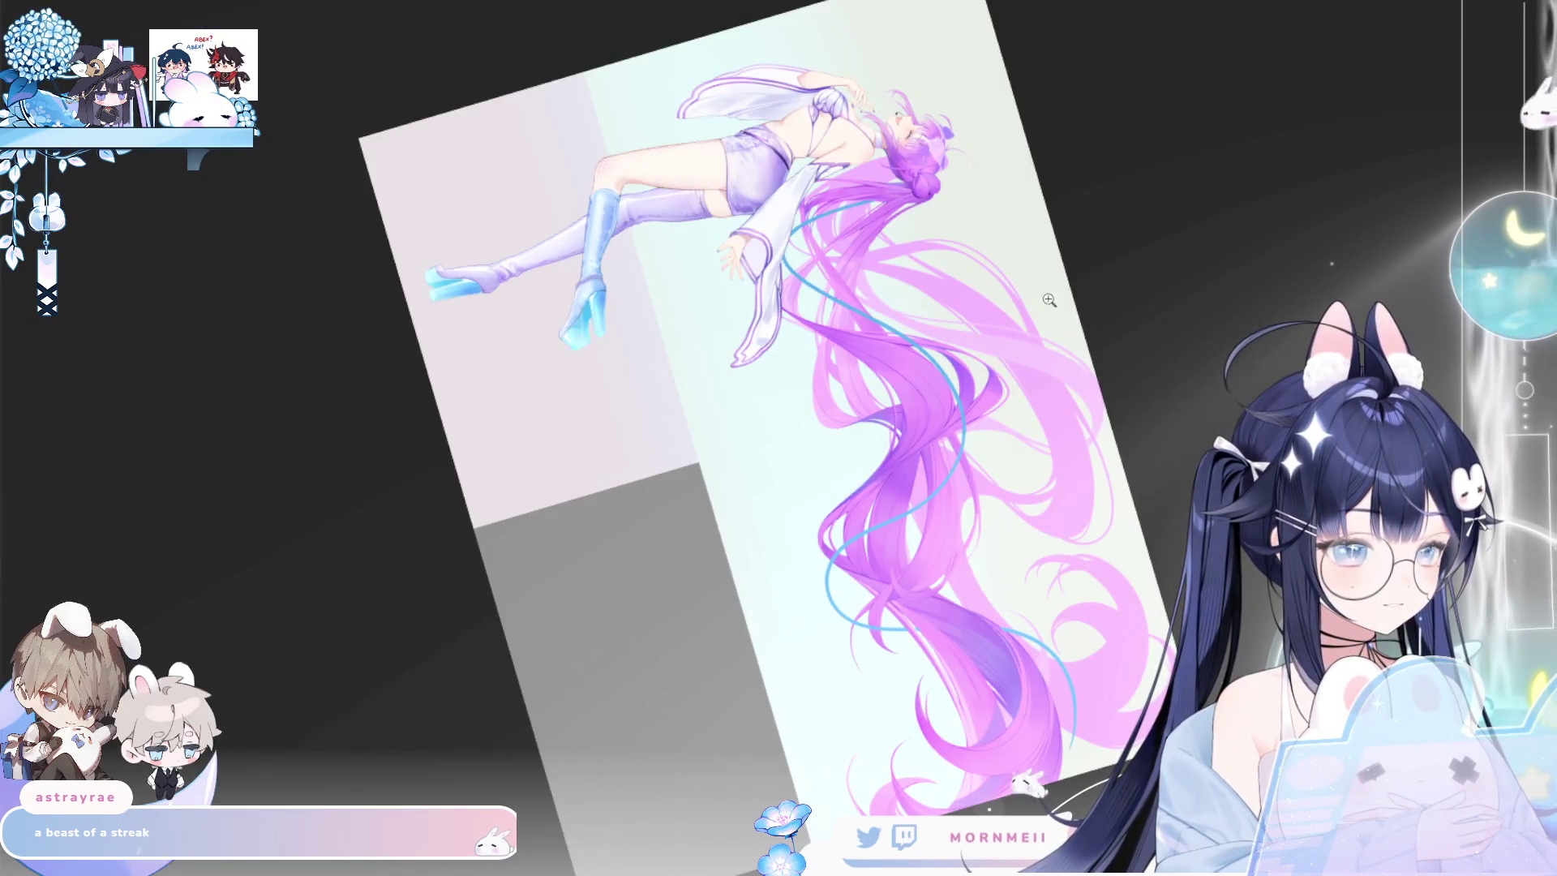
scroll(1042, 295, "up", 5)
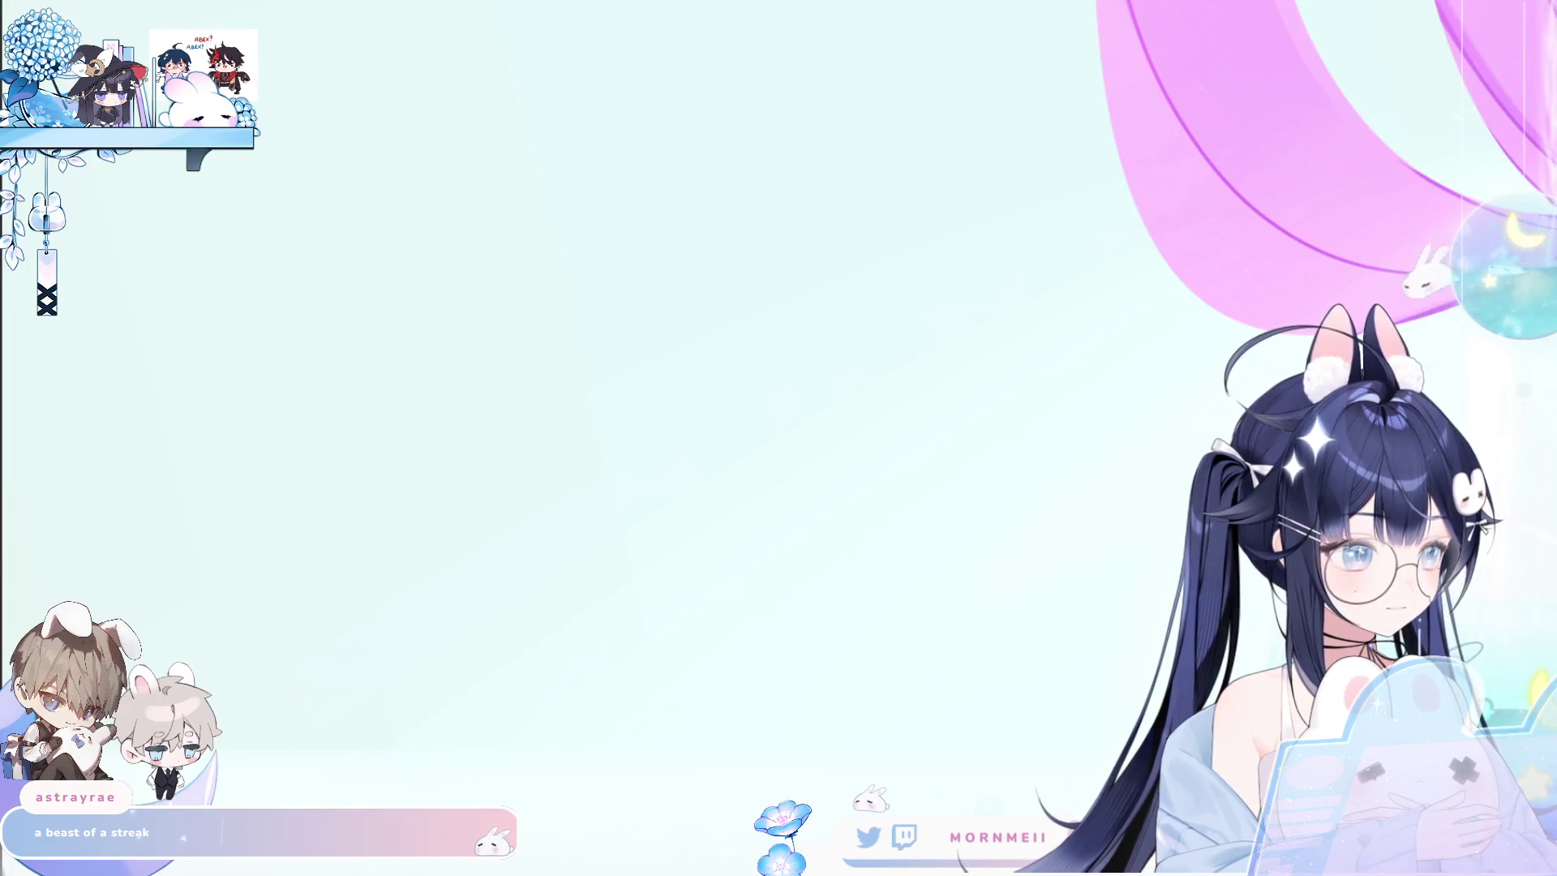
scroll(1325, 203, "up", 2)
scroll(1061, 253, "down", 4)
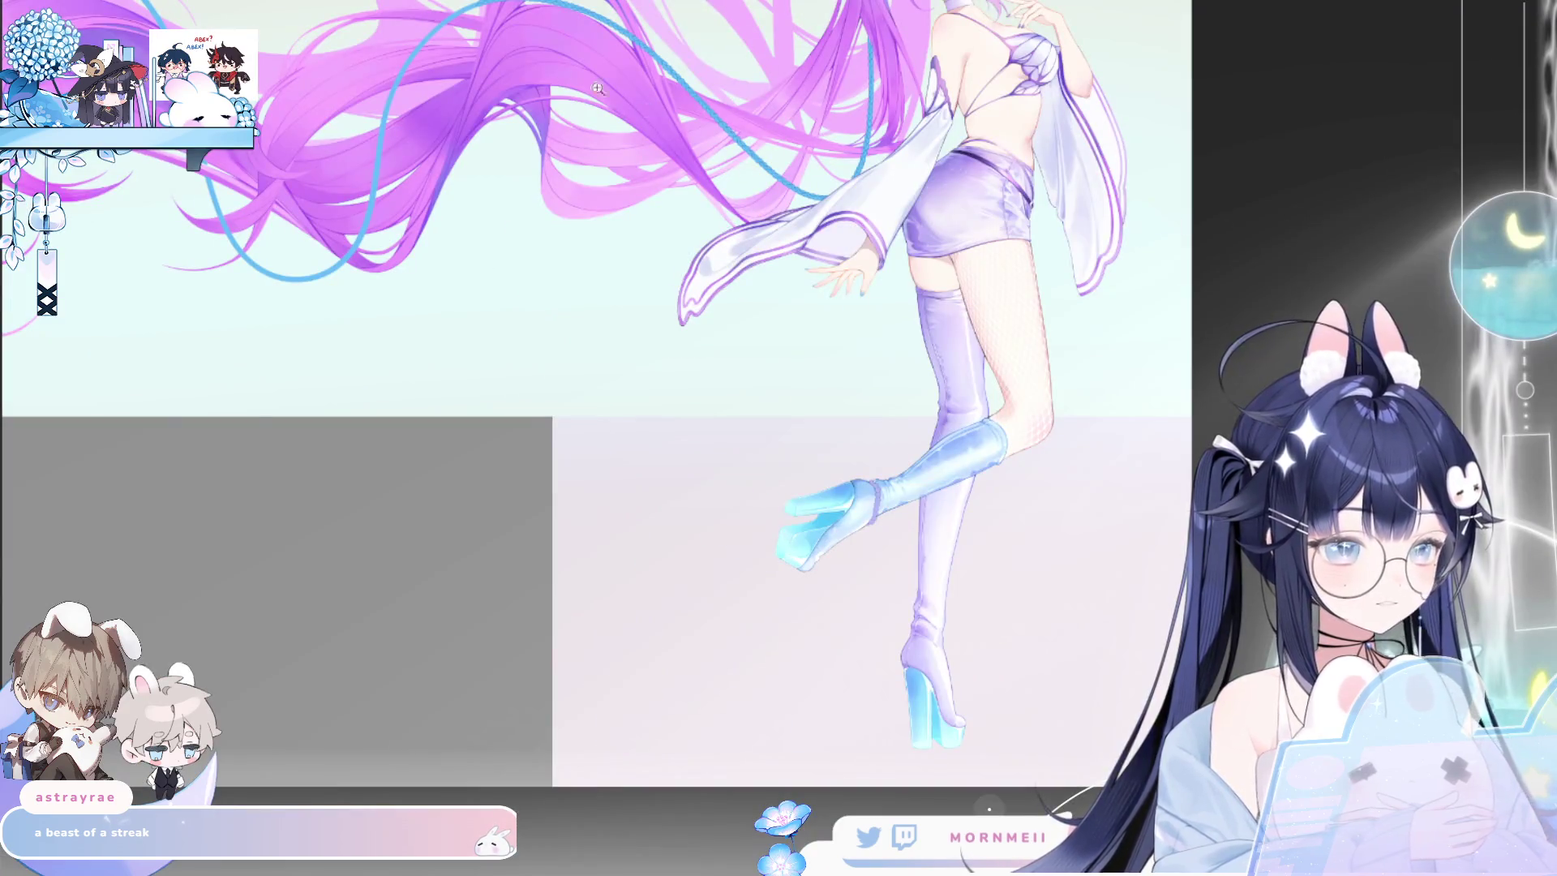
scroll(811, 251, "down", 1)
scroll(601, 249, "up", 4)
scroll(602, 250, "up", 2)
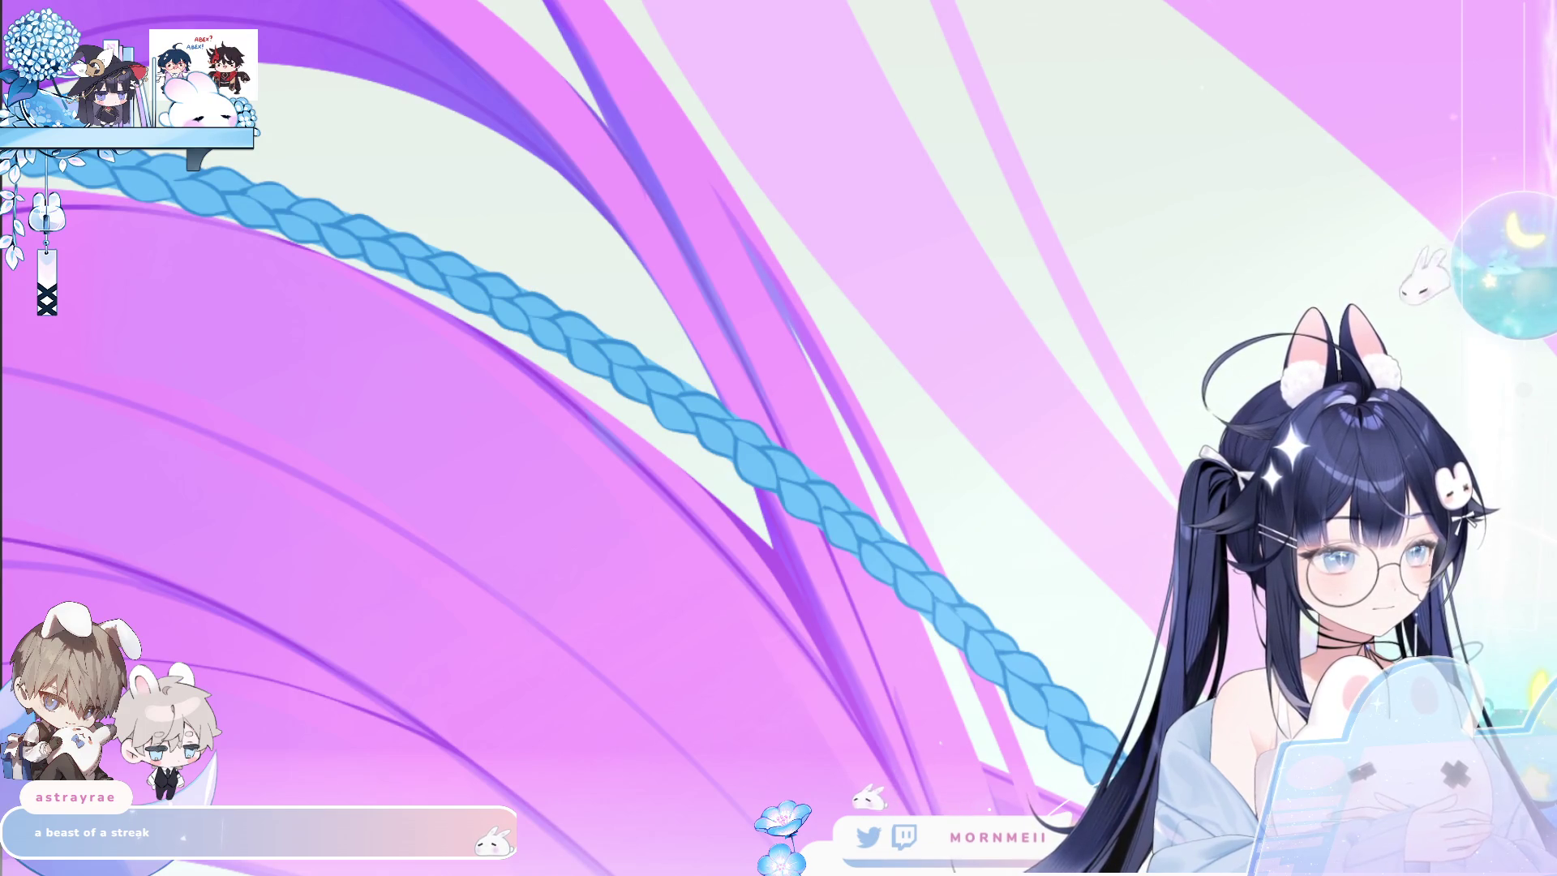
Select the hair strands covering the cord and delete the braid inside them.
left_click(792, 331)
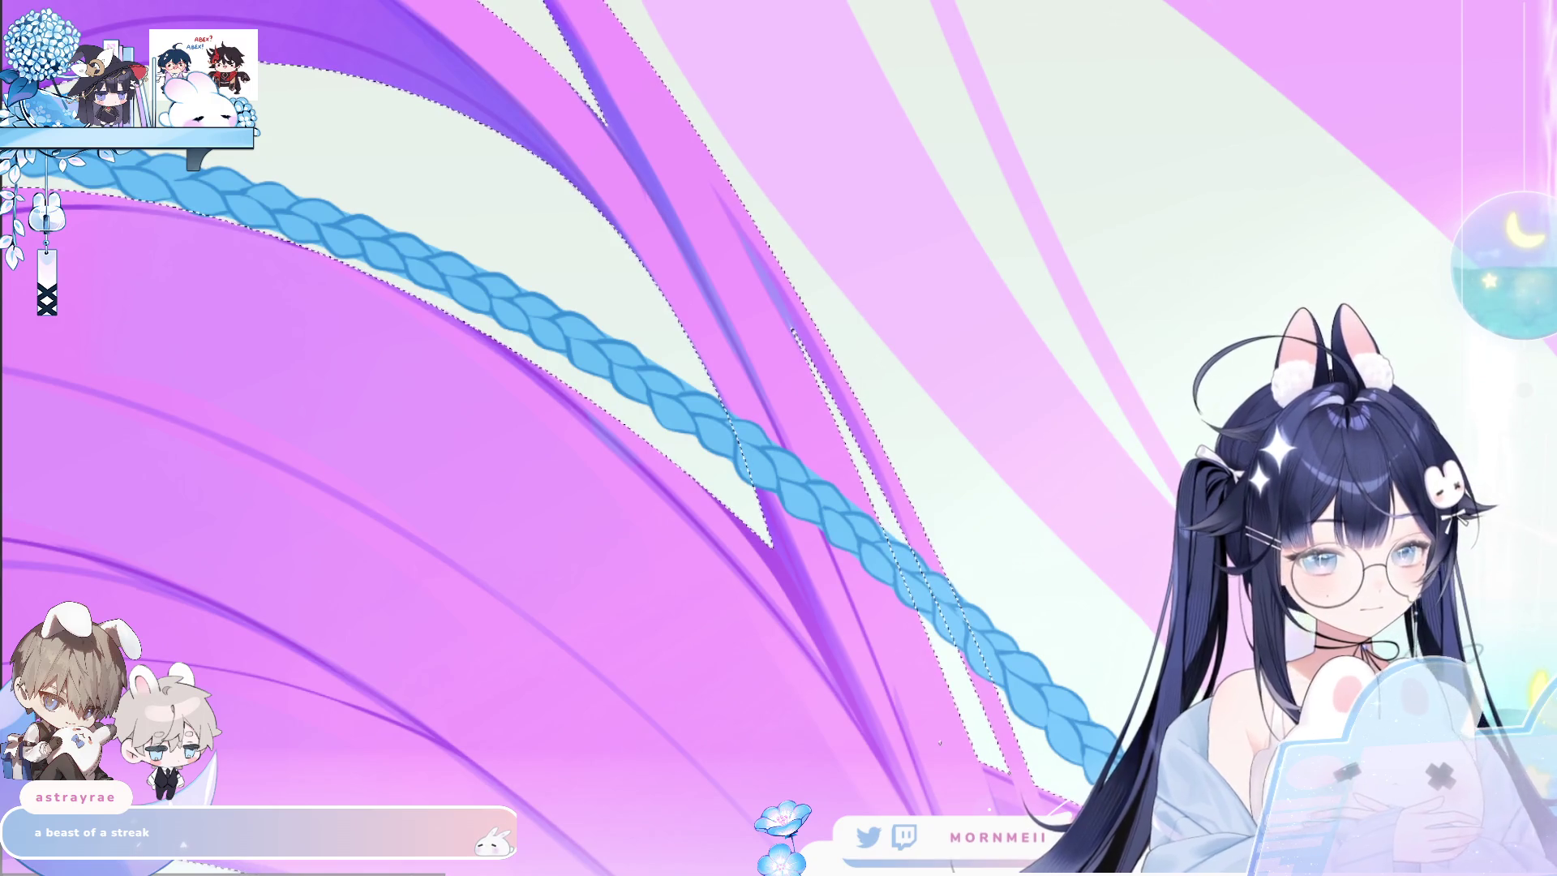
key("Delete")
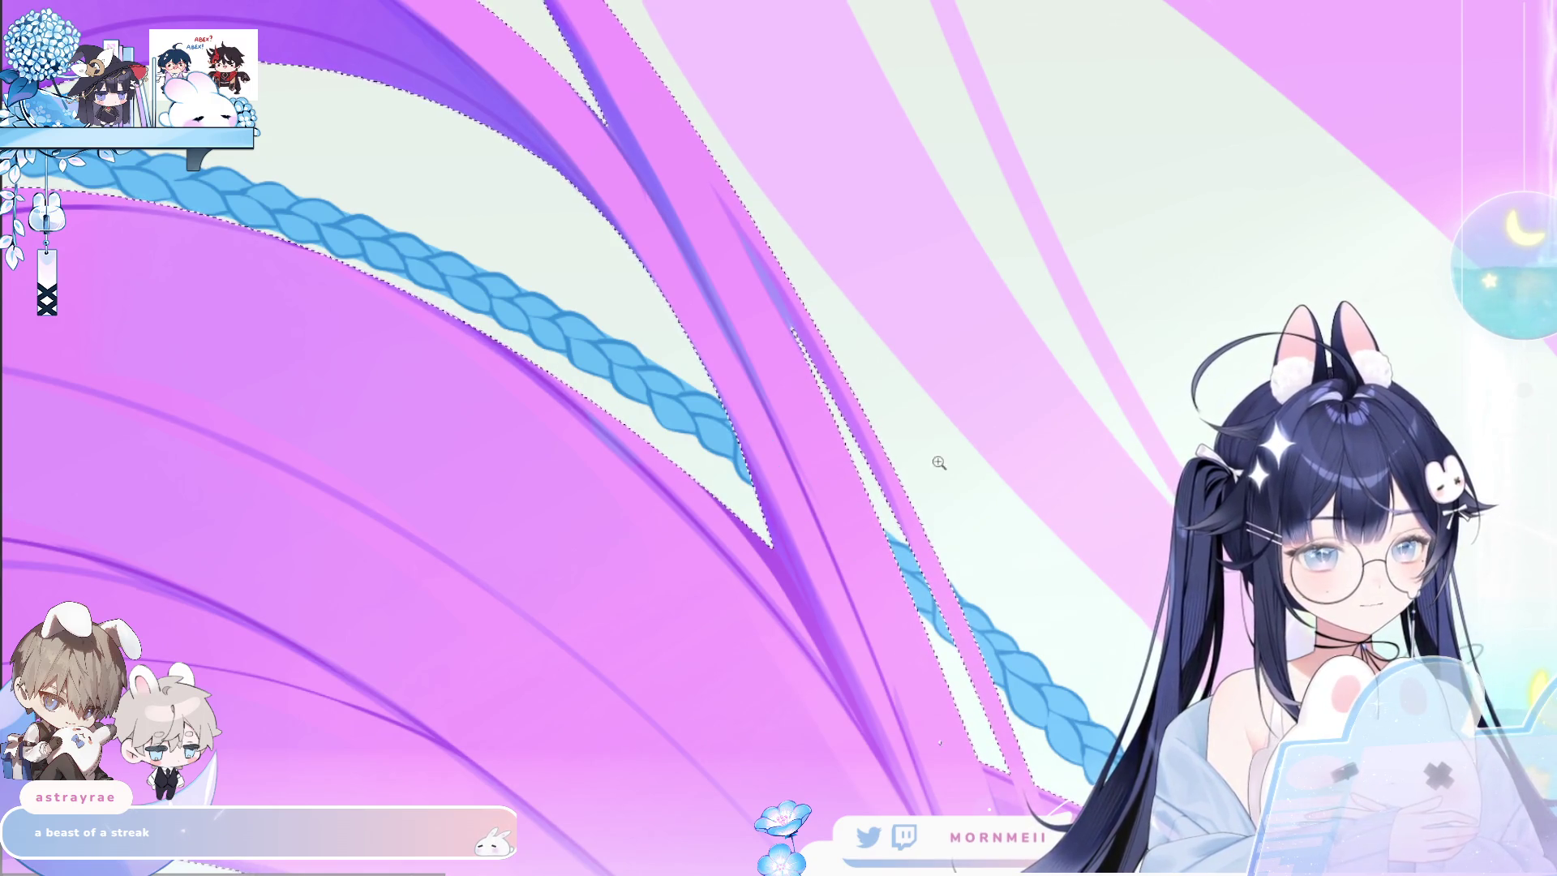
key("ctrl+0")
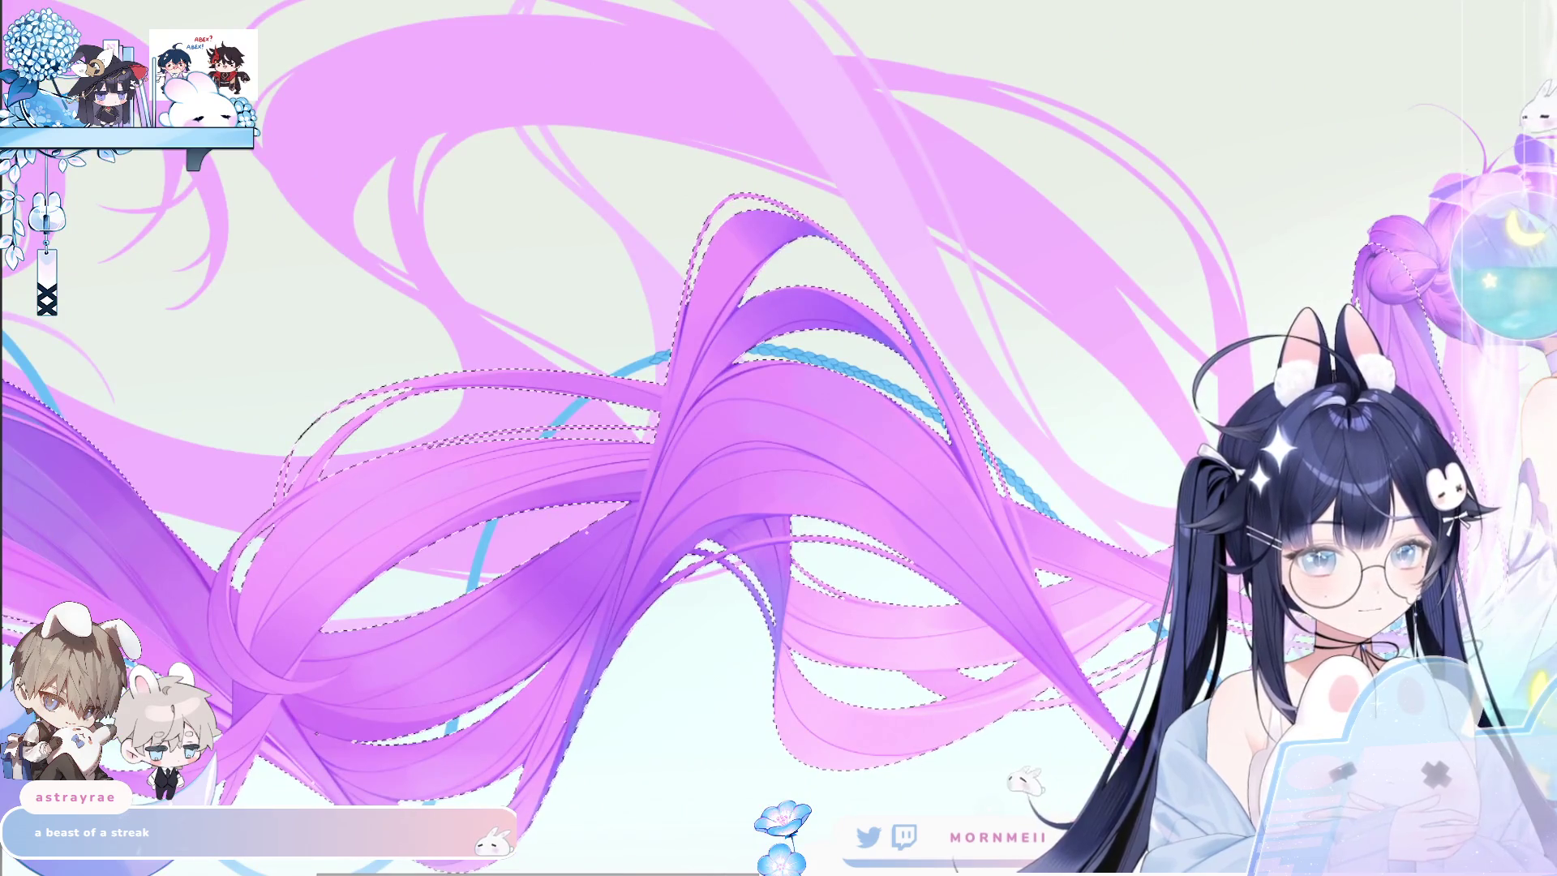
key("ctrl+d")
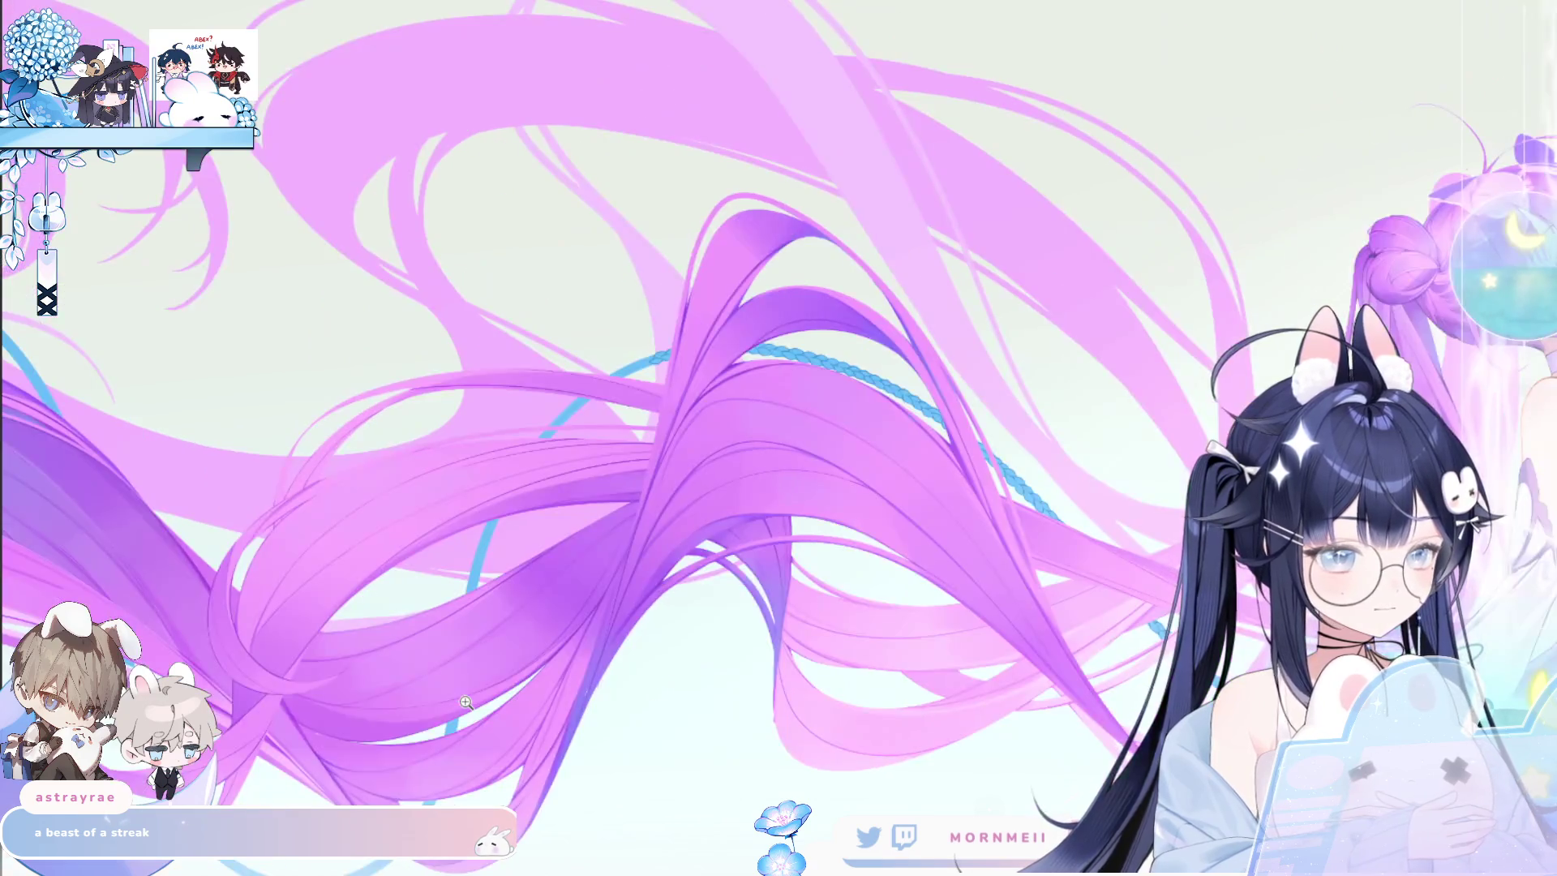
Reselect the hair strands and erase the remaining braid where it passes behind them.
key("ctrl+shift+d")
left_click(450, 276, "alt")
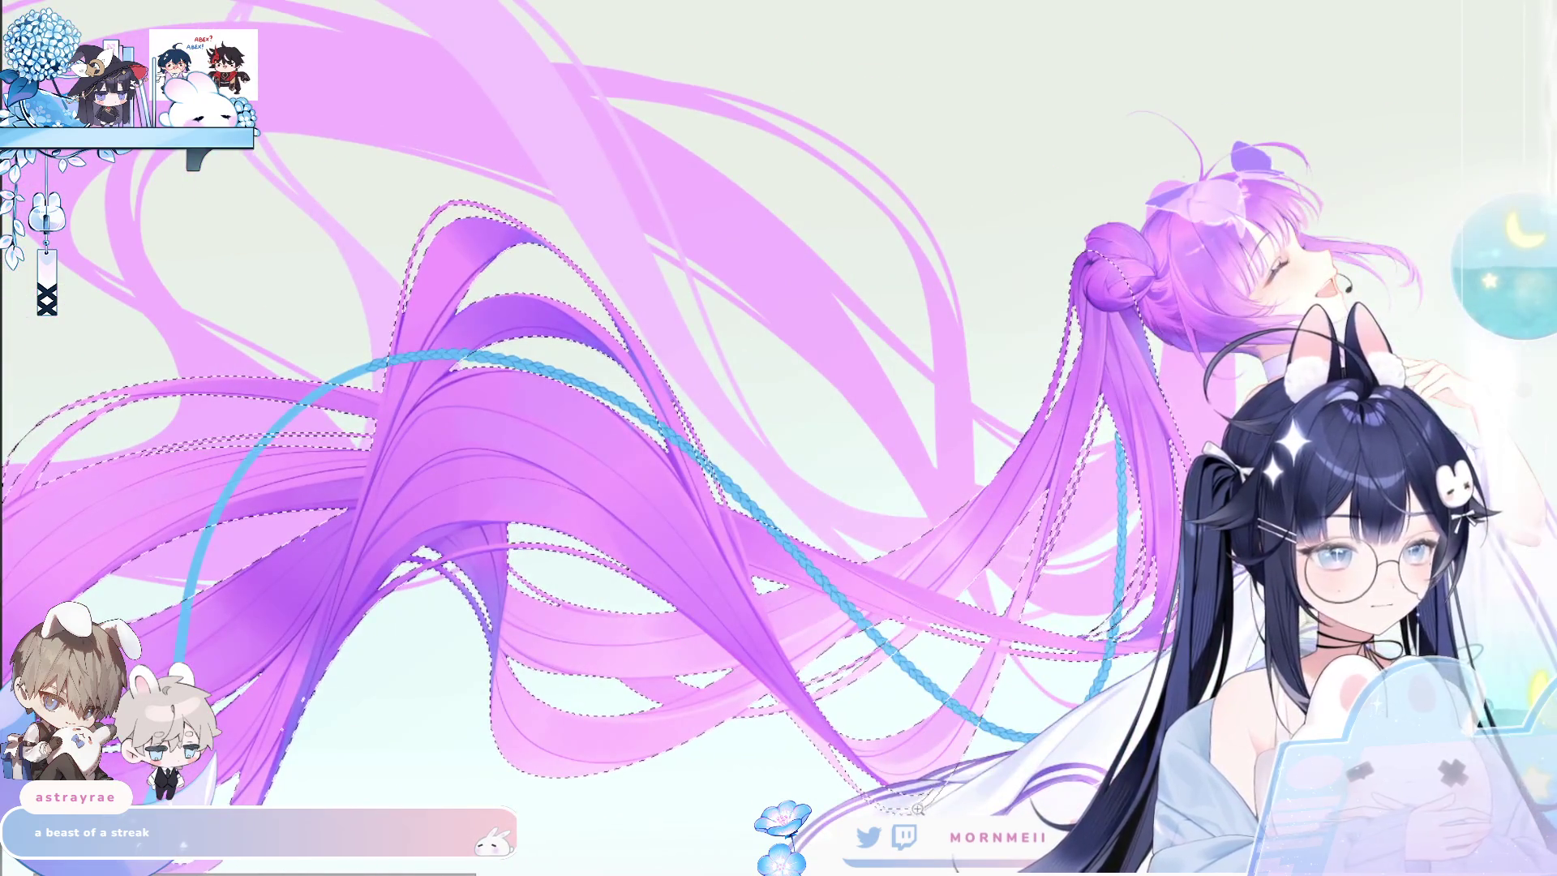
left_click(450, 276)
key("e")
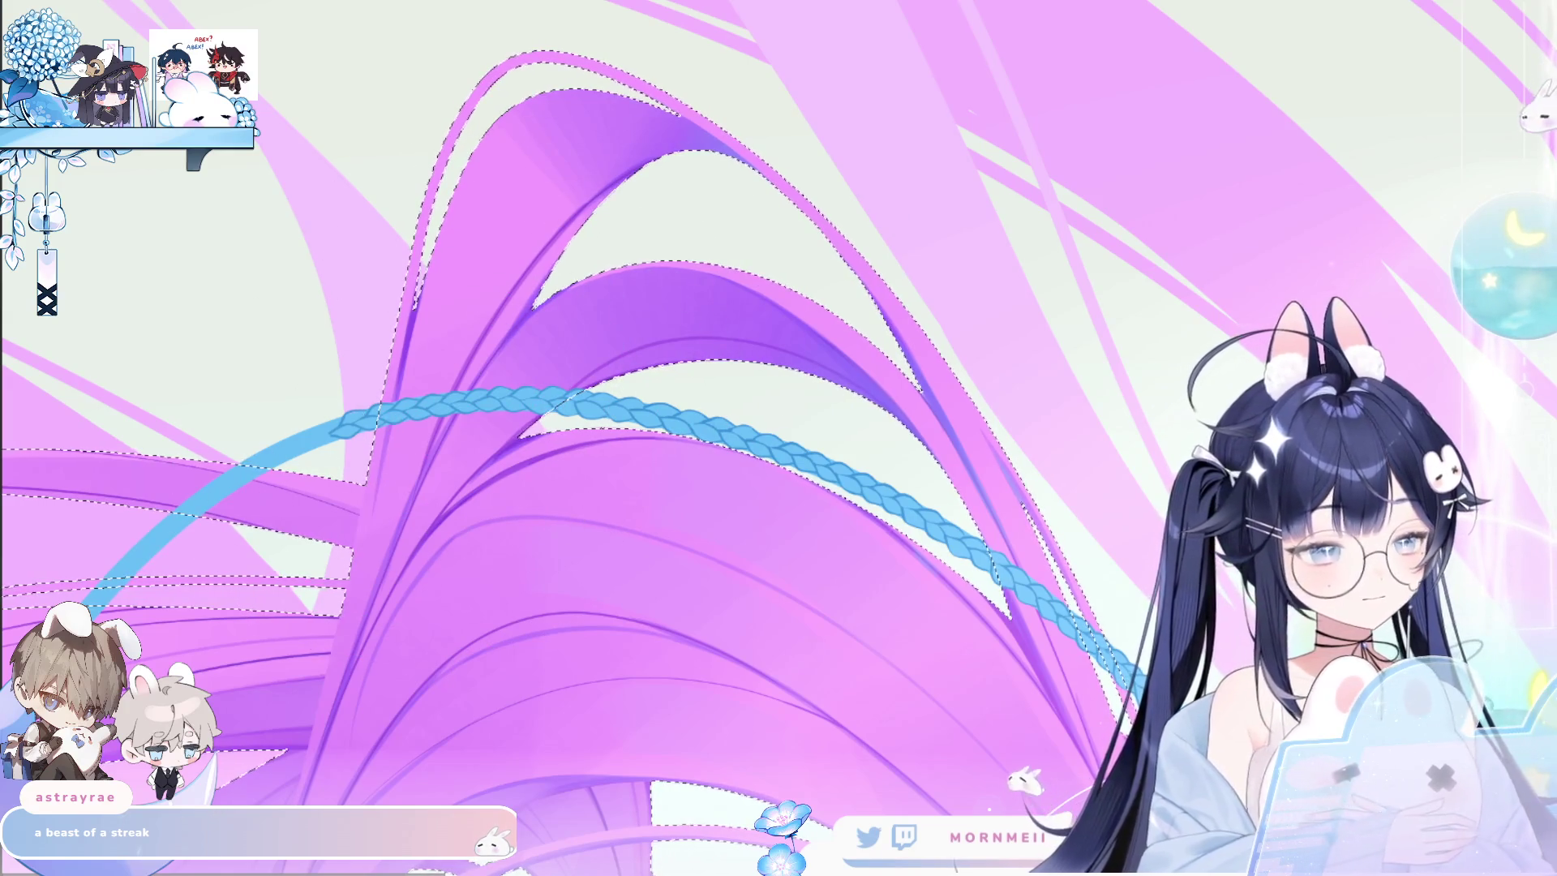
left_click_drag(389, 409, 560, 398)
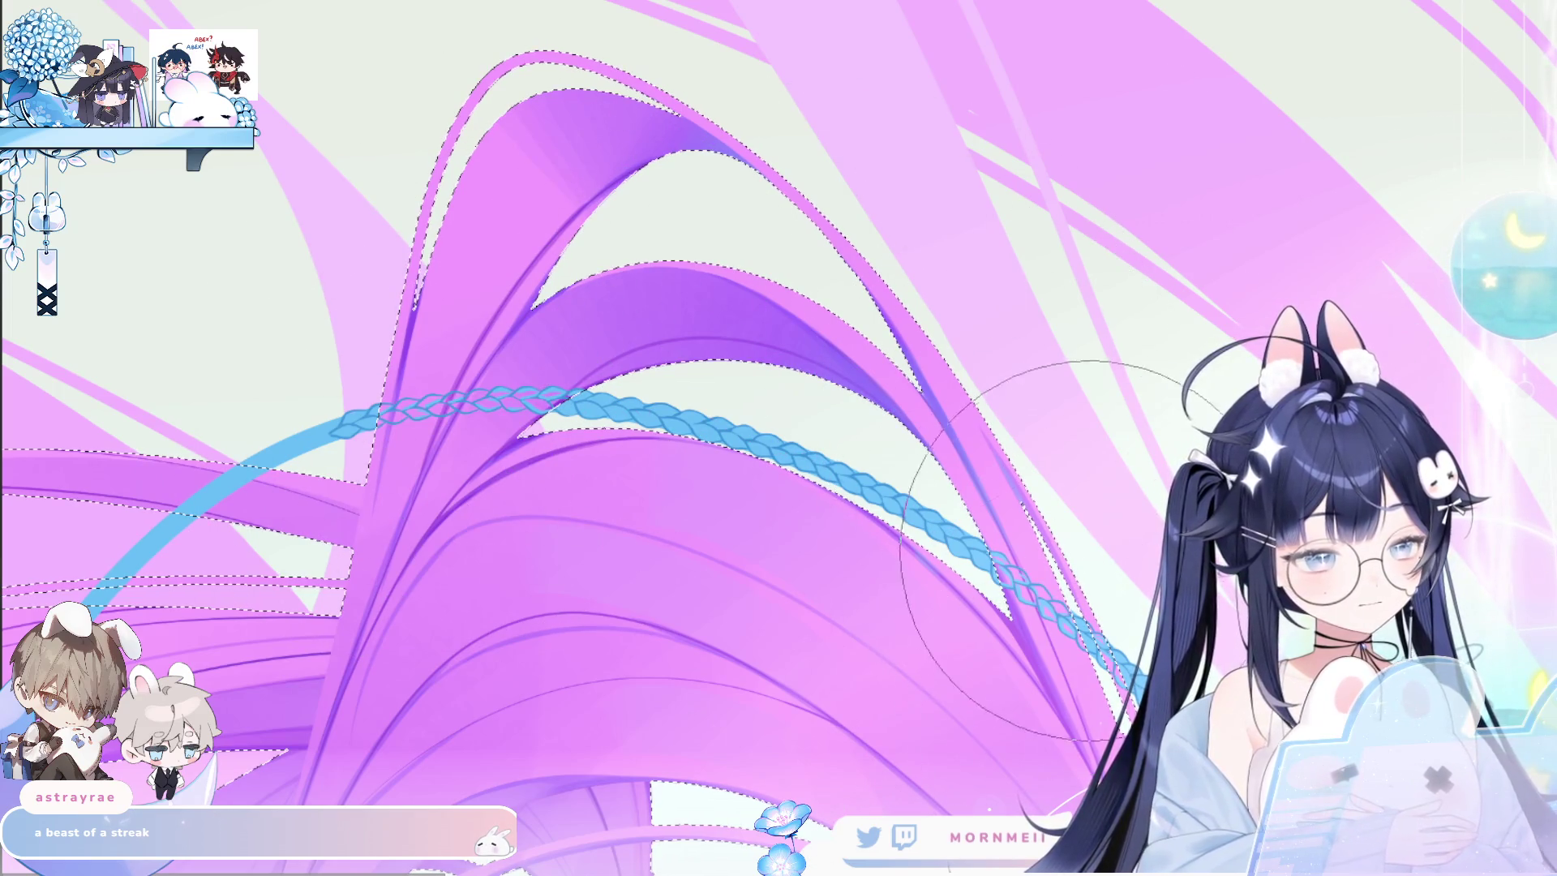
left_click_drag(1087, 640, 1010, 580)
left_click_drag(559, 402, 381, 414)
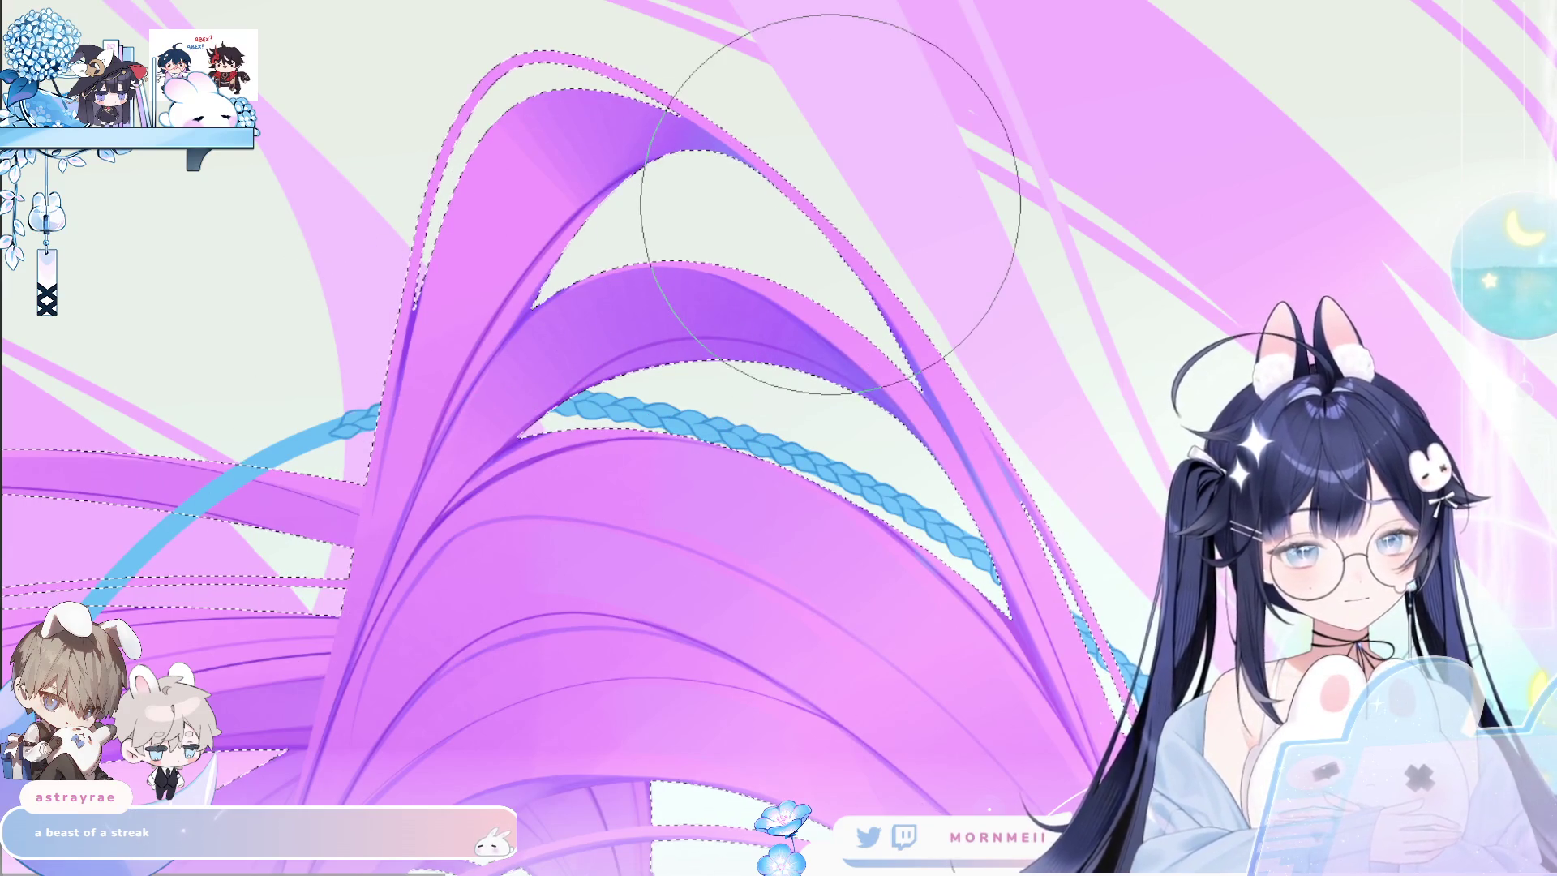
Check the braid crossings at different zoom levels, then fit the whole artwork on screen.
key("ctrl+minus")
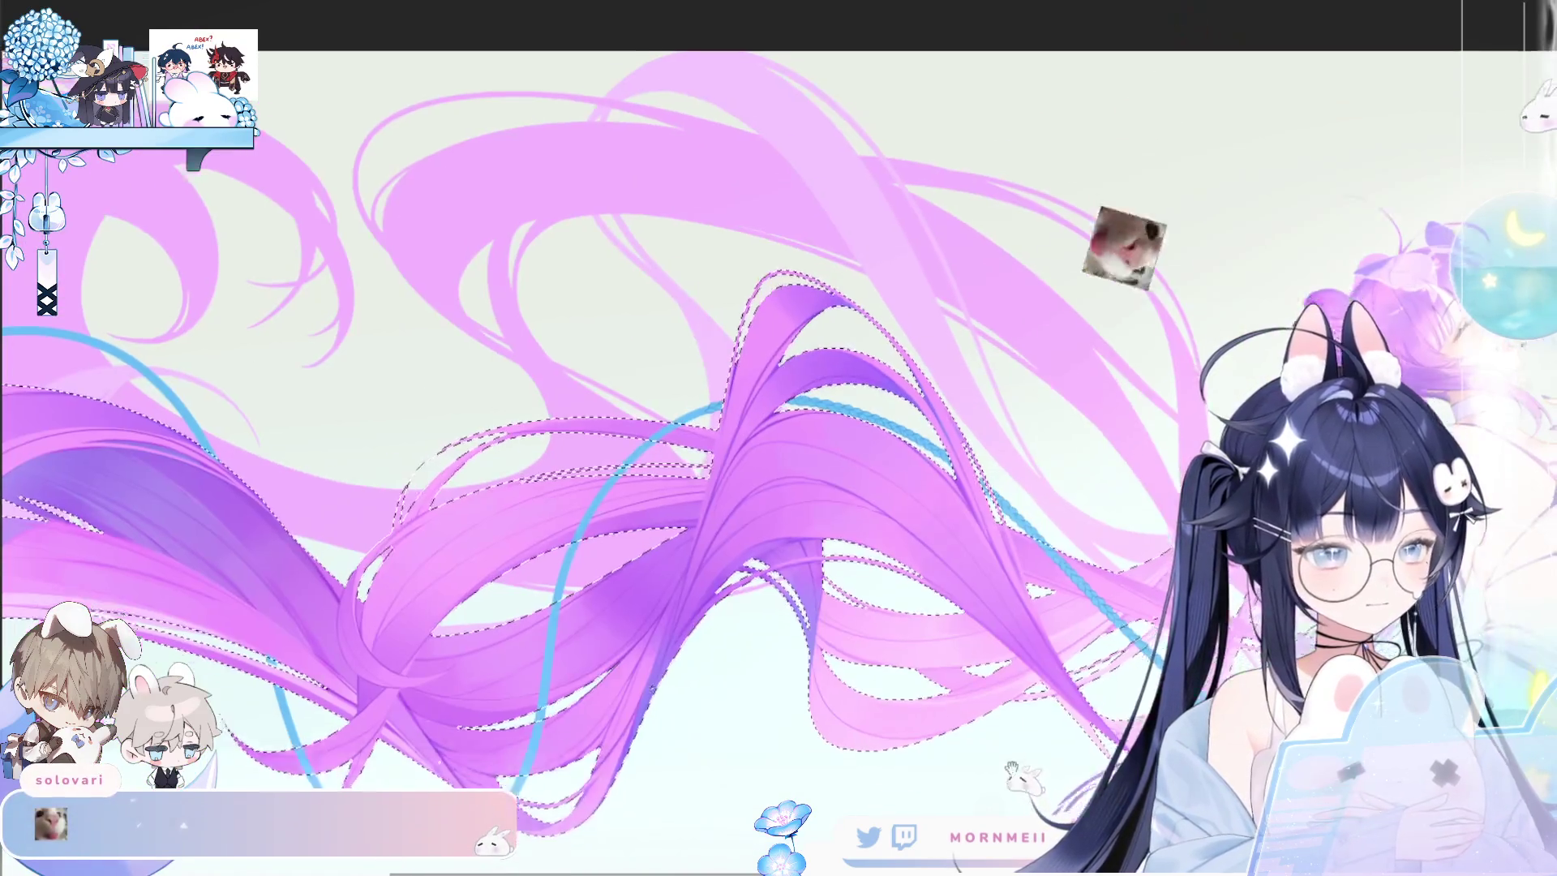
scroll(1123, 248, "down", 3)
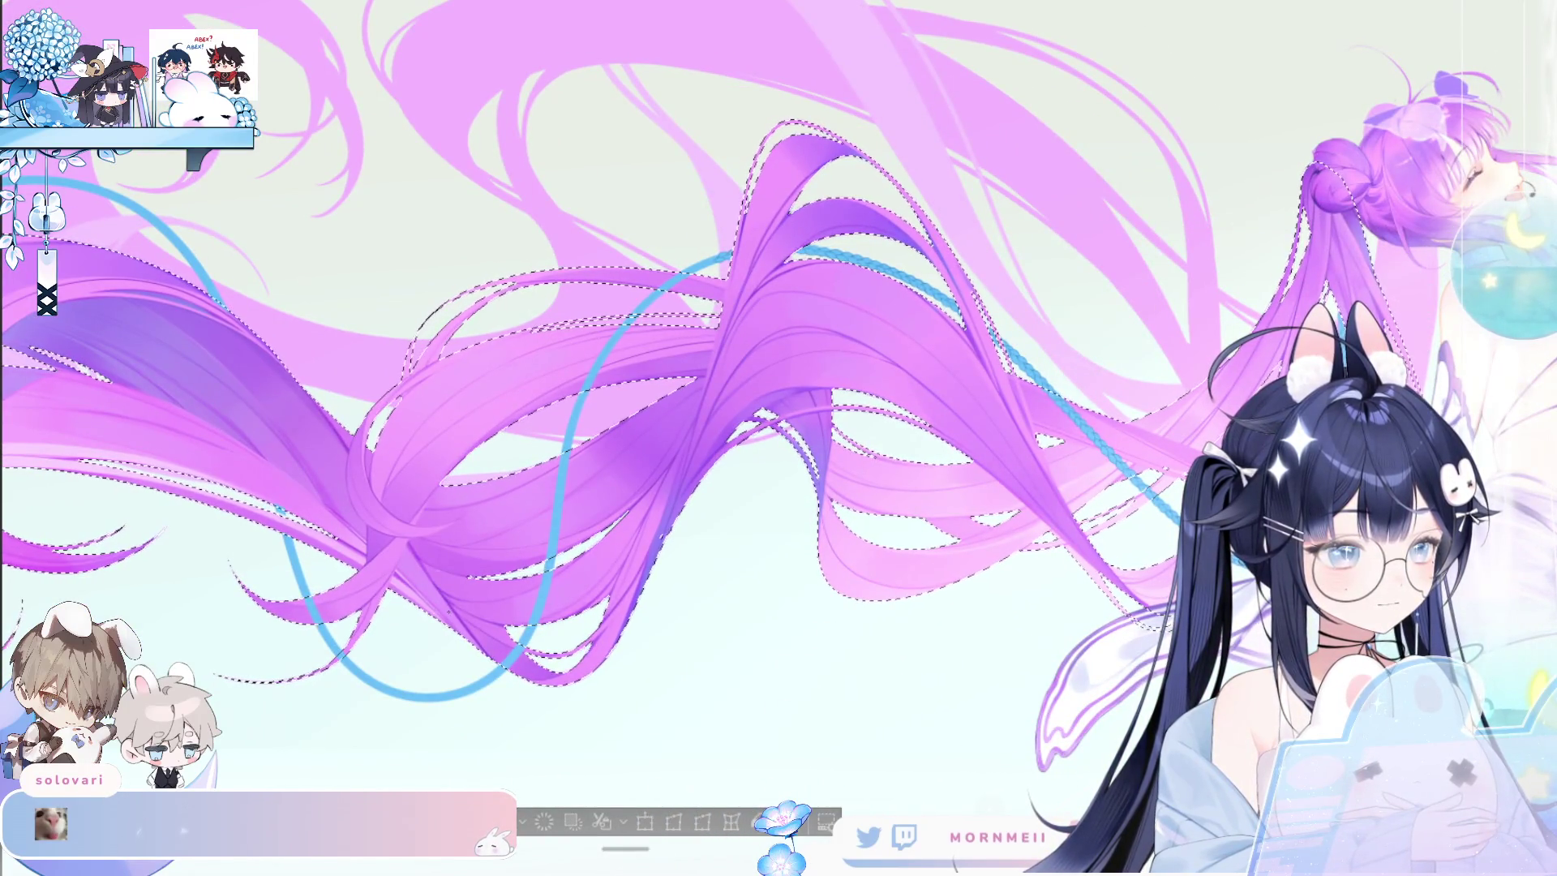
key("ctrl+plus")
key("ctrl+plus")
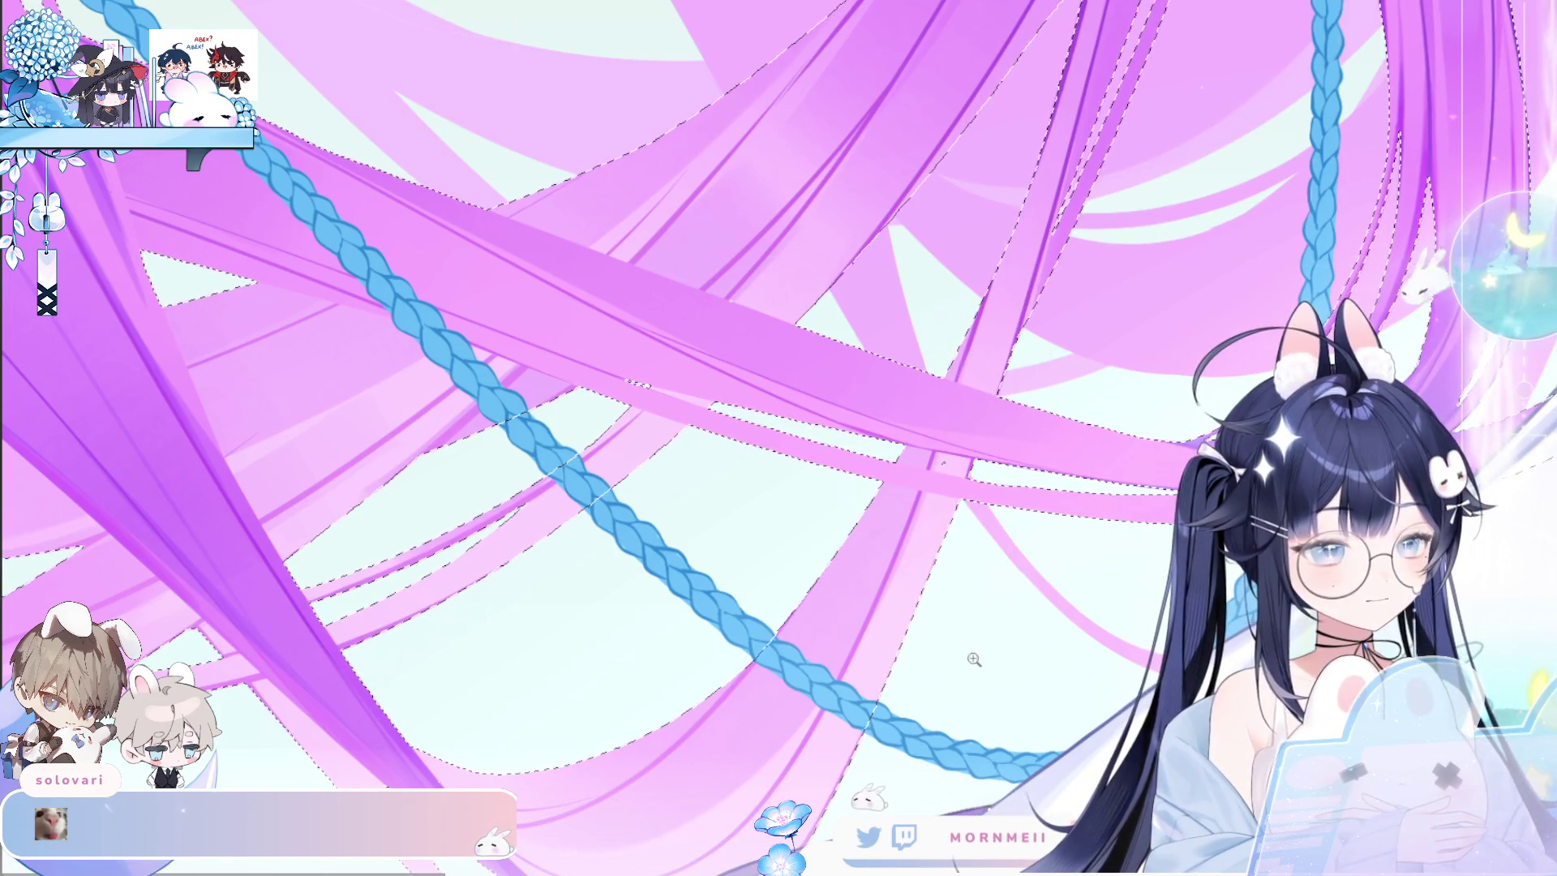
scroll(866, 664, "down", 3)
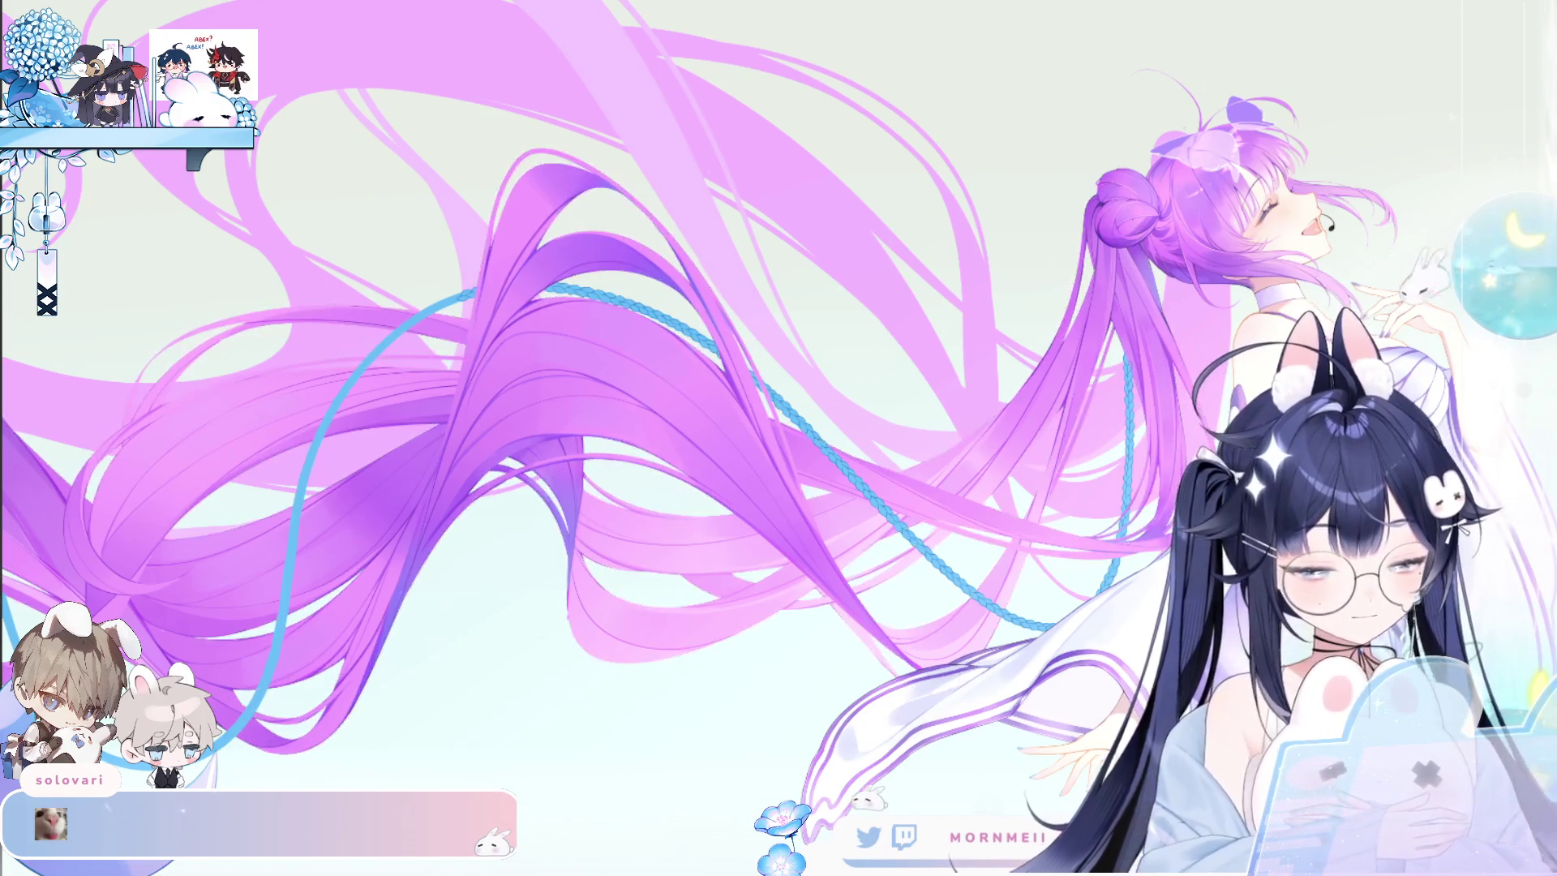
key("ctrl+0")
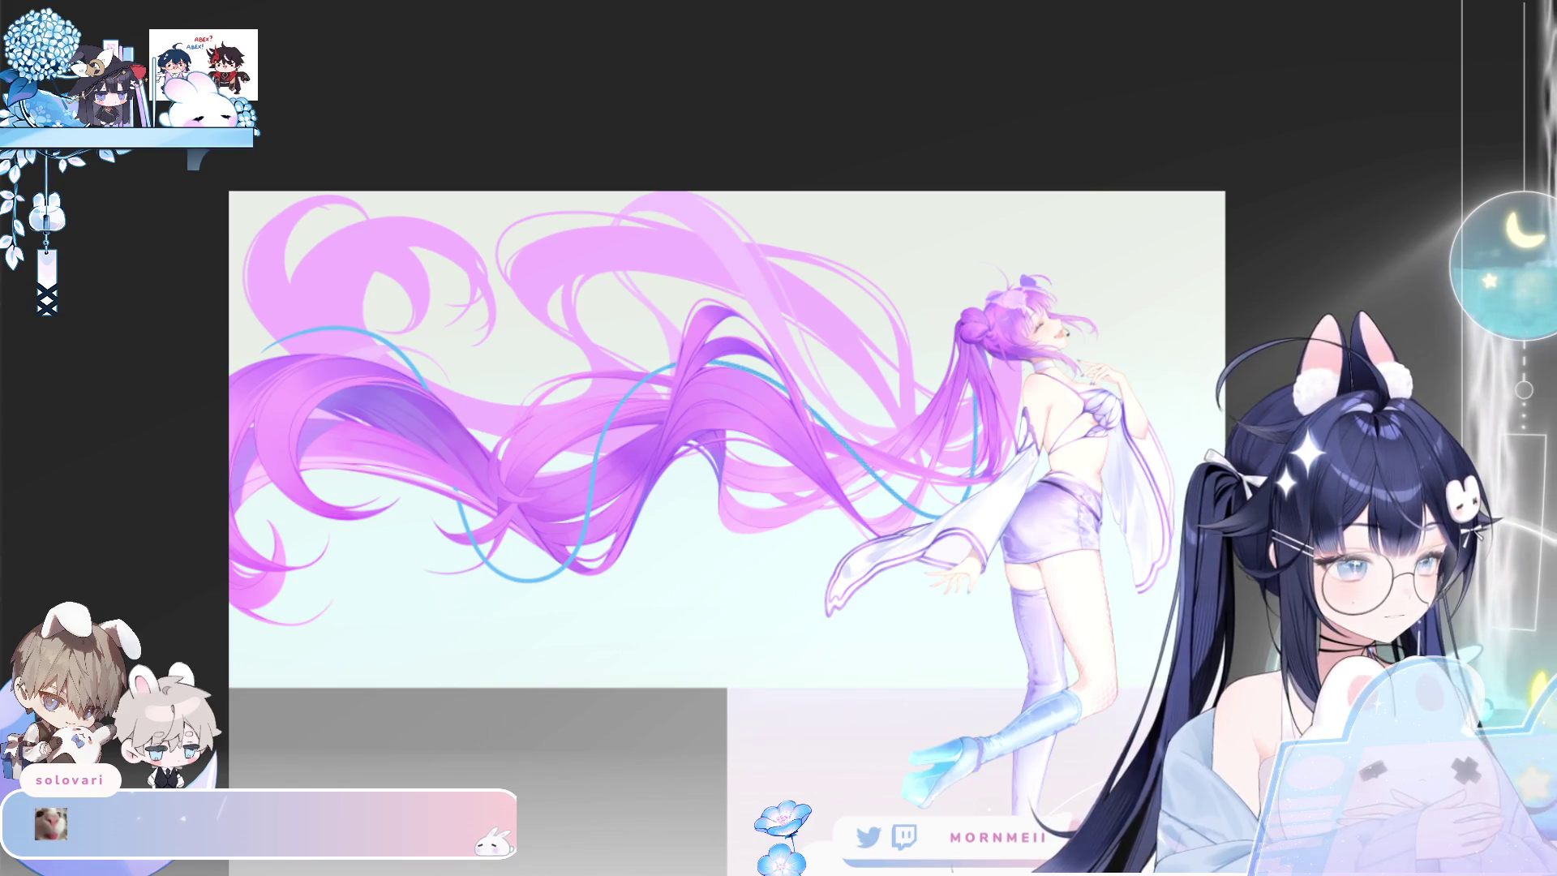
scroll(850, 119, "up", 1)
key("h")
key("h")
scroll(850, 119, "up", 5)
scroll(958, 226, "down", 5)
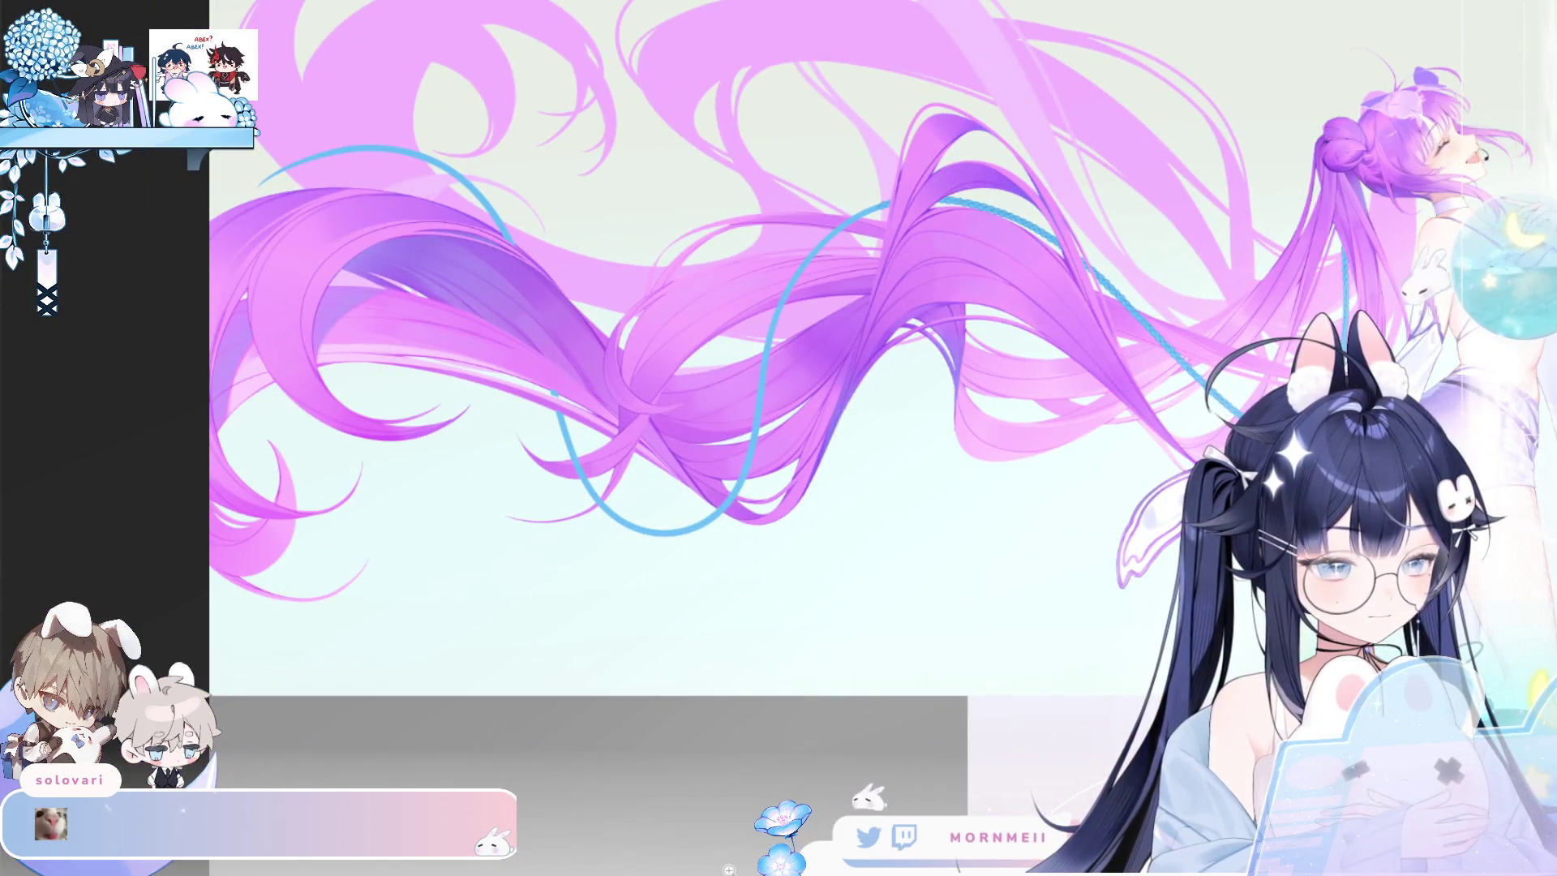
scroll(571, 352, "up", 4)
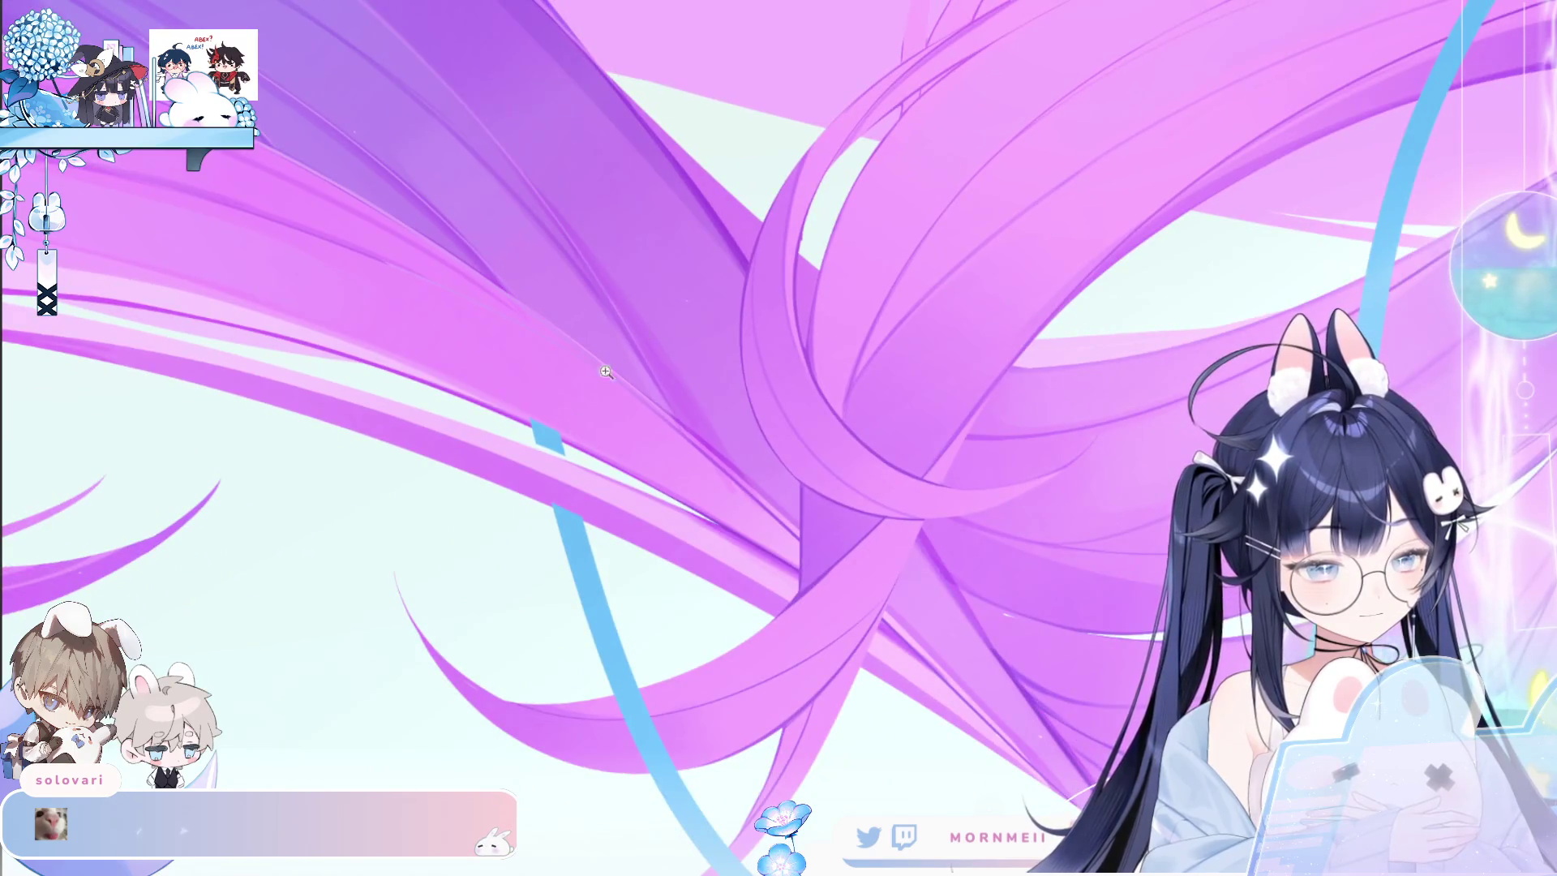
scroll(606, 371, "down", 4)
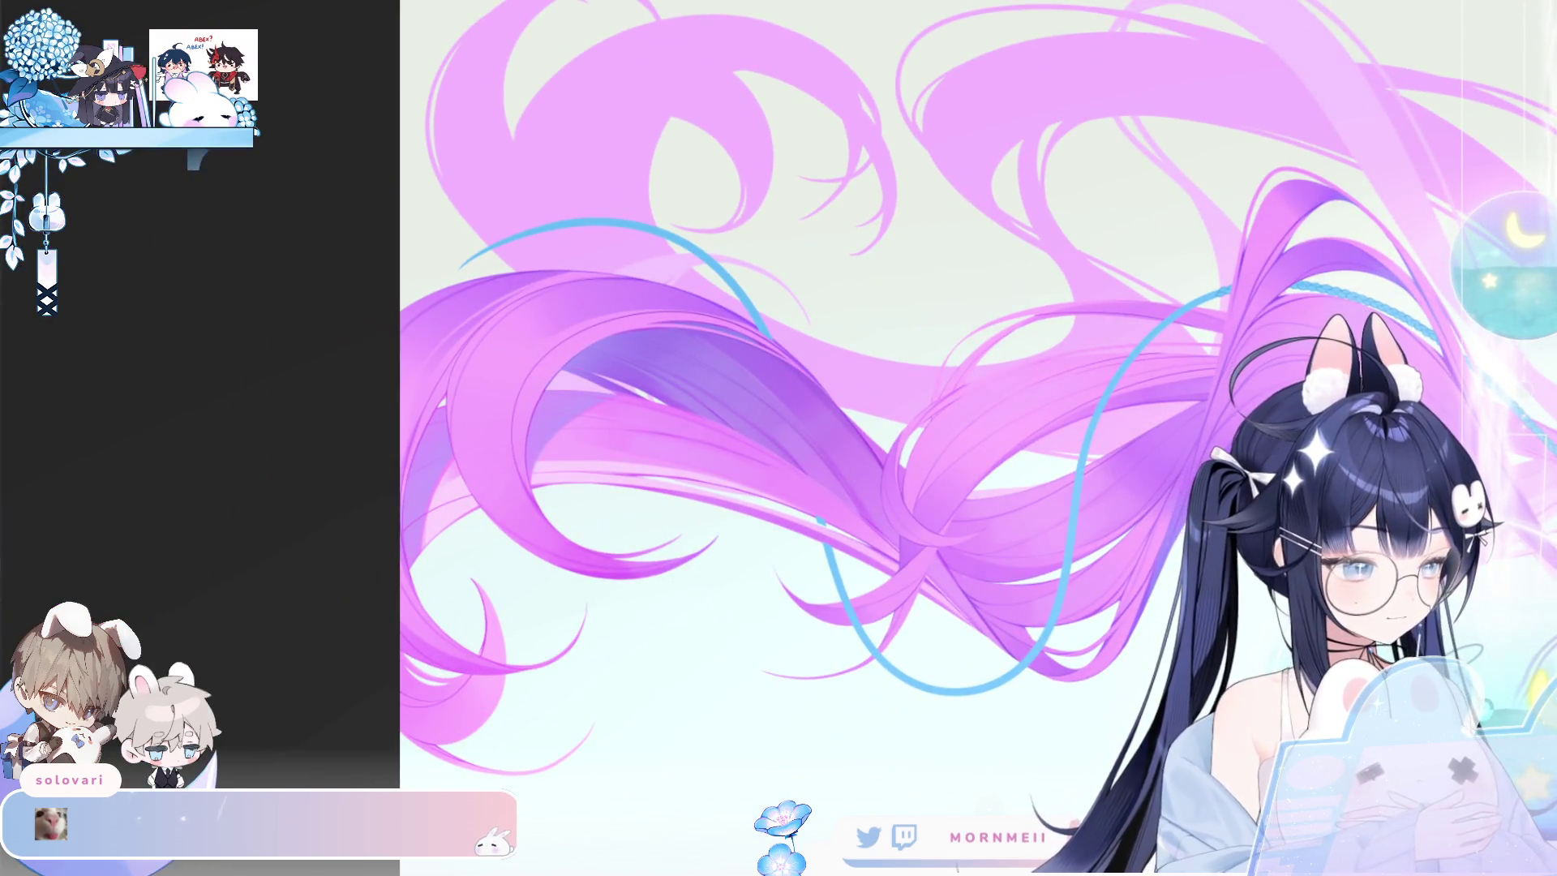
key("ctrl+0")
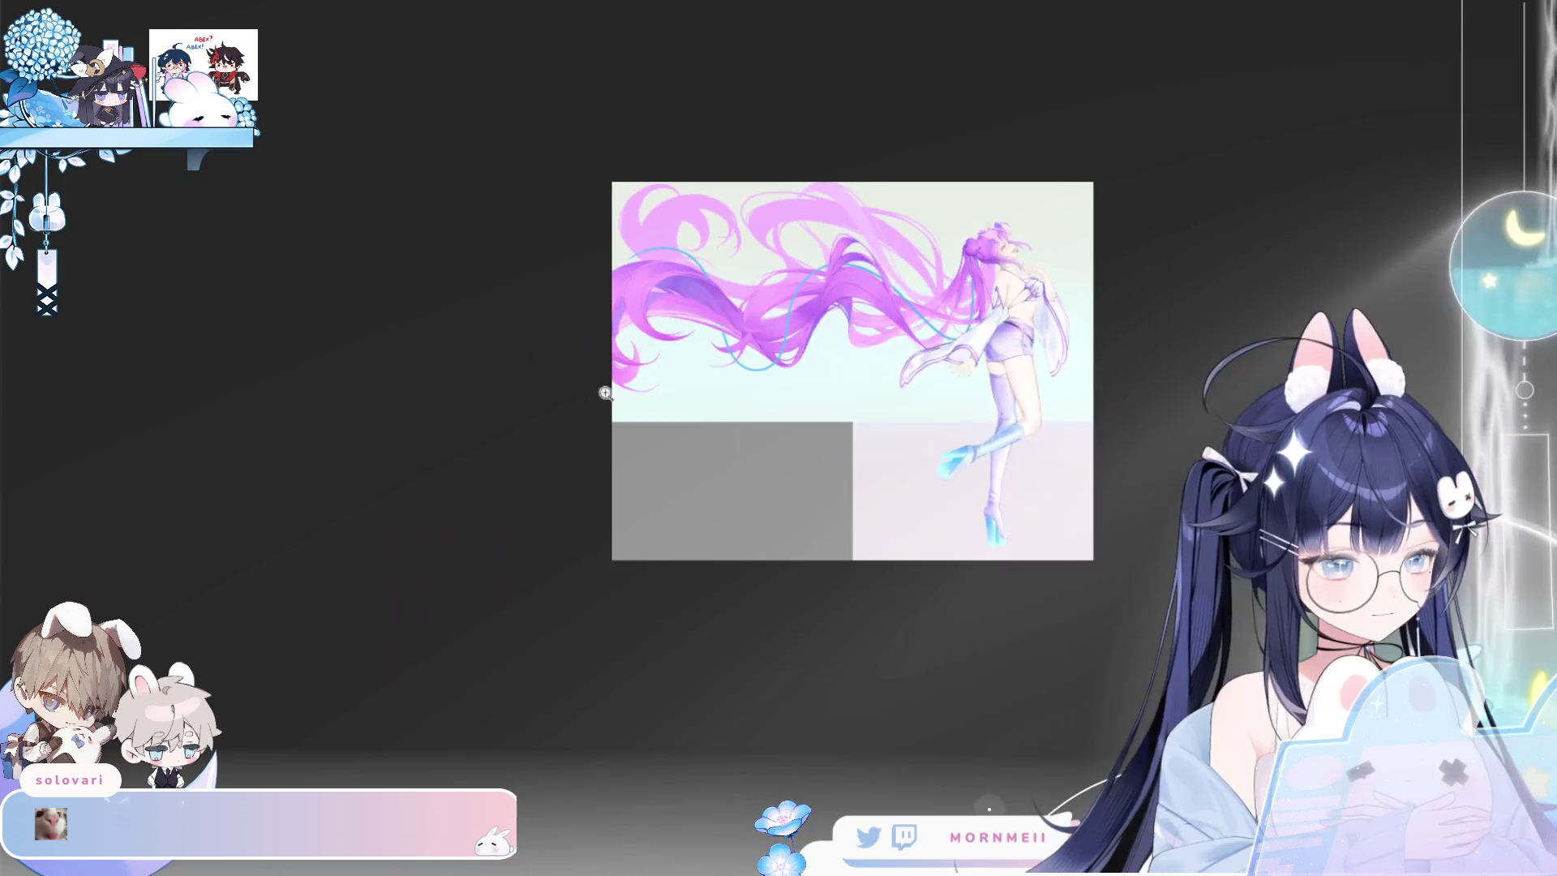
left_click(981, 209)
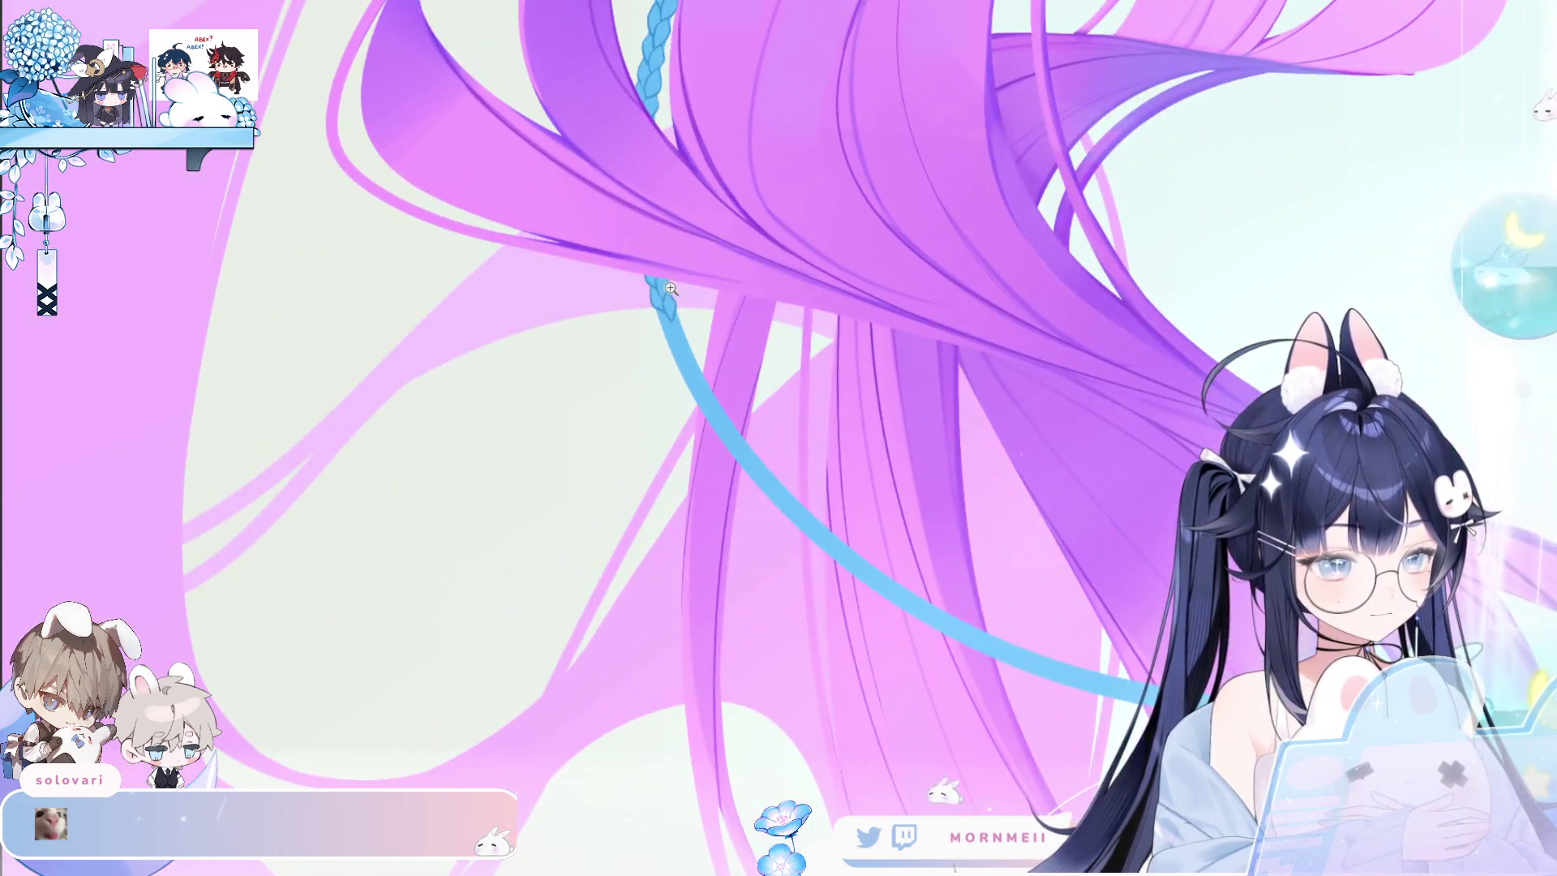
Rotate the view so the braid stands upright, then draw a lobe's lower stroke and right edge.
left_click(704, 276)
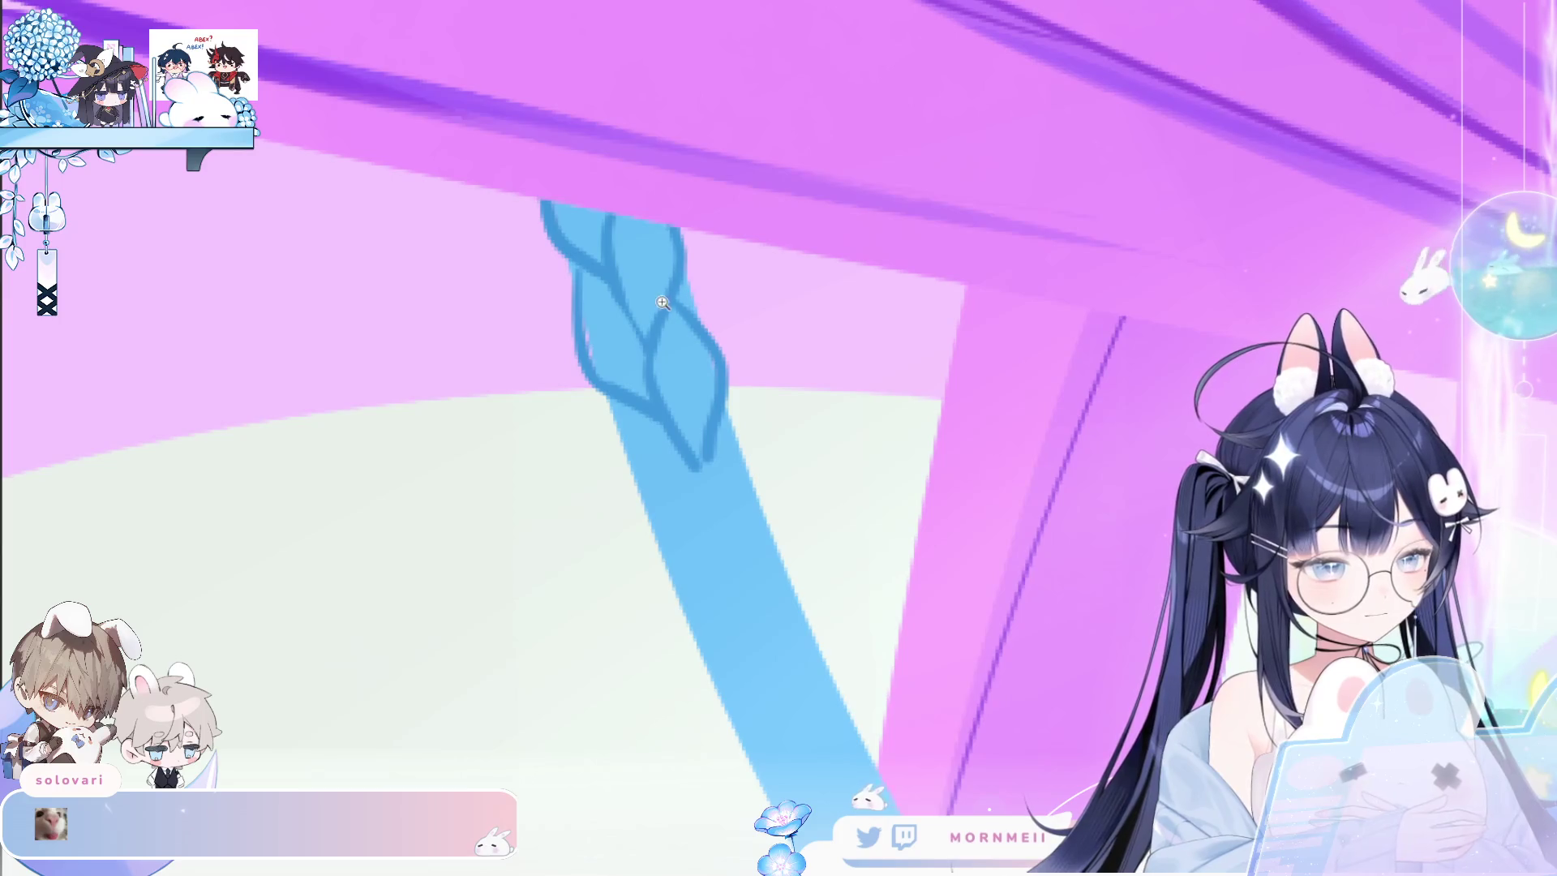
left_click_drag(869, 358, 902, 372)
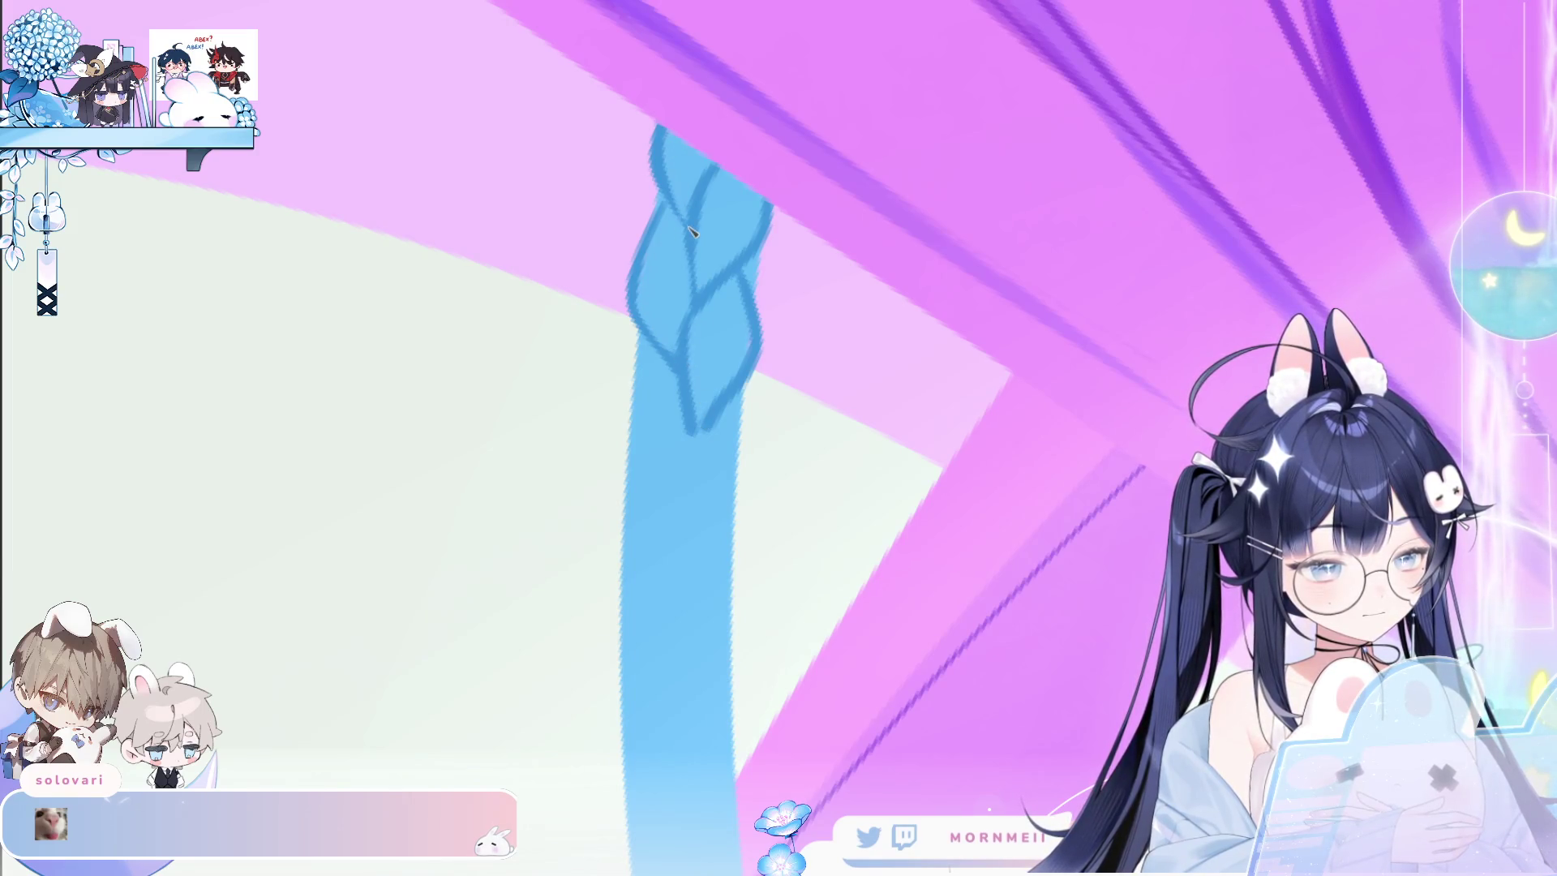
left_click_drag(706, 242, 972, 302)
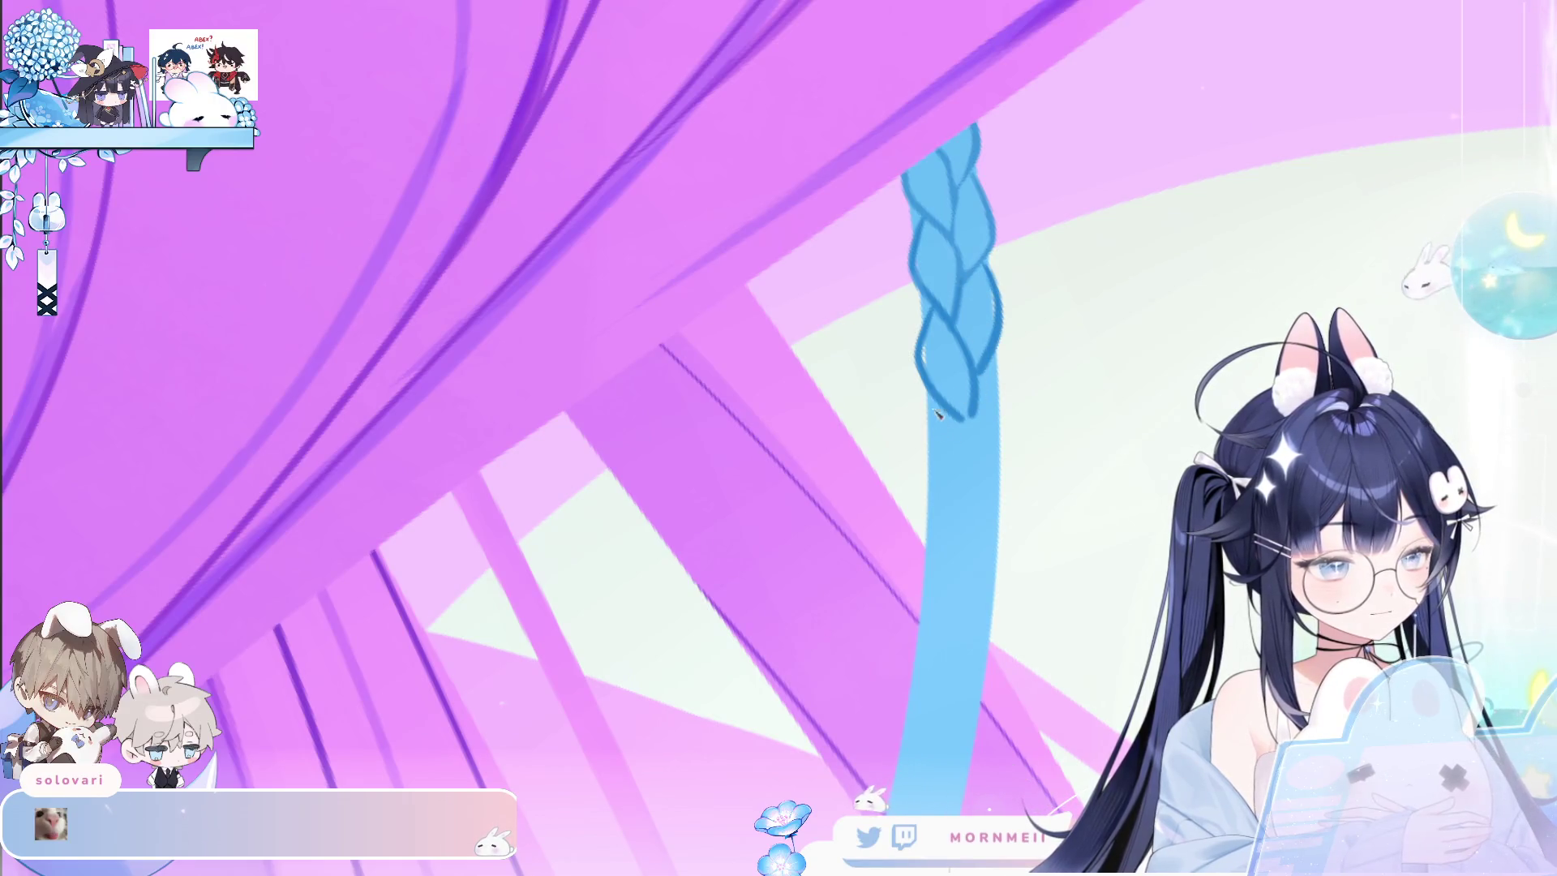
left_click_drag(924, 398, 948, 502)
key("ctrl+z")
left_click_drag(927, 402, 948, 503)
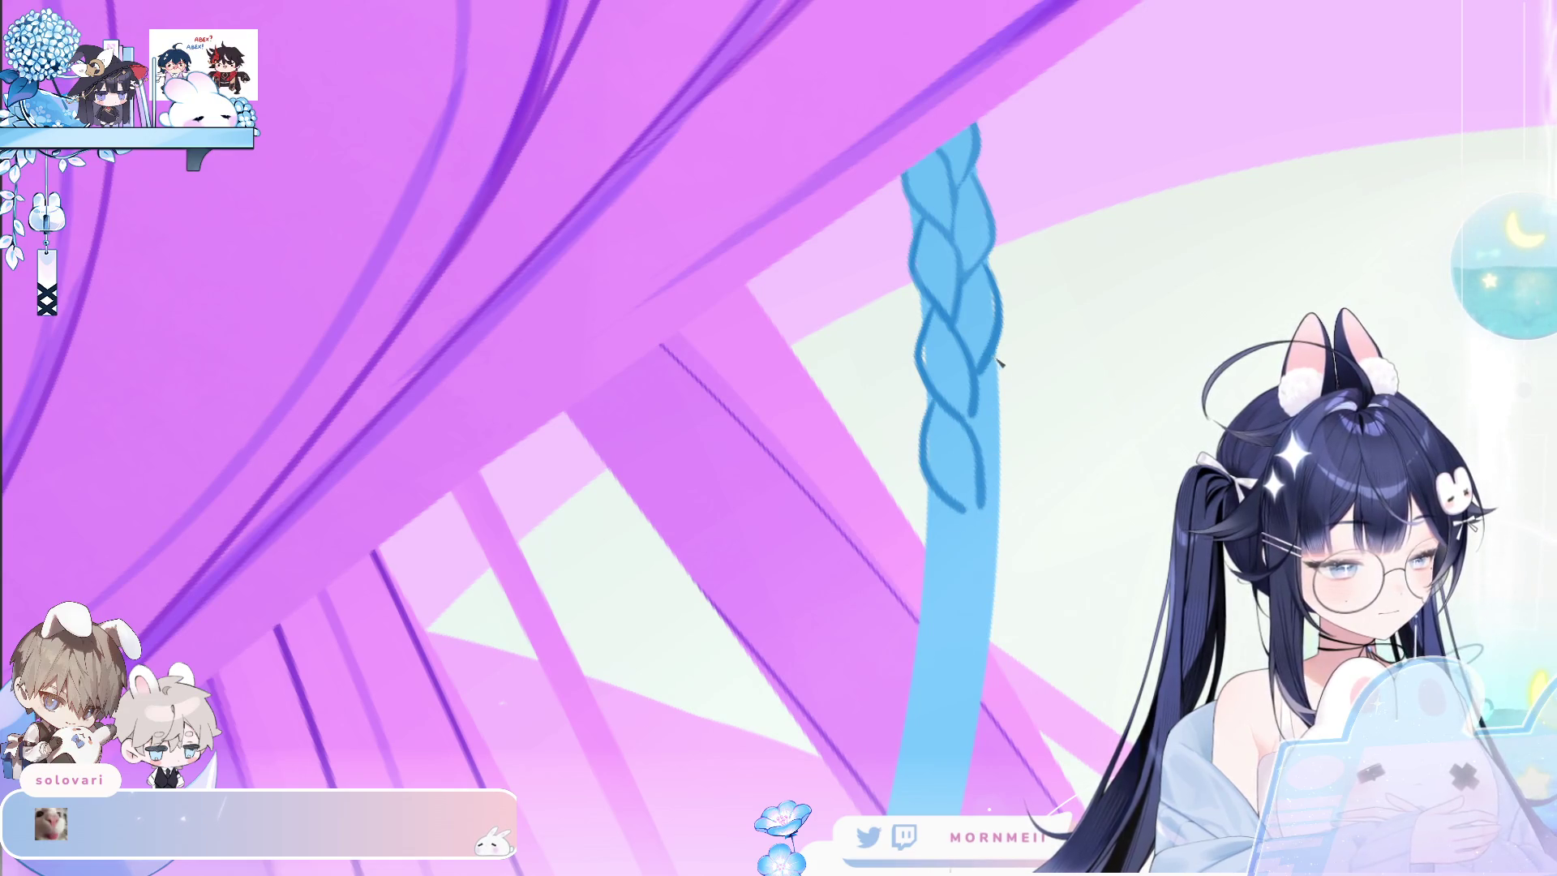
left_click_drag(1002, 374, 995, 458)
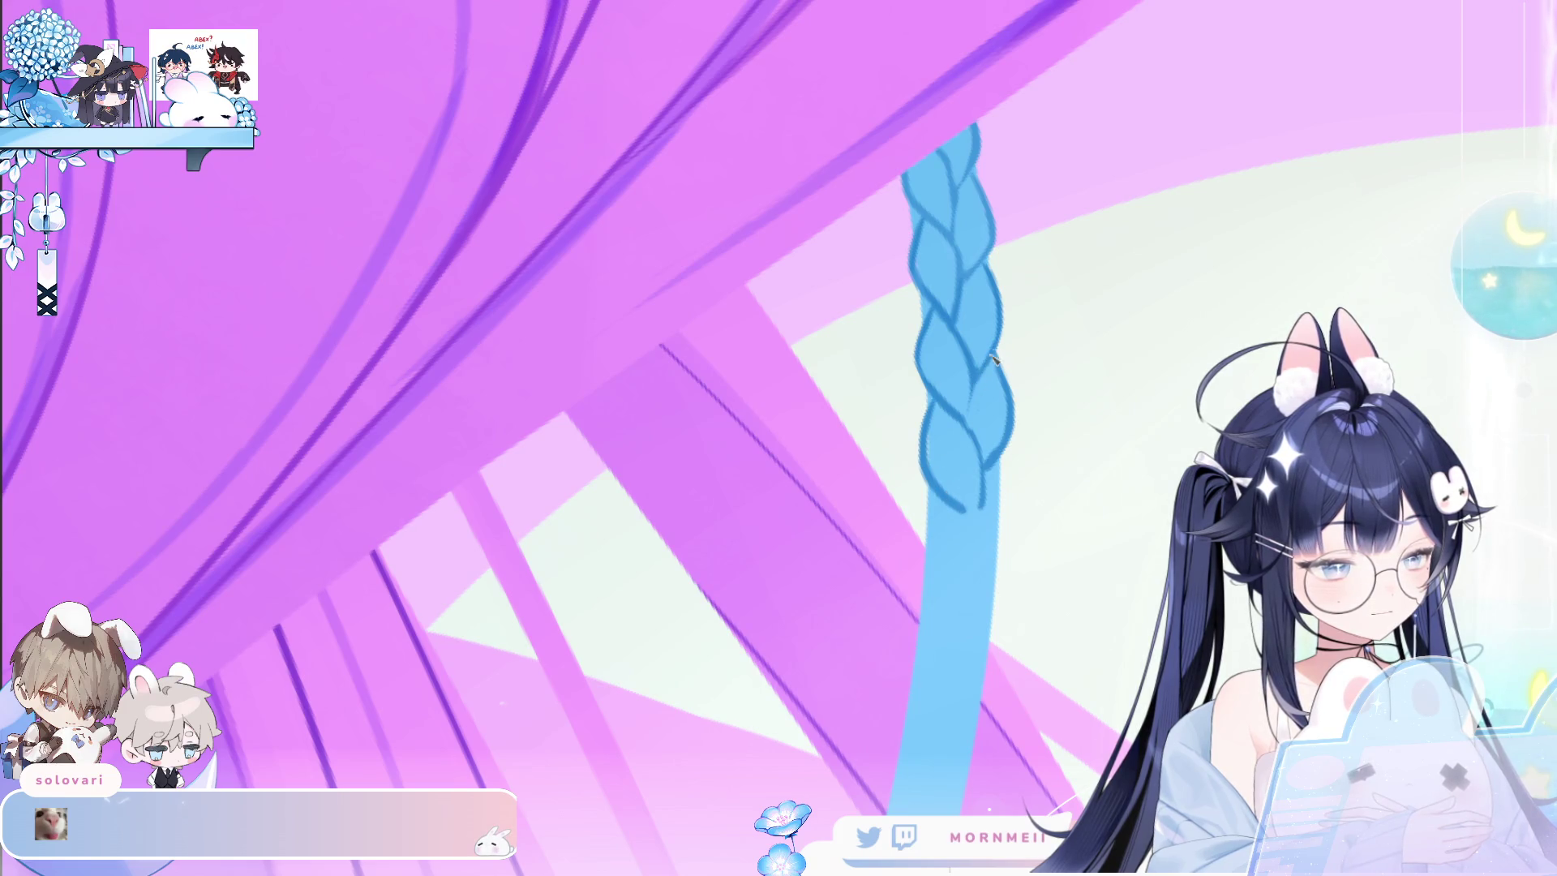
Outline the next lobe's left and lower-right edges, redrawing one stroke longer.
scroll(993, 357, "down", 3)
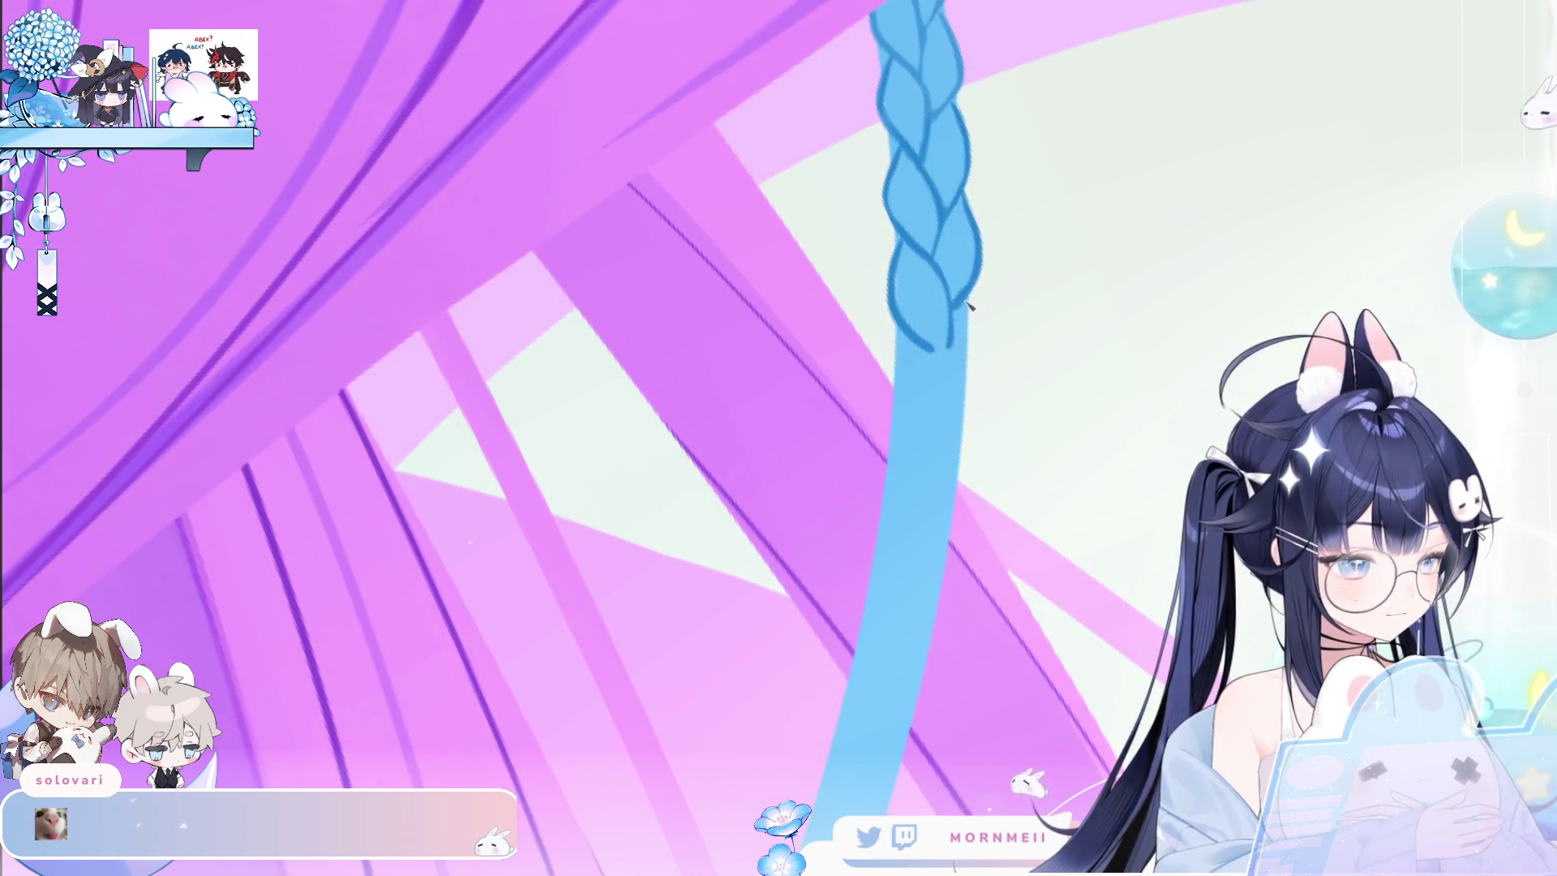
scroll(963, 335, "right", 3)
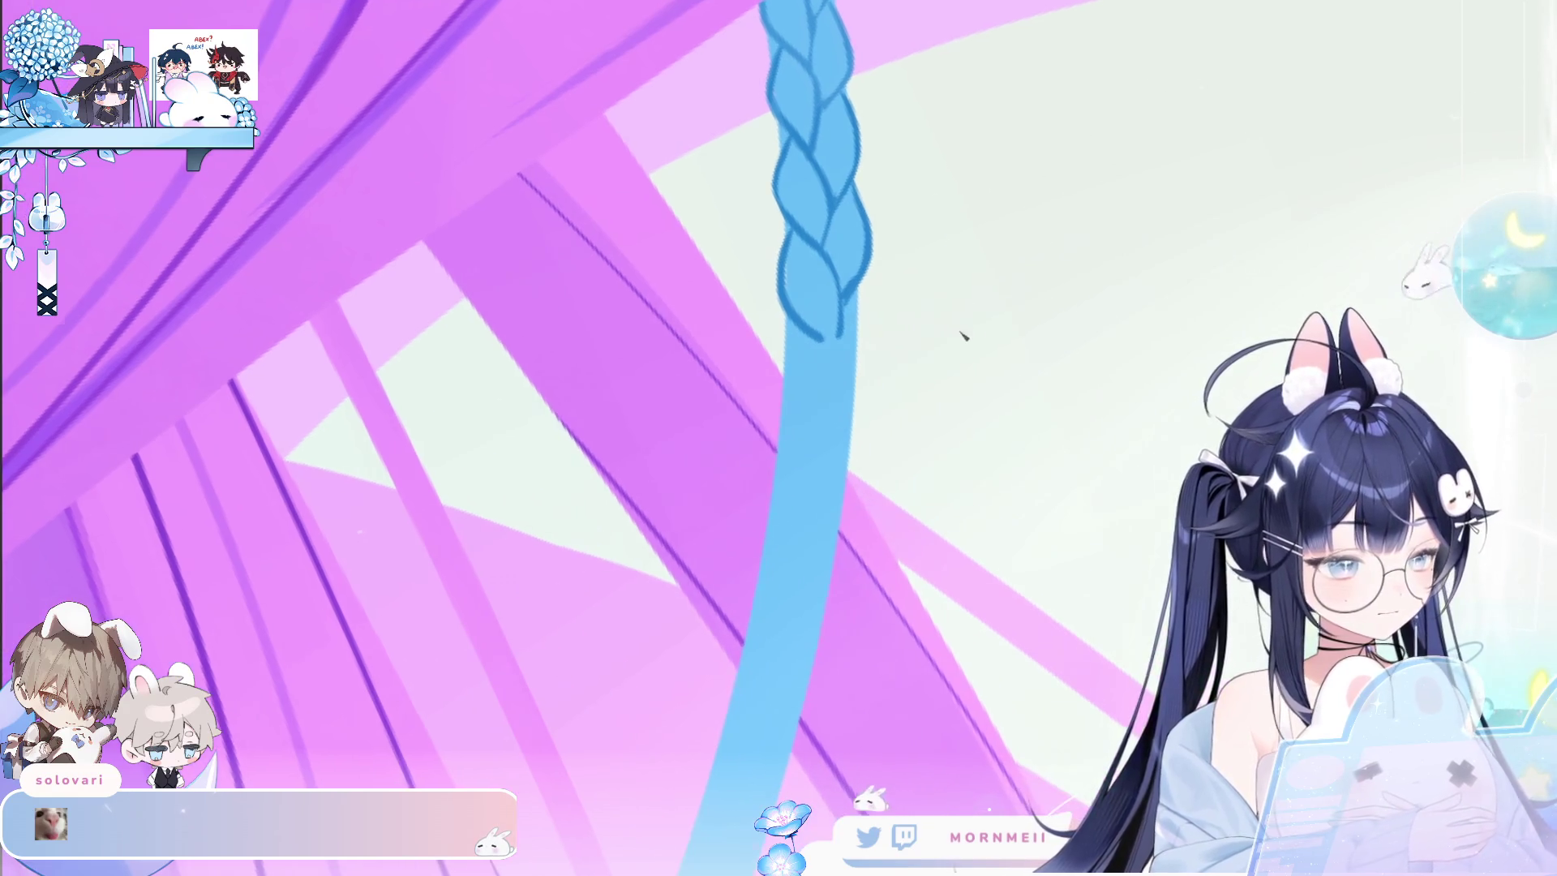
left_click_drag(765, 338, 819, 432)
left_click_drag(768, 338, 811, 428)
key("ctrl+z")
left_click_drag(787, 333, 825, 435)
left_click_drag(847, 345, 839, 375)
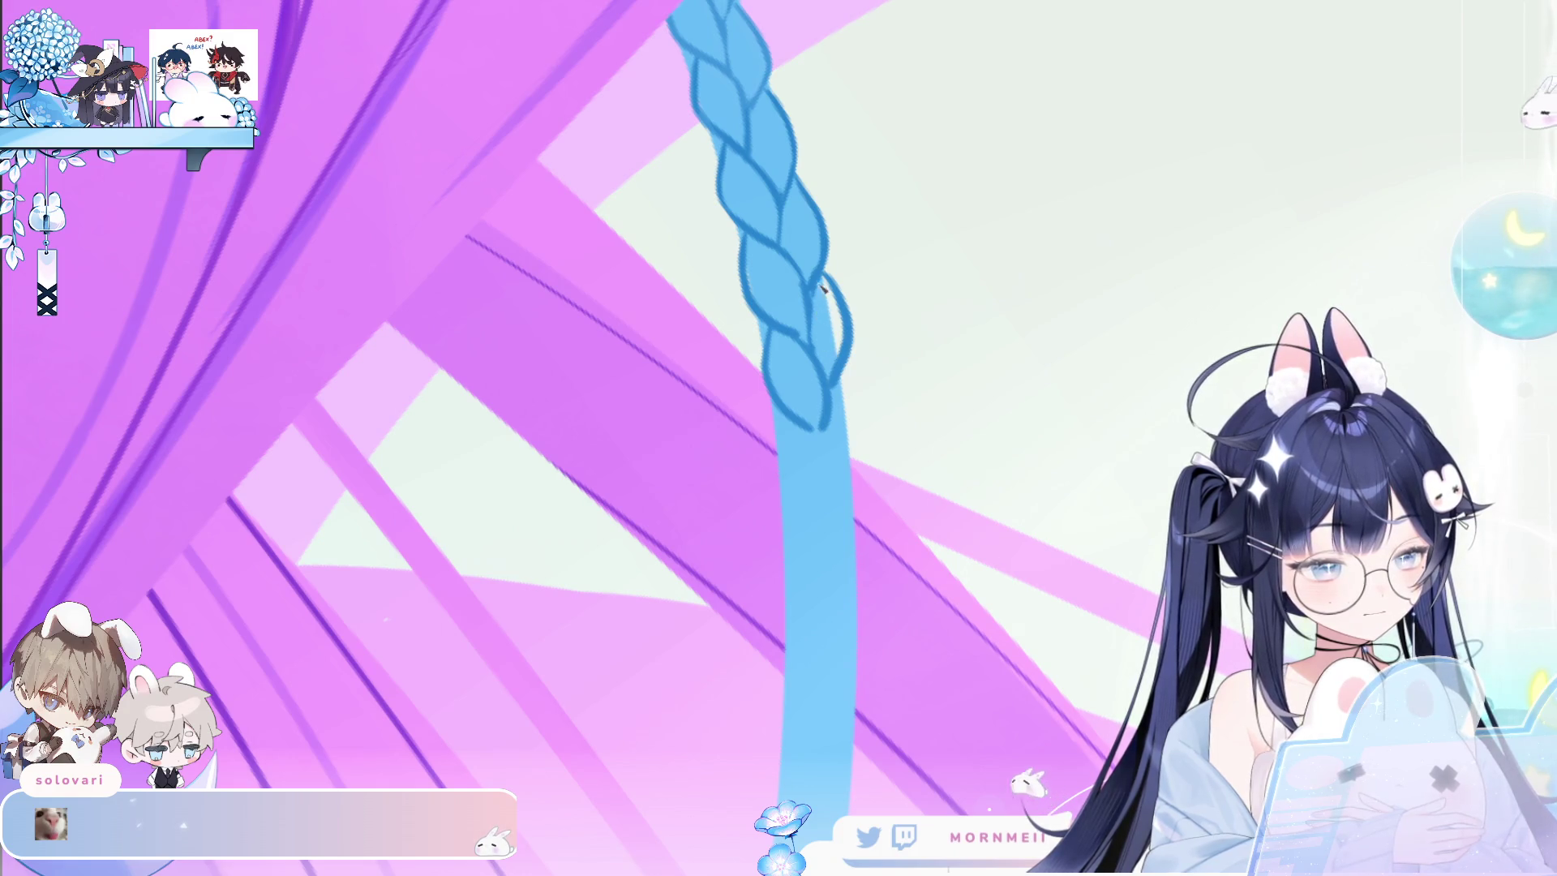
Add a new right lobe and outline the bottom and right edges of the lowest lobes.
left_click_drag(825, 281, 841, 357)
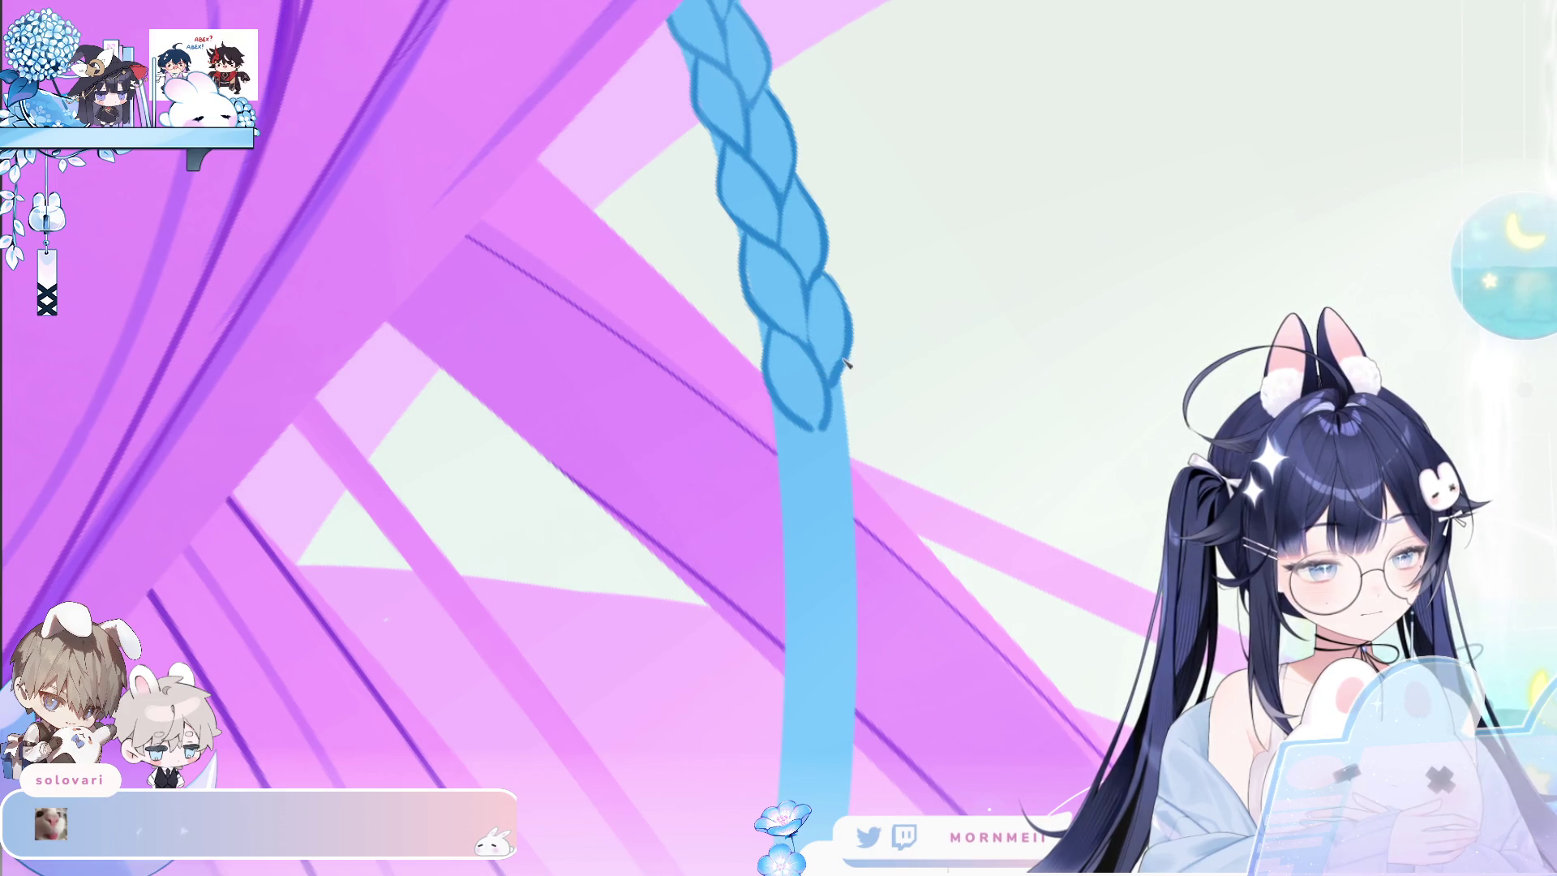
mouse_move(798, 424)
left_mouse_down()
mouse_move(825, 438)
mouse_move(777, 464)
mouse_move(825, 527)
mouse_move(837, 516)
left_mouse_up()
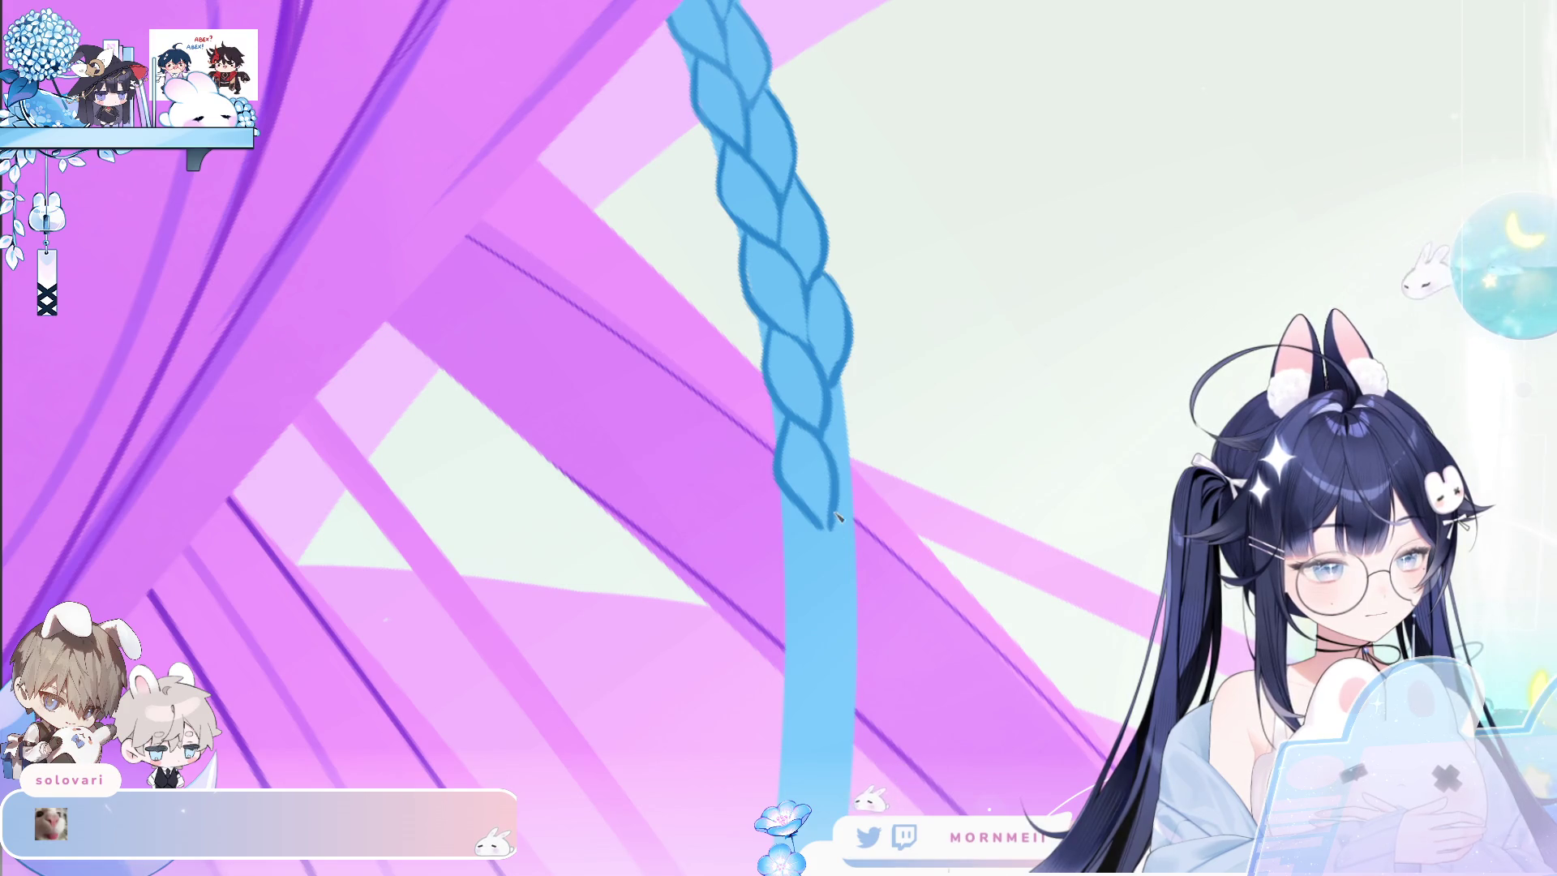
left_click_drag(842, 375, 854, 461)
left_click_drag(790, 519, 817, 618)
left_click_drag(857, 480, 842, 578)
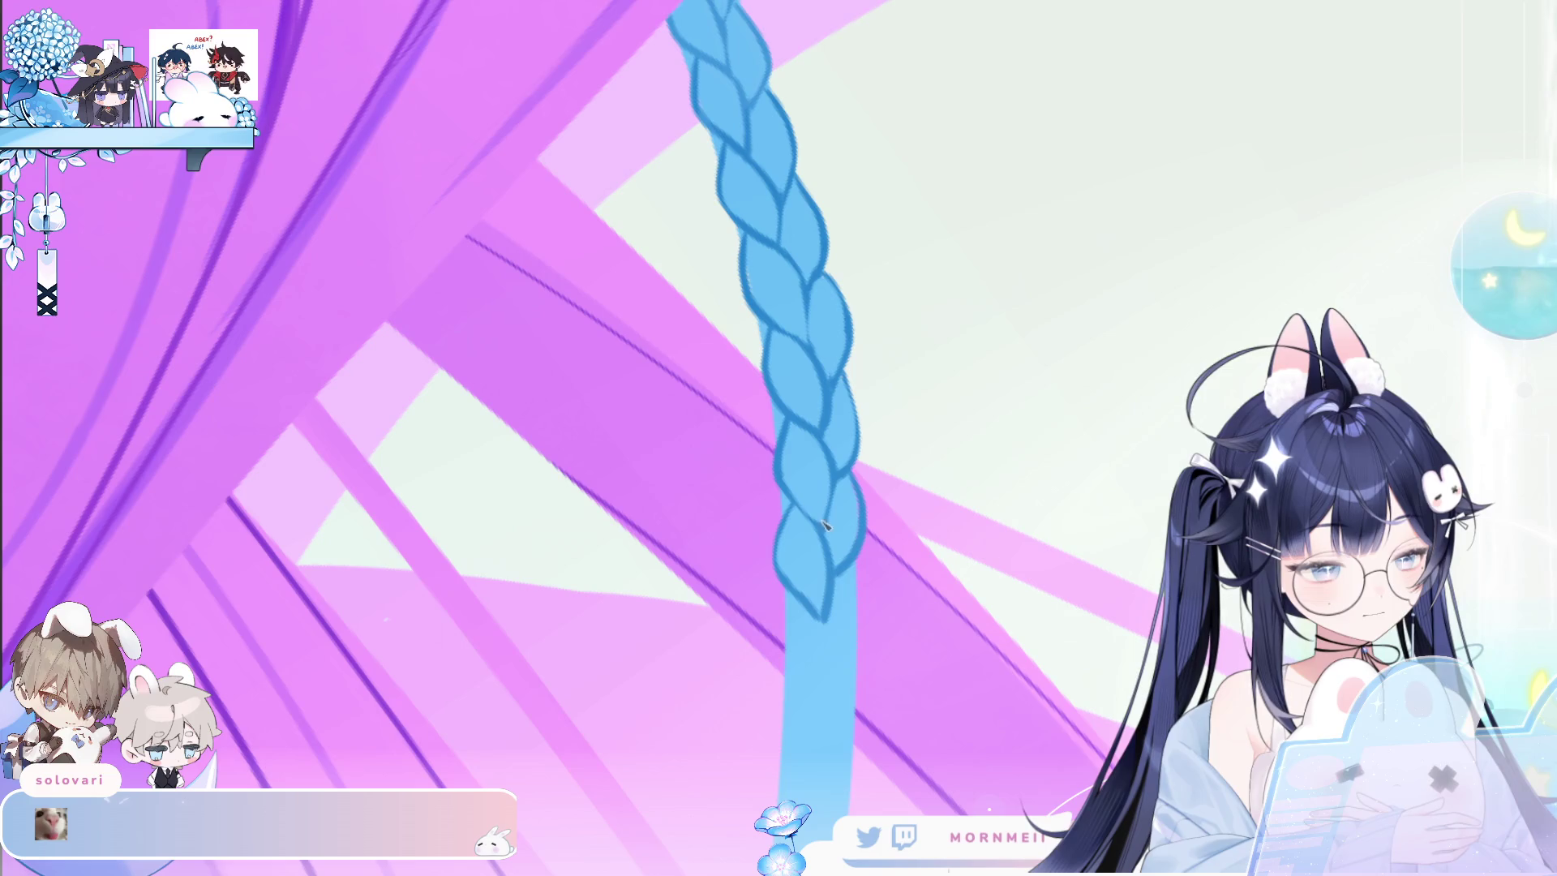
scroll(878, 392, "down", 5)
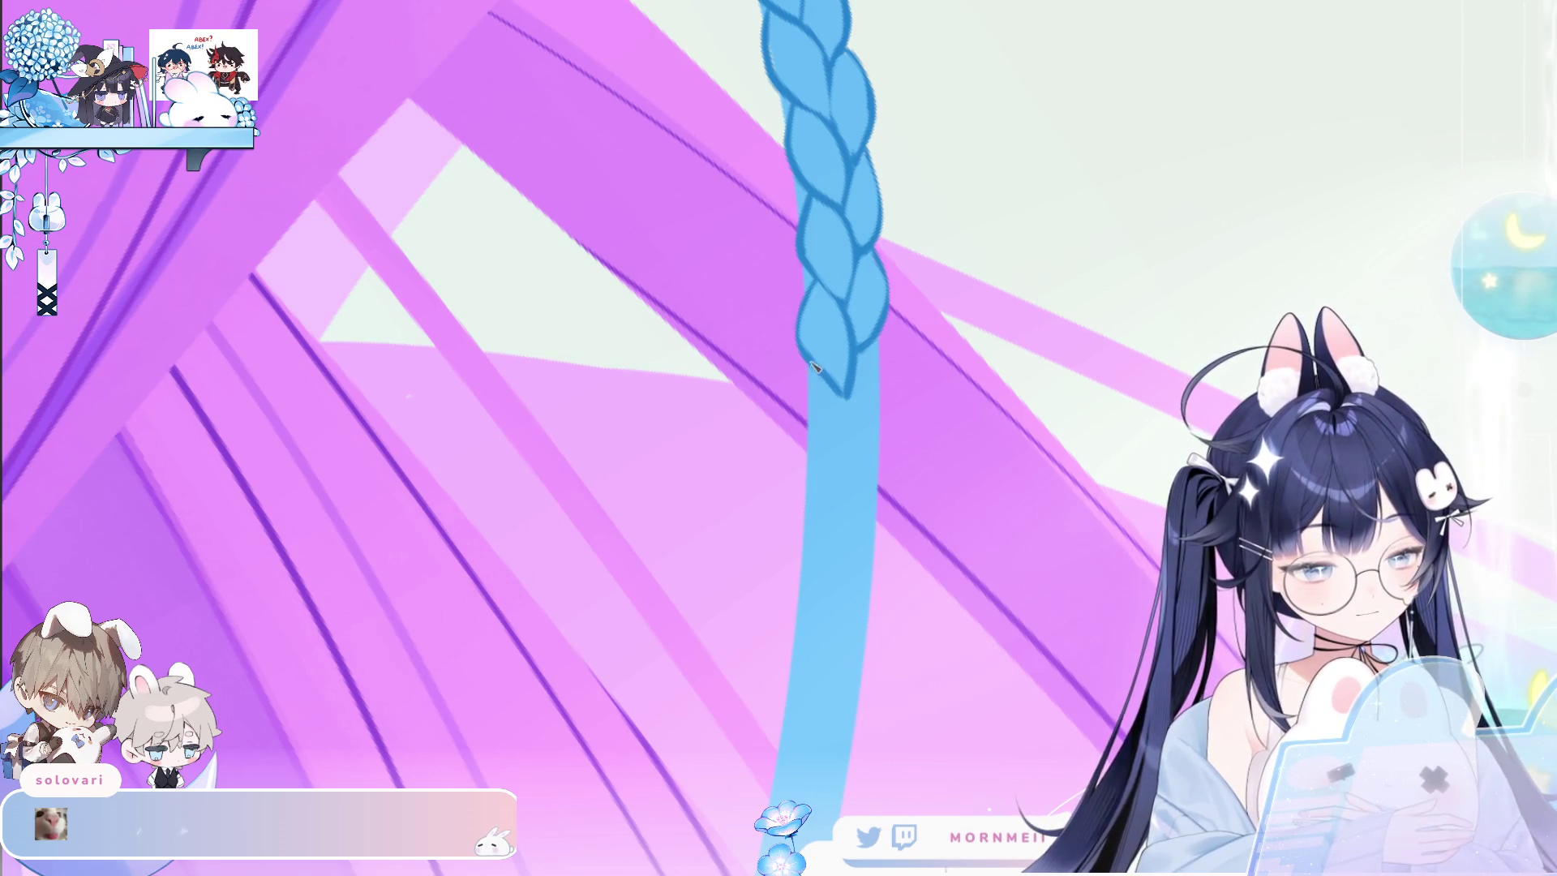
Redraw the lower braid stroke and a loop hanging below the braid after several undos.
left_click_drag(814, 391, 830, 485)
key("ctrl+z")
left_click_drag(814, 375, 829, 484)
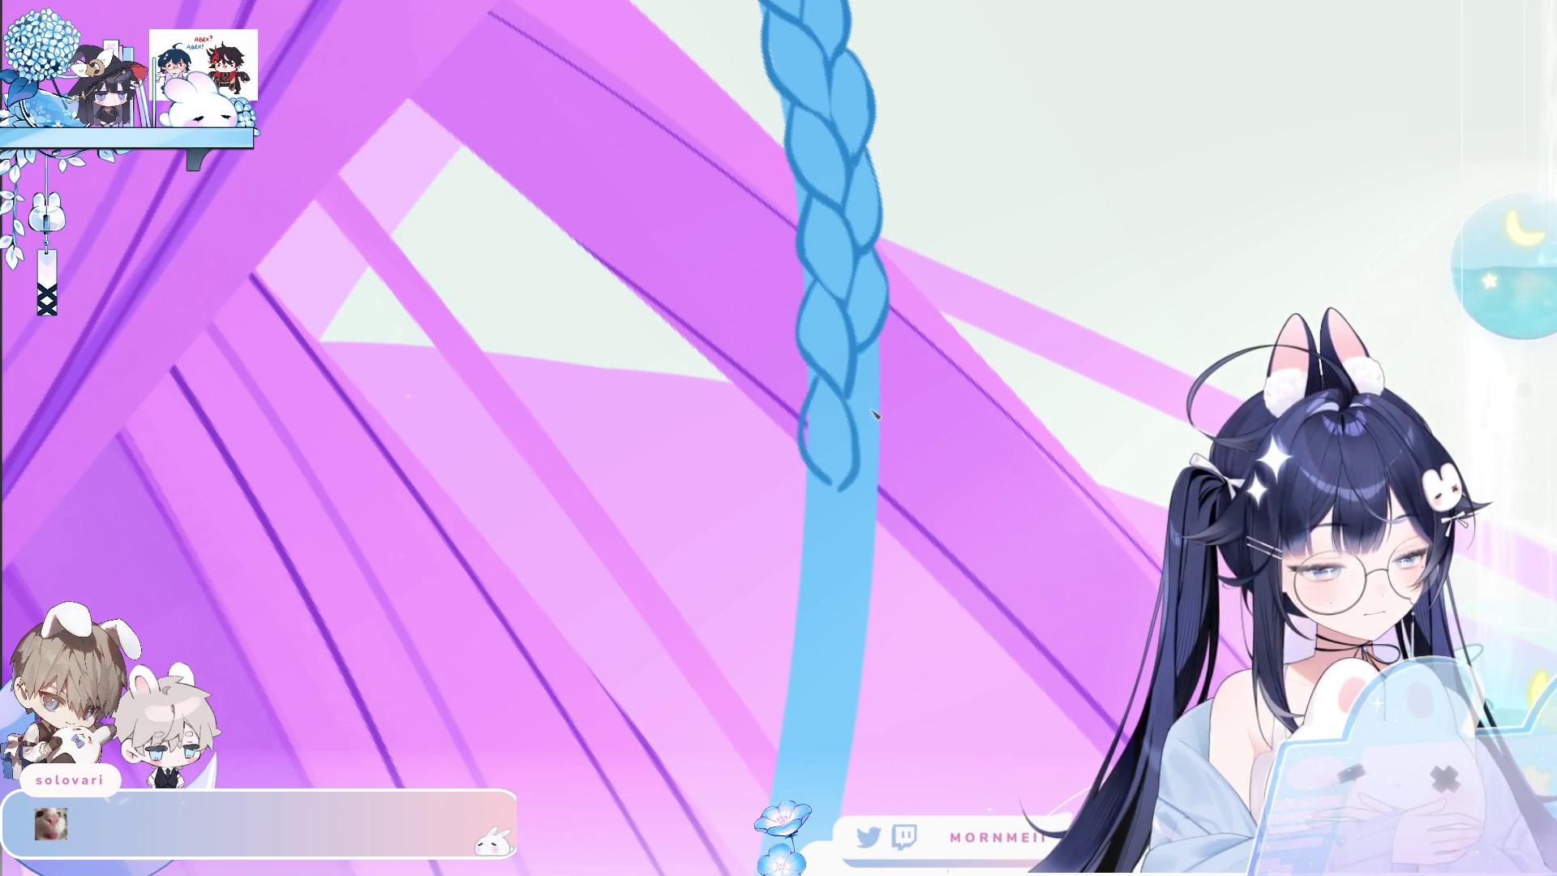
key("ctrl+z")
key("ctrl+z")
left_click_drag(846, 394, 843, 489)
key("ctrl+z")
left_click_drag(806, 414, 843, 489)
Rework the braid's right-side outline through repeated redraws and undos.
left_click_drag(853, 436, 857, 454)
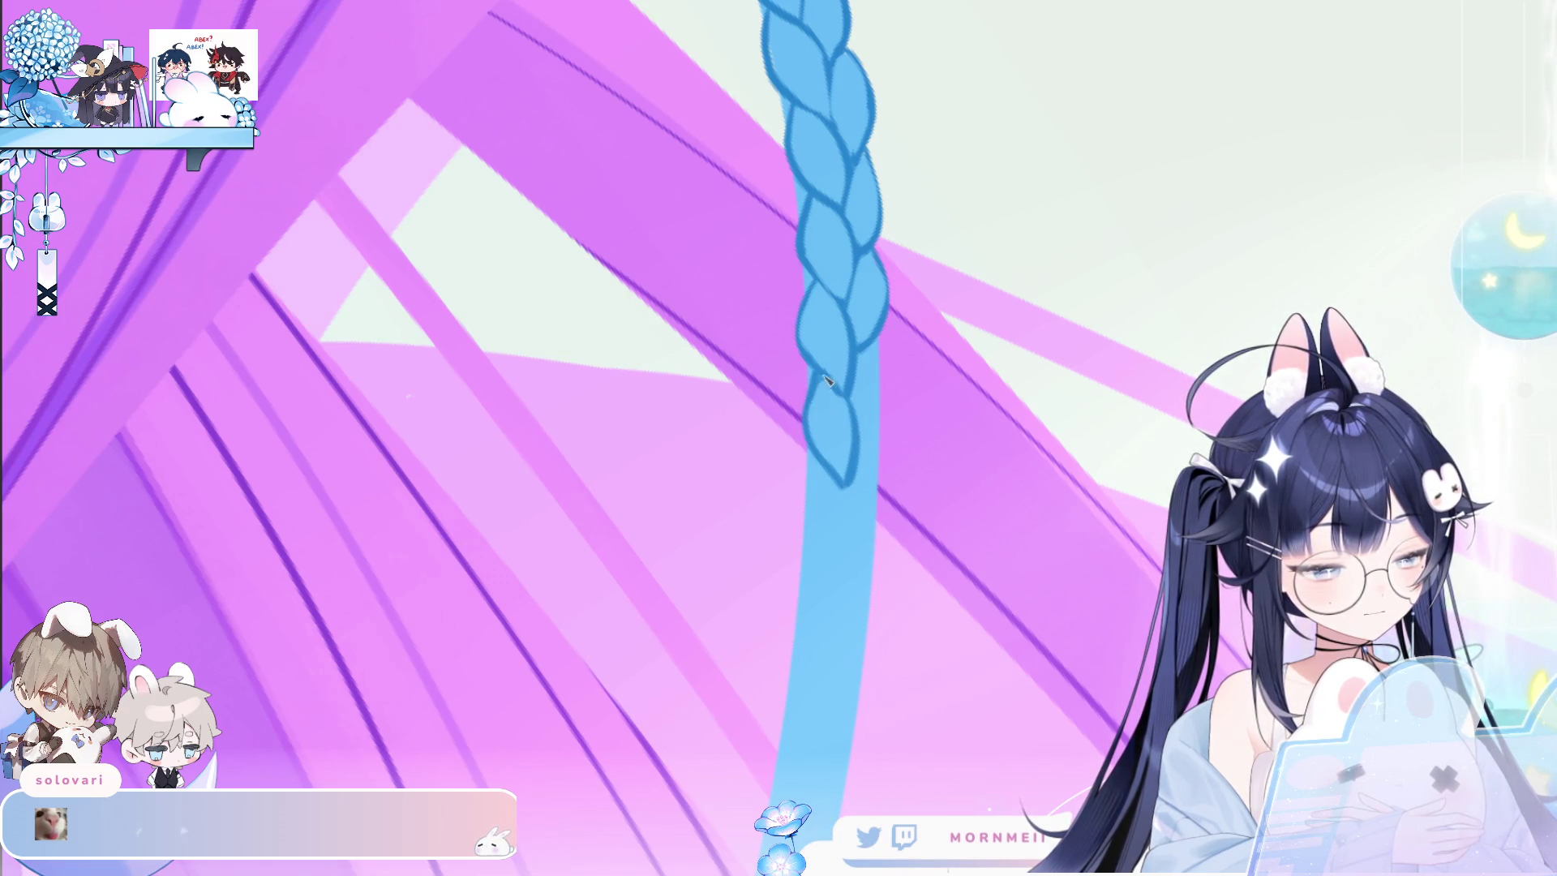
left_click_drag(890, 410, 872, 446)
key("ctrl+z")
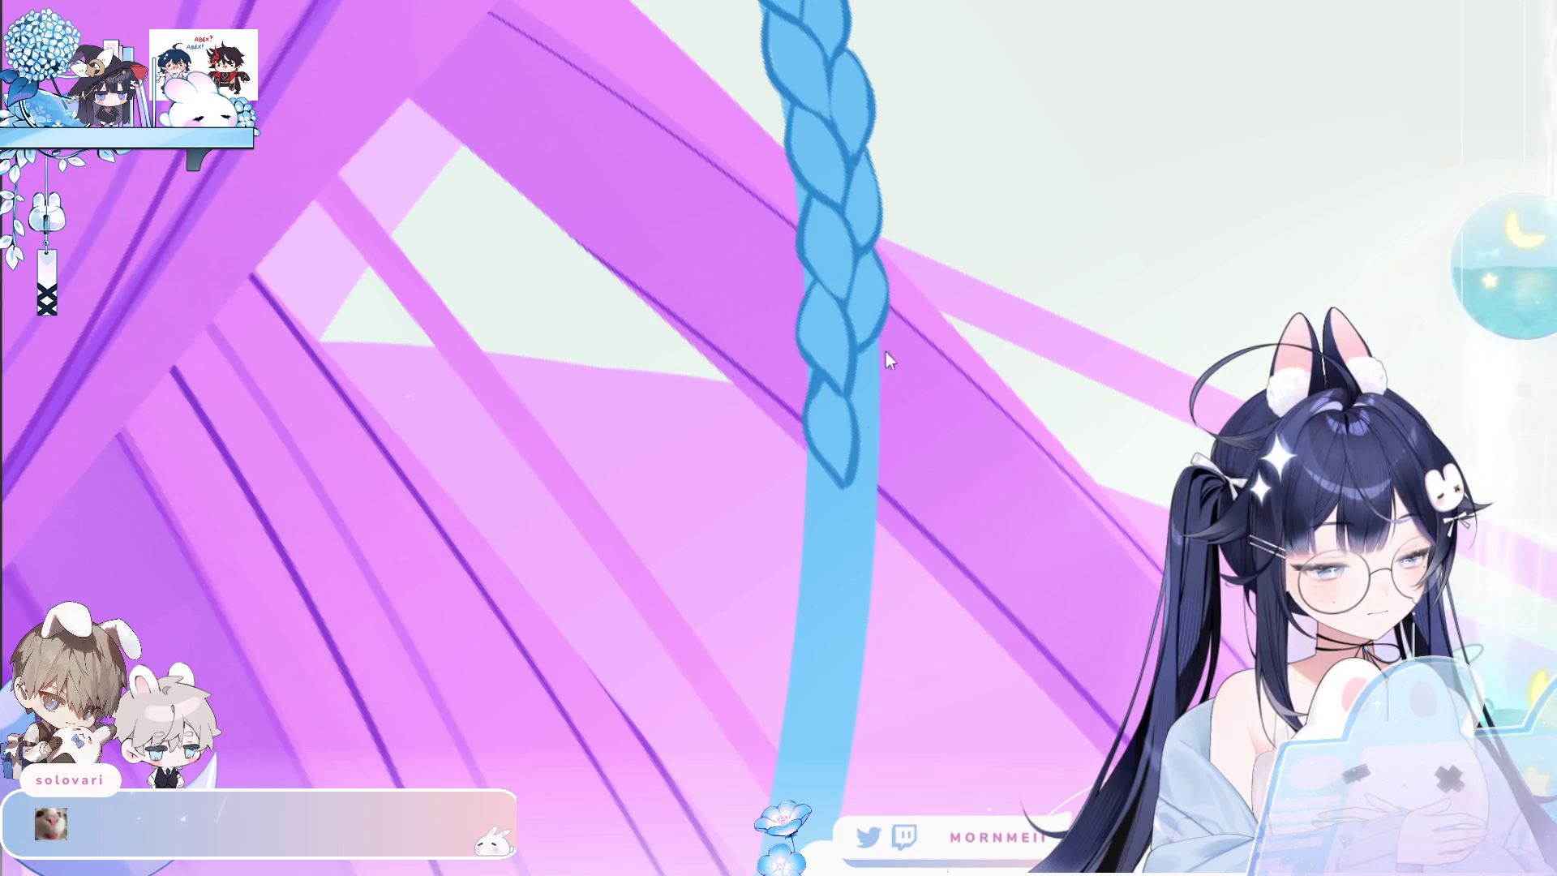
left_click_drag(879, 337, 871, 450)
key("ctrl+z")
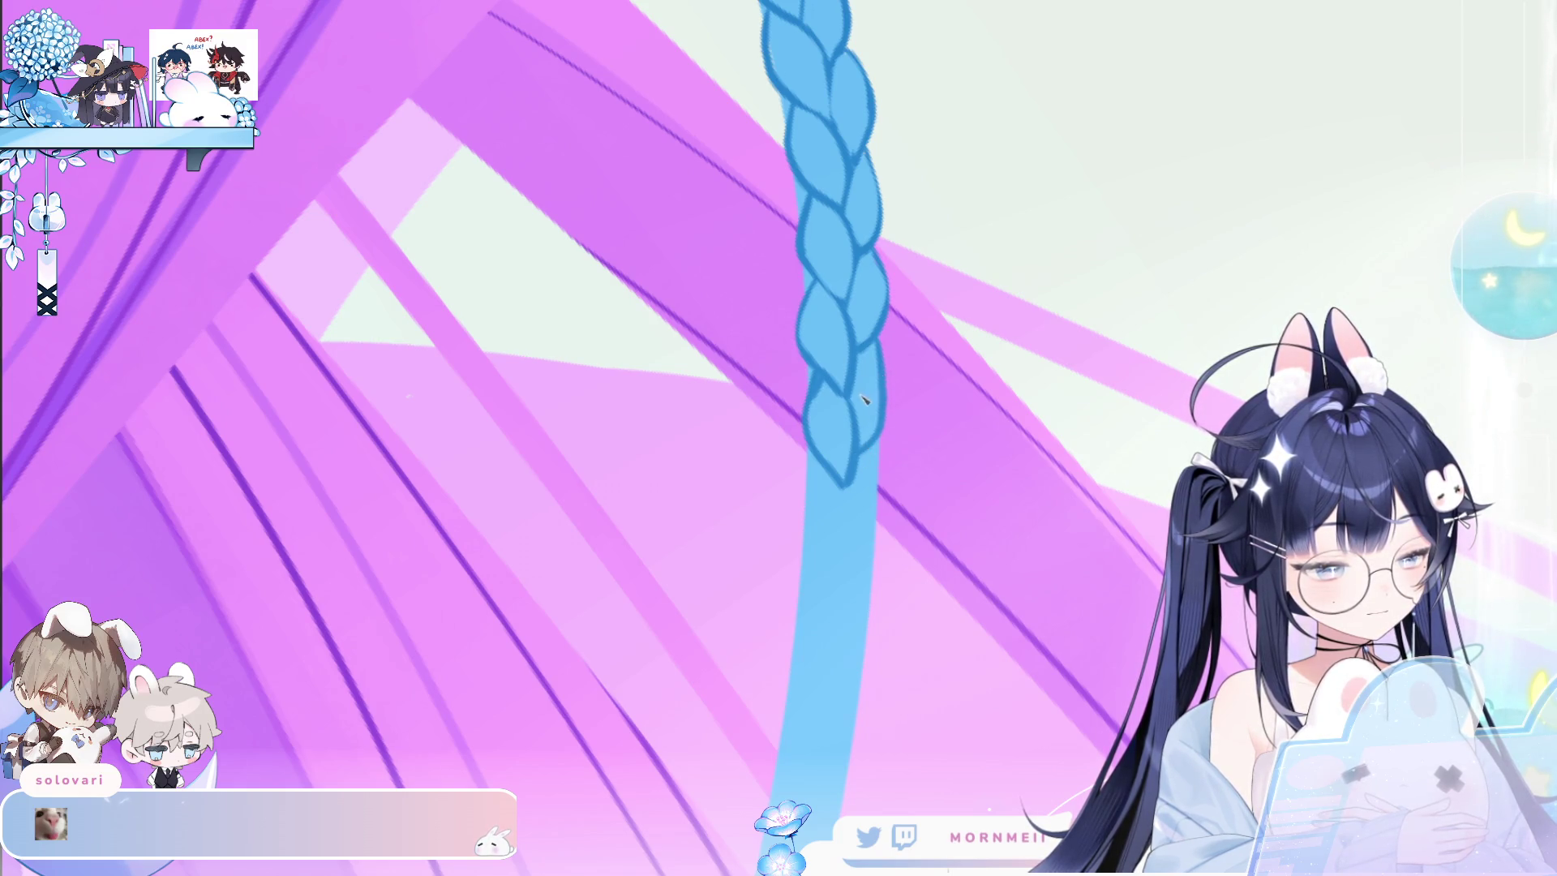
key("ctrl+z")
left_click_drag(882, 326, 869, 442)
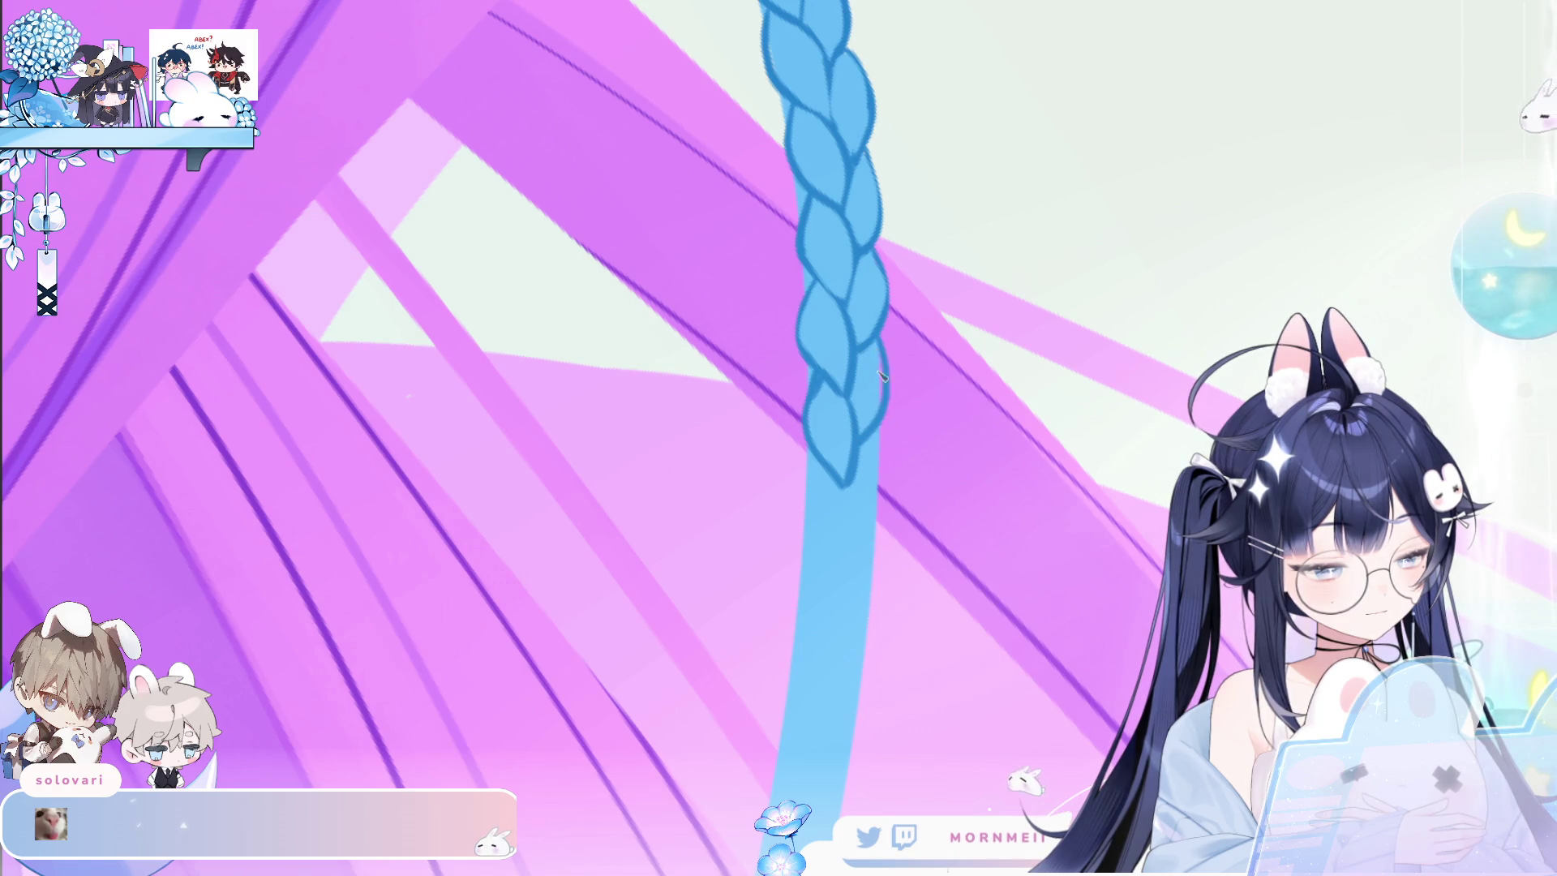
key("ctrl+z")
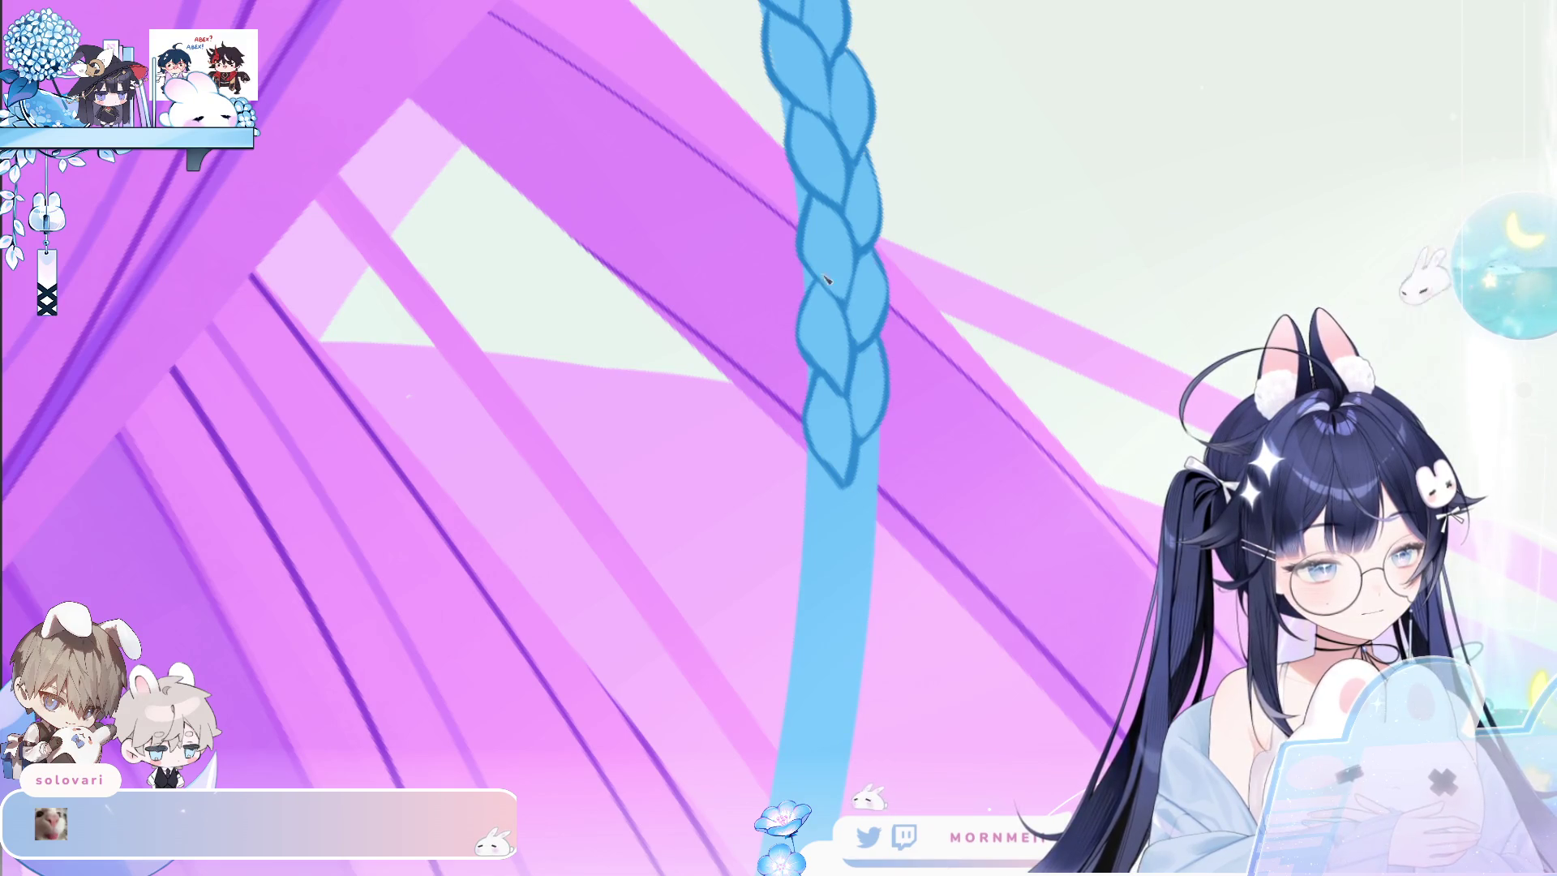
scroll(843, 370, "down", 2)
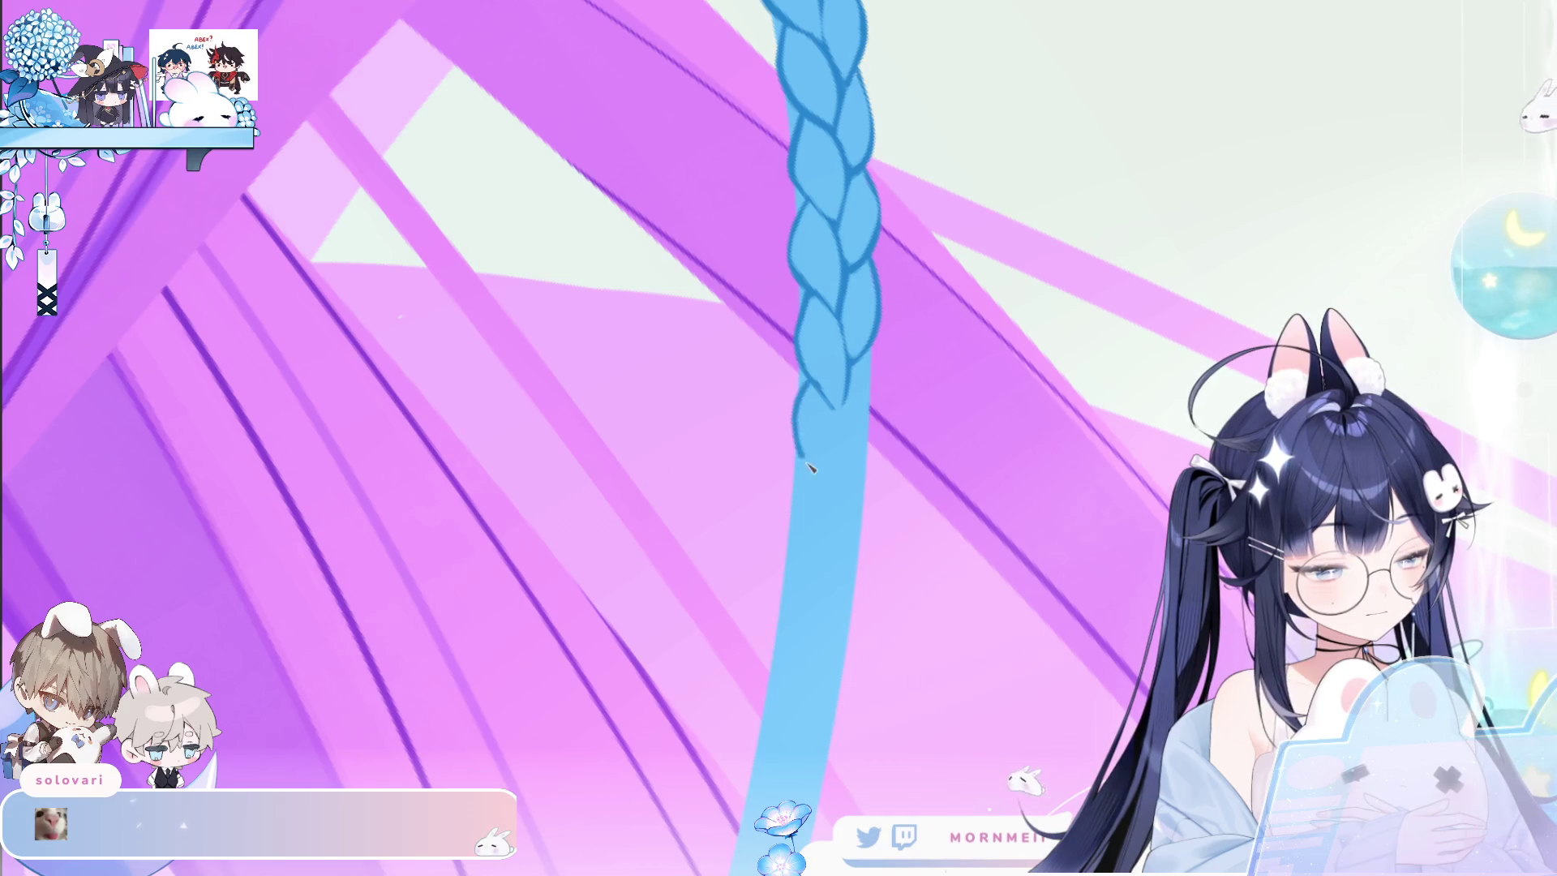
Close the braid's bottom lobe with left and right strokes, removing stray strokes.
mouse_move(813, 386)
left_mouse_down()
mouse_move(832, 488)
mouse_move(843, 397)
left_mouse_up()
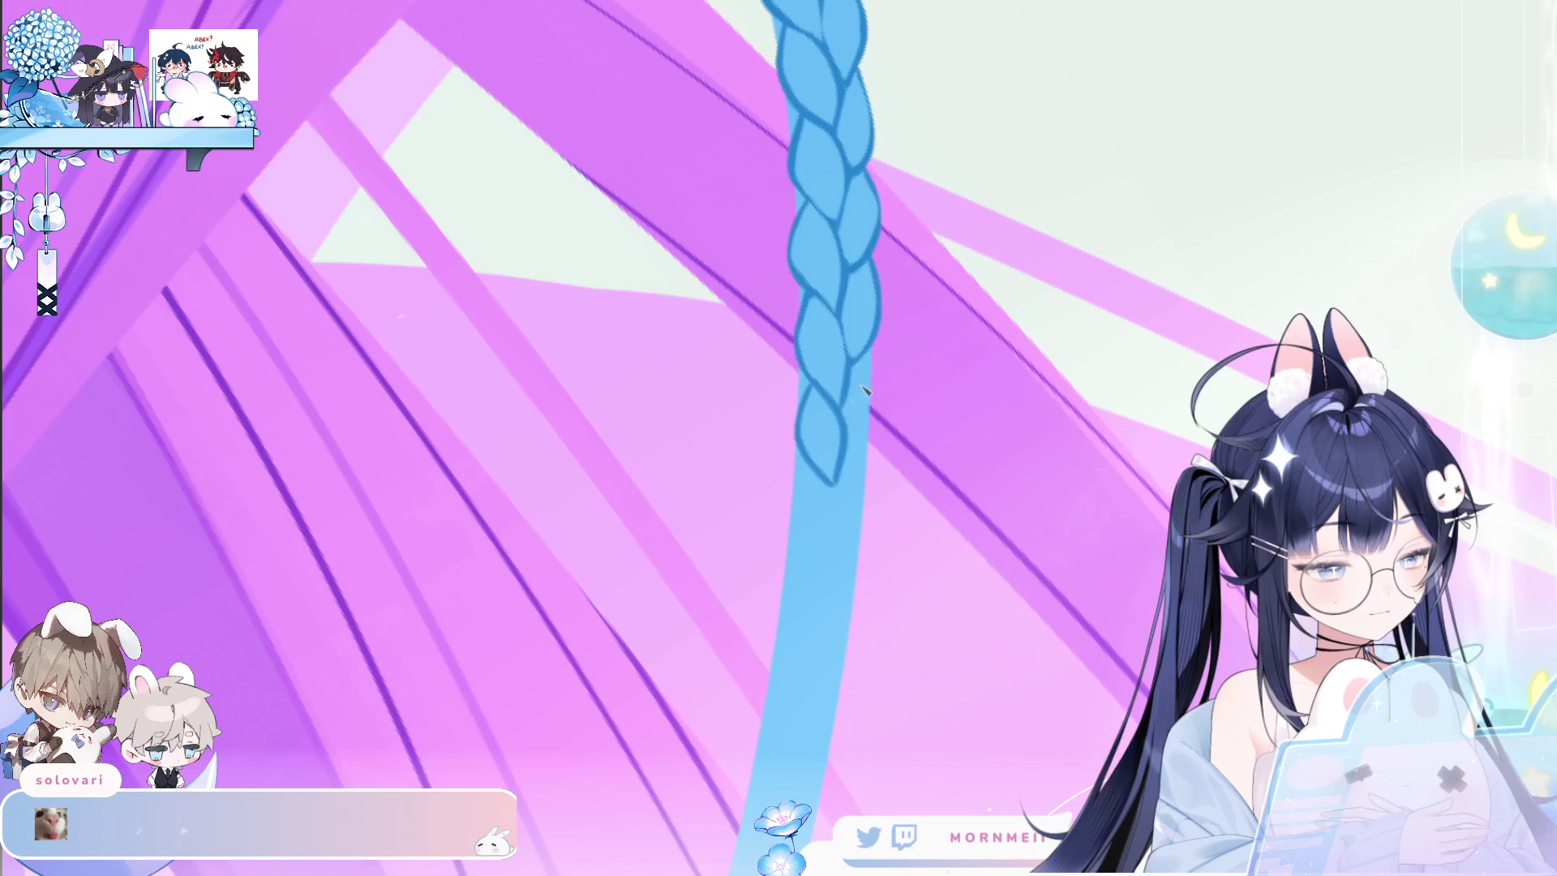
key("ctrl+z")
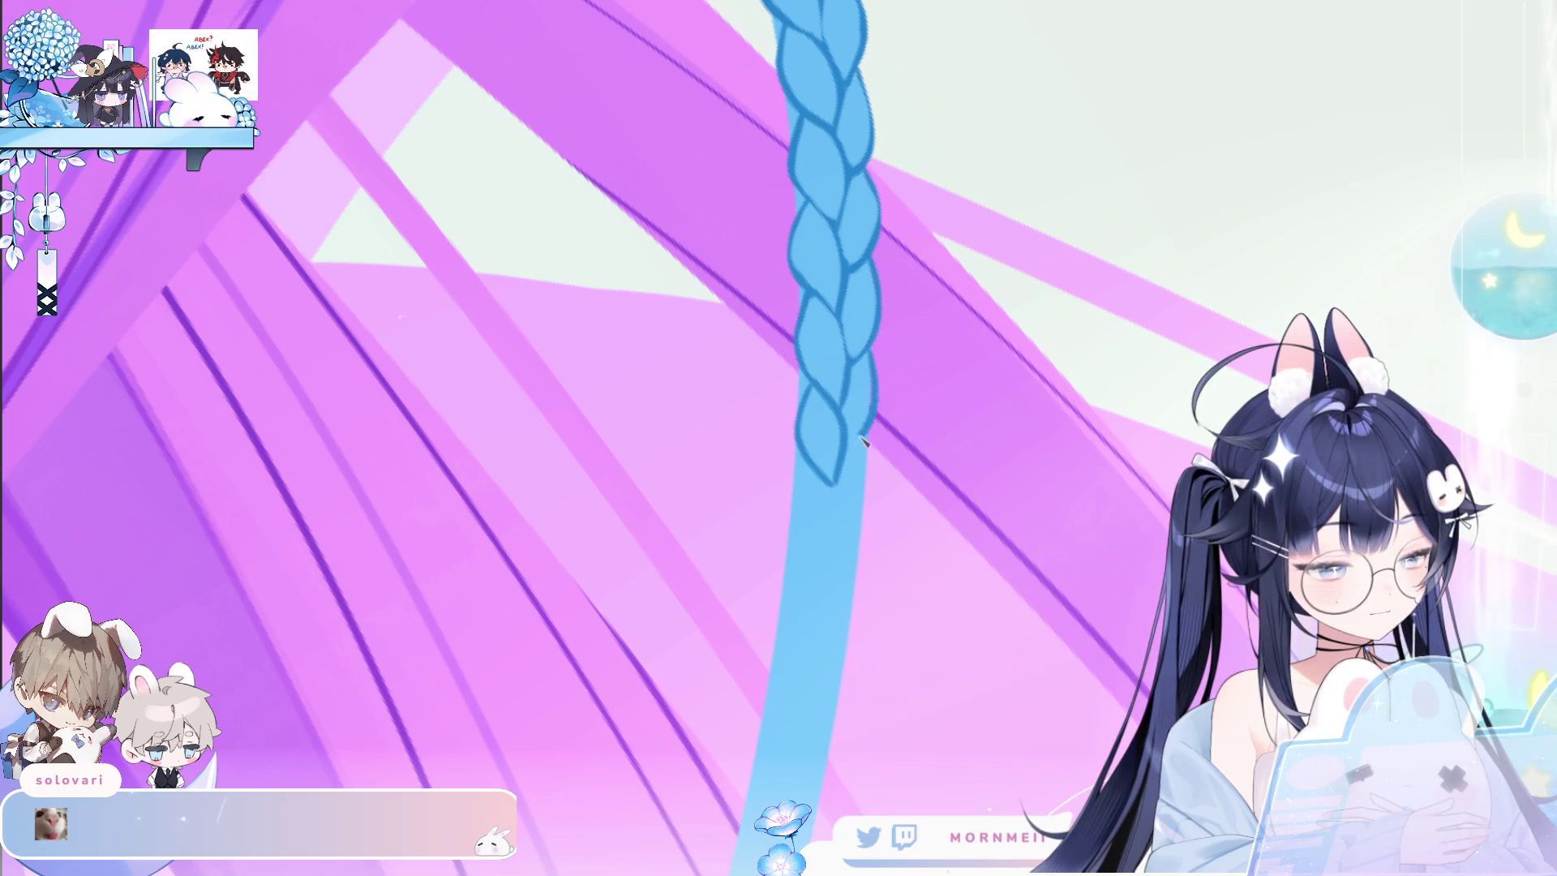
left_click_drag(811, 462, 804, 572)
key("ctrl+z")
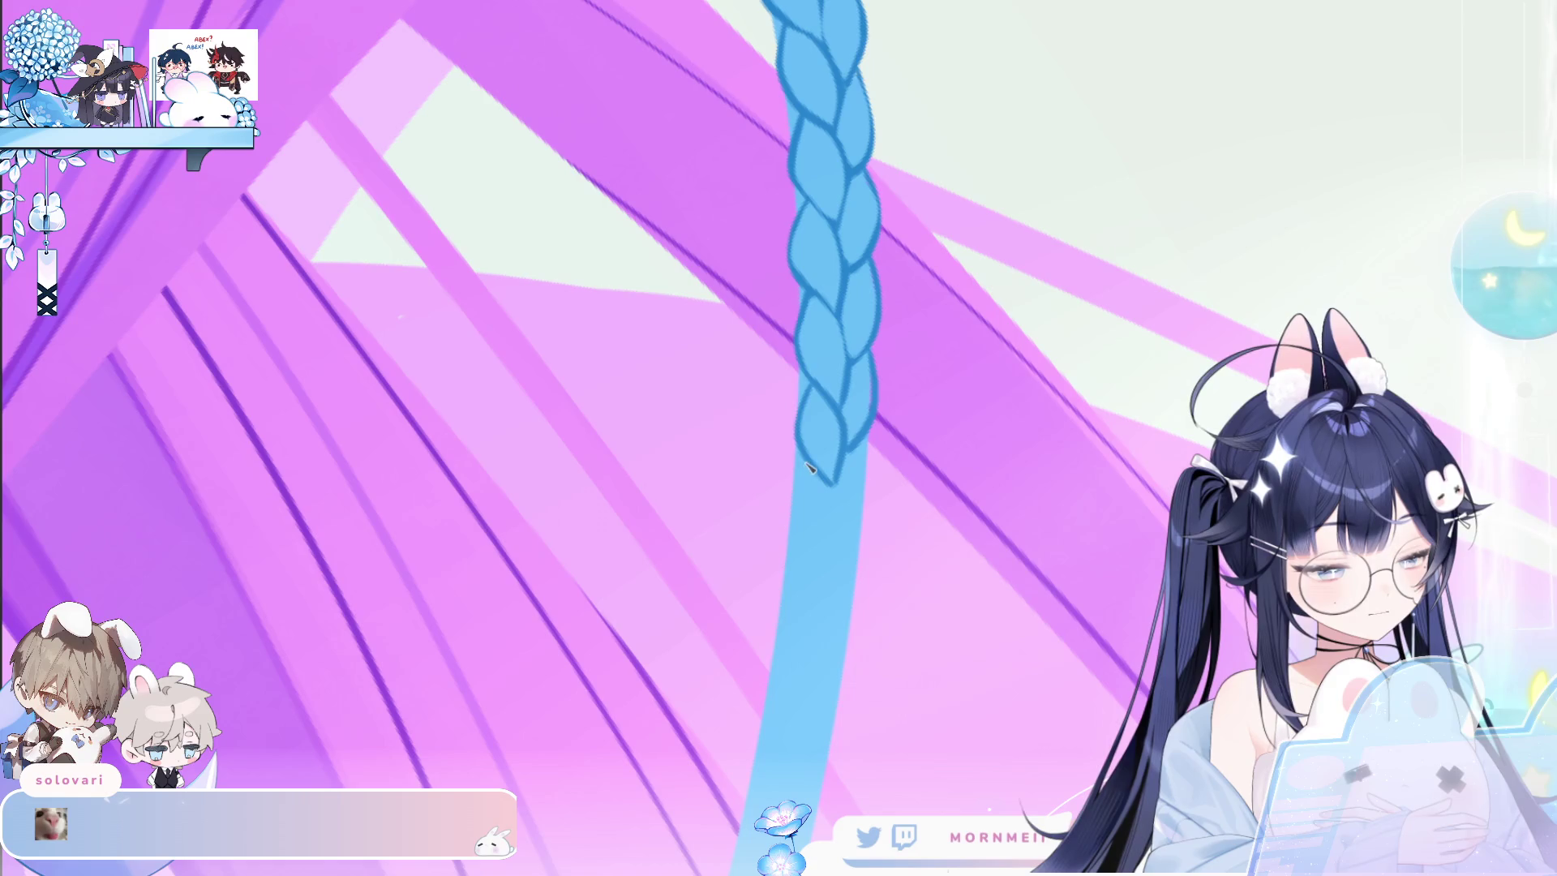
left_click_drag(836, 484, 818, 568)
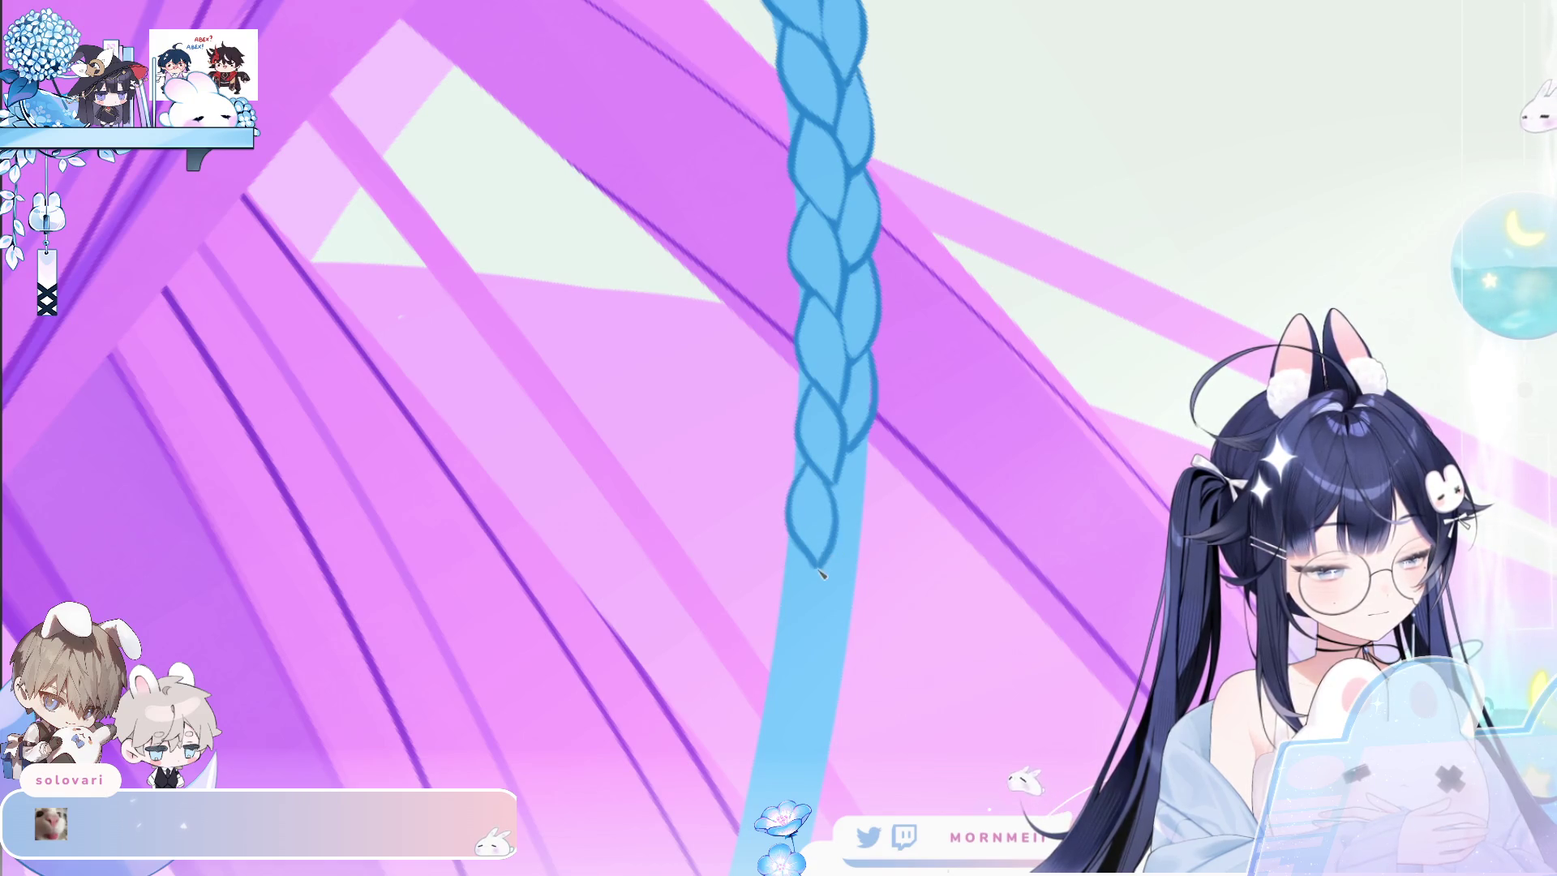
left_click_drag(872, 442, 840, 527)
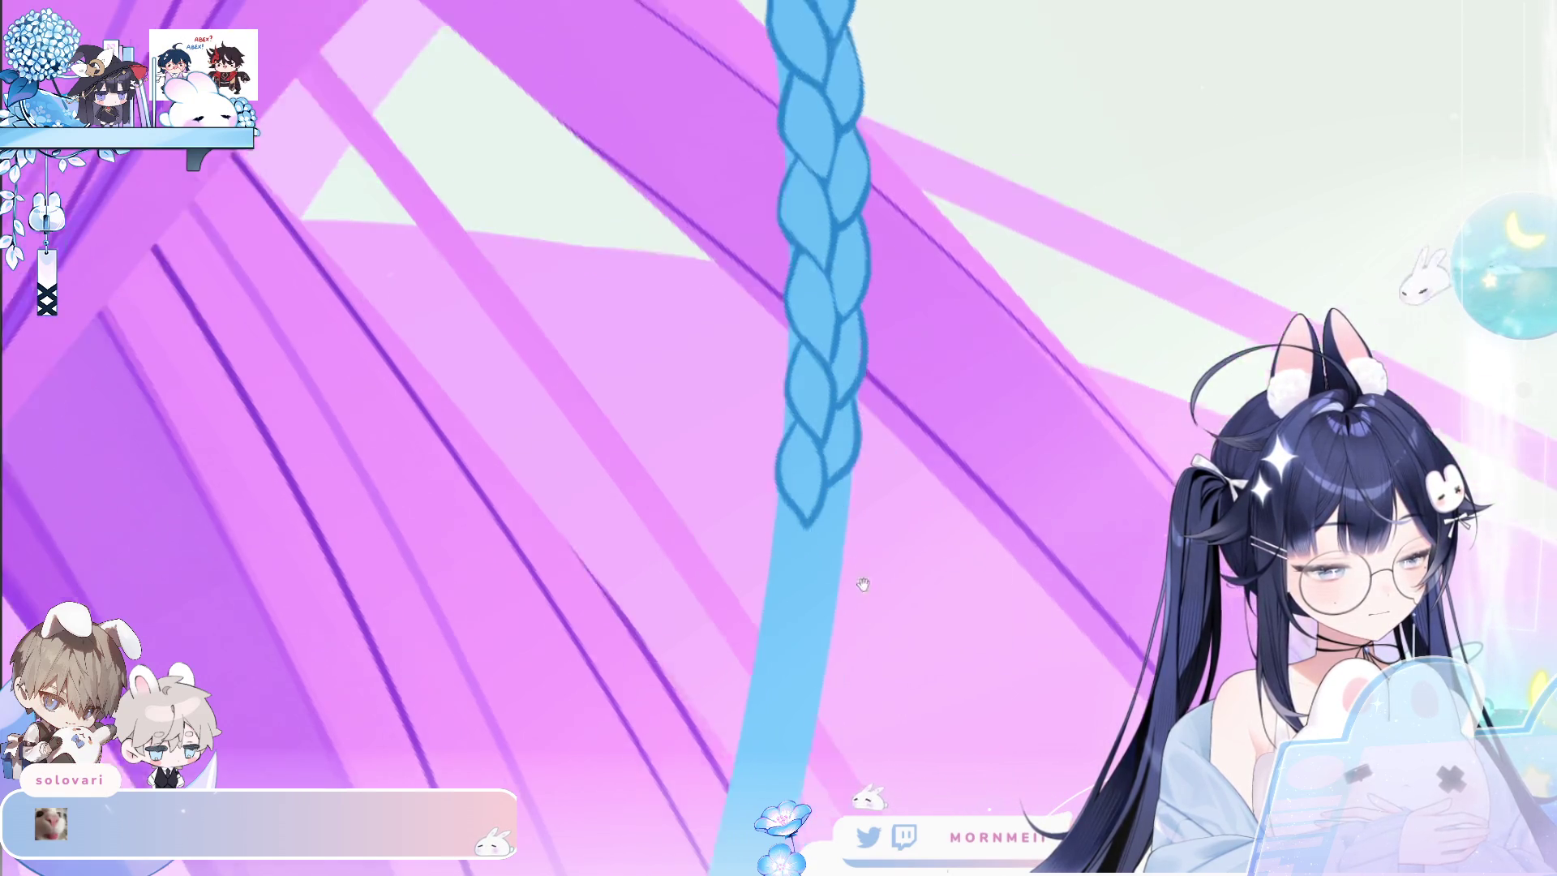
Draw a new lobe below the tip, outline the lowest lobe's edges, and touch up an upper lobe.
scroll(791, 317, "down", 5)
left_click_drag(791, 316, 801, 415)
left_click_drag(819, 325, 801, 430)
left_click_drag(850, 282, 854, 337)
key("ctrl+z")
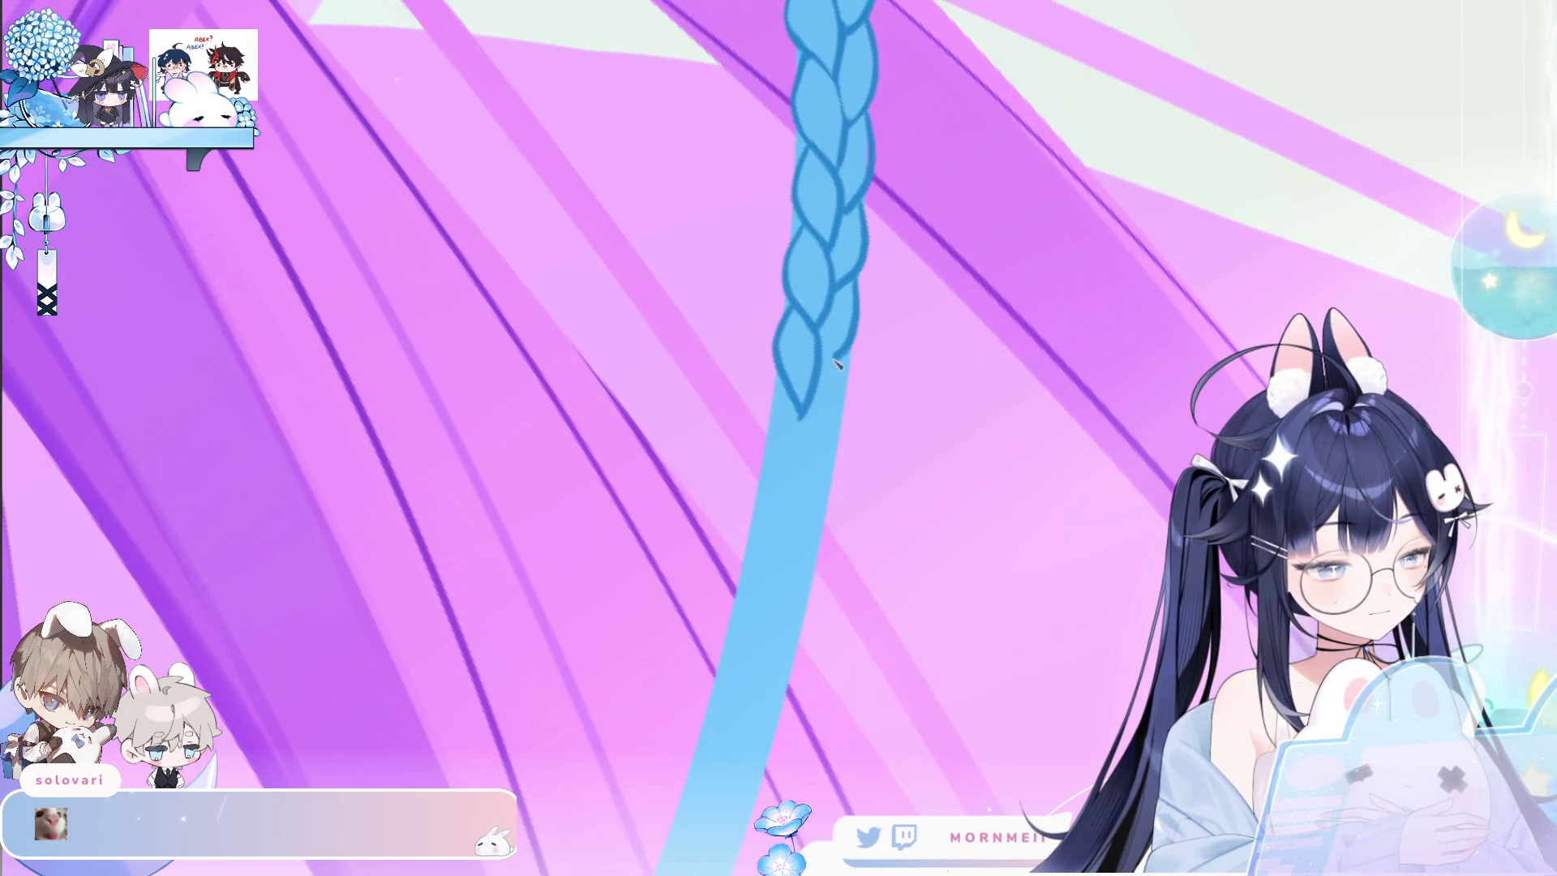
left_click_drag(788, 405, 785, 494)
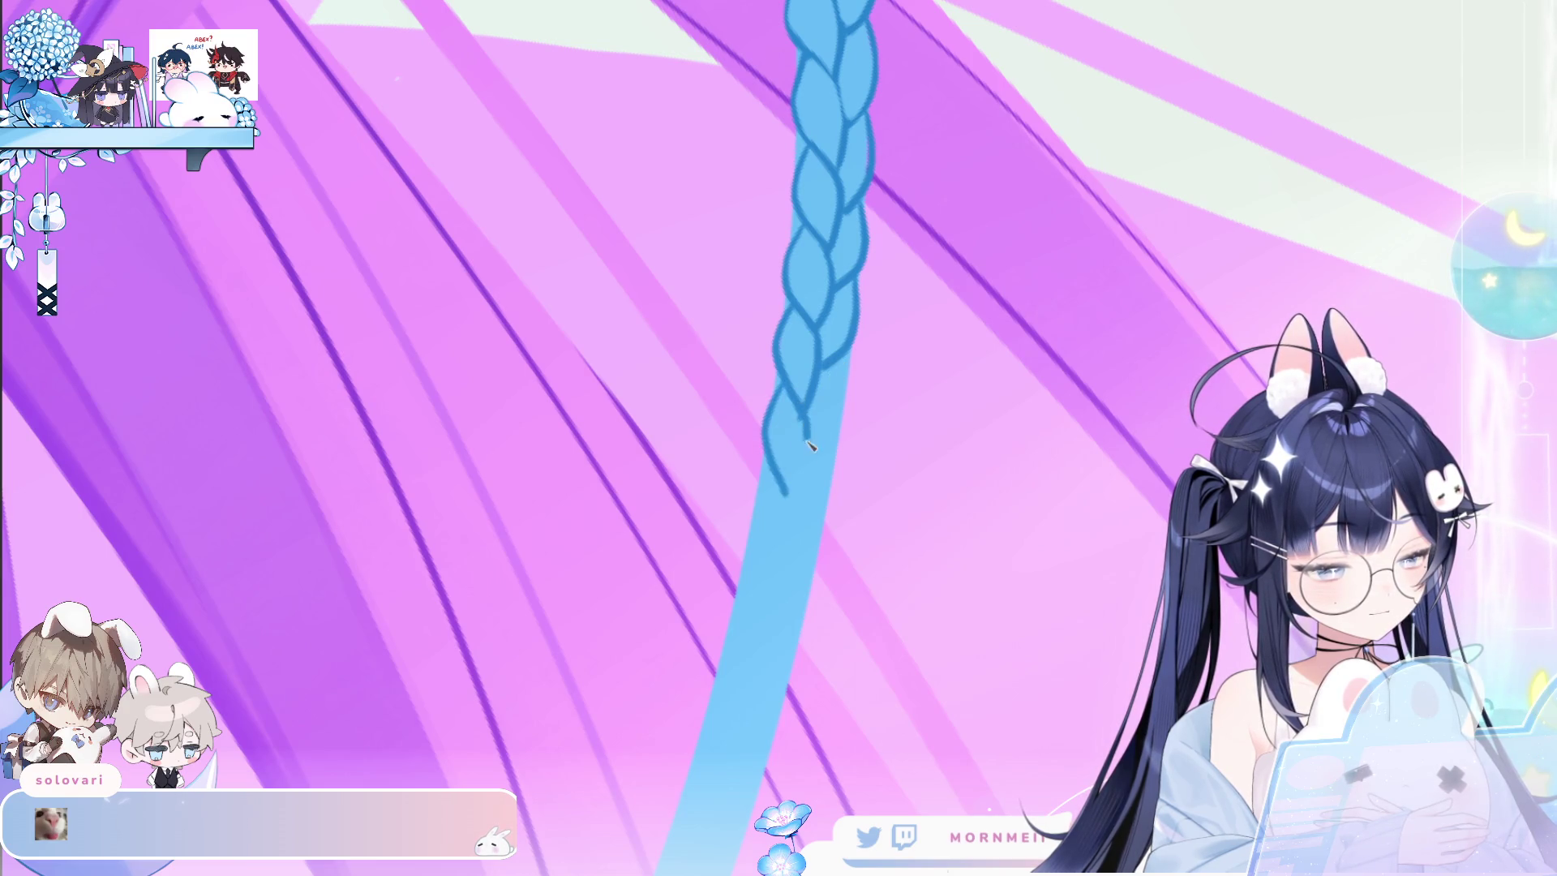
key("ctrl+z")
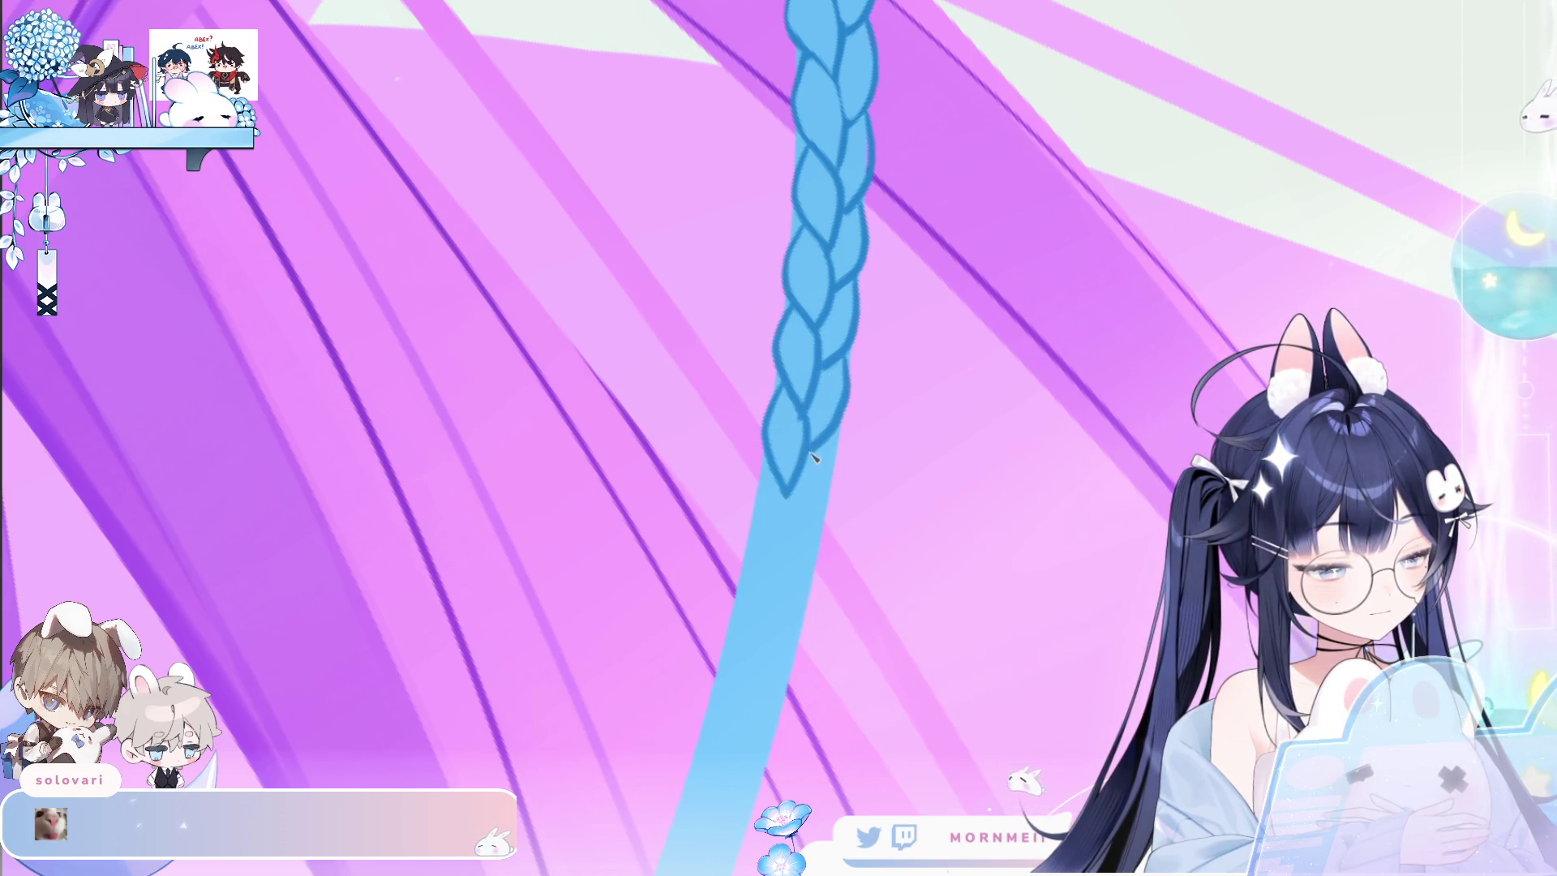
mouse_move(777, 453)
left_mouse_down()
mouse_move(753, 488)
mouse_move(788, 503)
left_mouse_up()
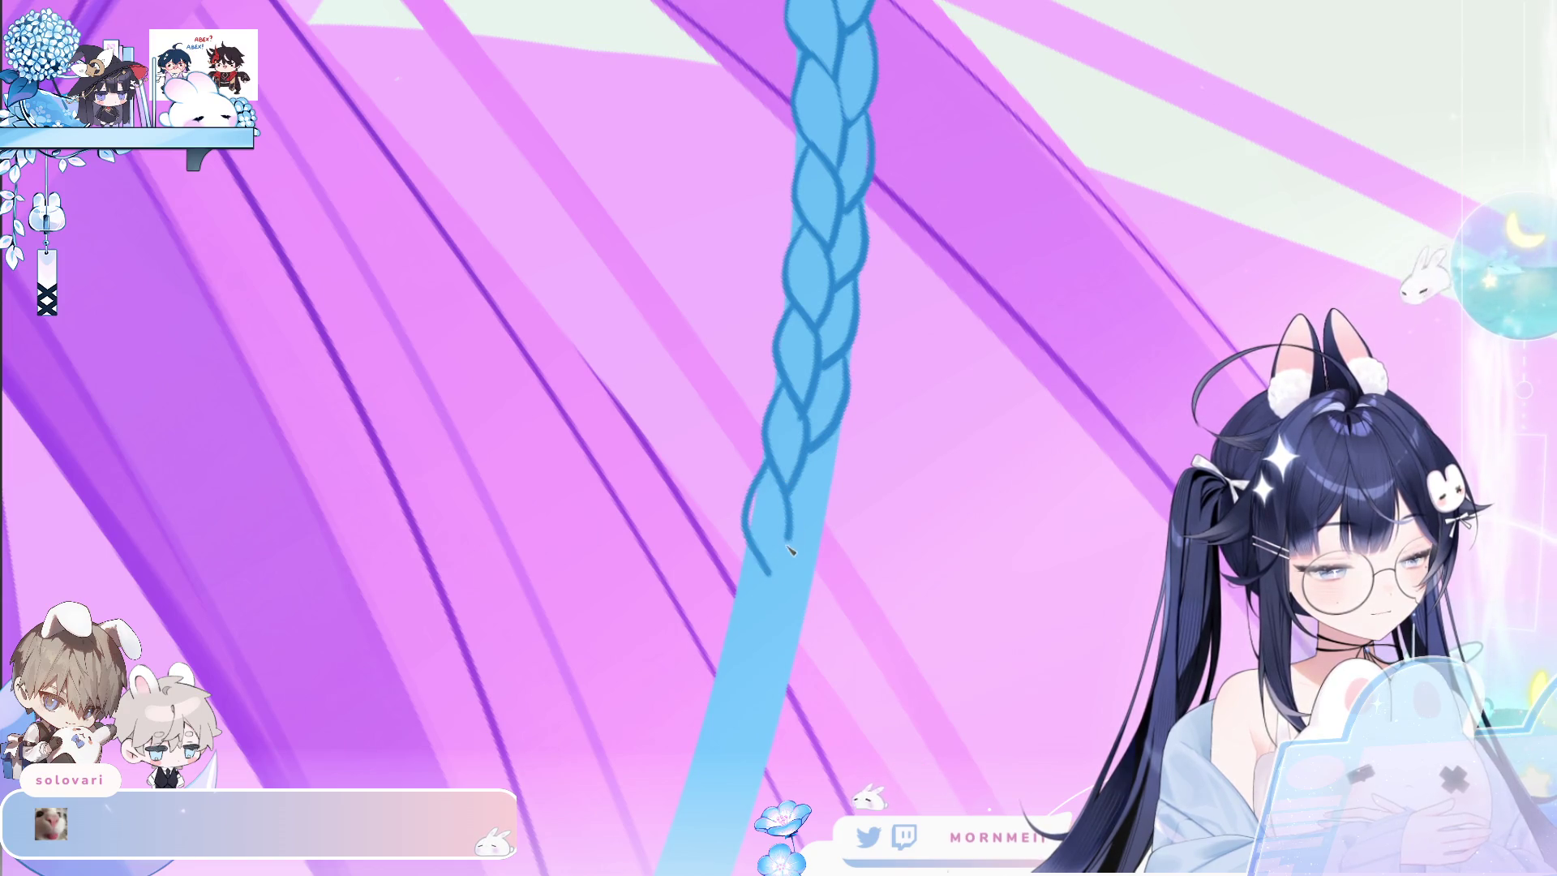
left_click_drag(834, 444, 791, 541)
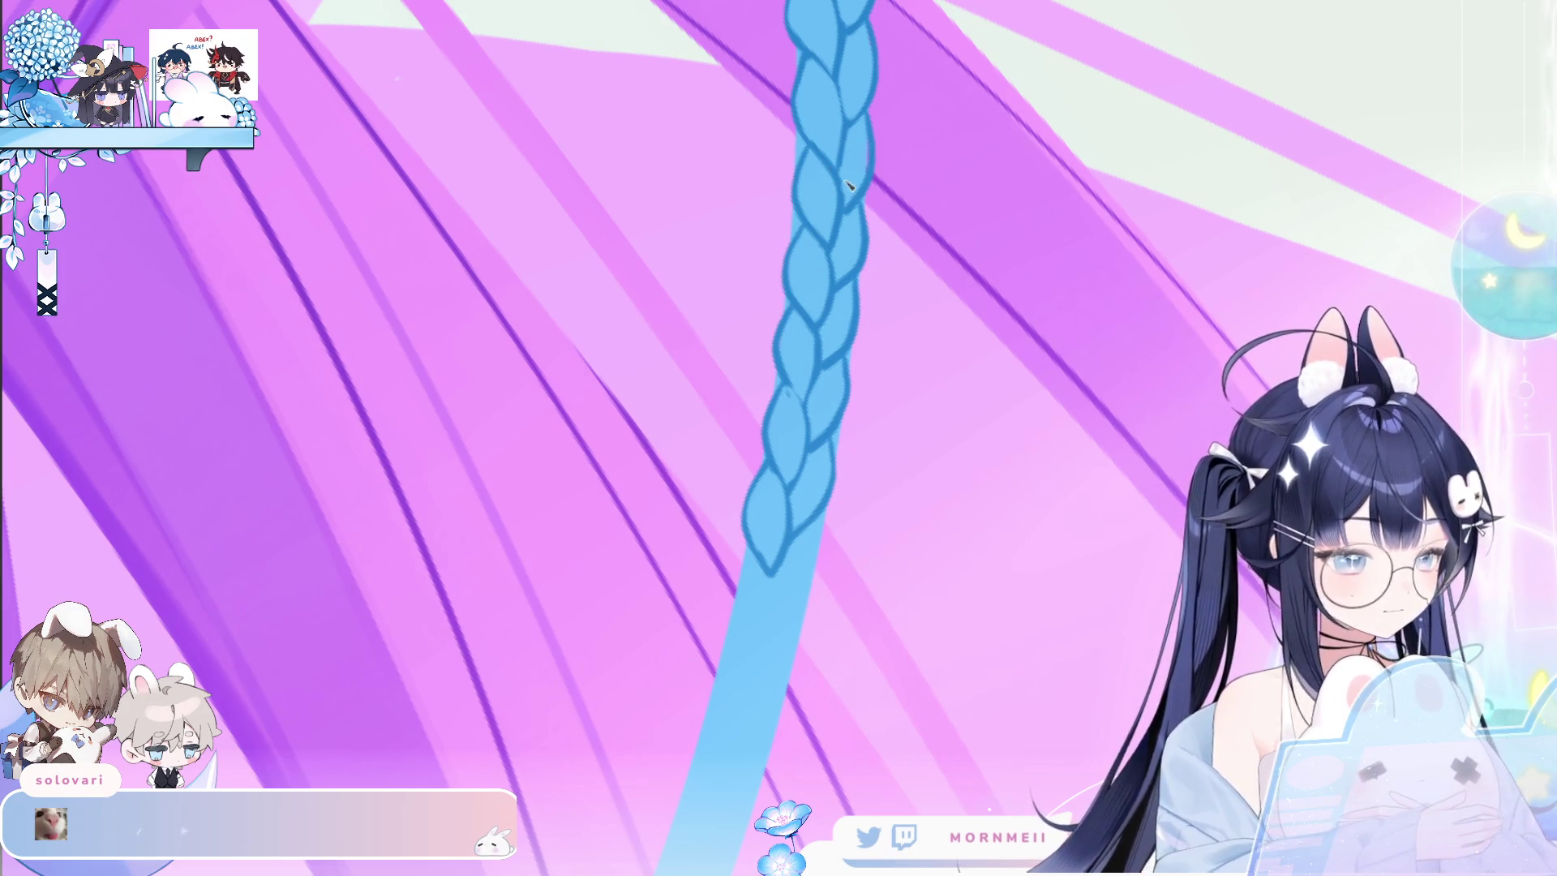
left_click_drag(869, 121, 861, 188)
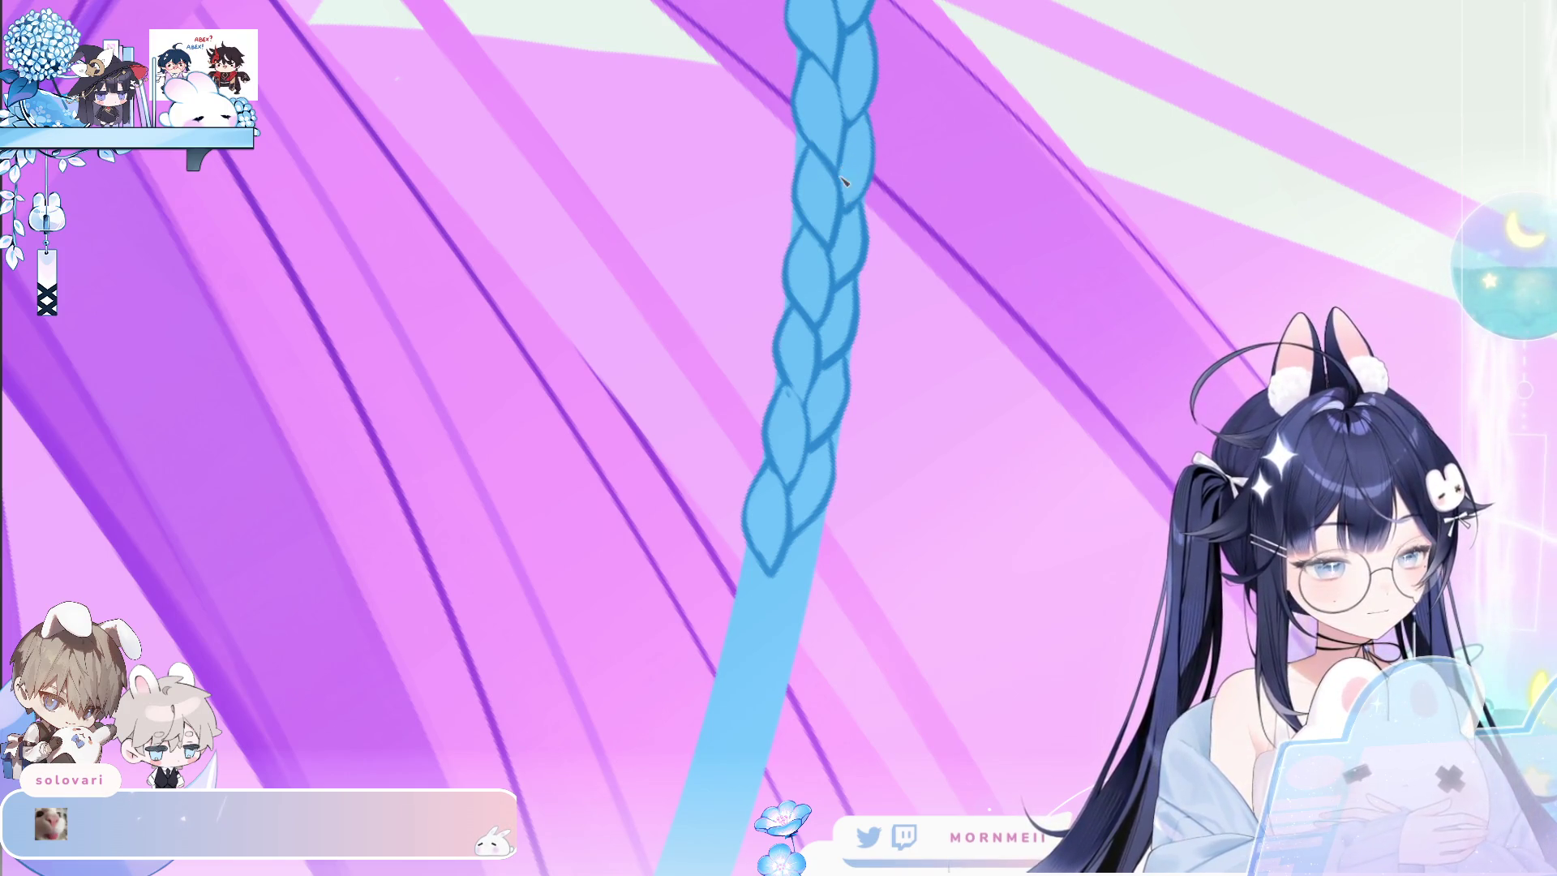
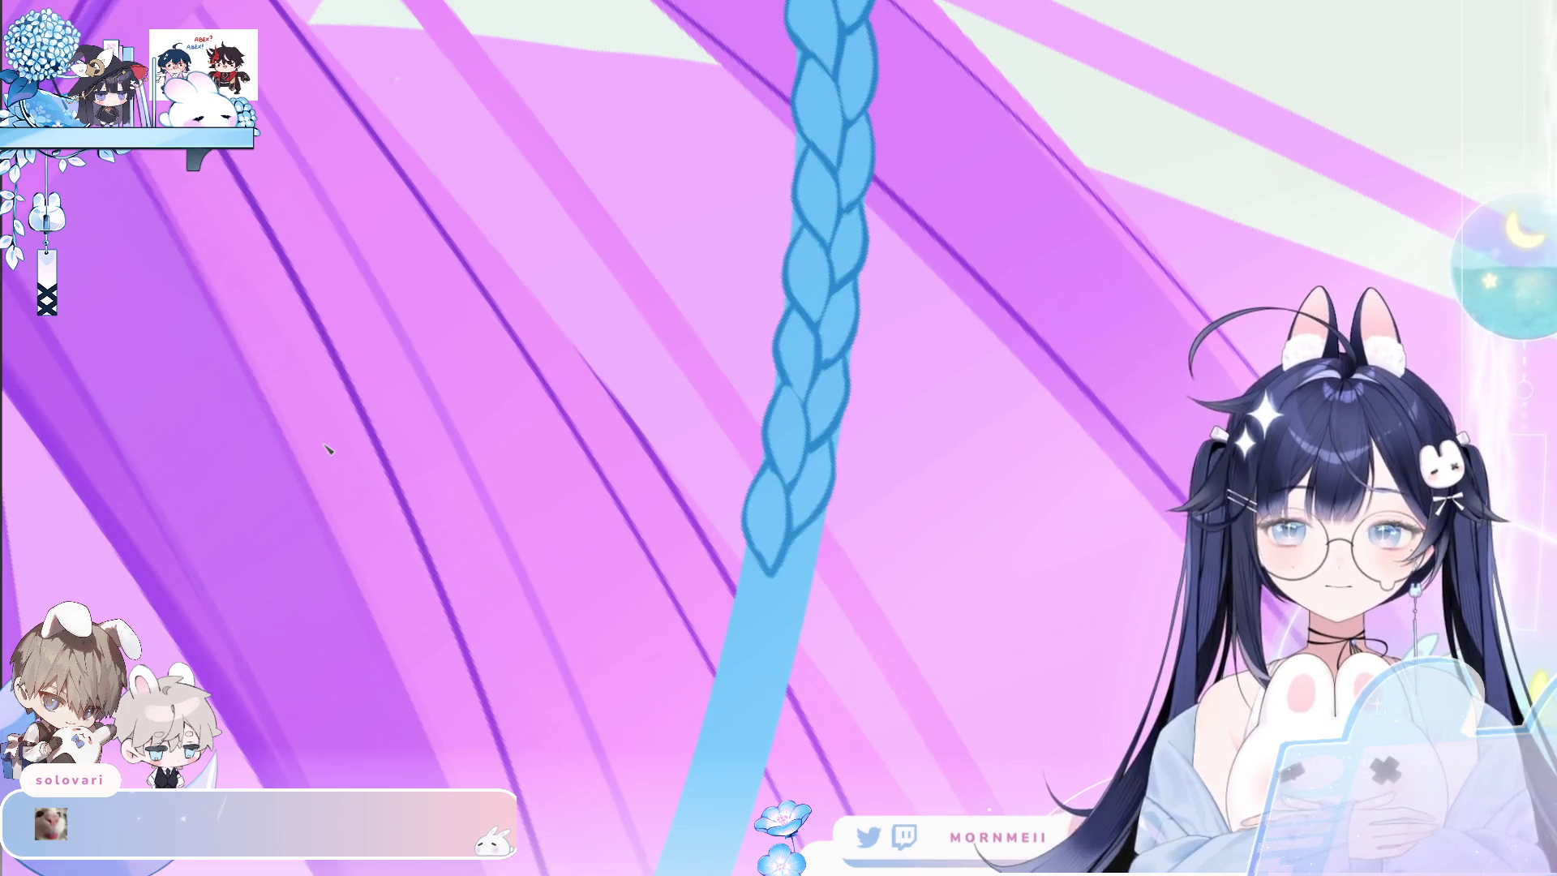
Draw new braid strands below the braid's end, closing them into a pointed tip.
scroll(816, 113, "down", 5)
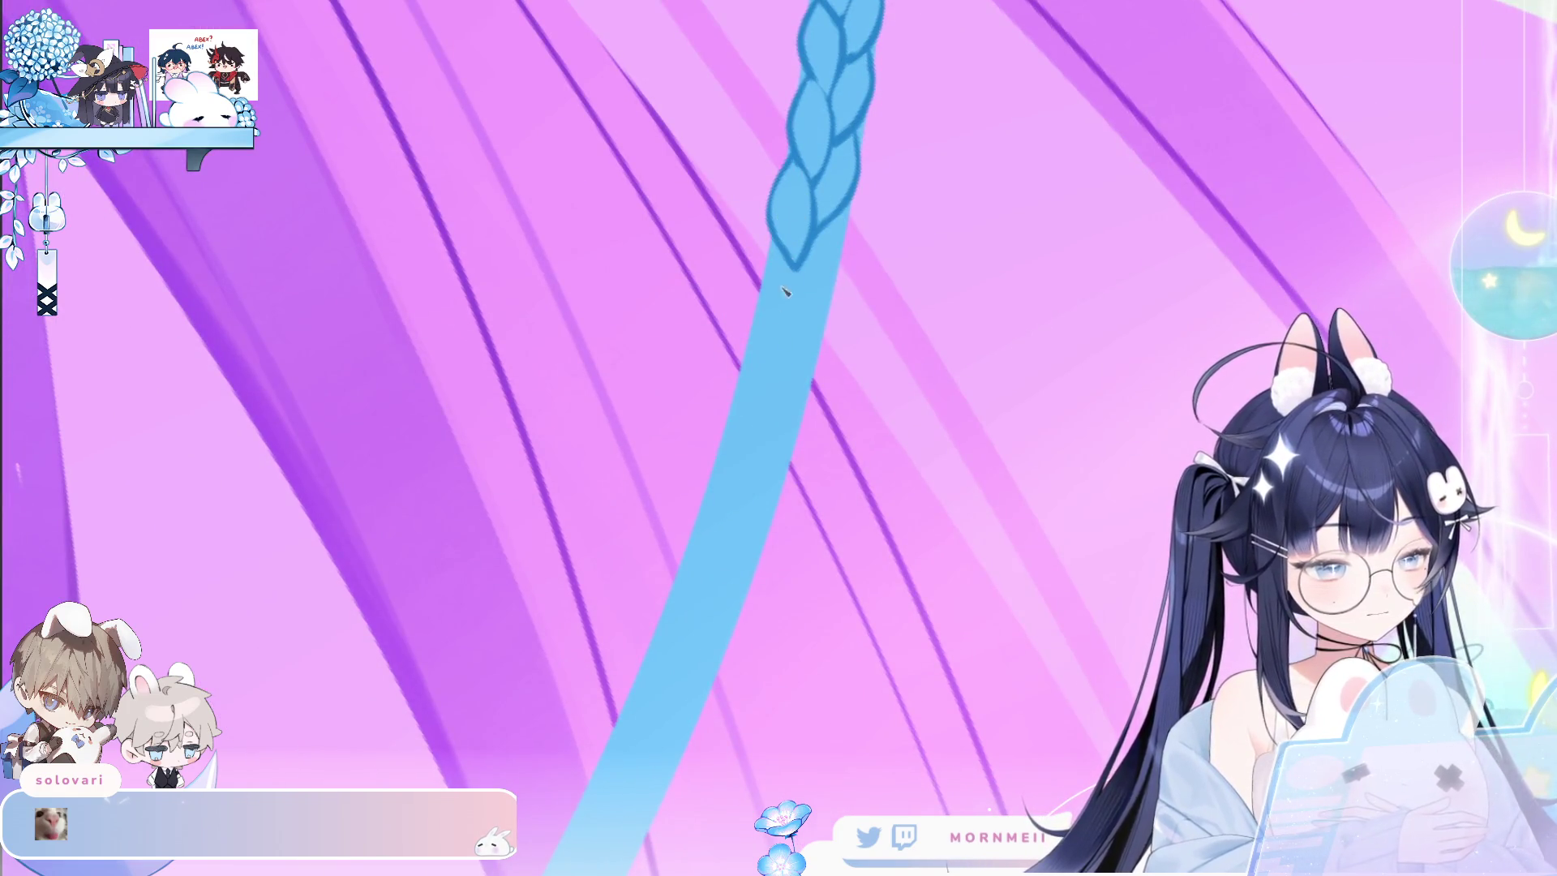
left_click_drag(759, 282, 775, 341)
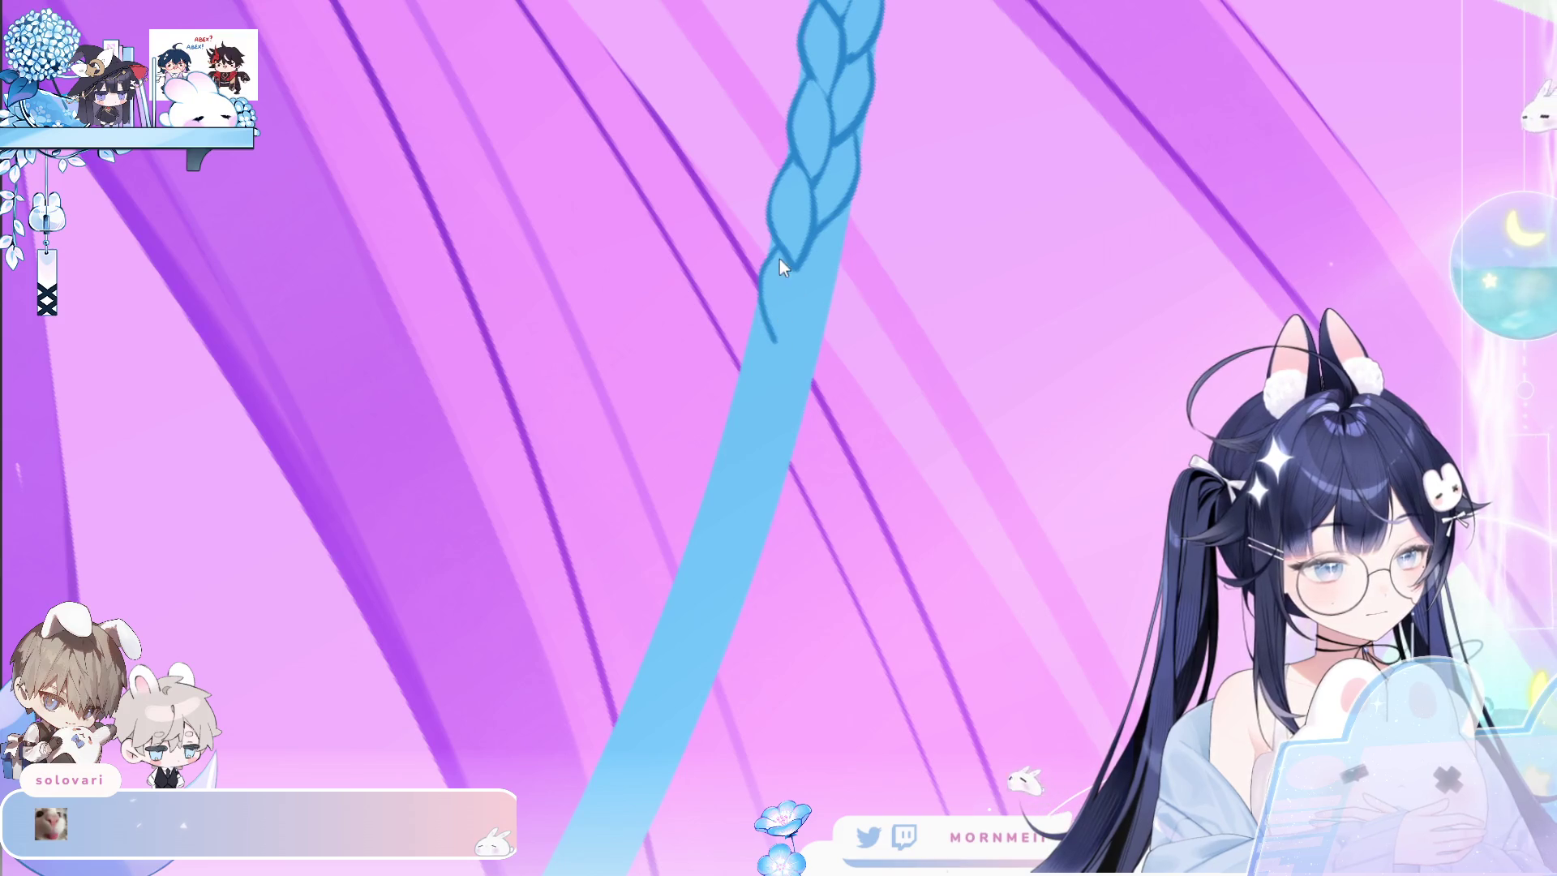
left_click_drag(800, 277, 784, 337)
left_click_drag(803, 267, 777, 342)
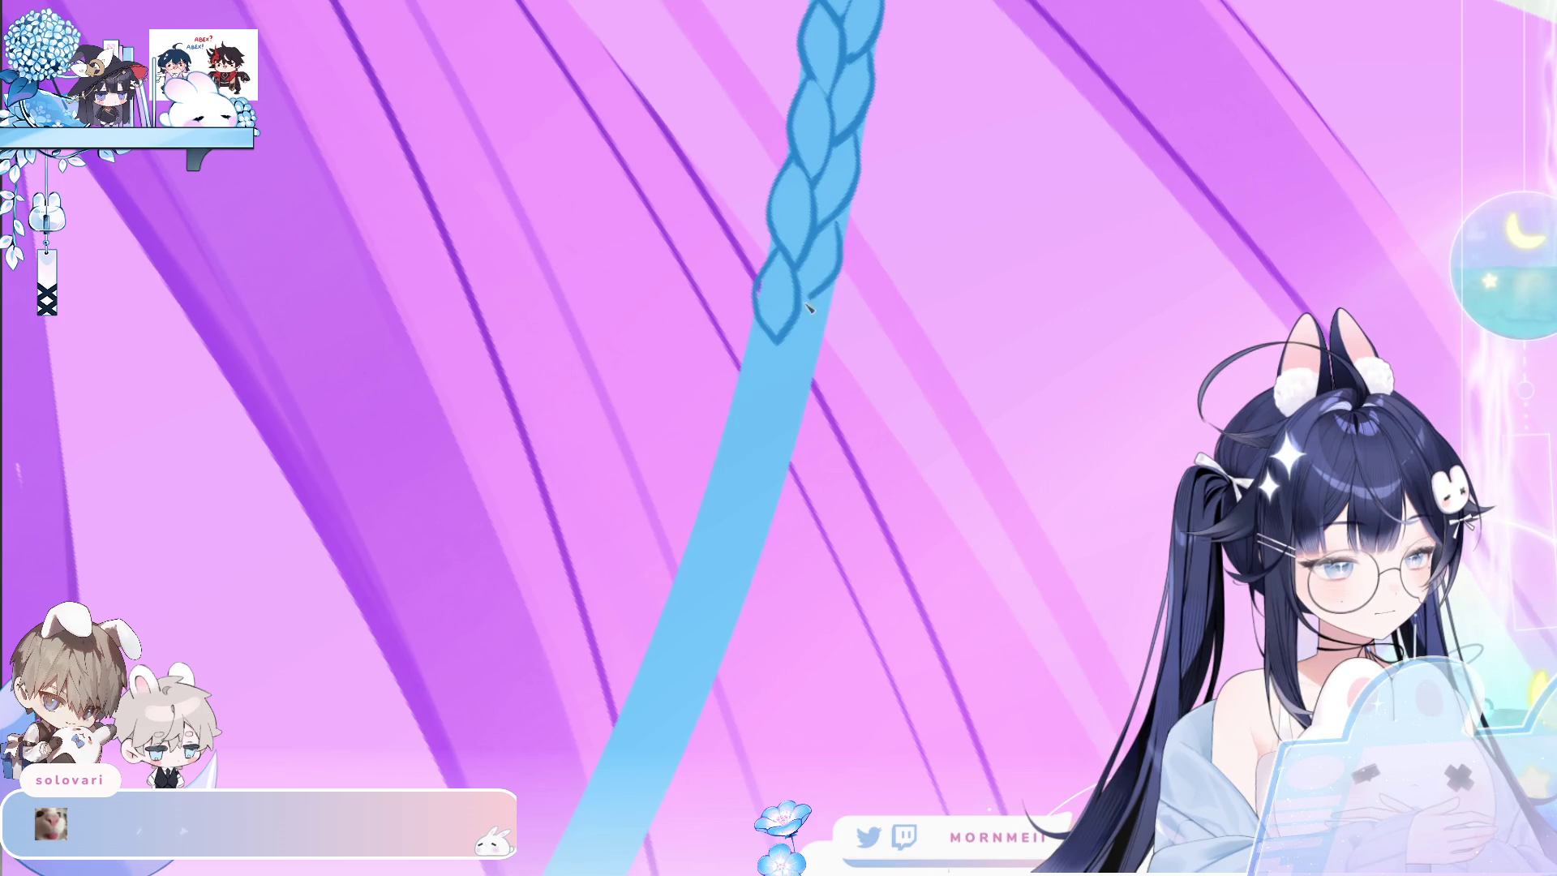
Outline the braid's lower strands in dark blue and undo the stray stroke on the right.
left_click_drag(761, 329, 746, 349)
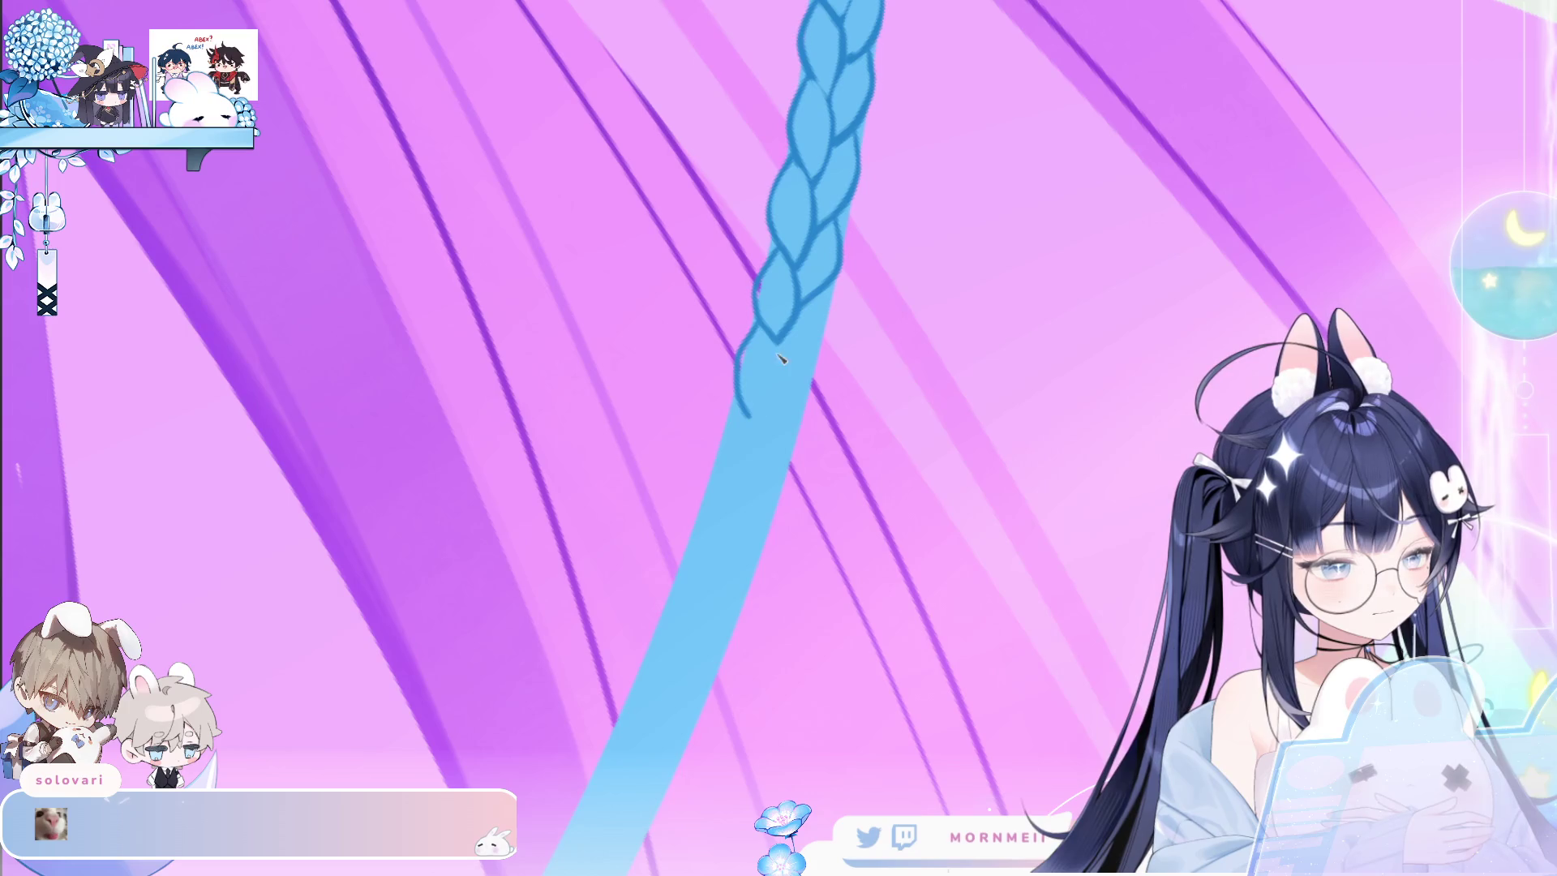
left_click_drag(777, 392, 768, 414)
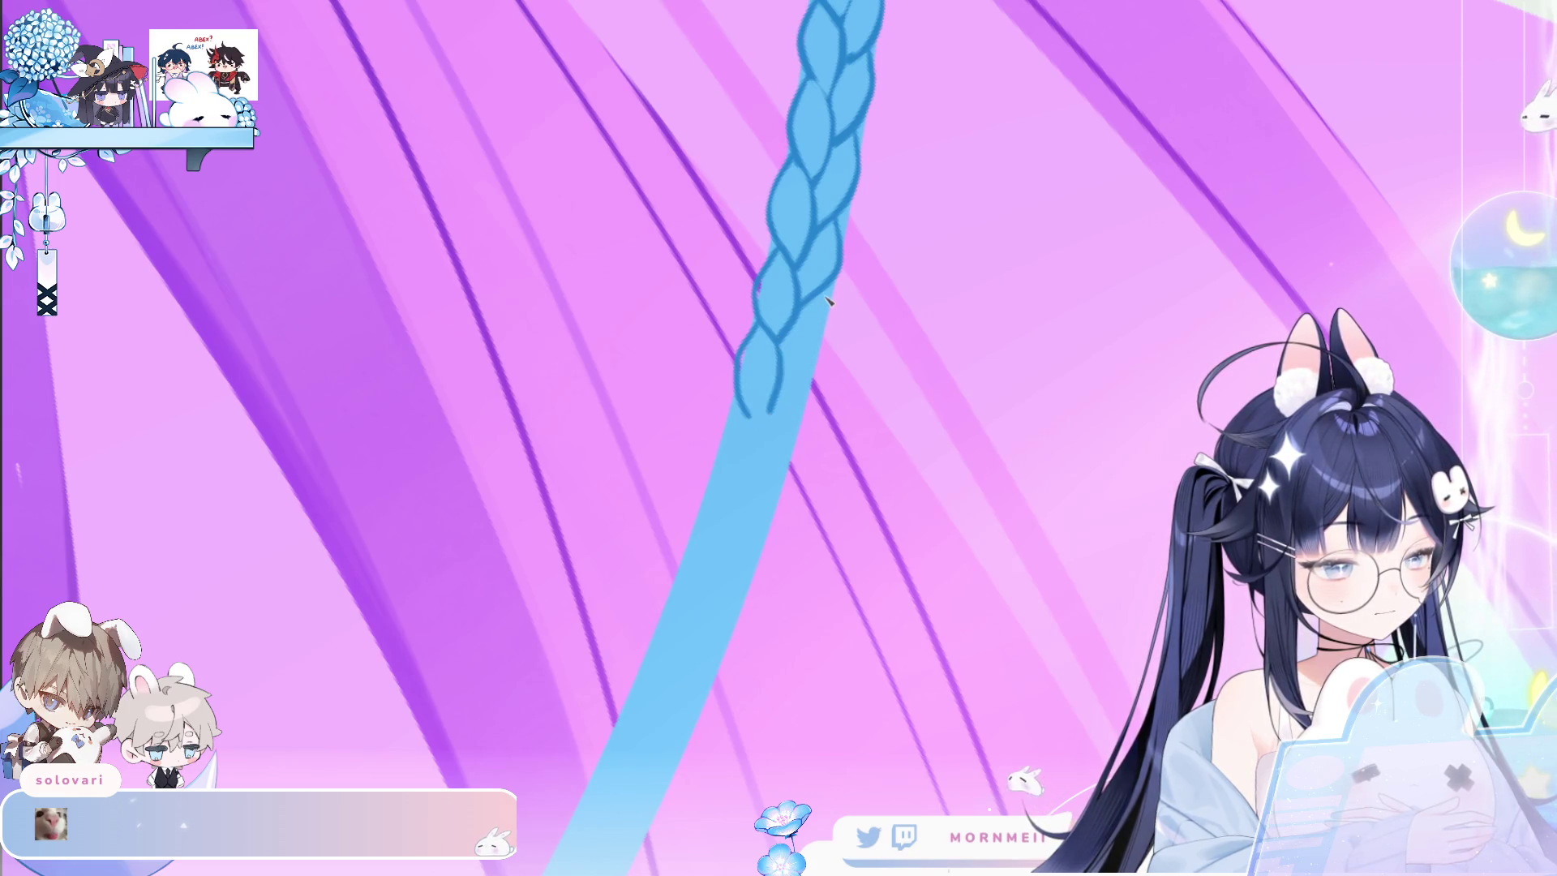
left_click_drag(826, 341, 762, 422)
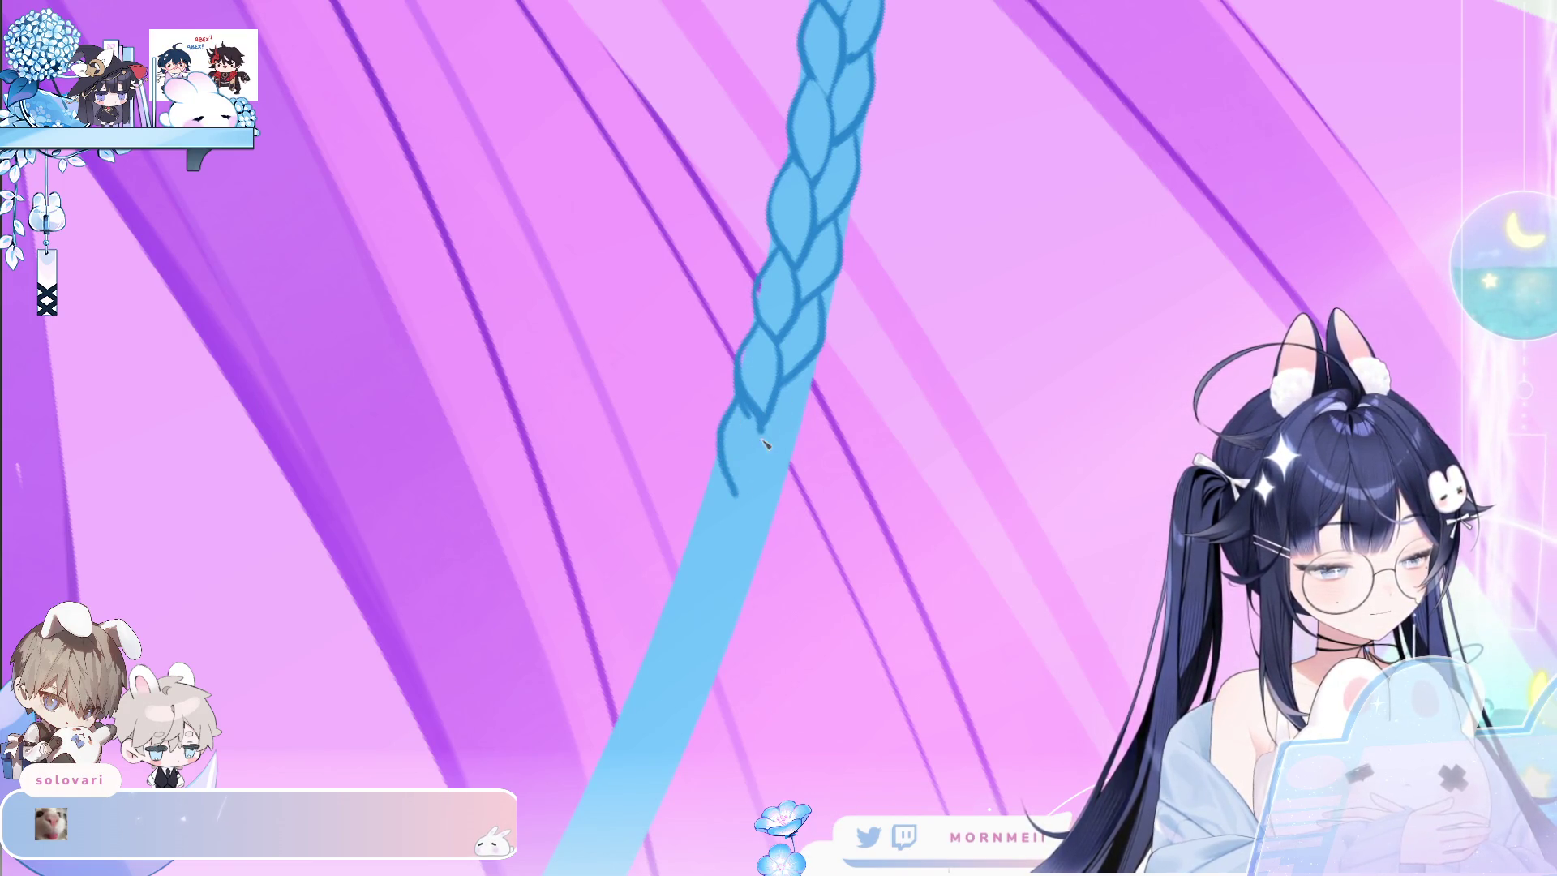
key("ctrl+z")
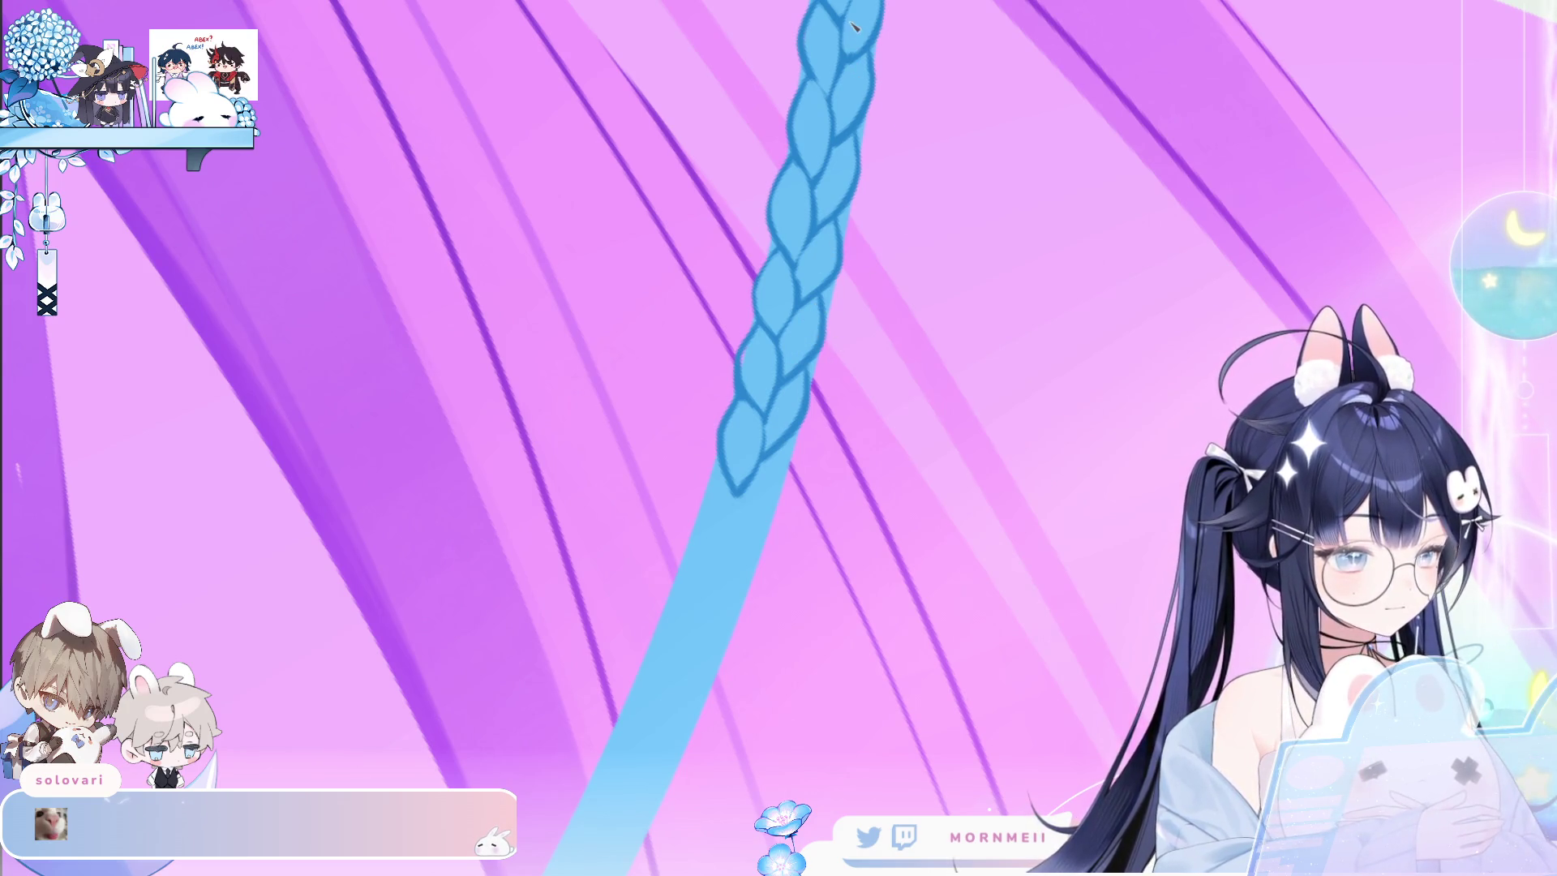
scroll(917, 148, "down", 3)
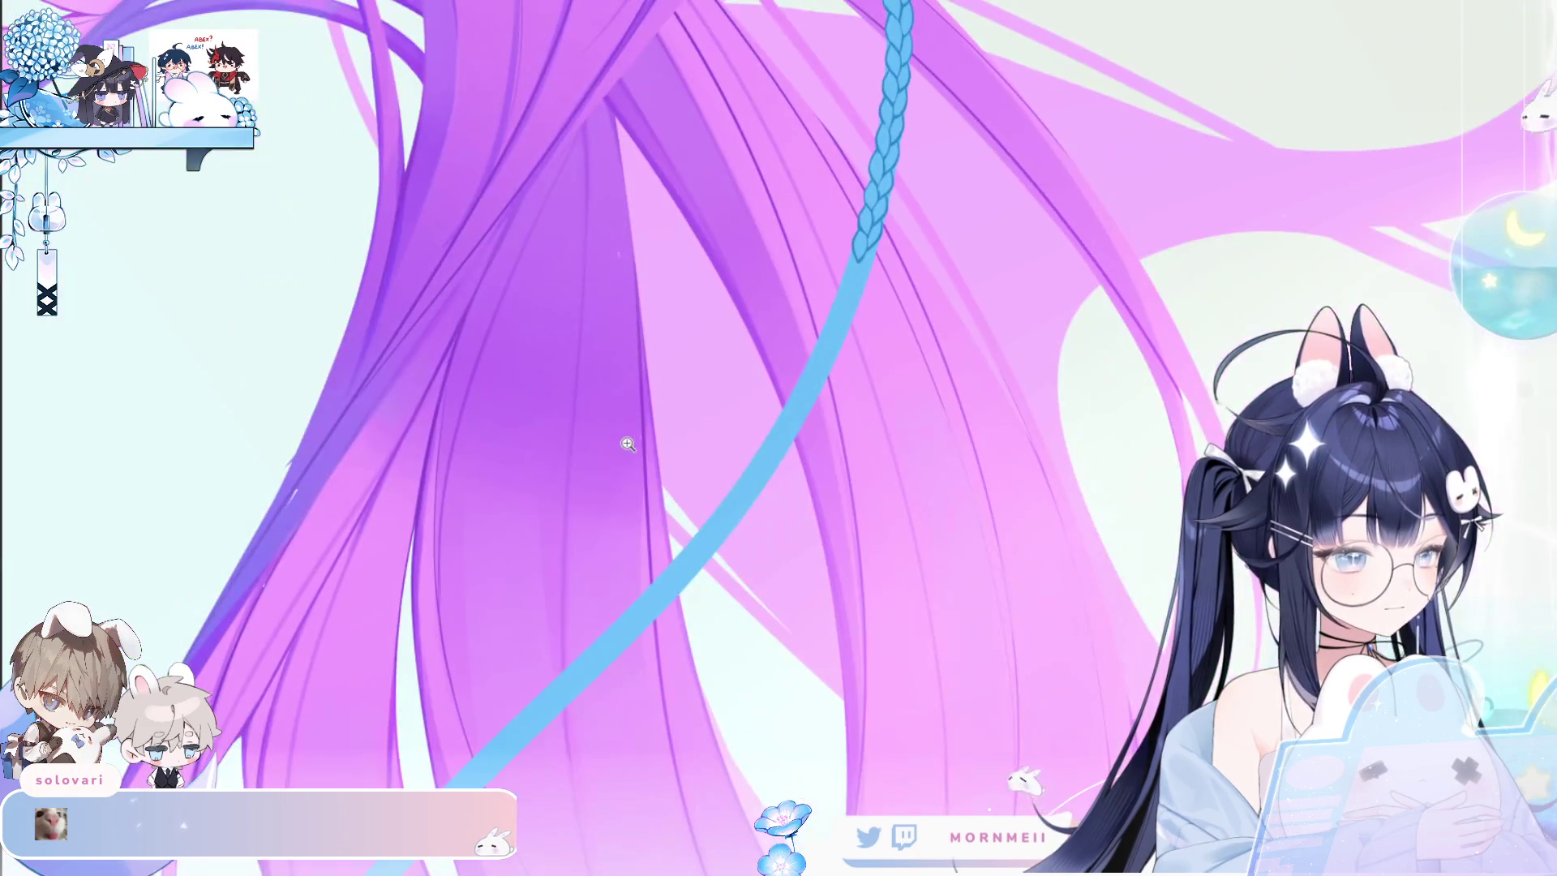
Rotate the canvas along the braid and draw more loop segments, a leaf-shaped tail and right-side strands.
scroll(917, 148, "up", 3)
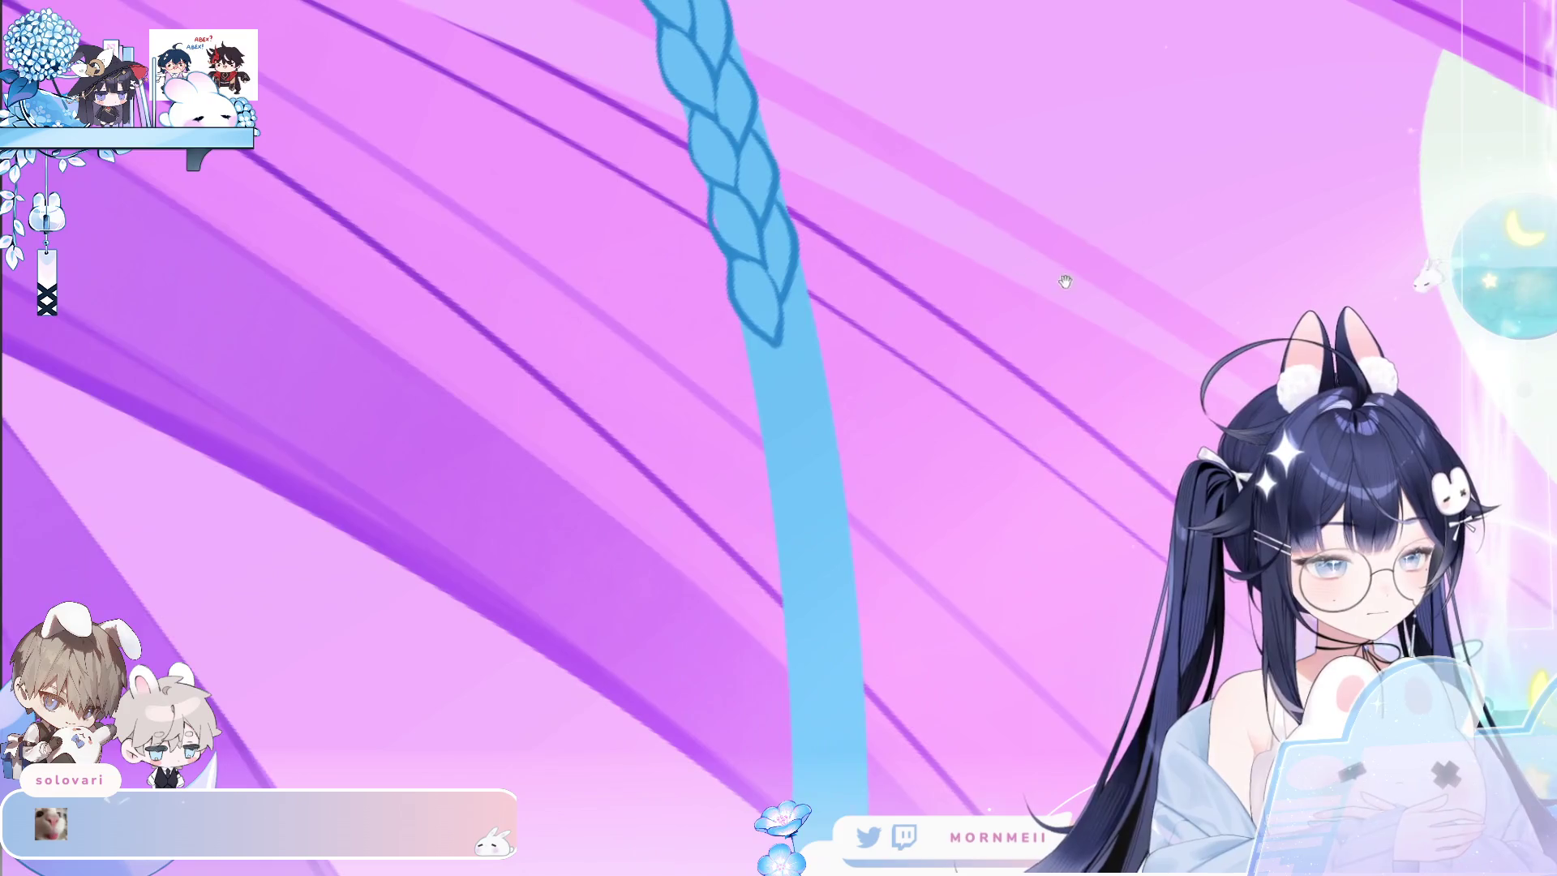
left_click_drag(1060, 278, 578, 409)
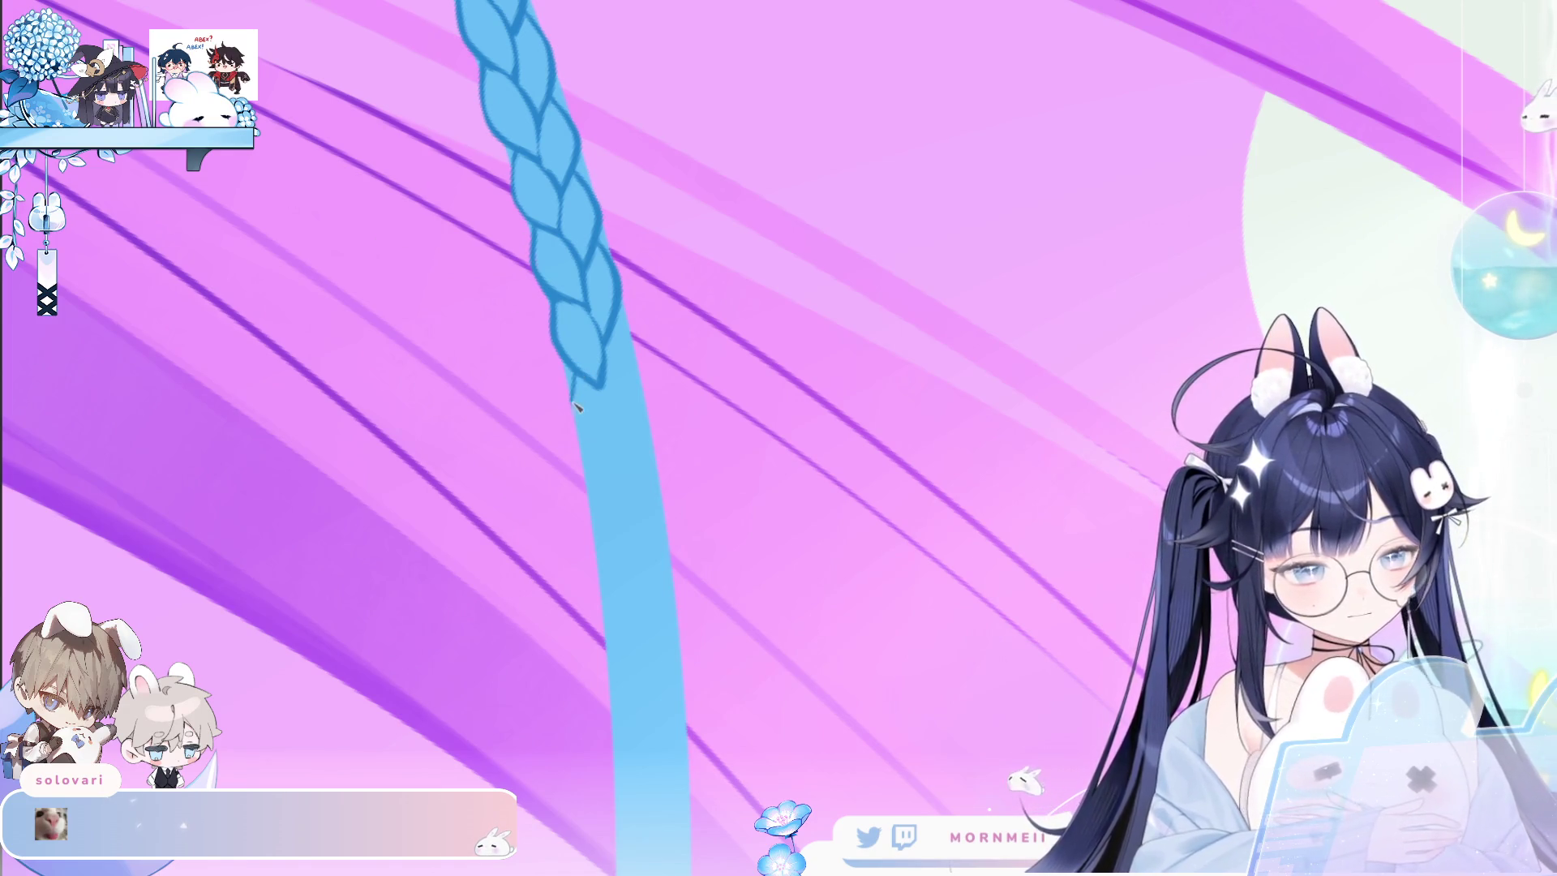
left_click_drag(572, 415, 628, 466)
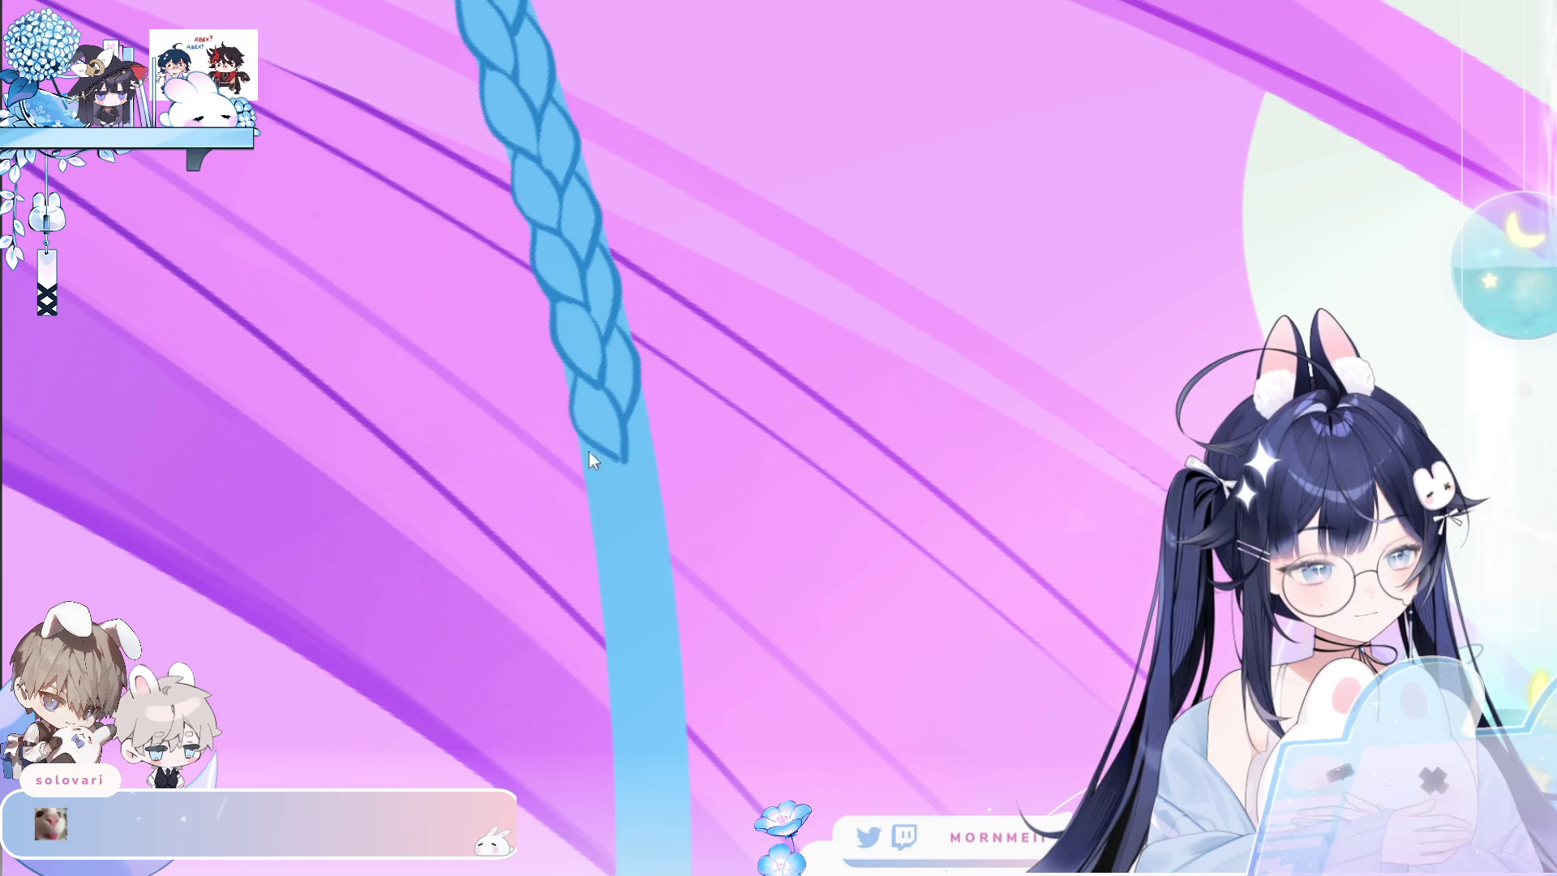
left_click_drag(602, 523, 632, 541)
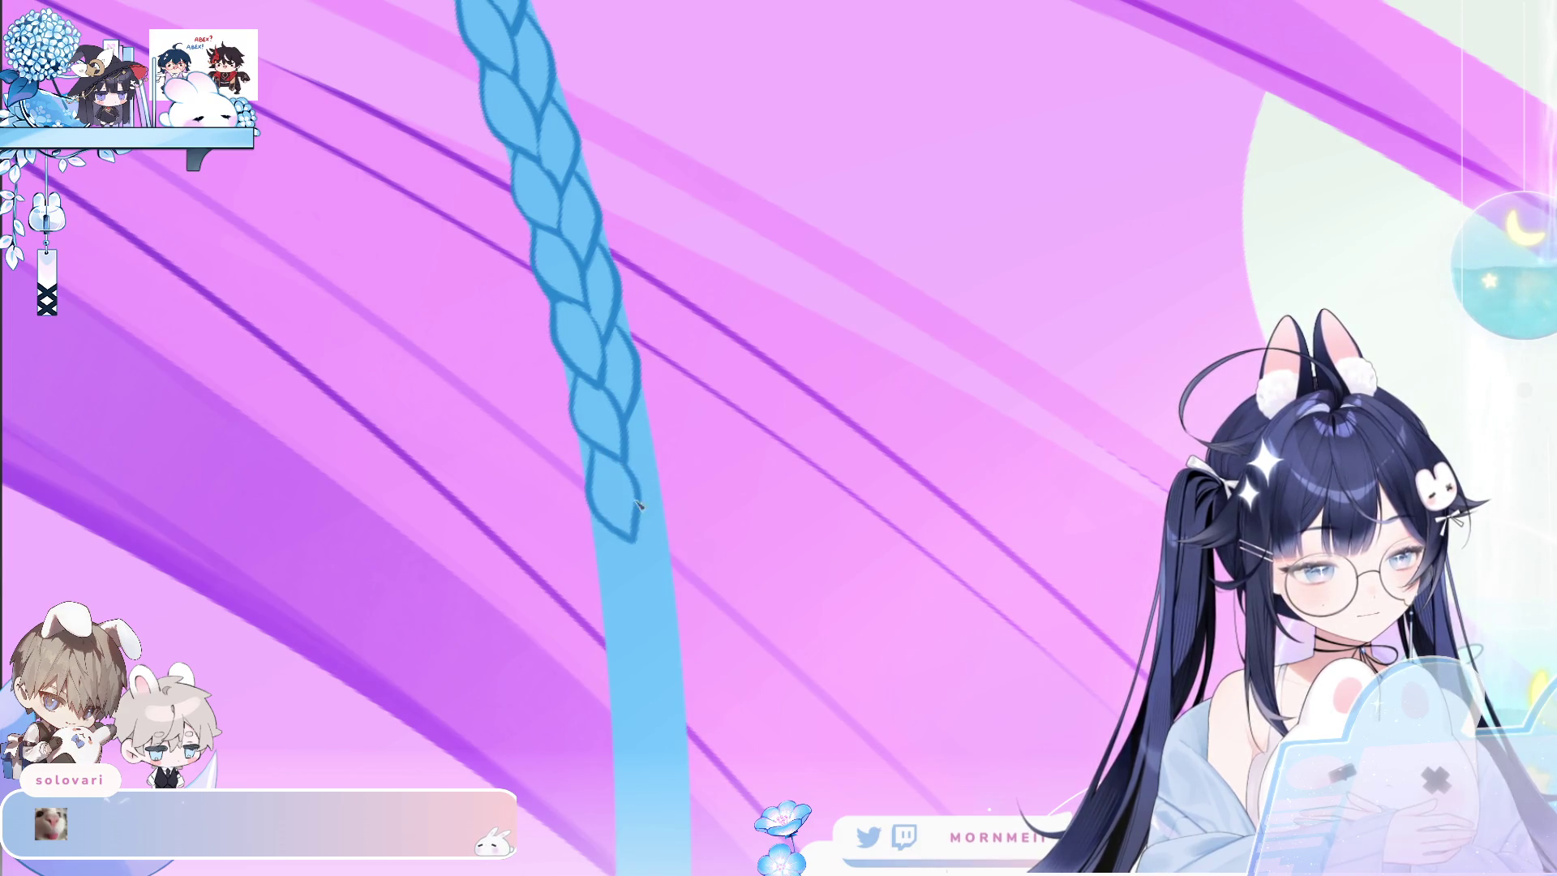
left_click_drag(648, 425, 640, 519)
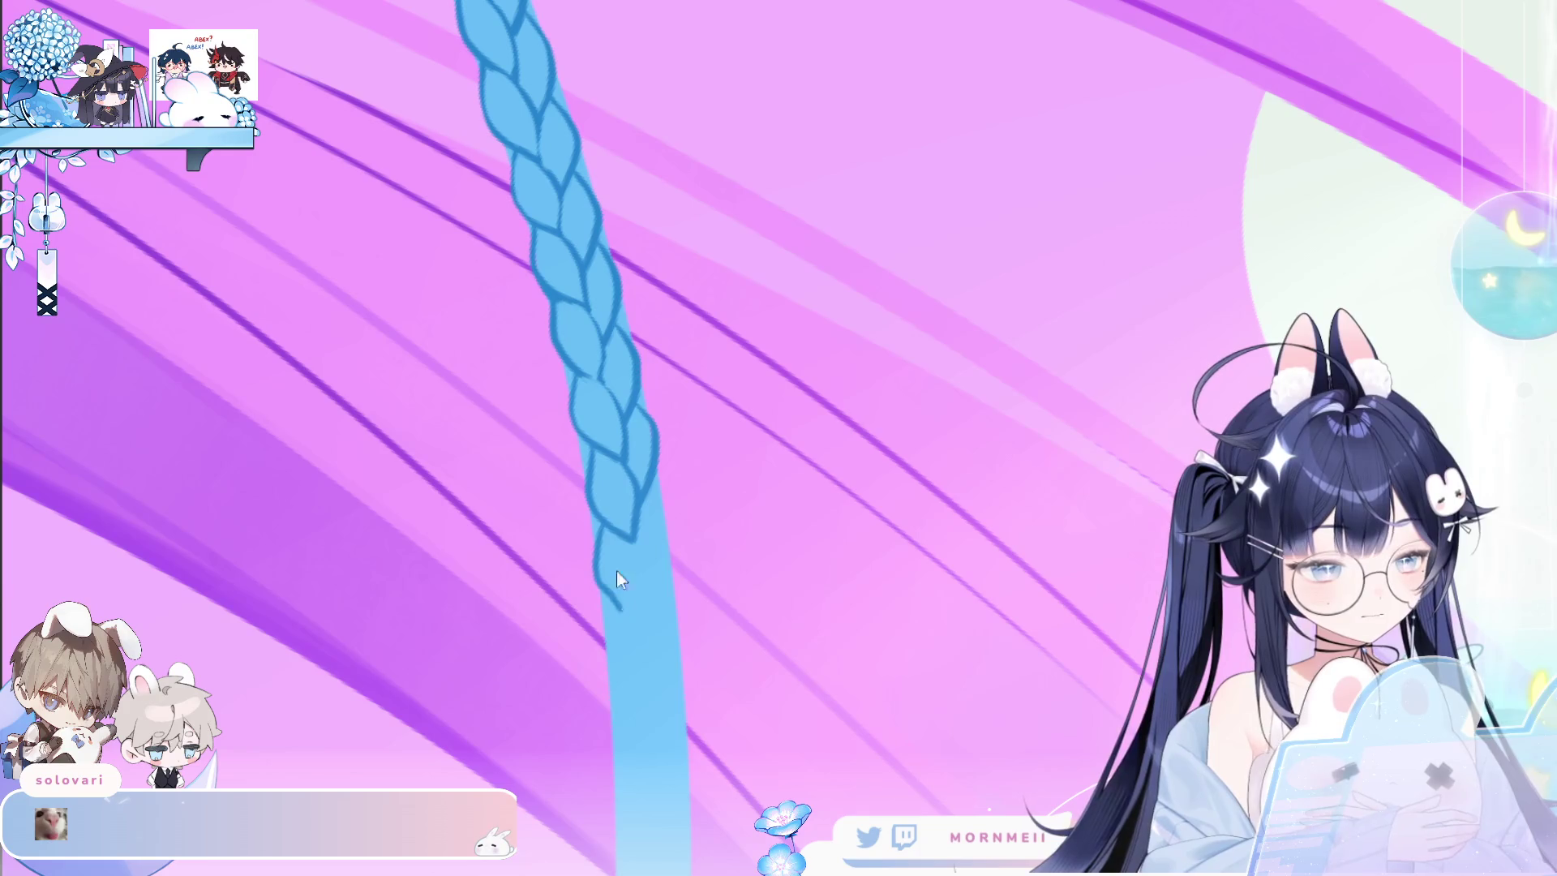
left_click_drag(625, 620, 641, 539)
mouse_move(649, 487)
left_mouse_down()
mouse_move(666, 553)
mouse_move(639, 599)
left_mouse_up()
Undo the stray tail and short strokes around the lower leaf, then zoom out to review.
scroll(612, 323, "down", 3)
key("ctrl+z")
mouse_move(623, 323)
left_mouse_down()
mouse_move(608, 357)
mouse_move(647, 426)
left_mouse_up()
key("ctrl+z")
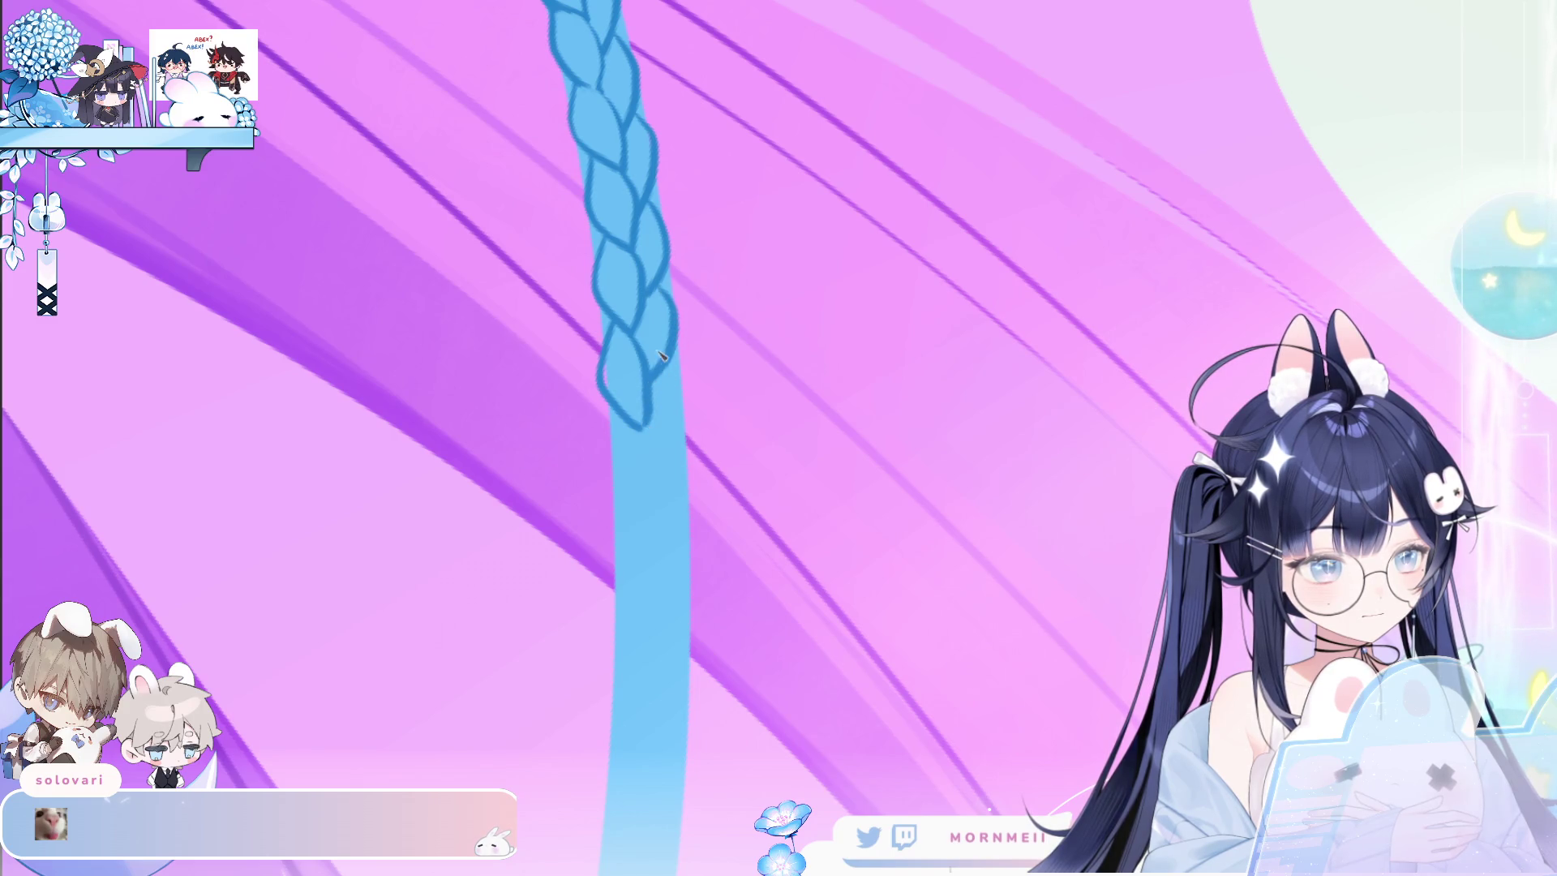
key("ctrl+z")
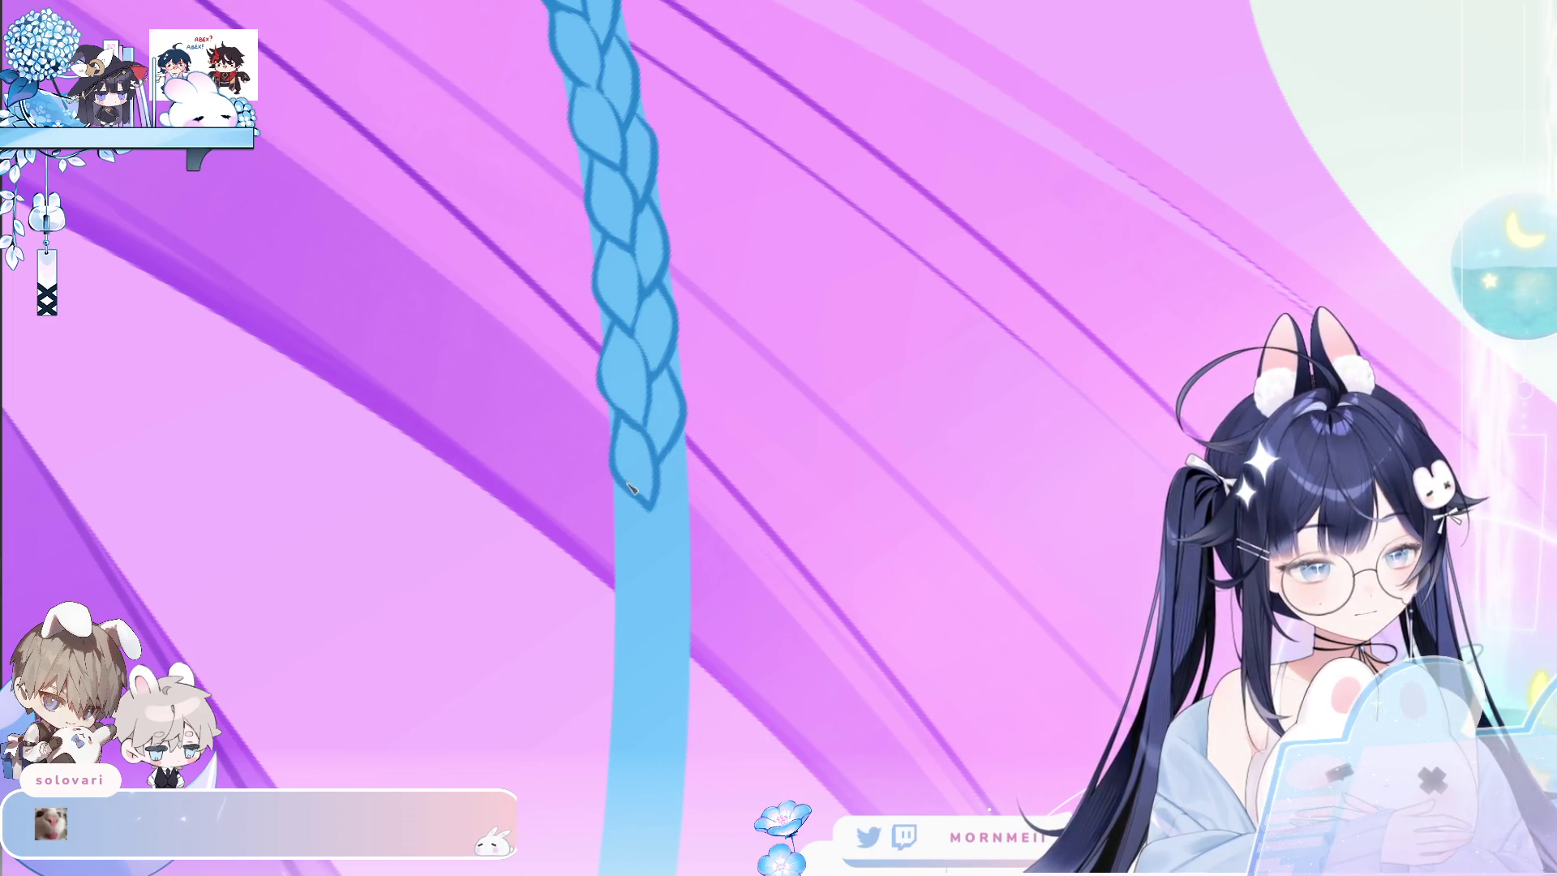
left_click(814, 432)
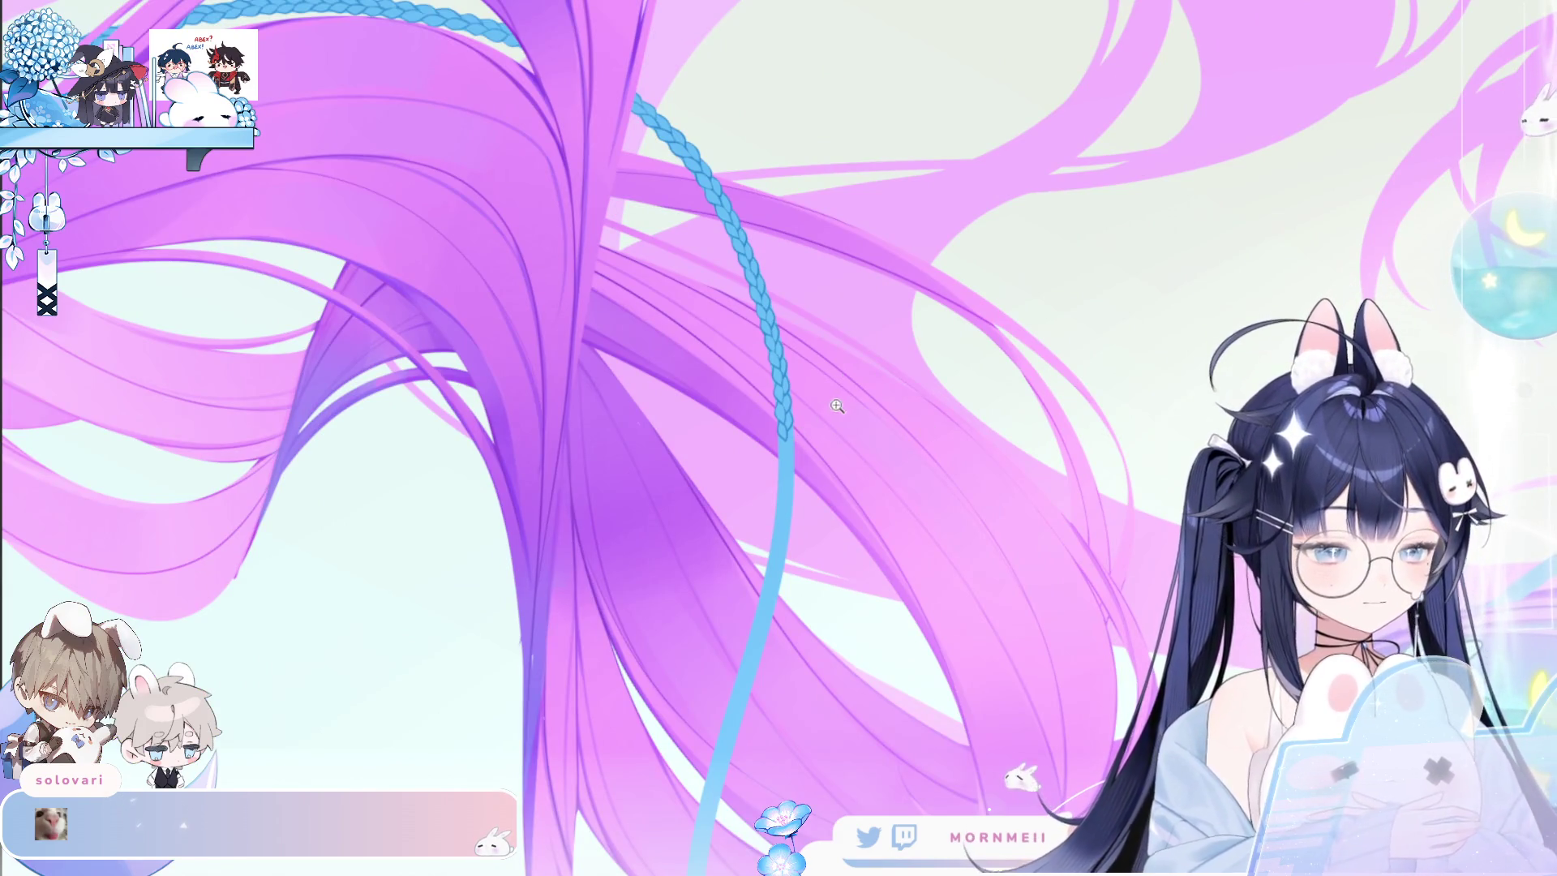
Zoom in on the braid tip and redraw the curve extending from it, undoing old strokes.
left_click(854, 429)
left_click(760, 380)
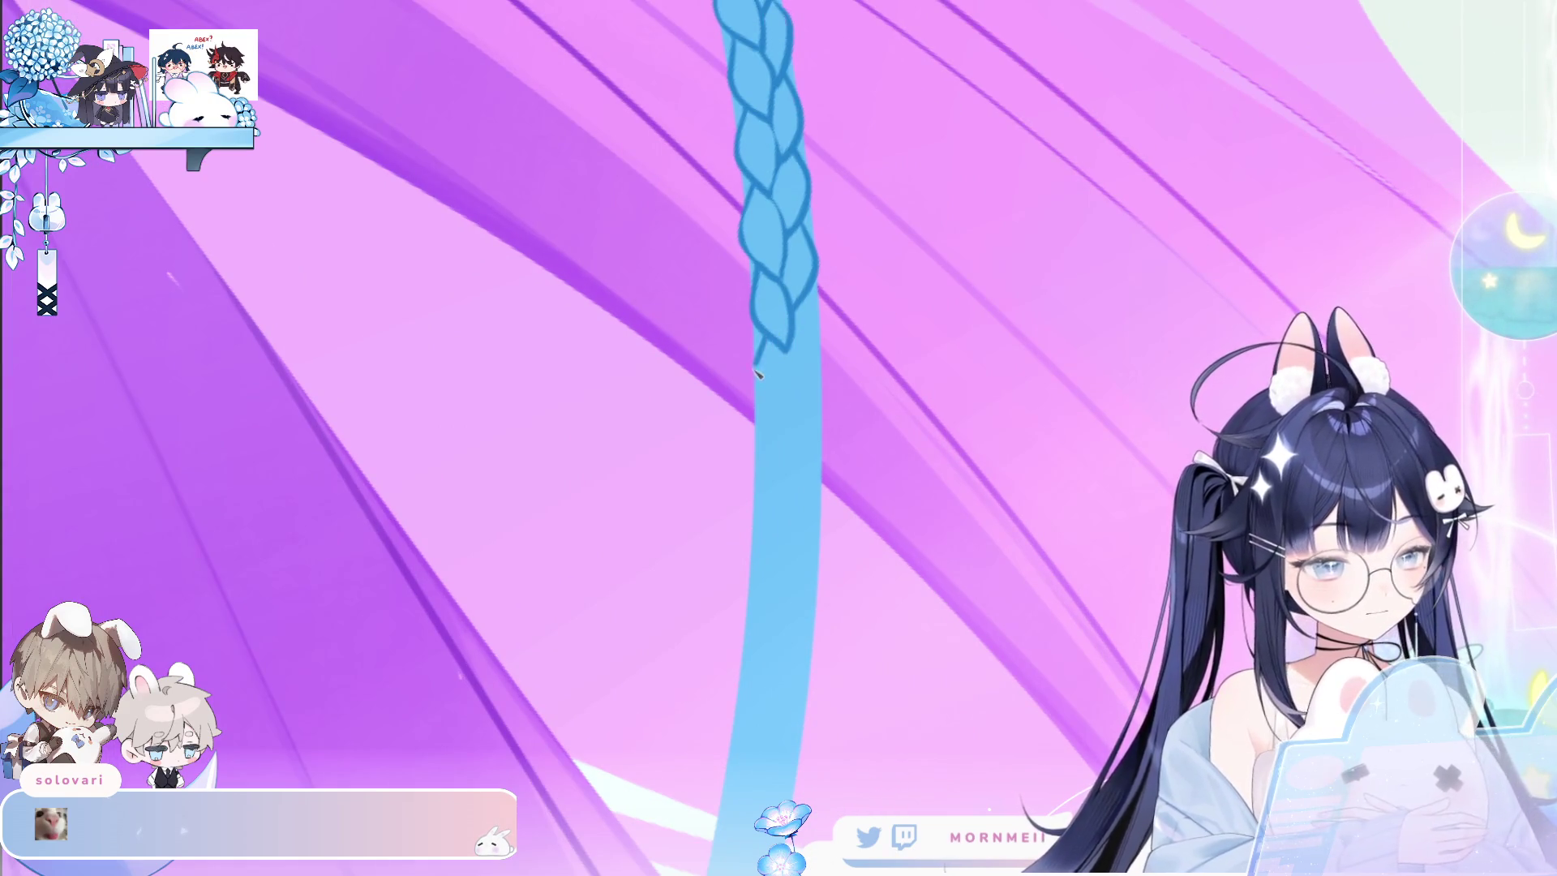
key("ctrl+z")
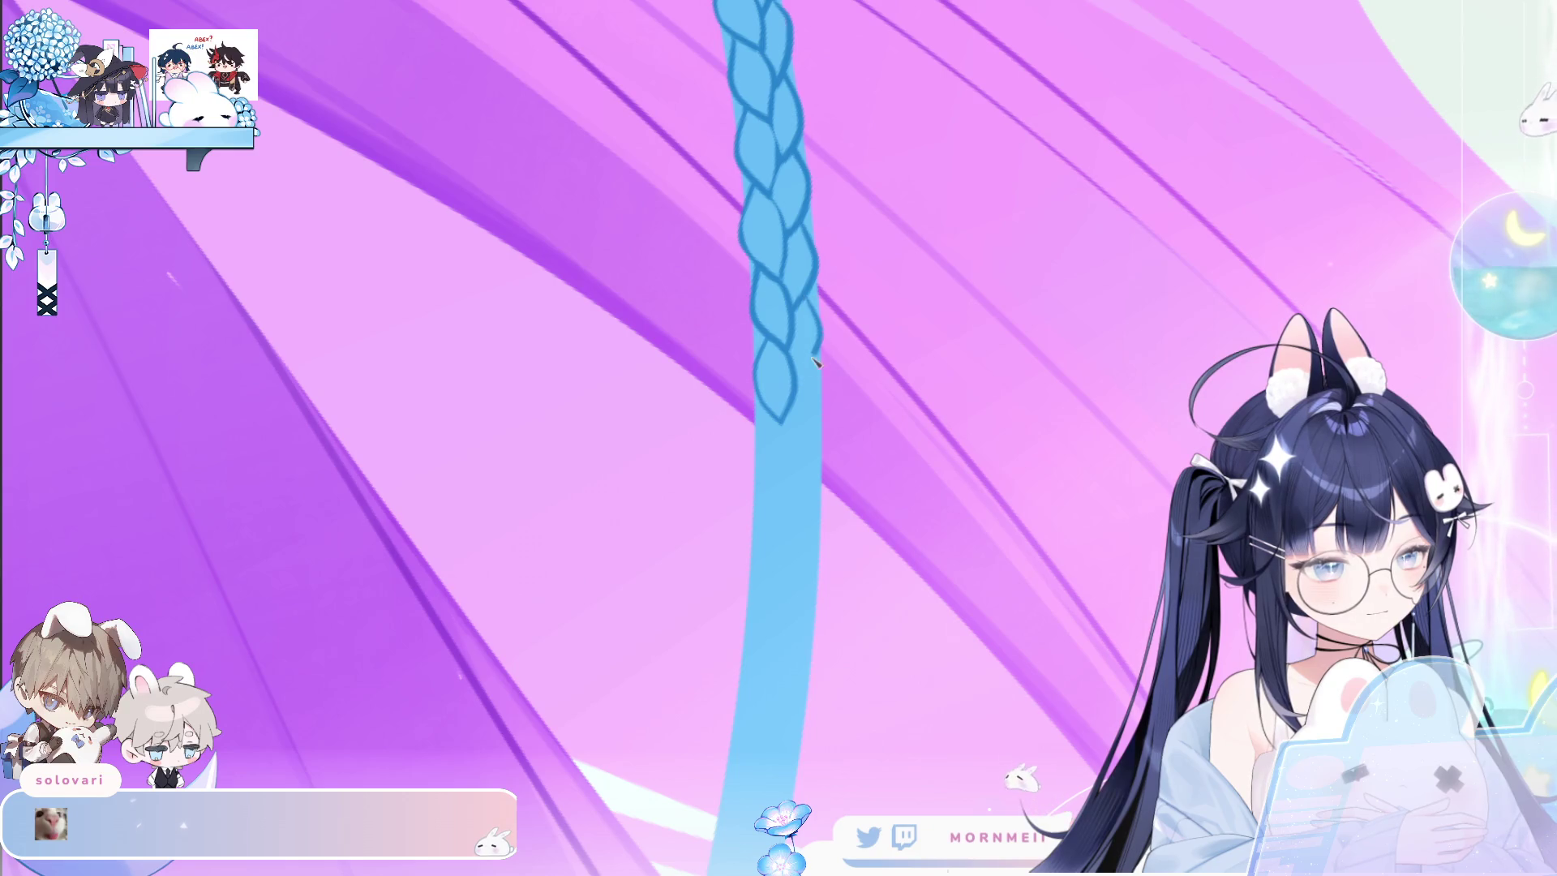
mouse_move(754, 419)
left_mouse_down()
mouse_move(768, 473)
mouse_move(793, 488)
left_mouse_up()
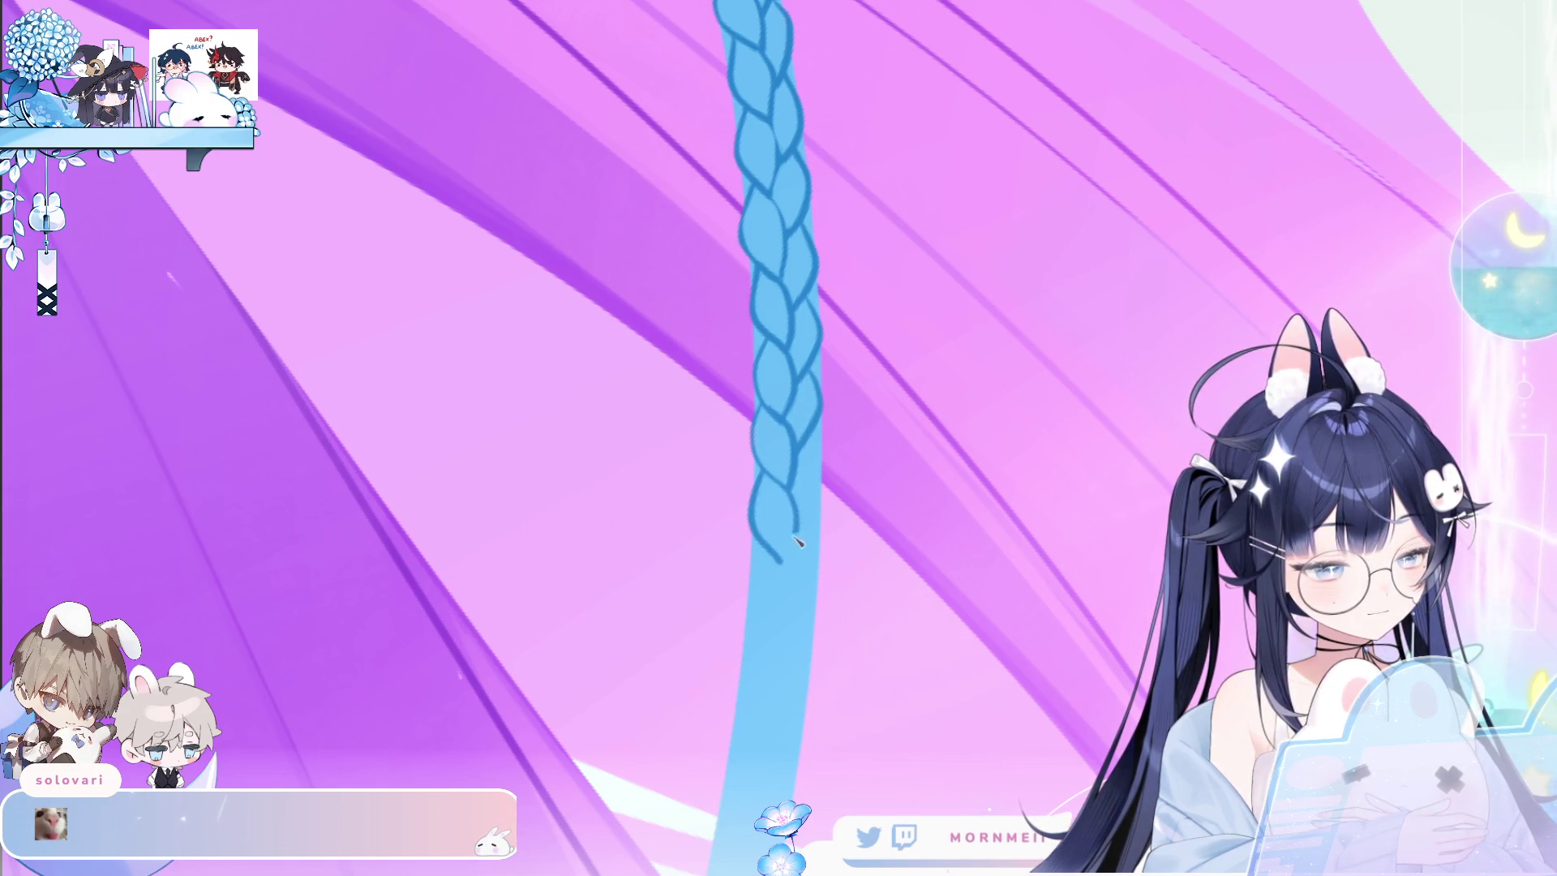
key("ctrl+z")
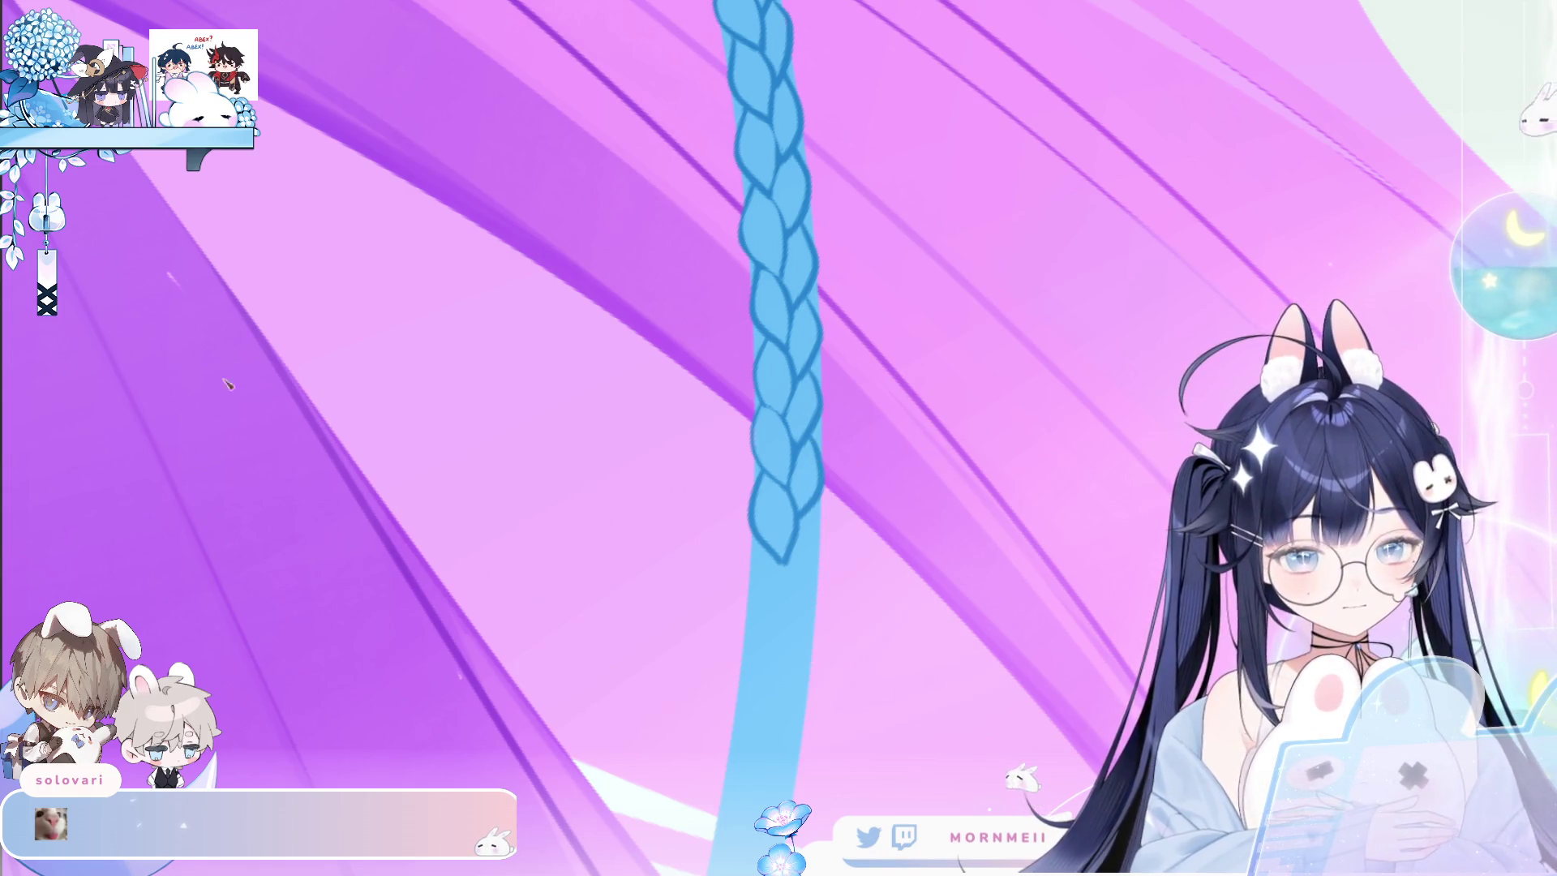
Draw a new stroke from the lower tip and trace the braid's right outline down to it.
scroll(801, 282, "down", 3)
left_click_drag(801, 282, 811, 369)
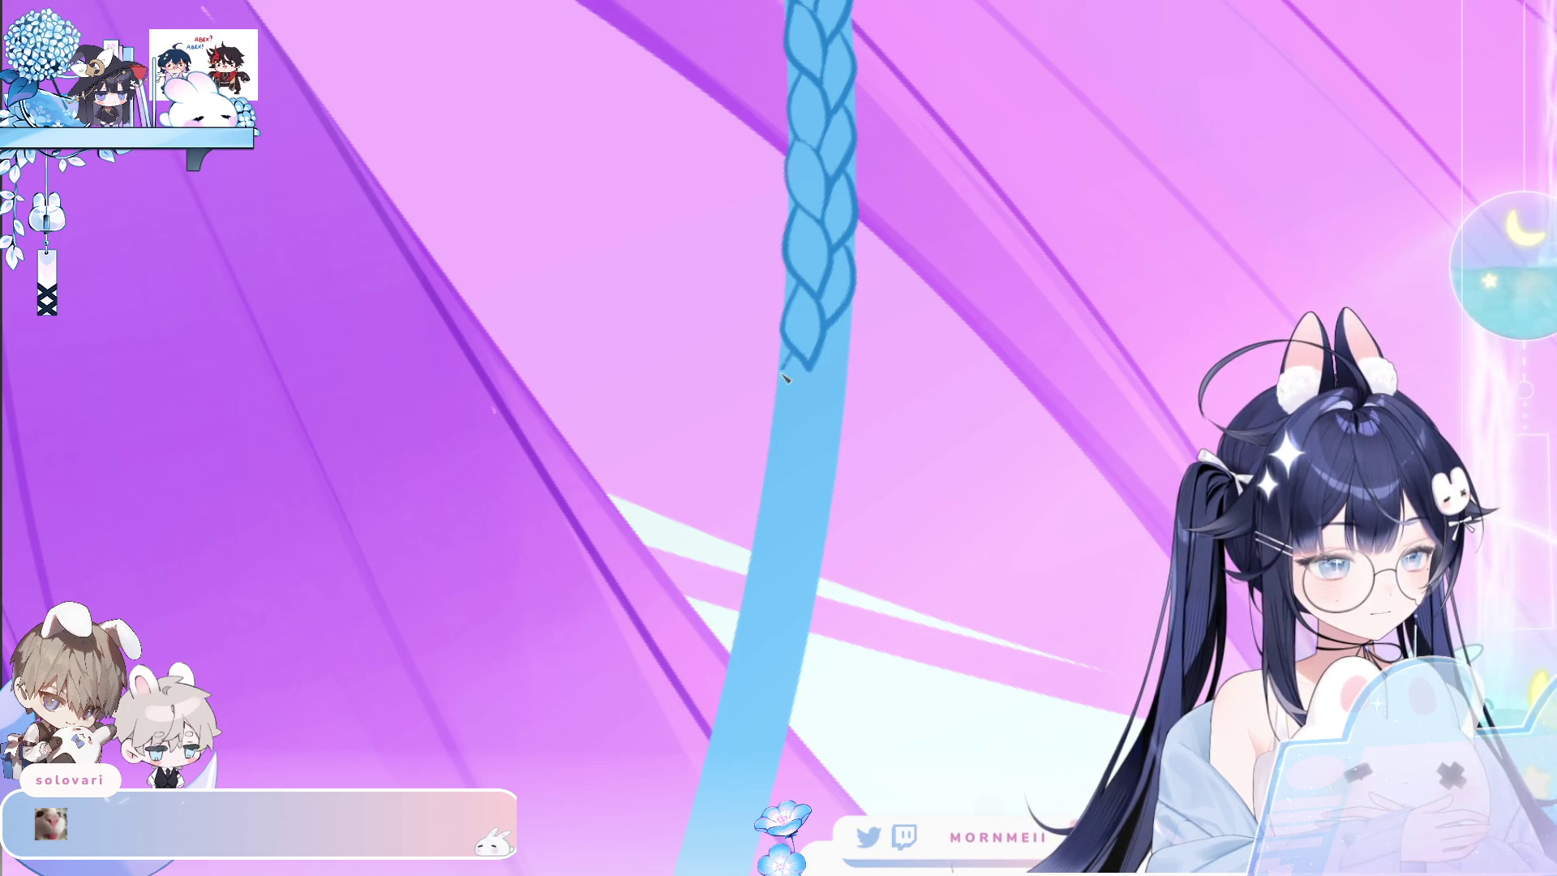
mouse_move(841, 332)
left_mouse_down()
mouse_move(784, 427)
mouse_move(790, 505)
left_mouse_up()
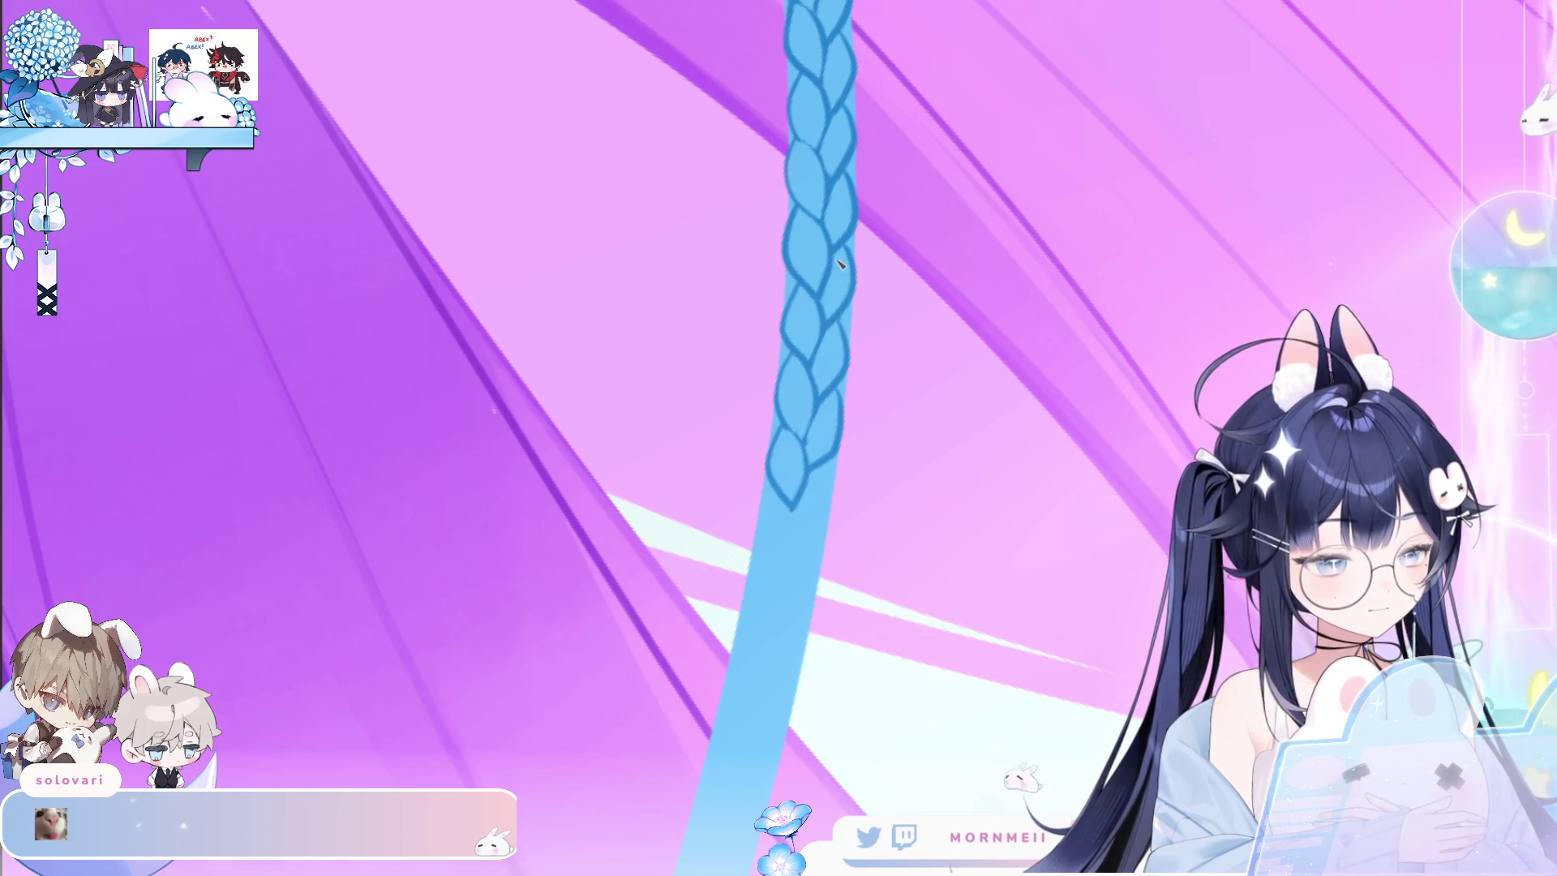
key("ctrl+minus")
key("ctrl+minus")
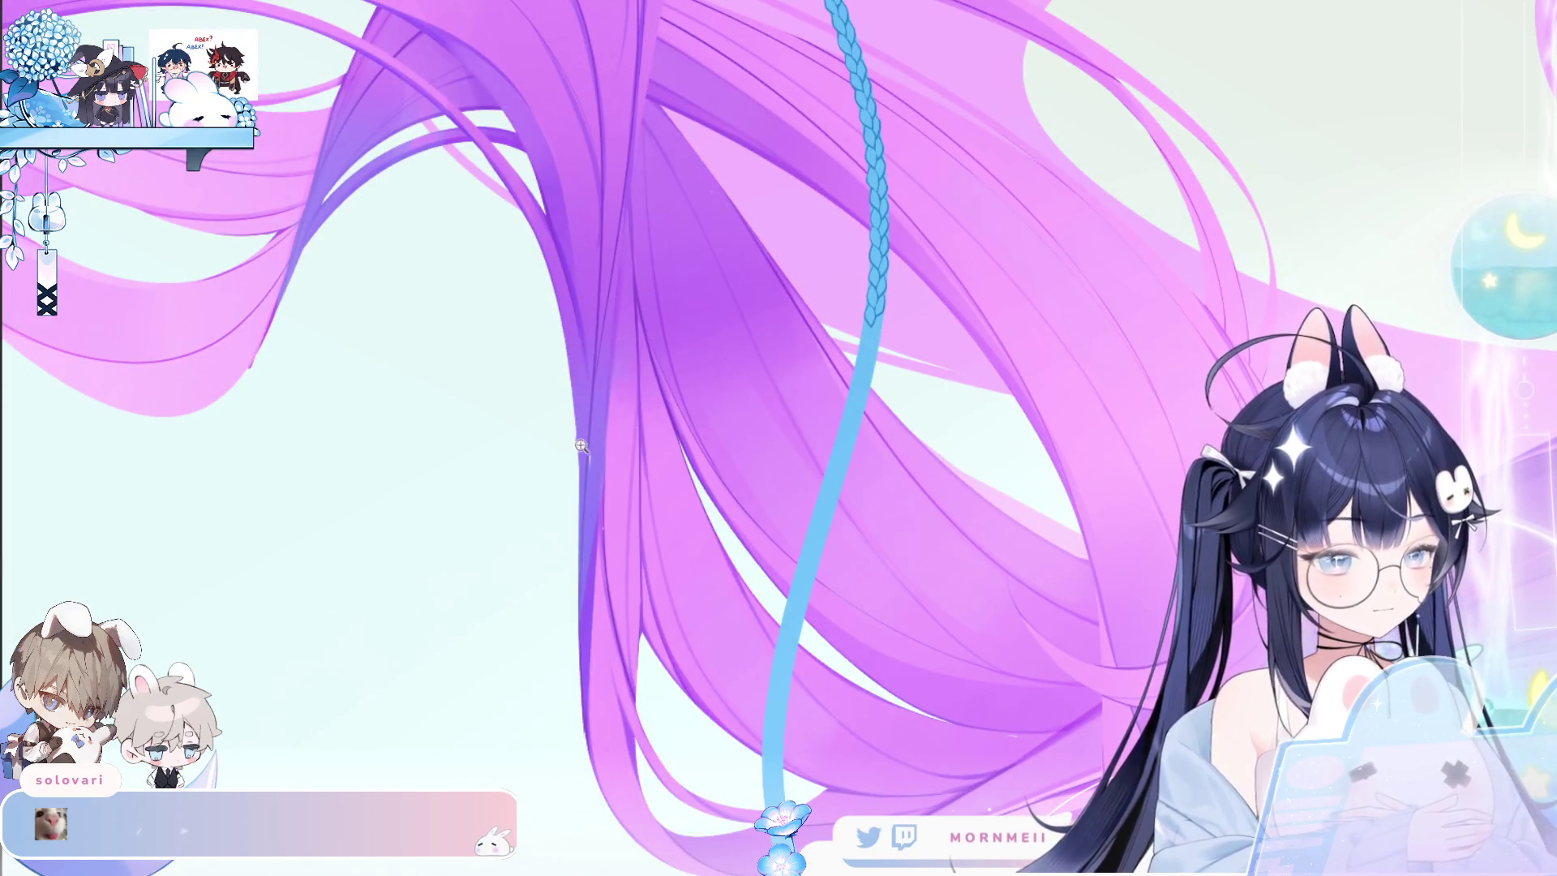
scroll(635, 519, "up", 3)
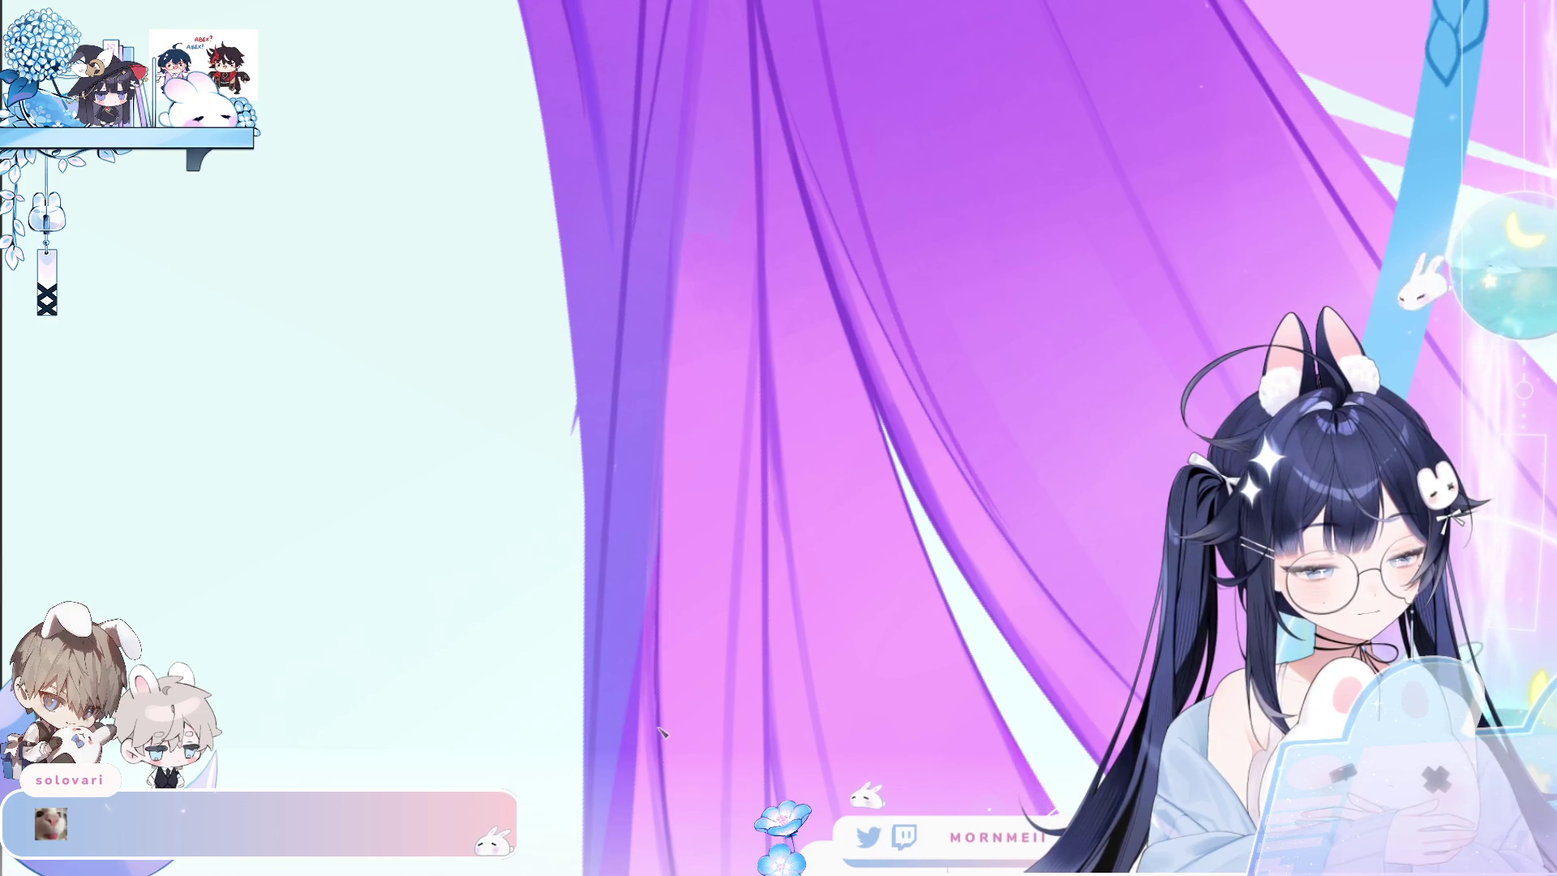
key("h")
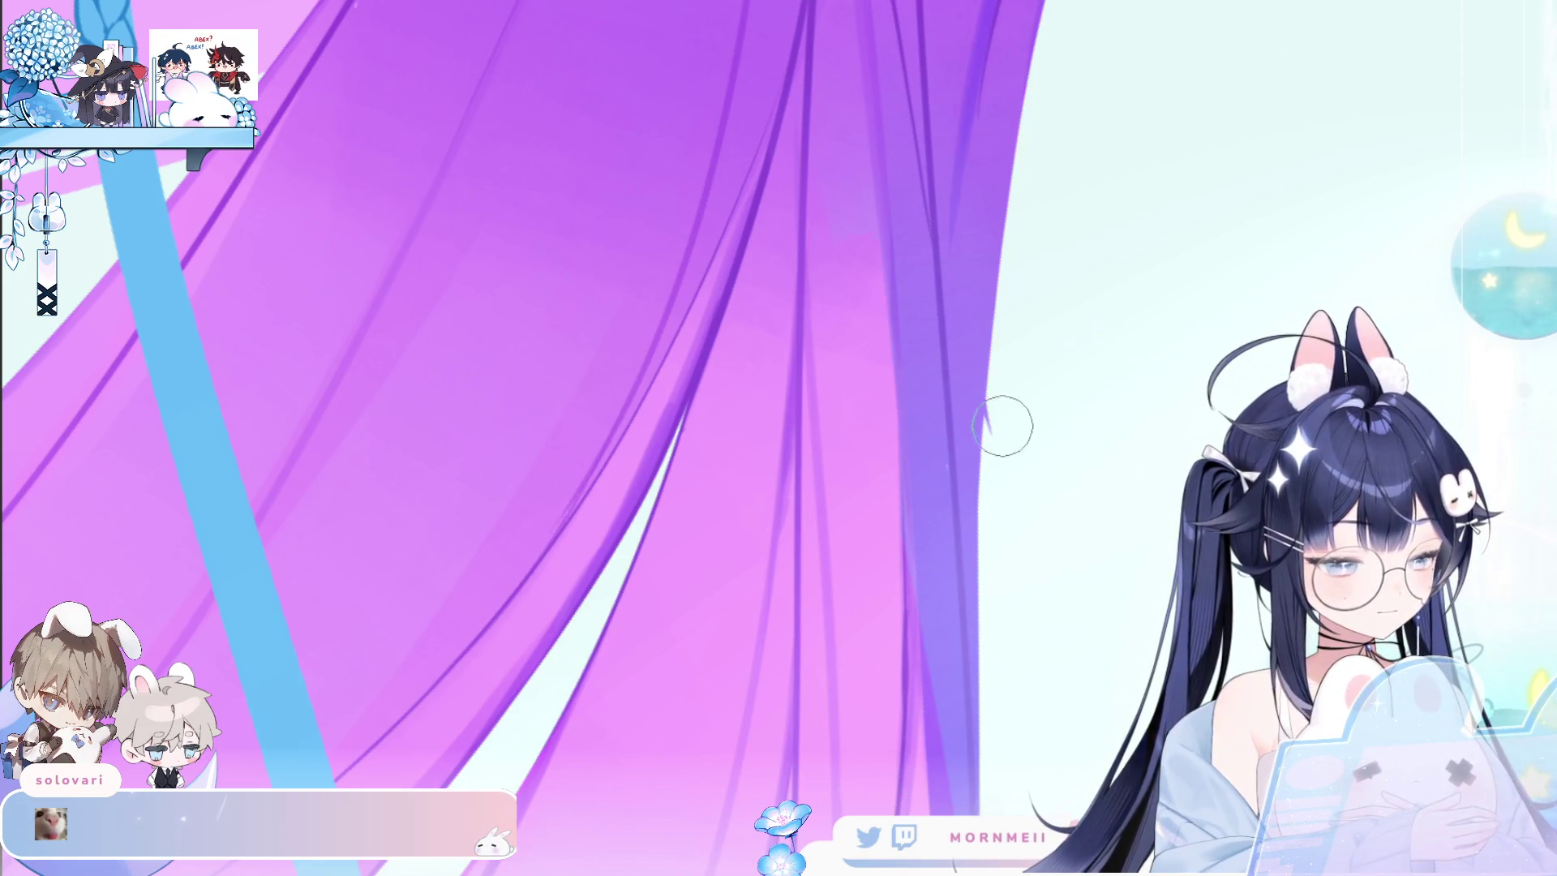
key("h")
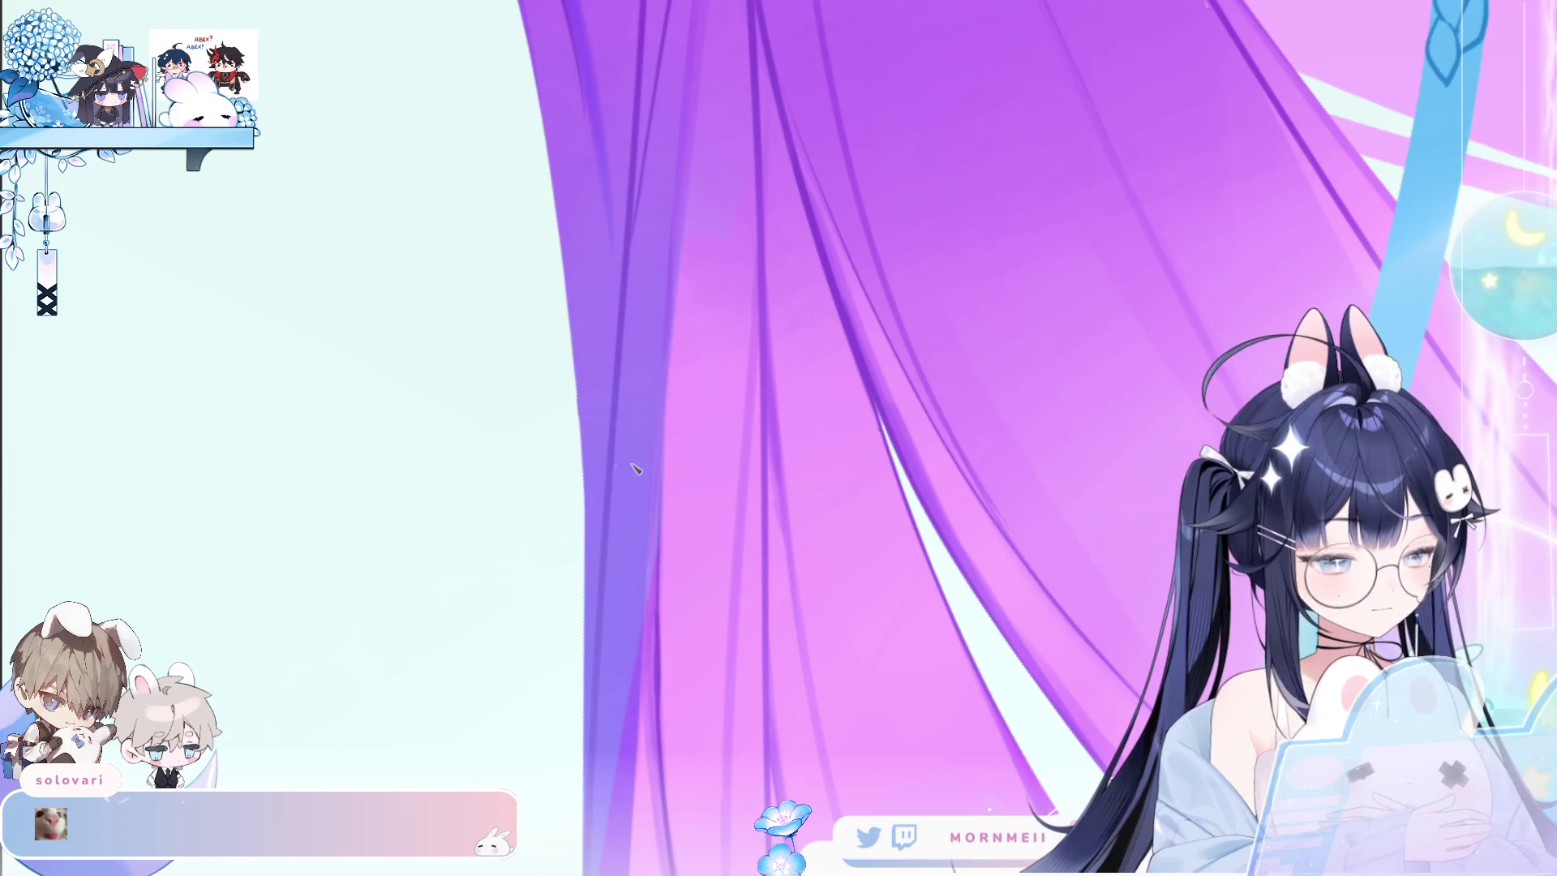
scroll(973, 357, "up", 1)
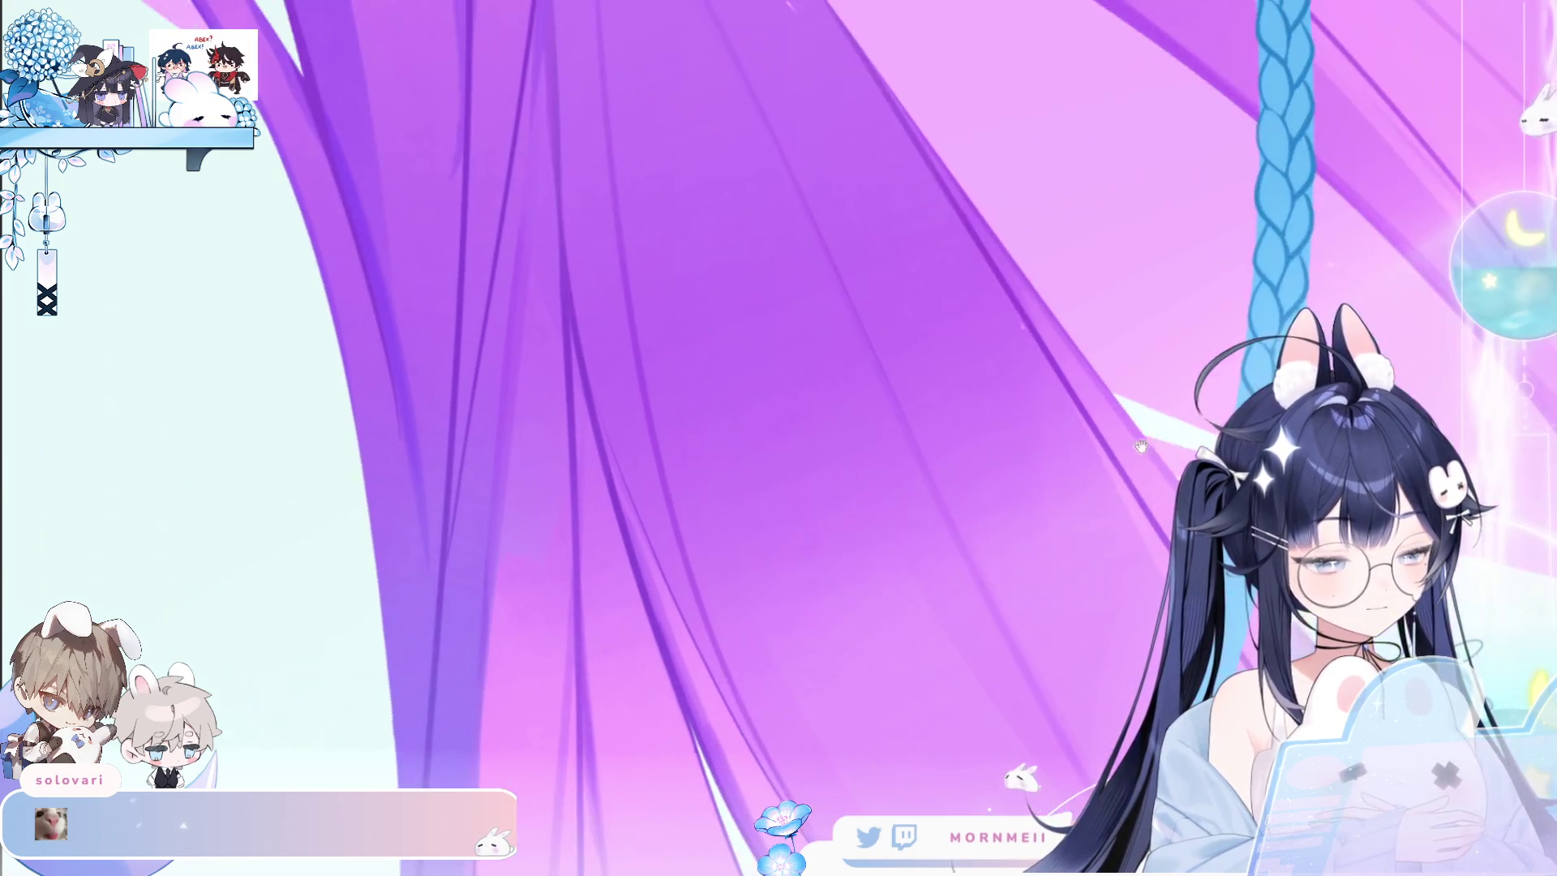
scroll(720, 531, "up", 1)
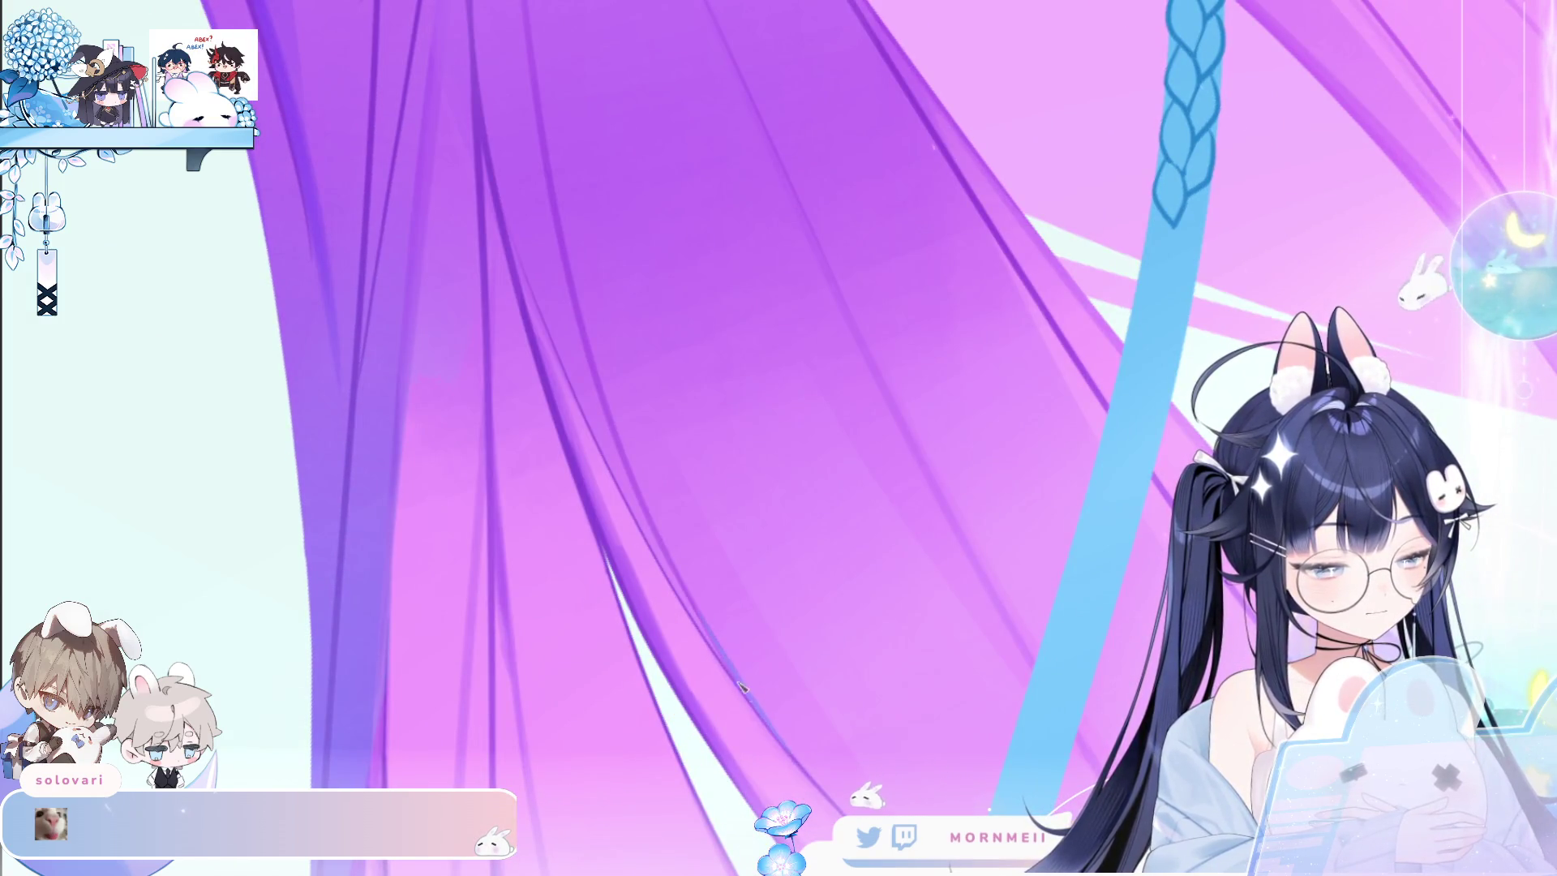
left_click_drag(813, 247, 738, 369)
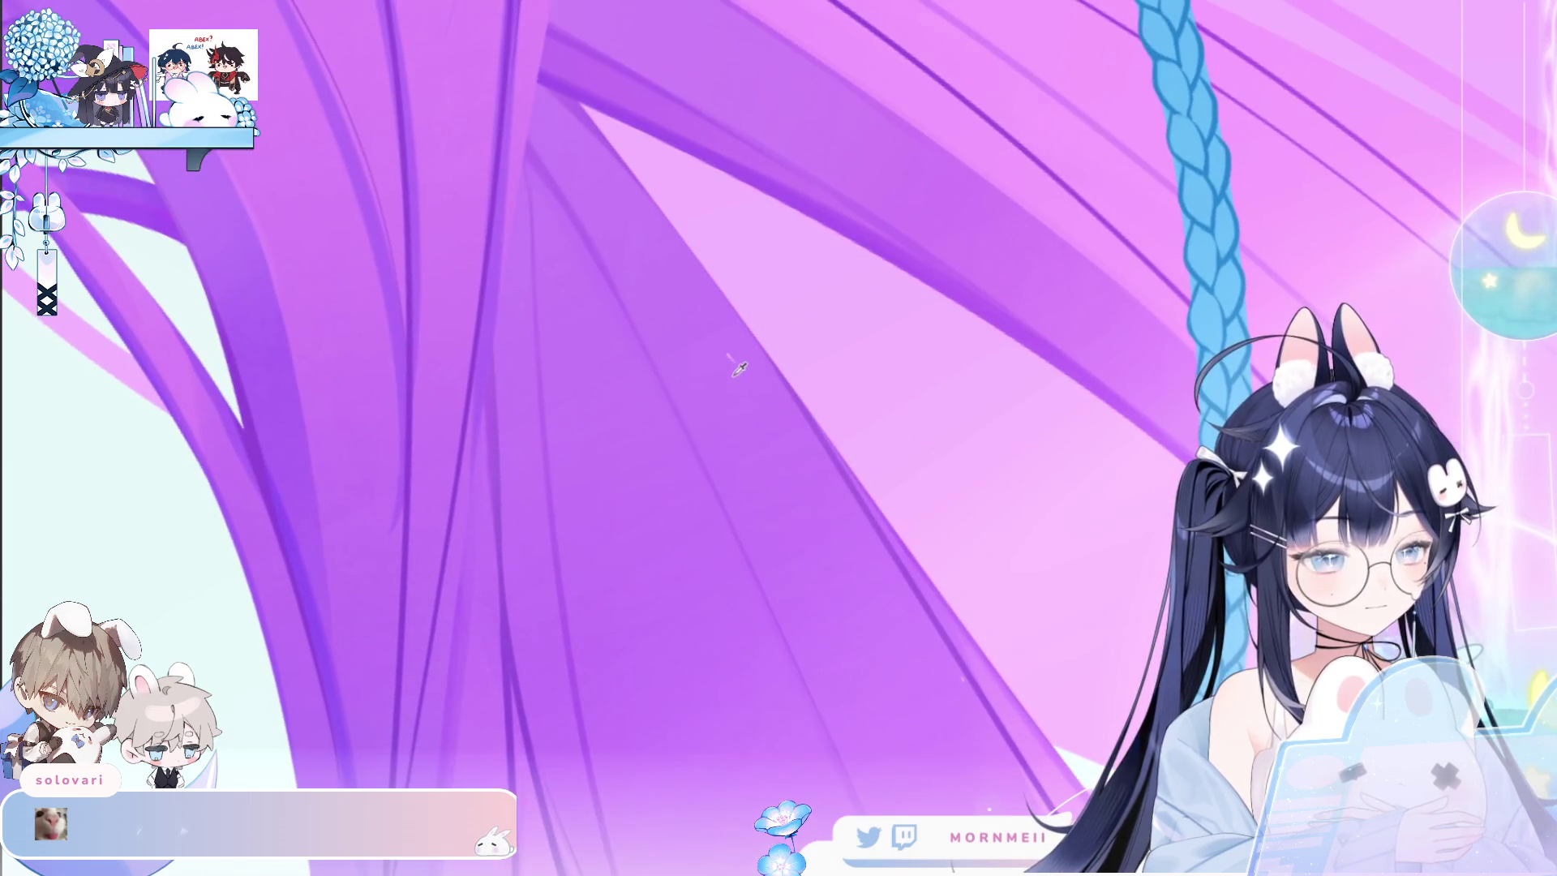
scroll(786, 360, "down", 1)
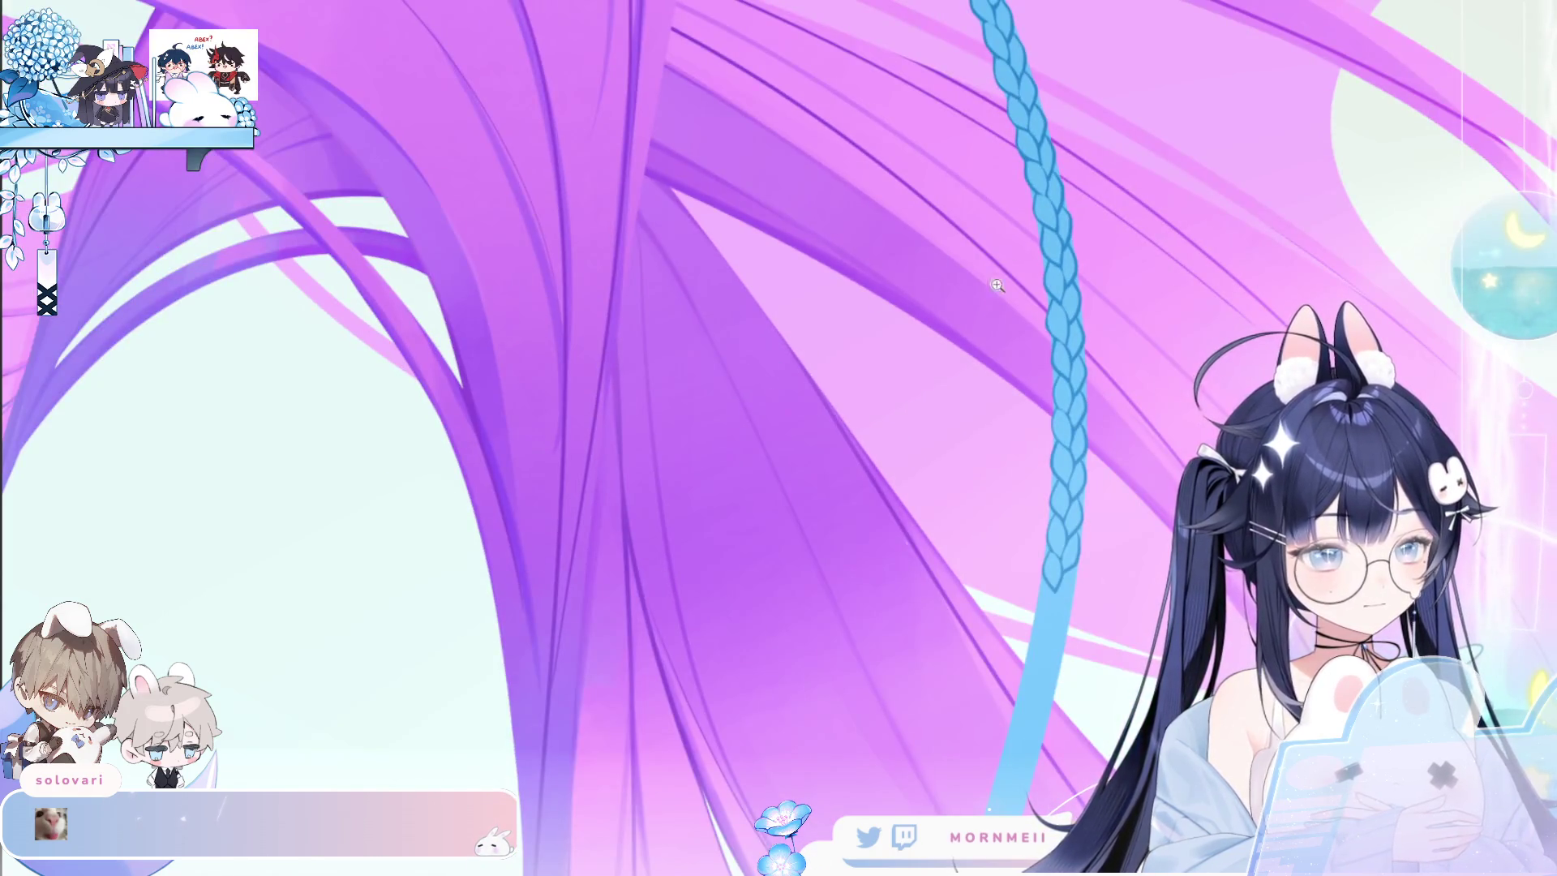
scroll(997, 285, "down", 2)
scroll(778, 438, "up", 4)
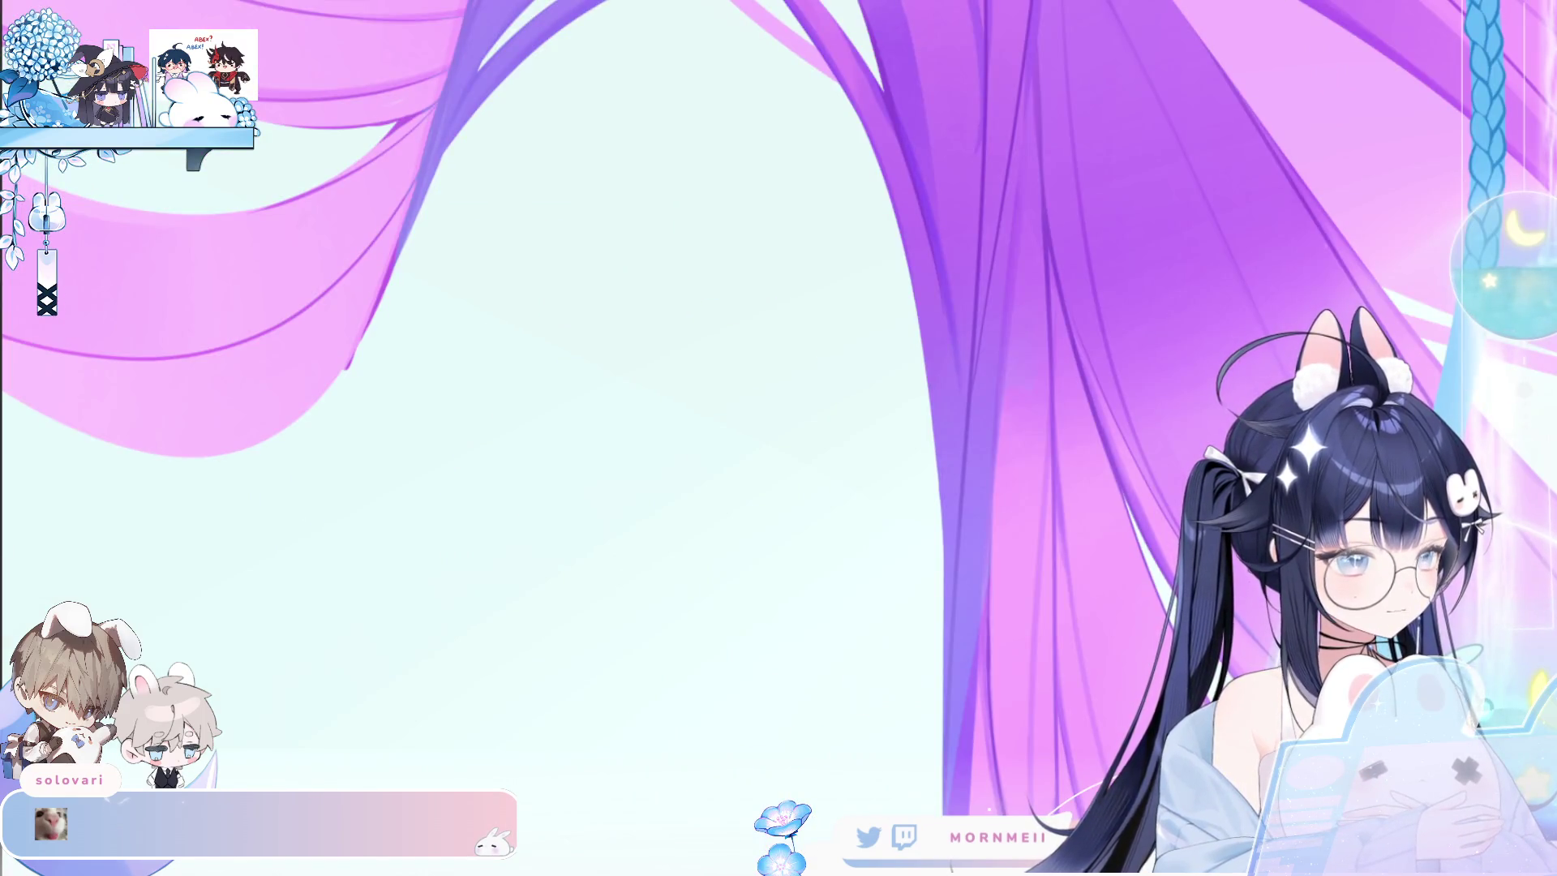
scroll(1004, 455, "down", 2)
scroll(726, 528, "up", 3)
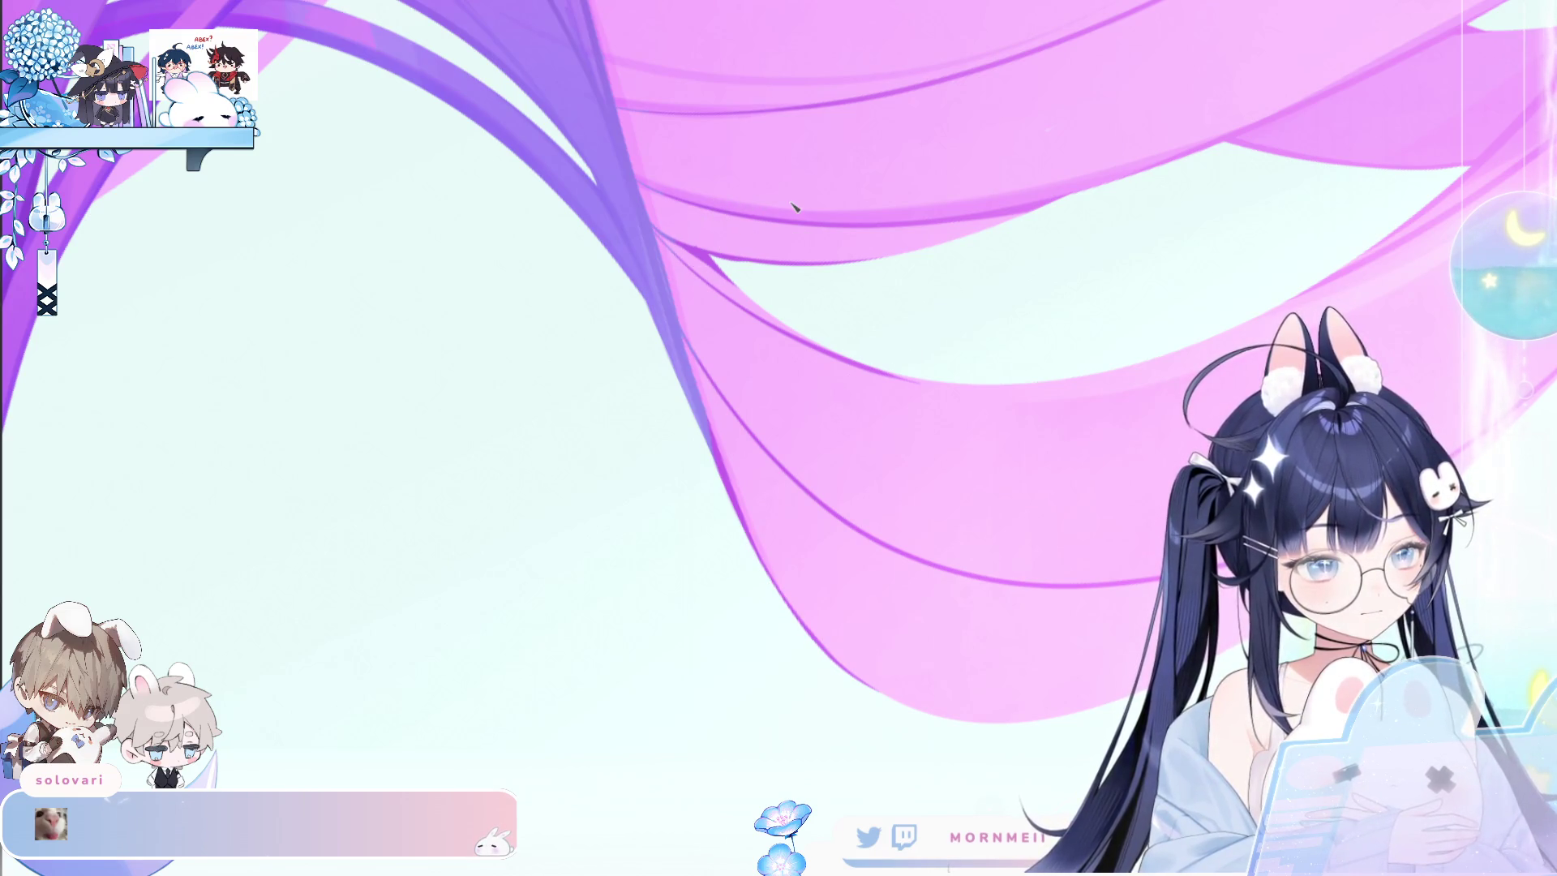
Pan around the violet hair and brush one thin faint stroke across its strands.
scroll(873, 364, "down", 2)
scroll(858, 445, "down", 2)
scroll(800, 480, "down", 1)
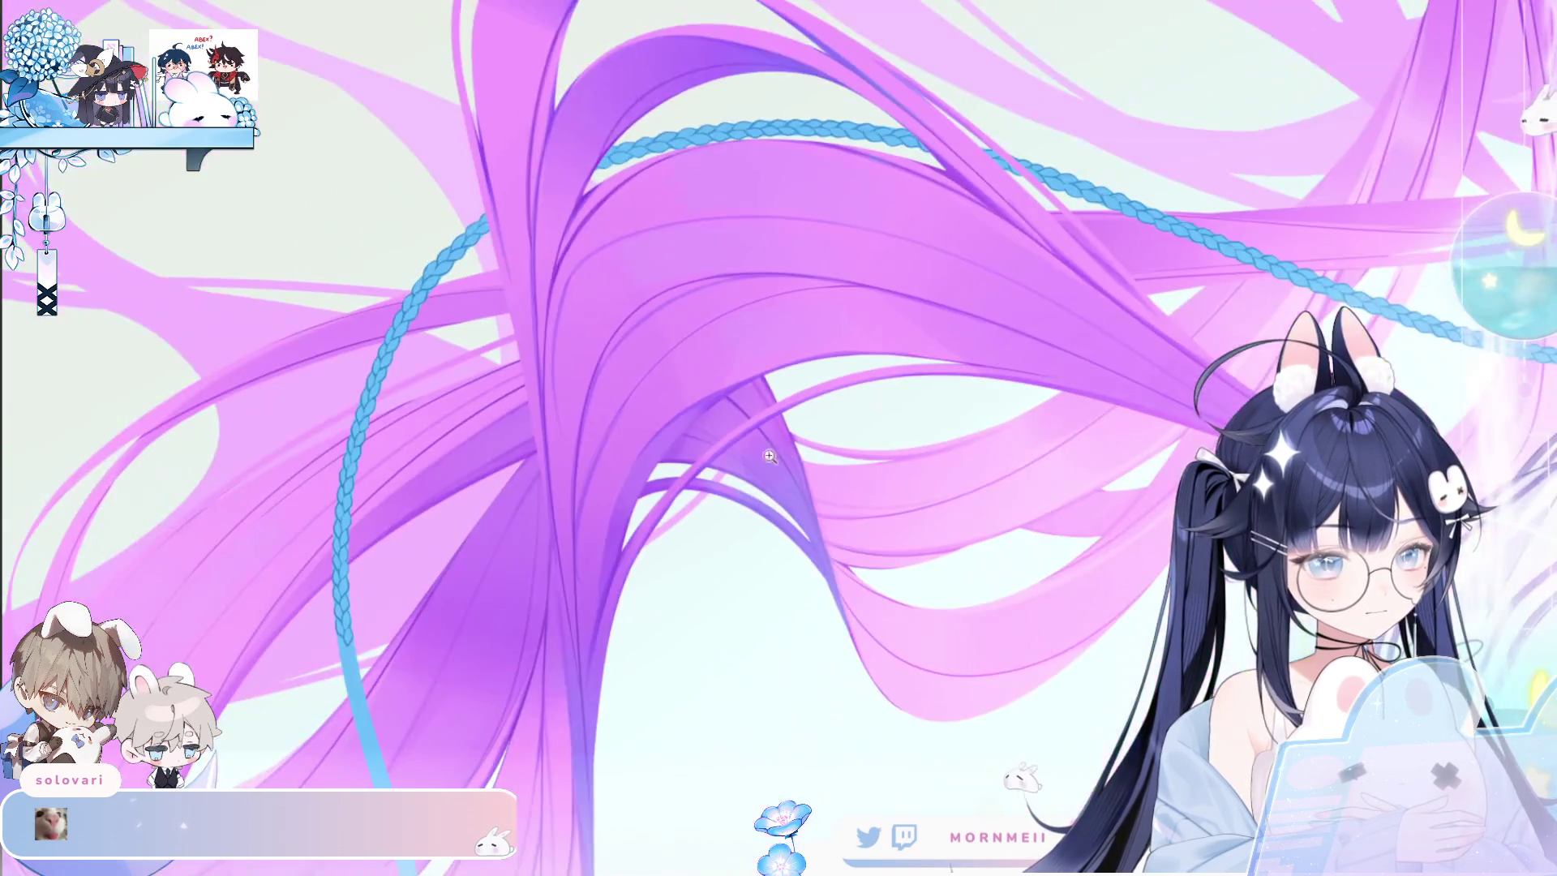
scroll(774, 709, "up", 2)
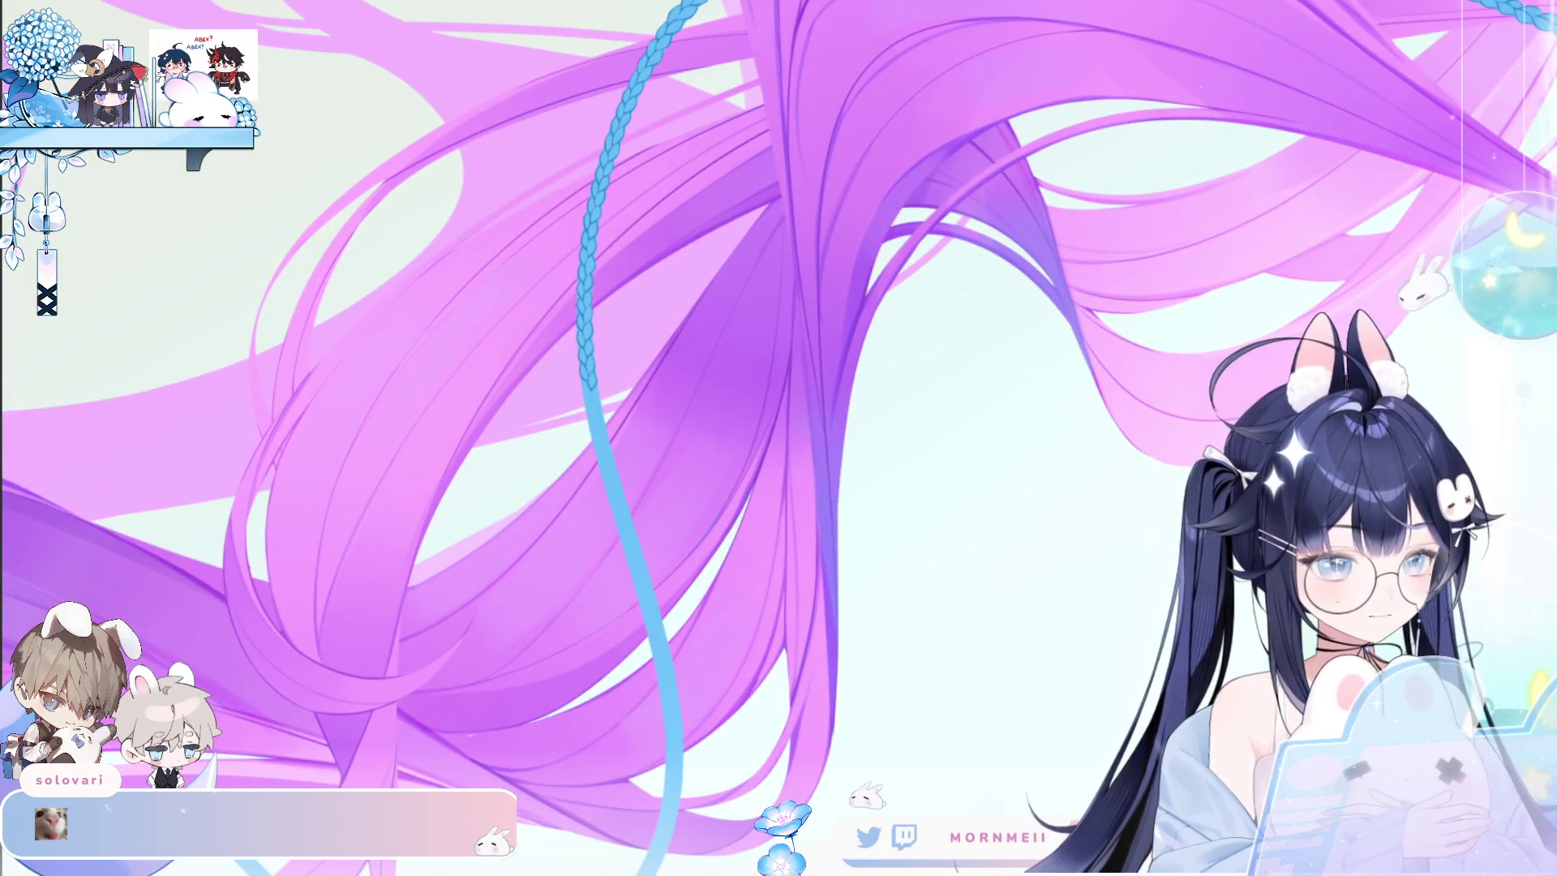
scroll(459, 760, "up", 3)
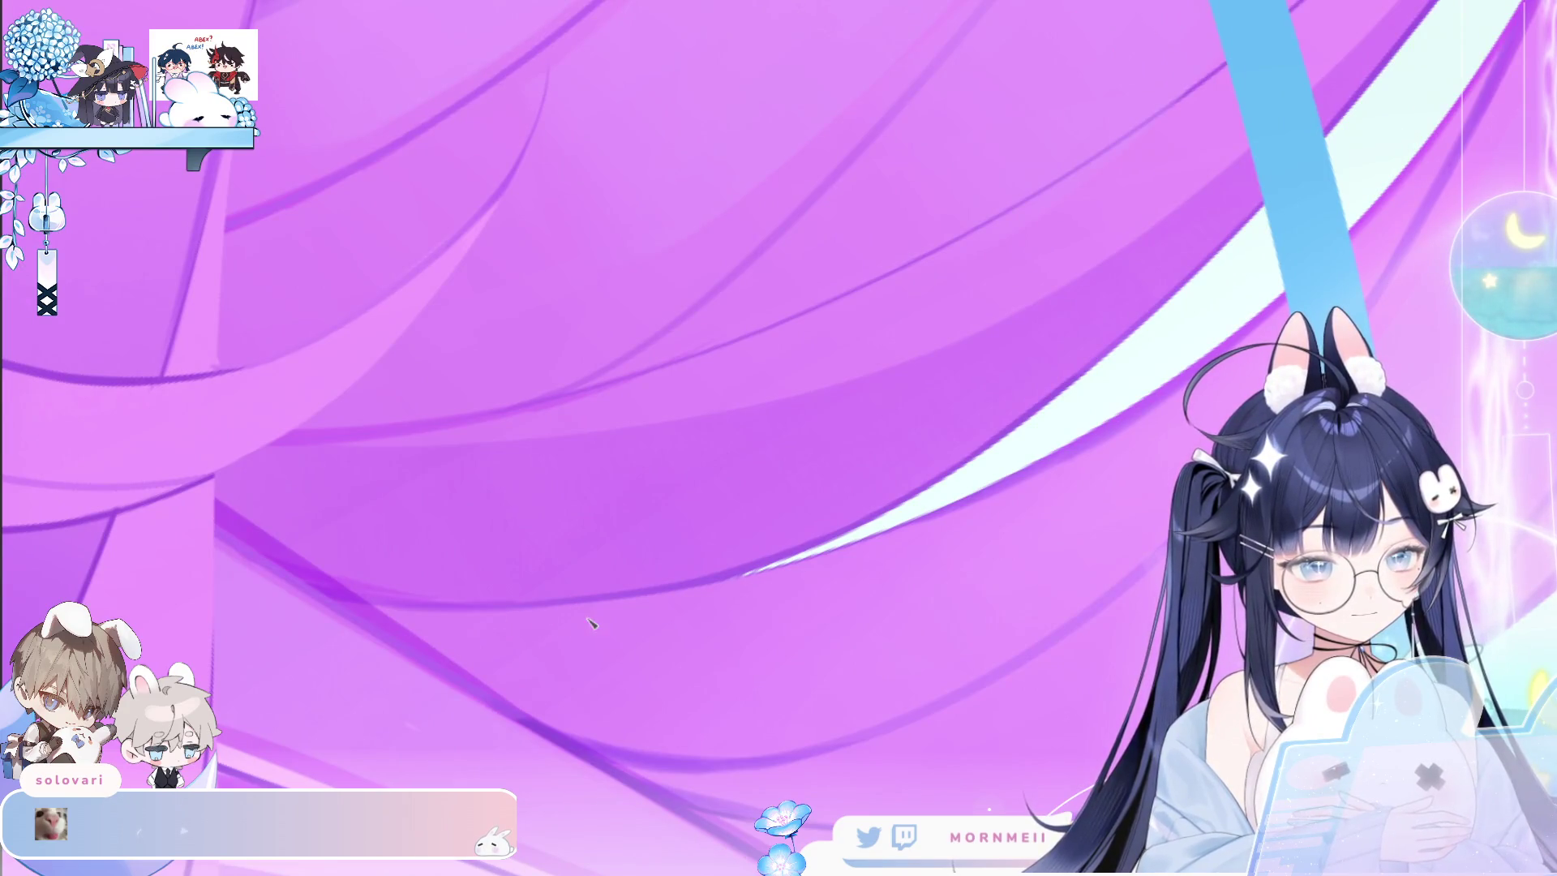
scroll(590, 622, "down", 2)
scroll(730, 567, "up", 2)
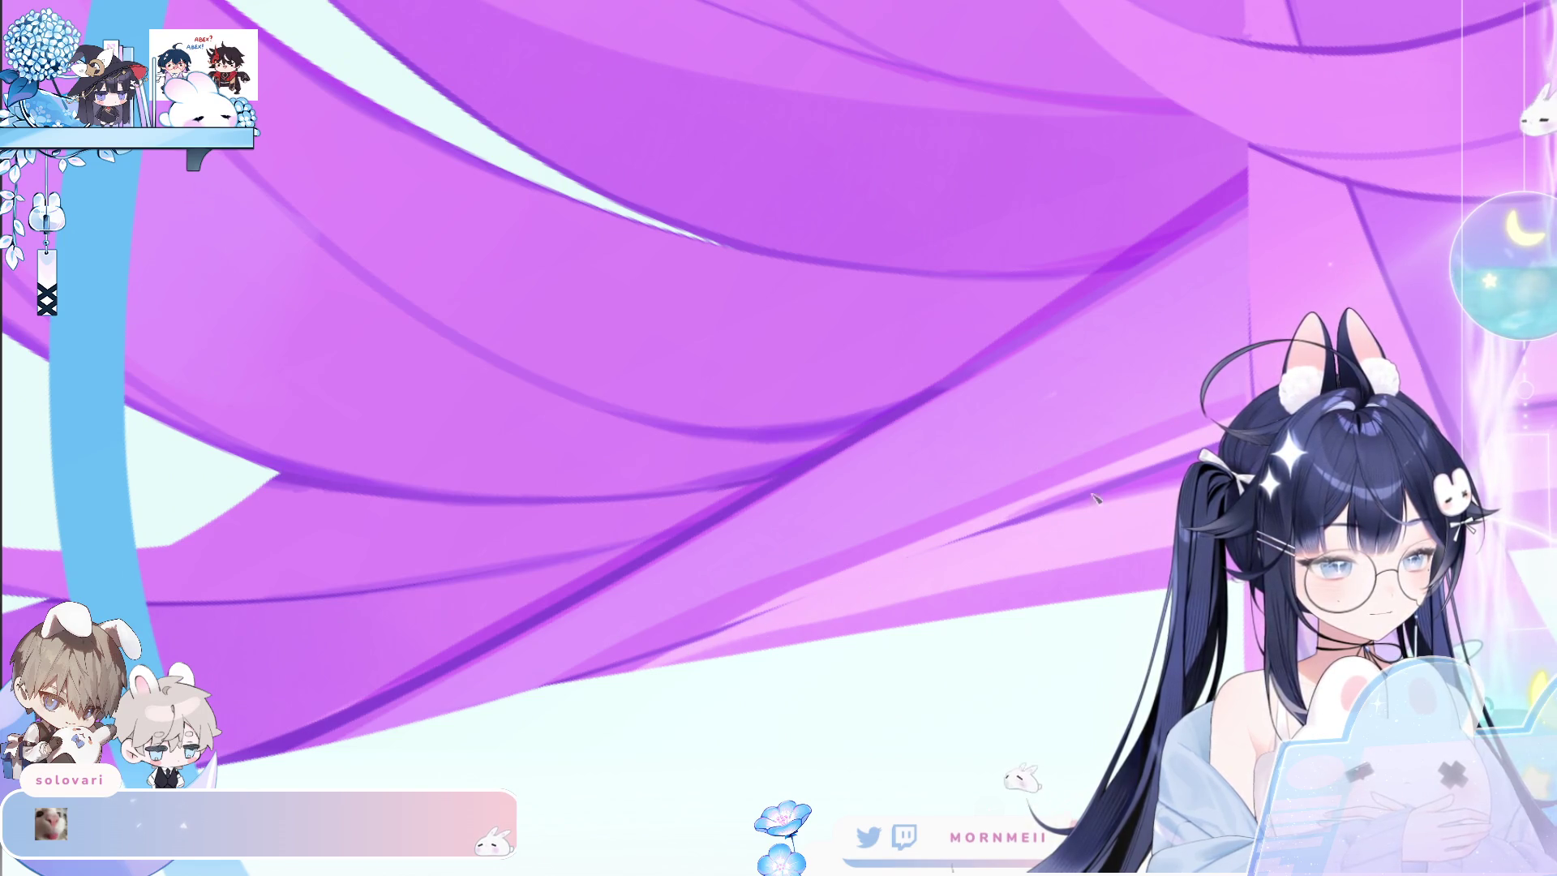
scroll(892, 544, "up", 2)
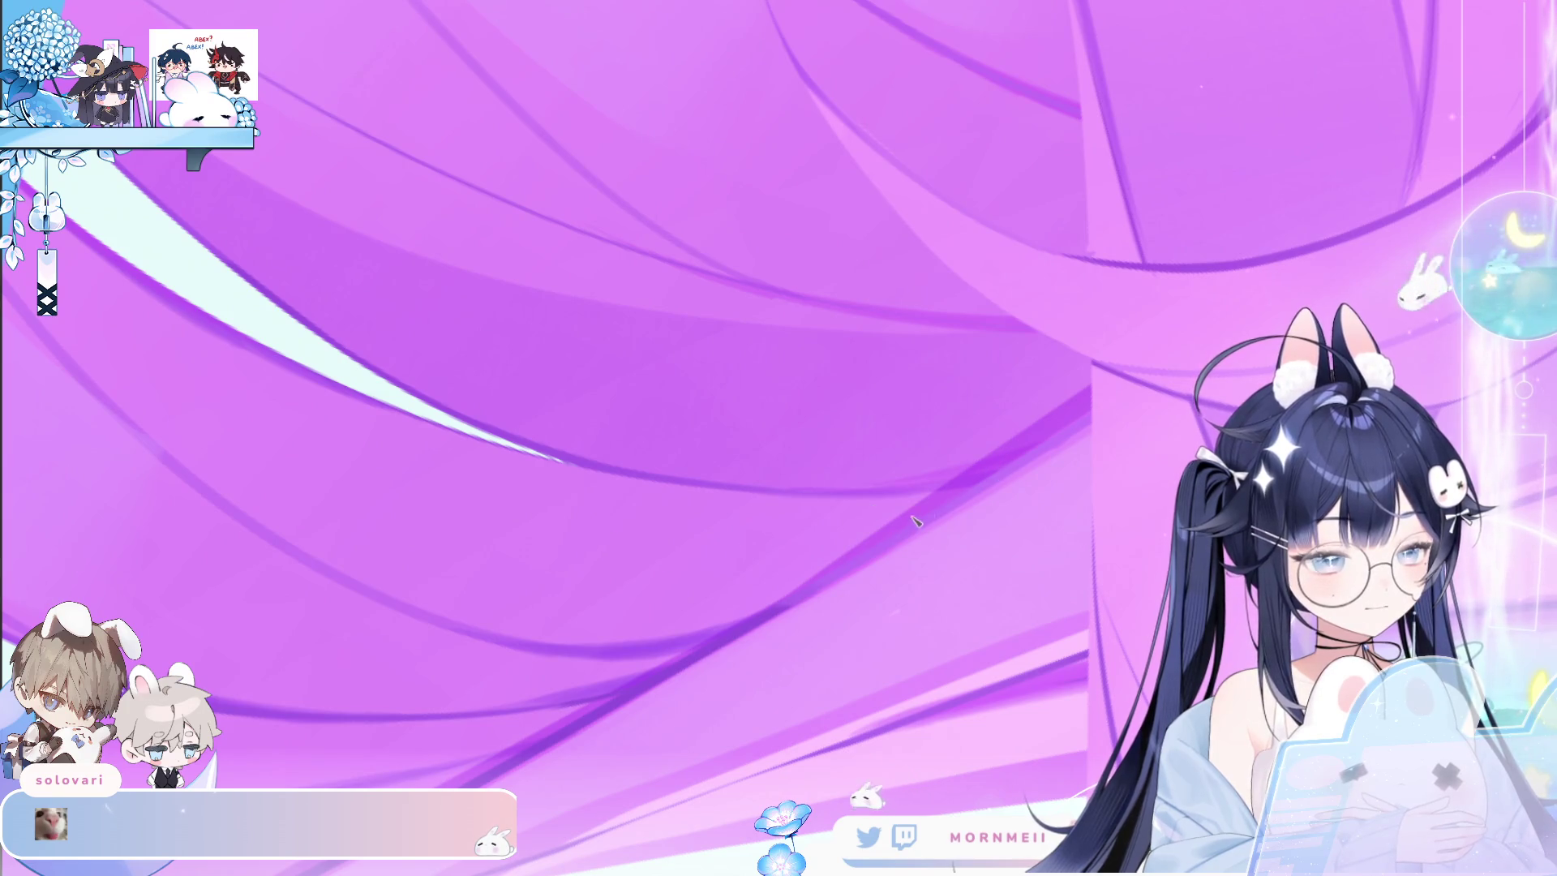
scroll(1024, 445, "down", 3)
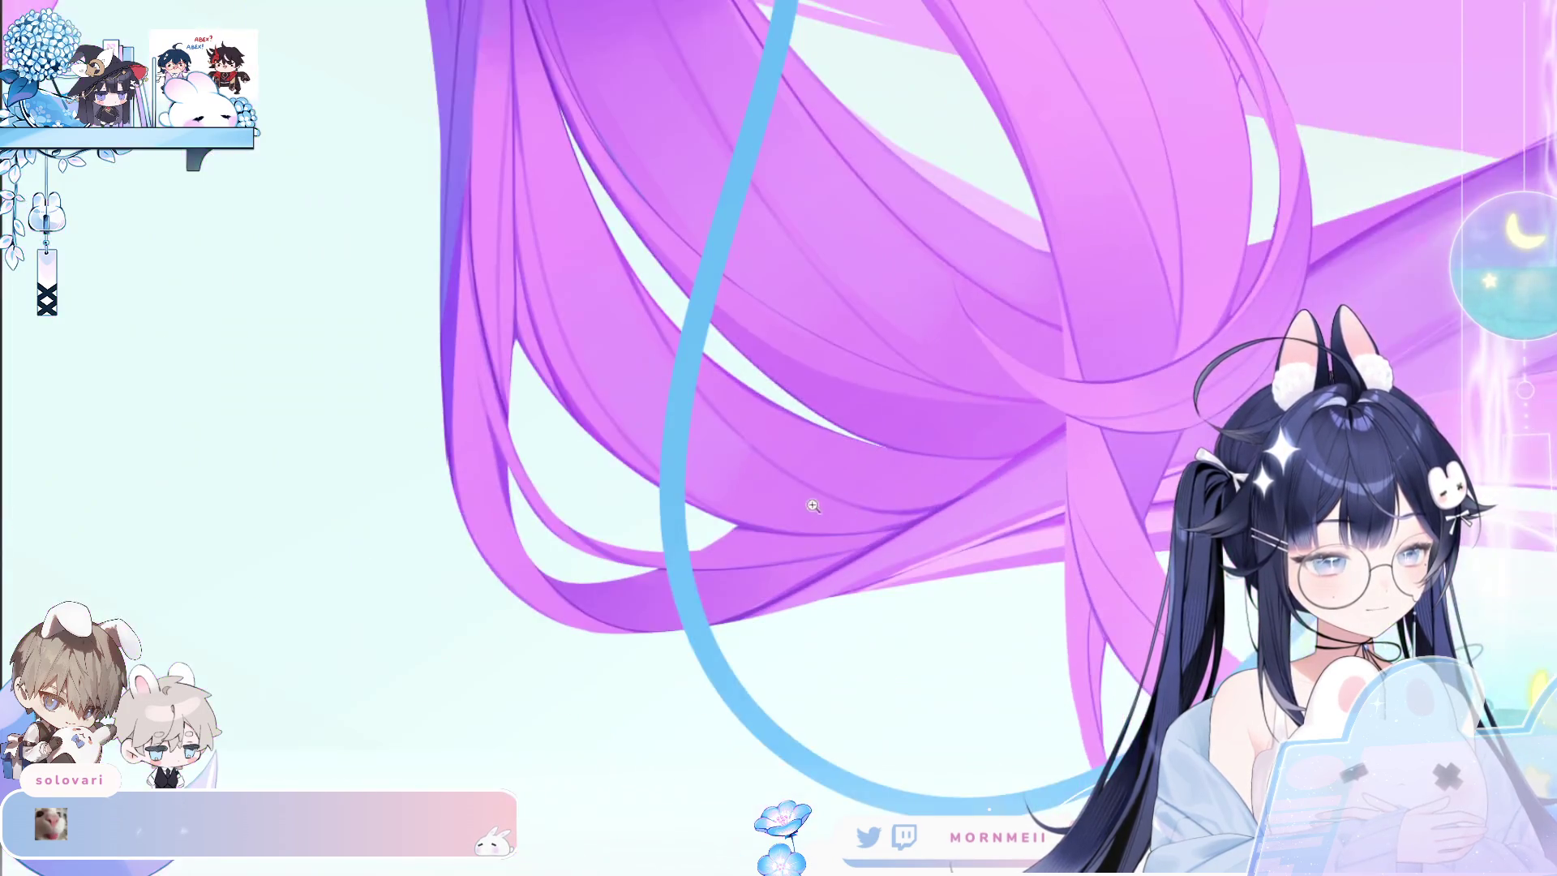
scroll(1180, 453, "up", 3)
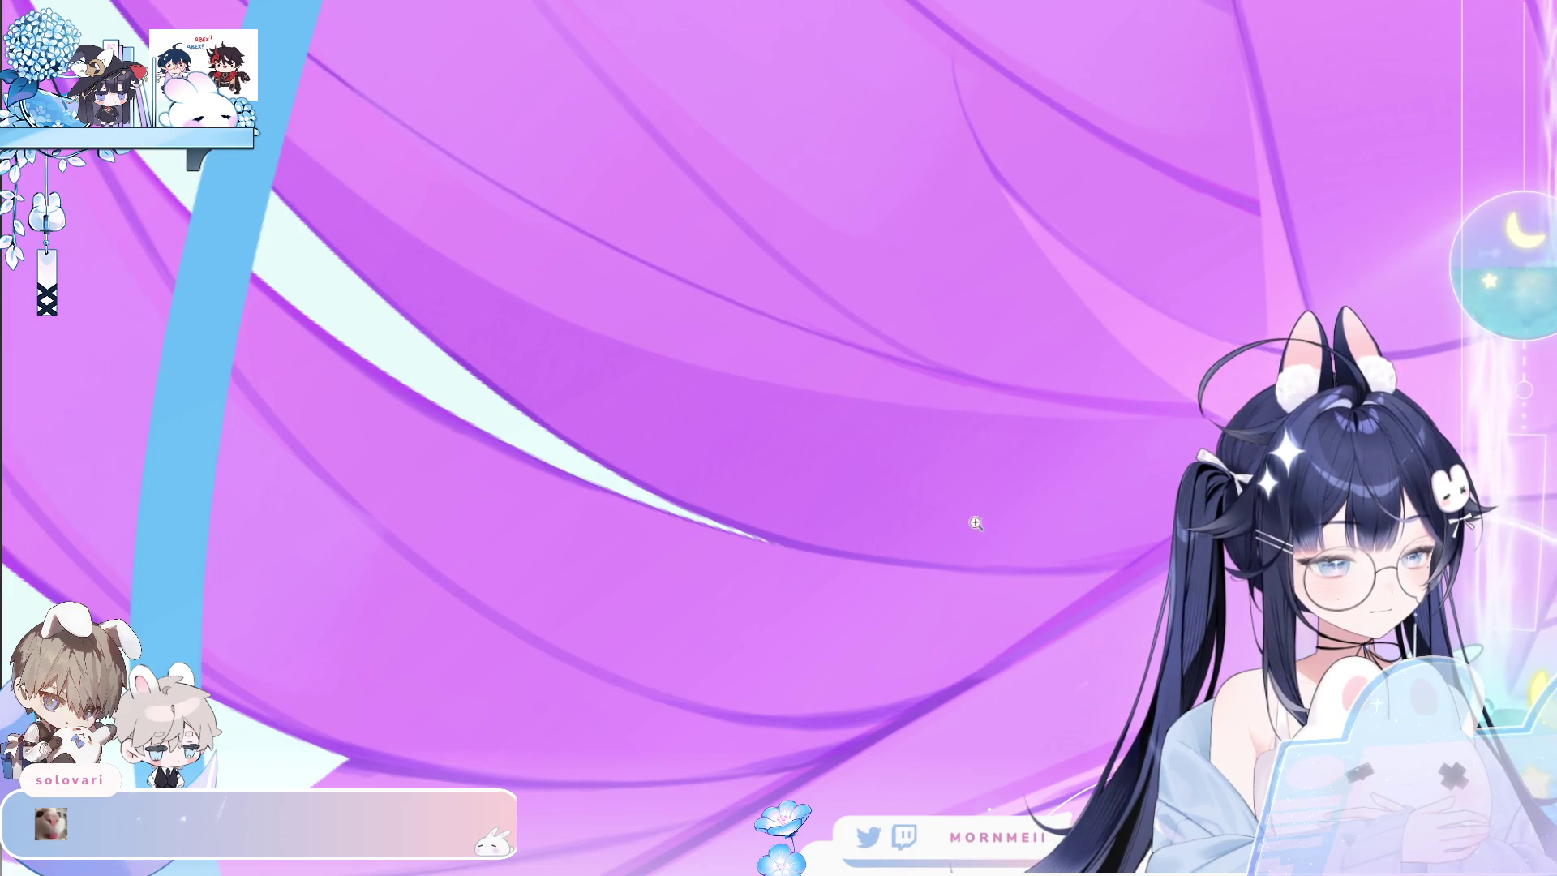
scroll(1022, 391, "down", 3)
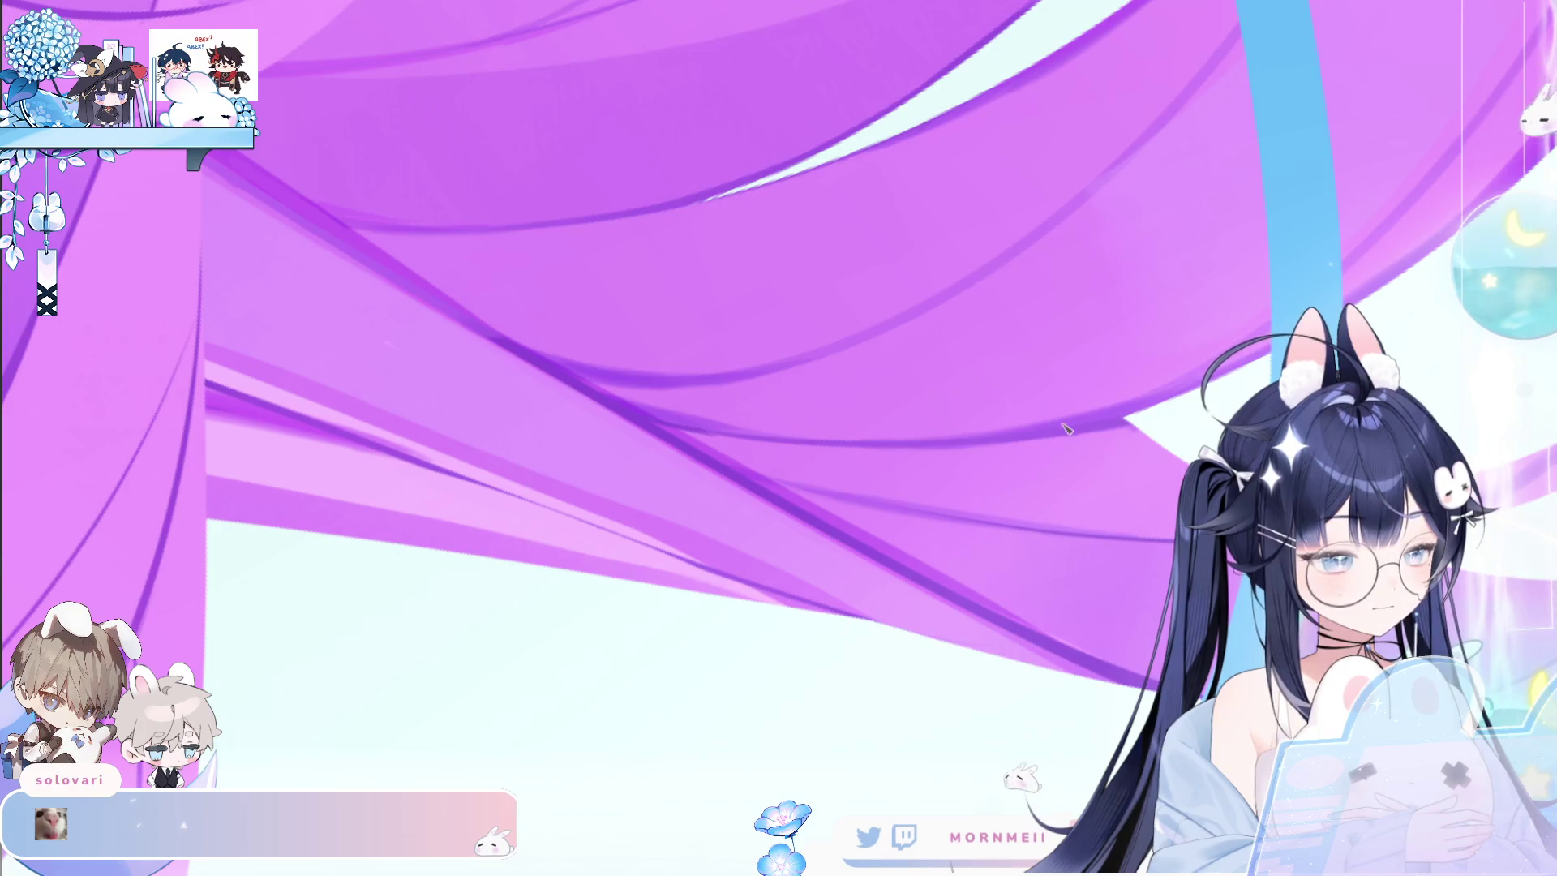
scroll(955, 399, "up", 3)
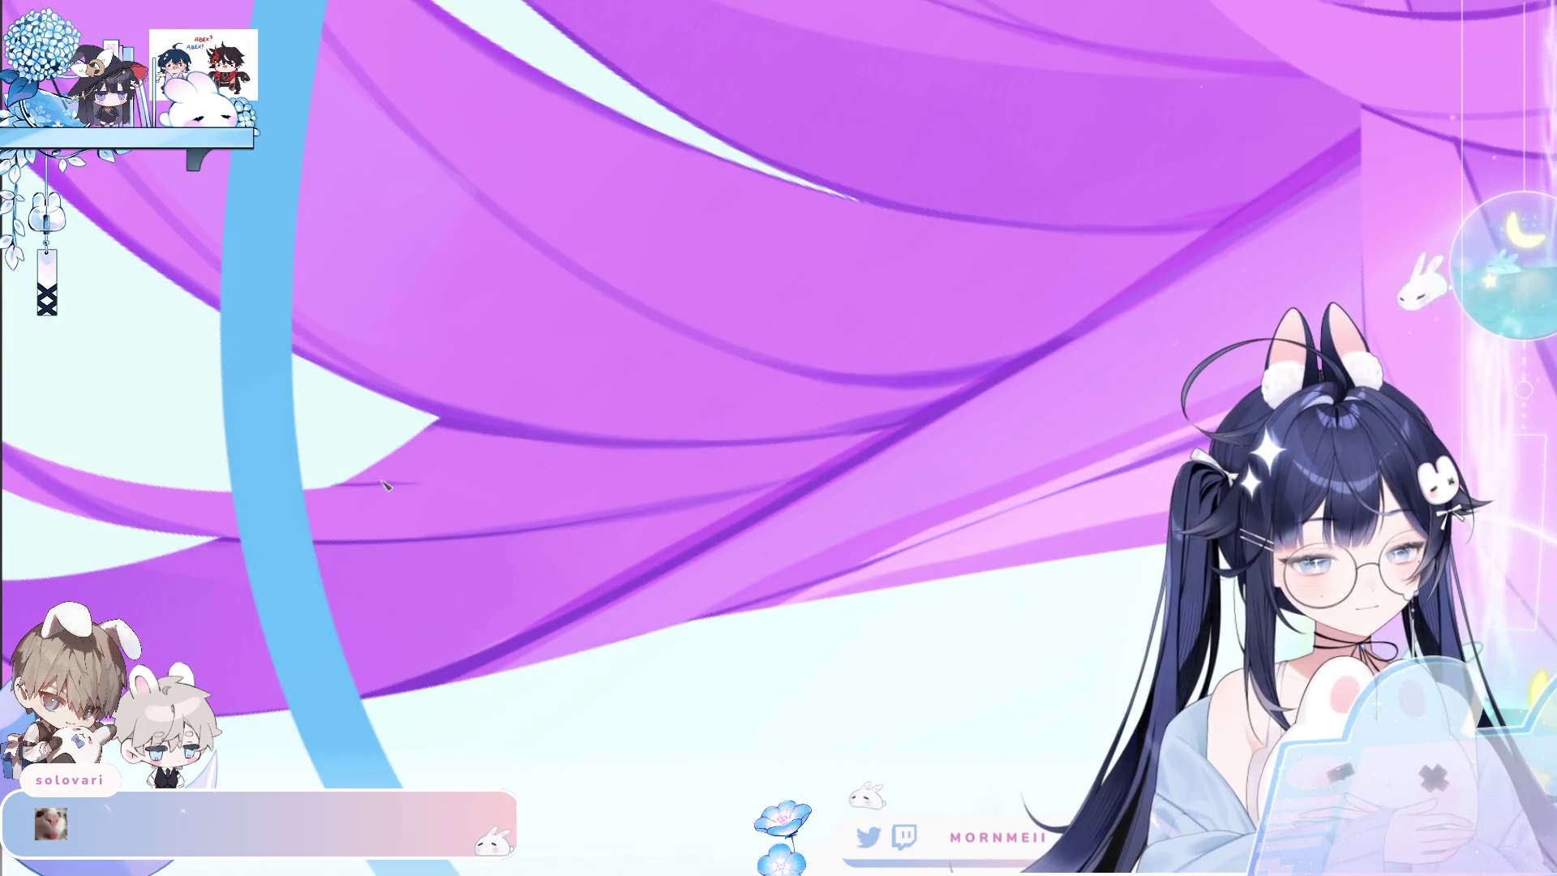
left_click_drag(363, 485, 511, 468)
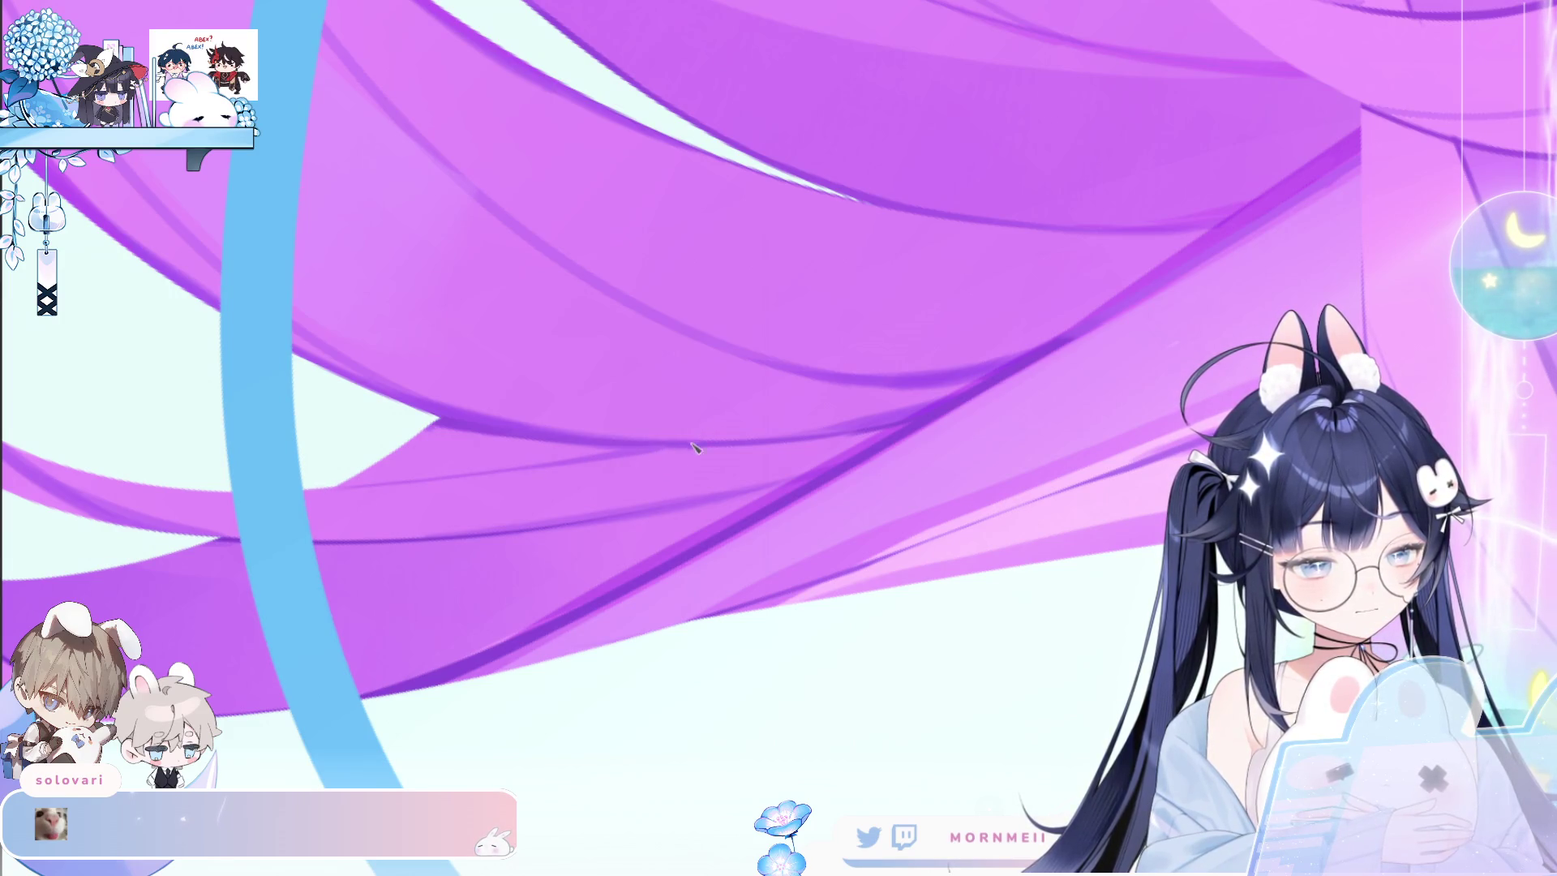
scroll(722, 444, "down", 5)
scroll(927, 428, "up", 5)
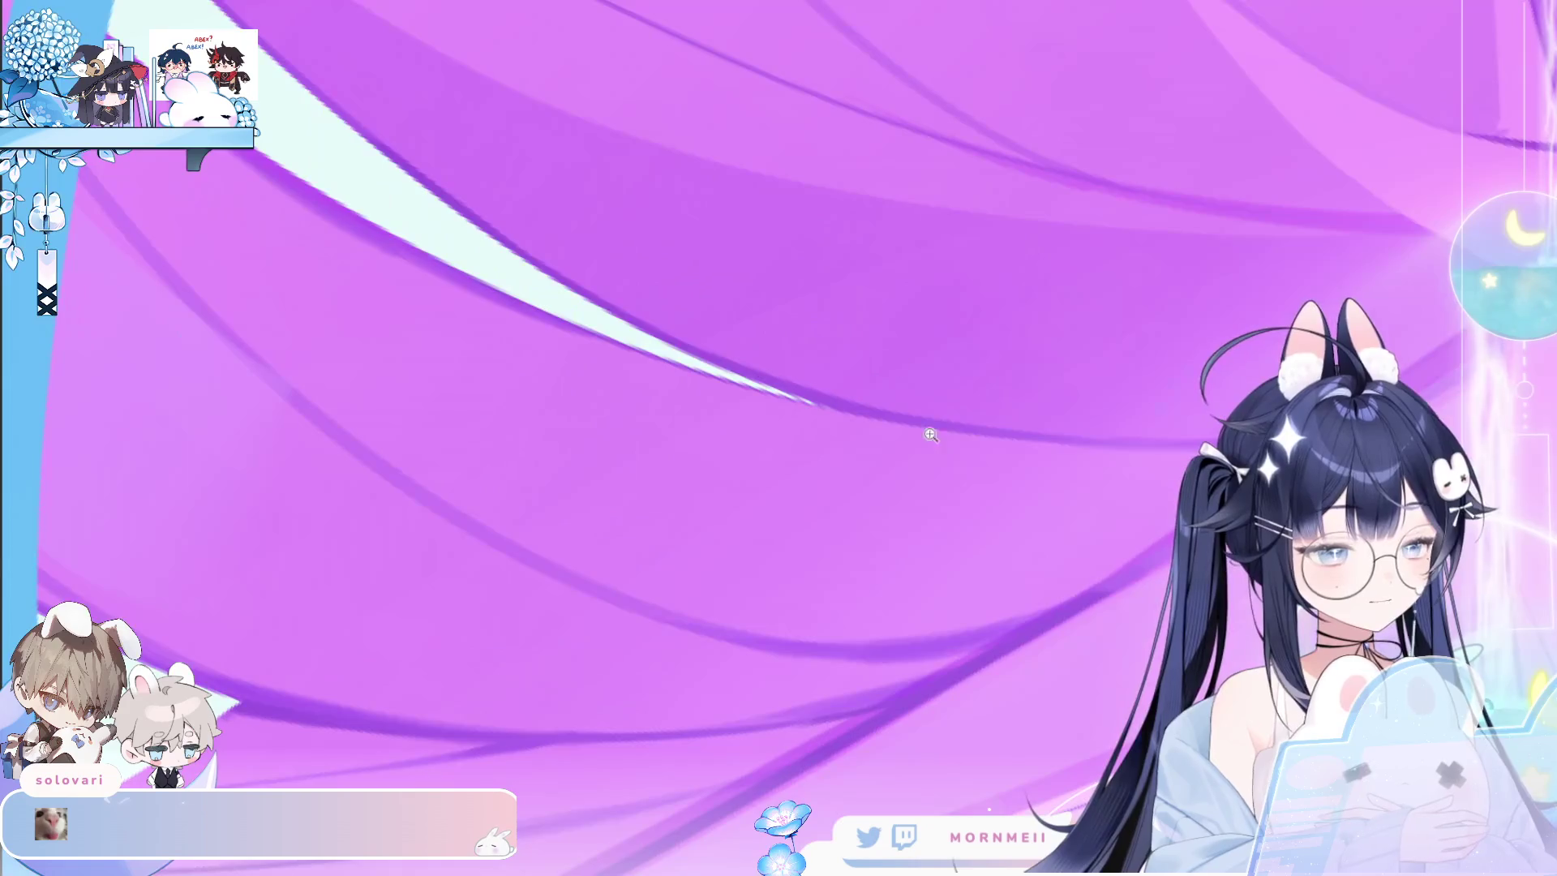
scroll(886, 443, "up", 2)
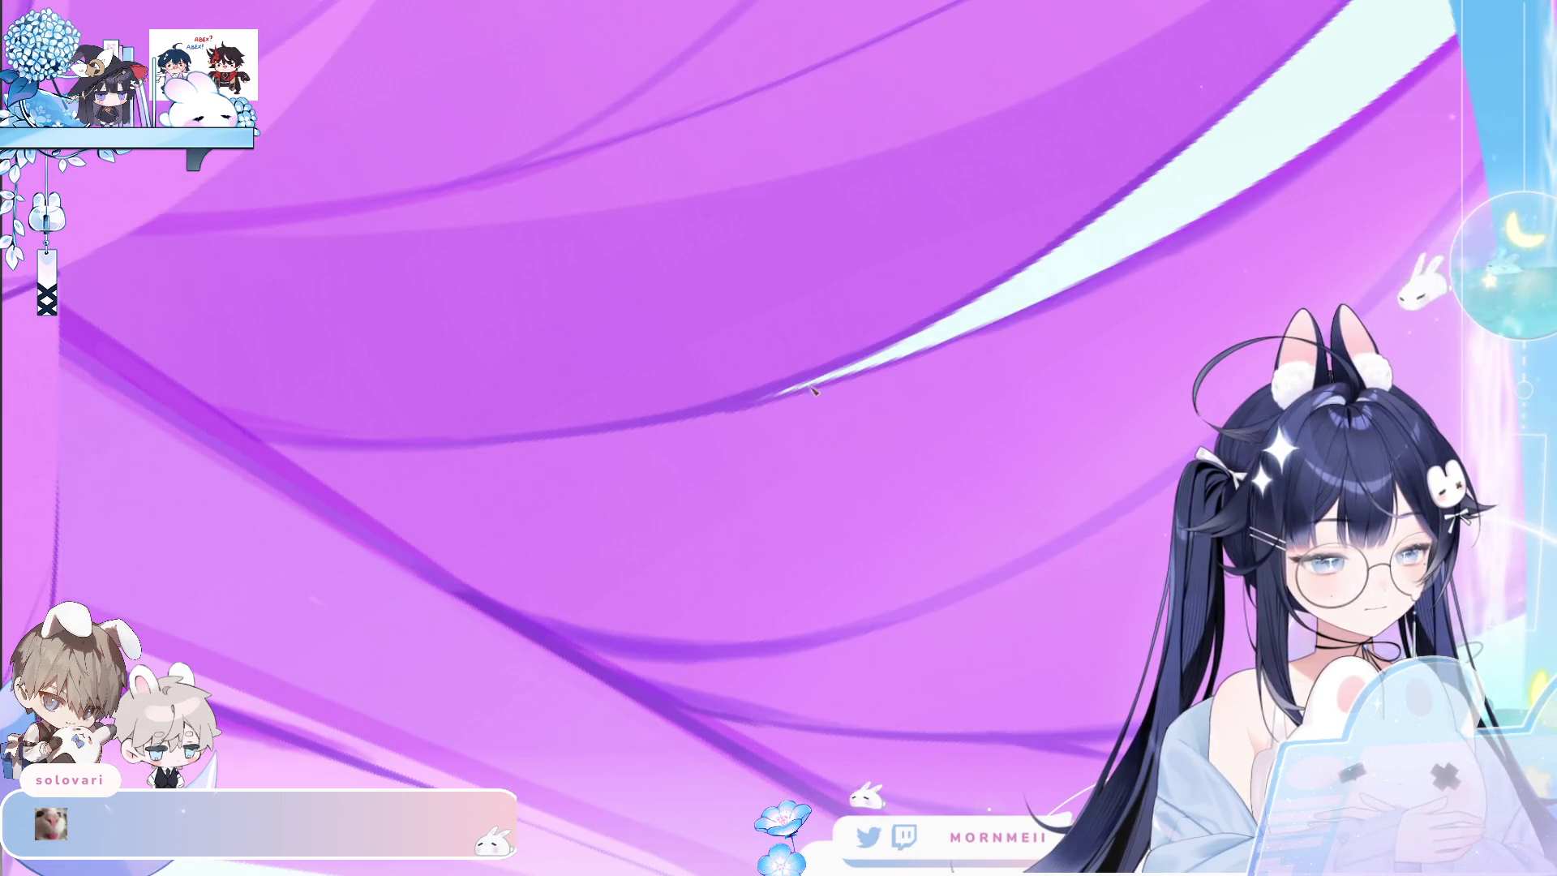
scroll(870, 382, "down", 3)
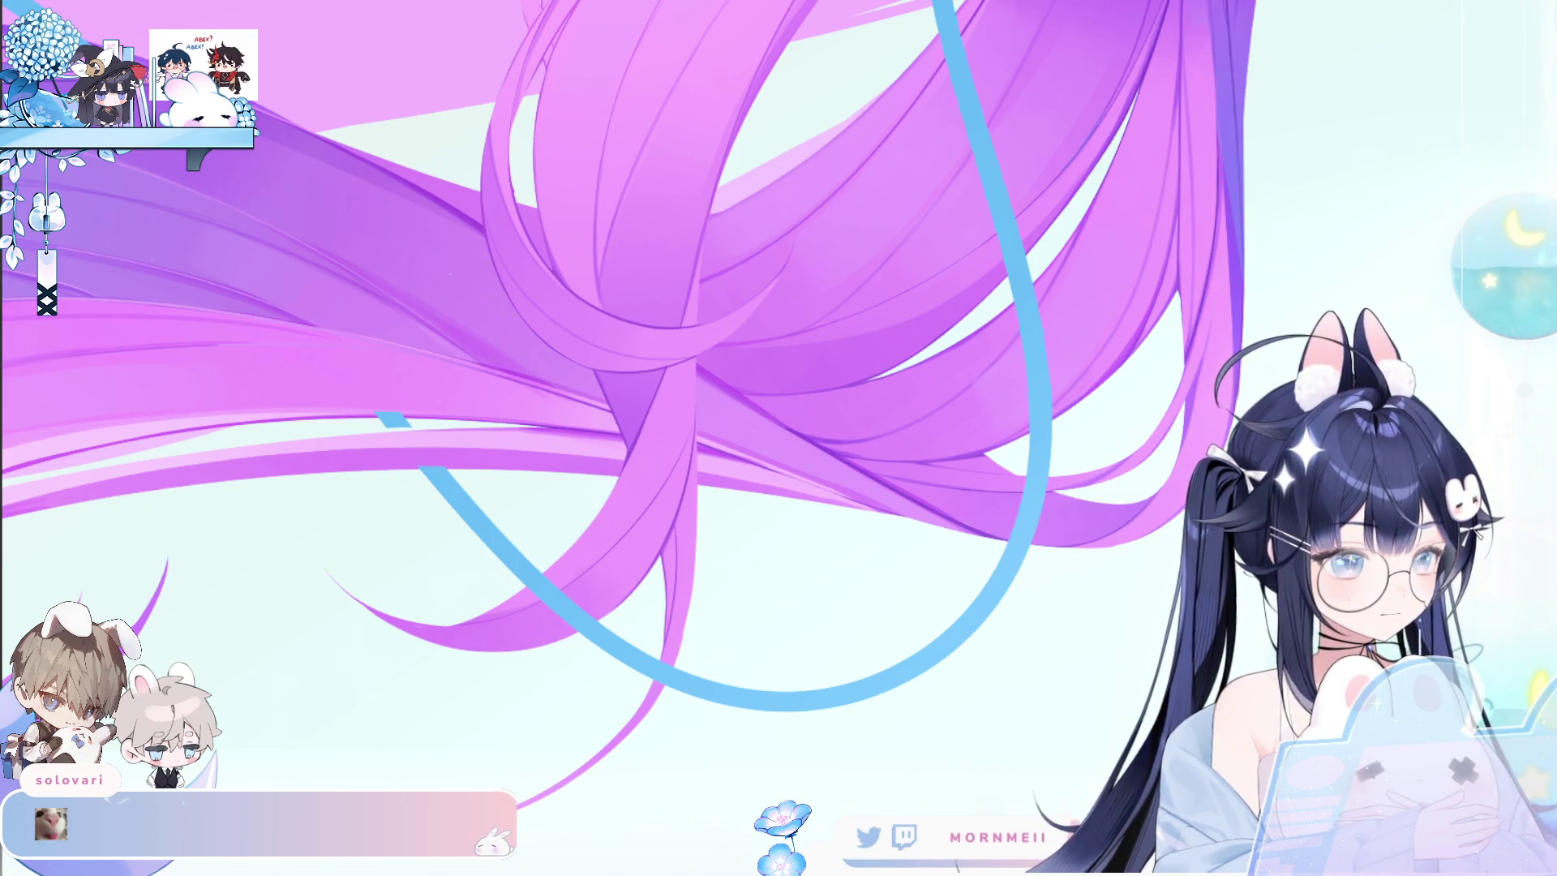
scroll(911, 378, "up", 2)
scroll(911, 378, "up", 2)
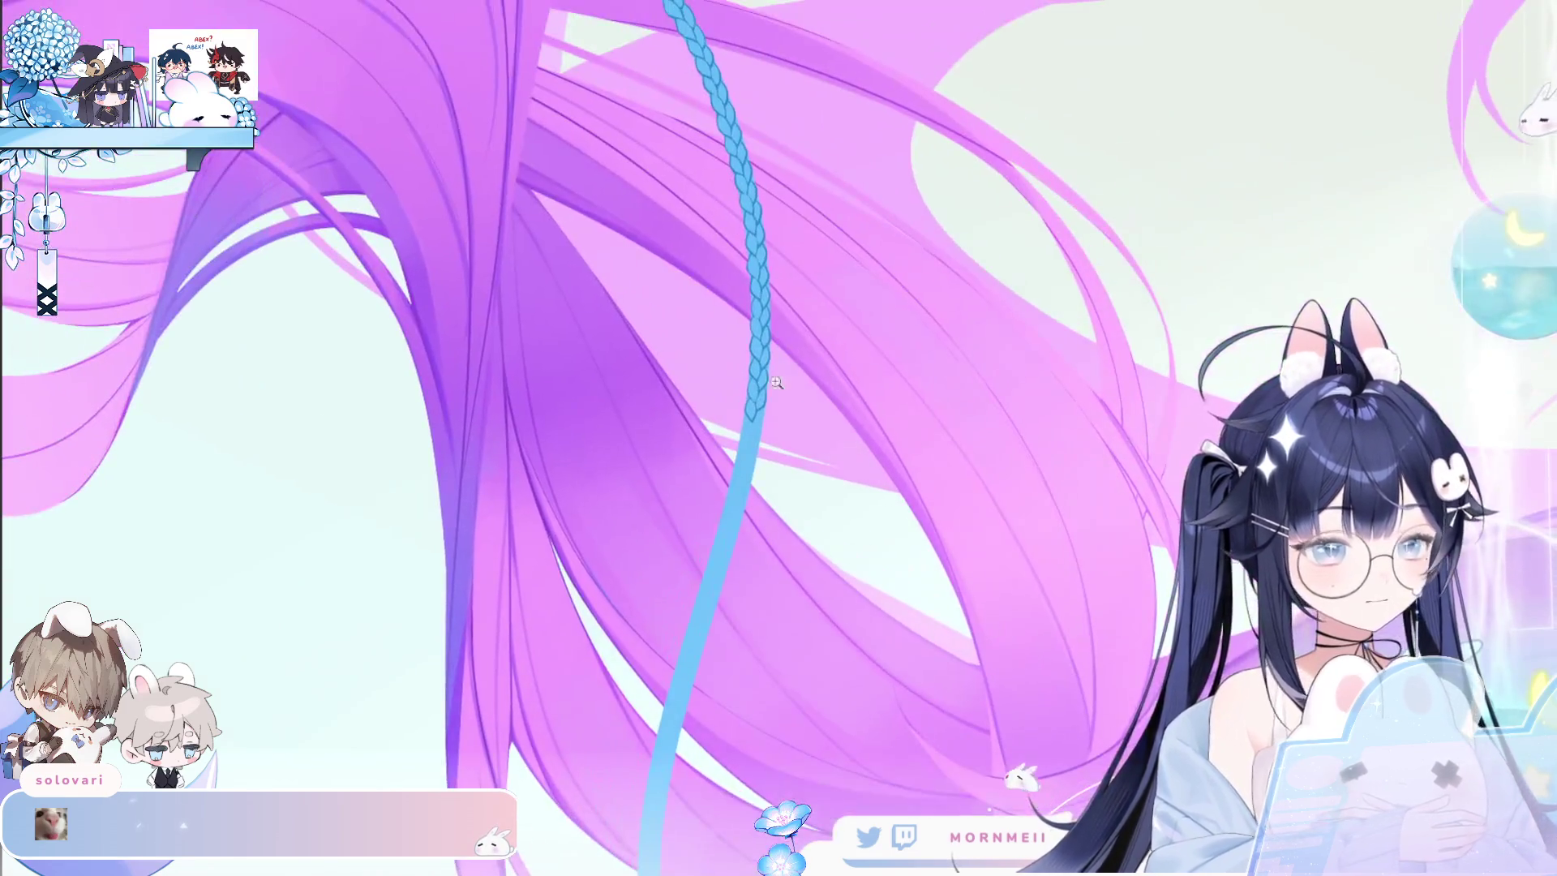
scroll(910, 378, "up", 2)
scroll(911, 378, "up", 1)
Rotate the view and redraw the curve continuing the braid downward until it looks right.
left_click_drag(911, 378, 859, 332)
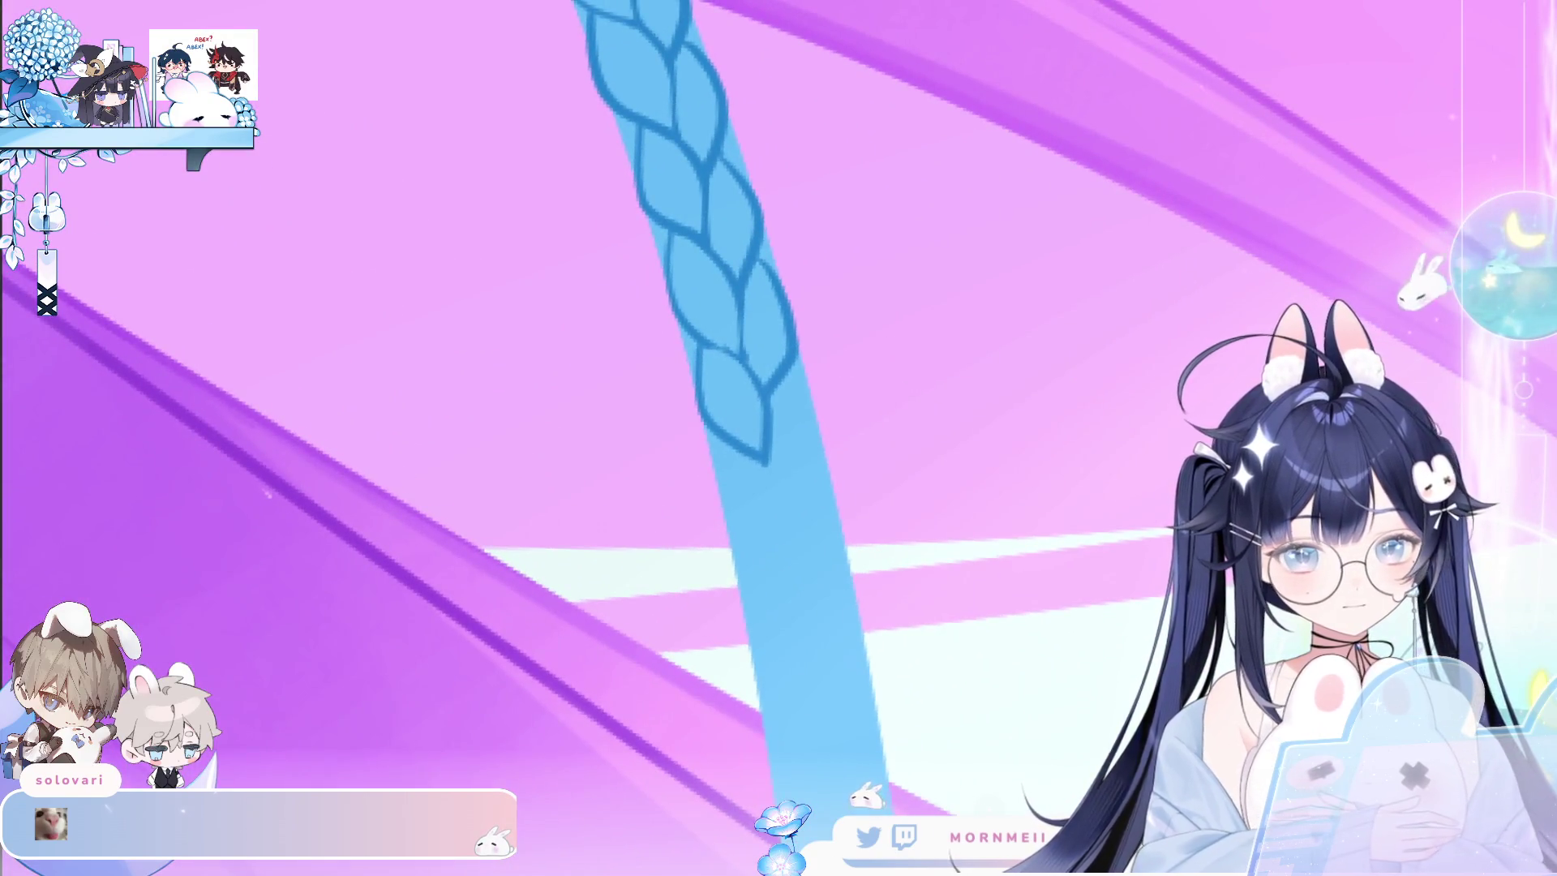
key("ctrl+z")
mouse_move(728, 452)
left_mouse_down()
mouse_move(720, 523)
mouse_move(791, 580)
left_mouse_up()
key("ctrl+z")
left_click_drag(728, 450, 801, 584)
key("ctrl+z")
left_click_drag(728, 450, 801, 580)
key("ctrl+z")
left_click_drag(728, 450, 815, 577)
key("ctrl+z")
Outline the lower-right and lower-left braid lobes, redrawing the left lobe several times.
left_click_drag(786, 377, 811, 502)
left_click_drag(698, 350, 762, 454)
key("ctrl+z")
left_click_drag(697, 351, 769, 460)
key("ctrl+z")
left_click_drag(697, 350, 766, 458)
key("ctrl+z")
left_click_drag(698, 350, 766, 458)
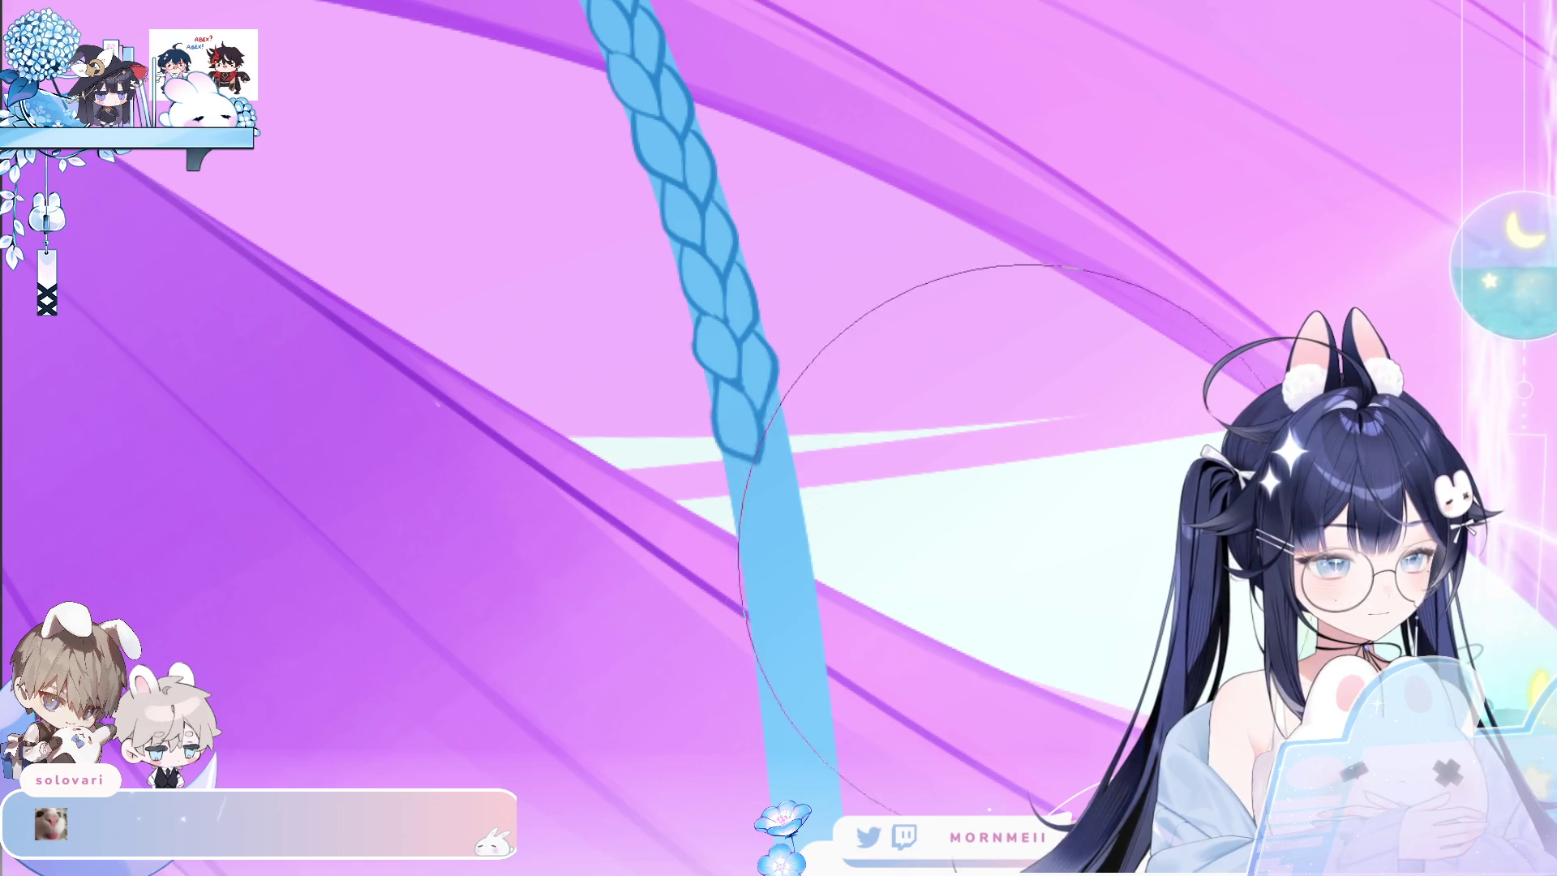
Zoom in and redraw the braid's bottom lobe, its curve and its right side.
left_click(848, 531)
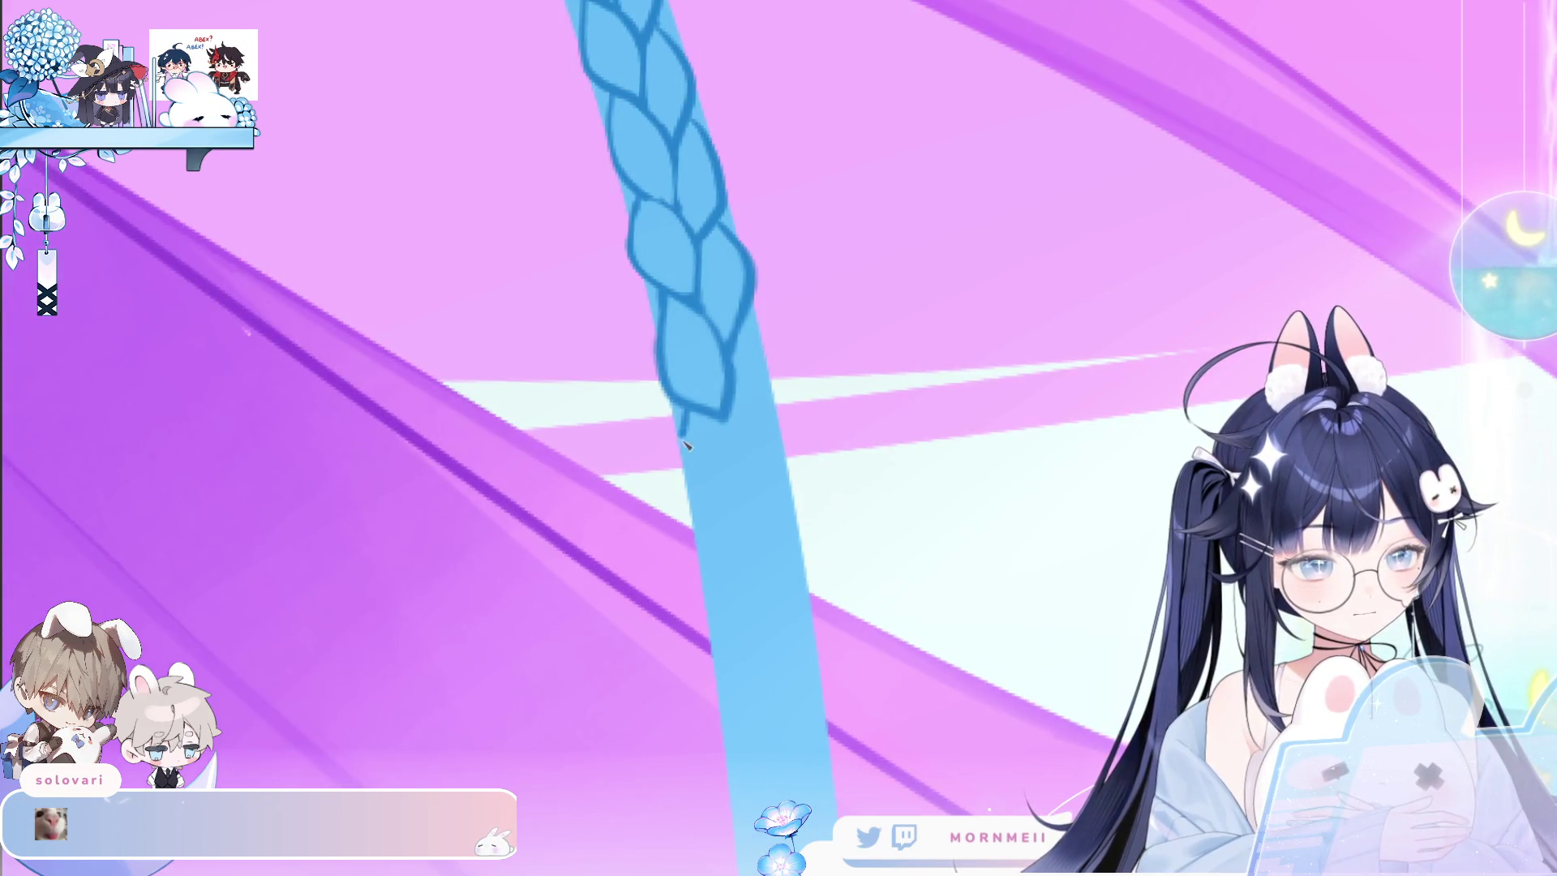
key("ctrl+z")
mouse_move(681, 414)
left_mouse_down()
mouse_move(746, 523)
mouse_move(754, 472)
mouse_move(747, 519)
left_mouse_up()
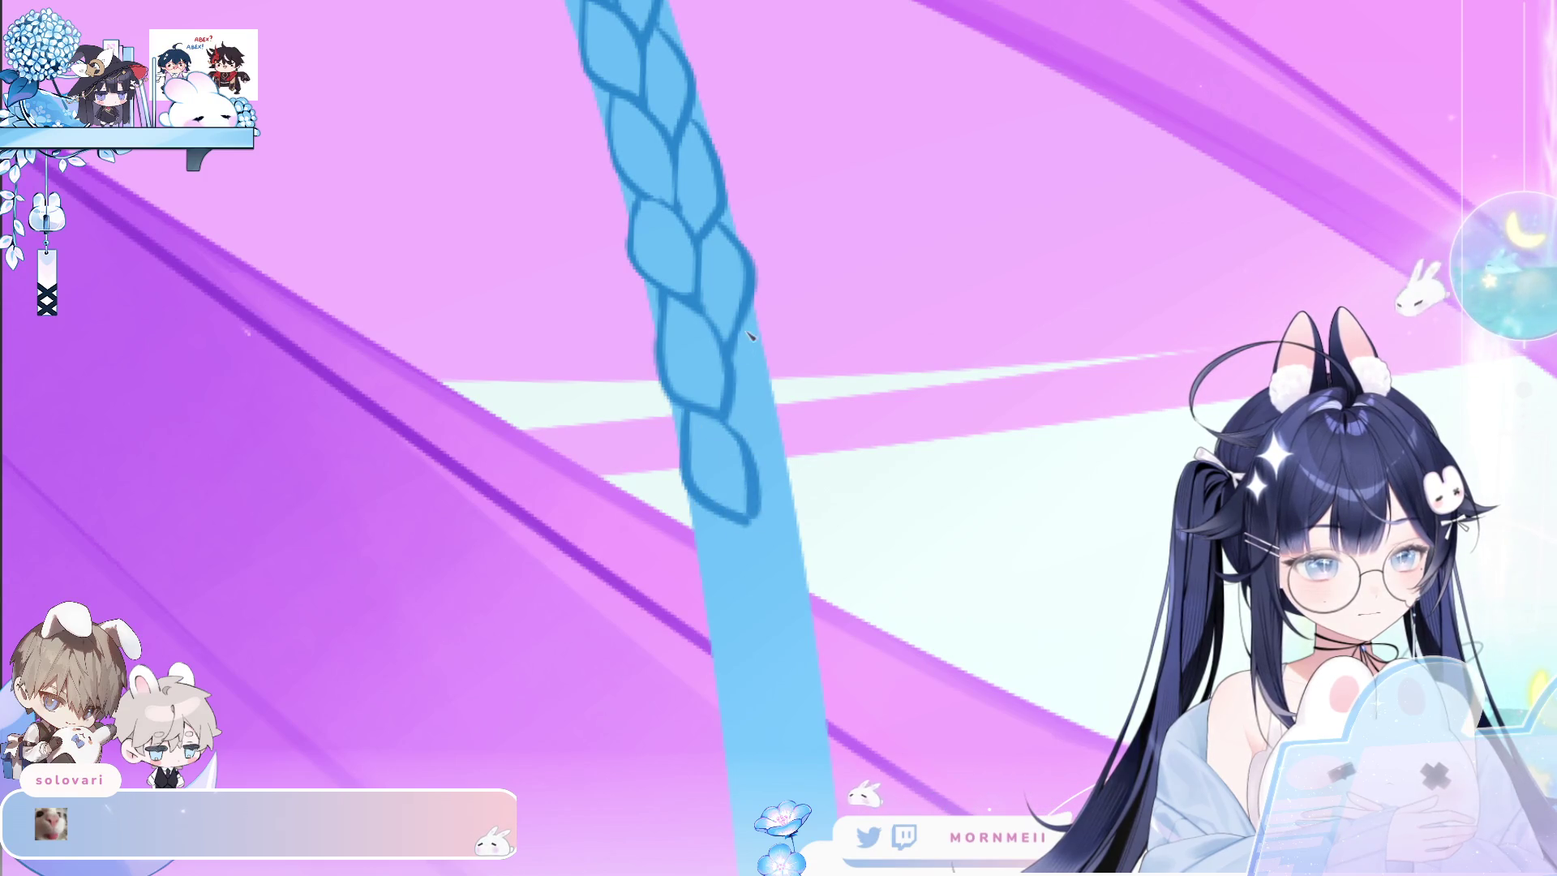
left_click_drag(783, 381, 758, 458)
key("ctrl+z")
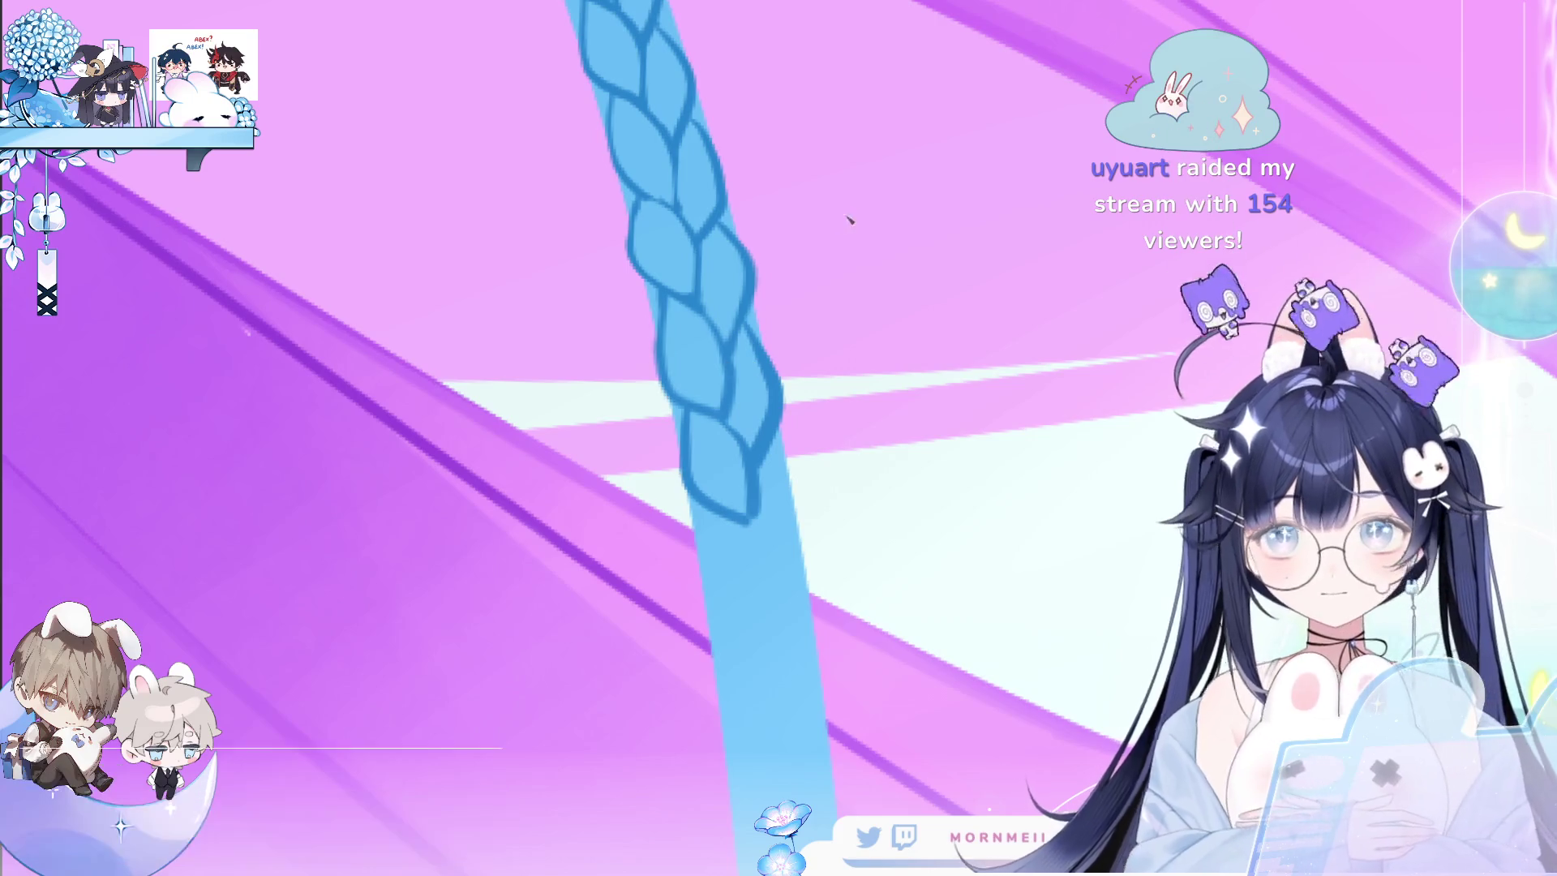
left_click_drag(753, 329, 759, 460)
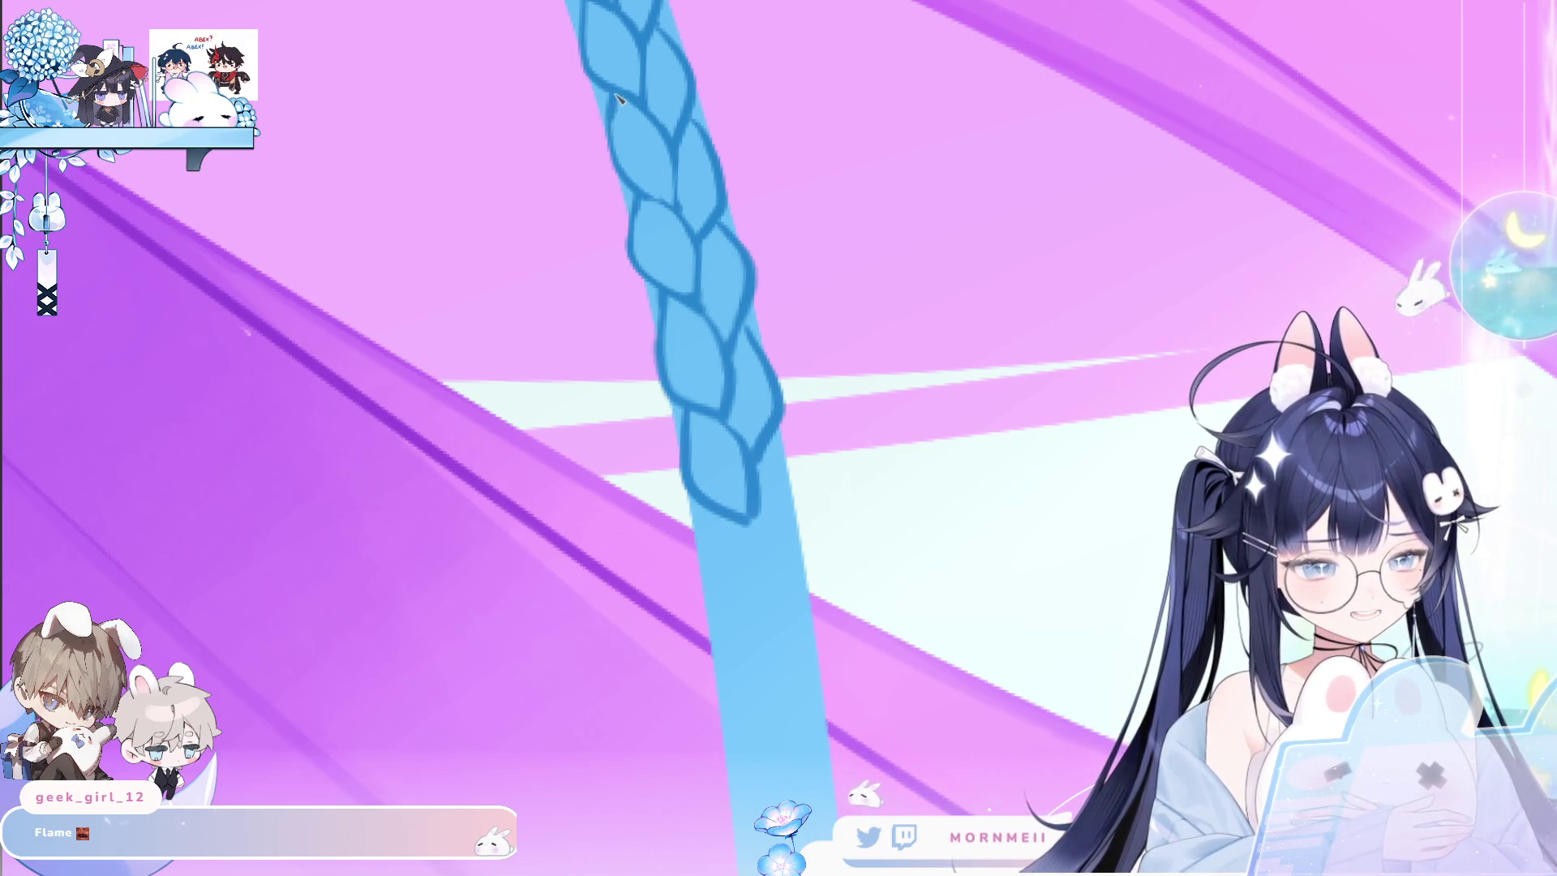
scroll(661, 73, "down", 5)
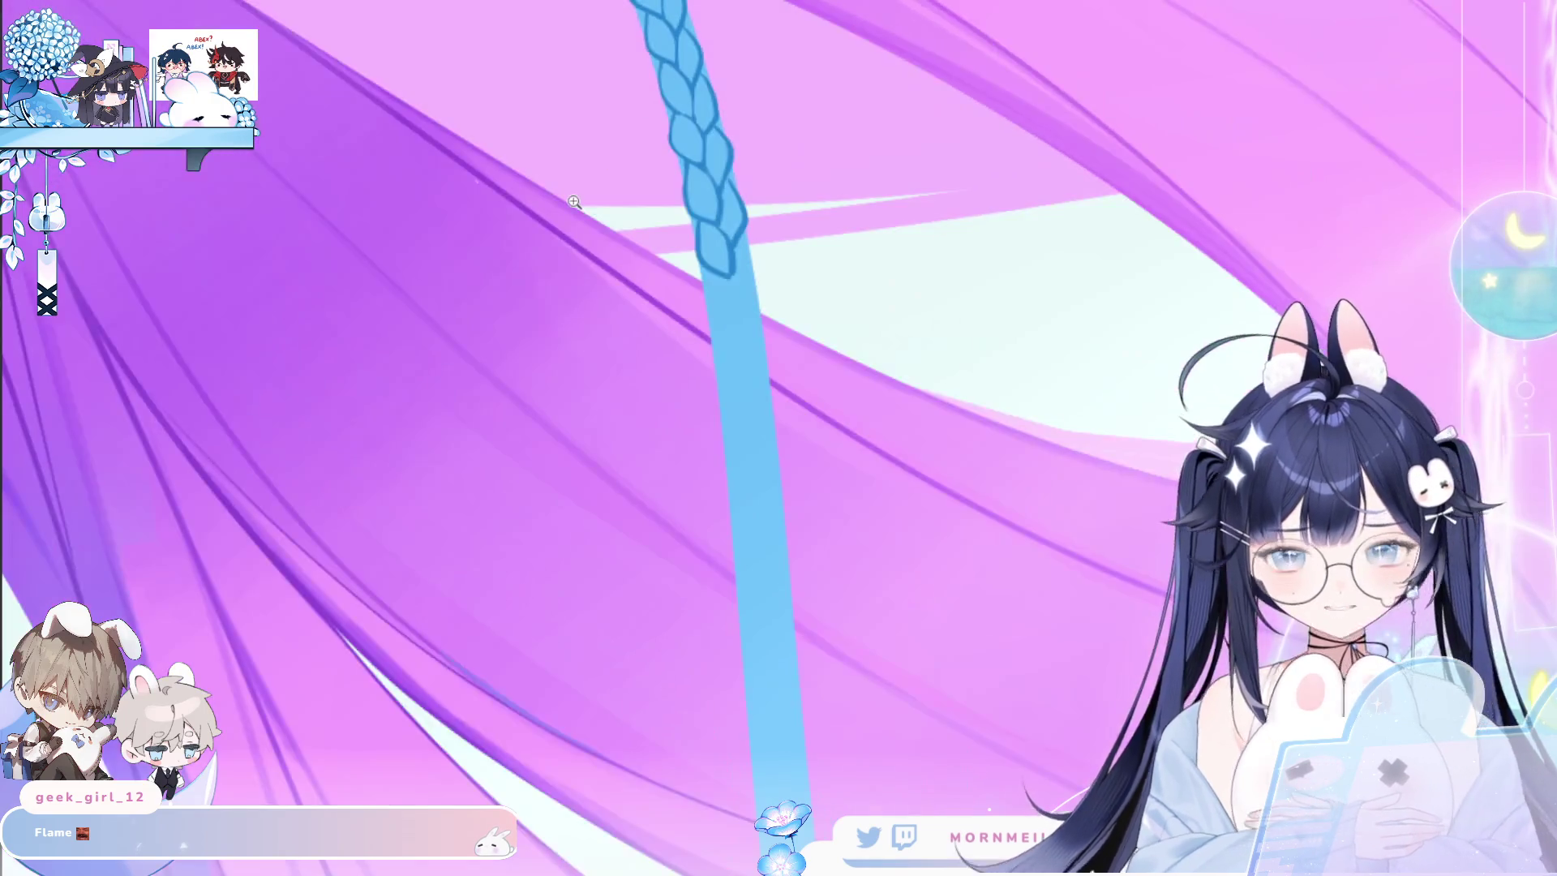
Draw a new dark-blue lobe curve below the existing braid lobes on the plain strand.
scroll(741, 245, "up", 5)
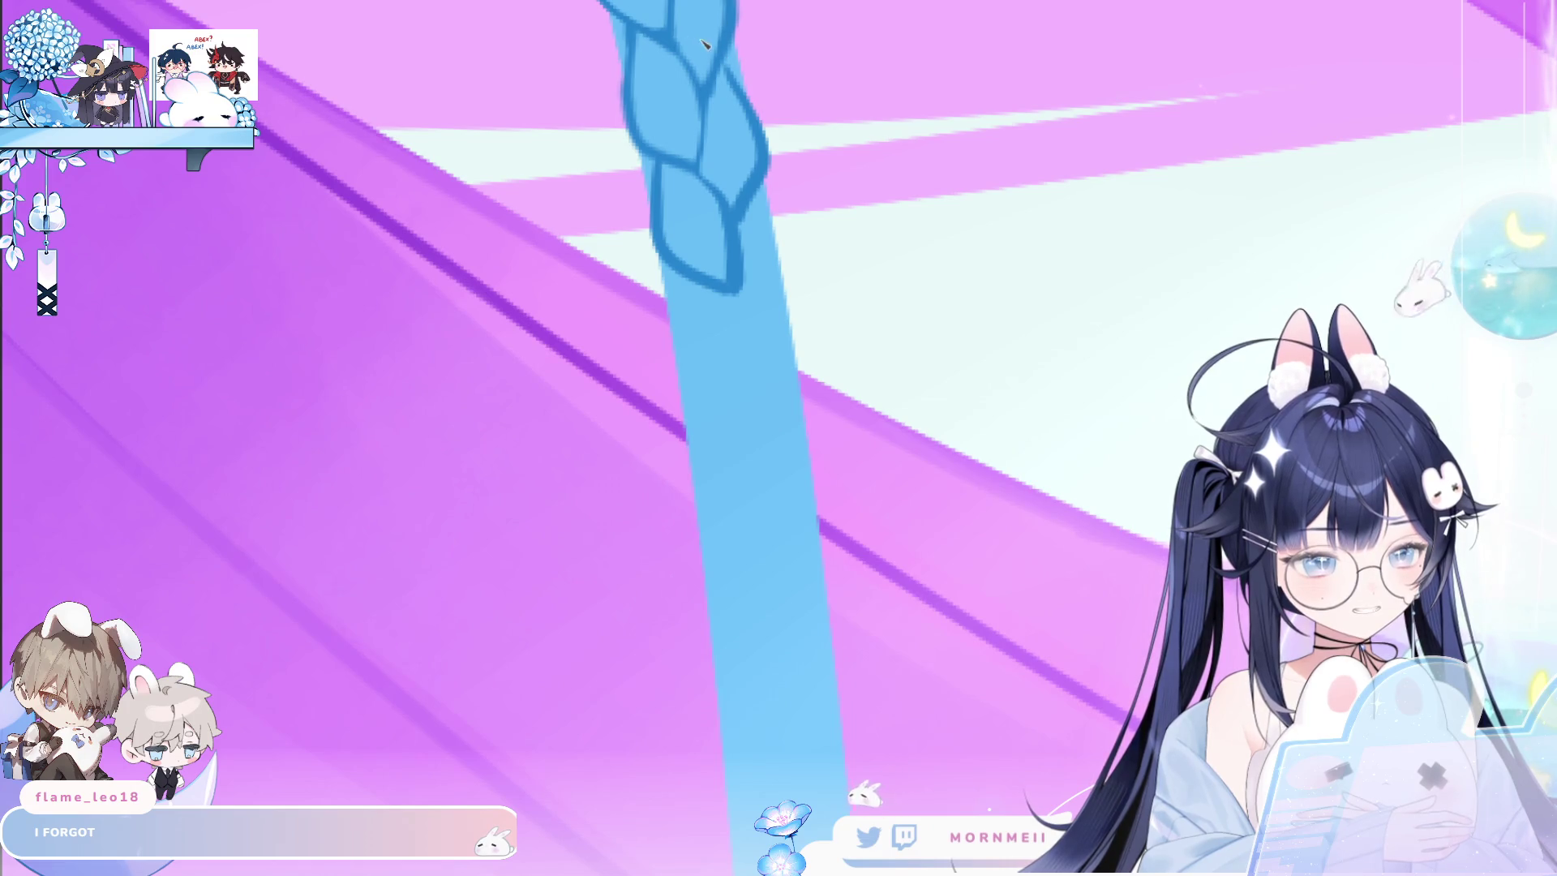
scroll(760, 101, "up", 5)
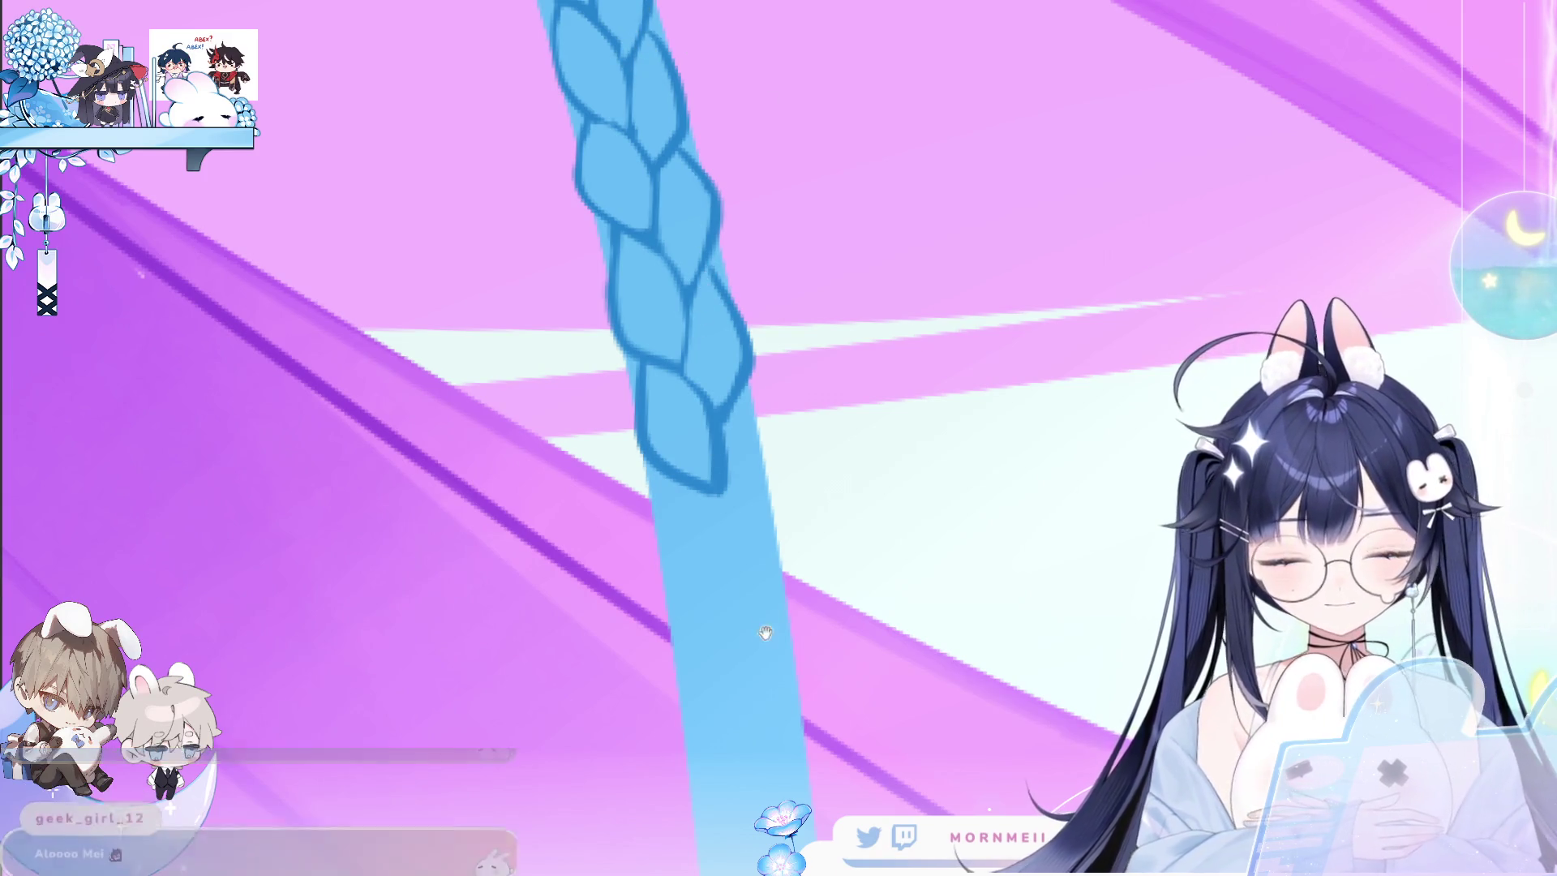
scroll(640, 195, "down", 6)
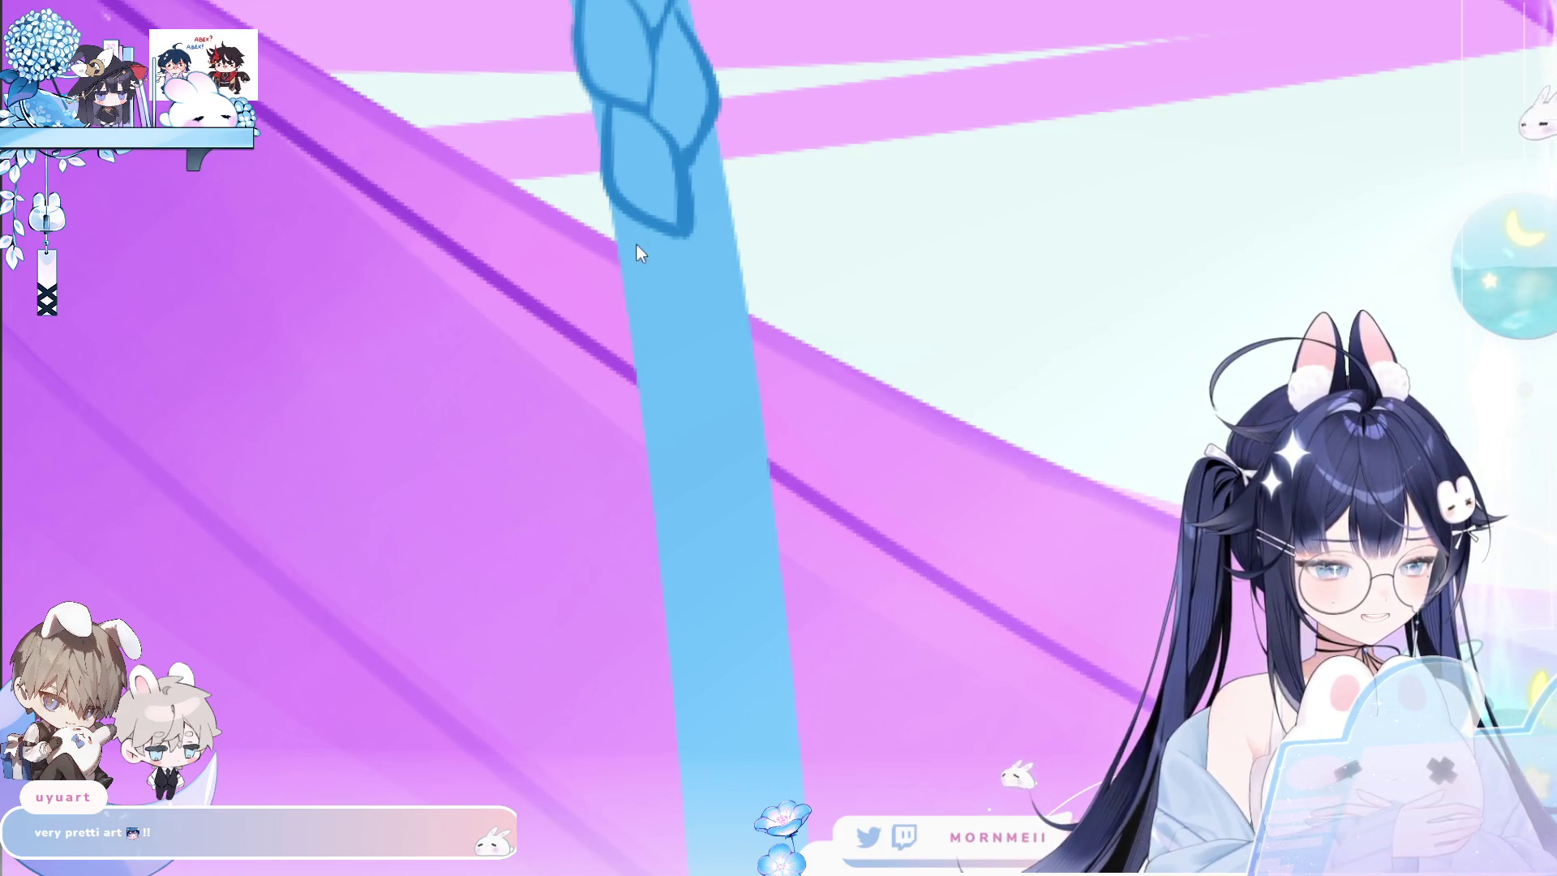
left_click_drag(649, 231, 716, 252)
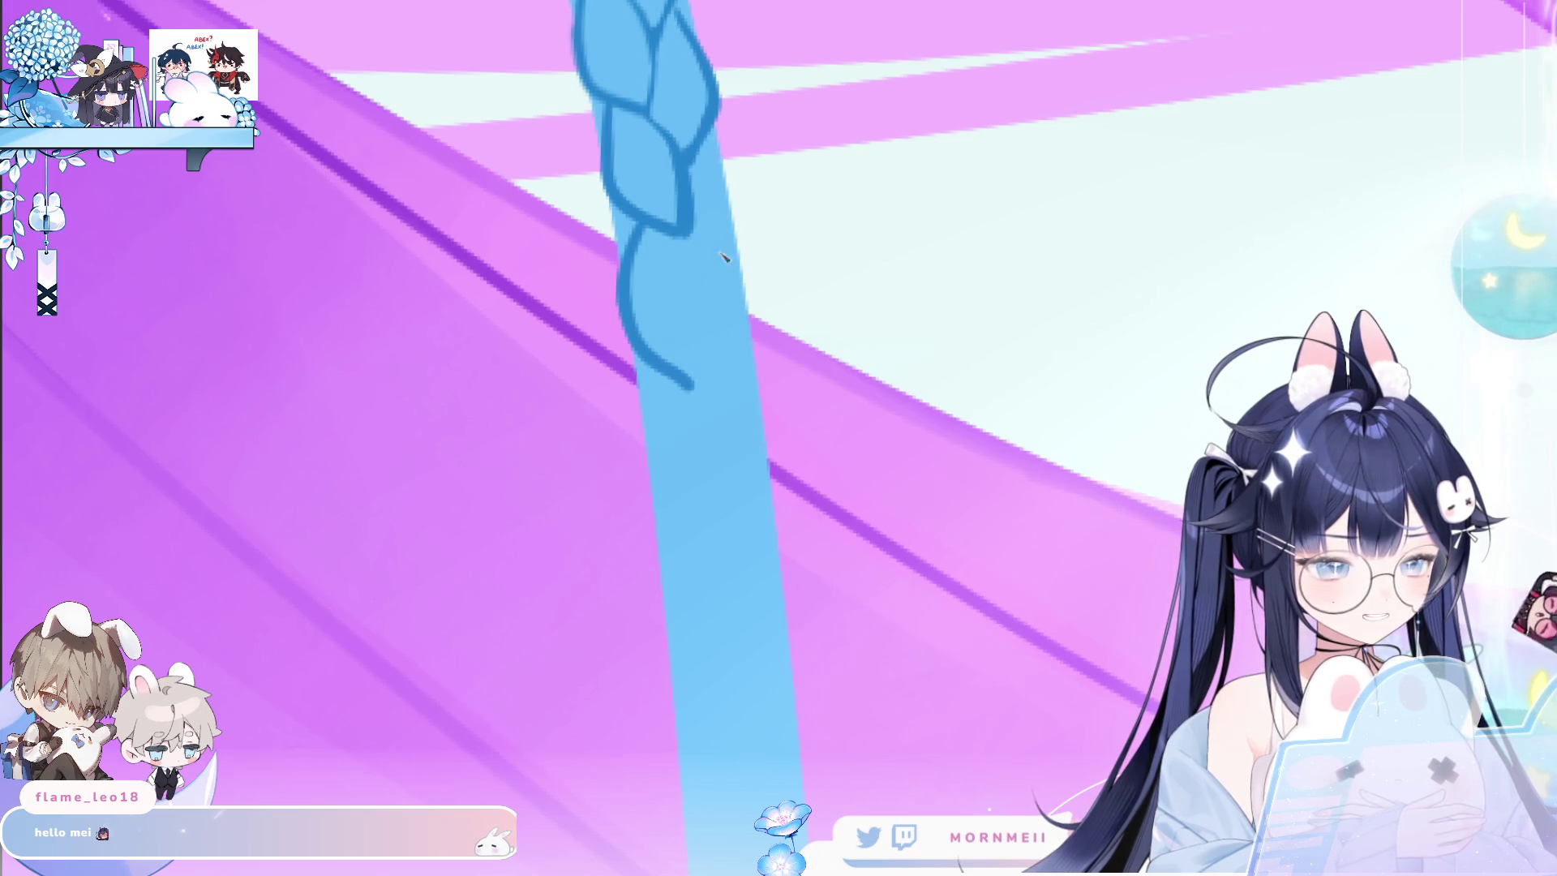
scroll(673, 259, "down", 5)
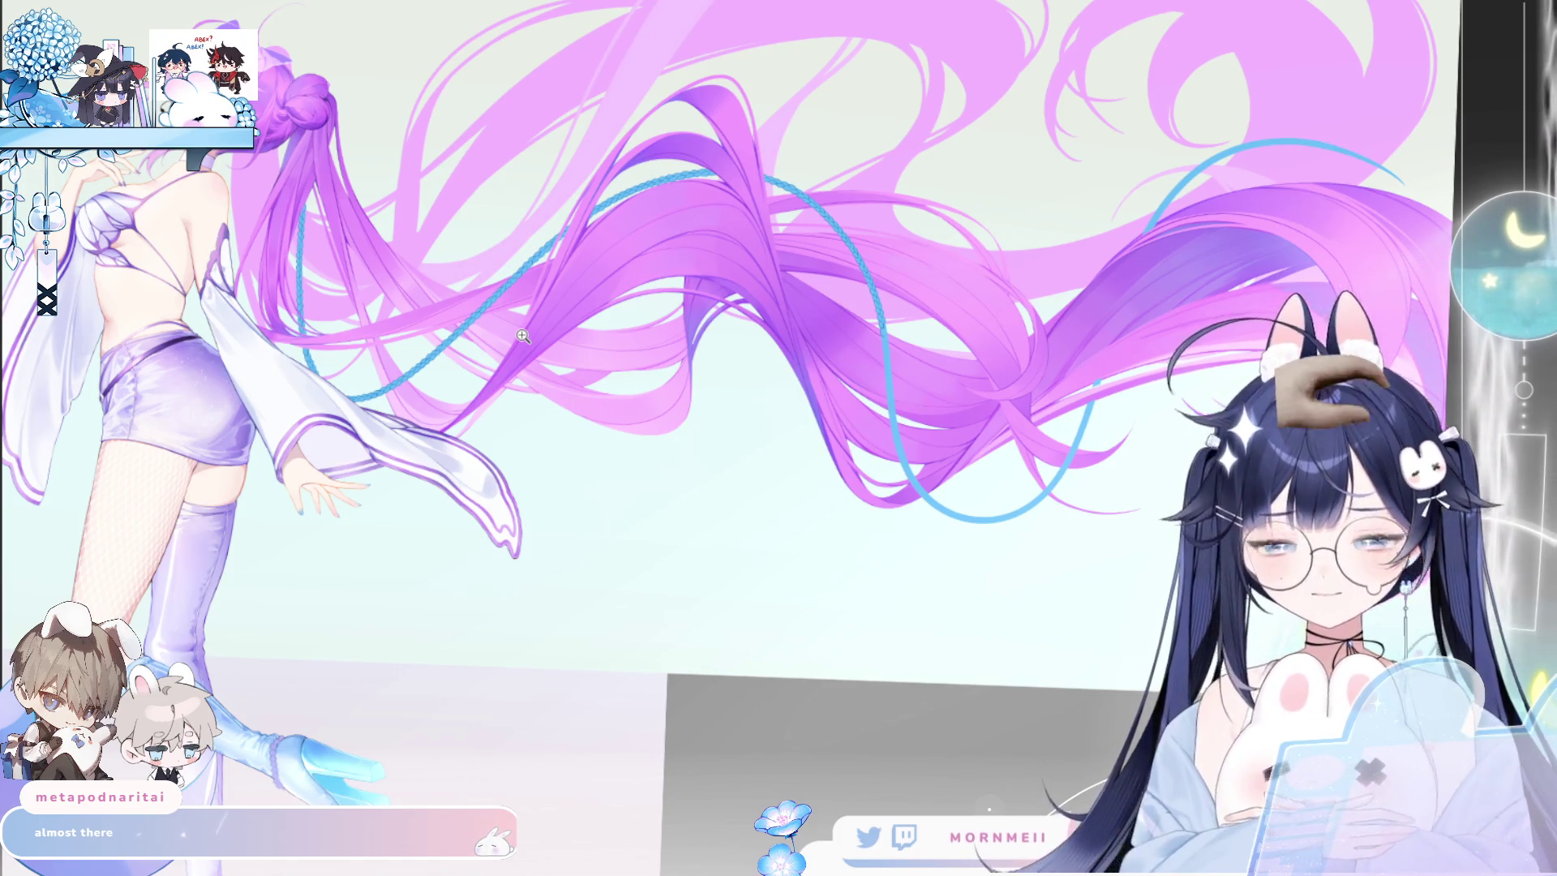
Rotate the canvas and zoom far into the light-blue braid's tip.
left_click_drag(880, 330, 795, 549)
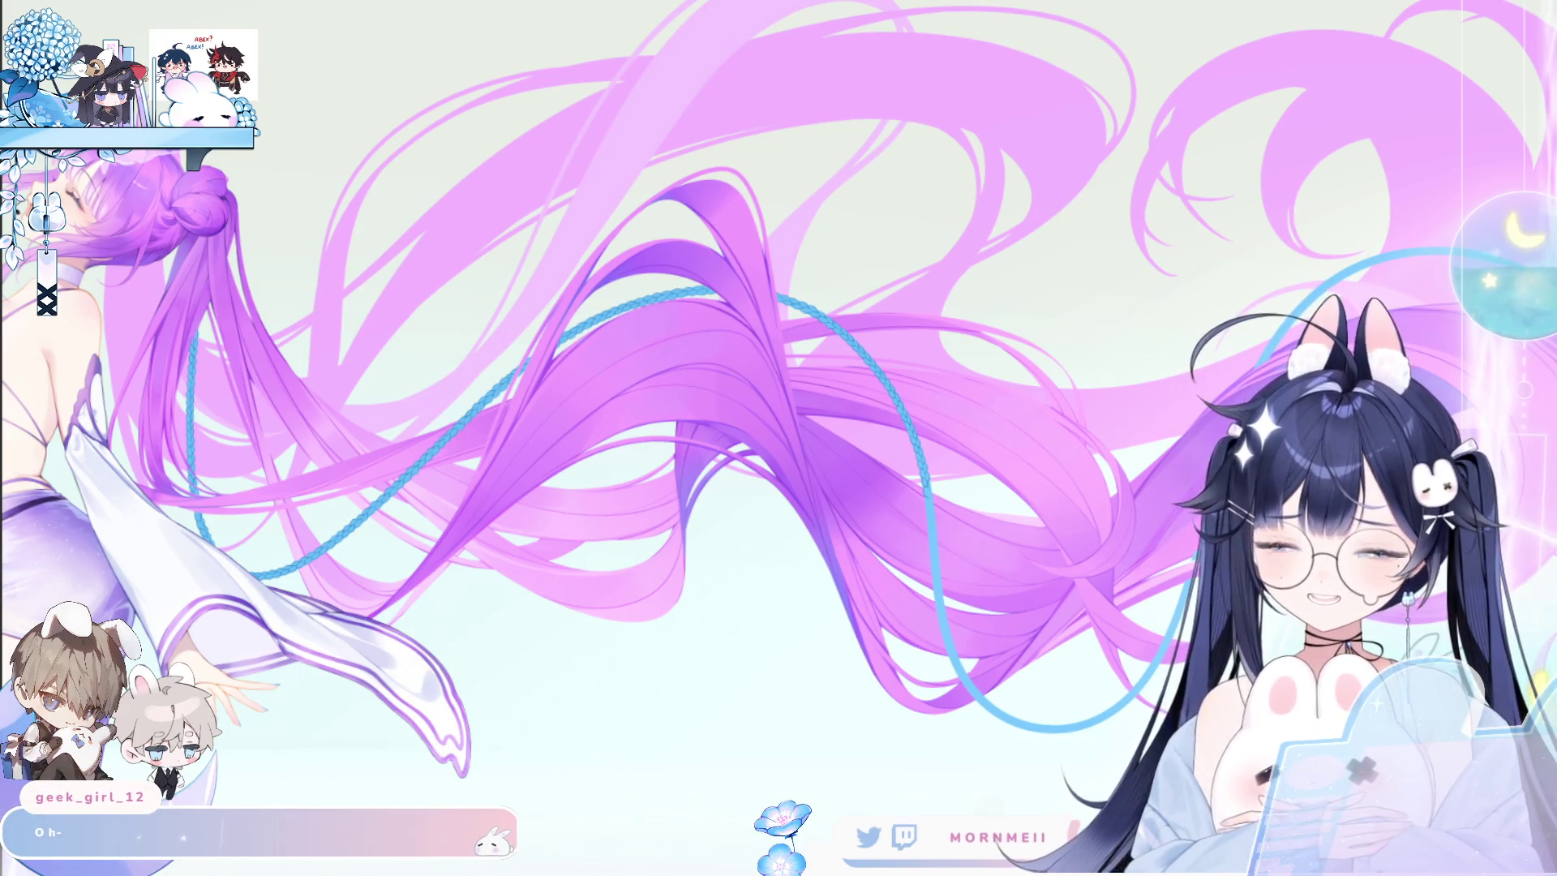
scroll(959, 545, "up", 2)
scroll(998, 455, "up", 2)
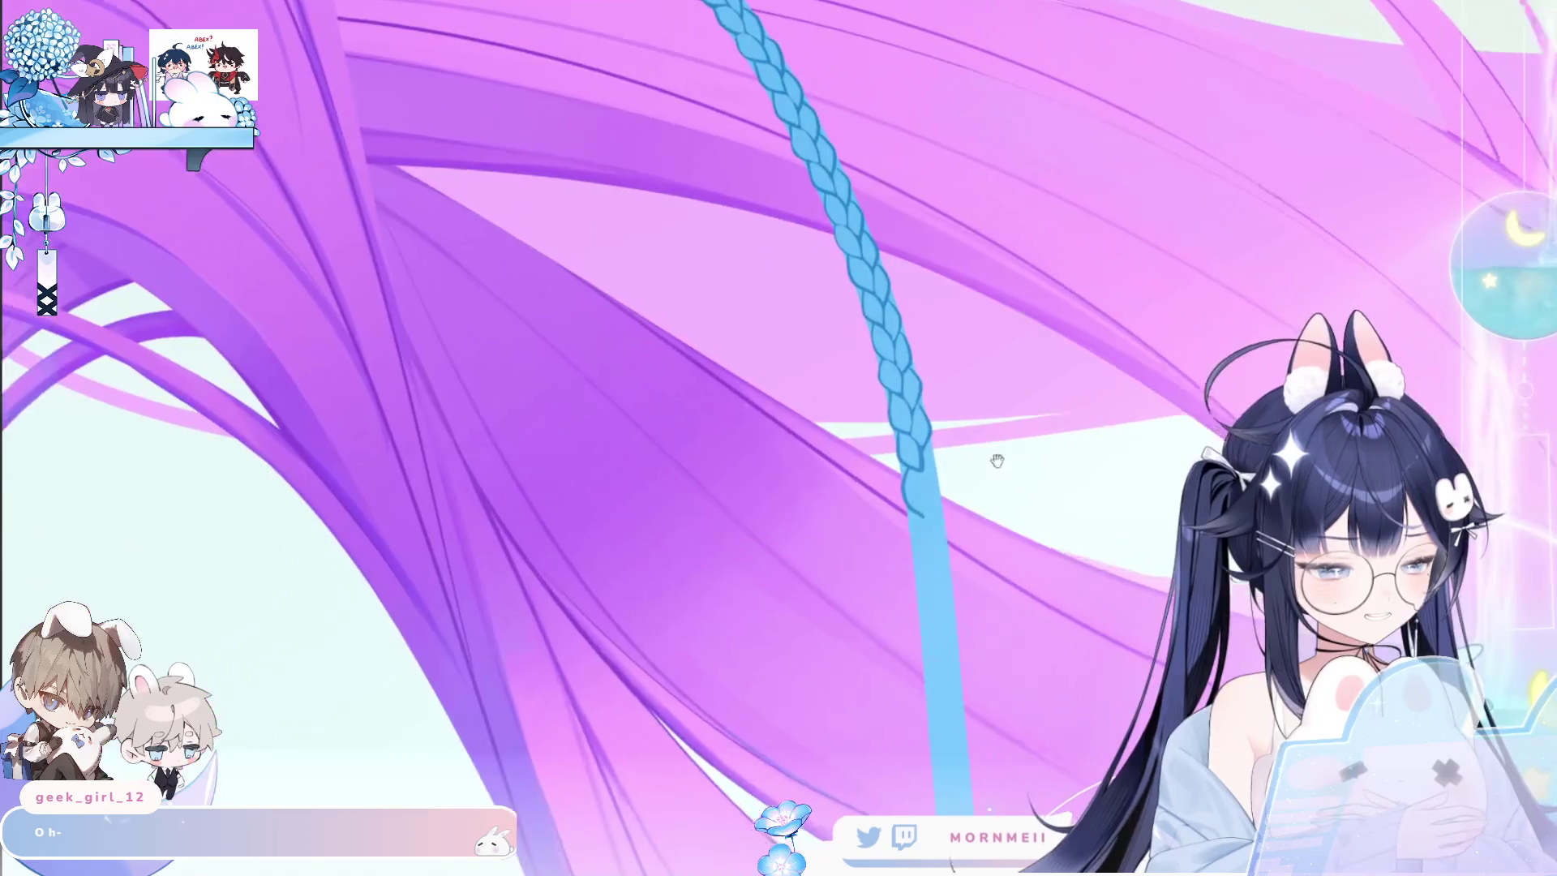
Outline the braid's bottom segment and the right side of its lobe.
scroll(746, 388, "up", 2)
scroll(747, 388, "up", 1)
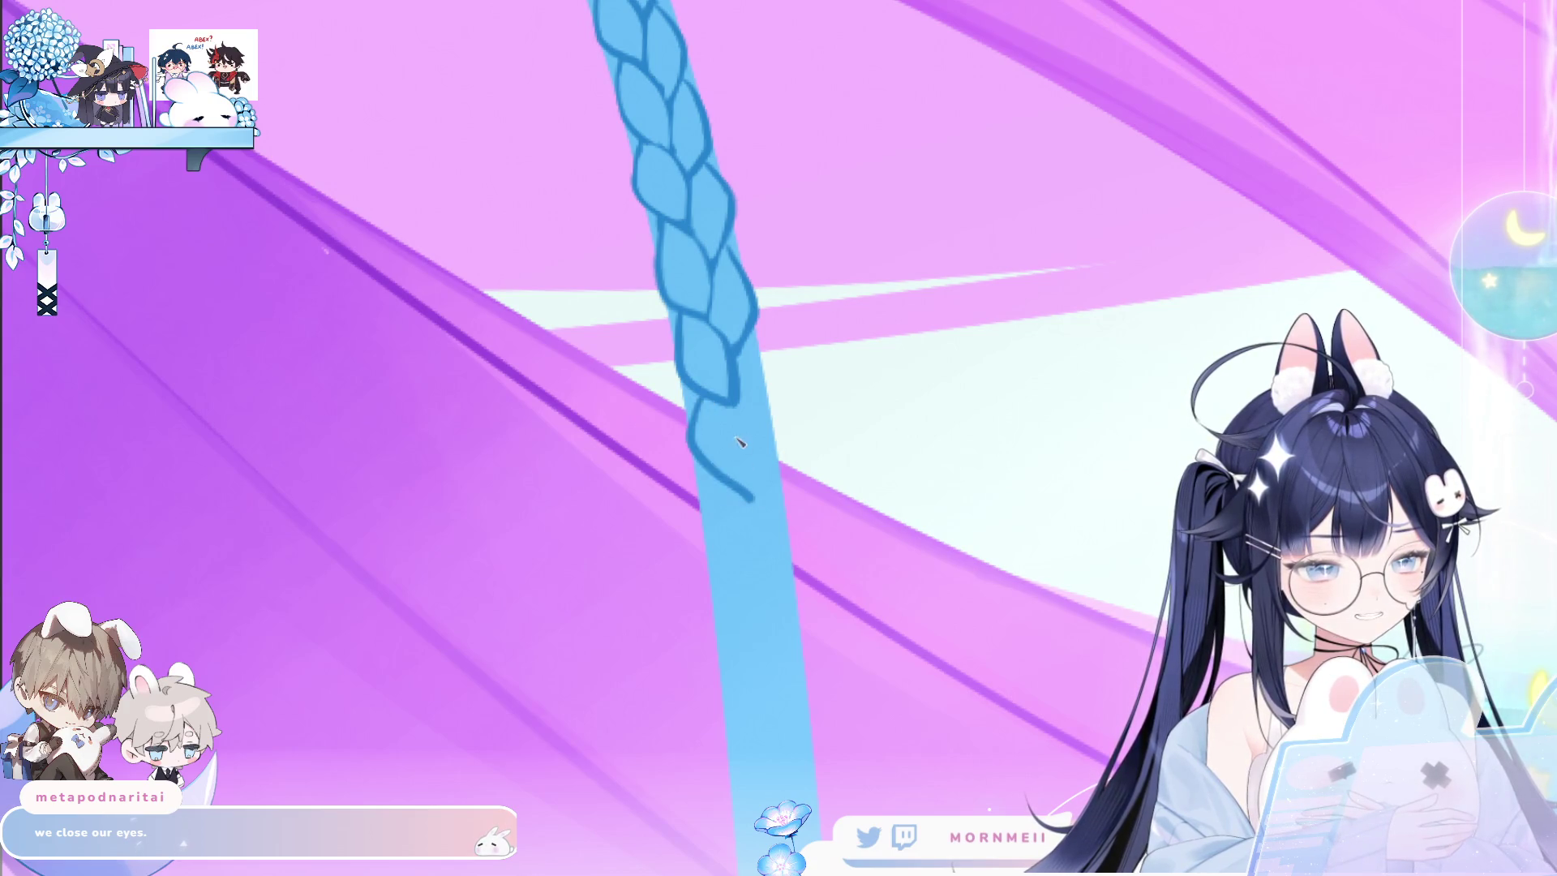
mouse_move(697, 460)
left_mouse_down()
mouse_move(741, 496)
mouse_move(752, 405)
left_mouse_up()
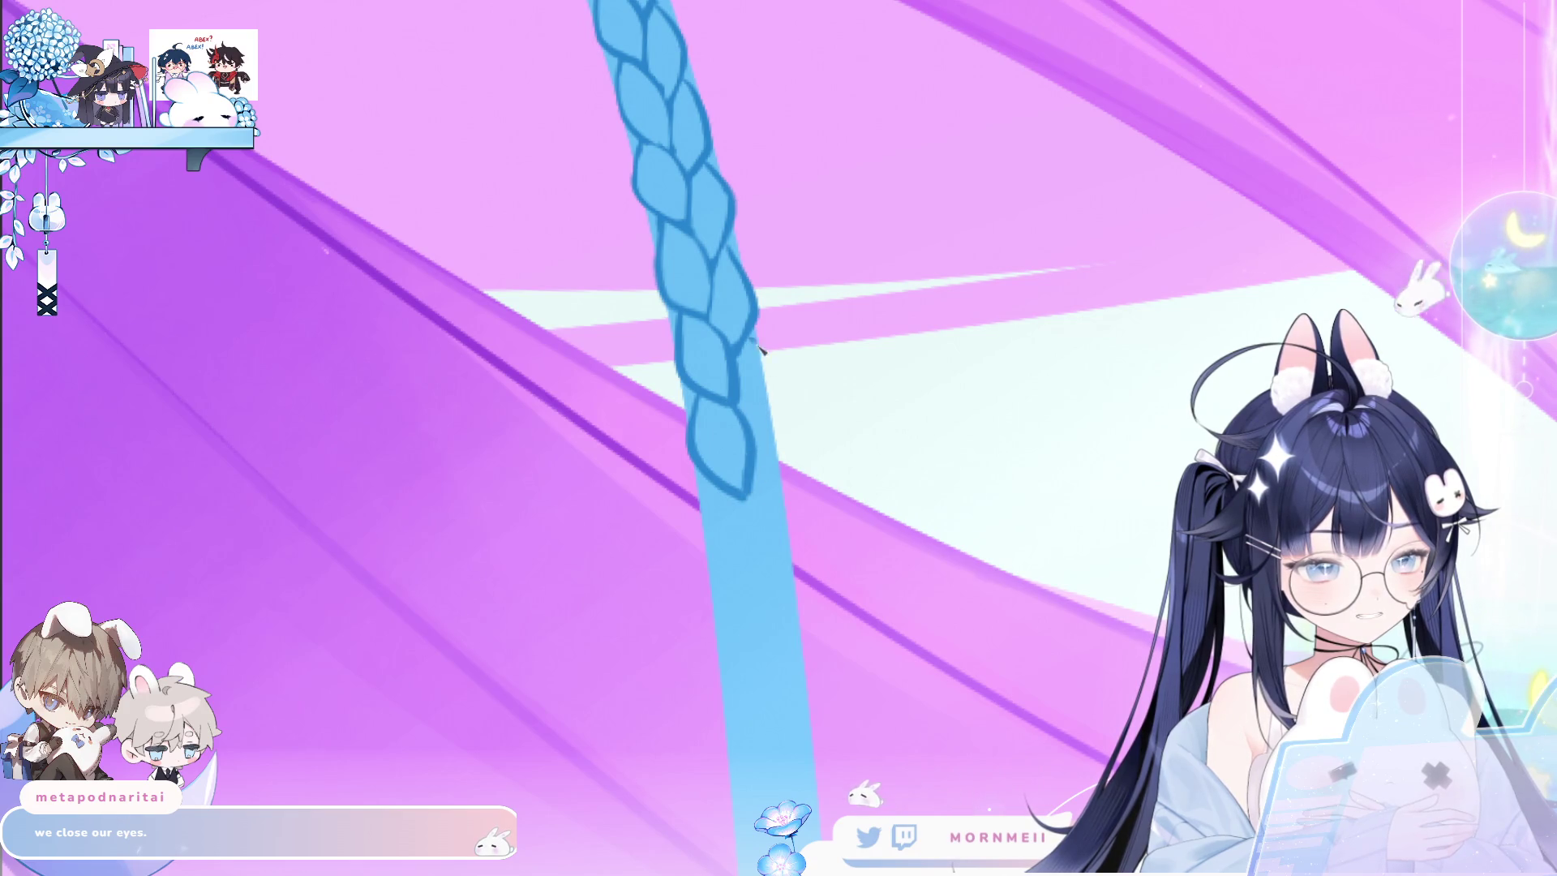
left_click_drag(755, 347, 756, 440)
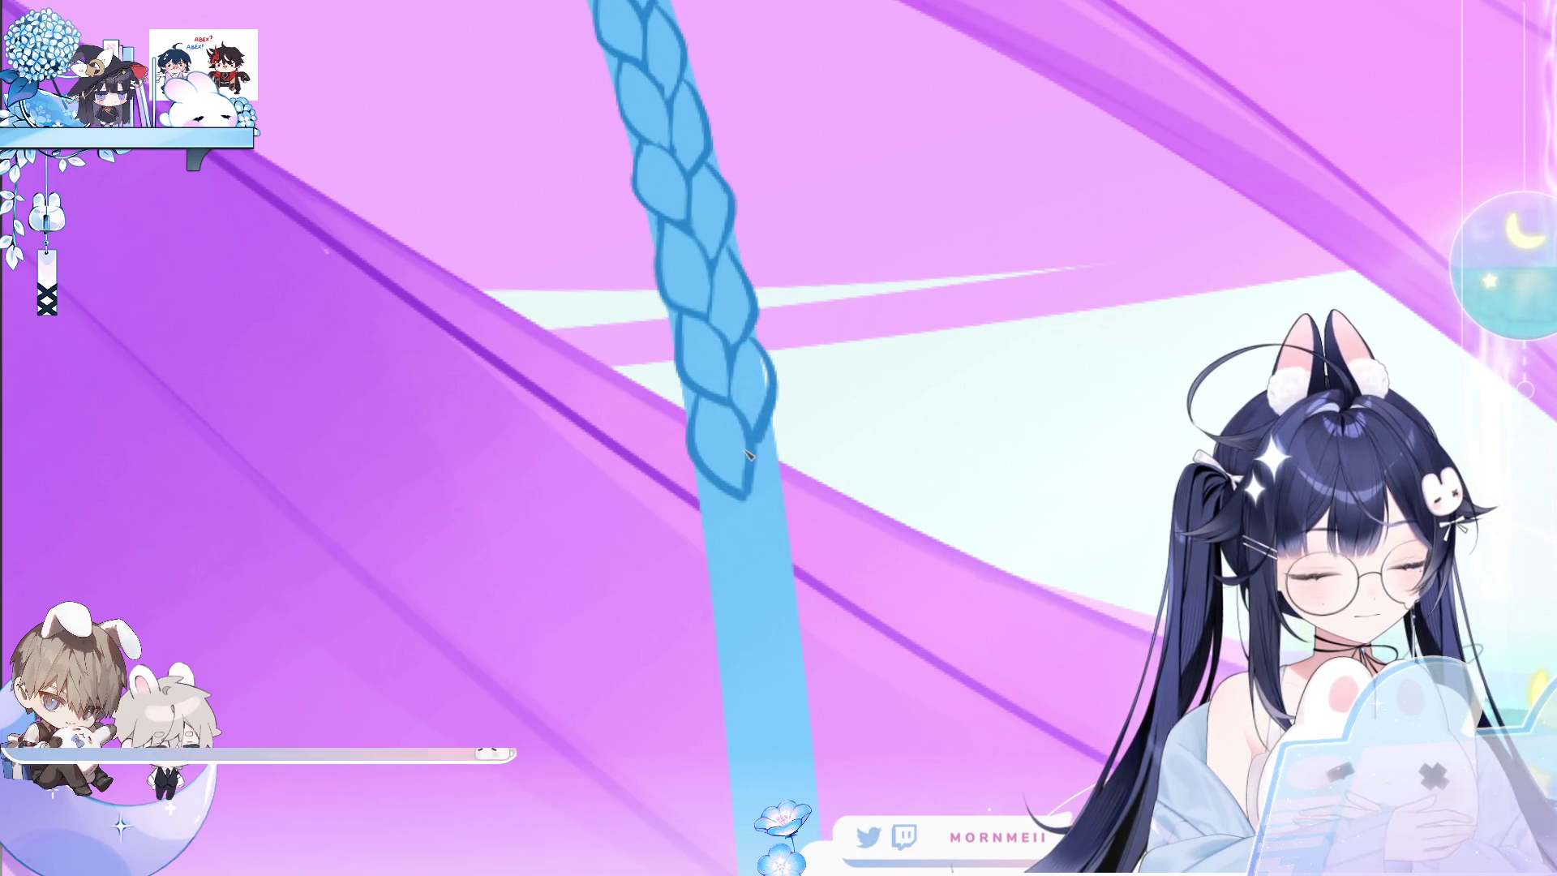
scroll(803, 445, "down", 3)
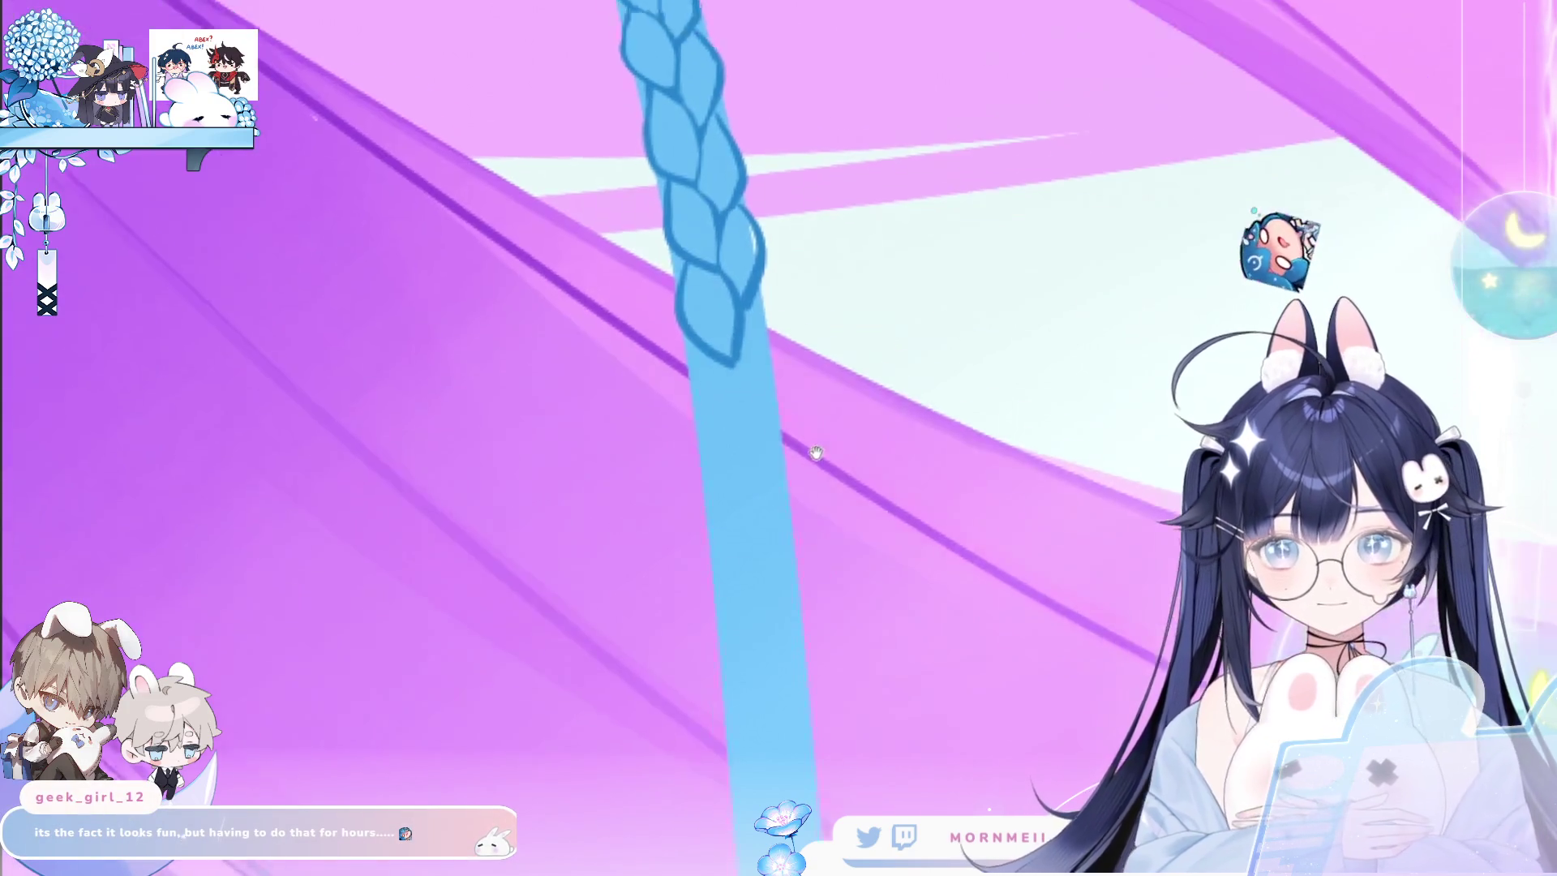
Add a new closed lobe below the braid end, outline its right edge, and zoom out.
left_click_drag(720, 315, 760, 361)
mouse_move(751, 251)
left_mouse_down()
mouse_move(762, 366)
mouse_move(754, 259)
left_mouse_up()
key("ctrl+z")
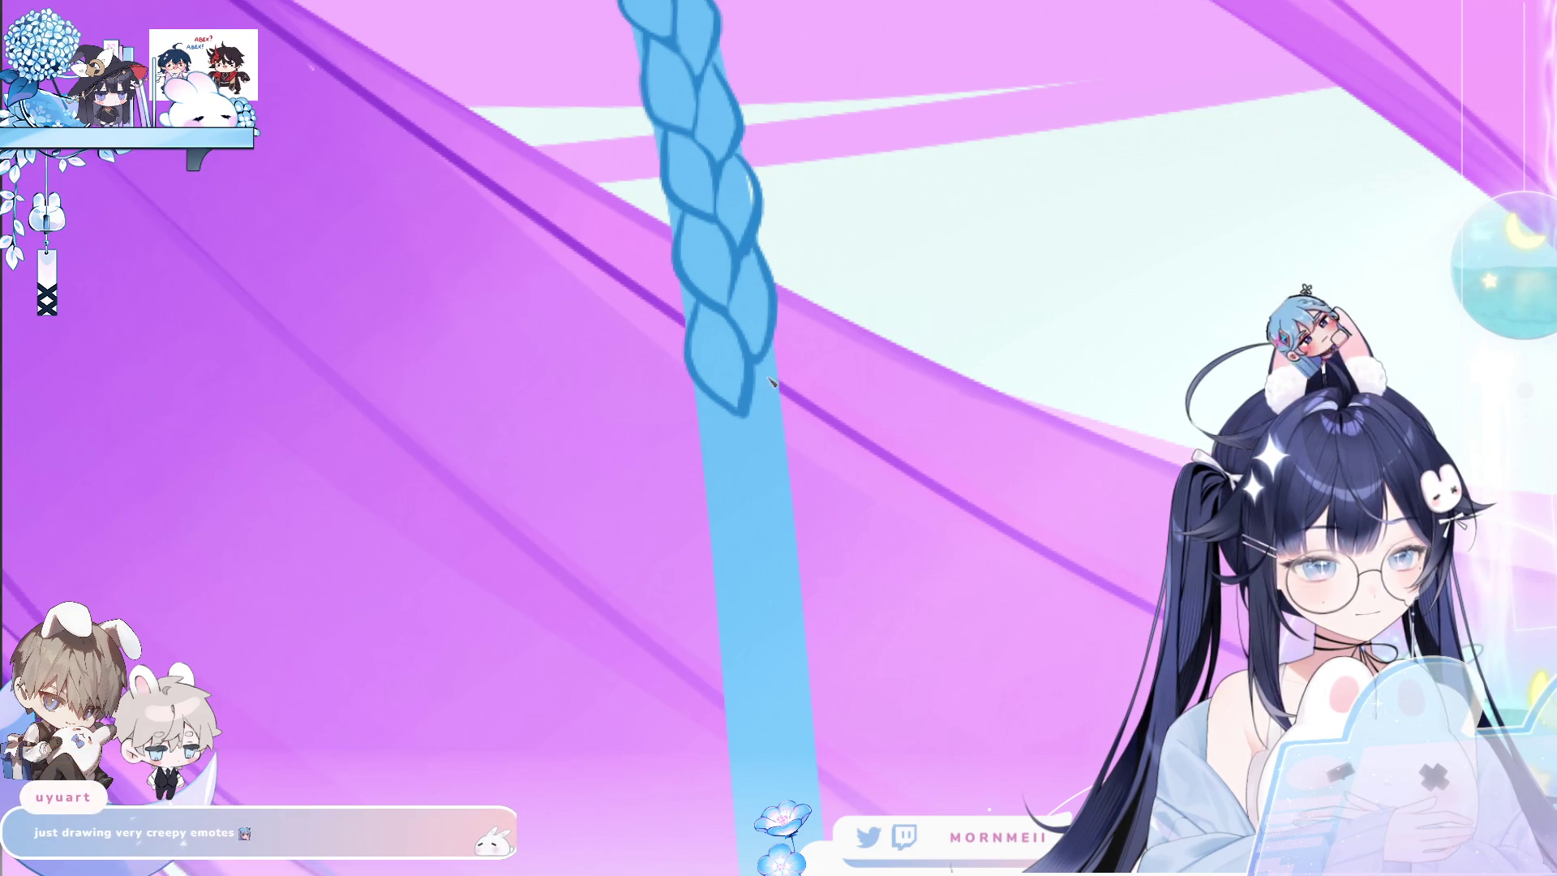
left_click_drag(702, 403, 754, 531)
key("ctrl+z")
left_click_drag(702, 403, 754, 414)
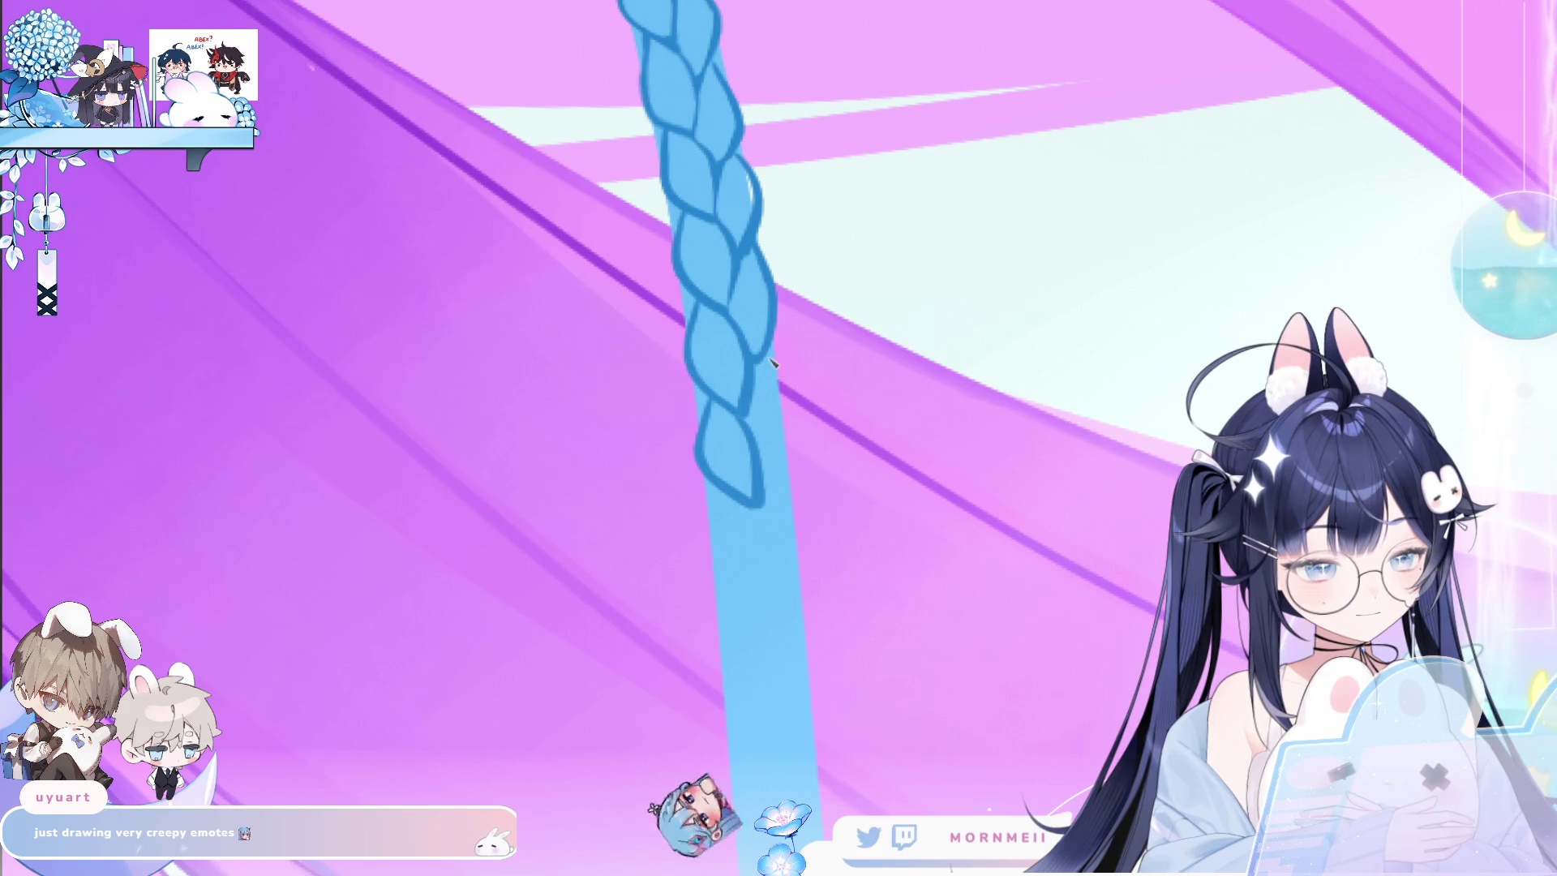
left_click_drag(774, 354, 758, 474)
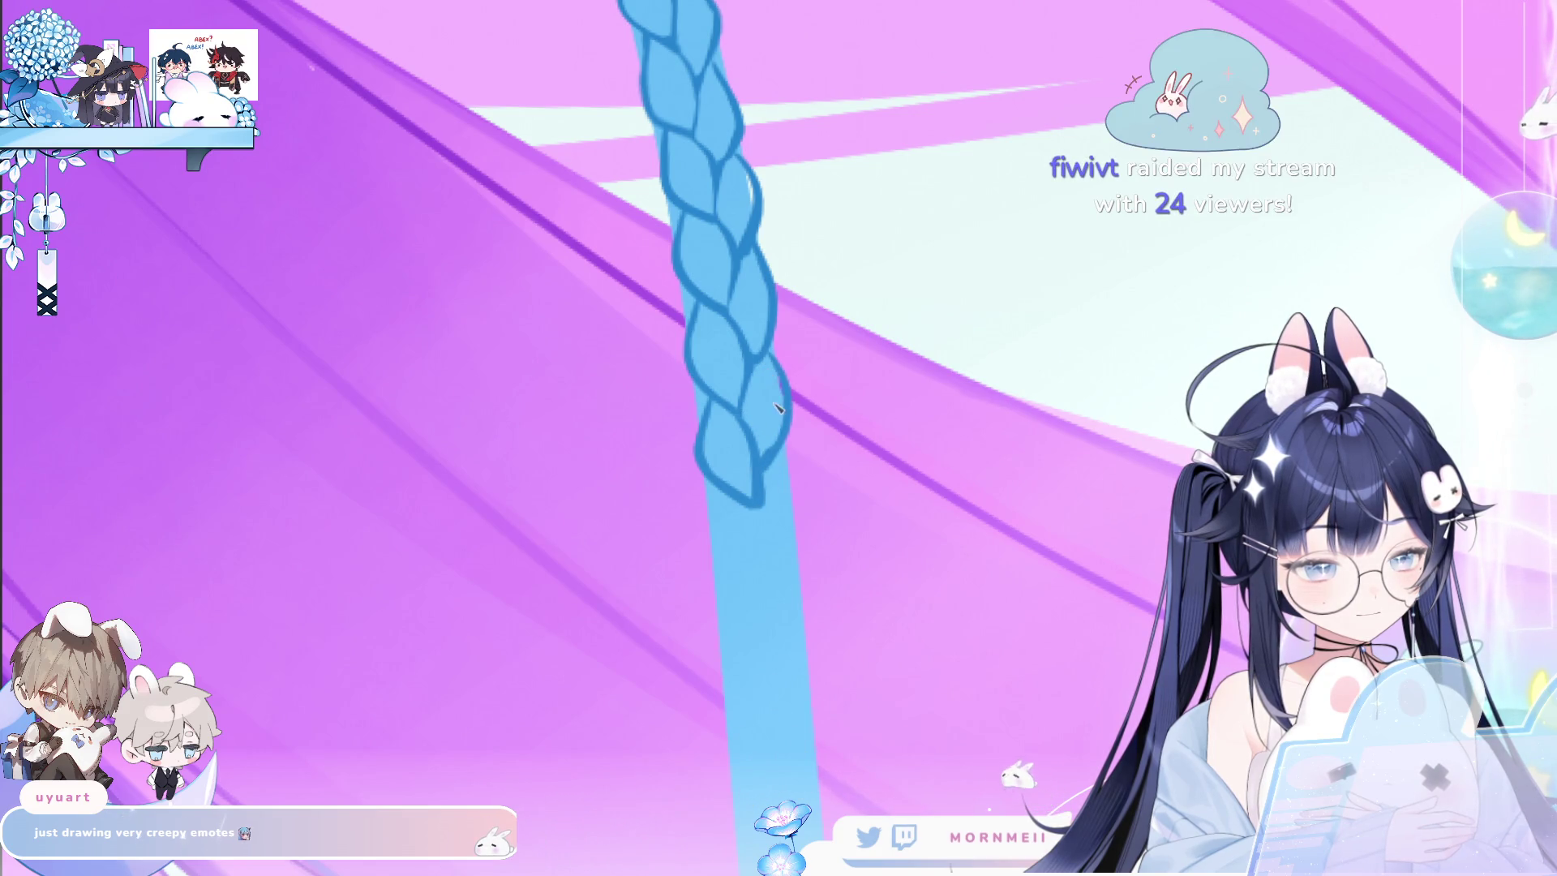
left_click_drag(841, 198, 710, 282)
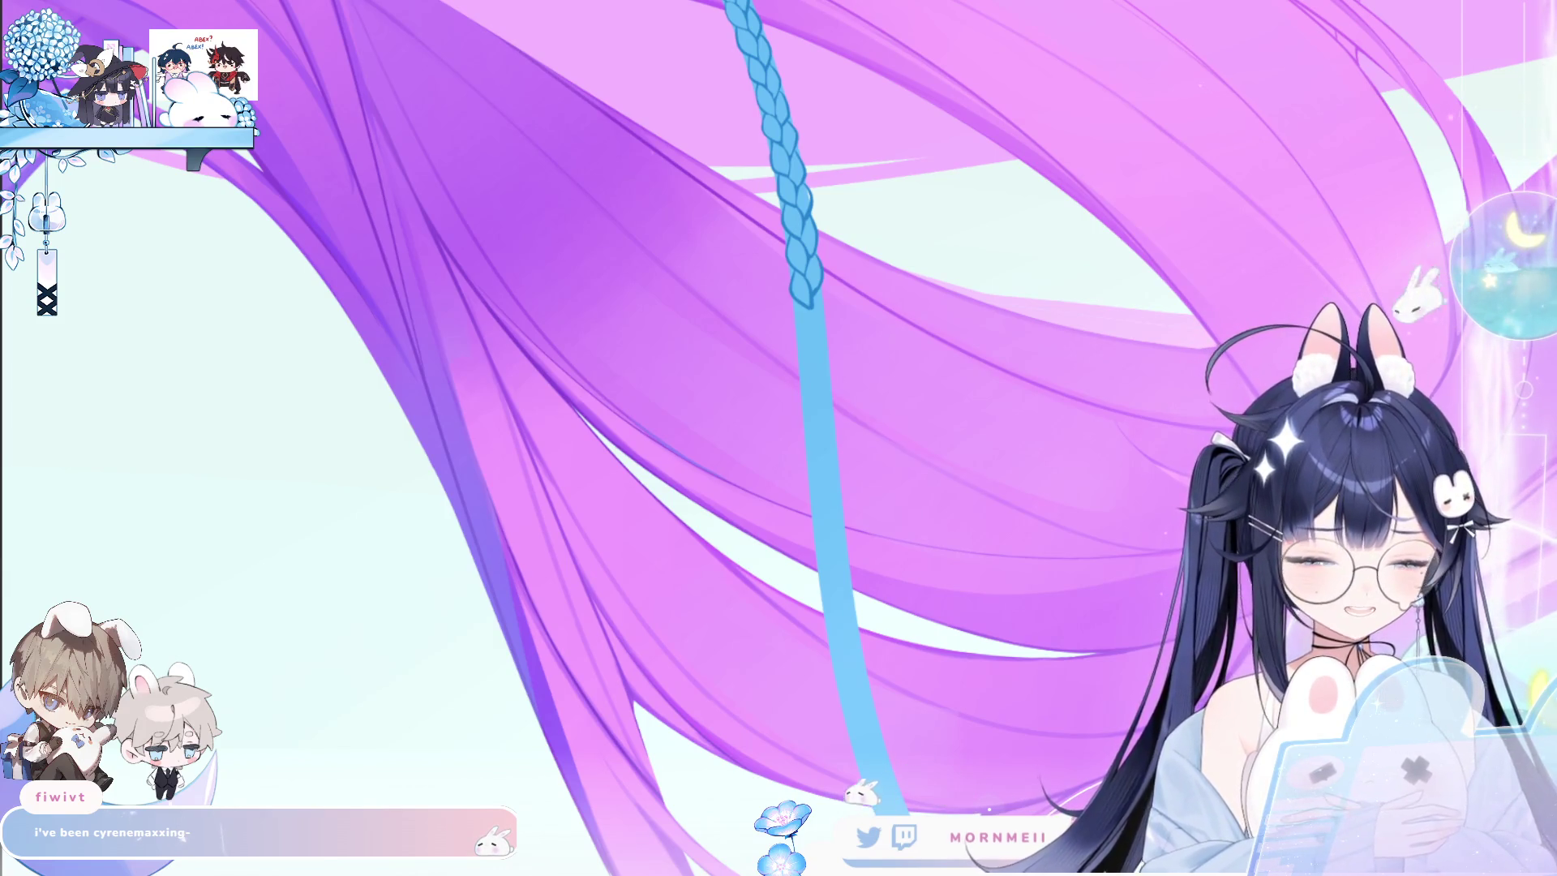
Zoom in step by step on the braid tip and pan to center it.
left_click(833, 279)
left_click(832, 279)
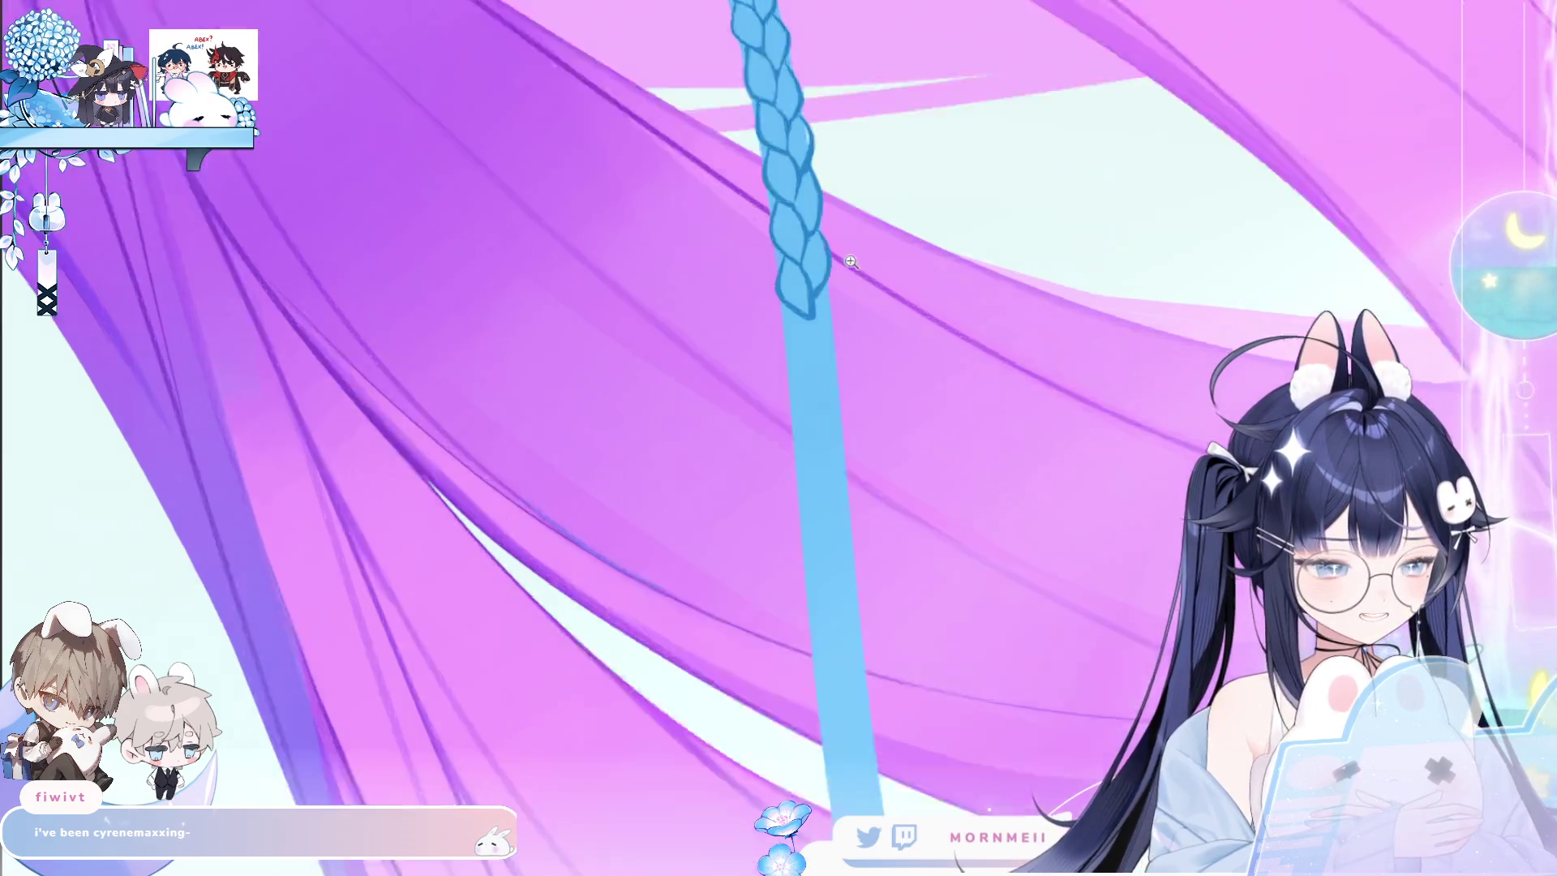
left_click(817, 297)
left_click(820, 394)
left_click_drag(819, 395, 739, 392)
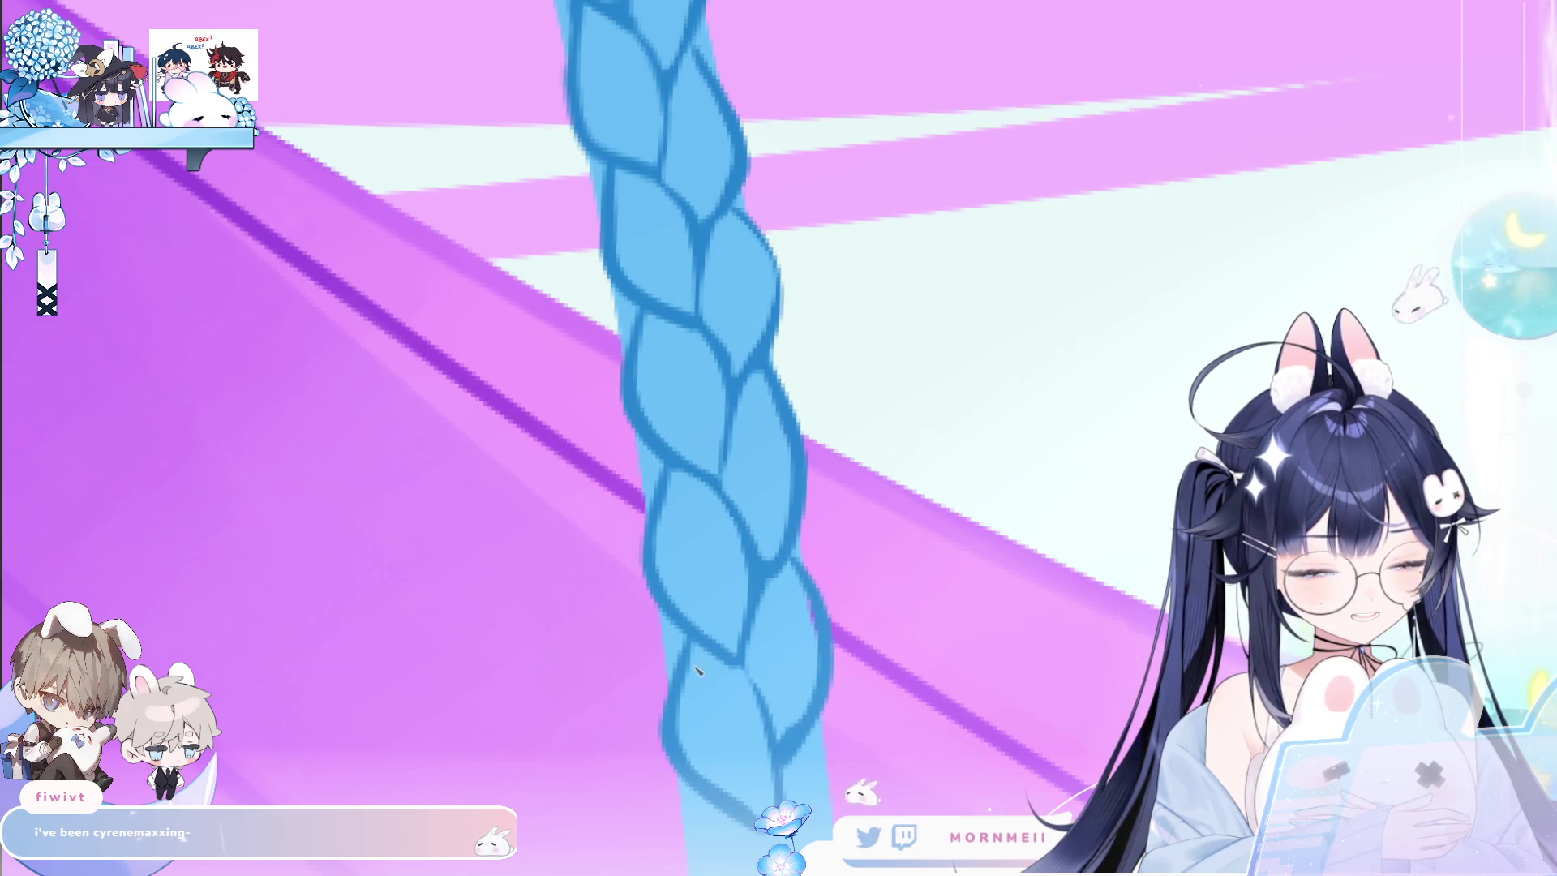
Zoom out over the whole flowing hair, then zoom back into the braid's unfinished tip.
left_click(888, 542)
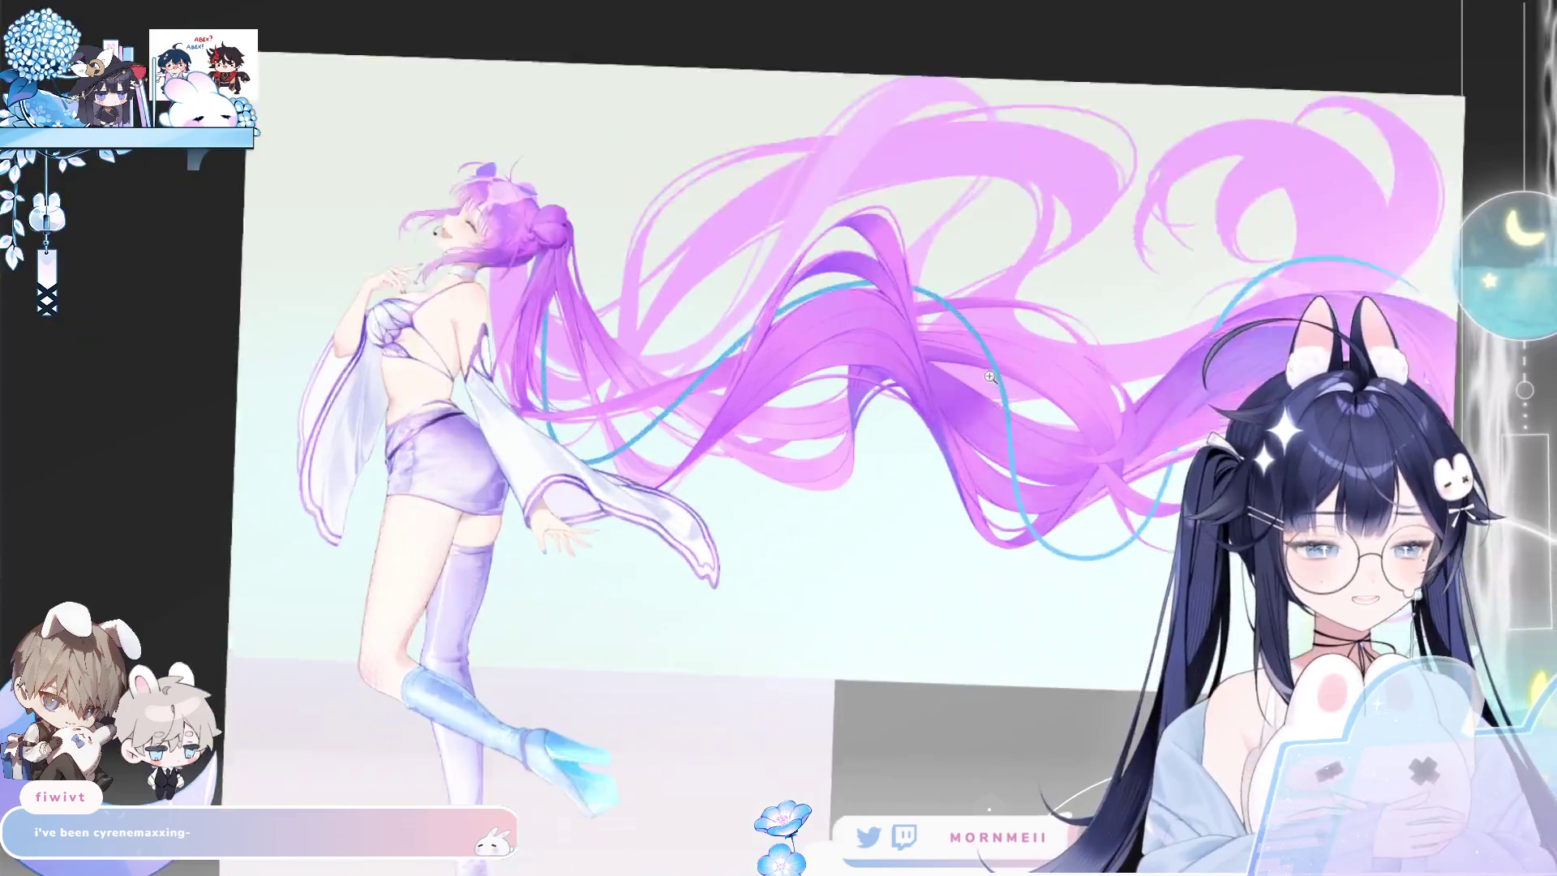
left_click(975, 384)
left_click(912, 446)
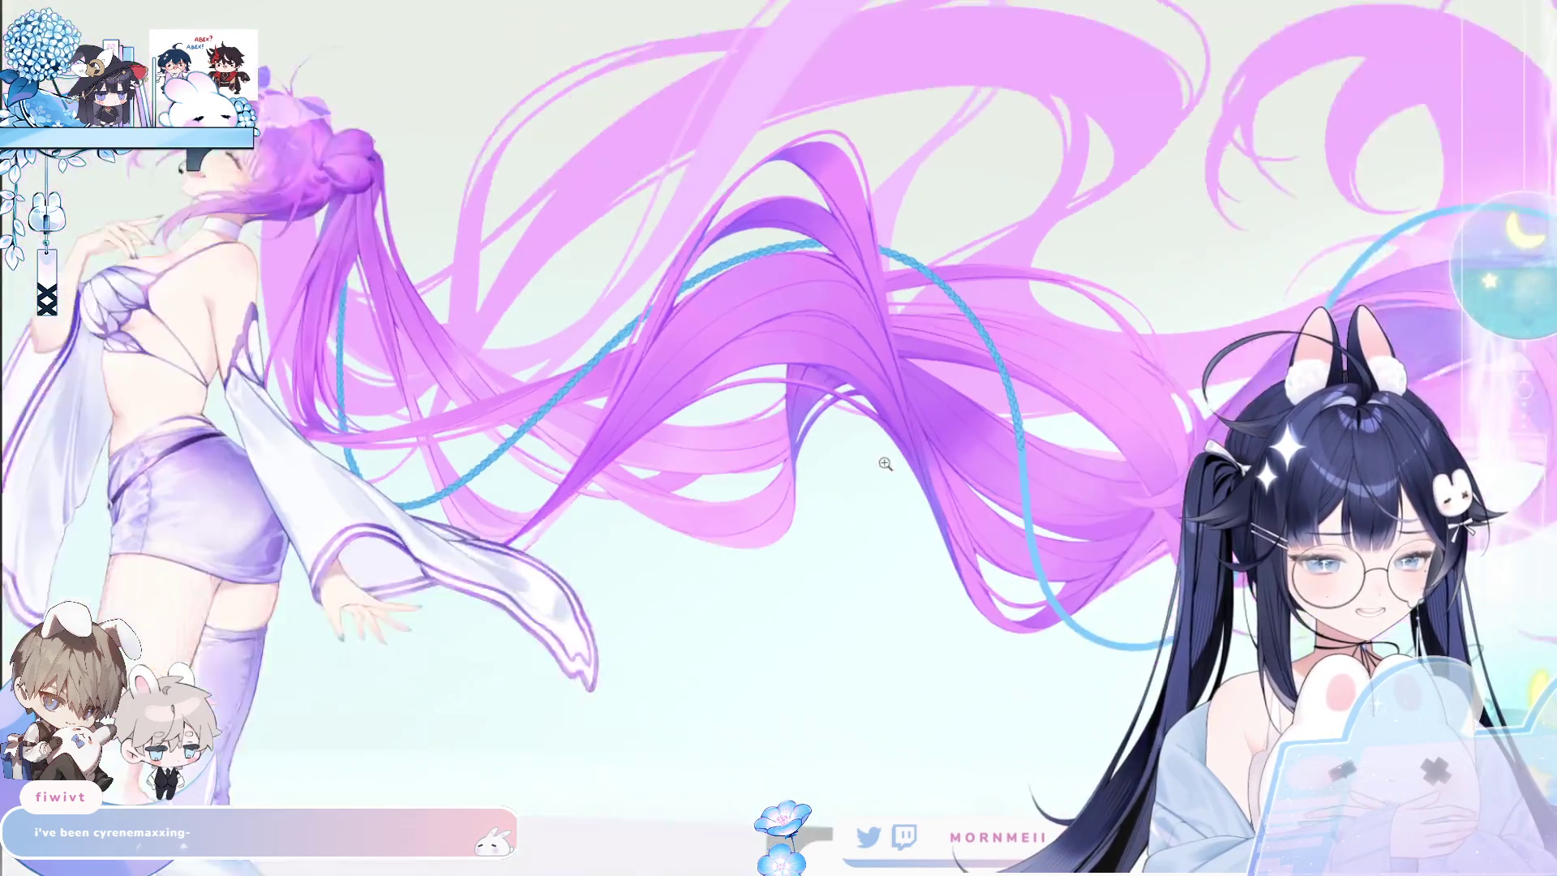
left_click(705, 713)
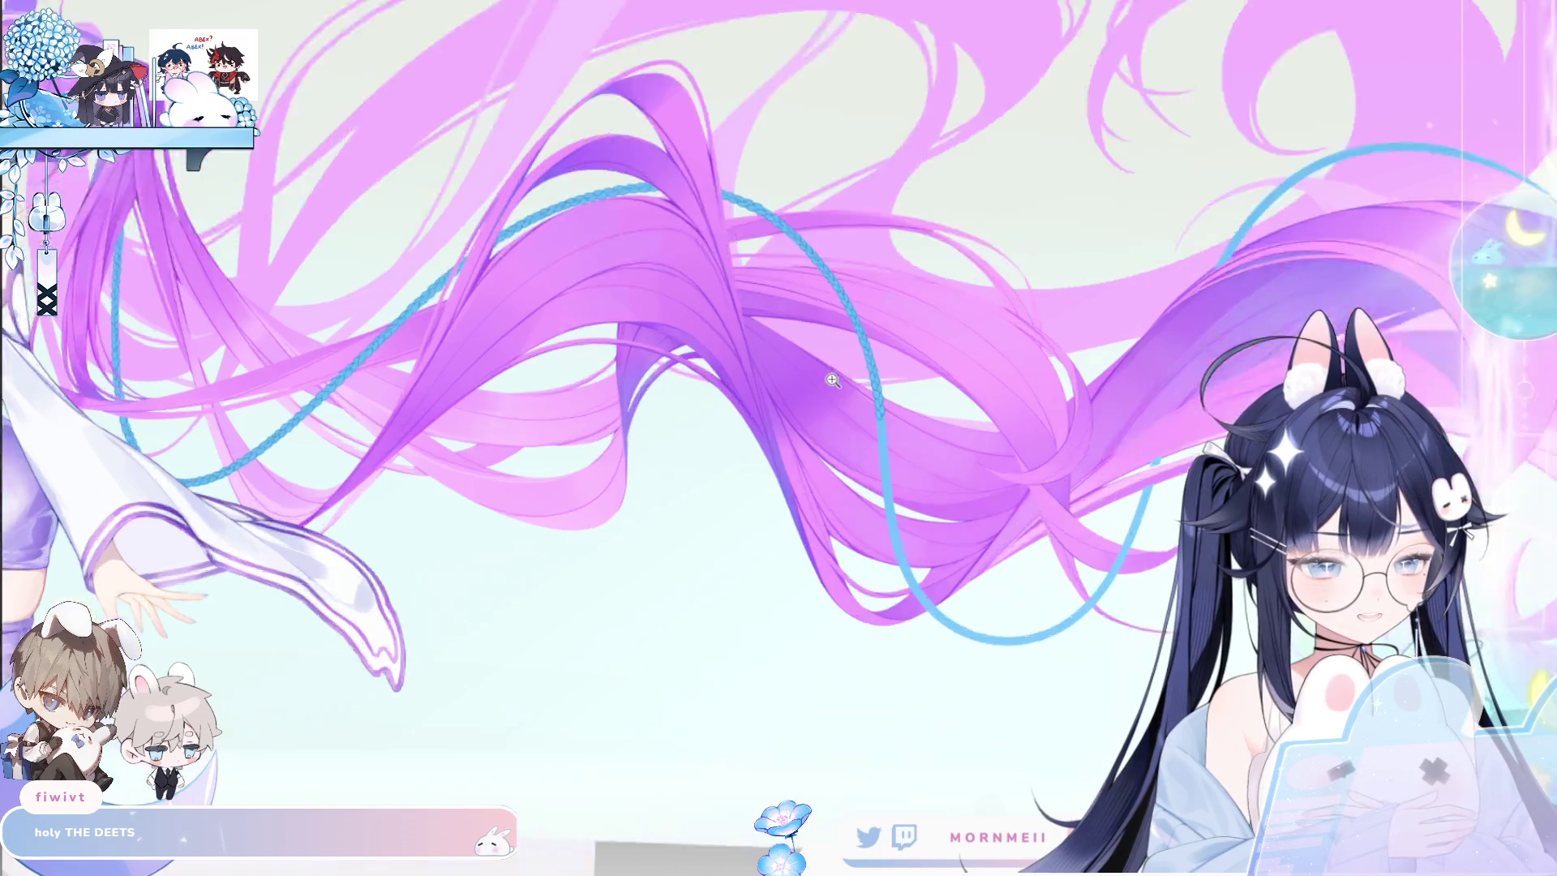
left_click(841, 346)
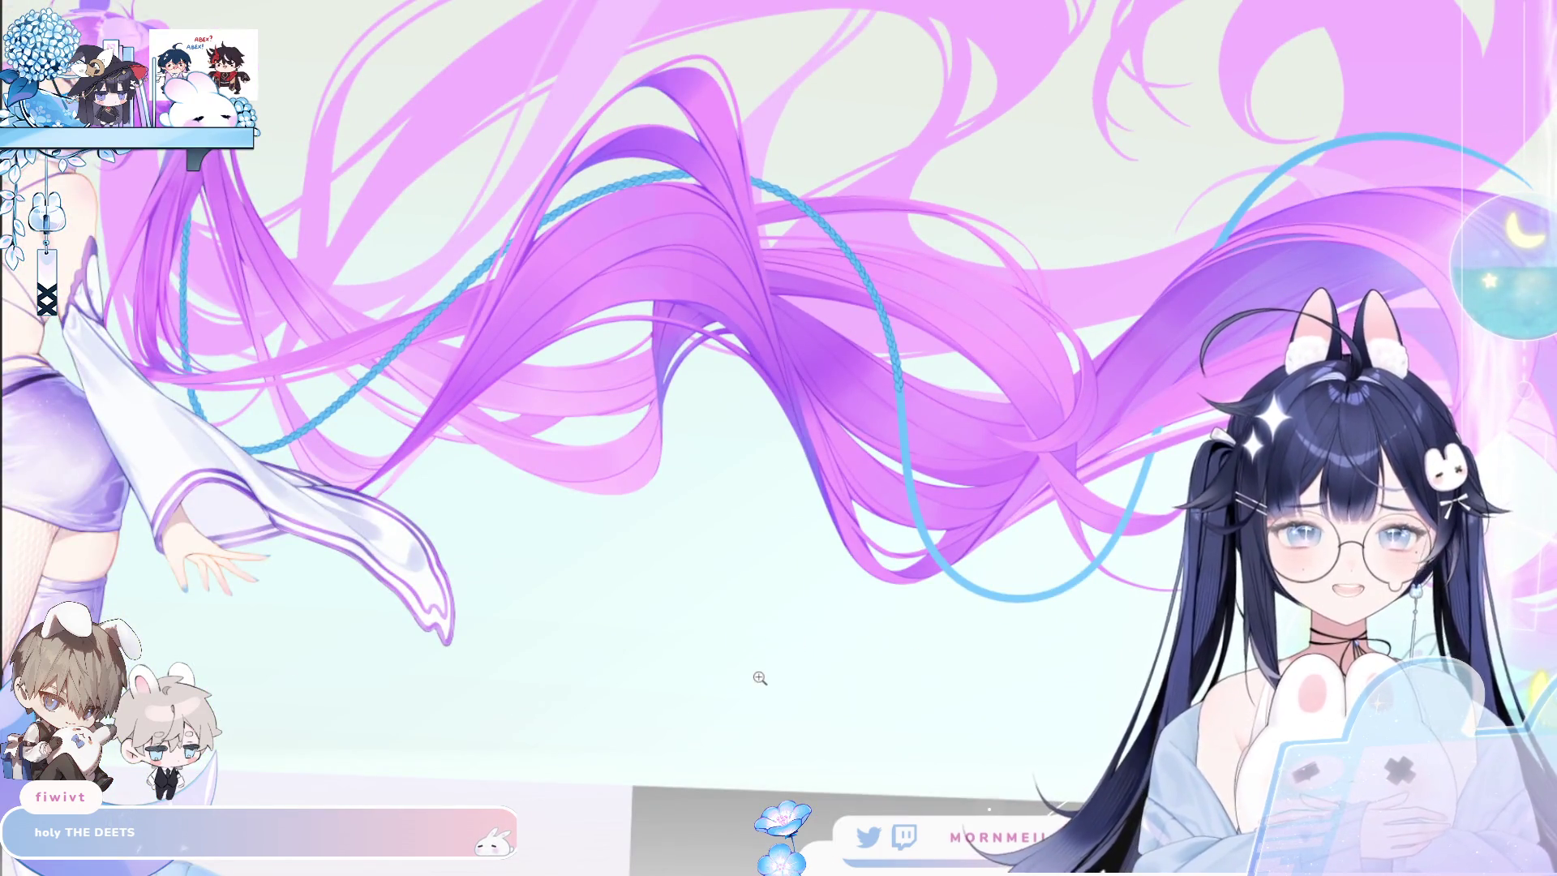
scroll(911, 378, "up", 5)
scroll(932, 325, "up", 3)
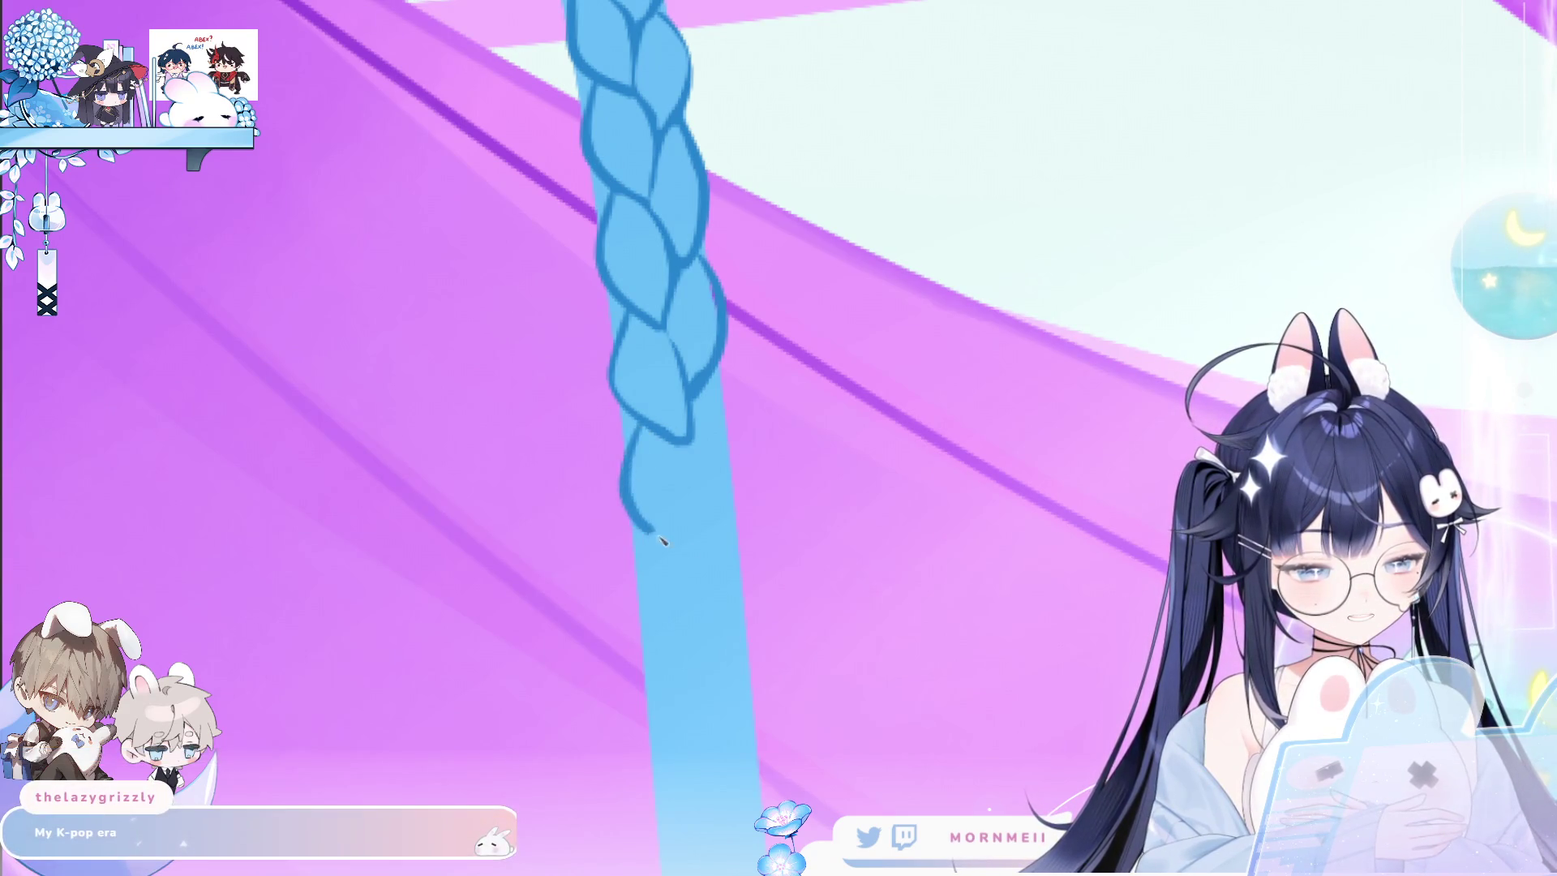
Draw the first dark blue curves below the existing braid loops, redoing bad strokes.
left_click_drag(637, 428, 684, 534)
key("ctrl+z")
left_click_drag(643, 428, 688, 551)
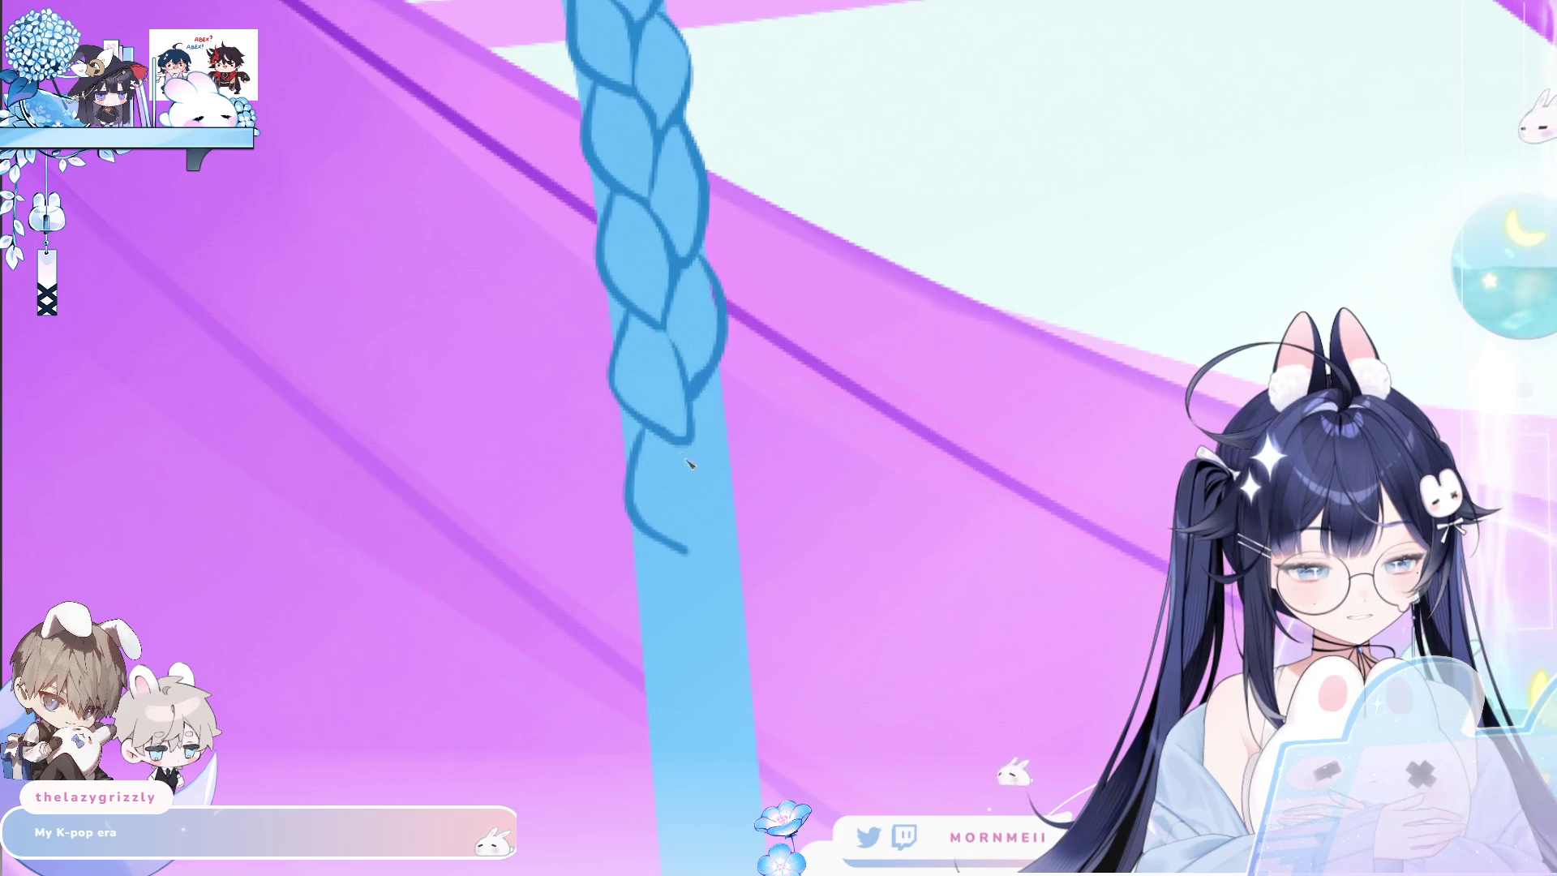
left_click_drag(693, 444, 701, 550)
key("ctrl+z")
left_click_drag(719, 369, 704, 510)
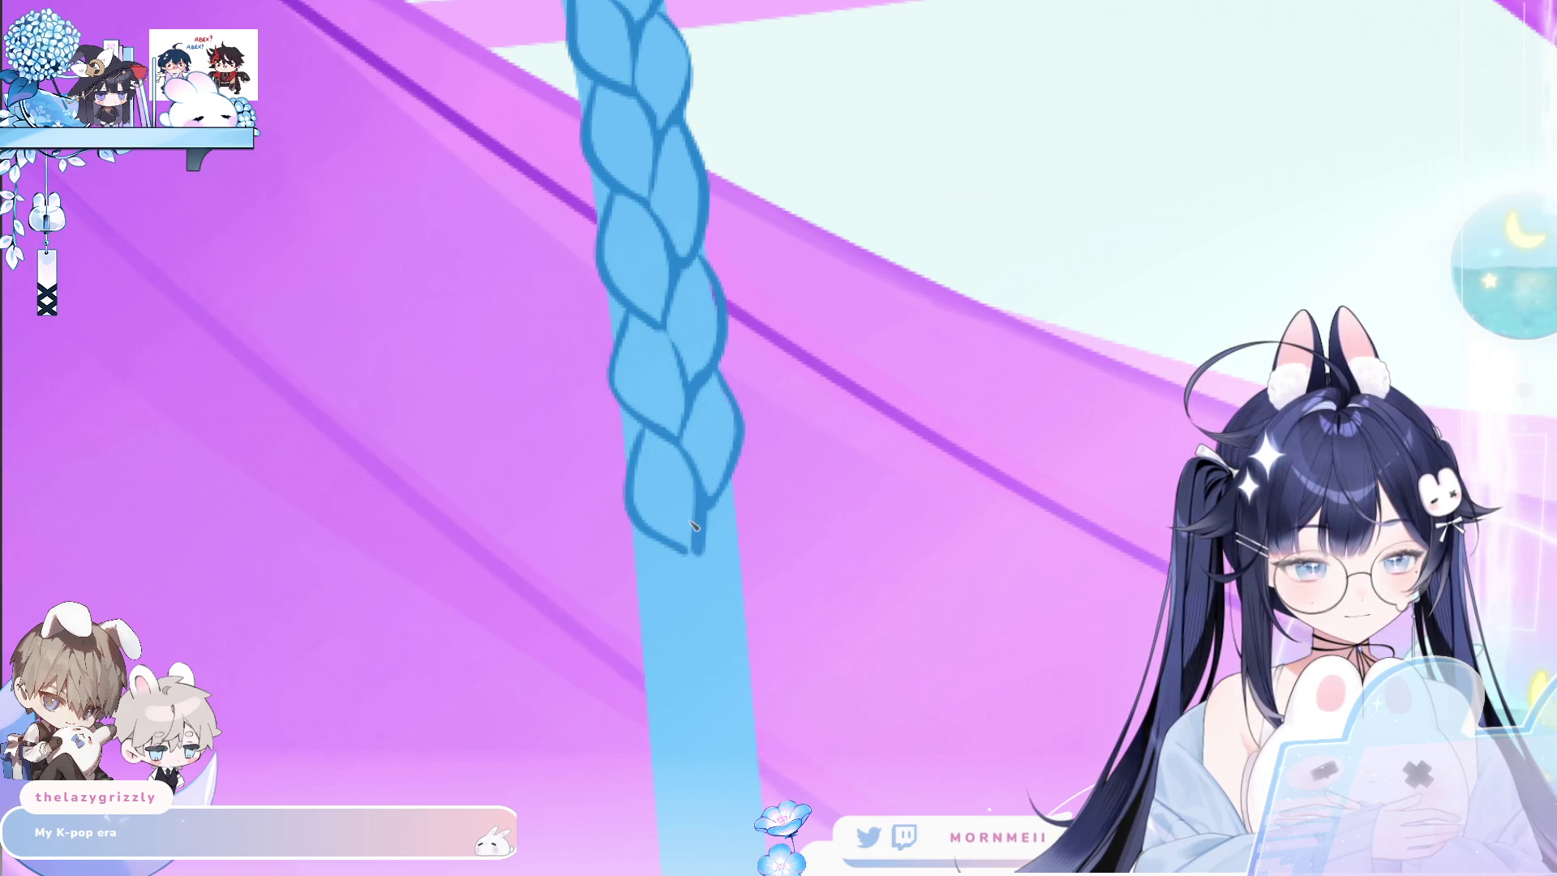
scroll(648, 415, "down", 2)
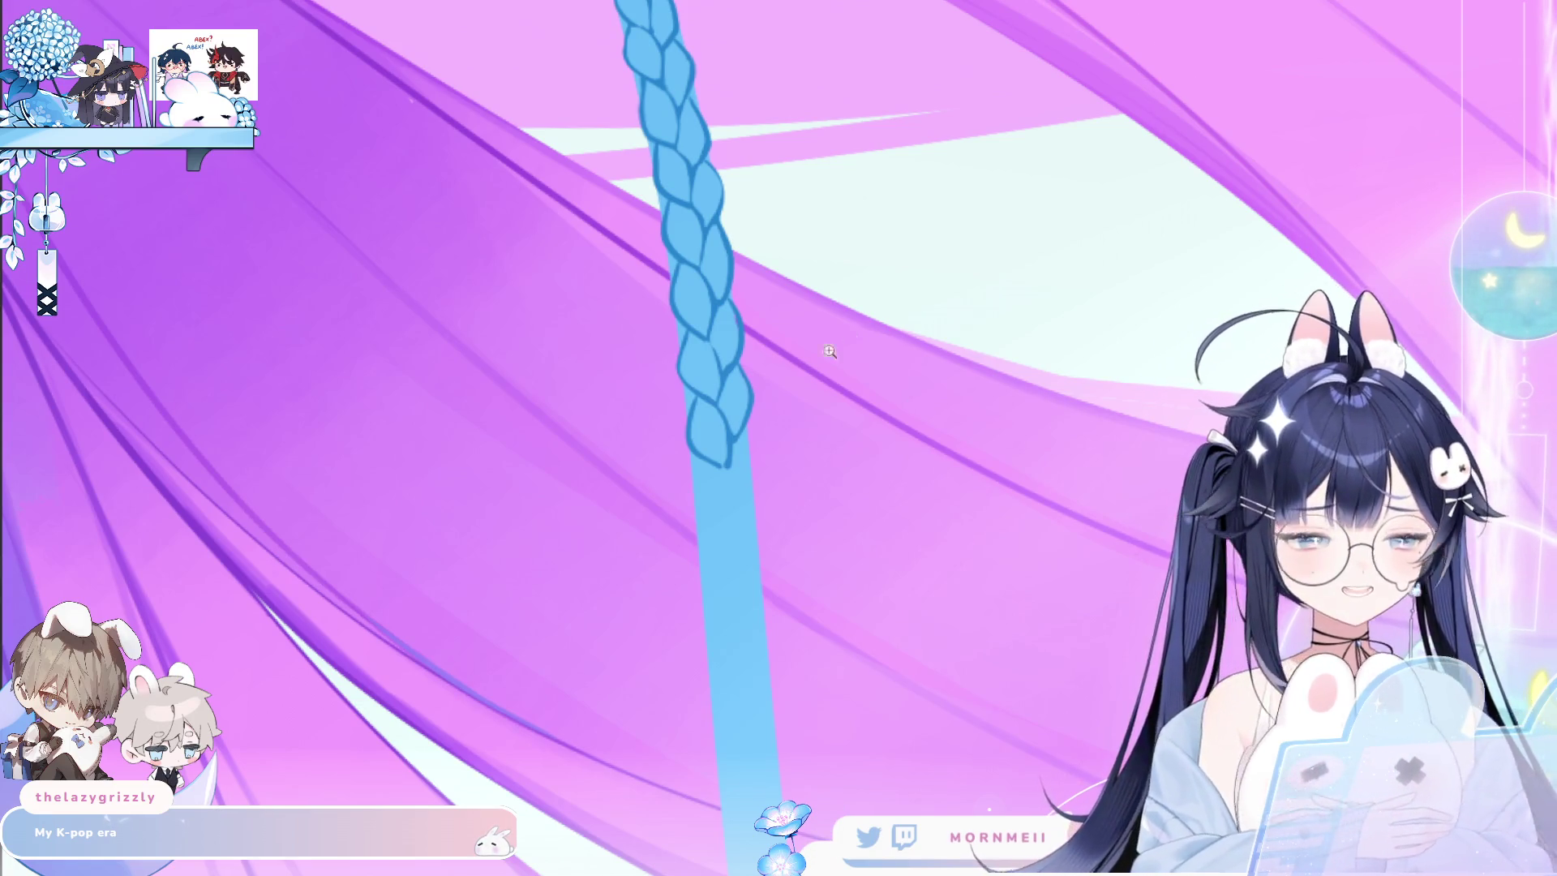
Zoom in and outline the next lobe's left curve, closing edge and right bulge.
left_click(830, 351)
scroll(568, 407, "down", 1)
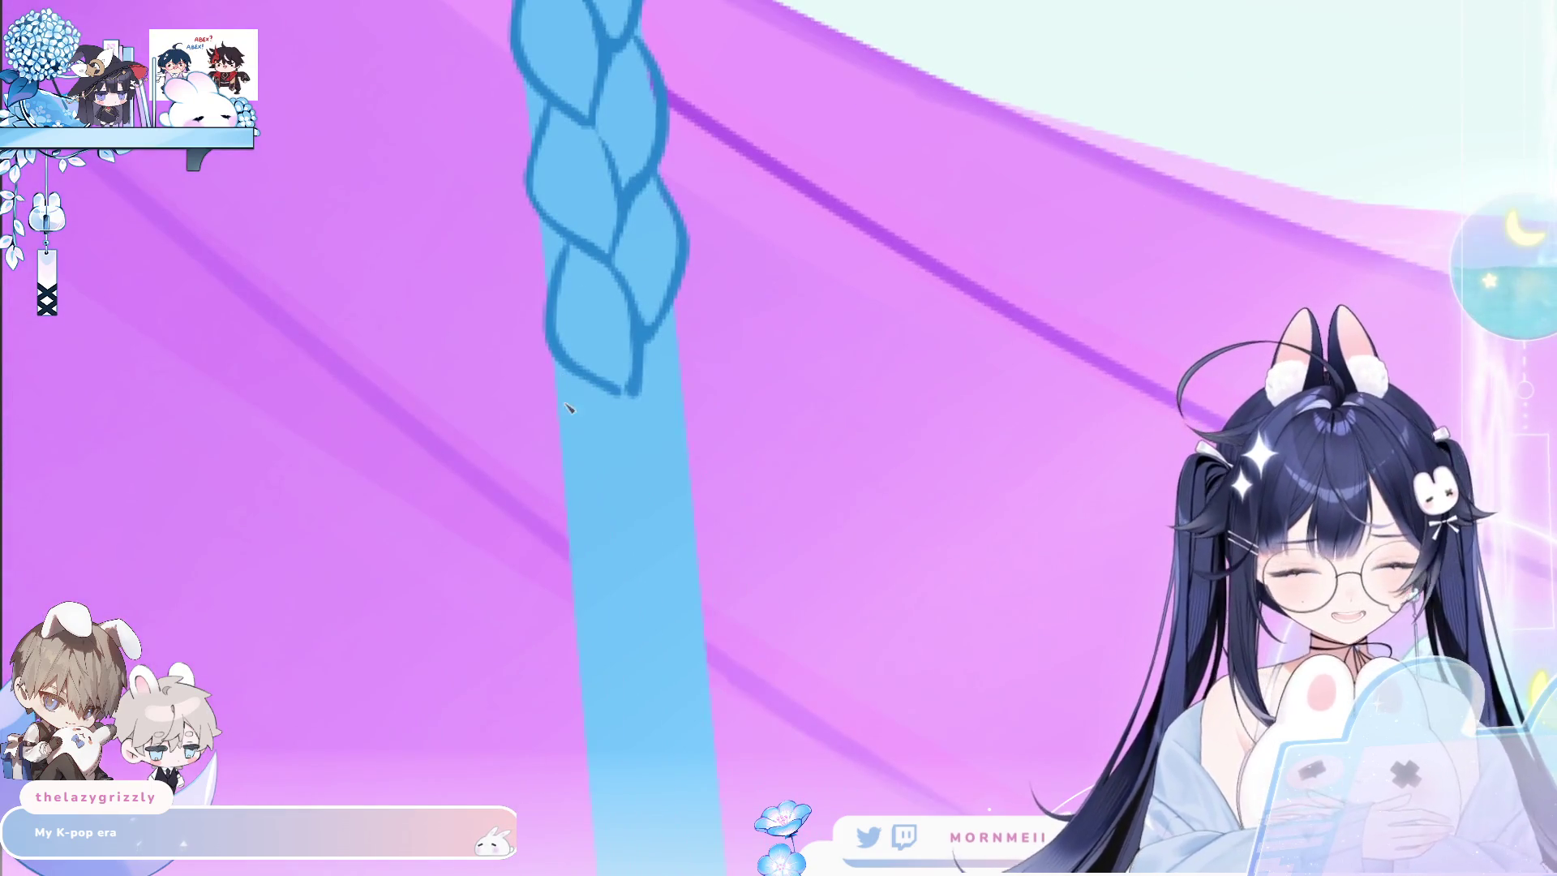
left_click_drag(574, 375, 561, 452)
left_click_drag(574, 381, 632, 523)
key("ctrl+z")
left_click_drag(579, 380, 635, 525)
left_click_drag(618, 392, 645, 529)
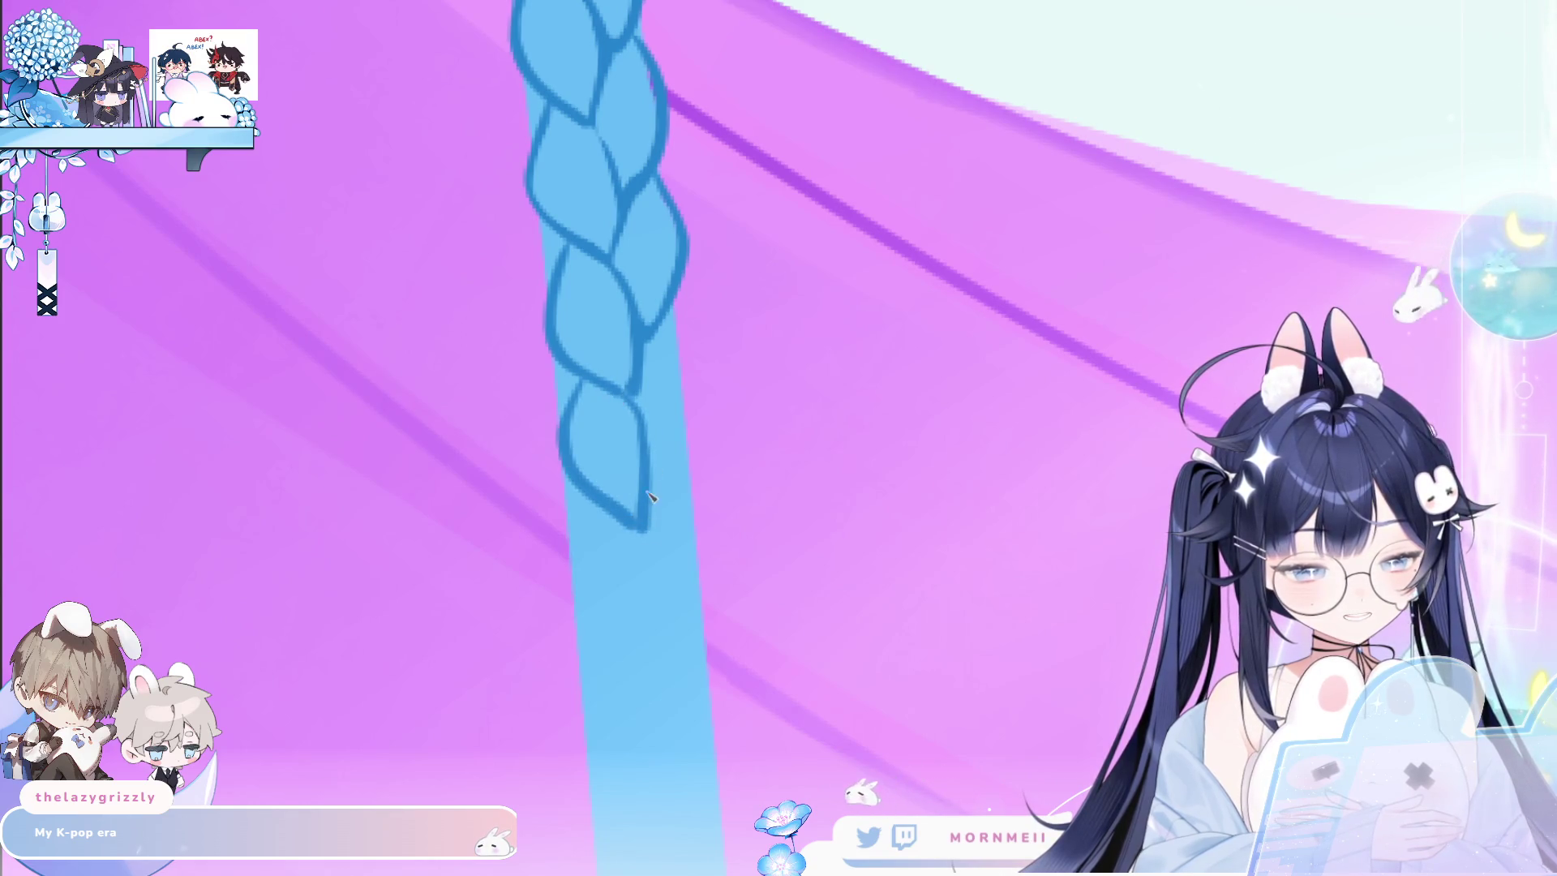
left_click_drag(672, 342, 653, 482)
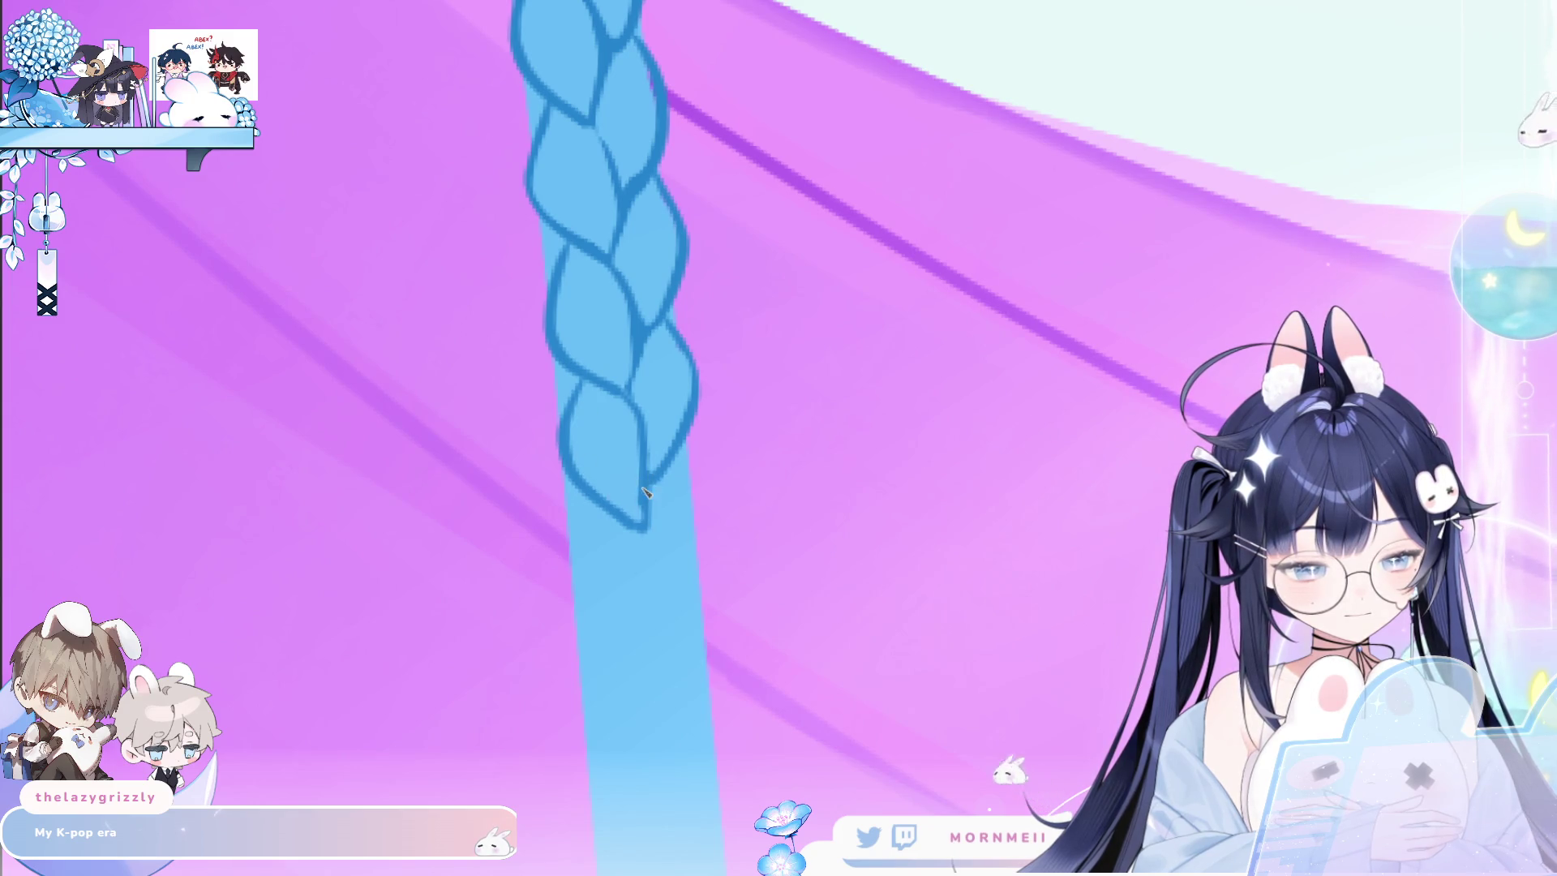
scroll(646, 475, "down", 3)
Redraw the long curve below the braid and the right side of its bottom.
left_click_drag(595, 374, 583, 450)
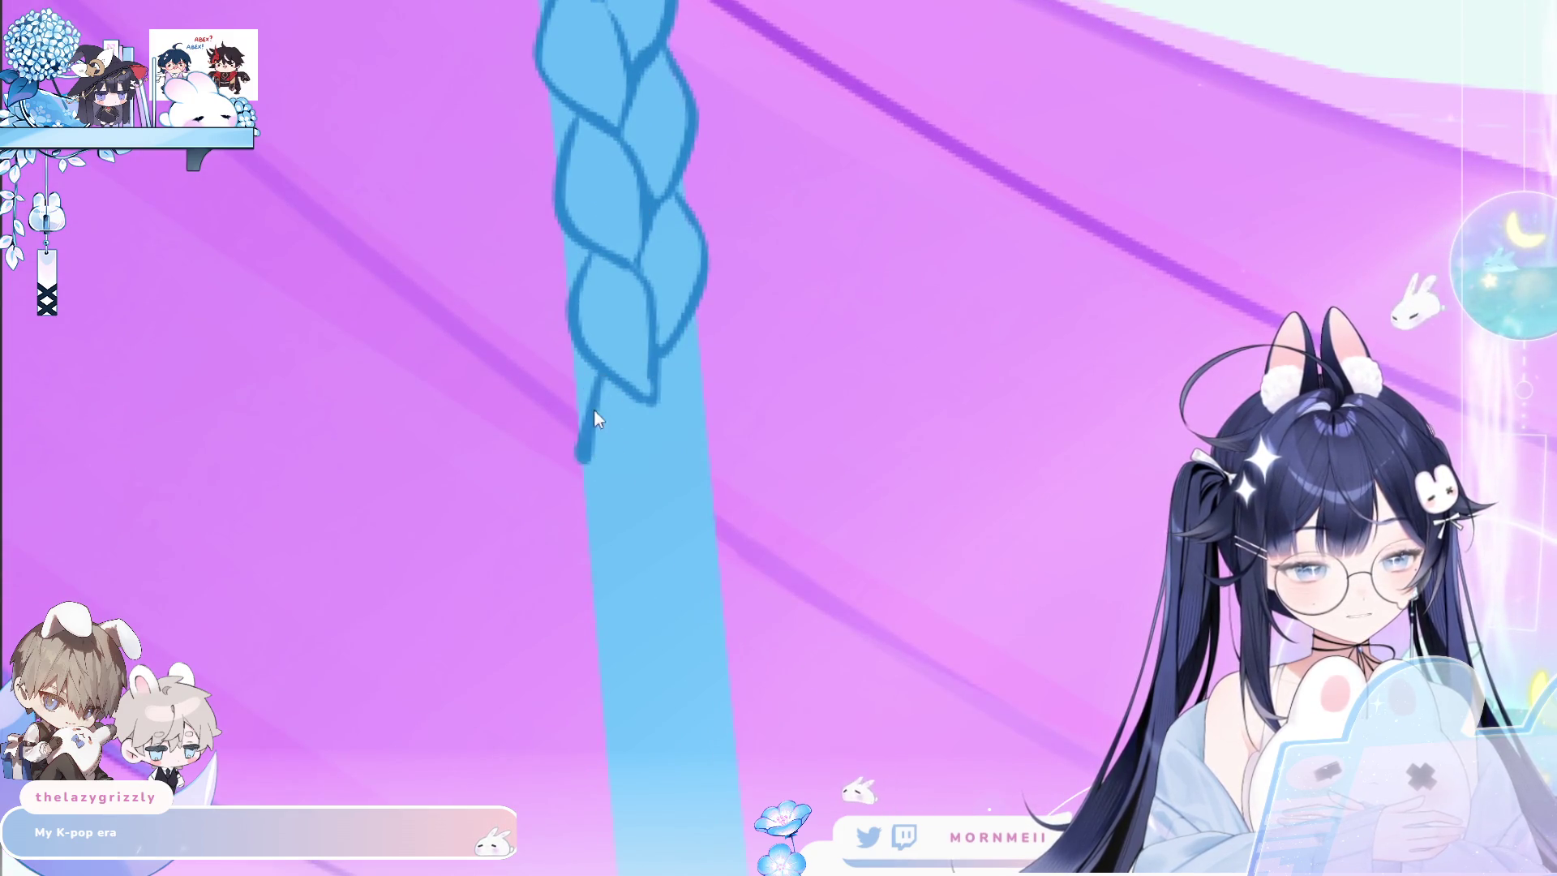
left_click_drag(598, 381, 651, 521)
key("ctrl+z")
left_click_drag(599, 382, 651, 521)
left_click_drag(651, 402, 663, 523)
key("ctrl+z")
left_click_drag(695, 328, 673, 484)
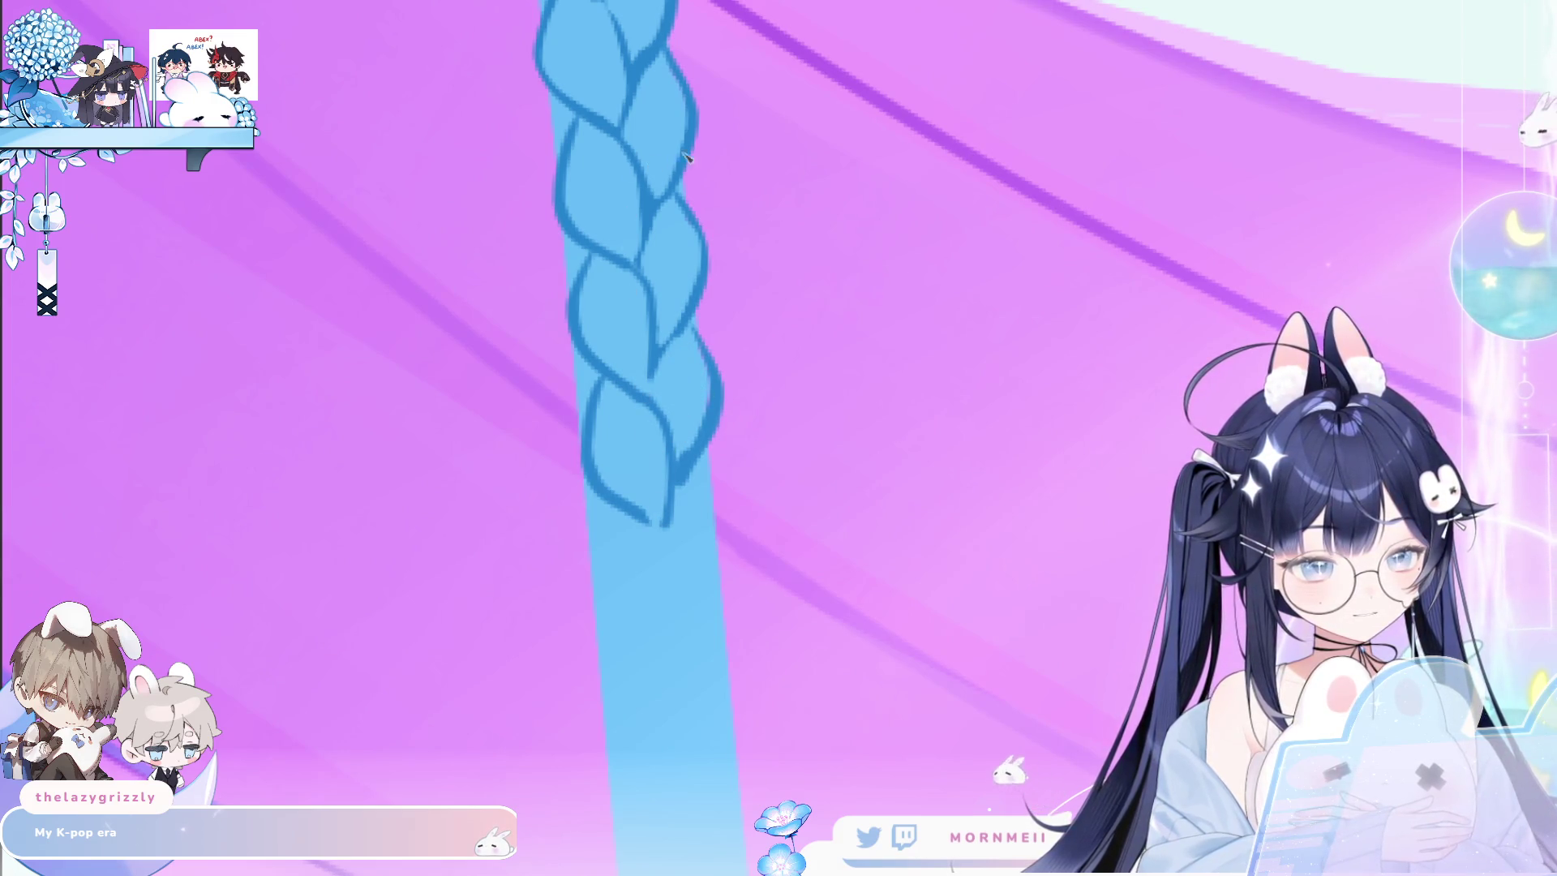
scroll(685, 156, "down", 5)
scroll(723, 226, "up", 5)
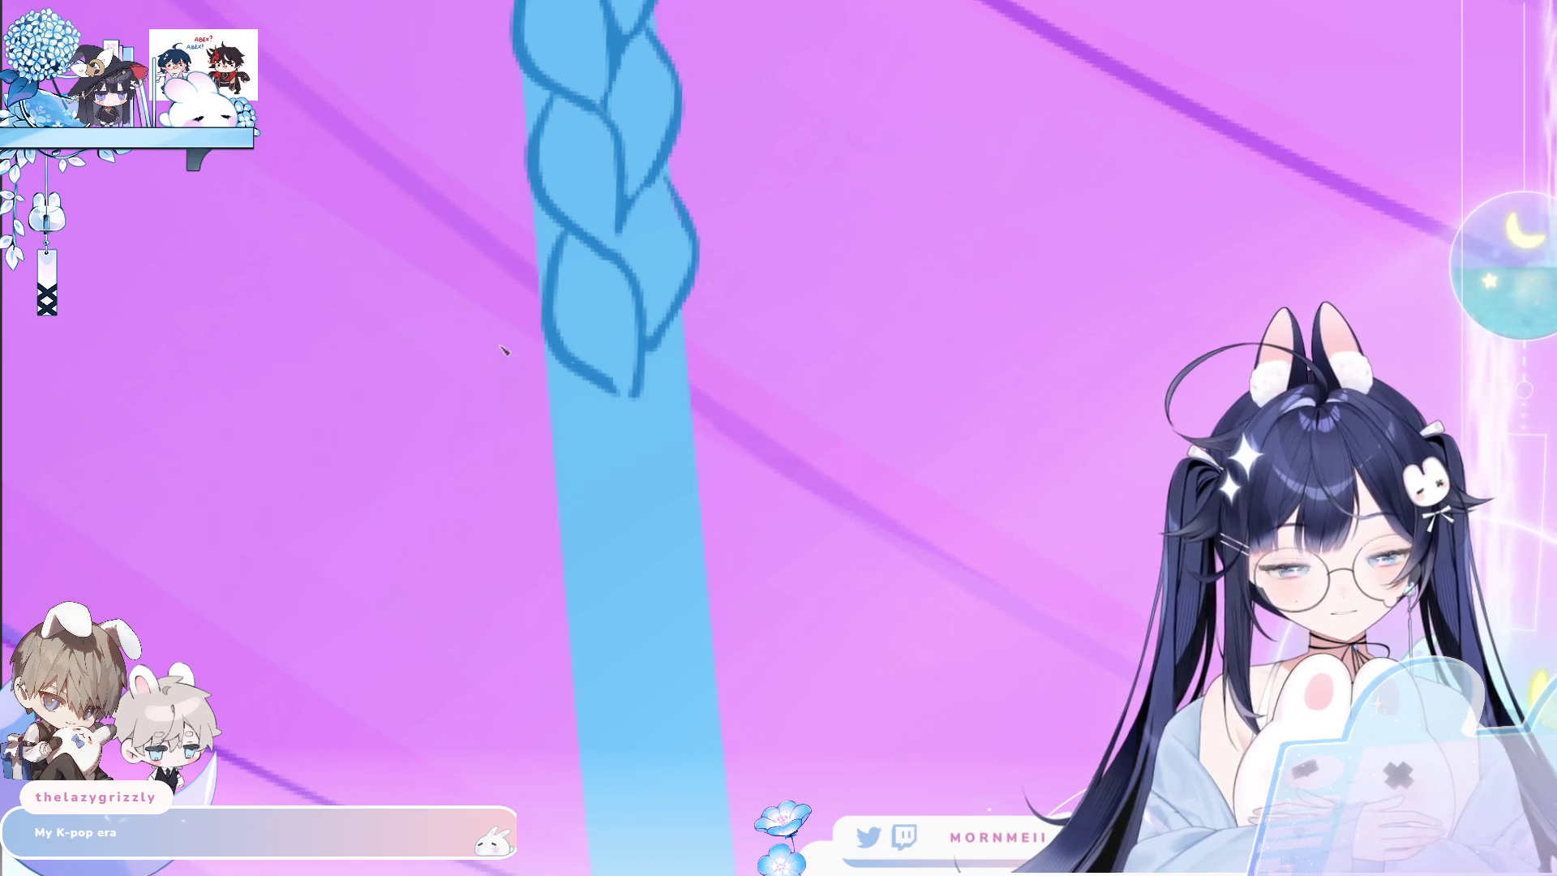
Add another lobe edge down the braid with a longer right-side curve.
left_click_drag(571, 391, 628, 552)
key("ctrl+z")
left_click_drag(567, 374, 628, 551)
left_click_drag(649, 448, 641, 551)
key("ctrl+z")
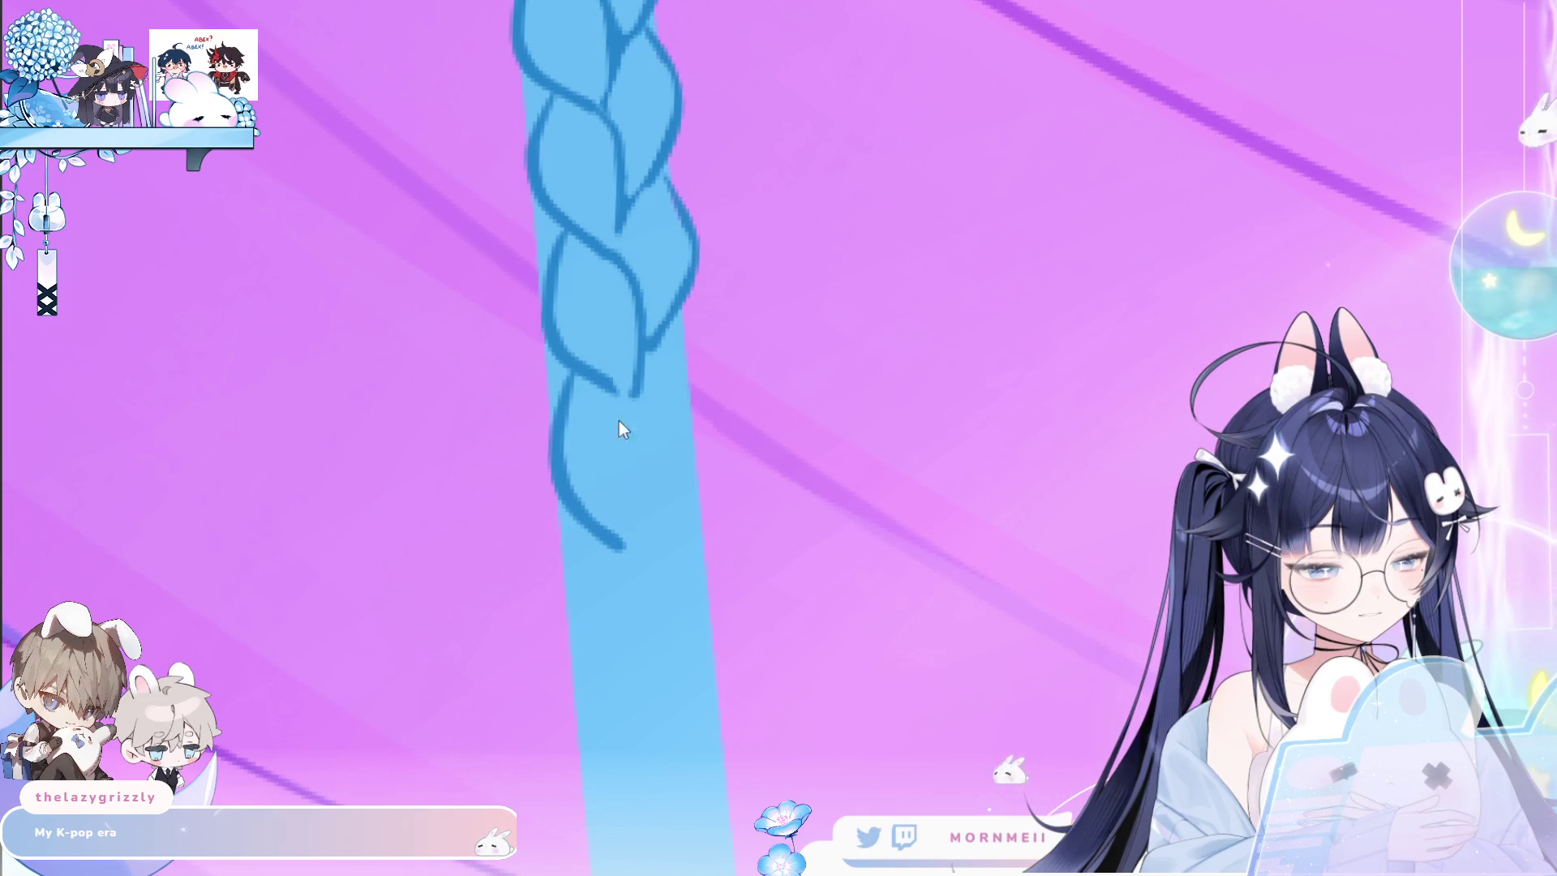
left_click_drag(640, 388, 635, 548)
left_click_drag(684, 325, 695, 430)
key("ctrl+z")
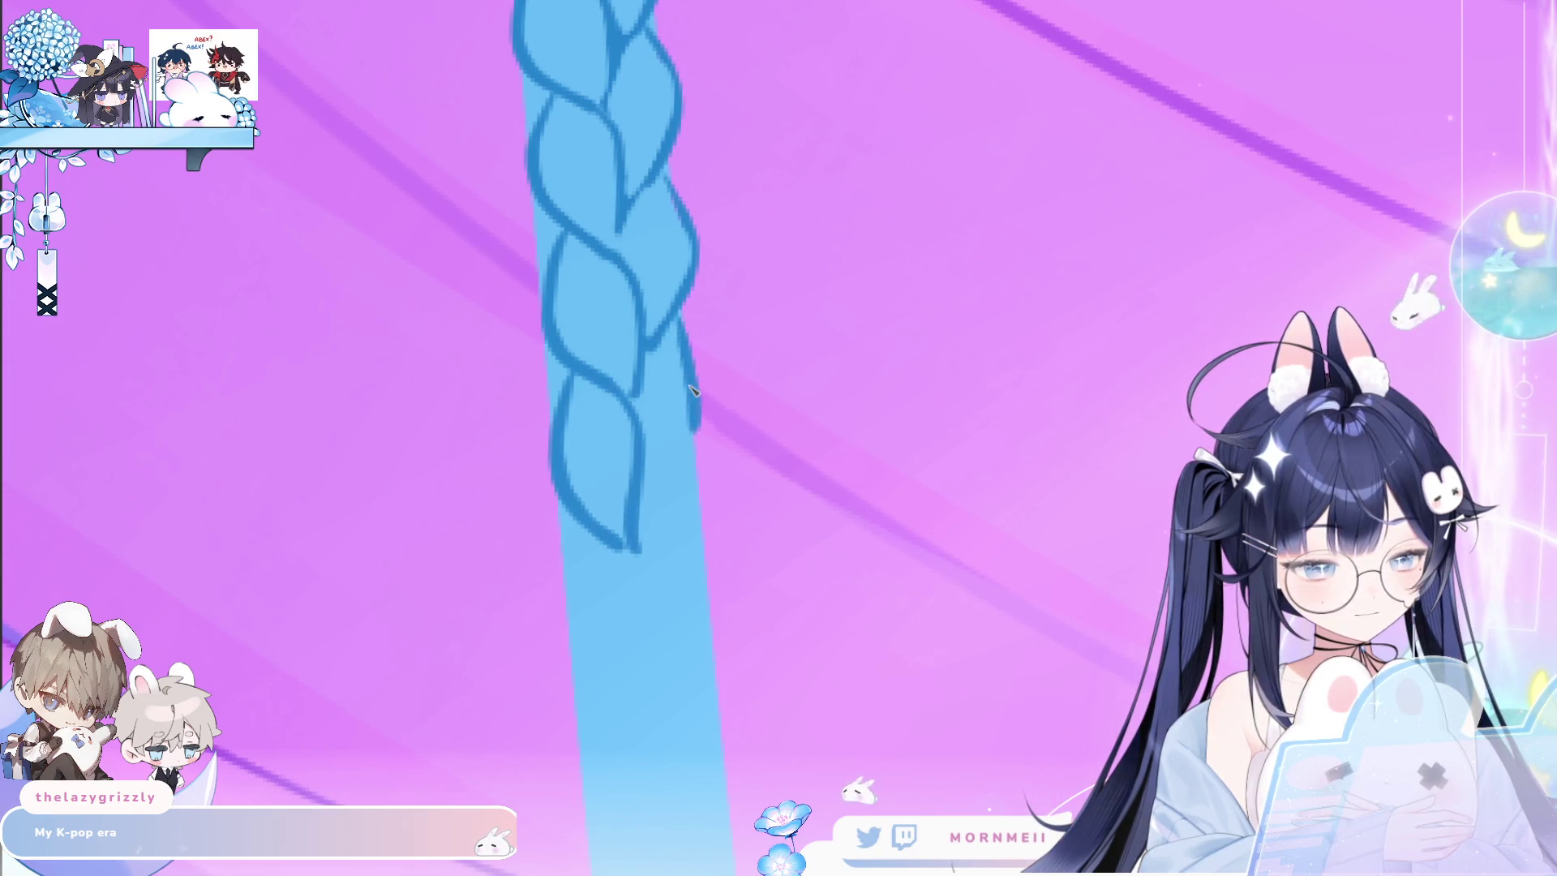
left_click_drag(677, 318, 652, 501)
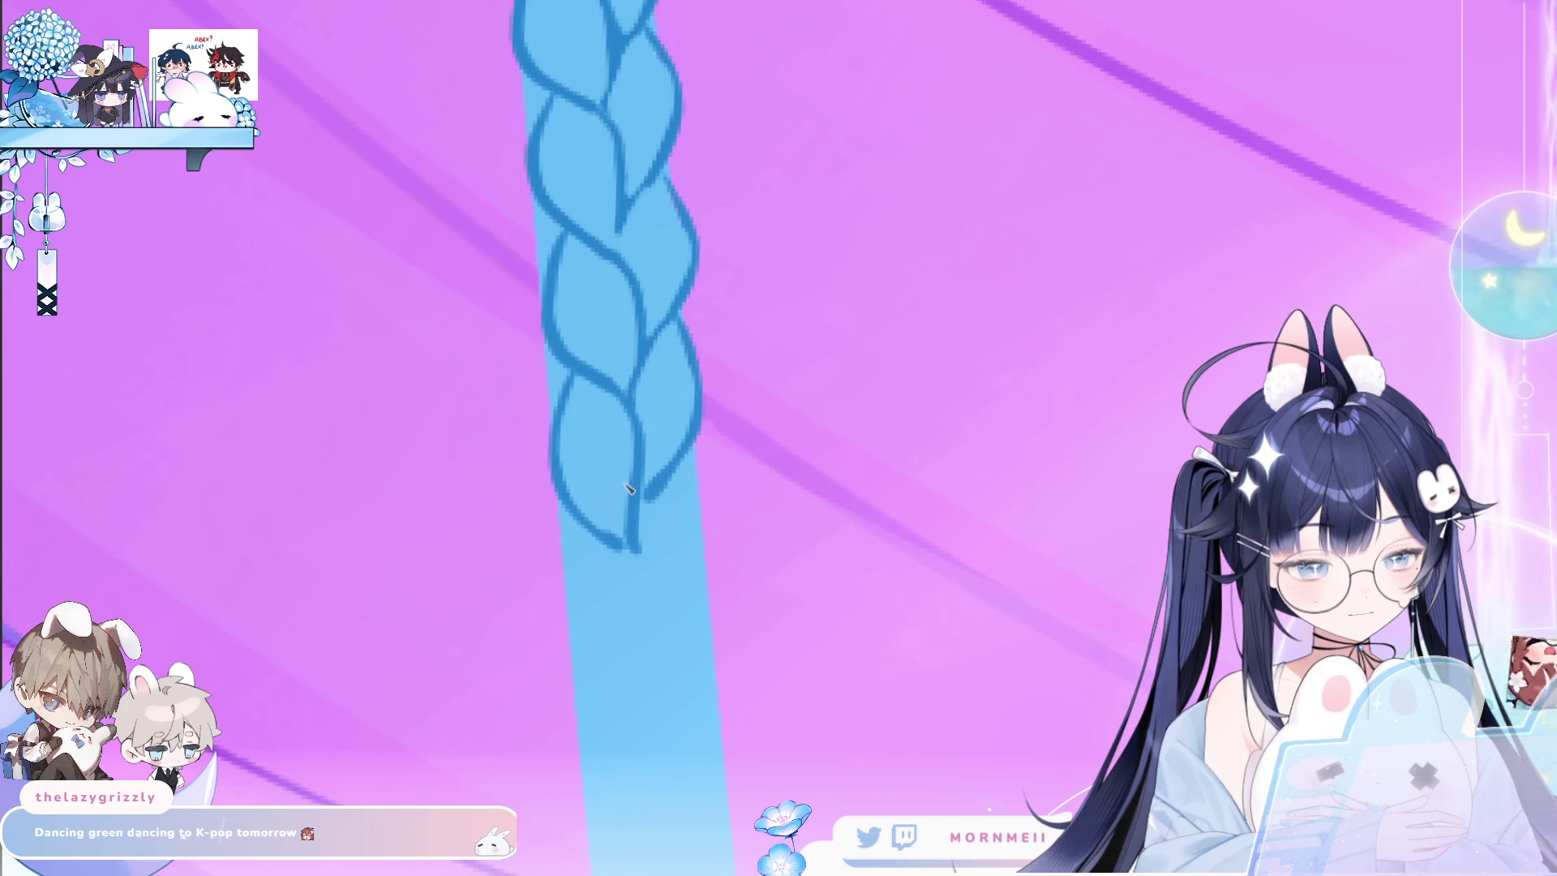
scroll(562, 304, "down", 5)
scroll(647, 260, "up", 2)
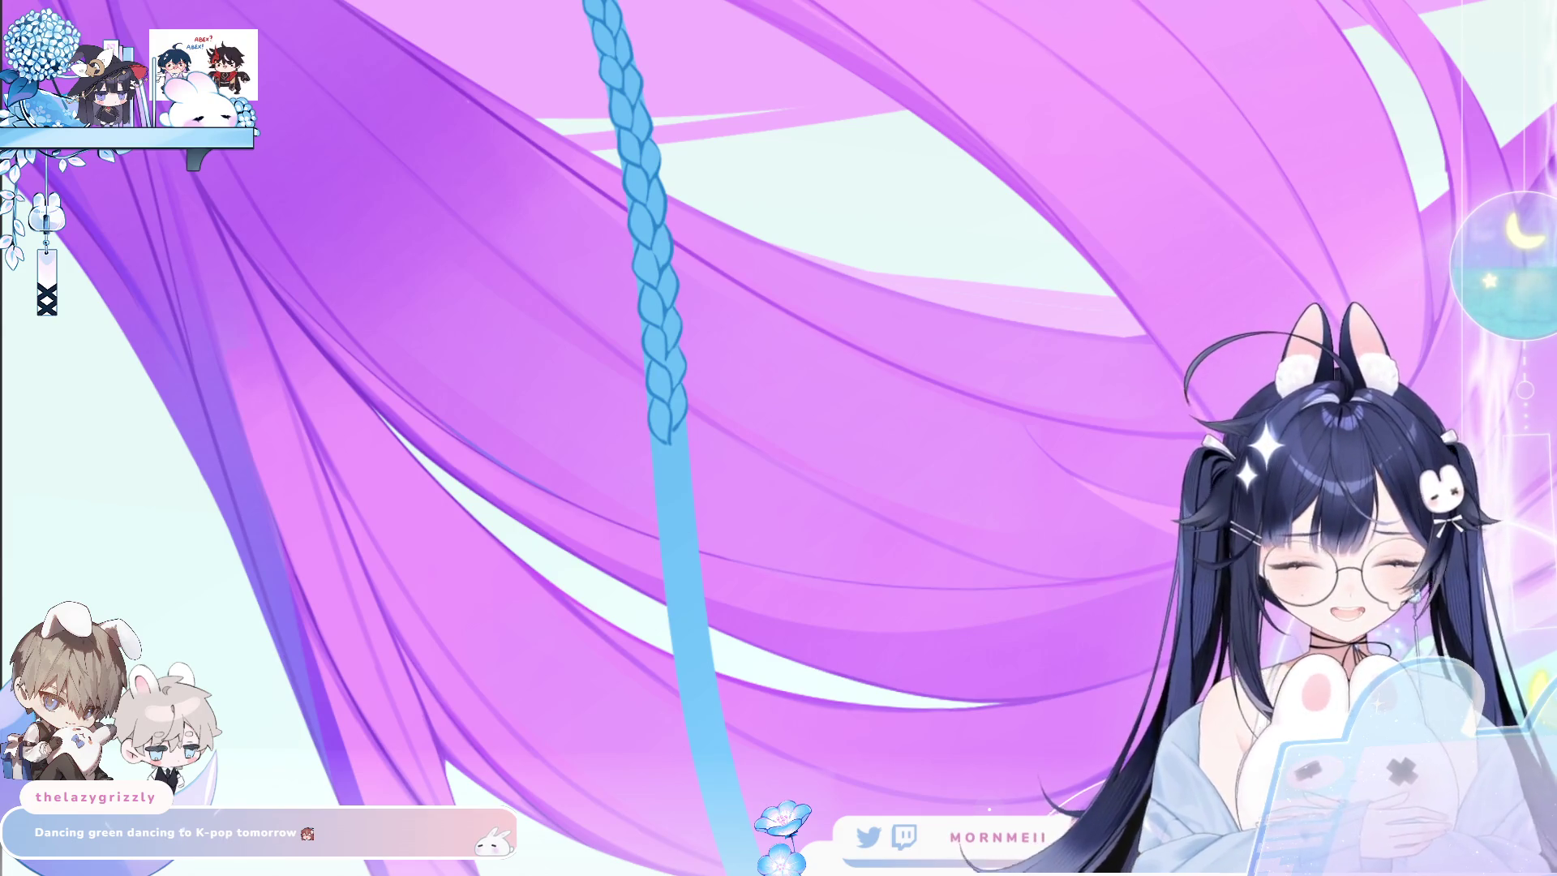
scroll(657, 364, "up", 5)
scroll(681, 487, "down", 3)
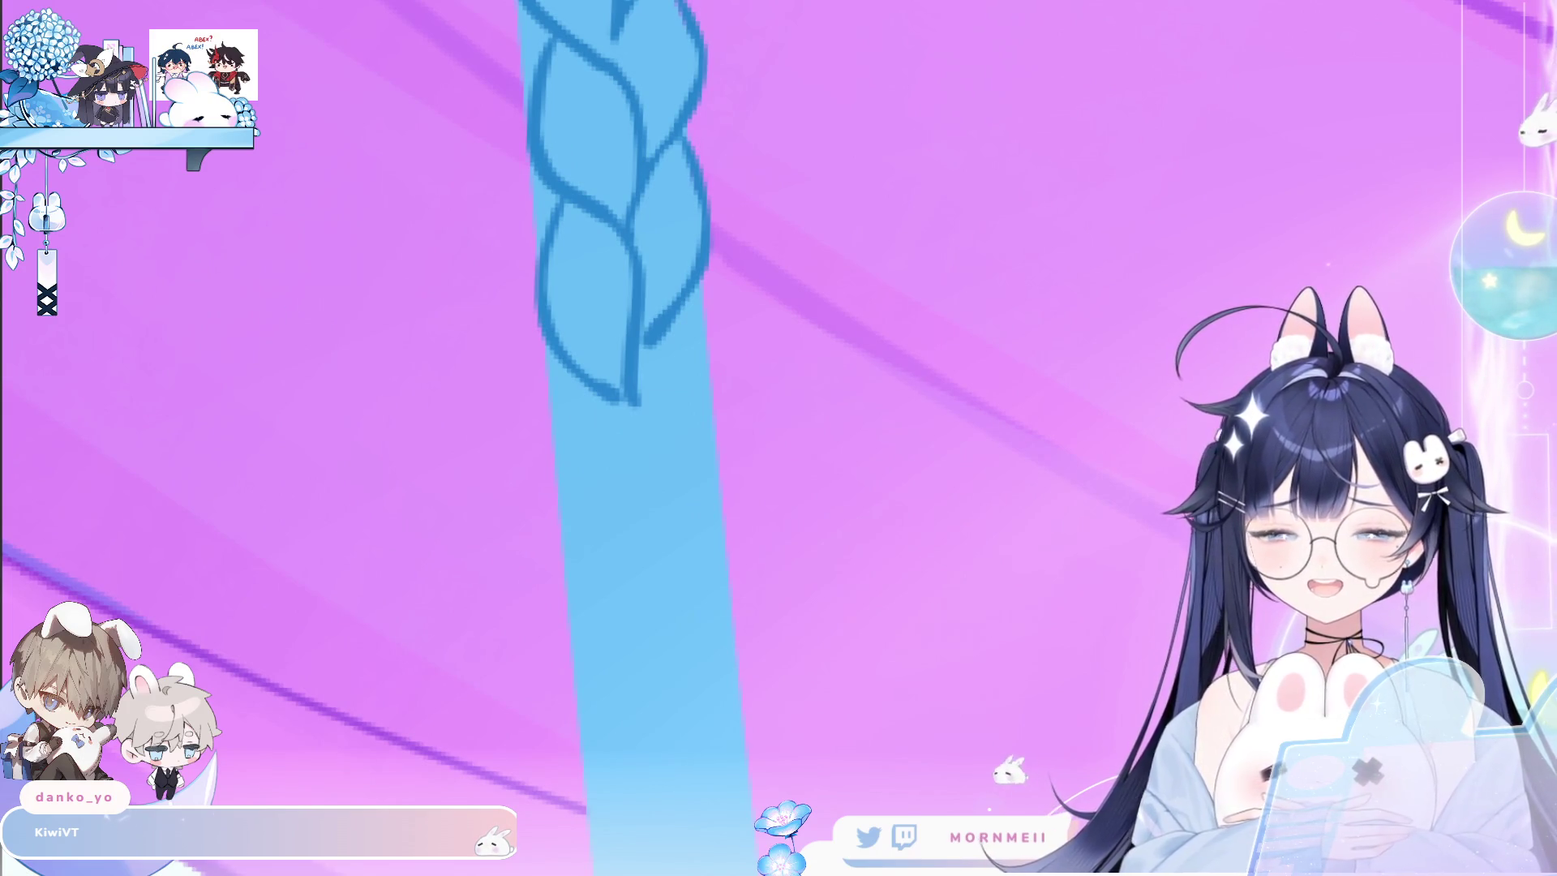
Draw the bottom loop's inner and outer curves and remove stray short strokes.
mouse_move(558, 347)
left_mouse_down()
mouse_move(616, 392)
mouse_move(556, 332)
mouse_move(606, 535)
left_mouse_up()
left_click_drag(606, 390, 662, 521)
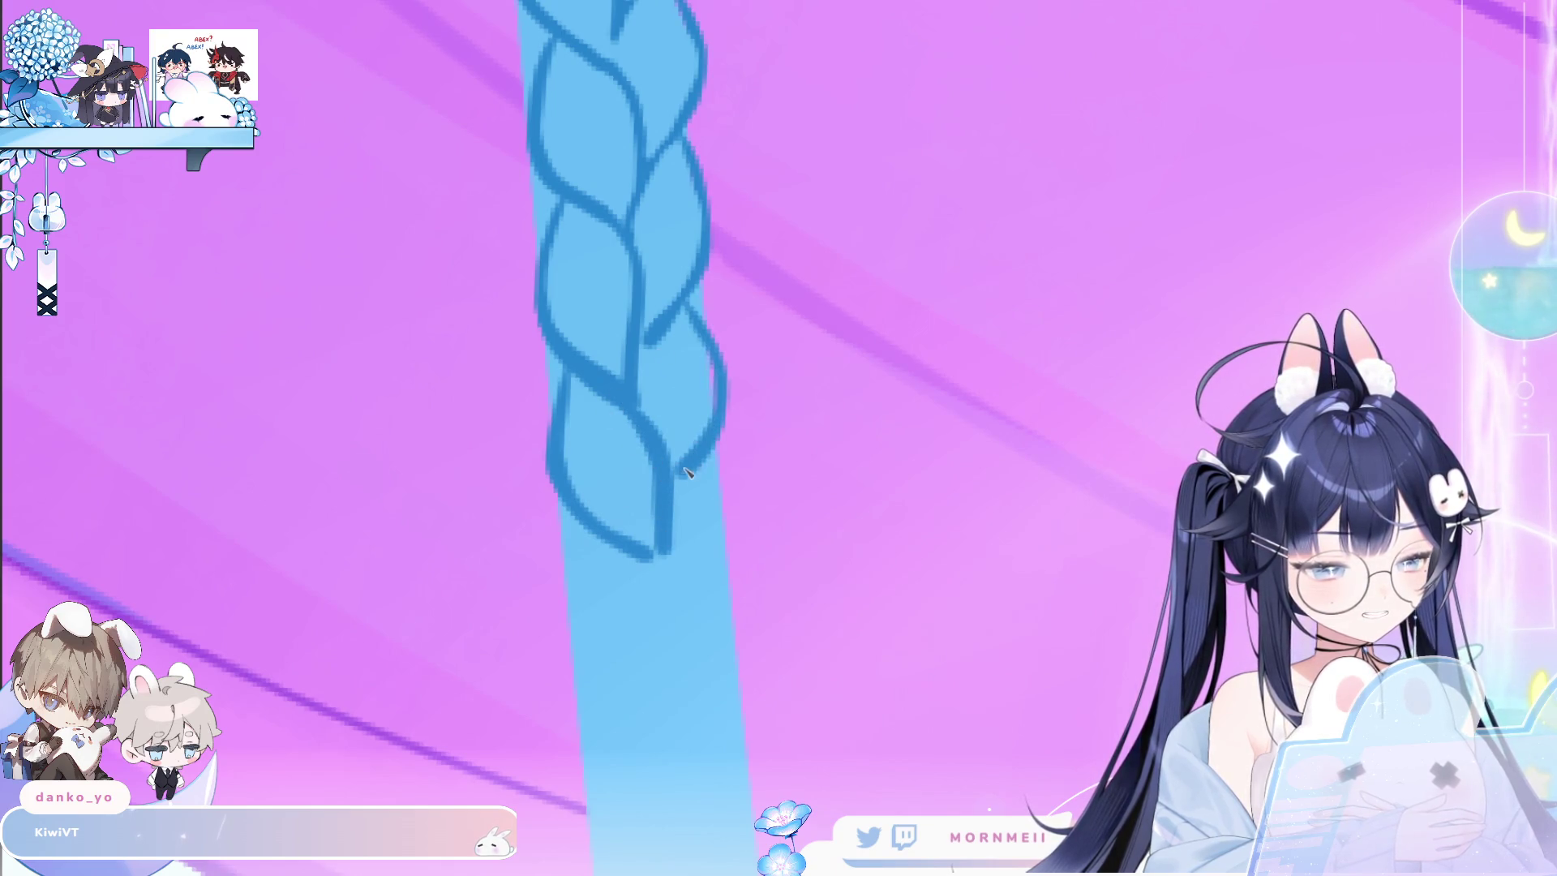
left_click_drag(679, 318, 673, 491)
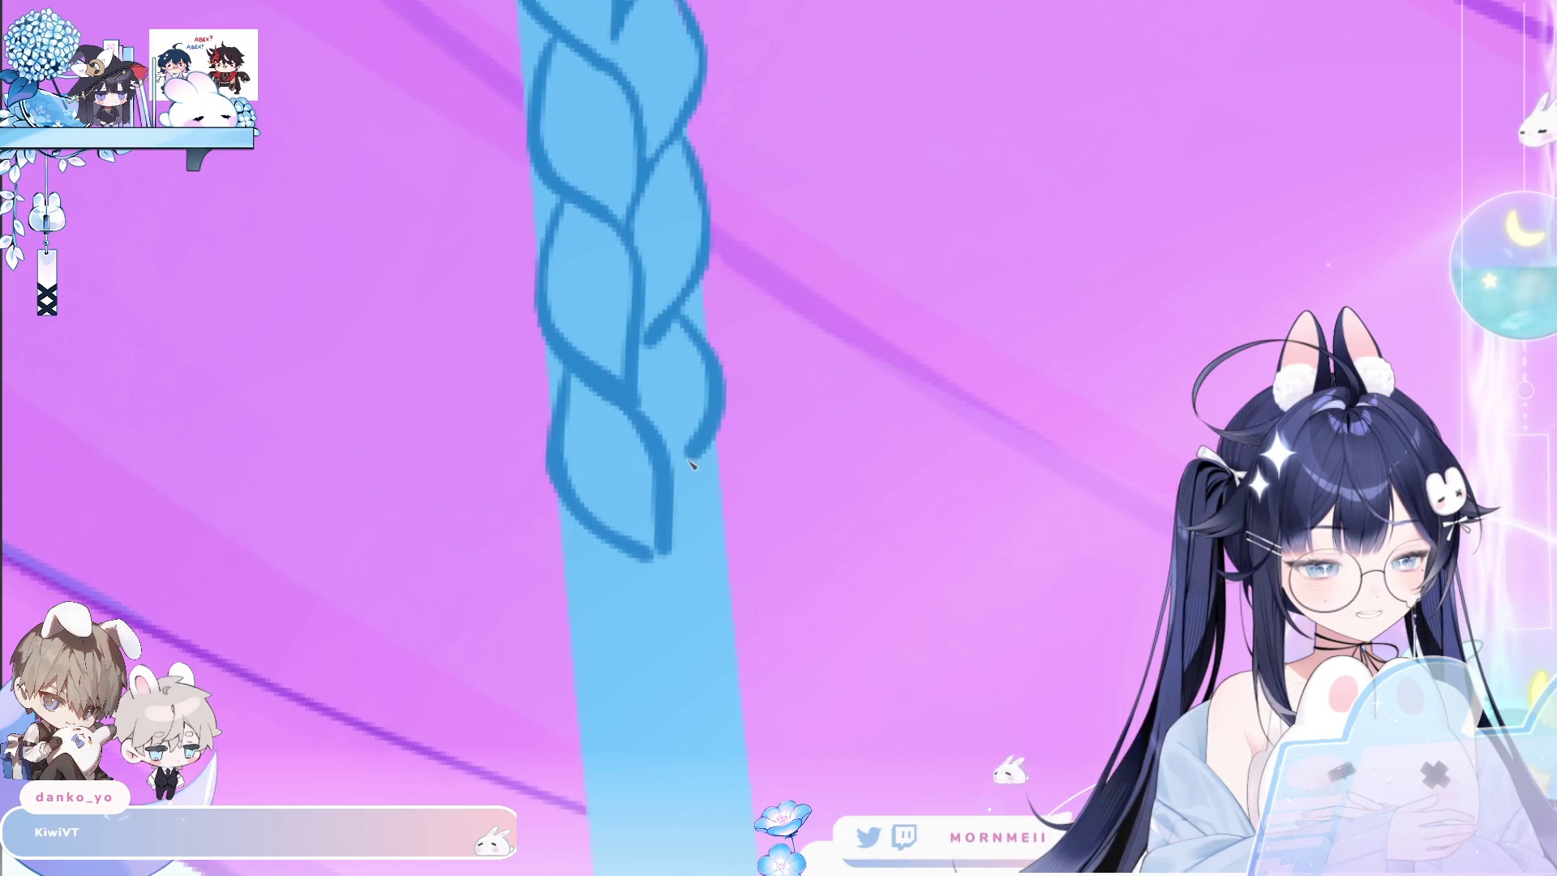
left_click_drag(647, 336, 647, 393)
key("ctrl+z")
key("ctrl+z")
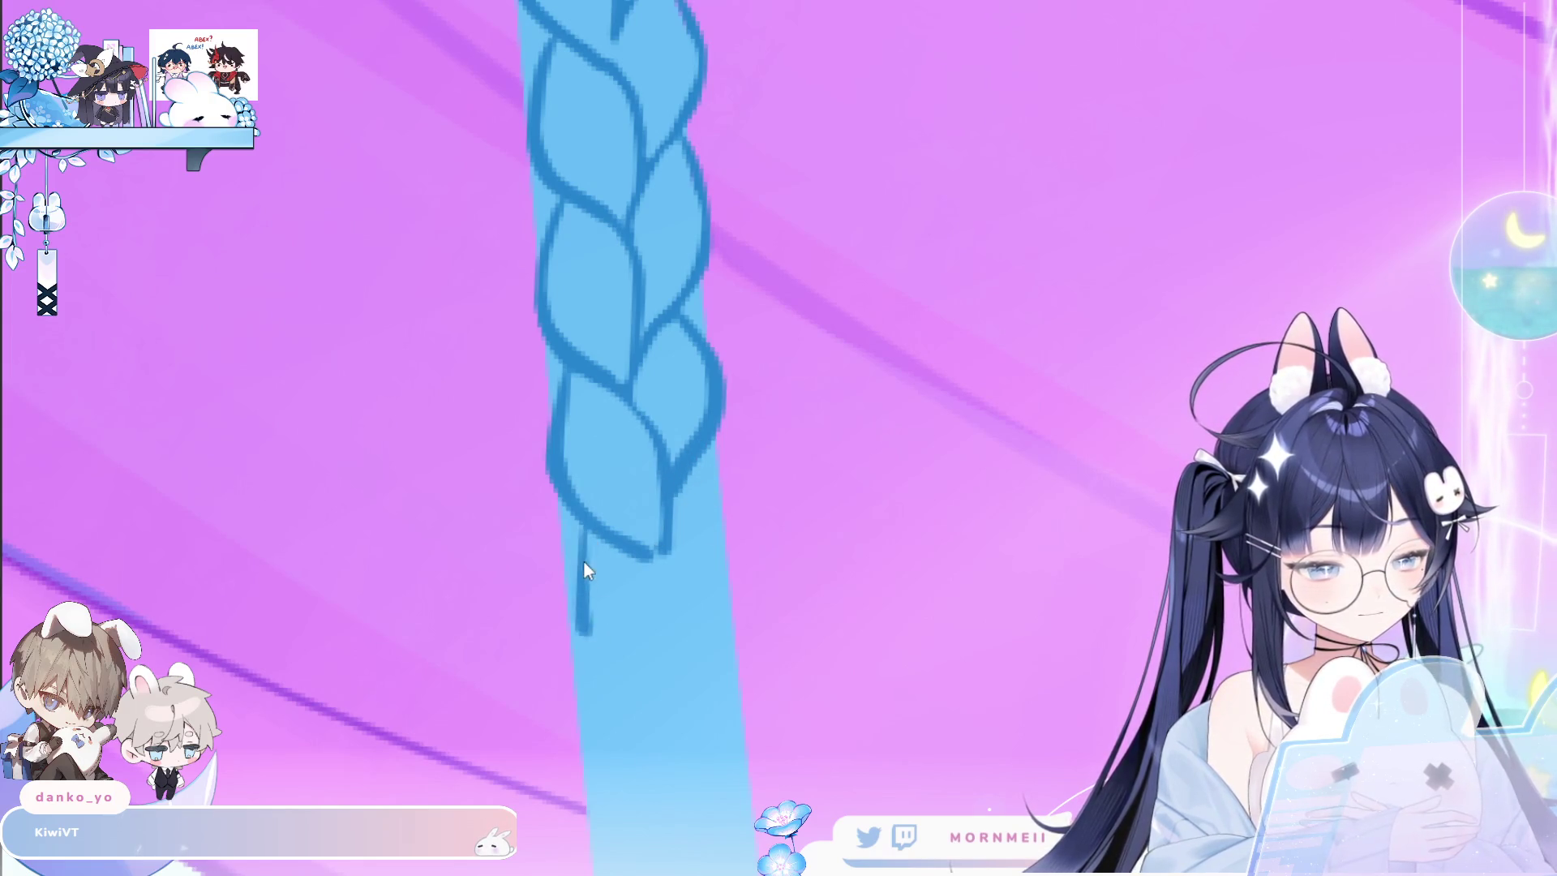
key("ctrl+z")
Add a new lower lobe with closing curve and outer curve beside it.
left_click_drag(589, 535, 644, 696)
left_click_drag(641, 554, 677, 712)
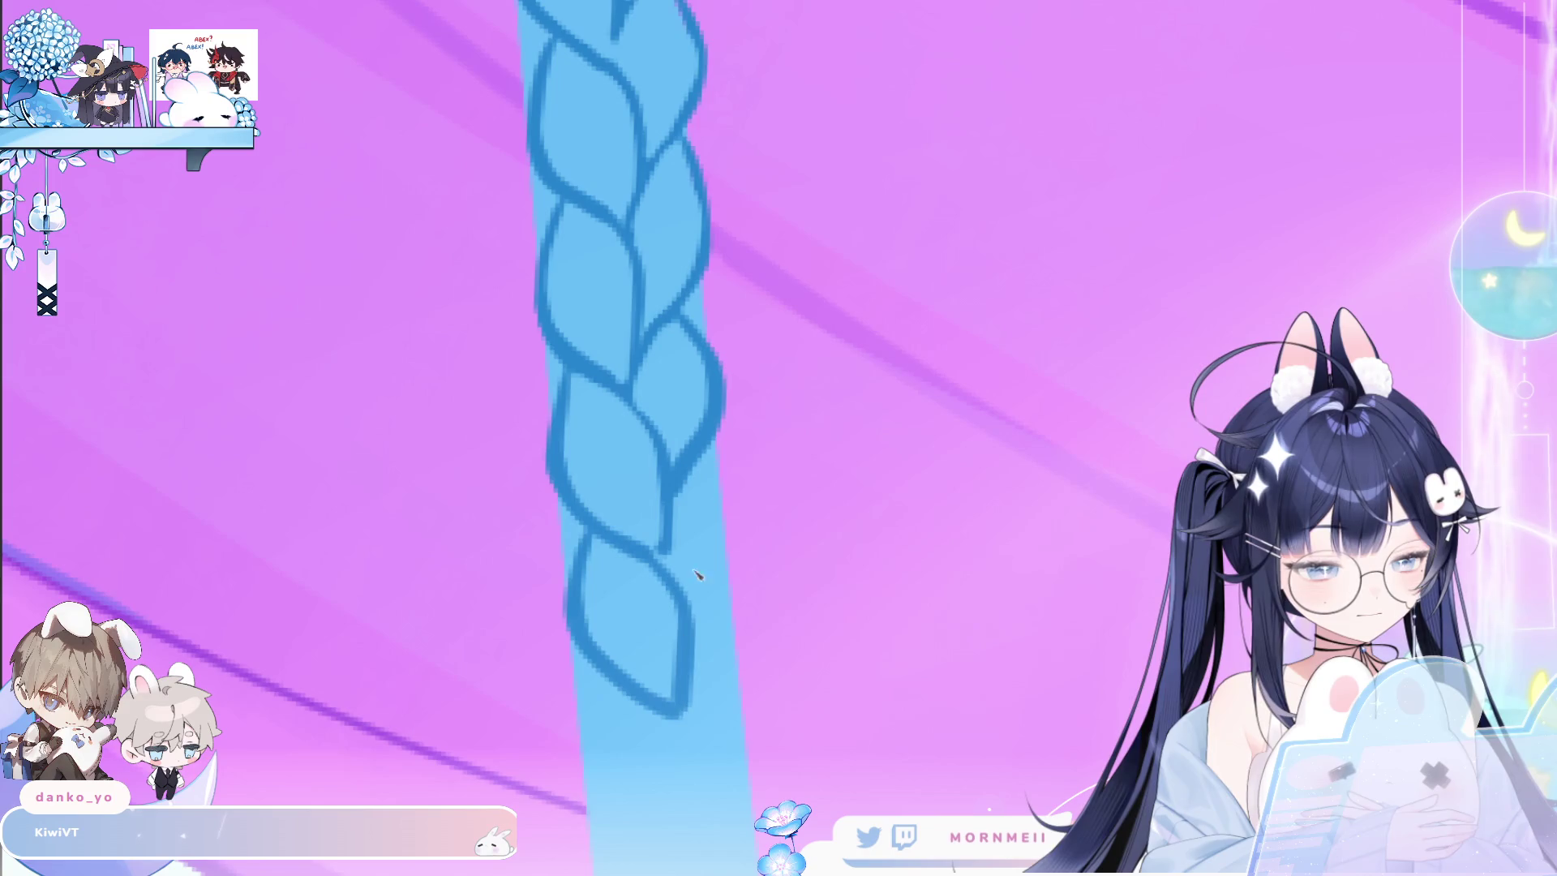
left_click_drag(740, 541, 704, 641)
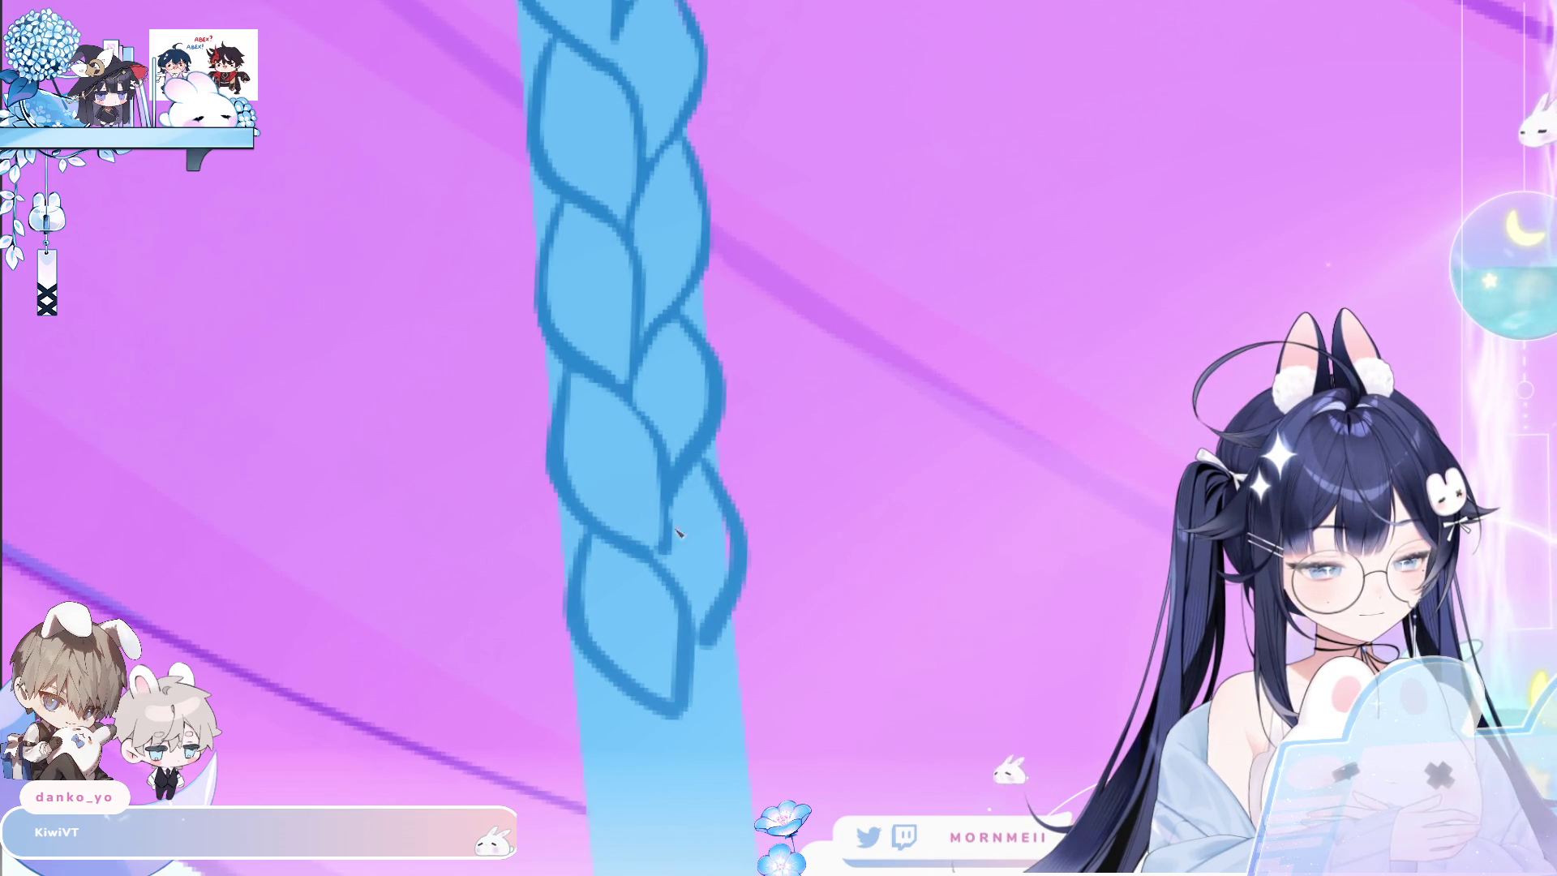
left_click_drag(705, 466, 718, 584)
key("ctrl+z")
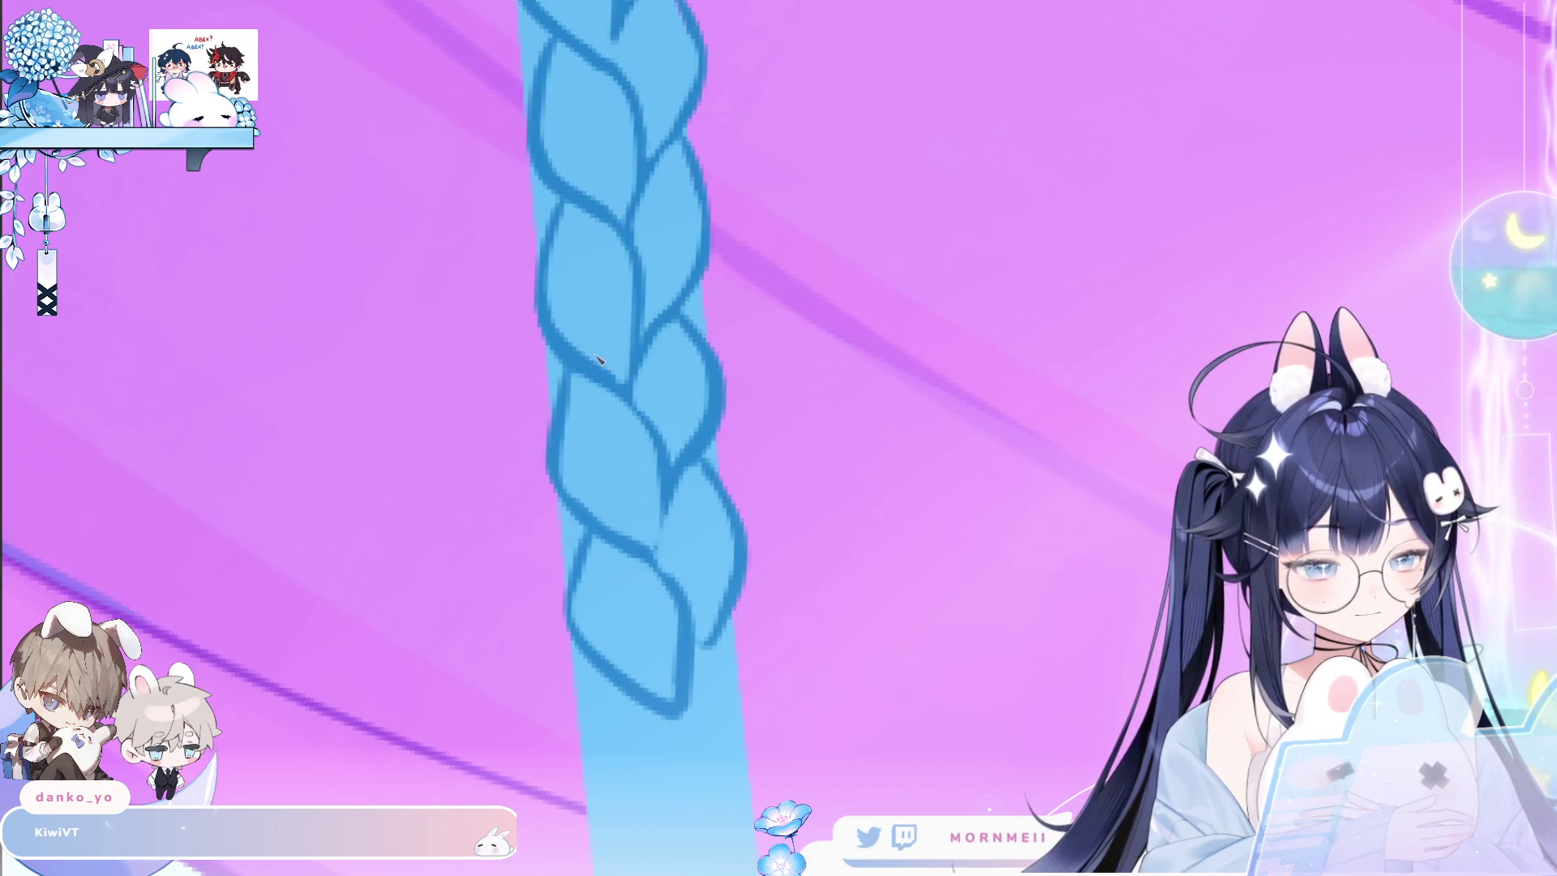
scroll(523, 404, "down", 3)
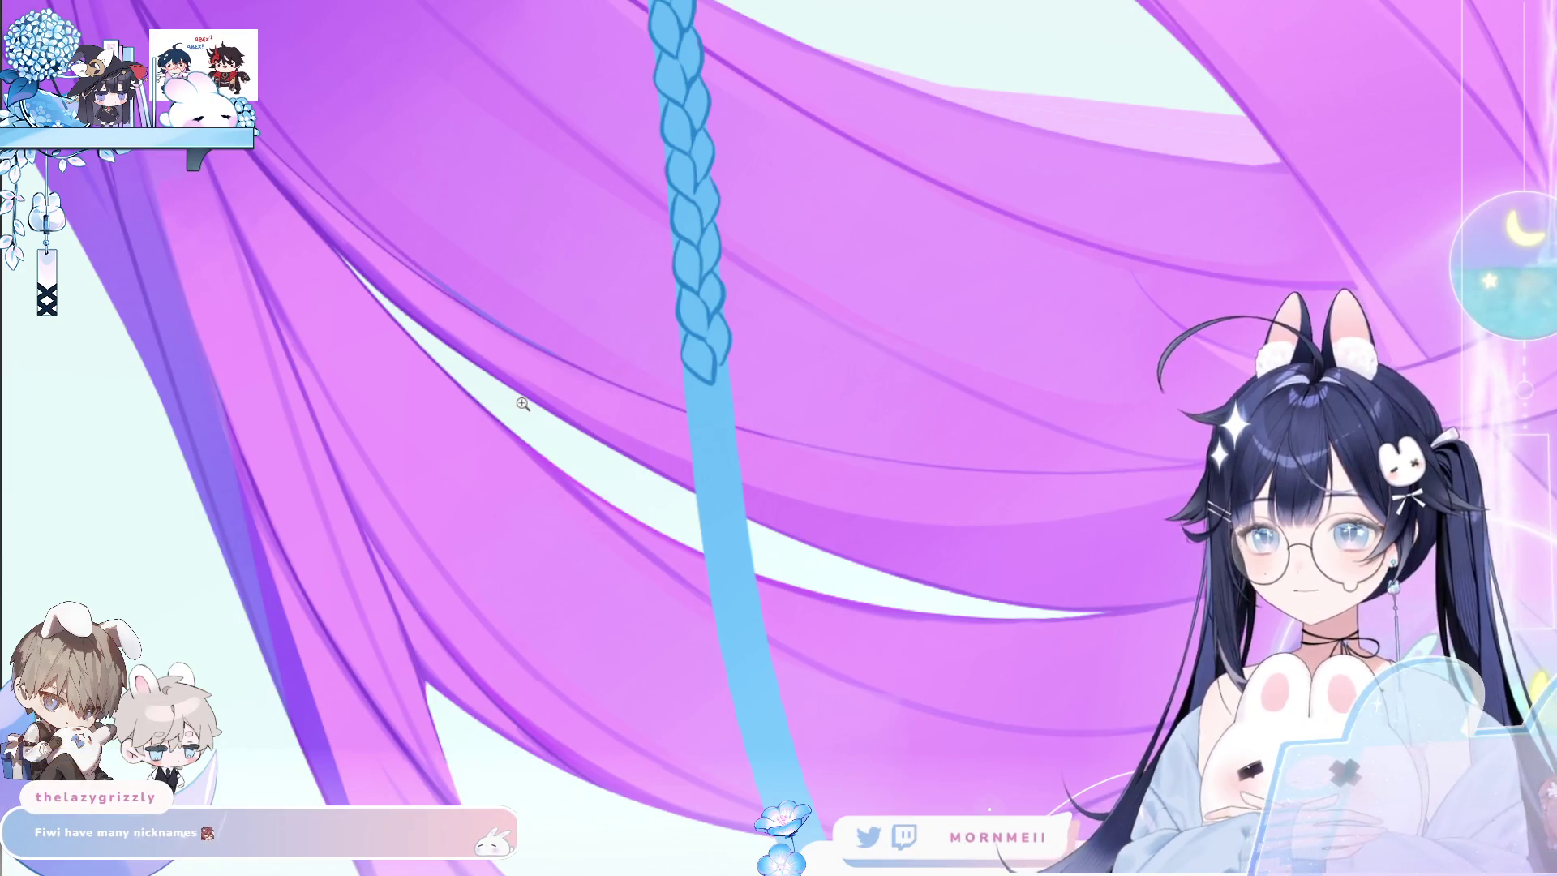
scroll(736, 389, "down", 3)
scroll(736, 389, "up", 2)
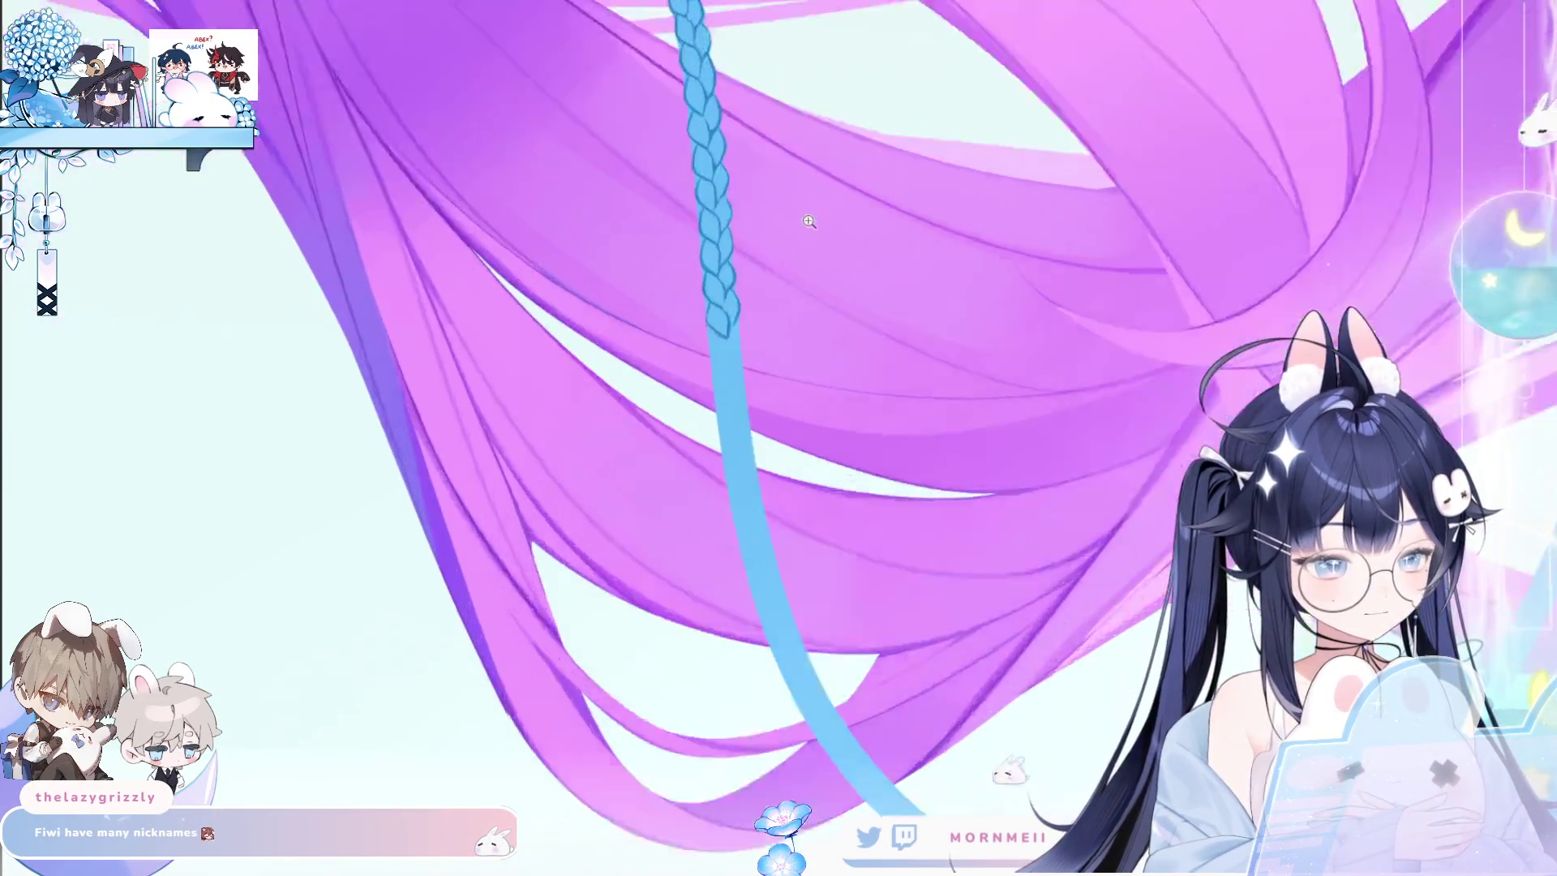
scroll(736, 390, "up", 1)
scroll(730, 396, "up", 2)
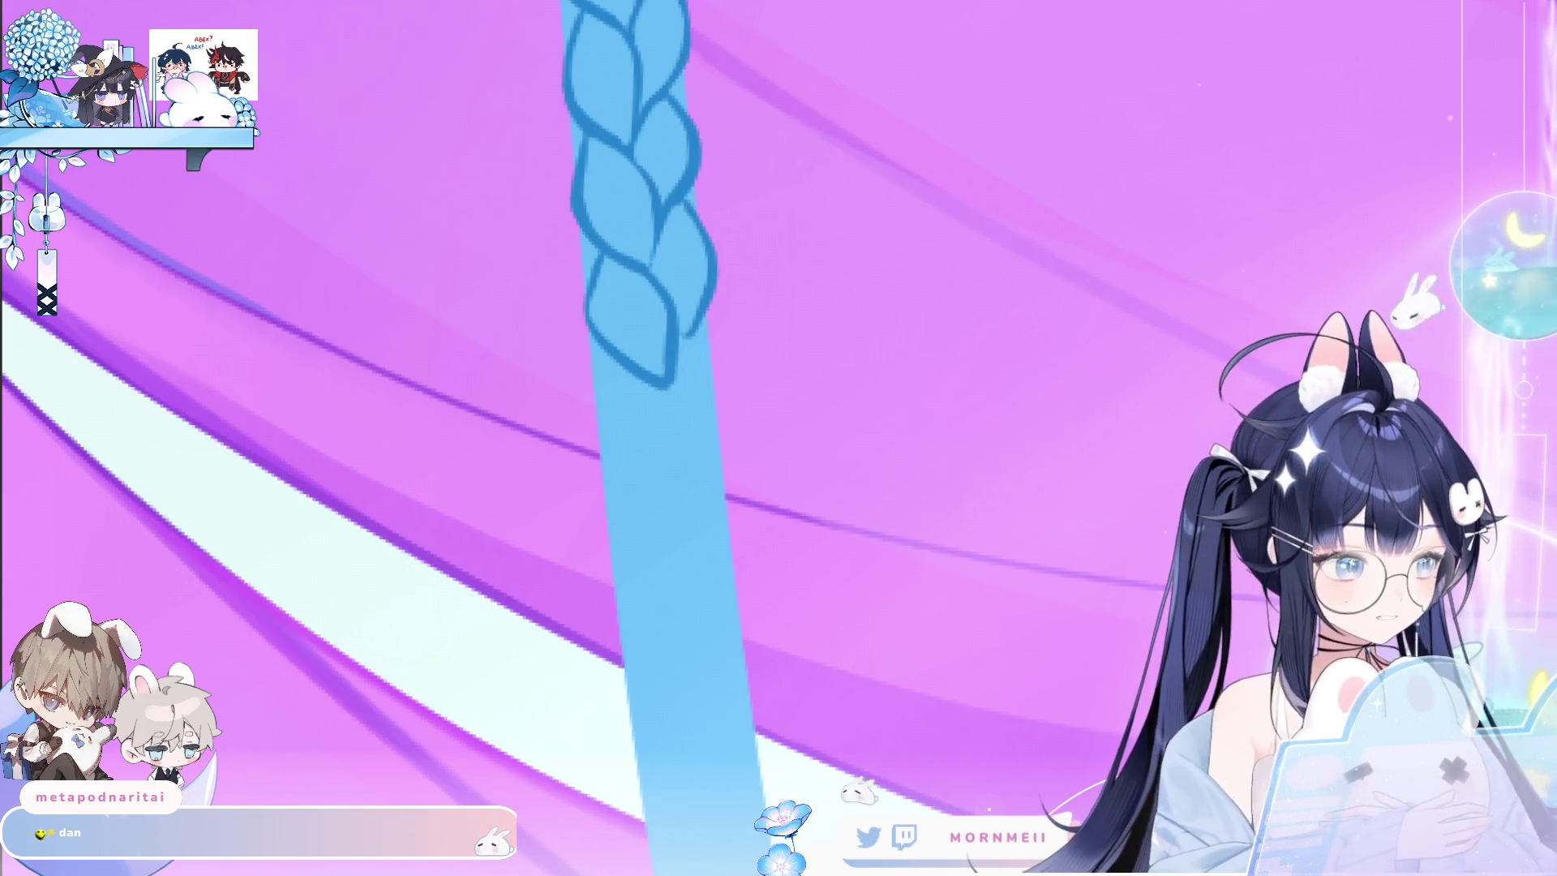
left_click(618, 400)
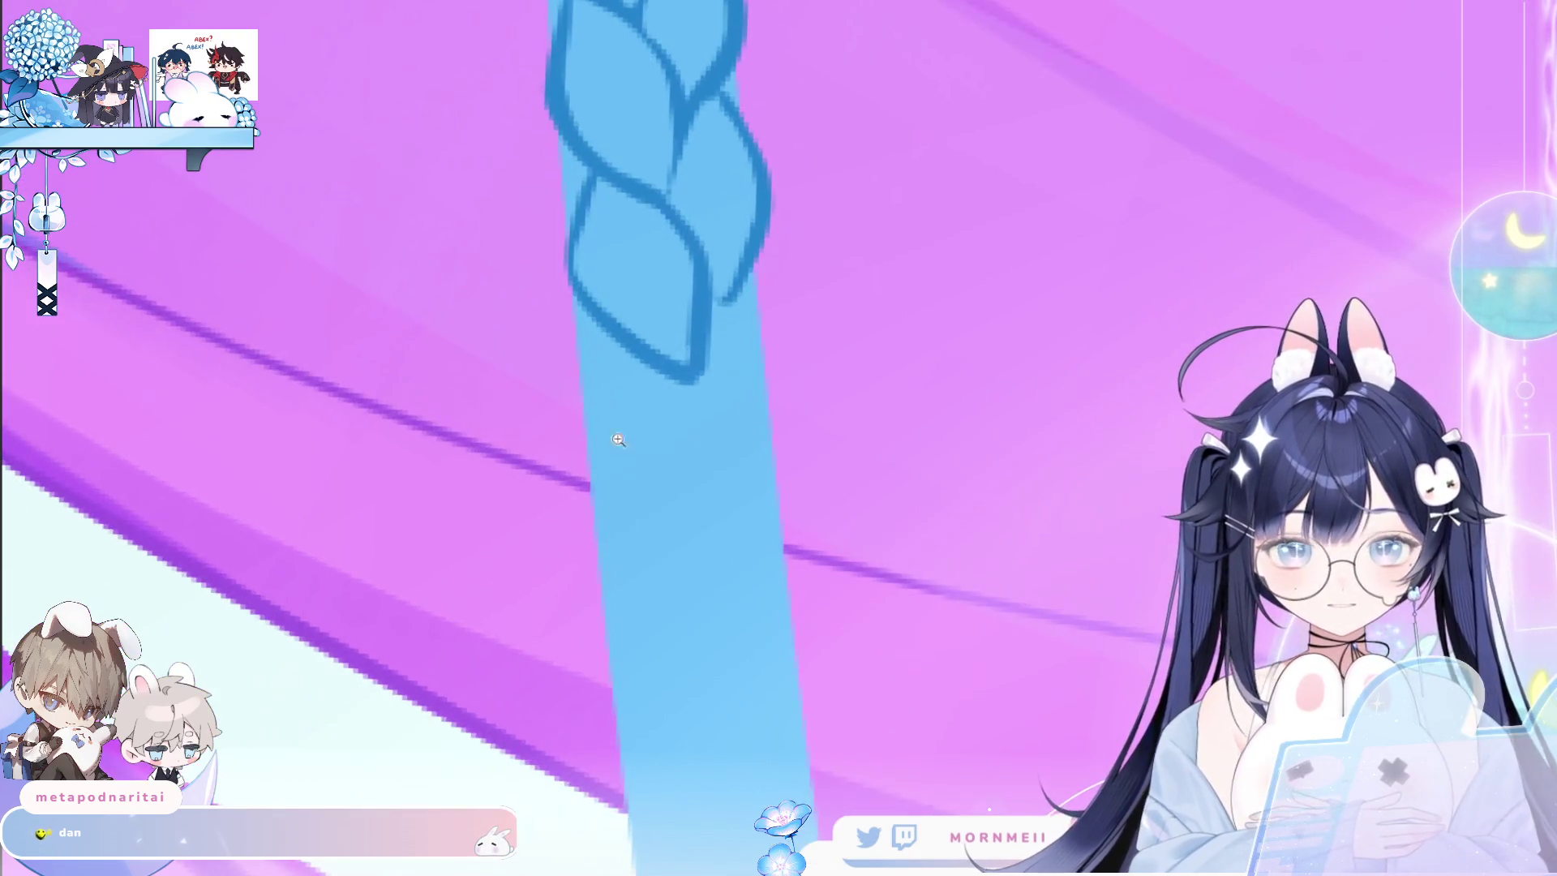
Draw the curved stroke below the braid and the next loop's right-side curve.
mouse_move(614, 347)
left_mouse_down()
mouse_move(588, 455)
mouse_move(685, 539)
left_mouse_up()
key("ctrl+z")
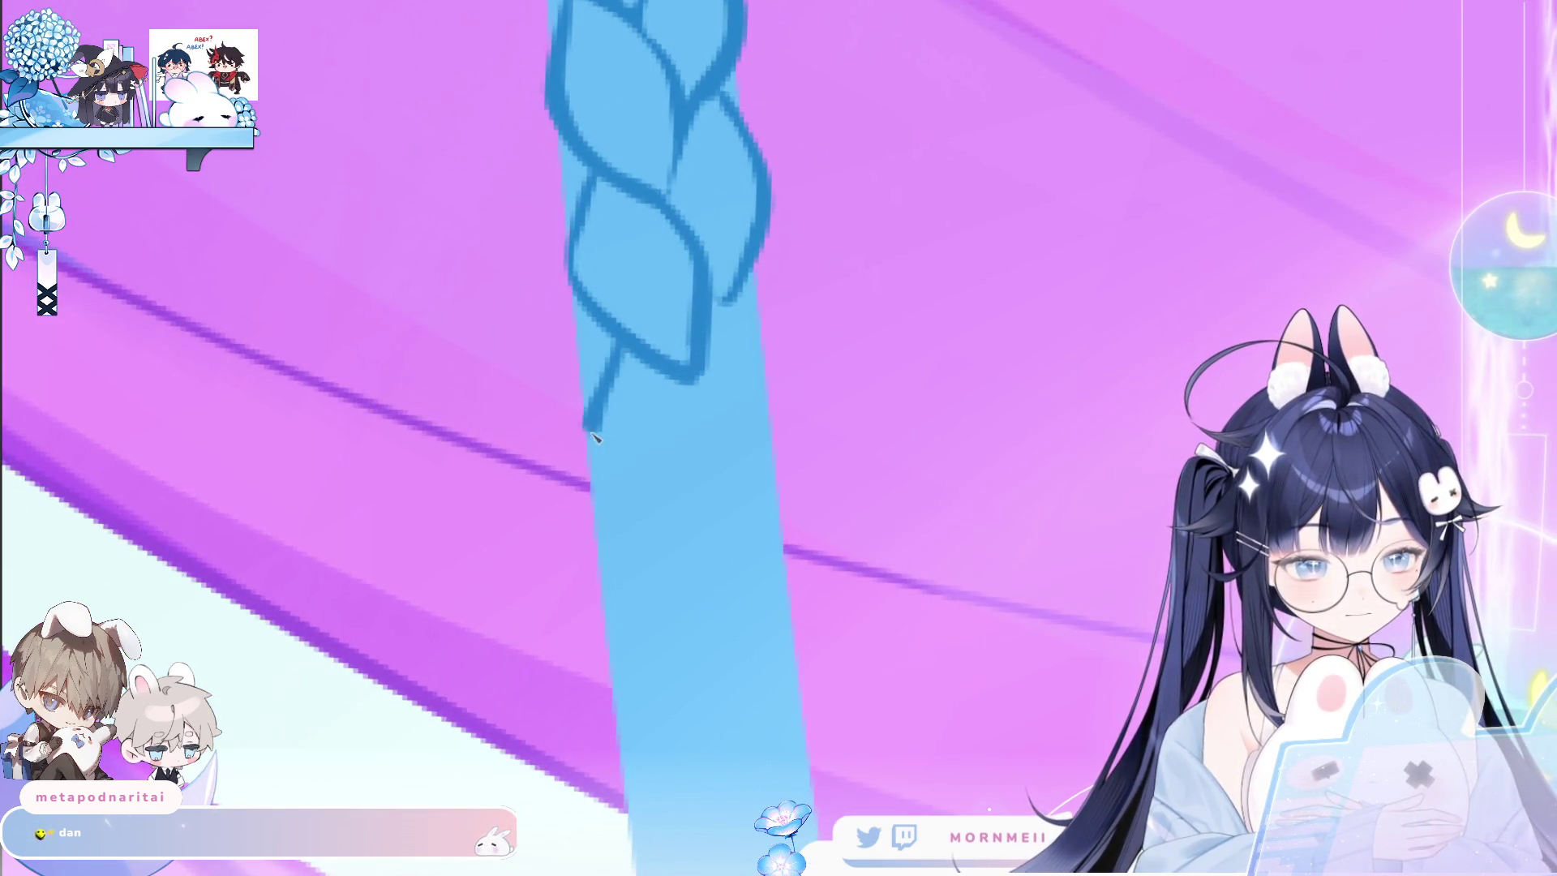
key("ctrl+z")
left_click_drag(613, 347, 687, 539)
mouse_move(681, 375)
left_mouse_down()
mouse_move(717, 478)
mouse_move(695, 545)
left_mouse_up()
key("ctrl+z")
left_click_drag(745, 289, 730, 475)
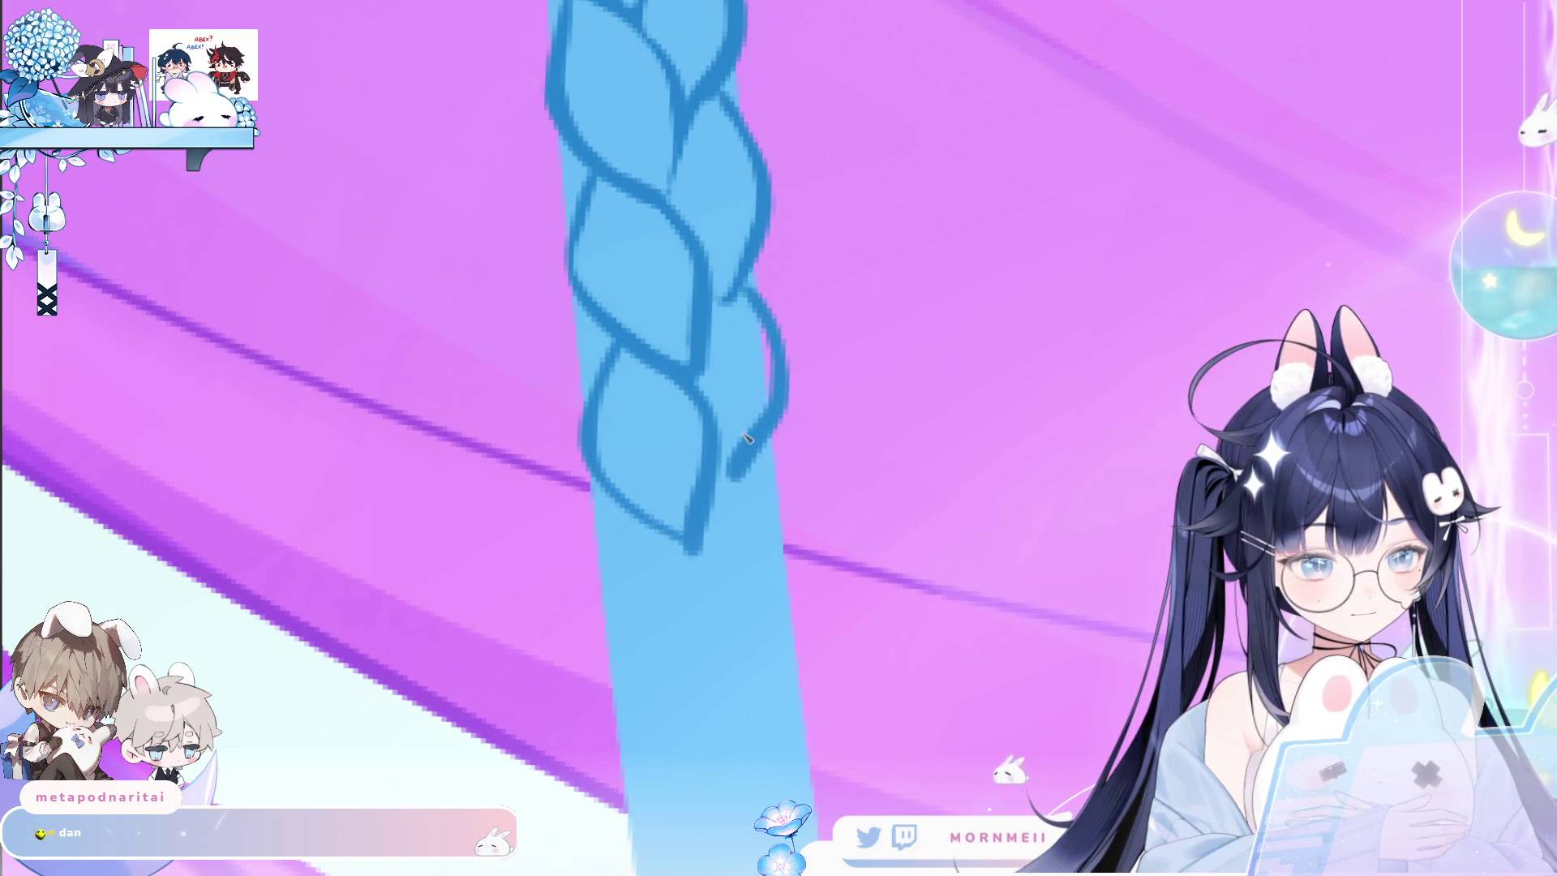
key("ctrl+z")
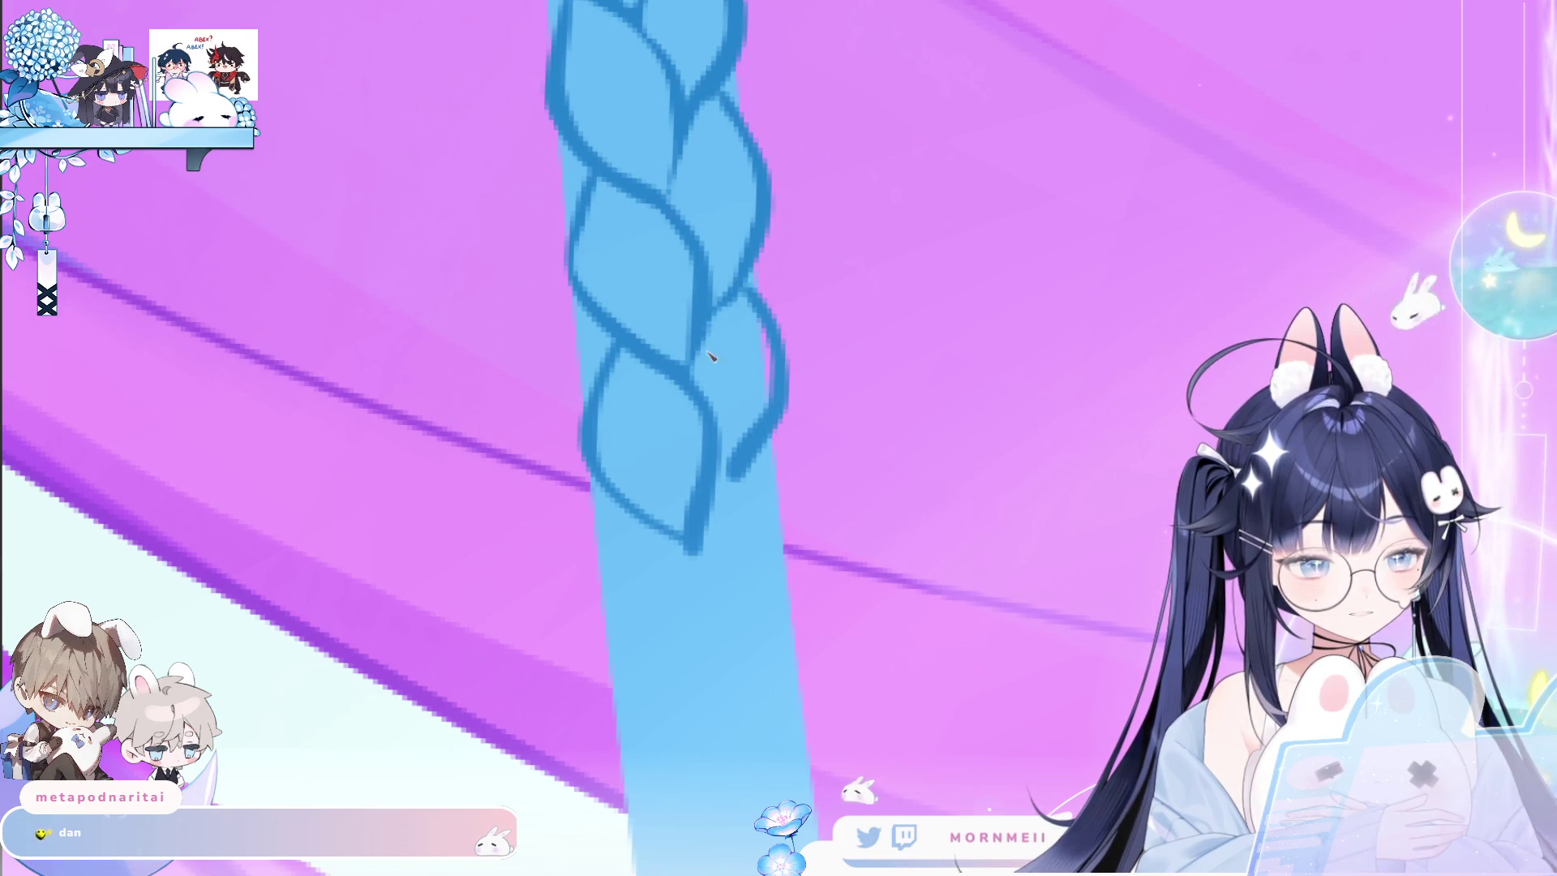
left_click_drag(745, 289, 728, 473)
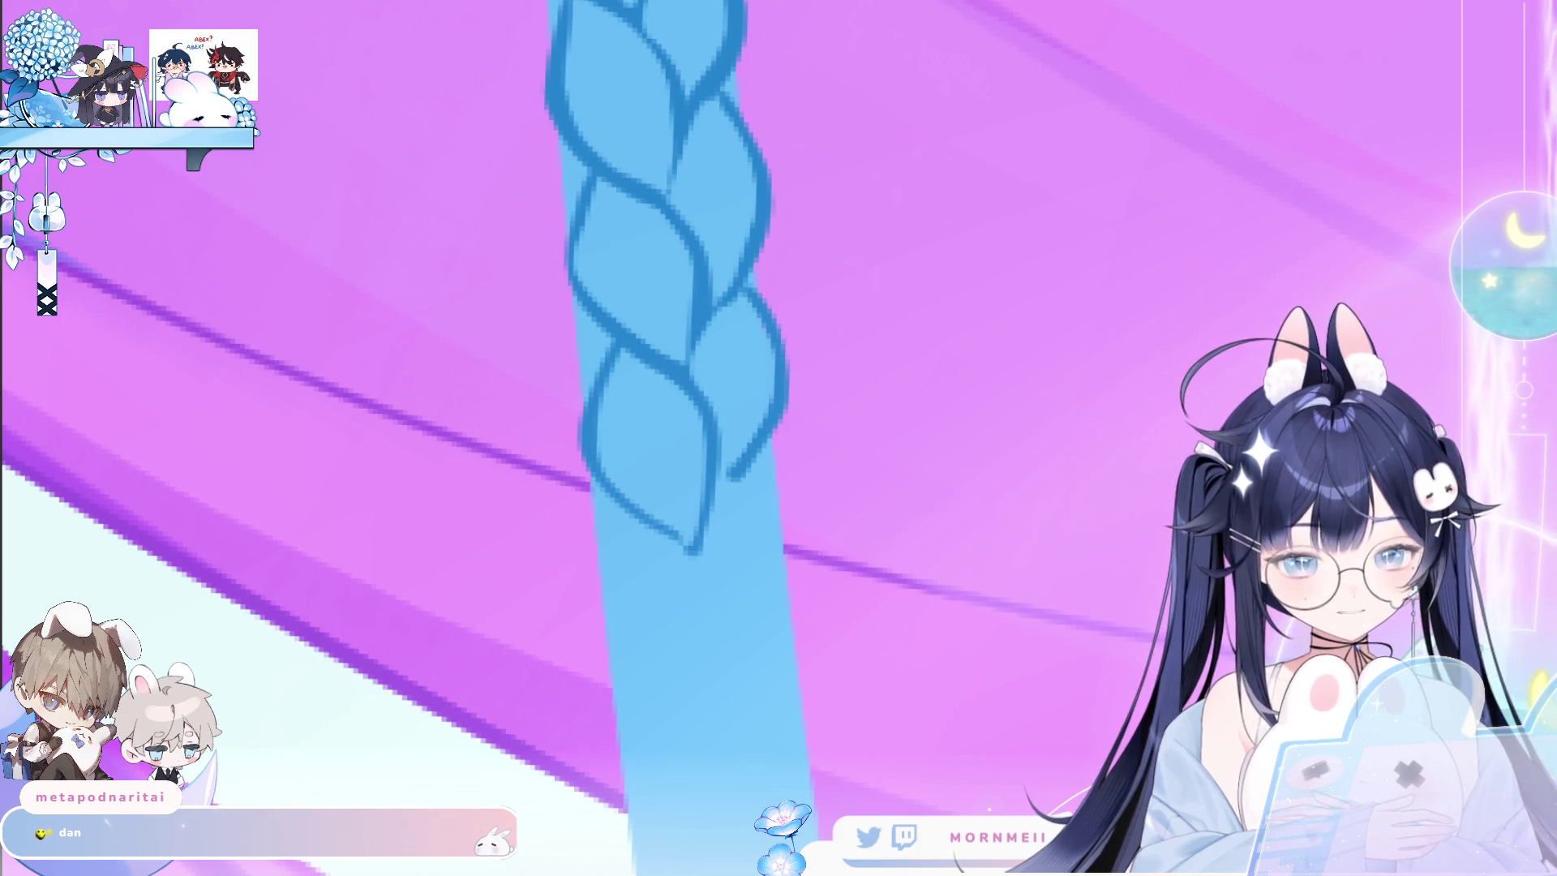
Extend the braid's end stroke downward and paint a curve along the lower right strand.
scroll(705, 454, "down", 1)
scroll(714, 484, "down", 1)
scroll(713, 484, "down", 3)
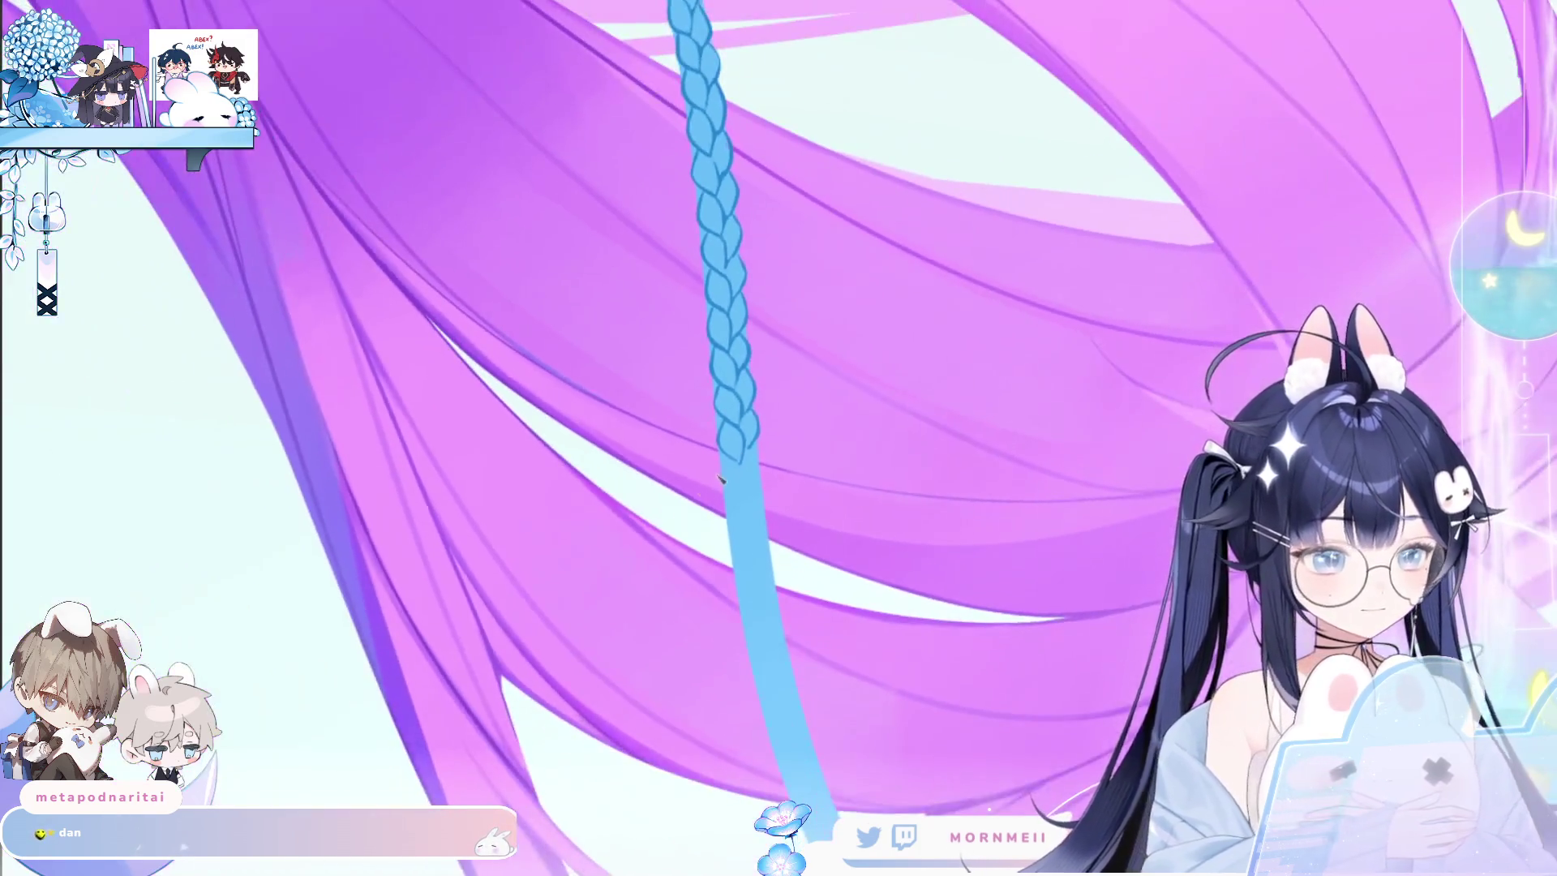
scroll(714, 484, "up", 2)
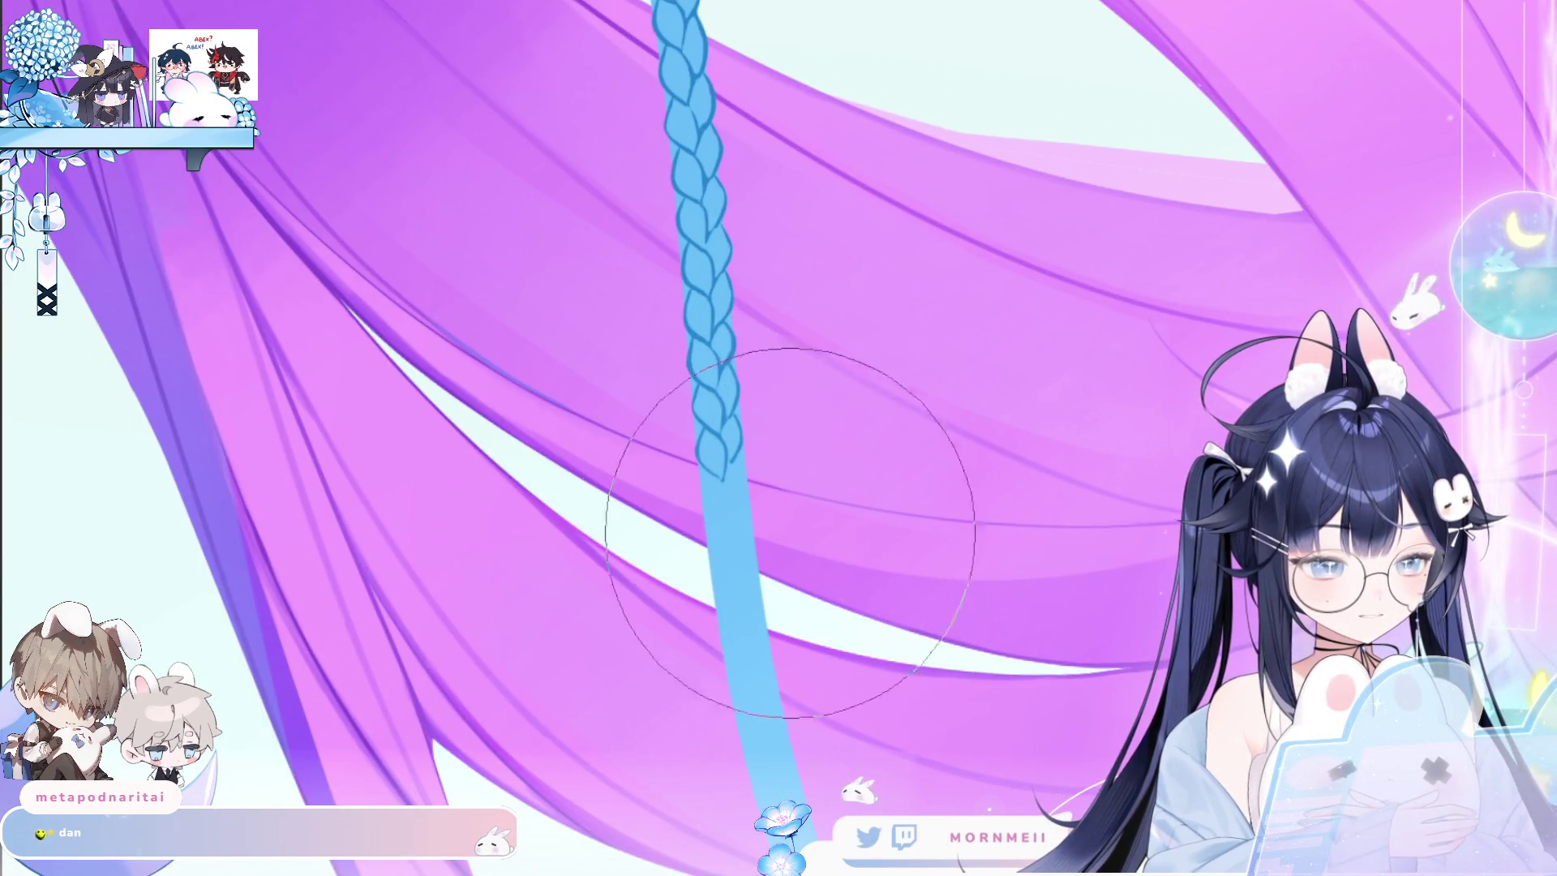
scroll(748, 506, "up", 3)
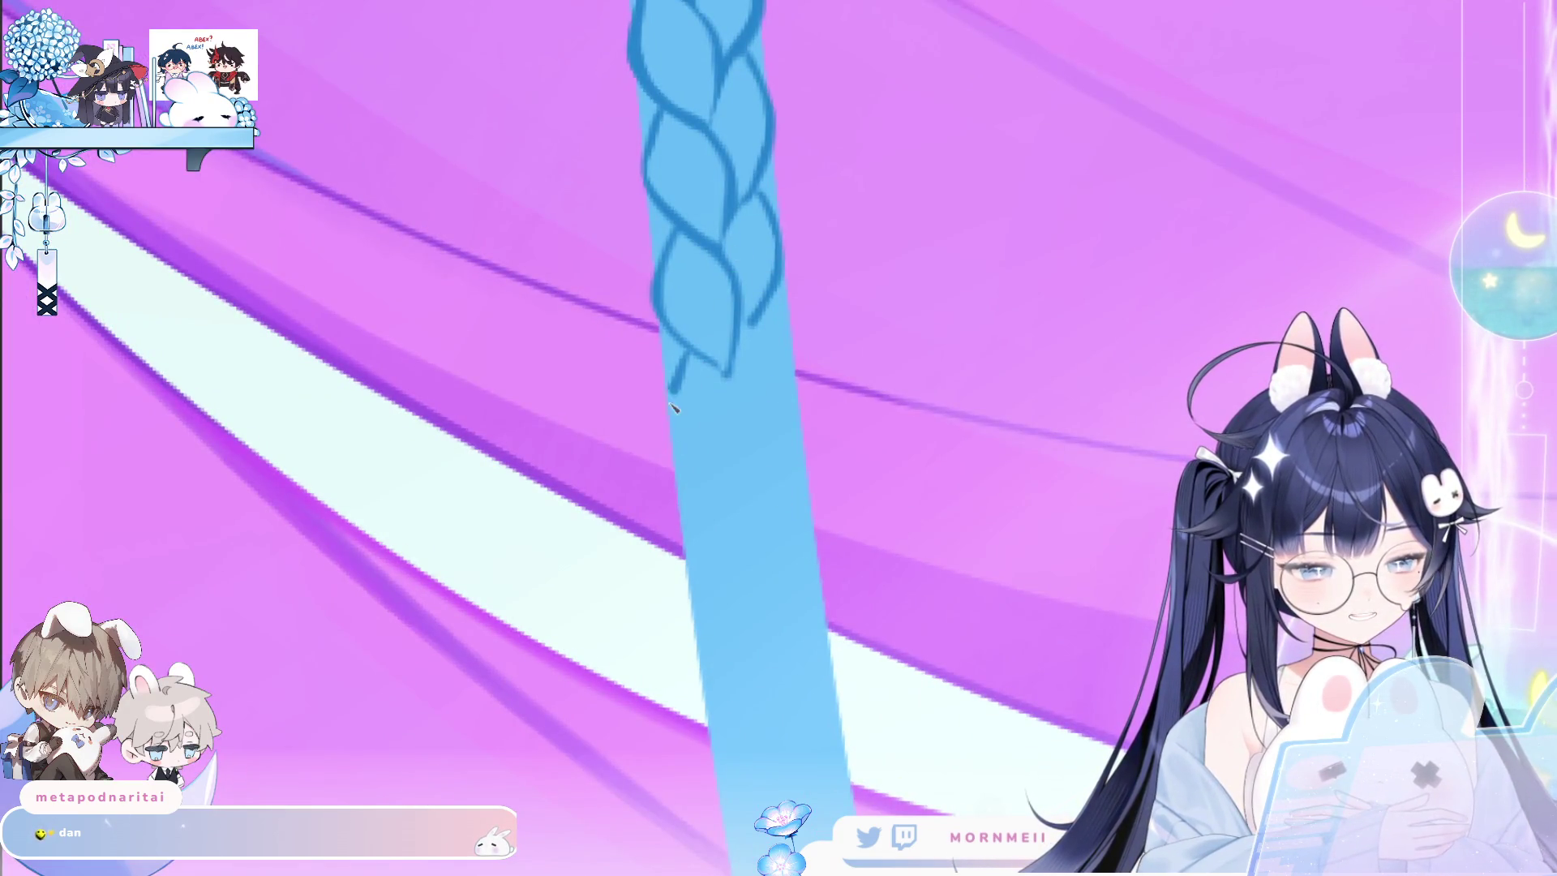
left_click_drag(688, 358, 683, 466)
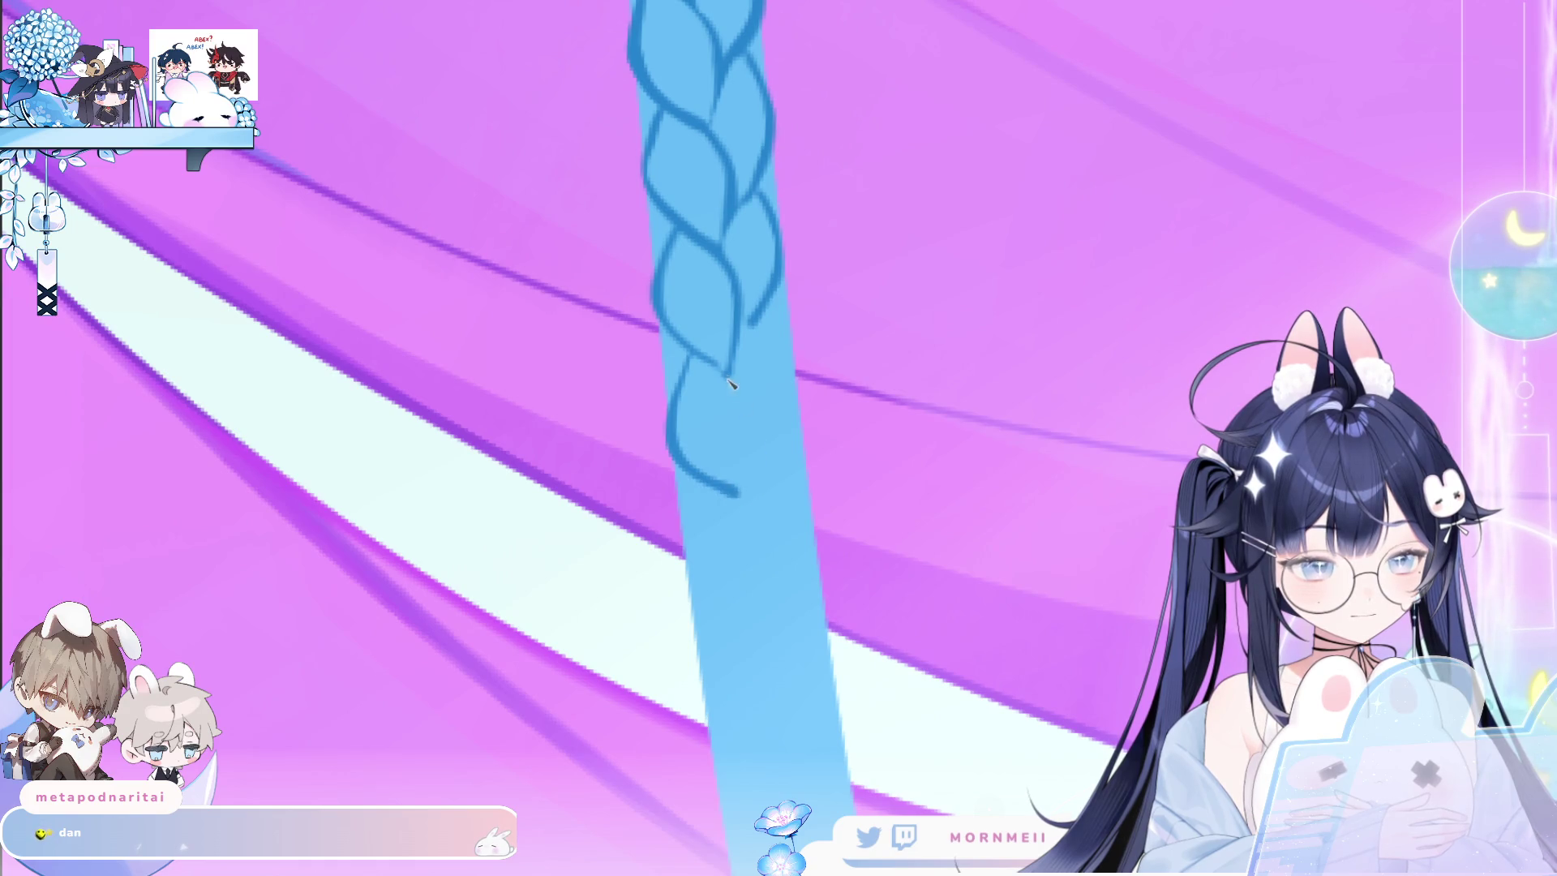
left_click_drag(758, 318, 748, 475)
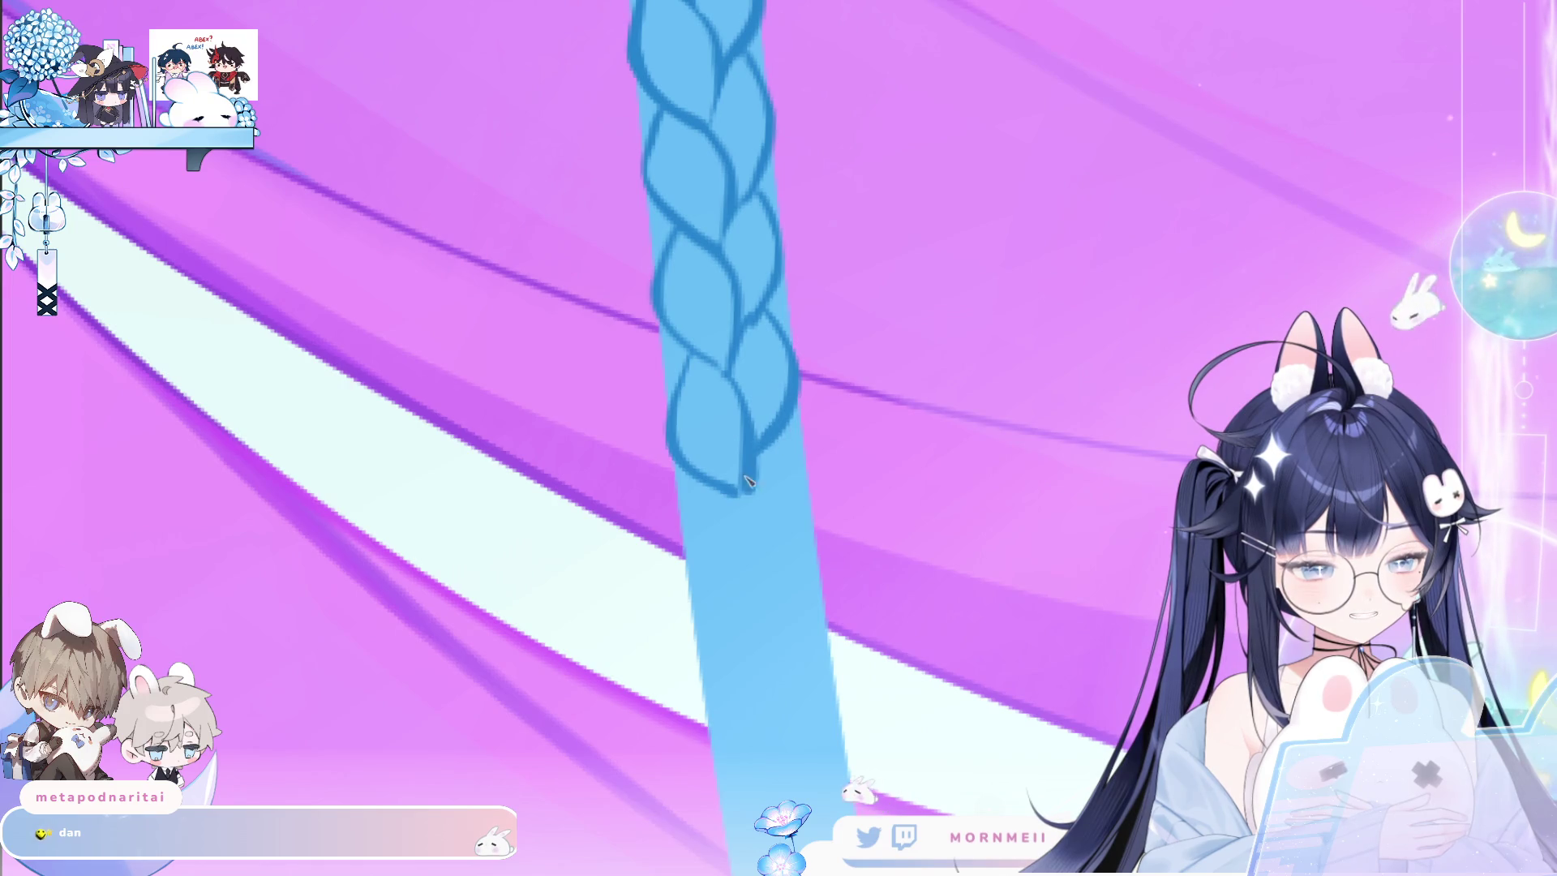
Outline the lowest, tapering loop with a short stroke and a right-bulging curve.
left_click_drag(699, 486, 749, 633)
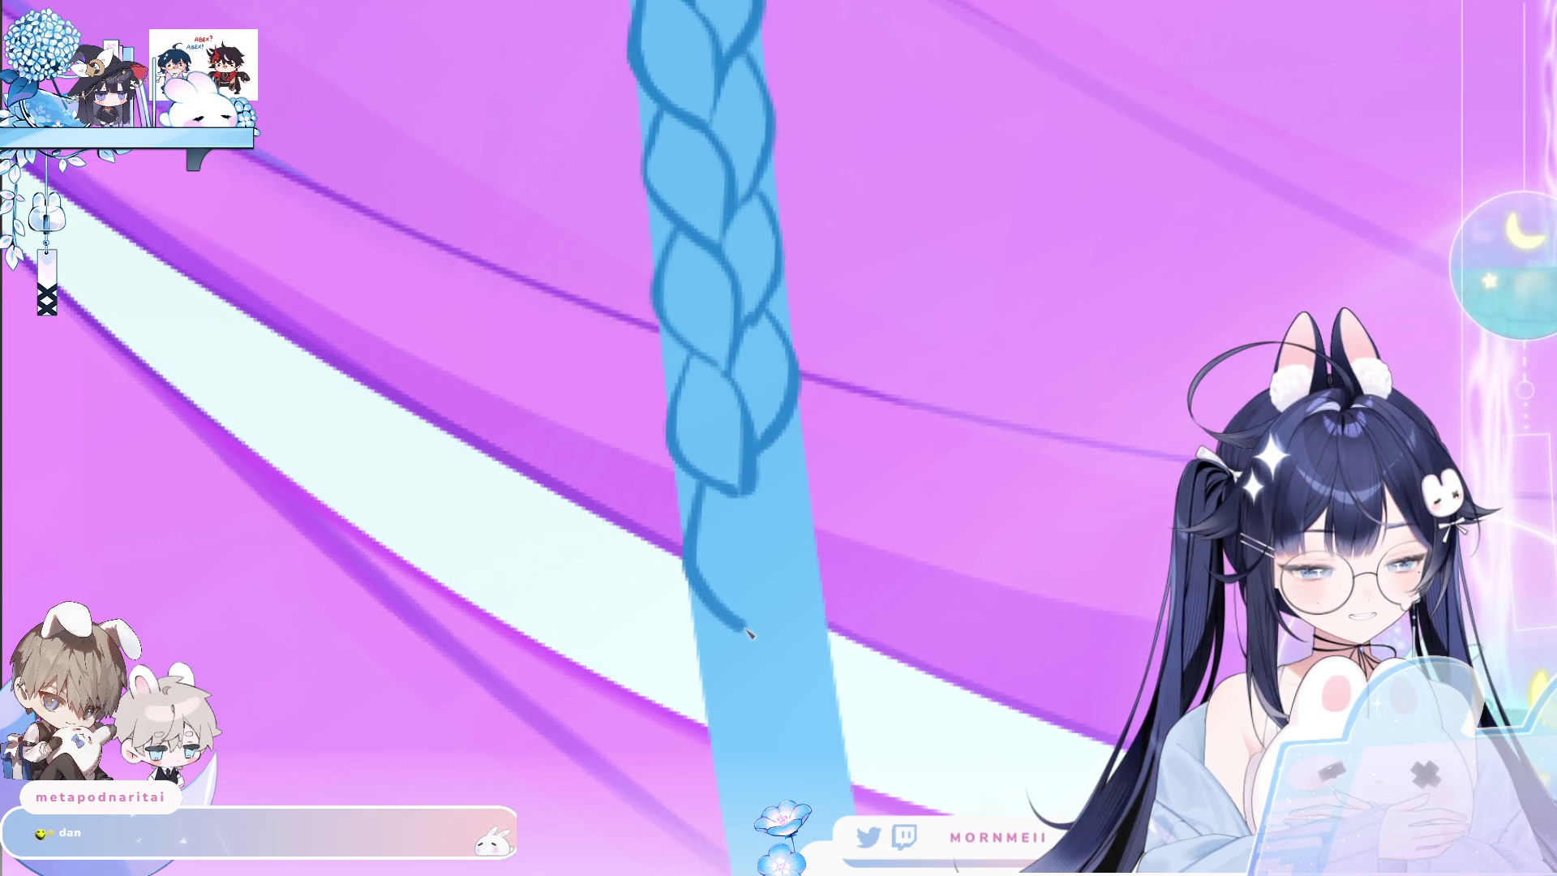
key("ctrl+z")
left_click_drag(696, 485, 683, 538)
left_click_drag(740, 494, 771, 634)
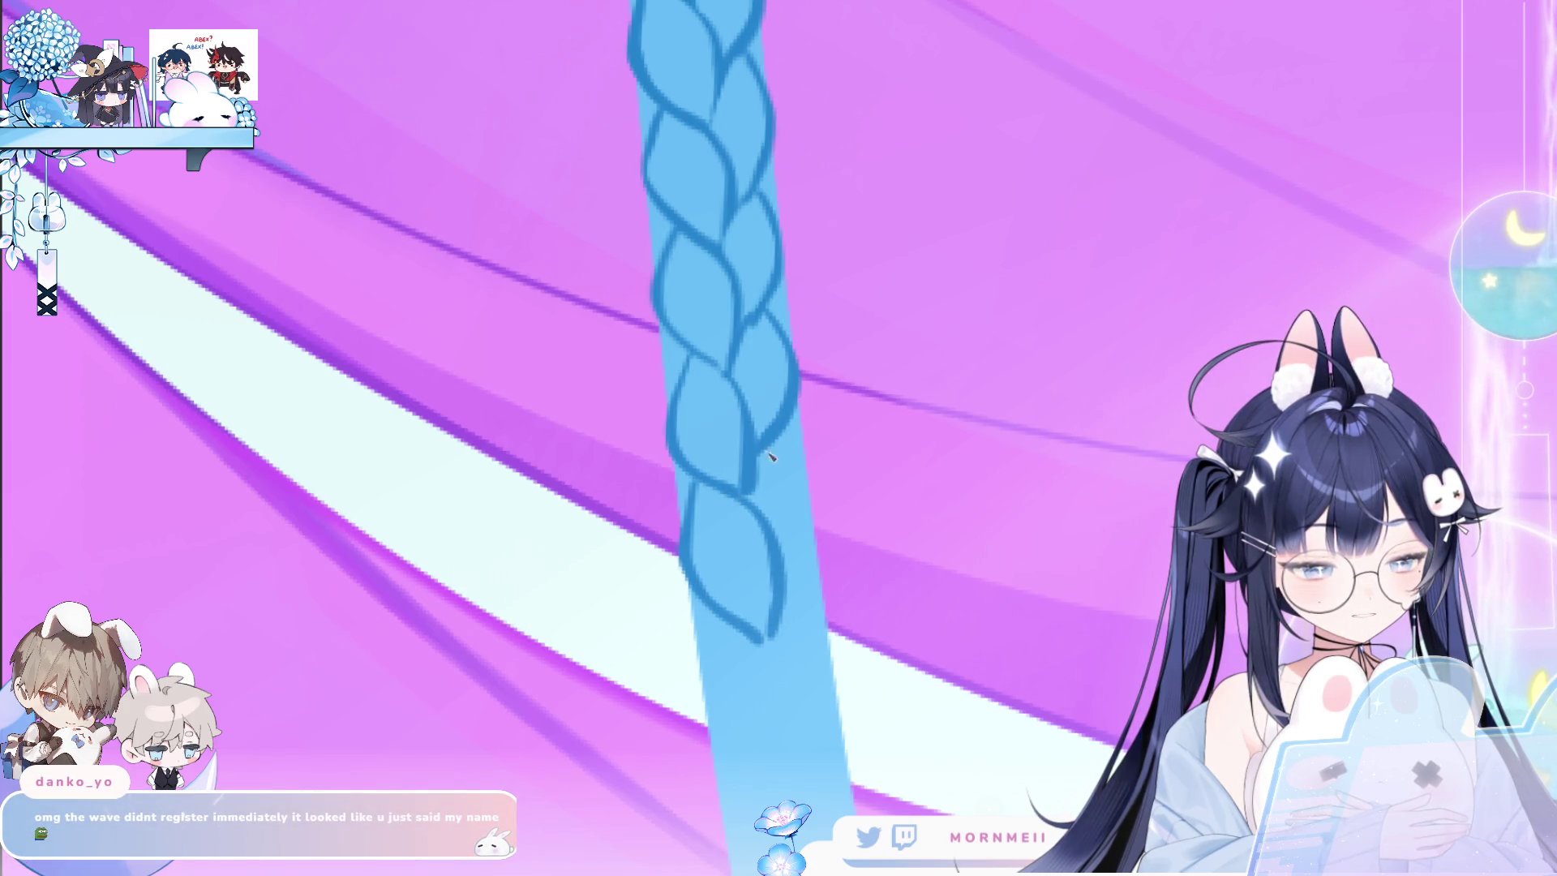
key("ctrl+z")
left_click_drag(740, 497, 762, 635)
key("ctrl+z")
key("ctrl+z")
mouse_move(781, 432)
left_mouse_down()
mouse_move(810, 527)
mouse_move(770, 596)
left_mouse_up()
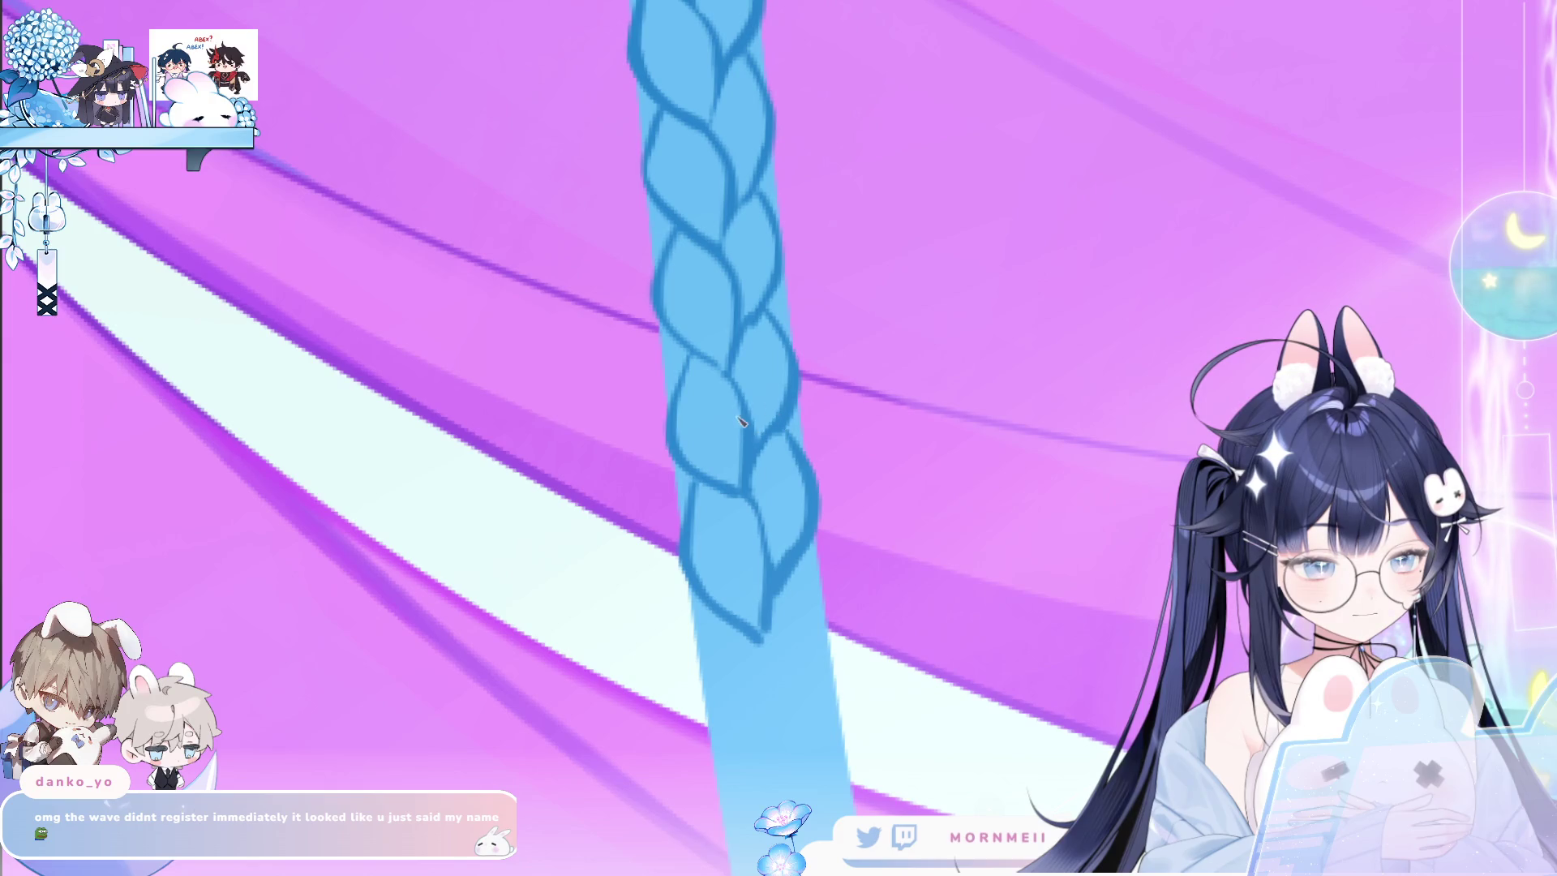
scroll(703, 395, "down", 3)
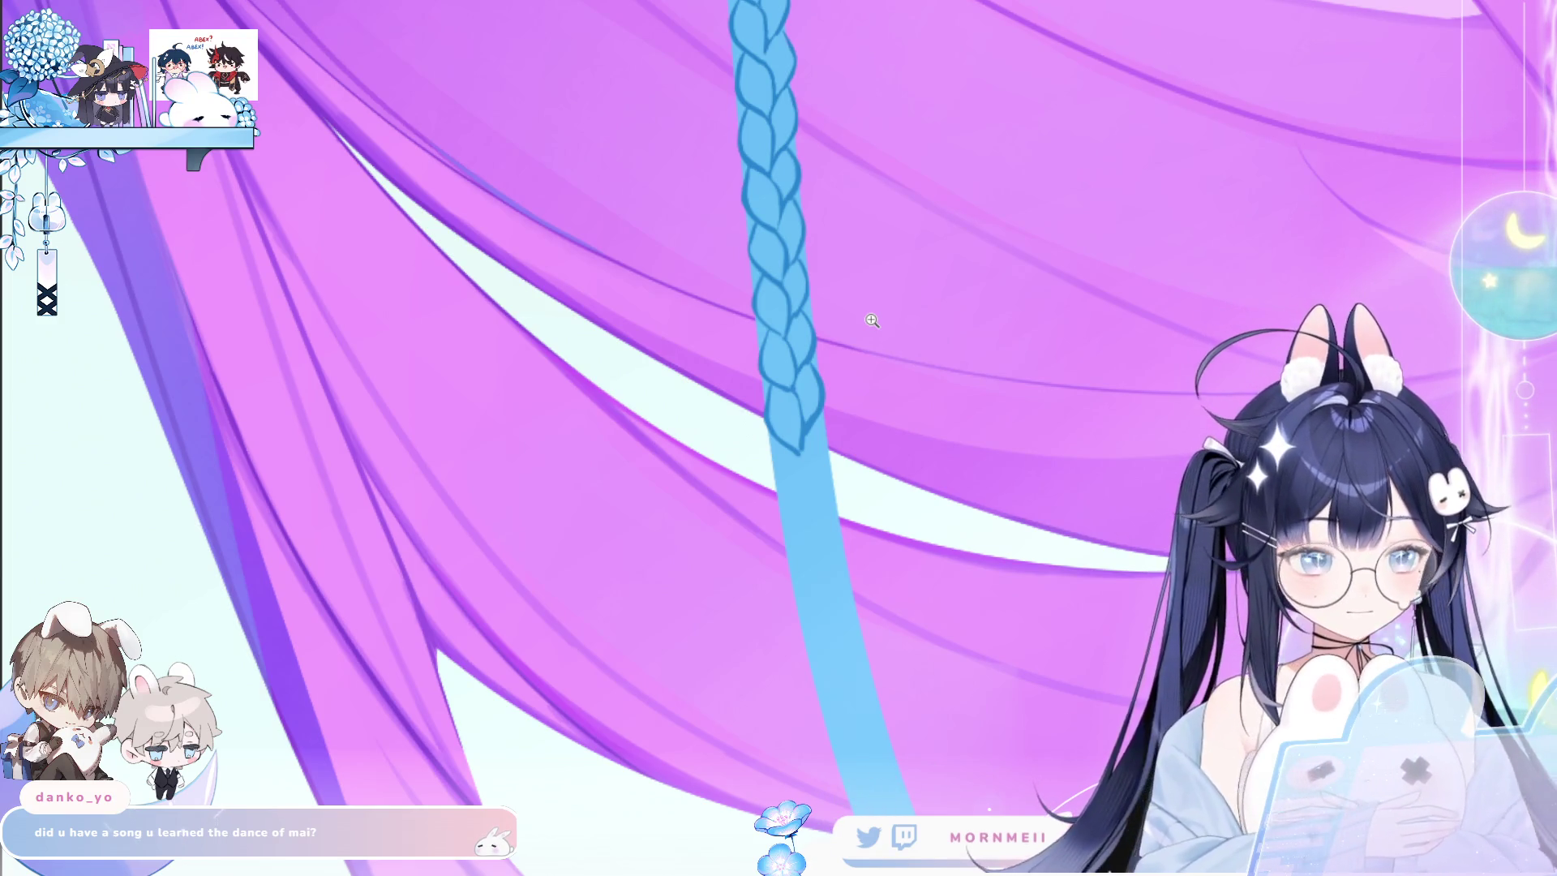
left_click(799, 422)
Zoom in on the braid's lower end and redraw its right-edge curve.
left_click(722, 349)
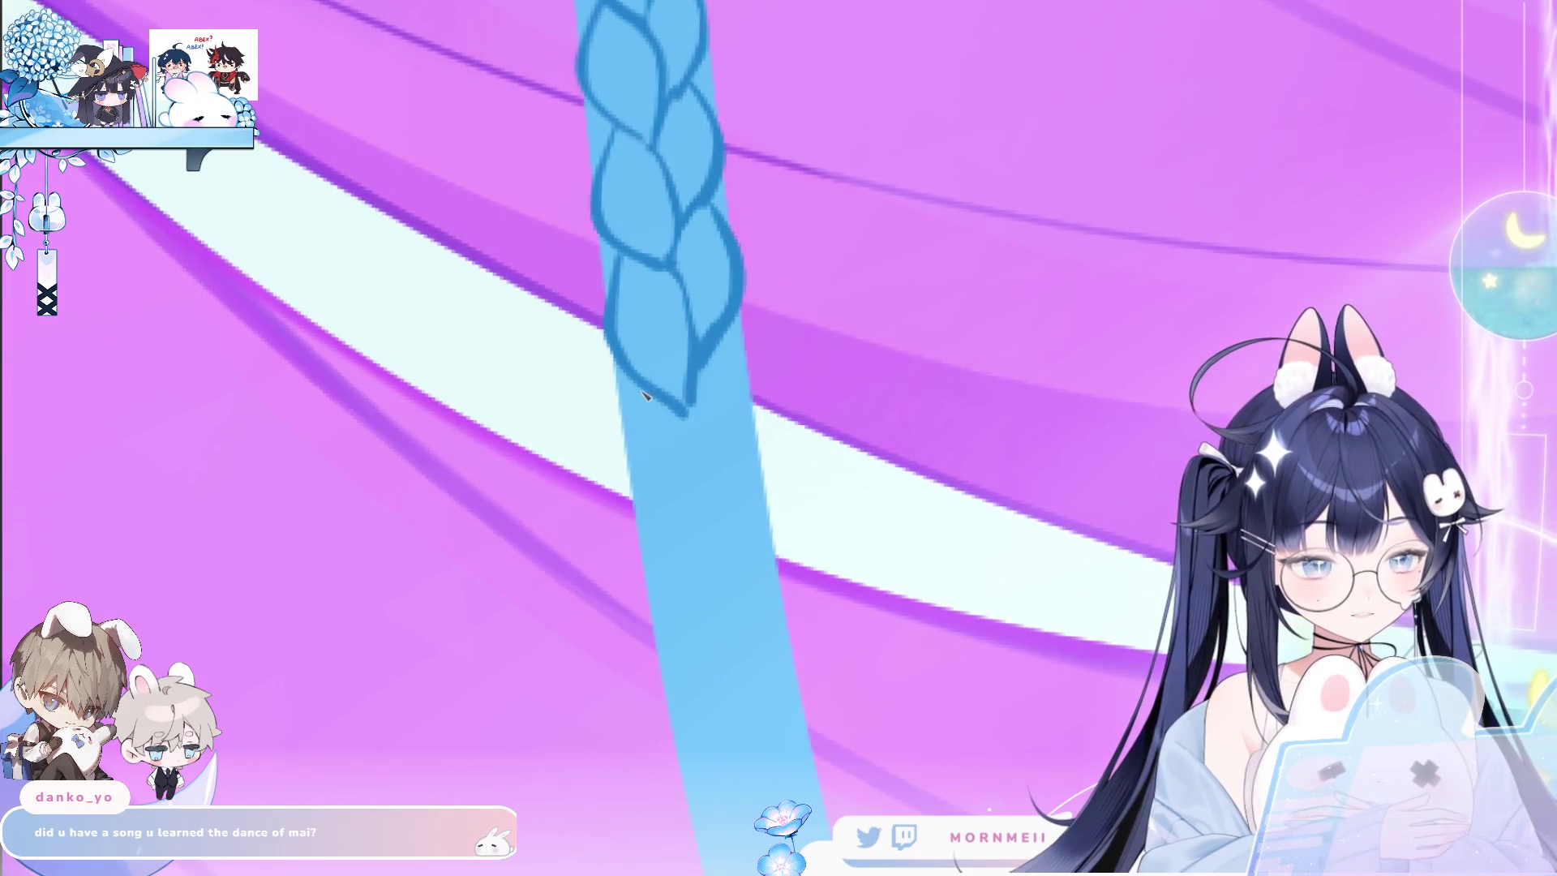
key("ctrl+z")
mouse_move(635, 392)
left_mouse_down()
mouse_move(699, 558)
mouse_move(722, 560)
mouse_move(712, 446)
left_mouse_up()
key("ctrl+z")
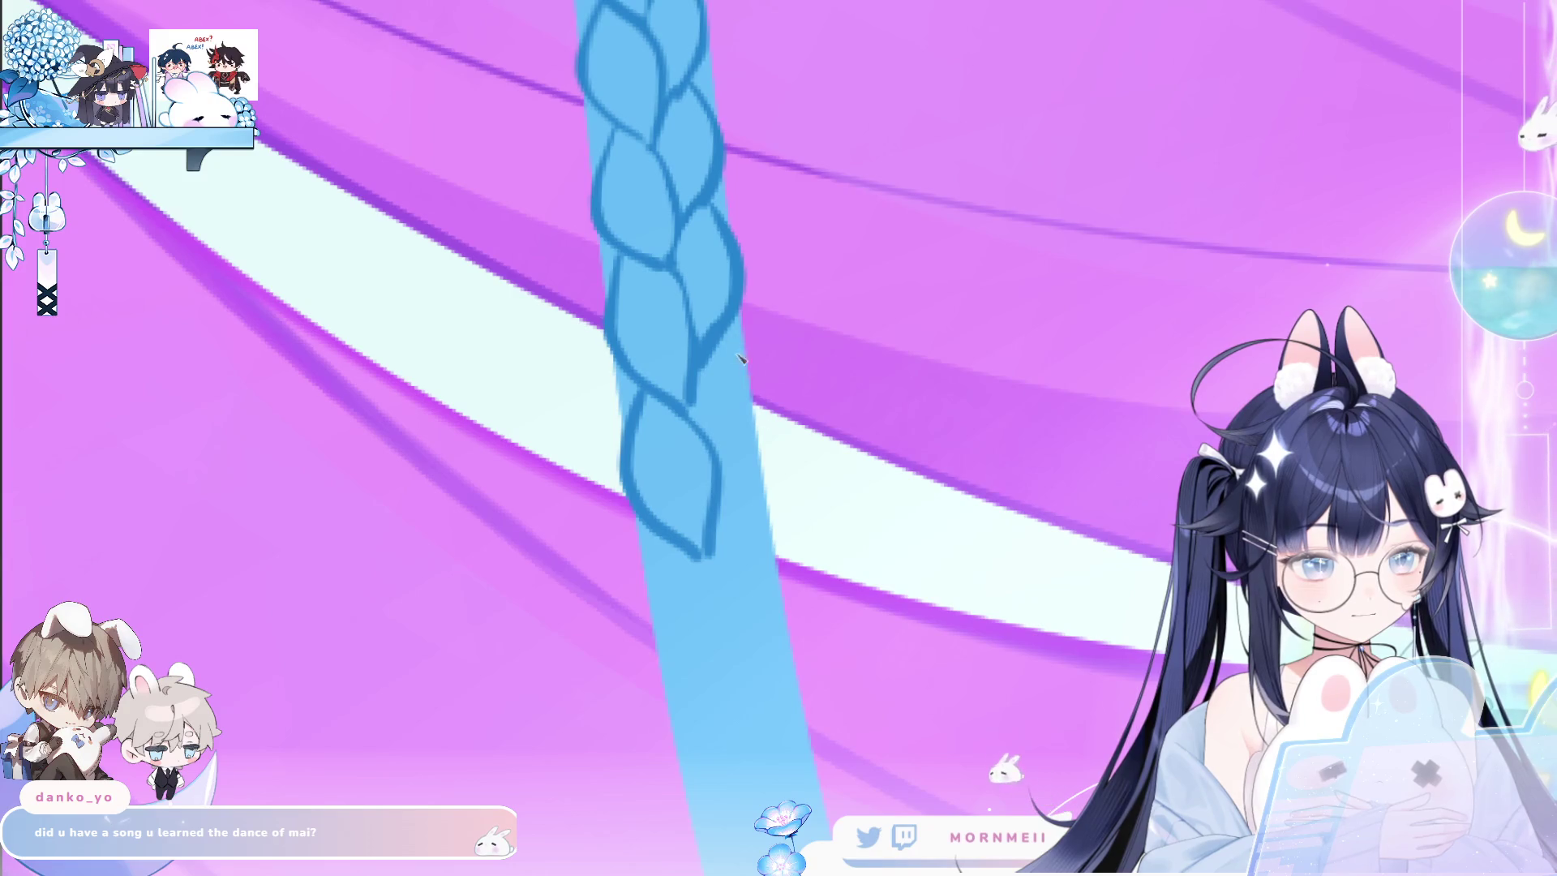
left_click_drag(729, 334, 720, 498)
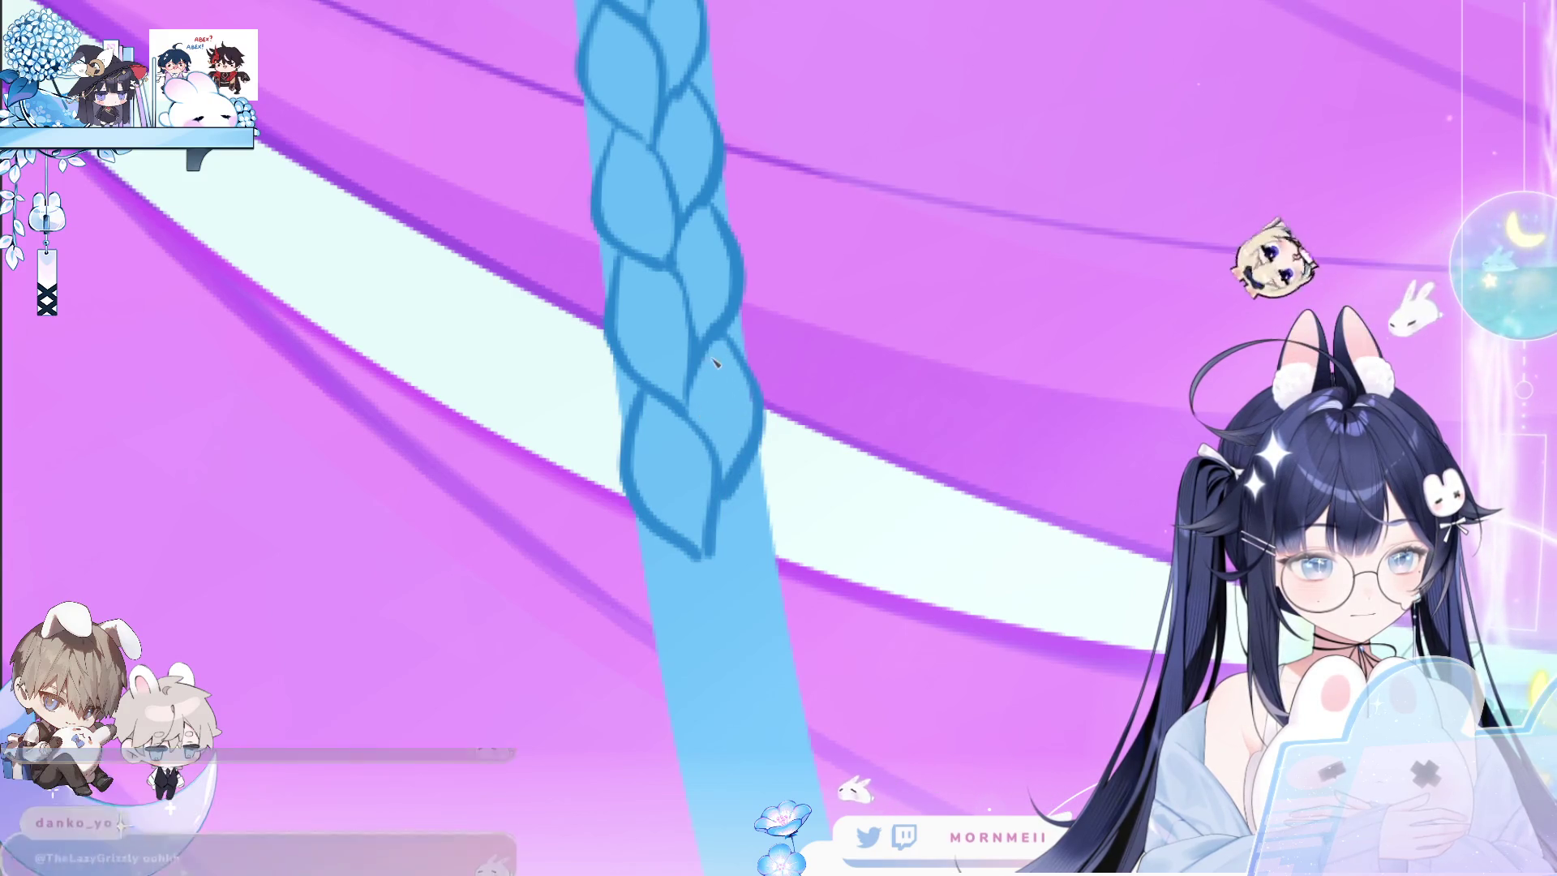
Reframe the view and outline the next lobe's curve along the right edge.
left_click(786, 426, "alt")
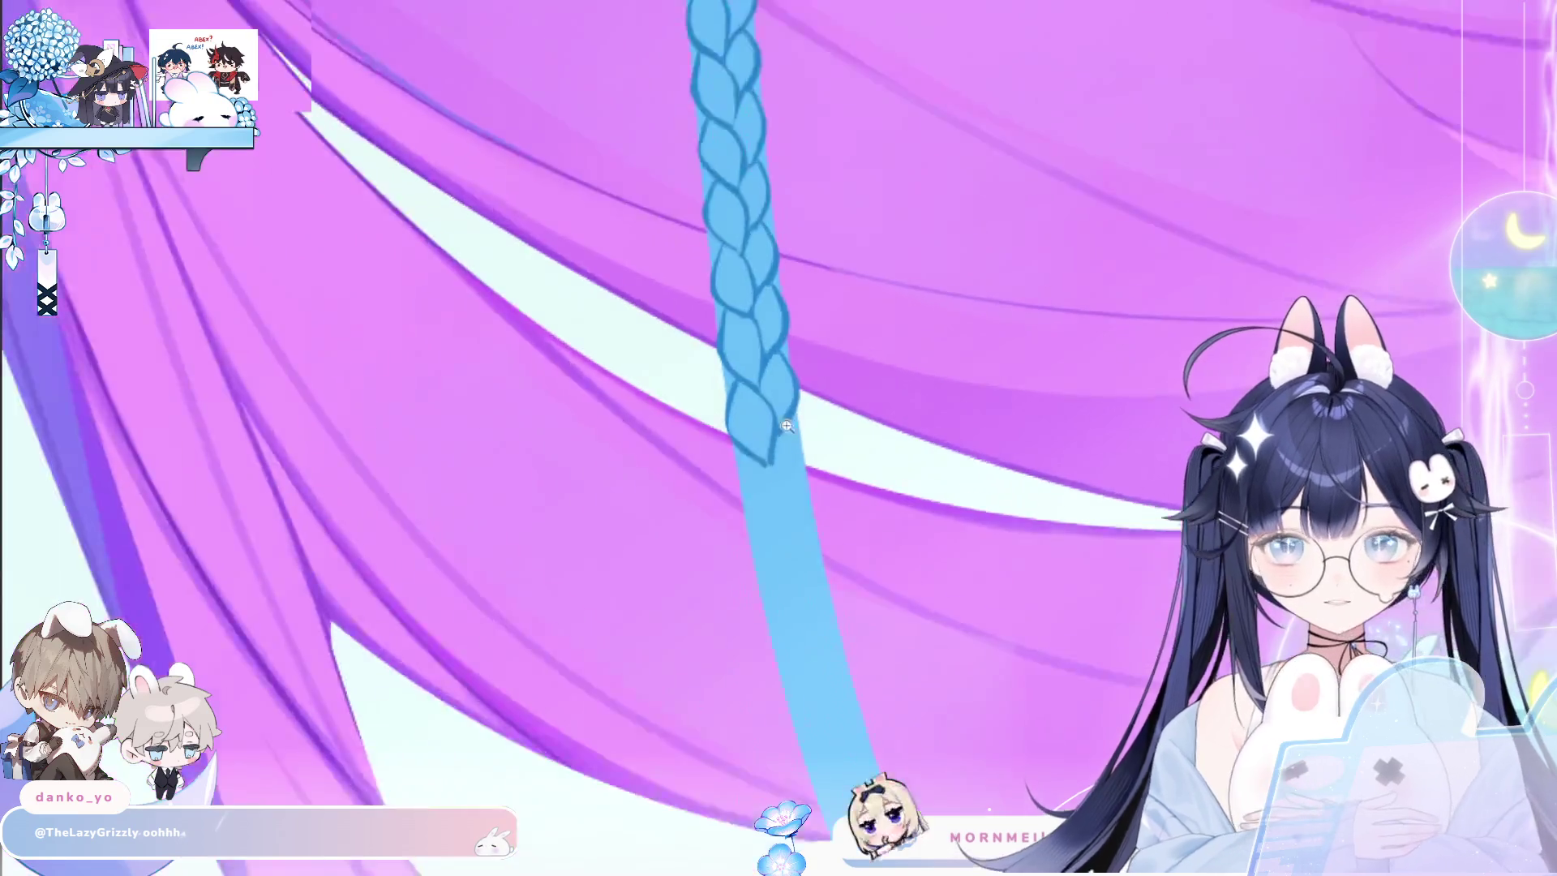
left_click(787, 426, "alt")
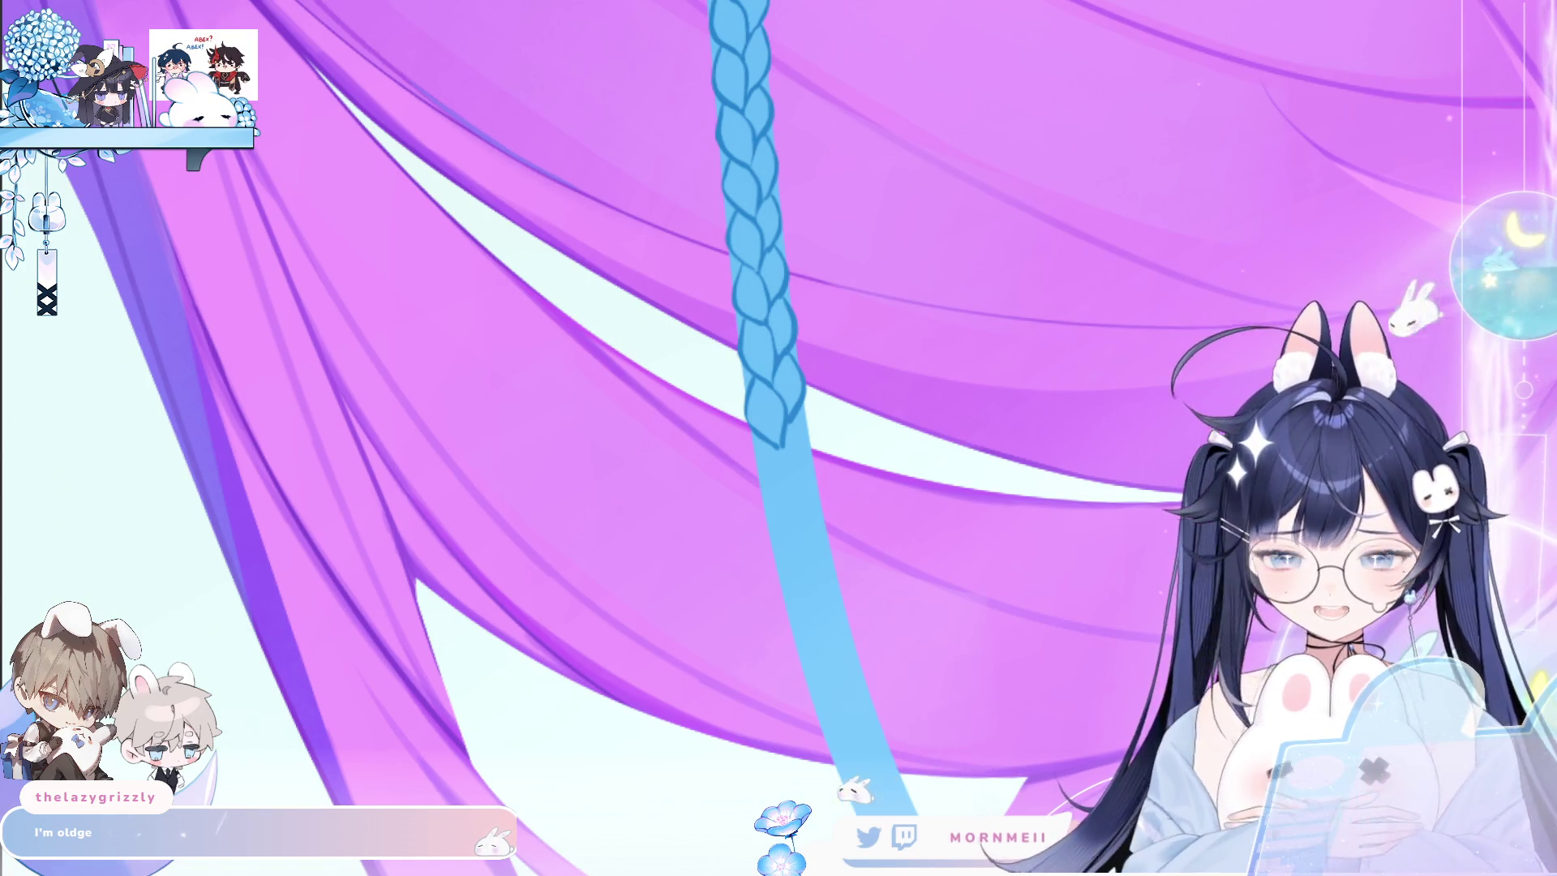
left_click(817, 384)
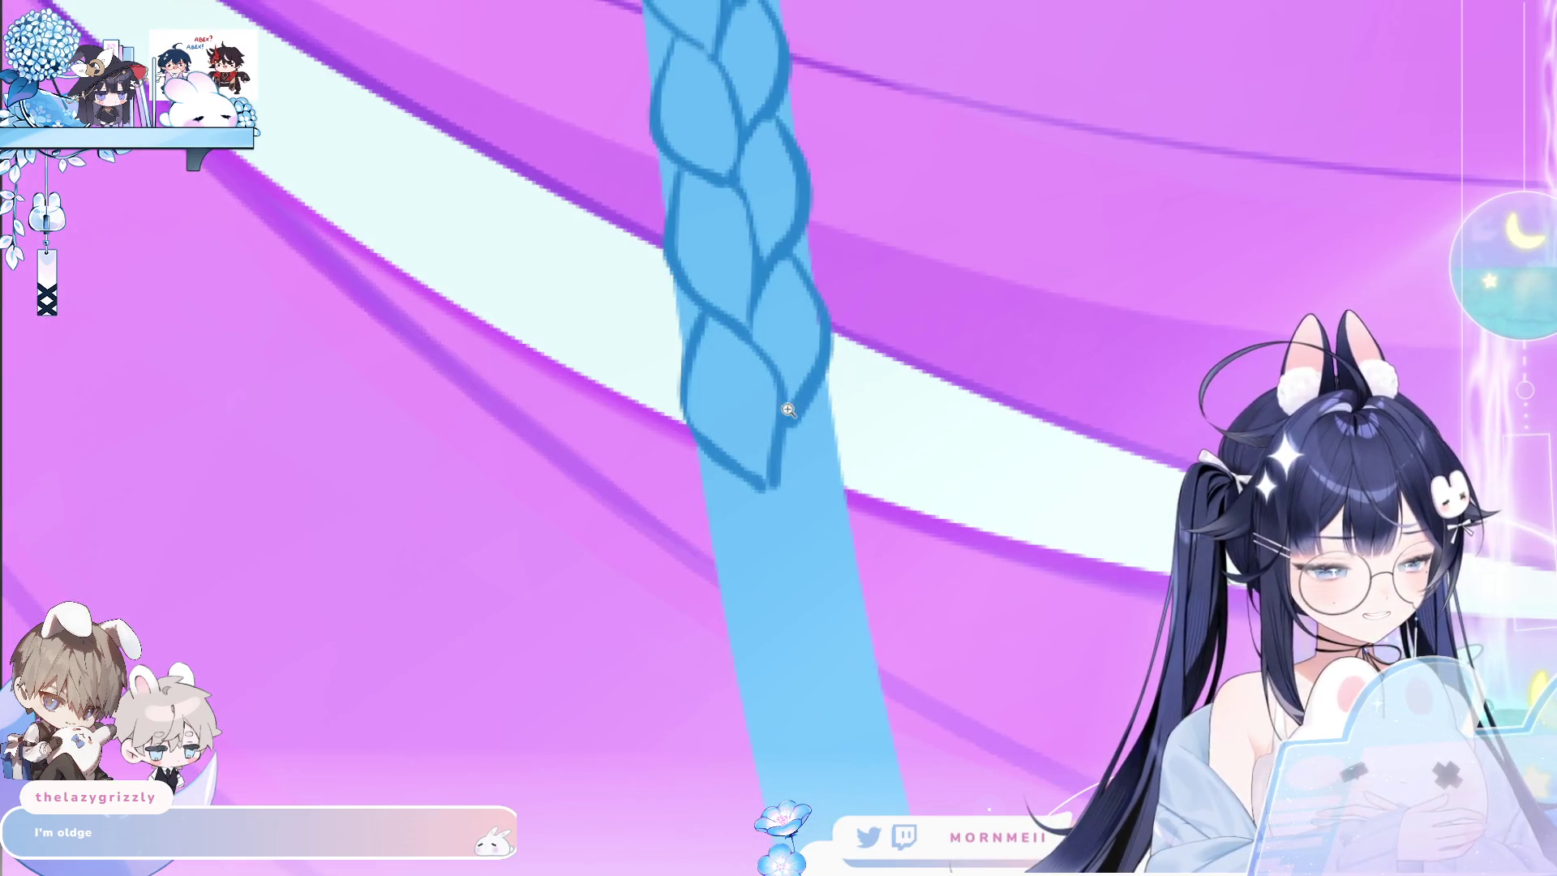
scroll(717, 458, "down", 2)
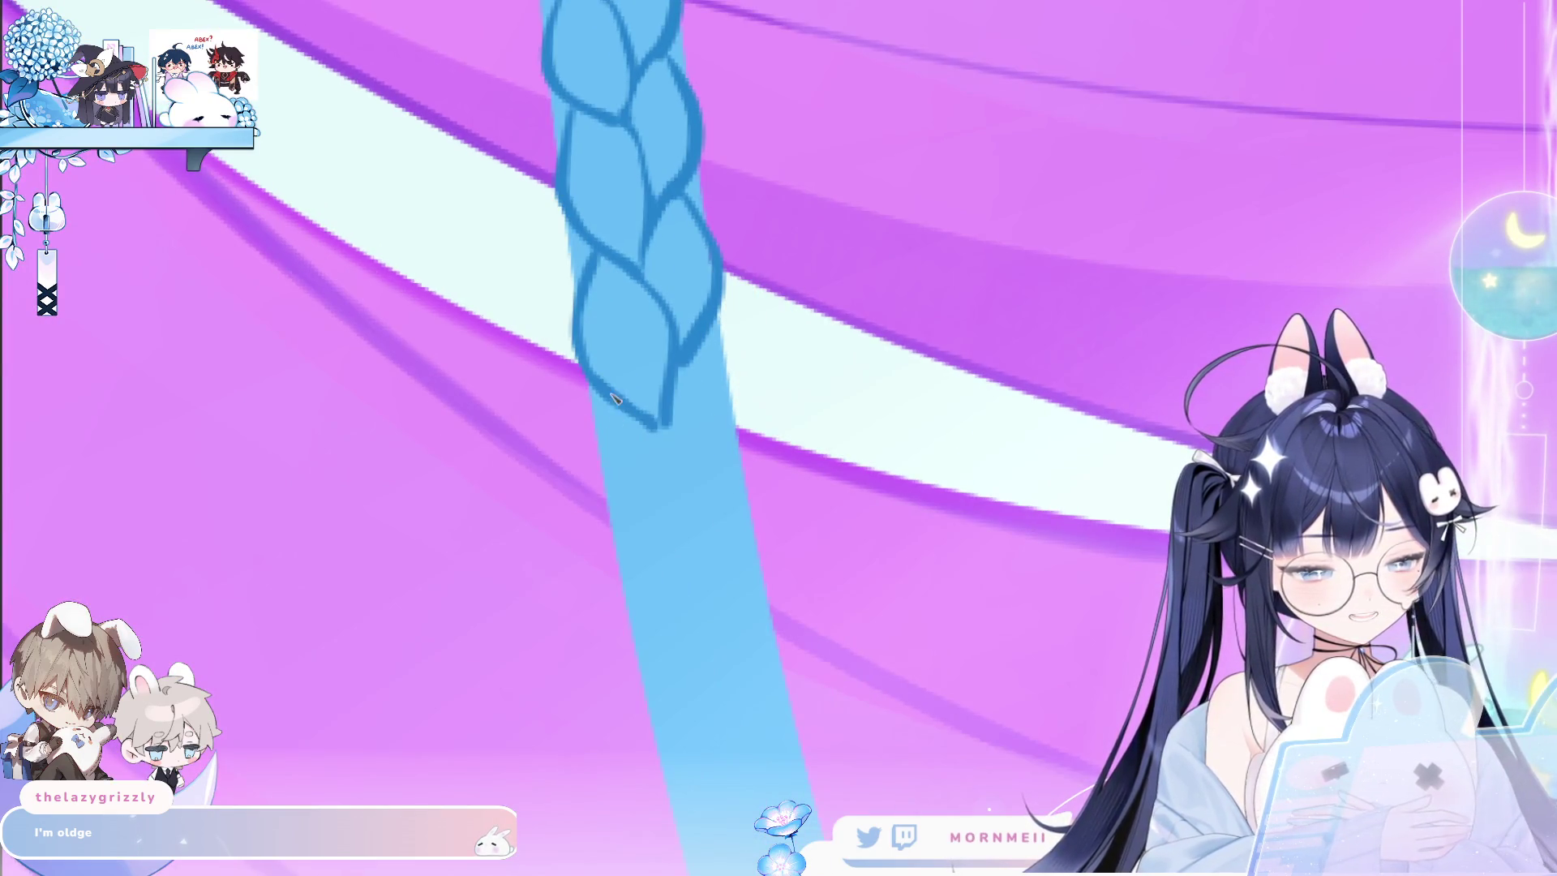
left_click_drag(612, 410, 692, 579)
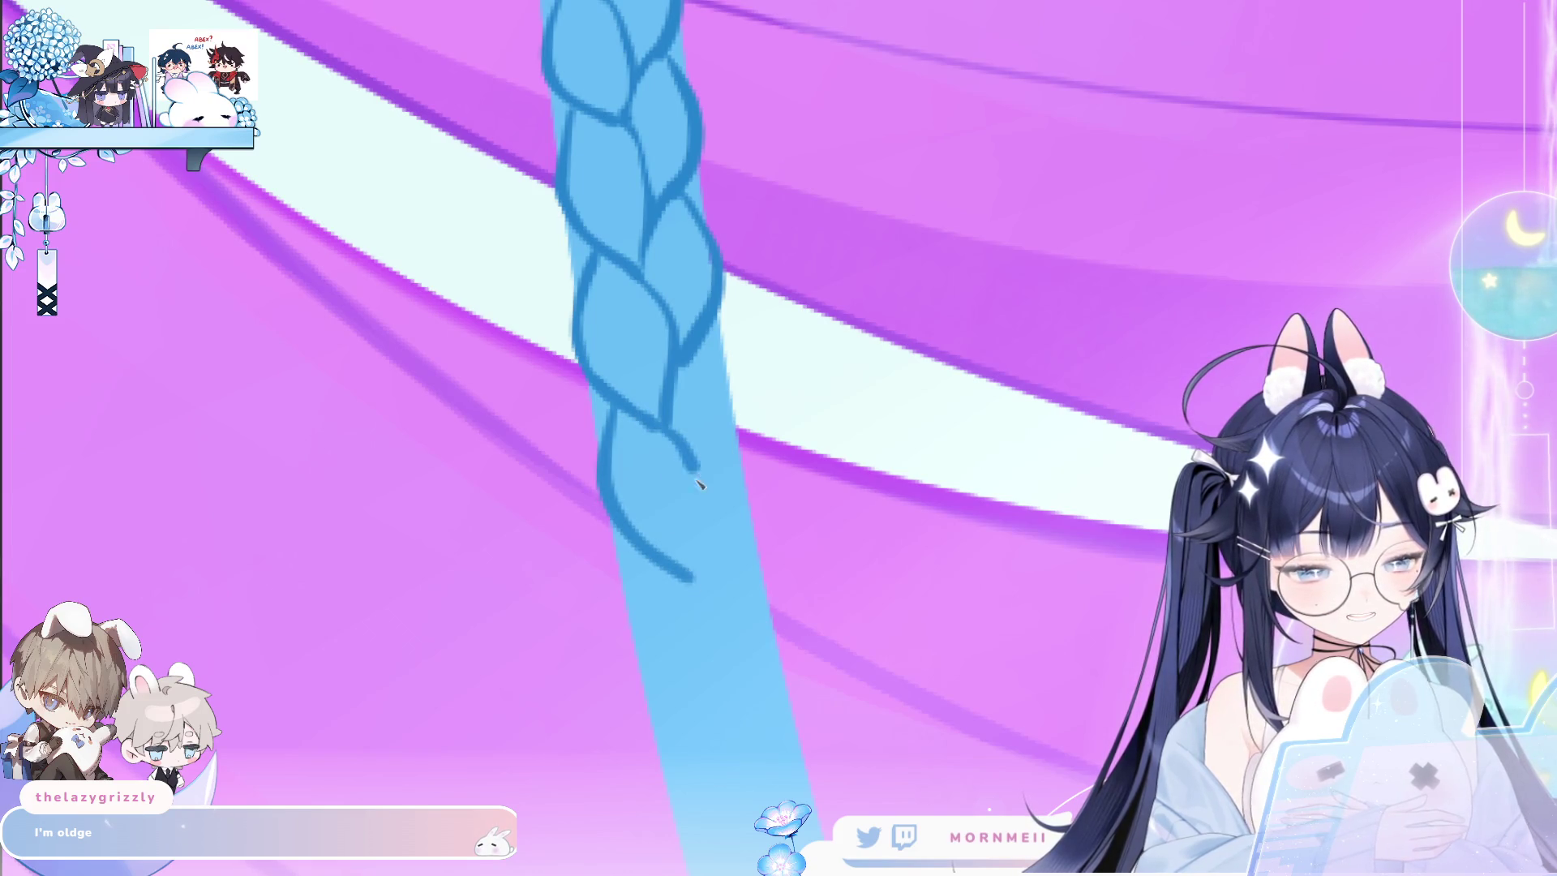
left_click_drag(697, 481, 703, 575)
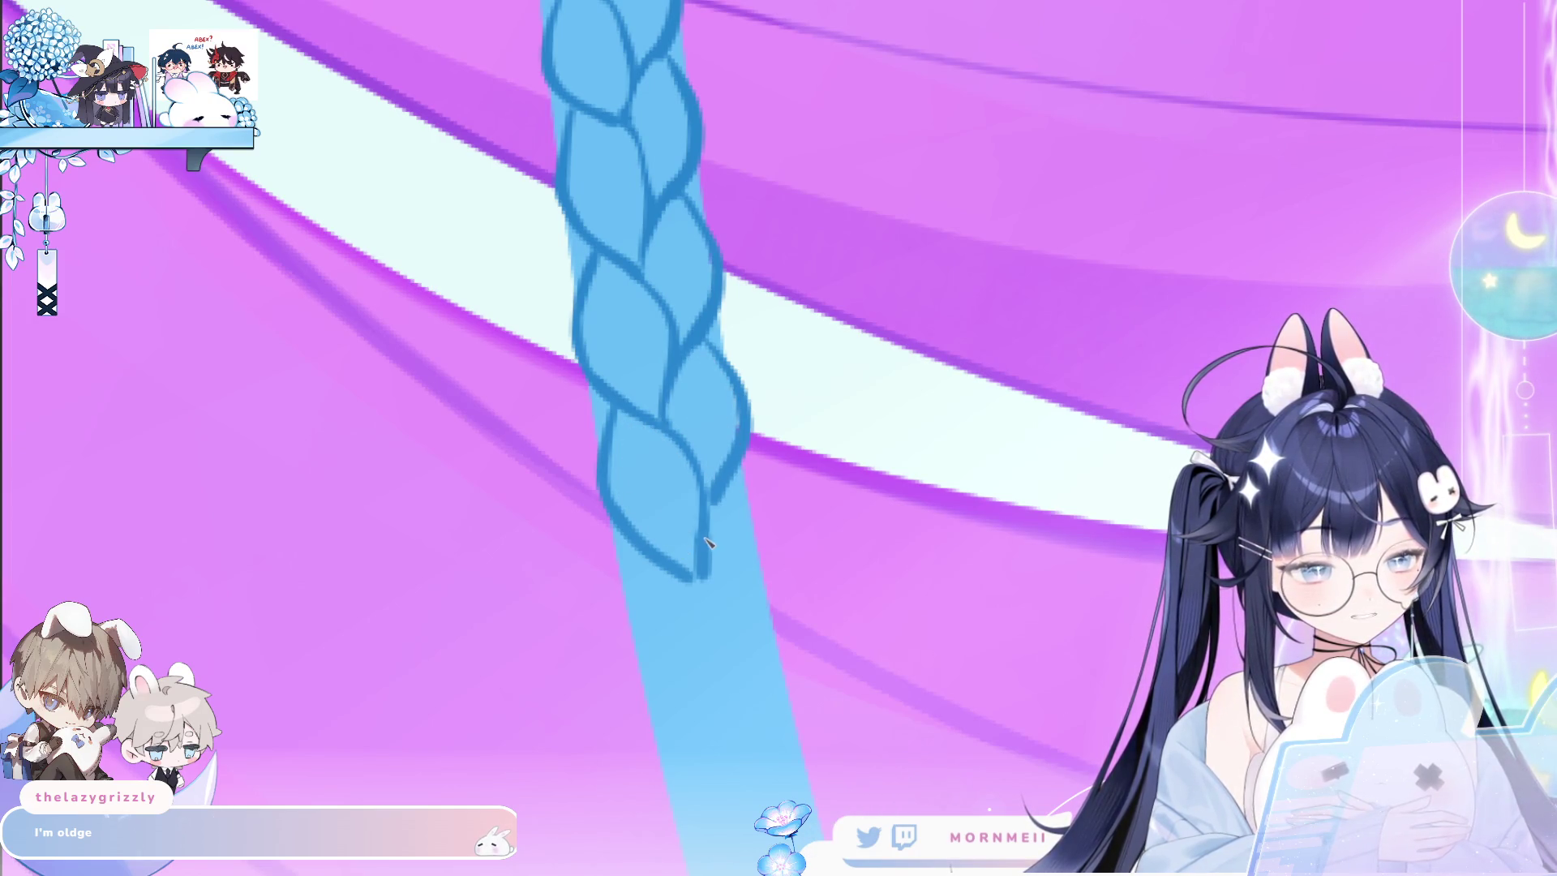
scroll(702, 487, "down", 3)
scroll(775, 313, "down", 3)
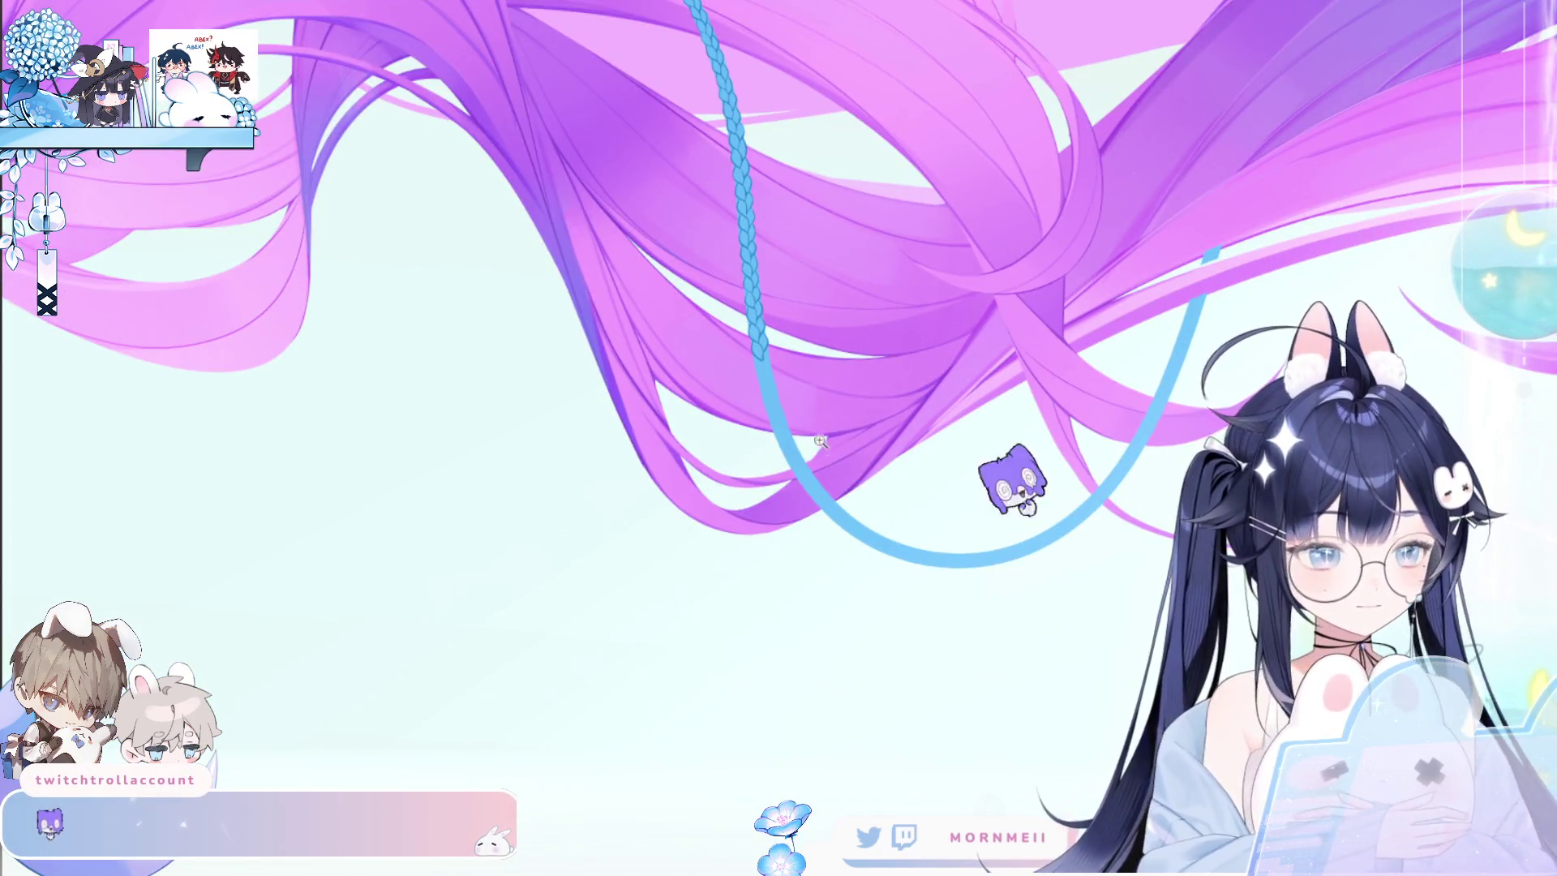
Pan to the braid end and redraw the outline line and lower lobe shape.
scroll(607, 594, "down", 3)
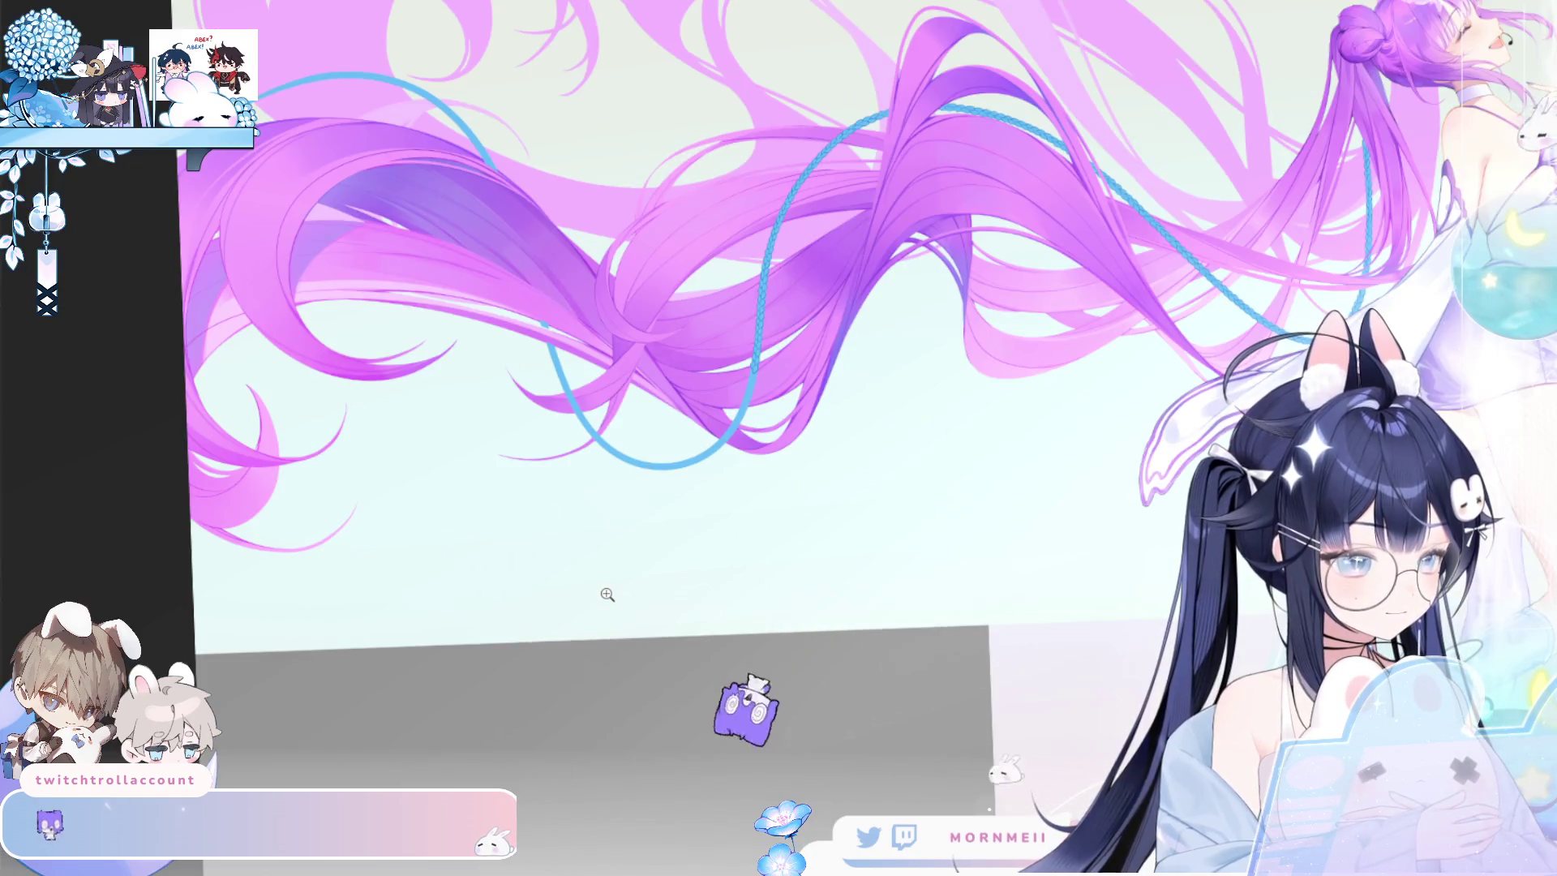
scroll(738, 332, "up", 3)
scroll(726, 334, "up", 2)
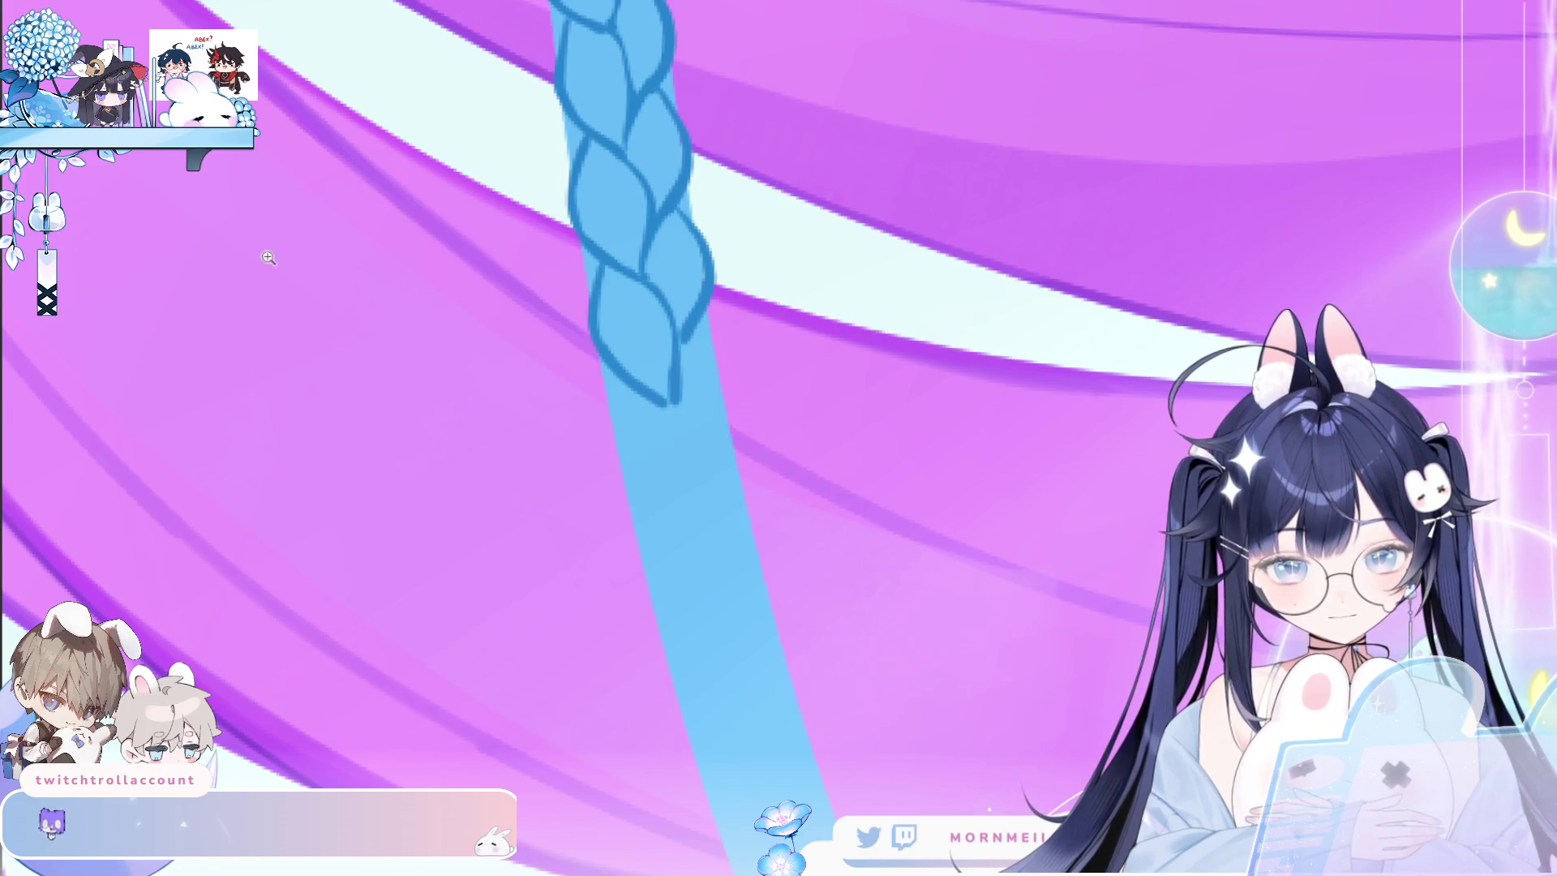
mouse_move(730, 545)
left_mouse_down()
mouse_move(687, 517)
mouse_move(634, 424)
left_mouse_up()
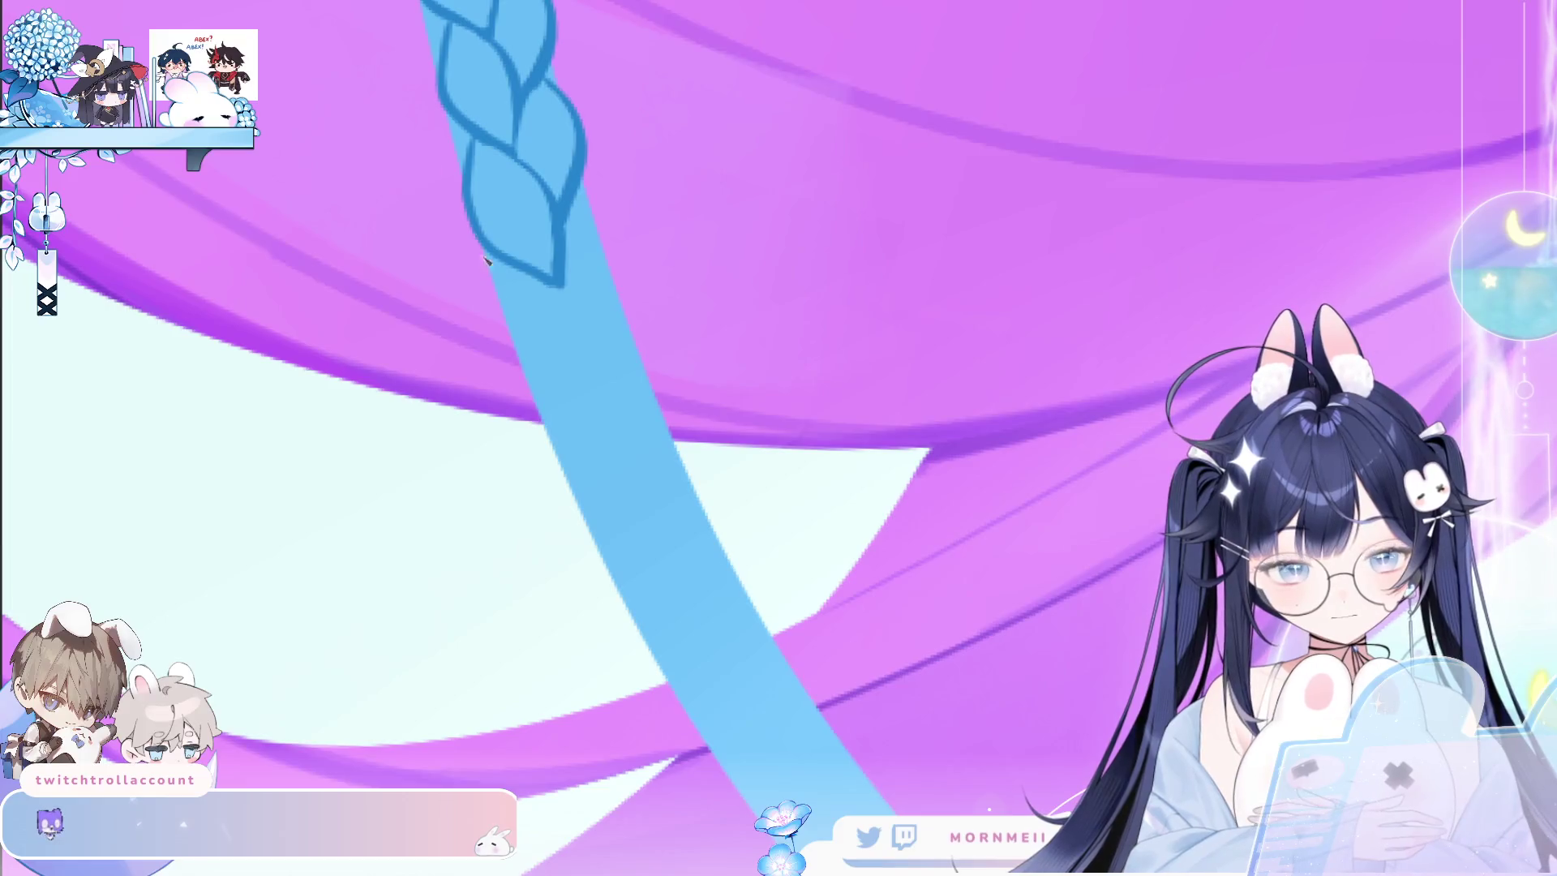
left_click_drag(503, 268, 596, 418)
key("ctrl+z")
left_click_drag(505, 268, 597, 417)
left_click_drag(542, 279, 607, 369)
mouse_move(577, 198)
left_mouse_down()
mouse_move(609, 258)
mouse_move(610, 353)
left_mouse_up()
key("ctrl+z")
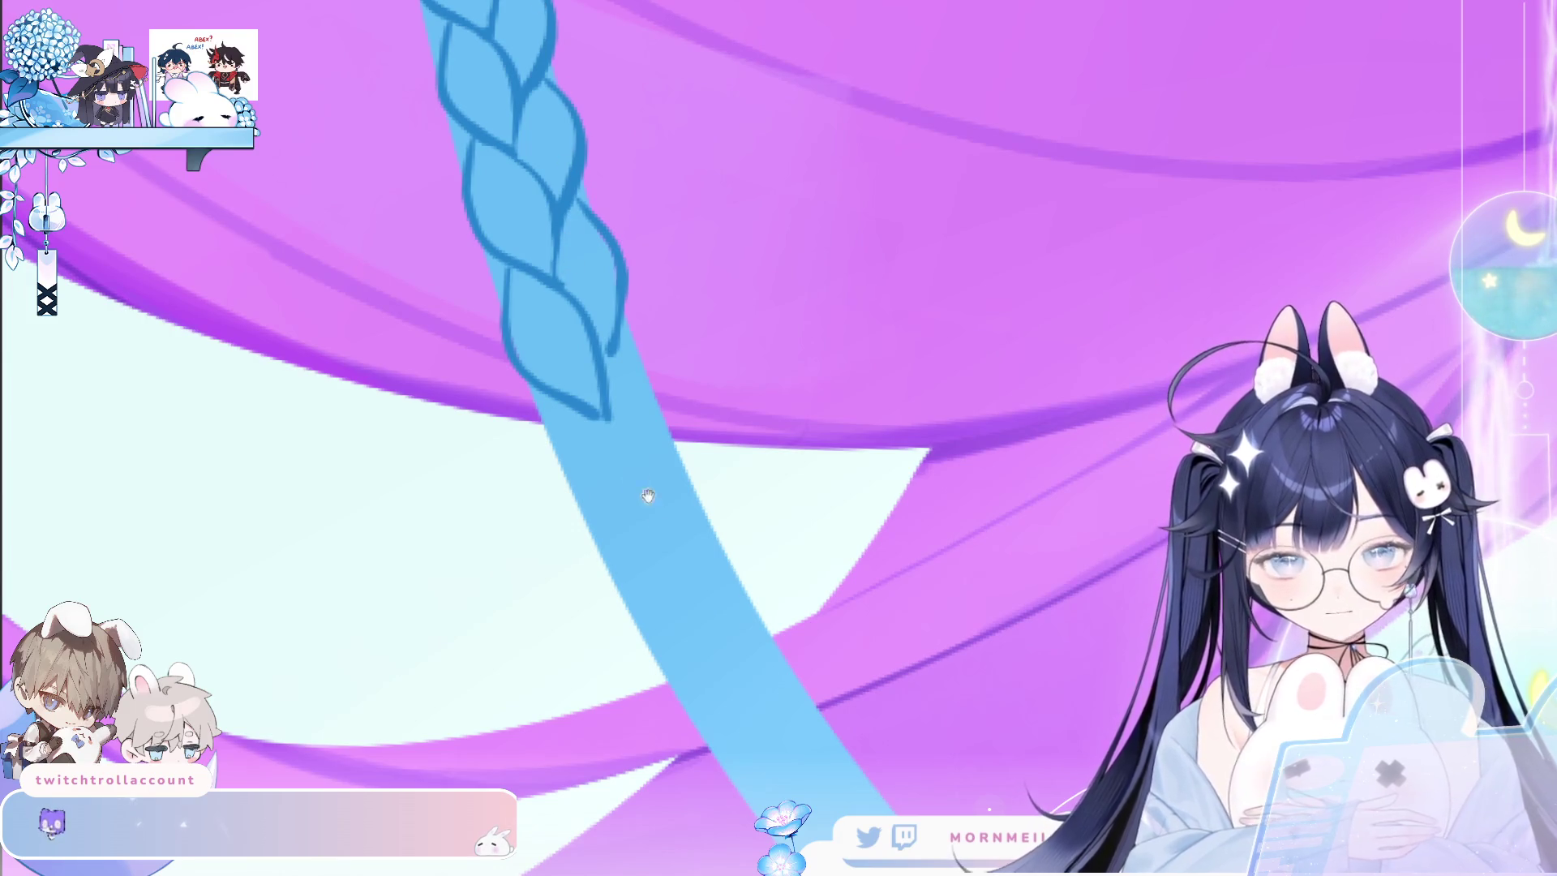
Outline a new lower lobe with an added stroke on the braid's right.
scroll(480, 328, "down", 1)
left_click_drag(480, 329, 493, 382)
key("ctrl+z")
left_click_drag(480, 328, 586, 446)
left_click_drag(531, 329, 592, 446)
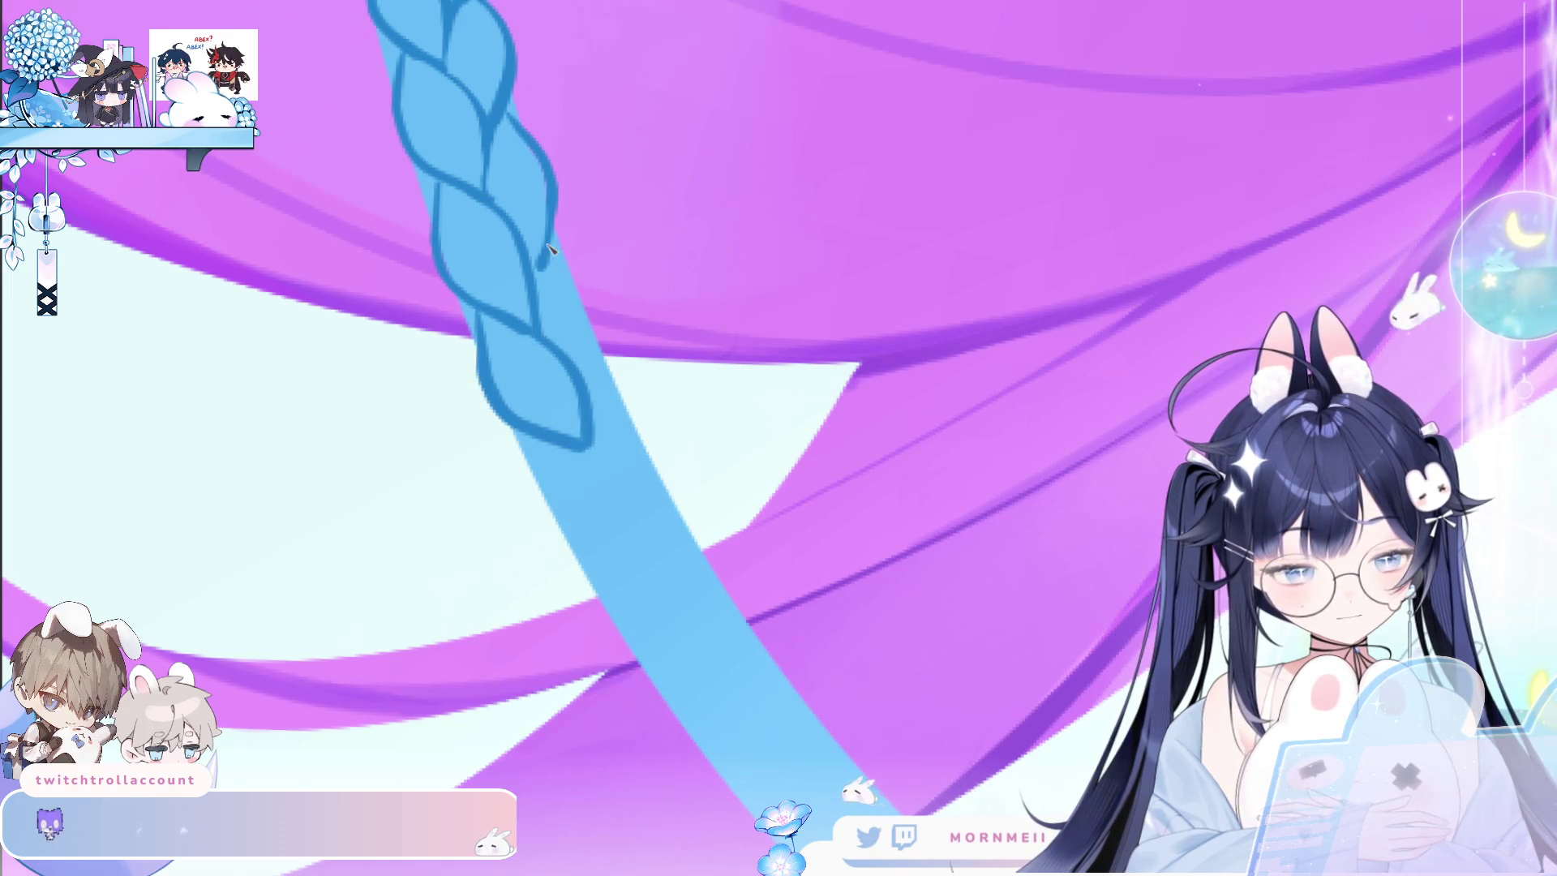
left_click_drag(548, 243, 588, 365)
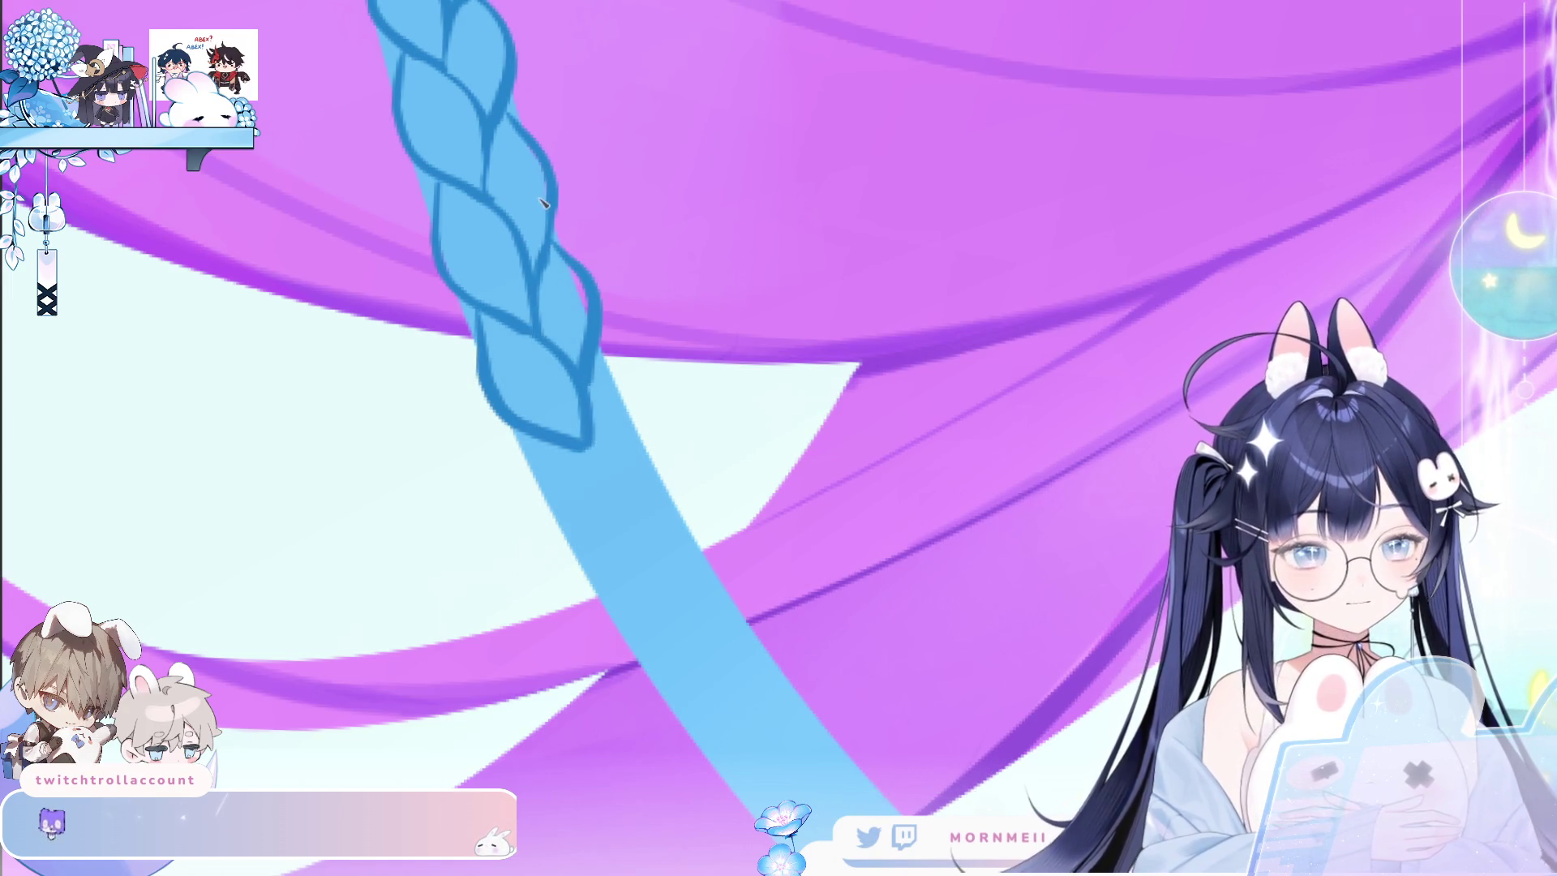
Extend the outline under the braid and redraw a longer lobe stroke.
scroll(548, 274, "down", 3)
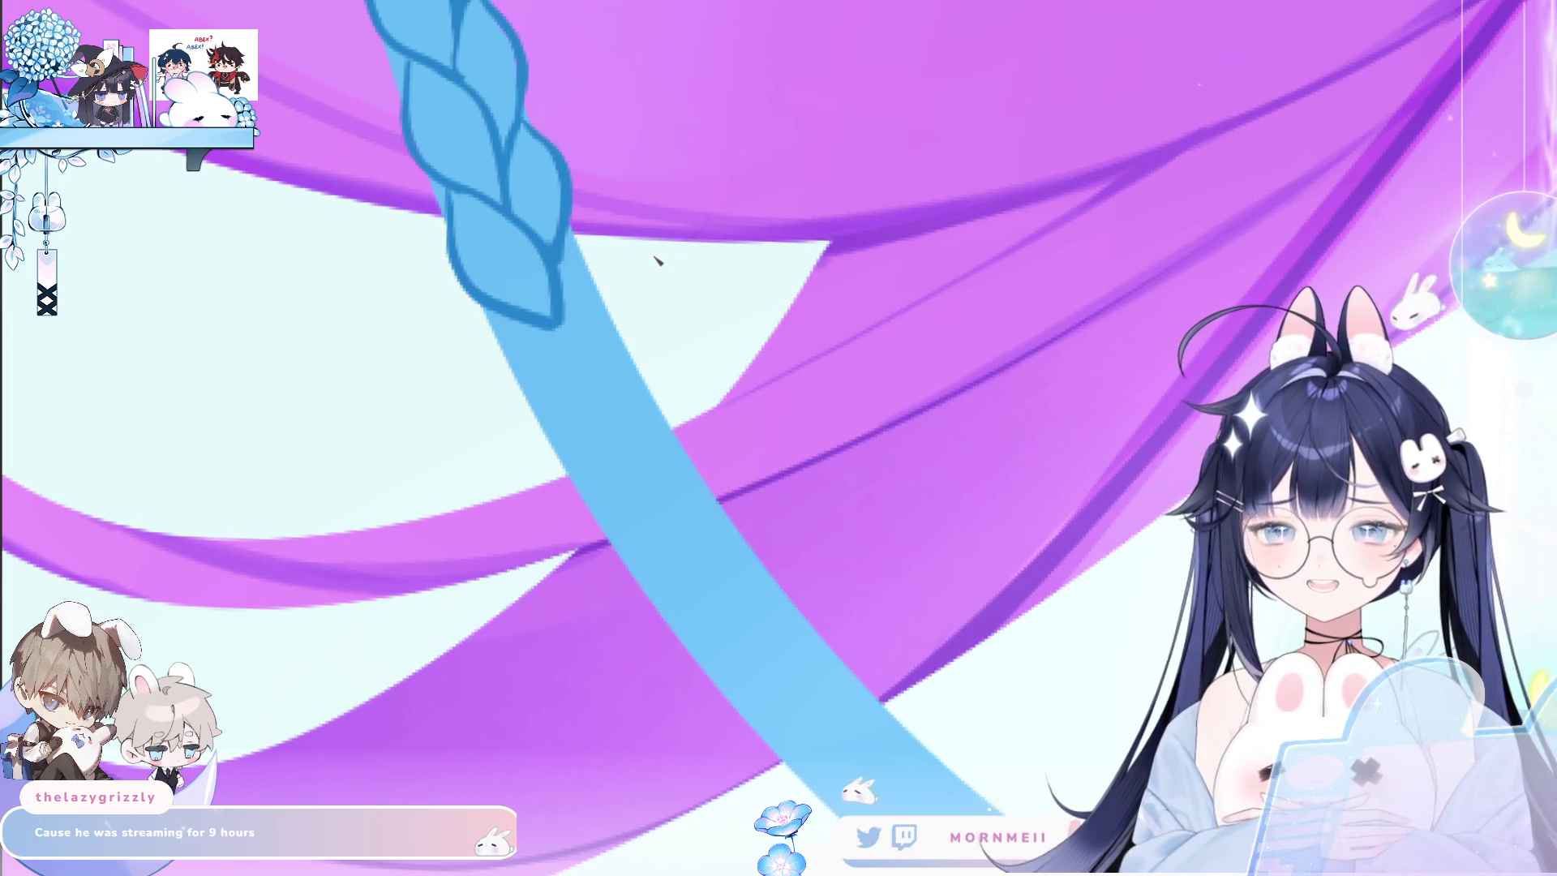
scroll(655, 259, "down", 2)
scroll(568, 278, "up", 3)
scroll(647, 237, "down", 3)
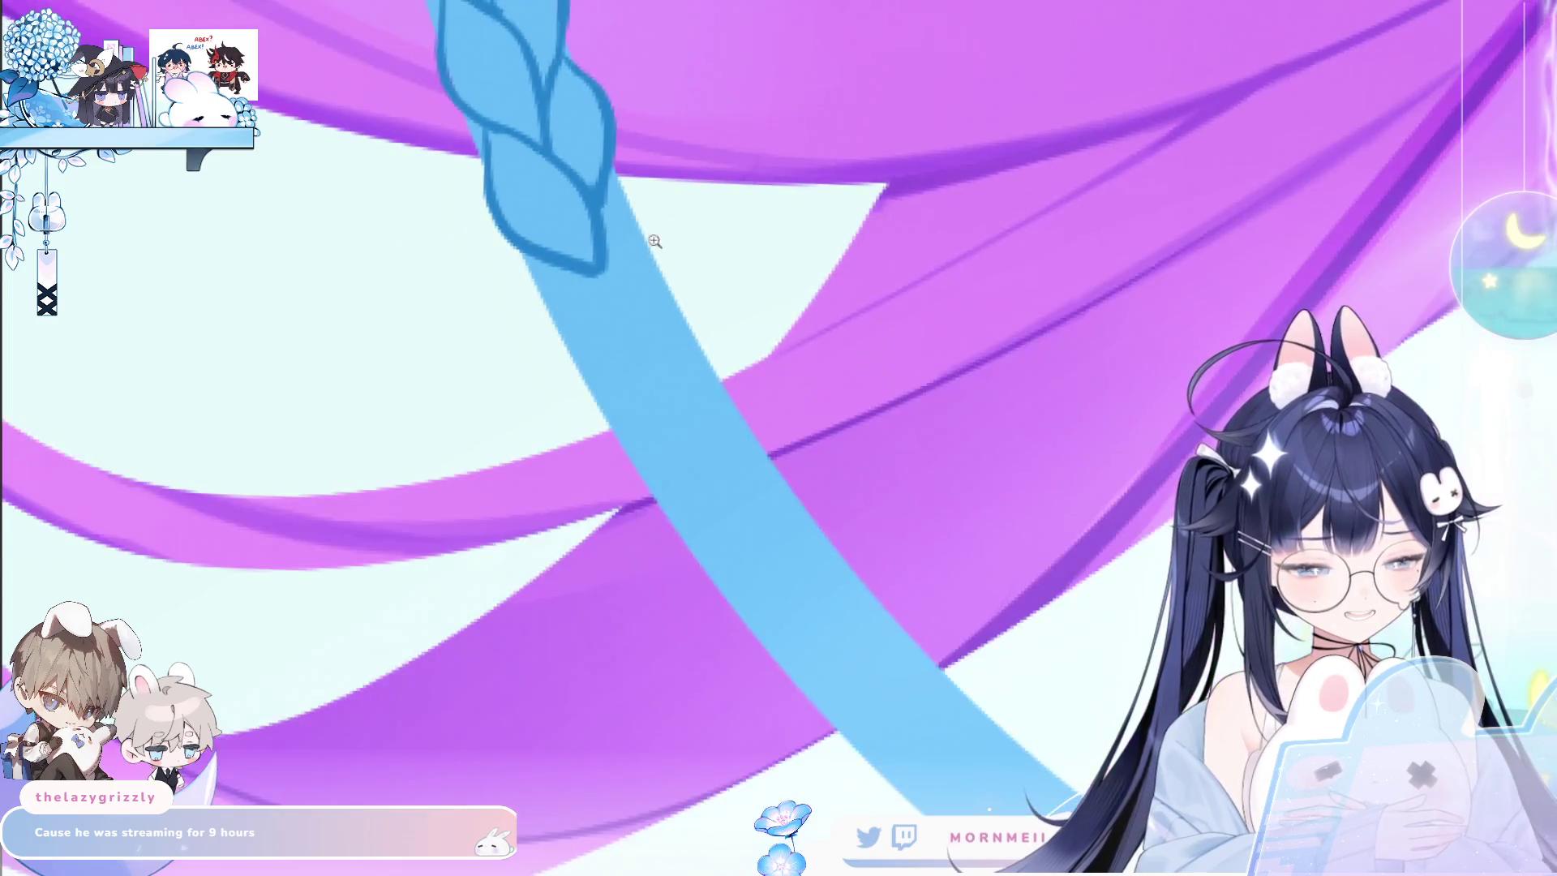
scroll(434, 434, "up", 3)
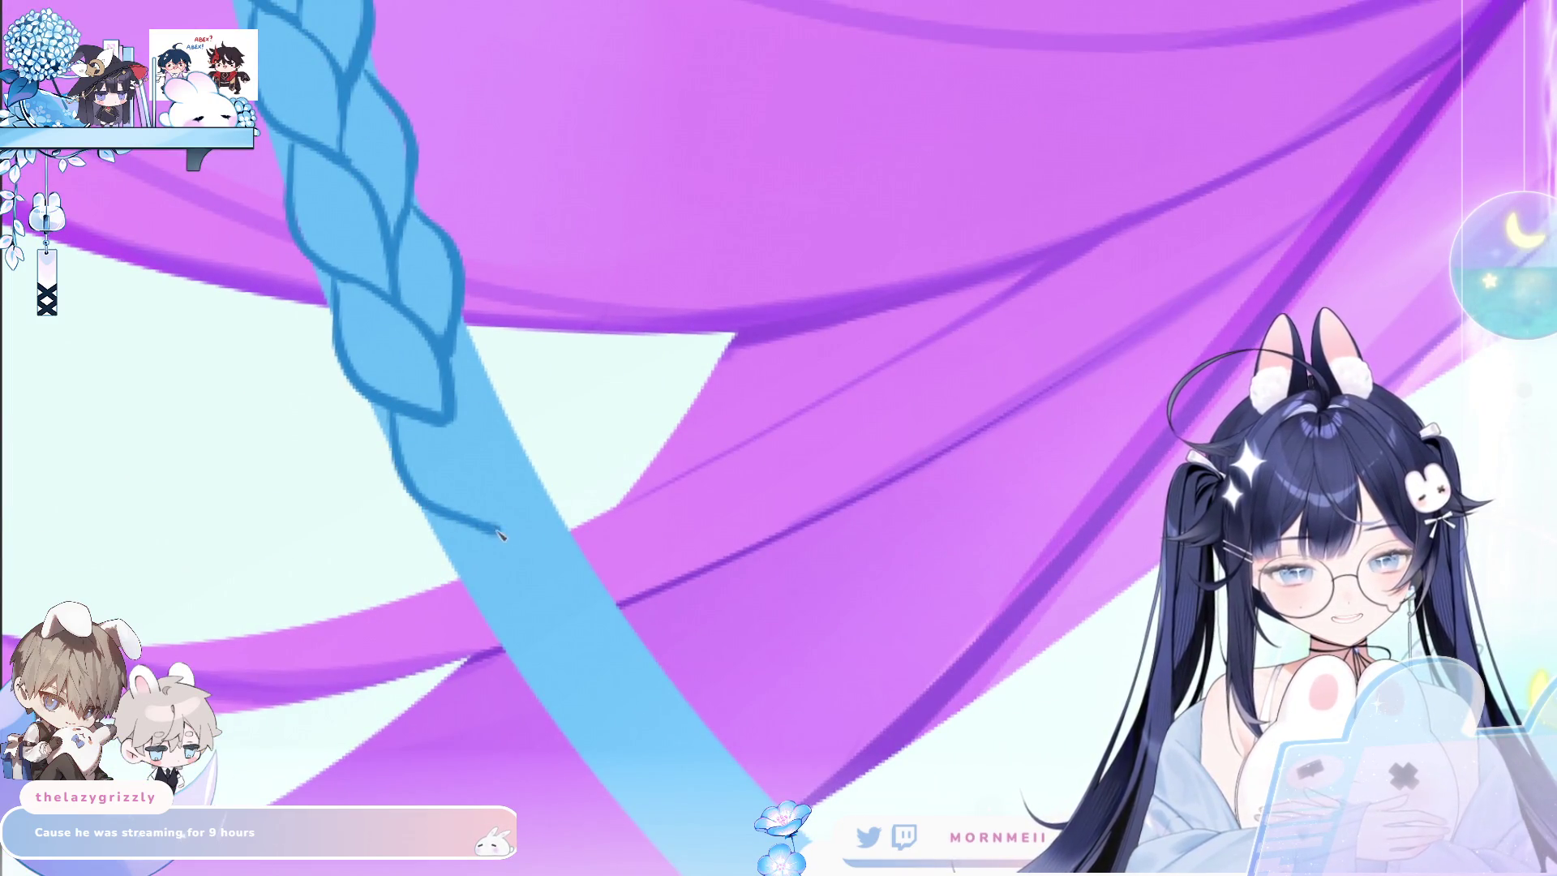
left_click_drag(399, 427, 507, 535)
left_click_drag(497, 469, 512, 534)
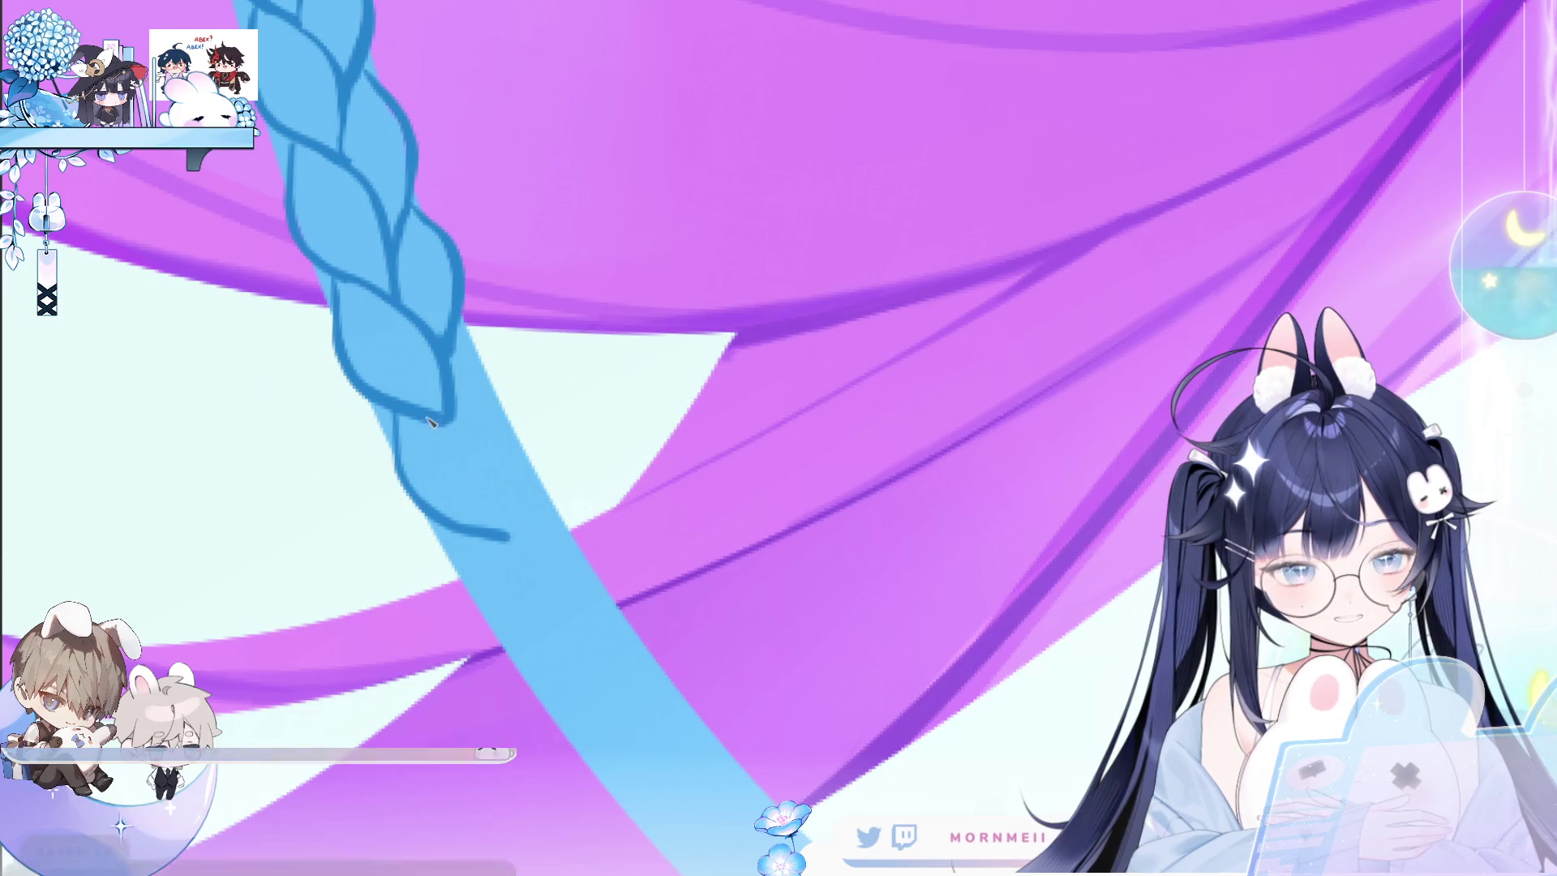
left_click_drag(467, 339, 513, 412)
key("ctrl+z")
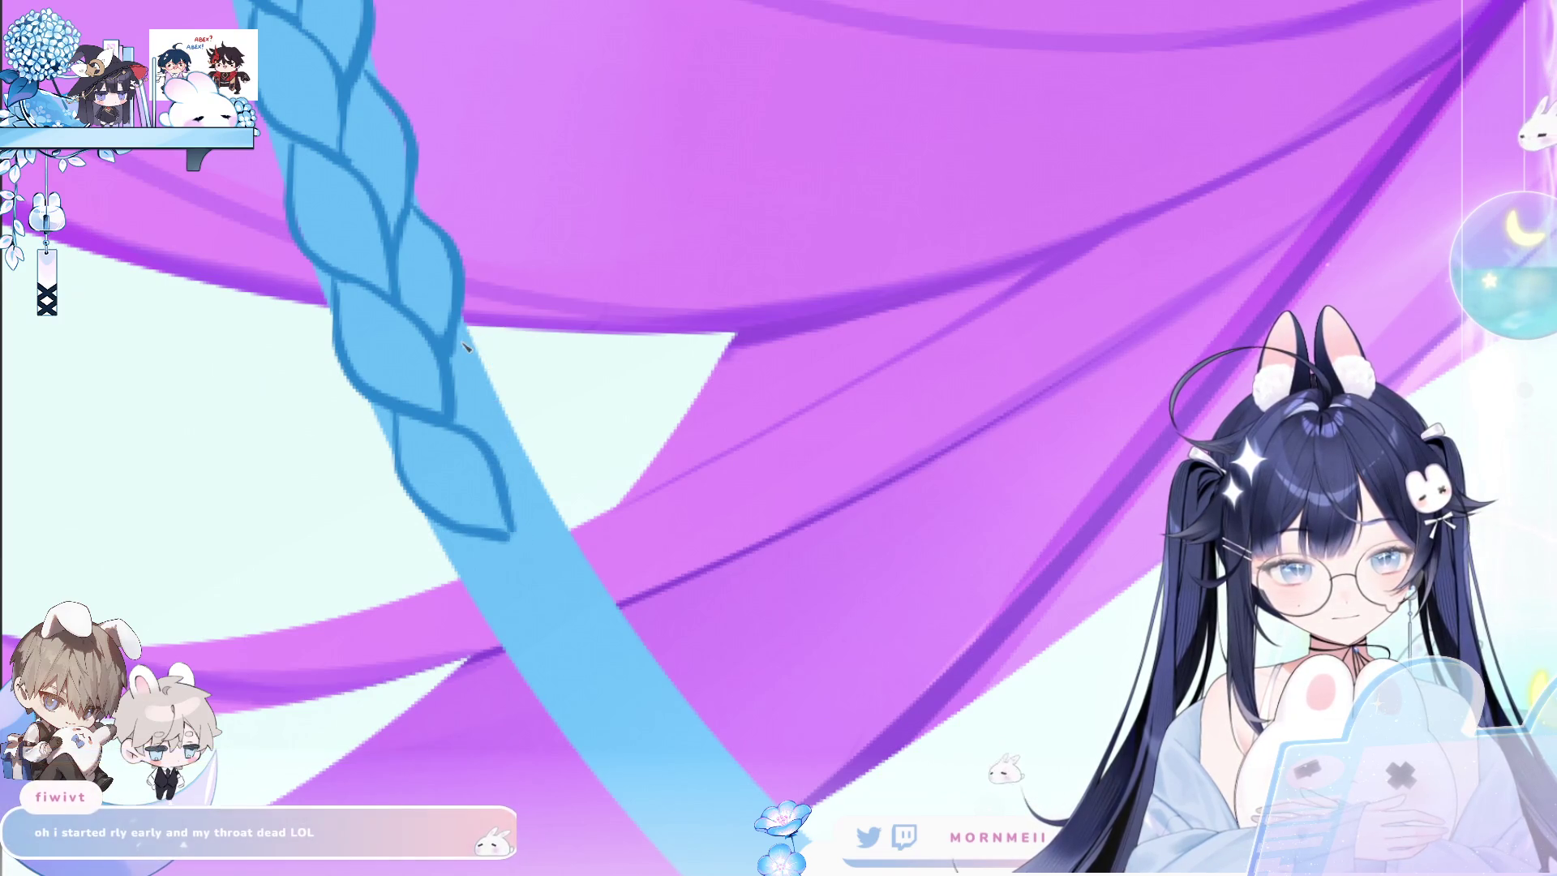
left_click_drag(464, 334, 512, 482)
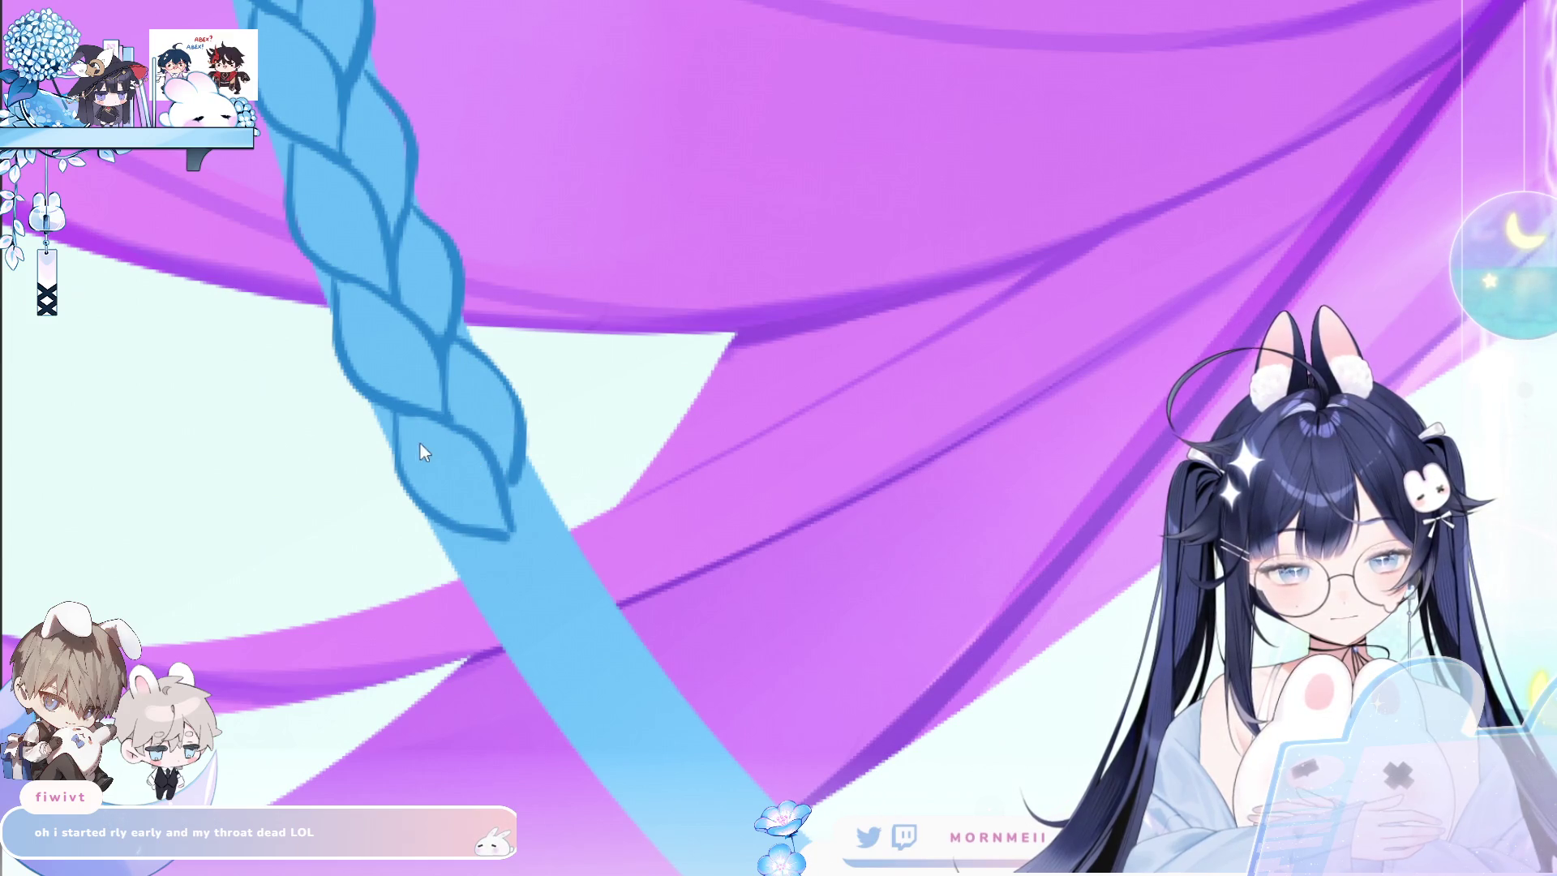
Zoom back onto the braid, add a full right-edge arc, and rotate the view upright.
key("ctrl+0")
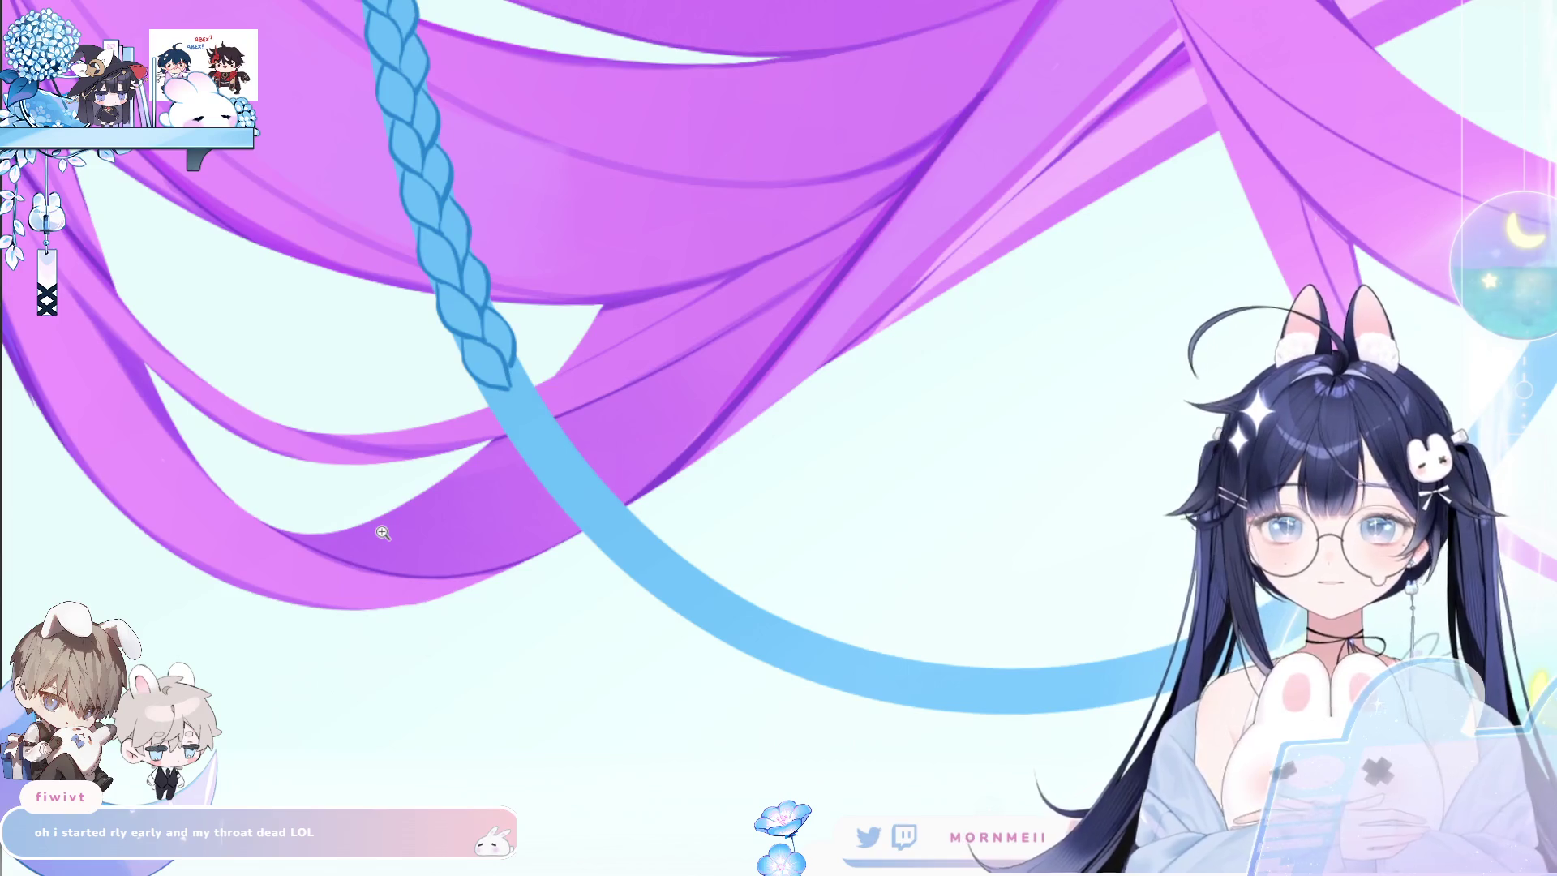
key("z")
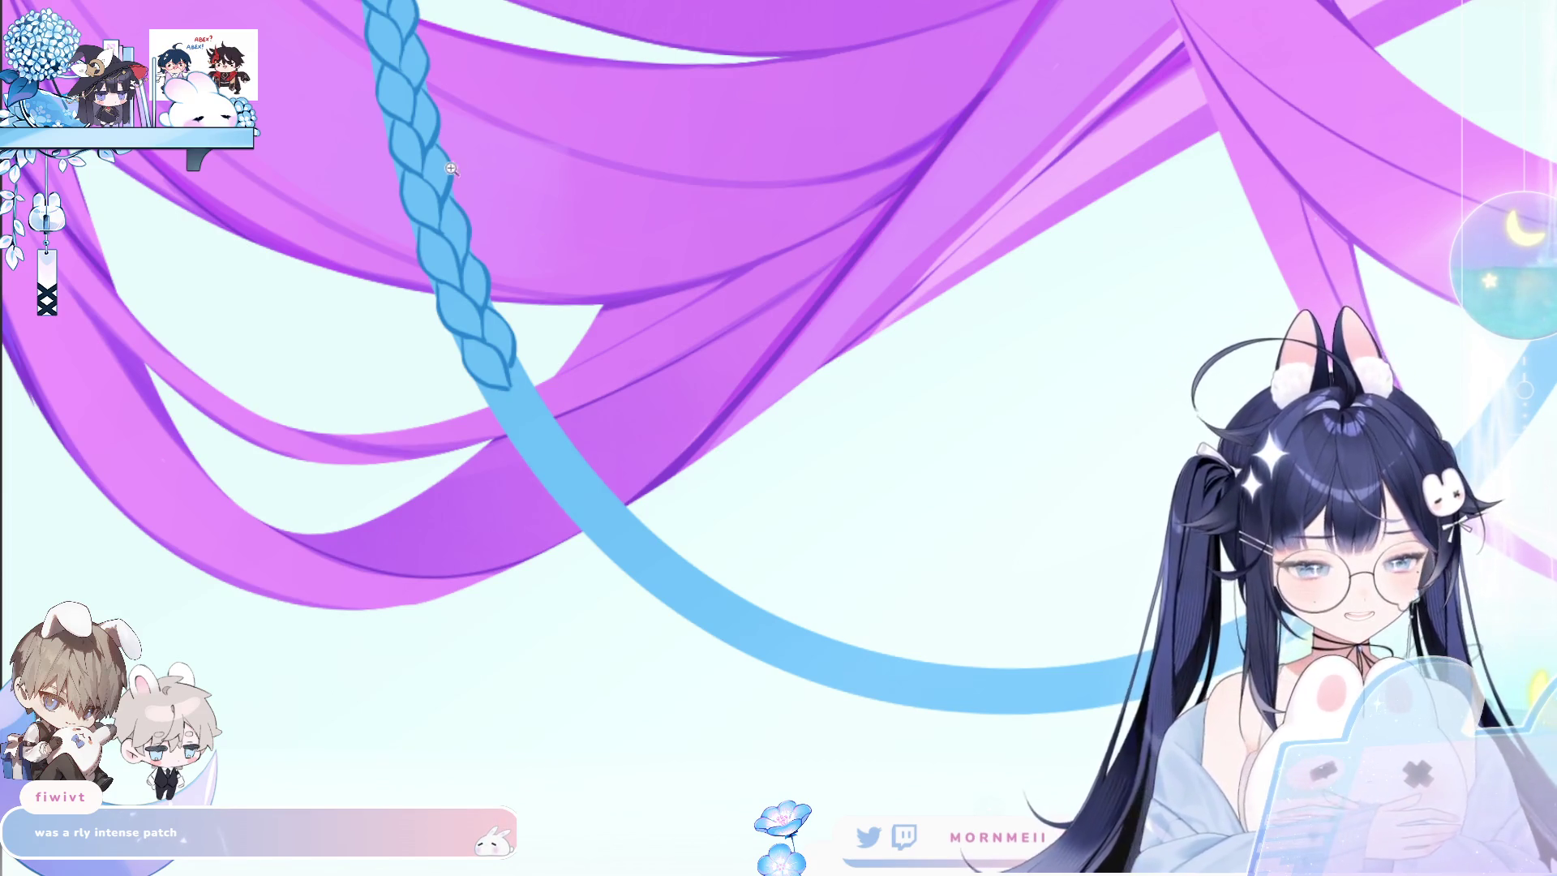
left_click_drag(382, 528, 363, 165)
scroll(784, 461, "down", 3)
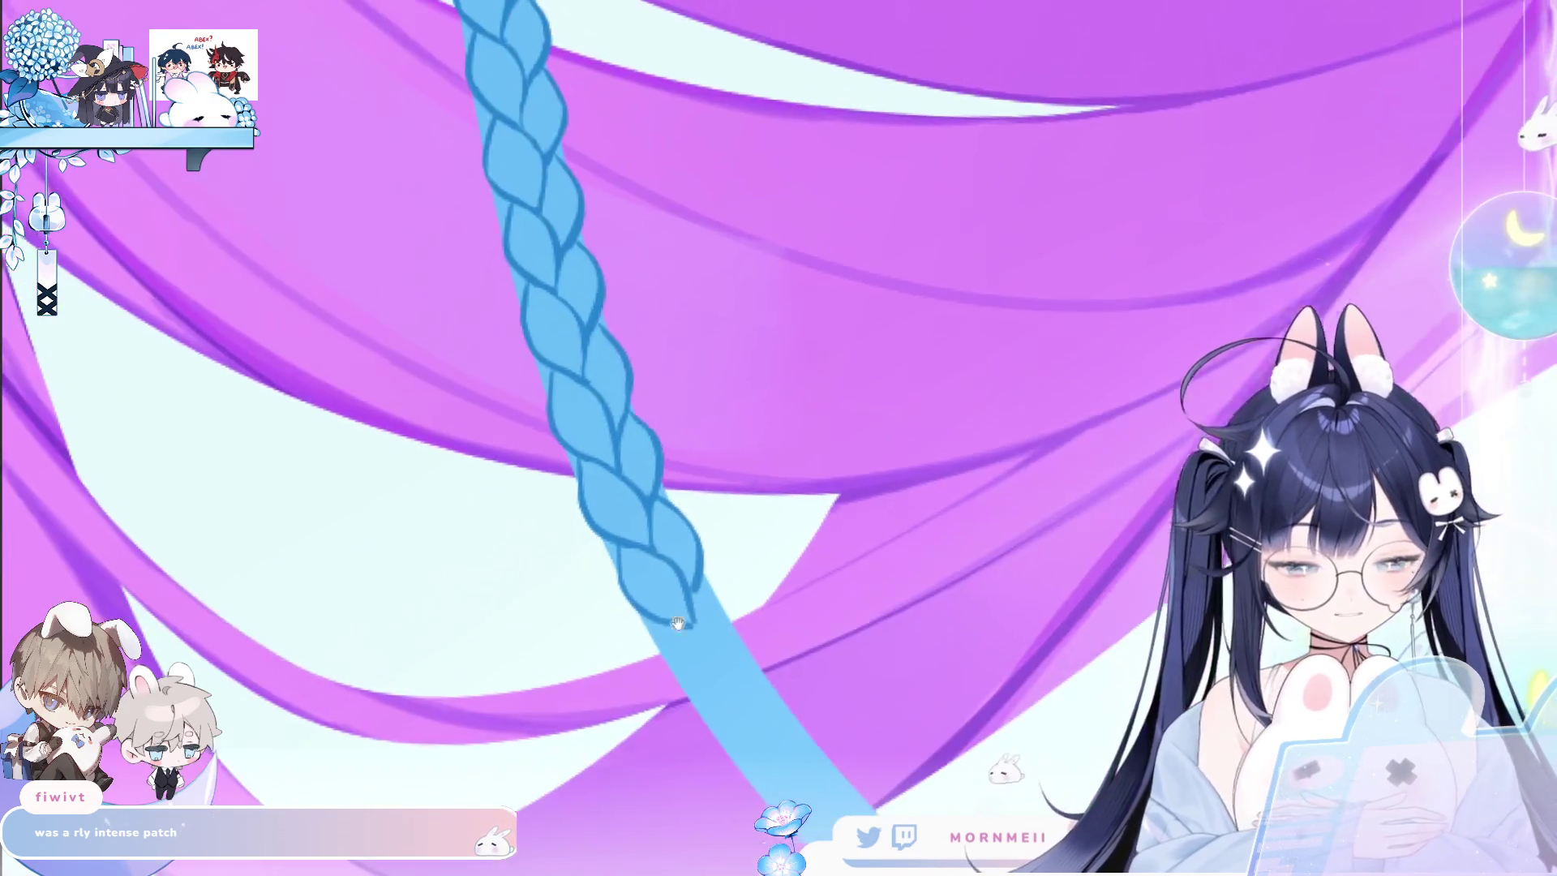
scroll(450, 310, "up", 4)
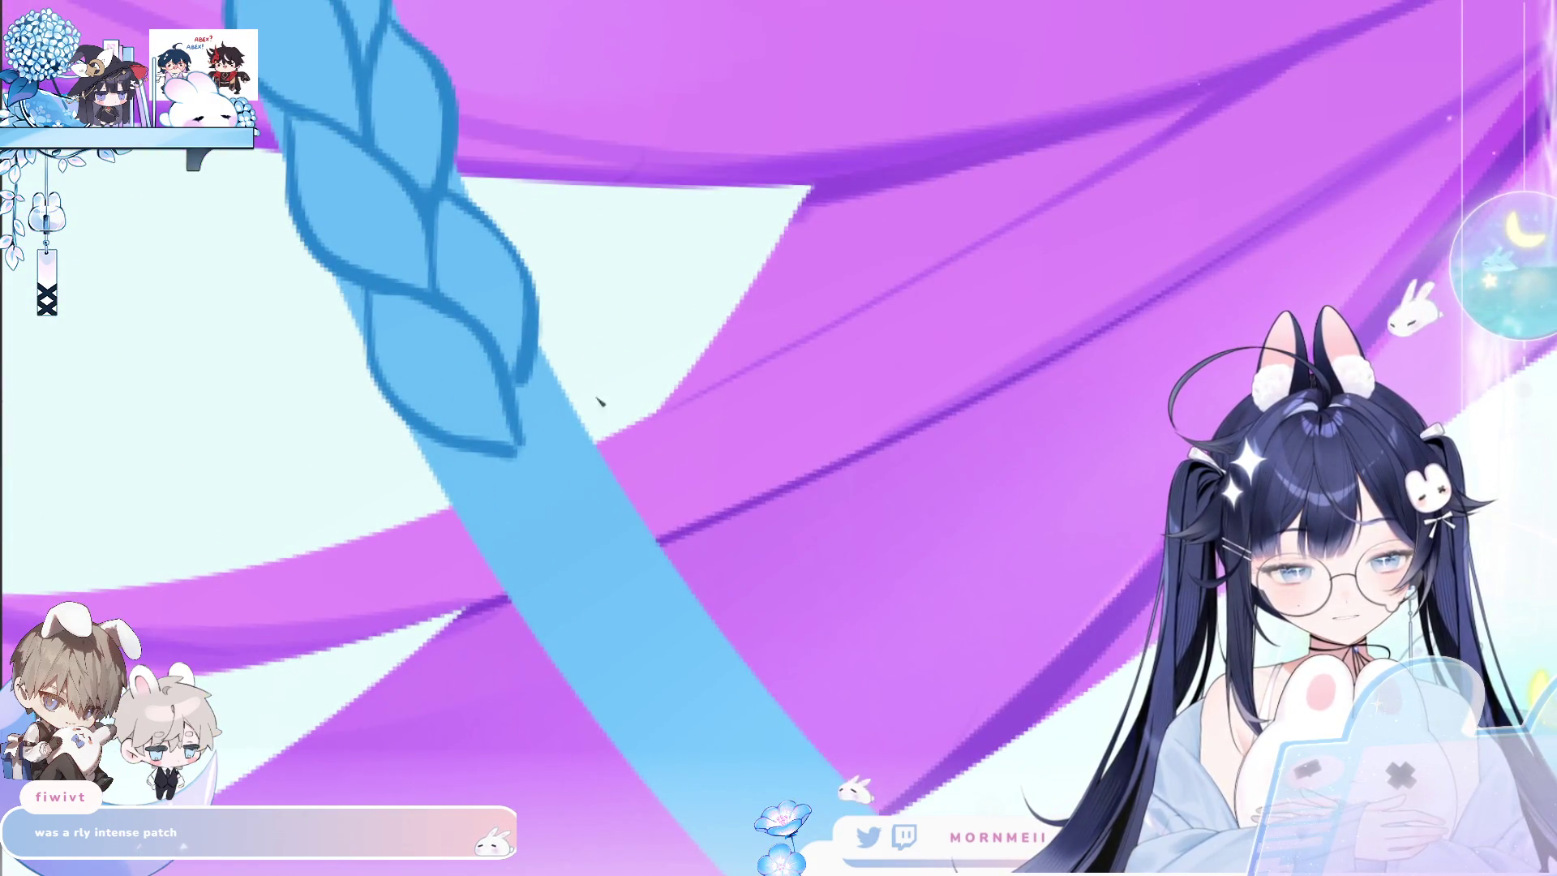
scroll(446, 290, "down", 1)
mouse_move(375, 359)
left_mouse_down()
mouse_move(403, 436)
mouse_move(494, 490)
left_mouse_up()
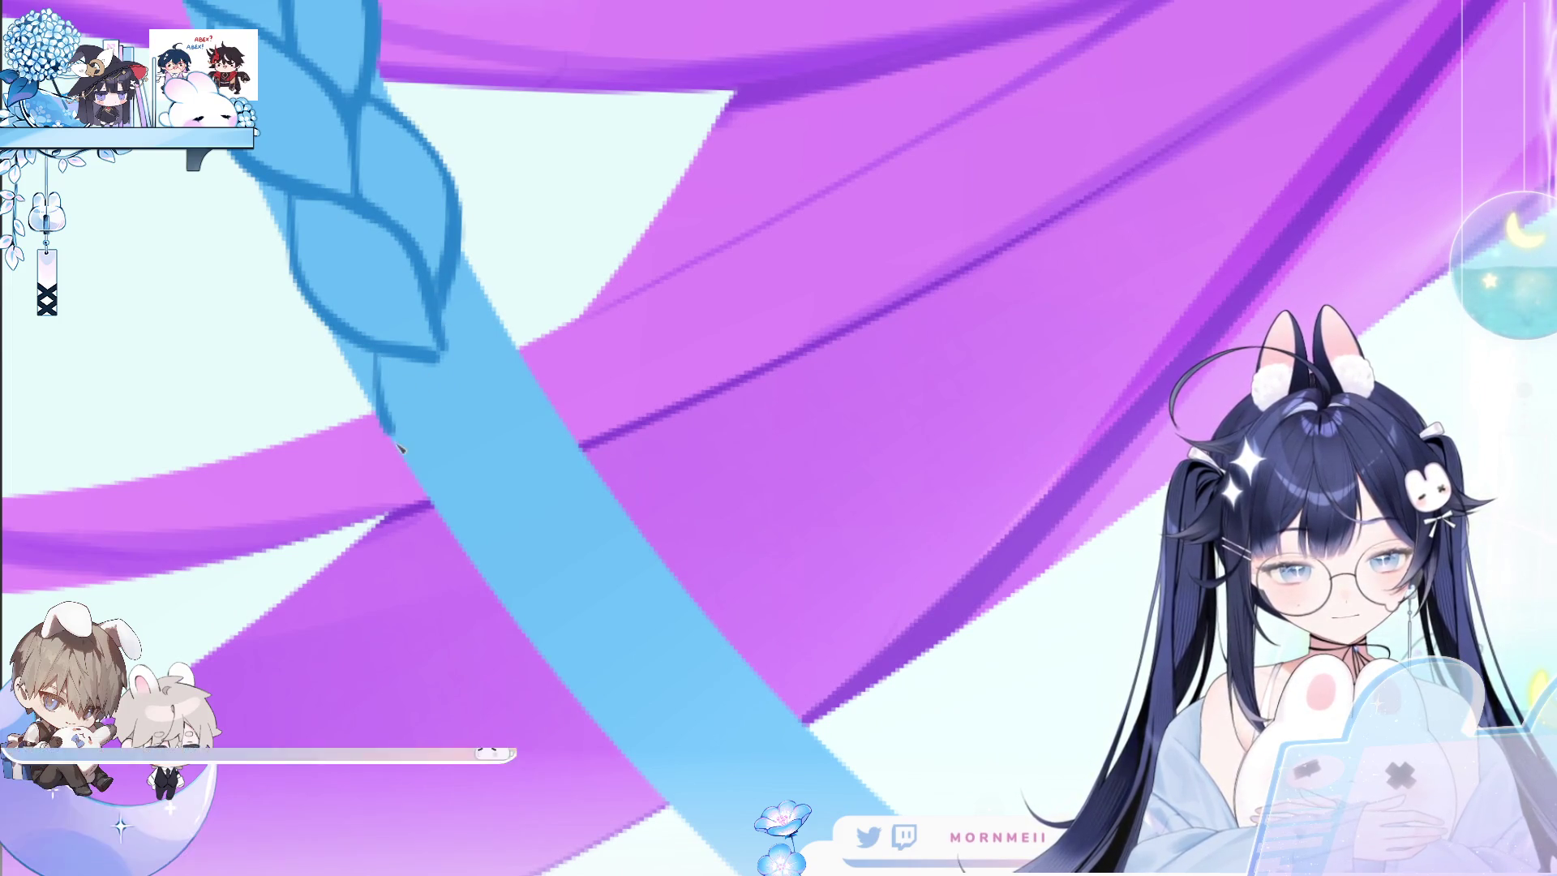
left_click_drag(441, 353, 509, 438)
key("ctrl+z")
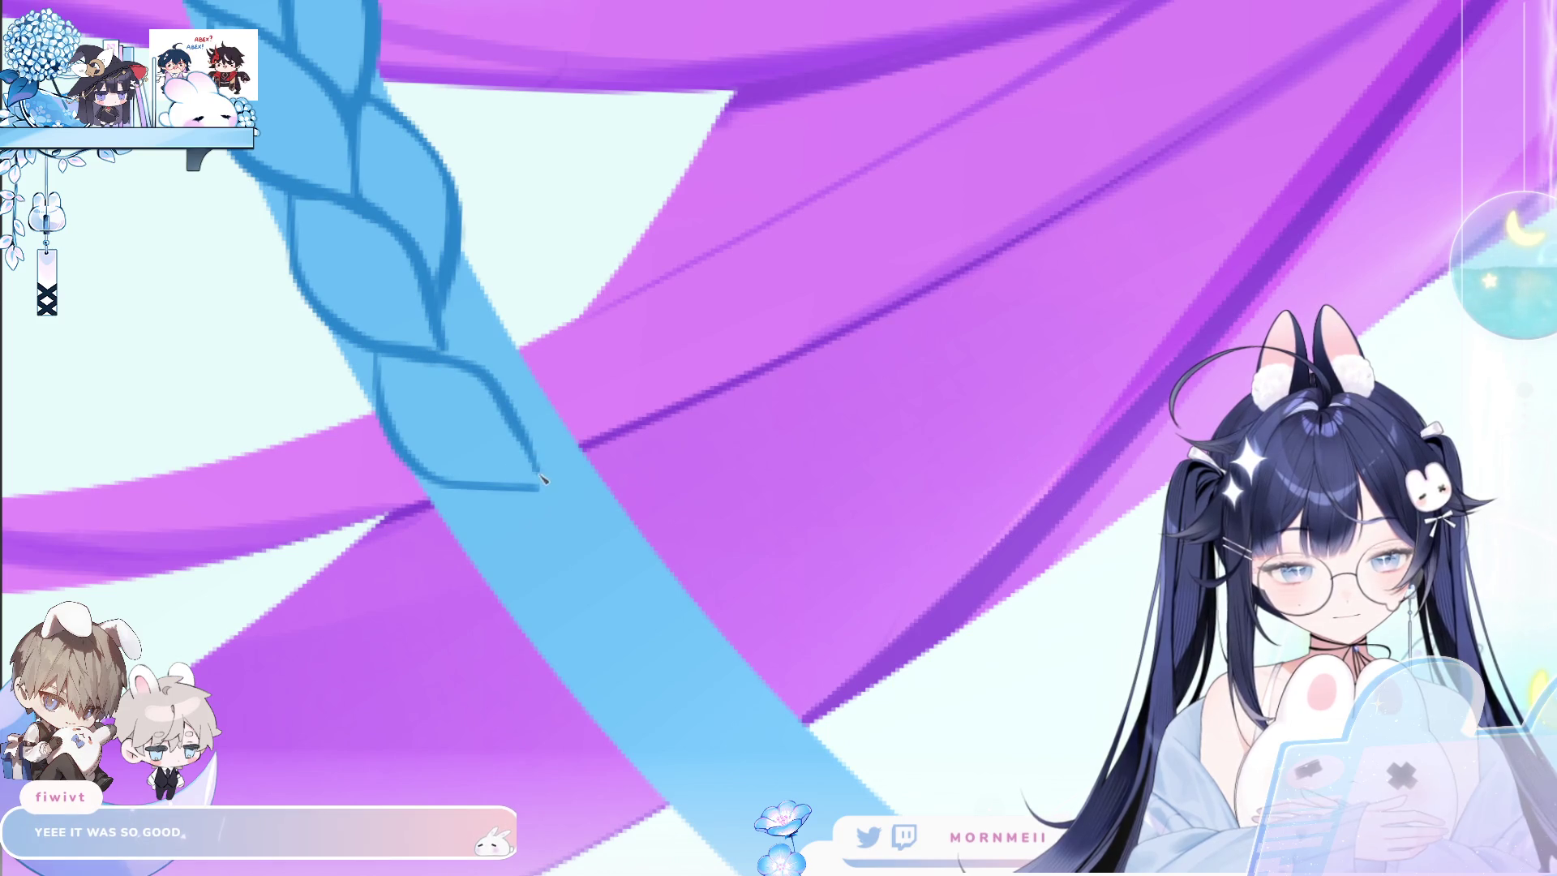
left_click_drag(500, 305, 537, 469)
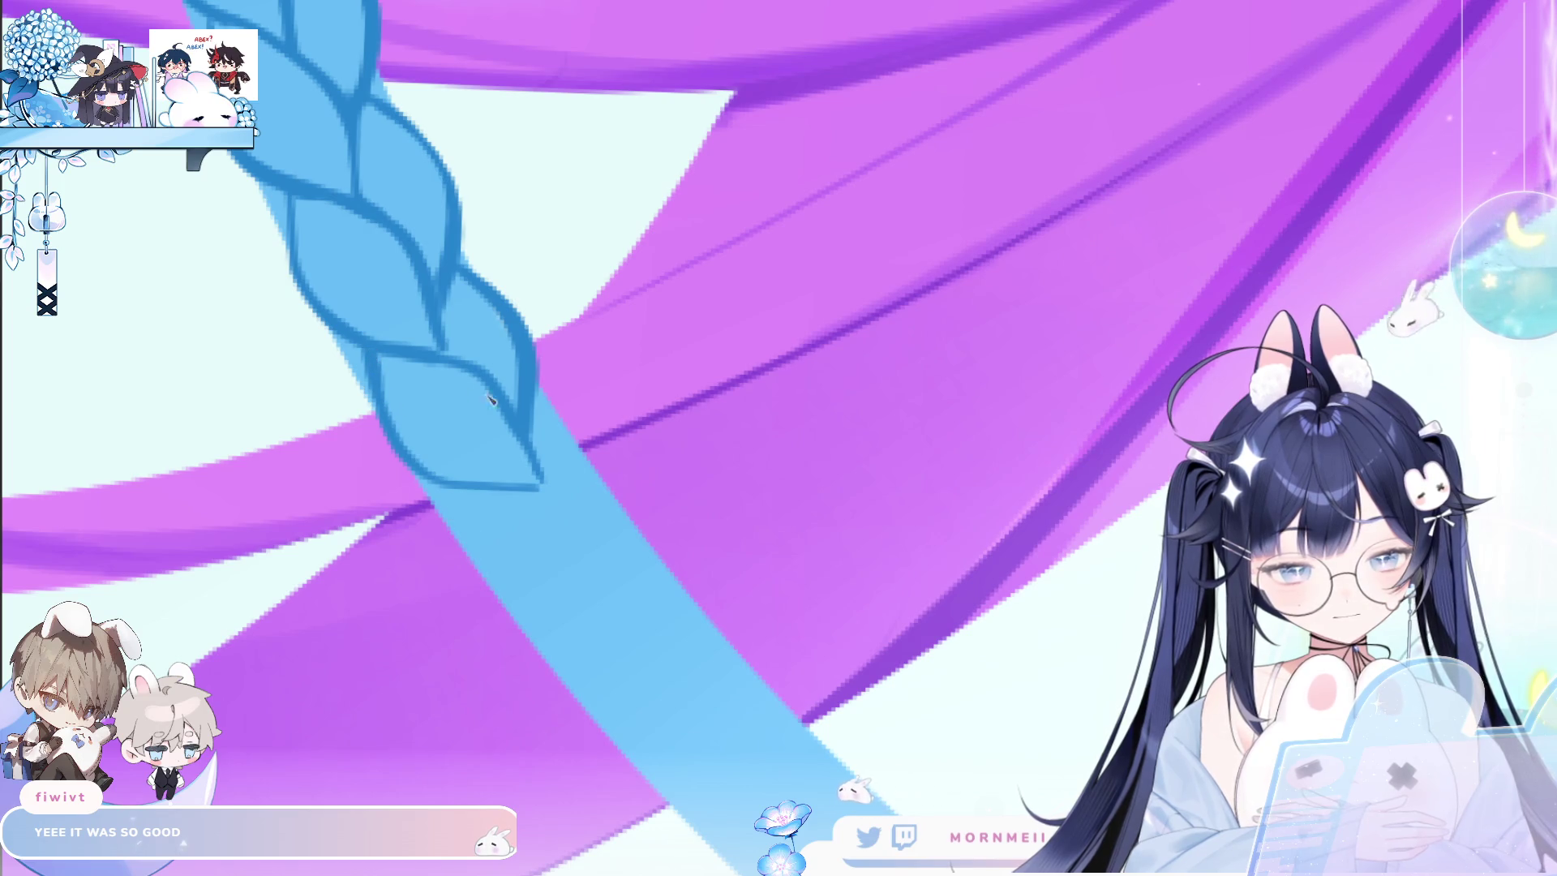
scroll(487, 348, "down", 1)
left_click_drag(607, 307, 706, 312)
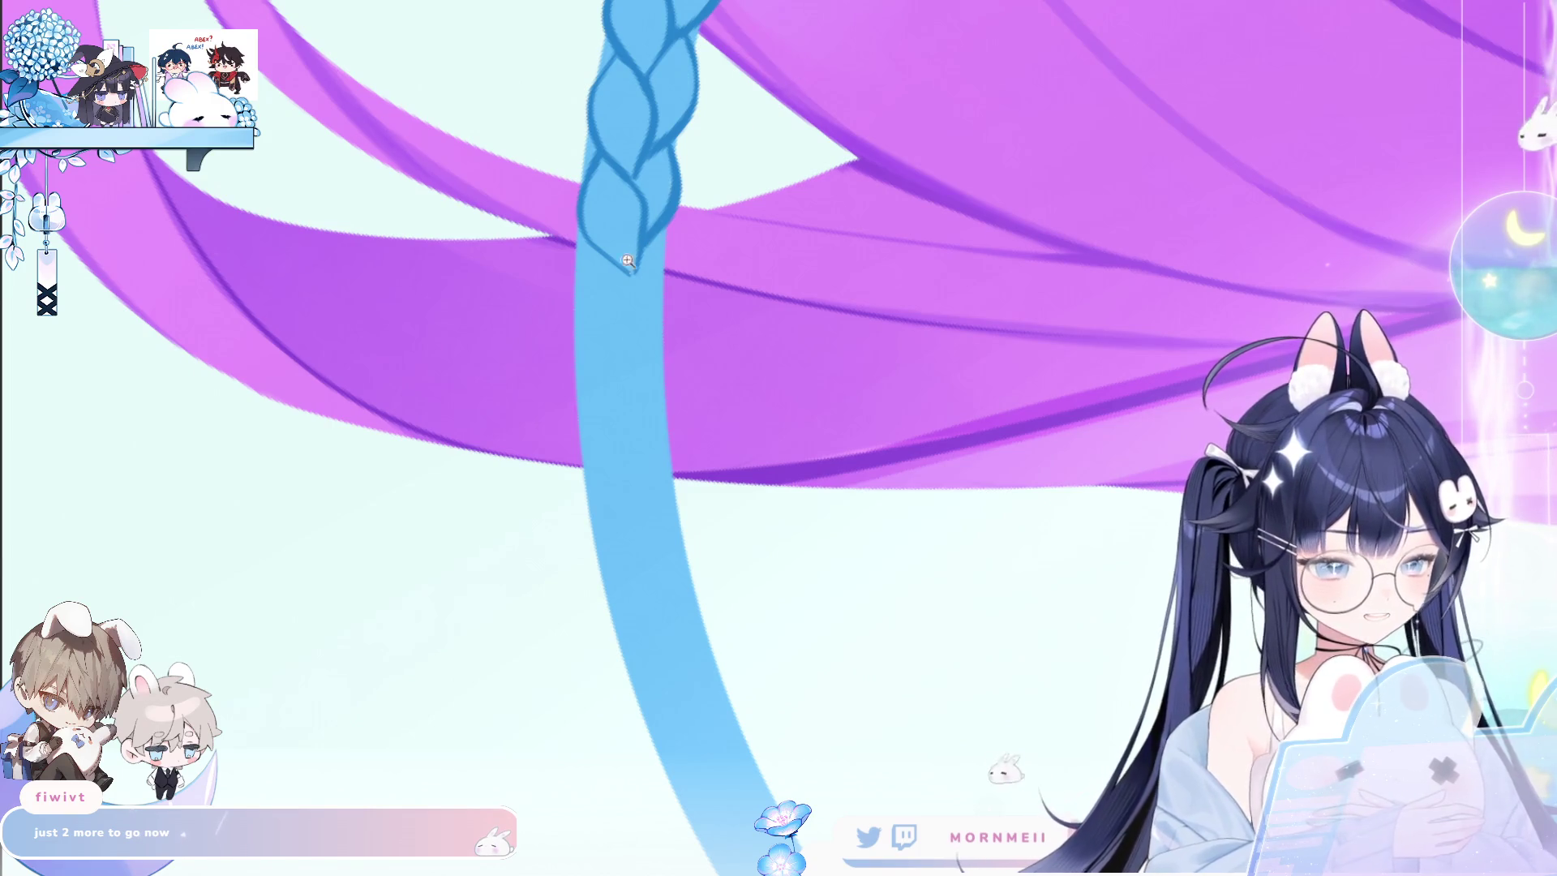
Zoom in on the braid's end and redraw longer dark-blue lobe outlines, including the upper-right lobe.
left_click(626, 308)
key("ctrl+z")
left_click_drag(537, 312, 604, 429)
key("ctrl+z")
left_click_drag(573, 240, 600, 425)
left_click_drag(596, 256, 621, 450)
key("ctrl+z")
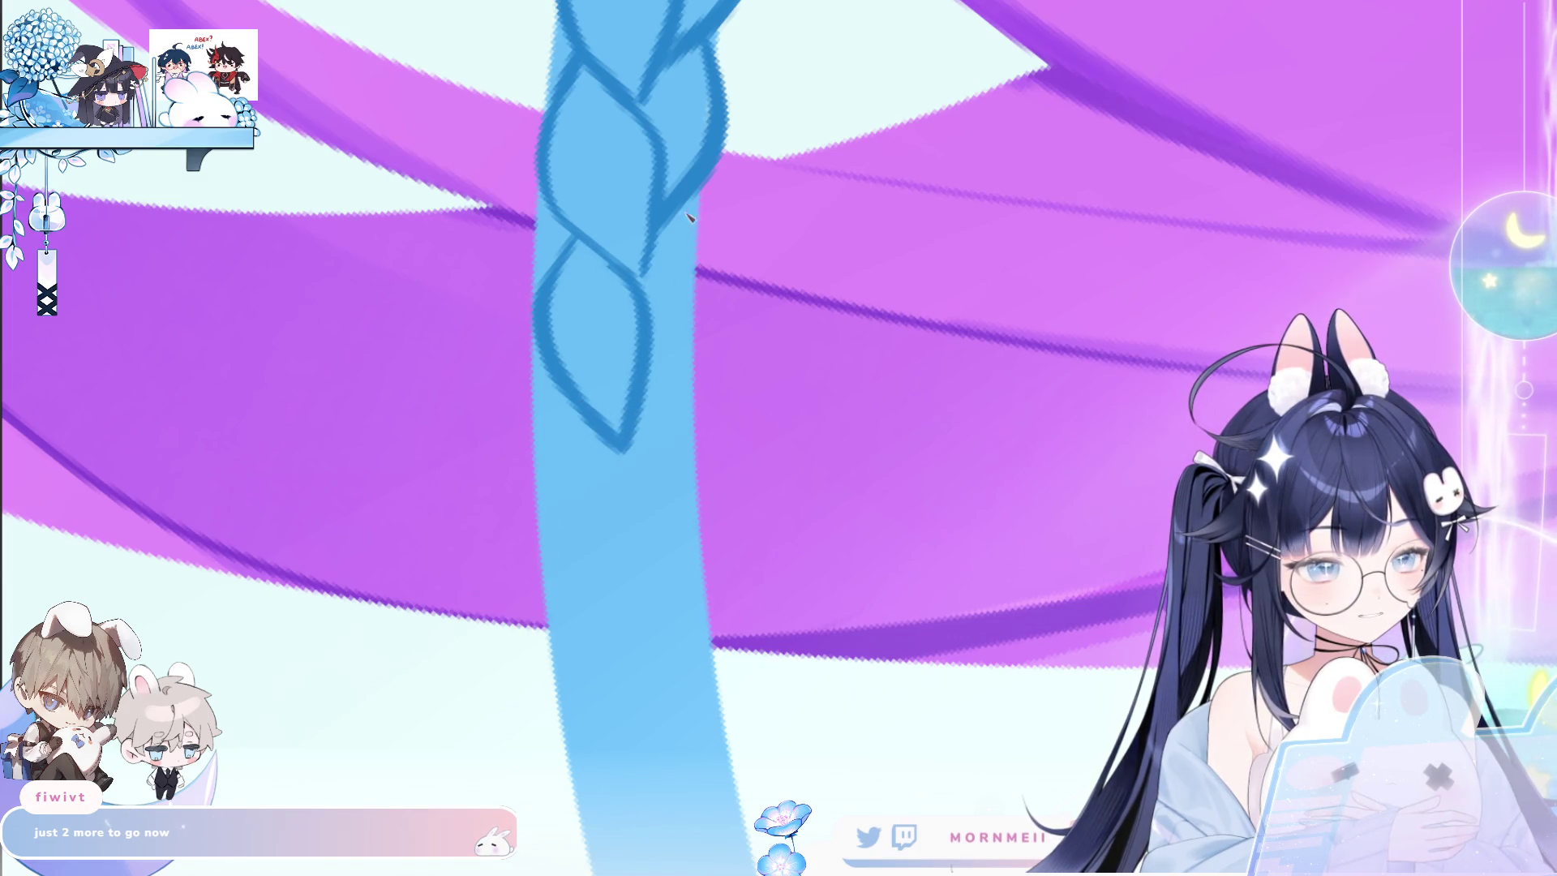
left_click_drag(689, 217, 644, 387)
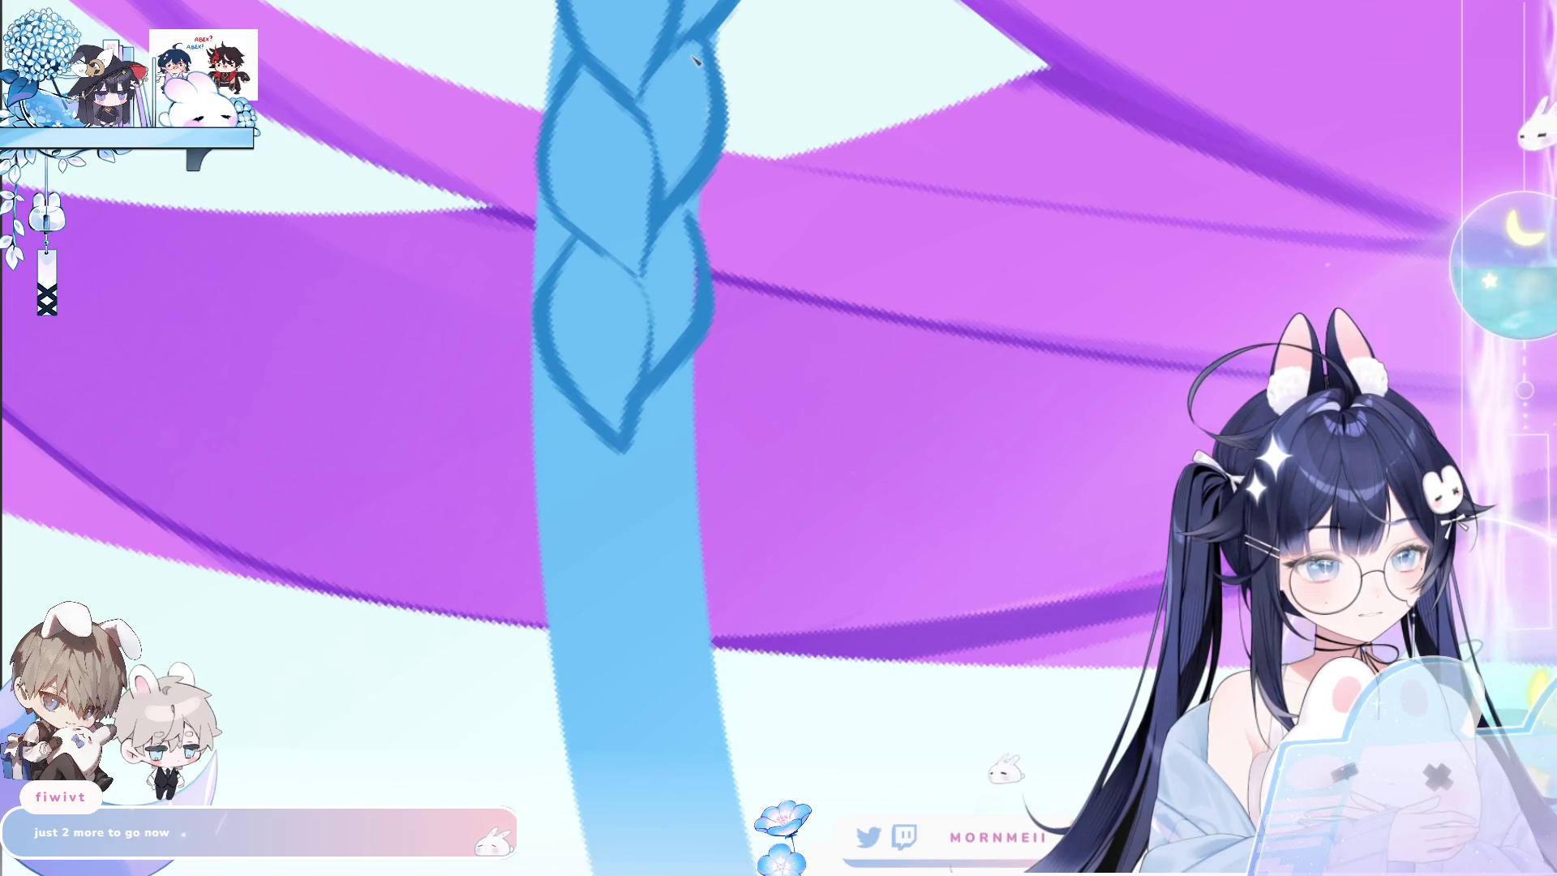
key("ctrl+z")
left_click_drag(707, 45, 658, 198)
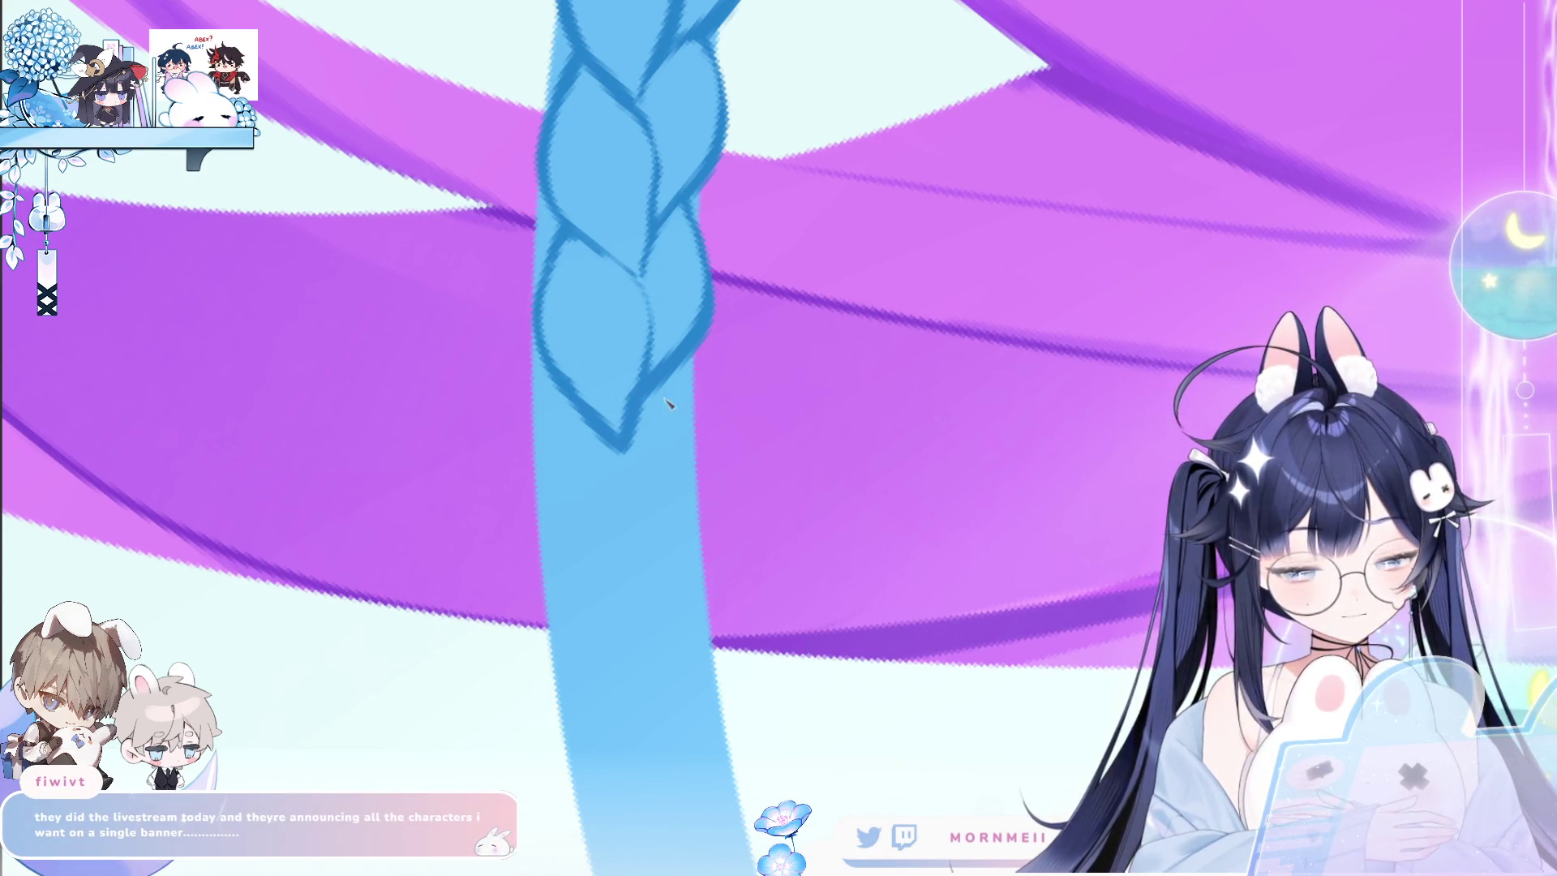
Draw the left and right curves of a new braid loop with a longer right strand.
scroll(653, 437, "down", 3)
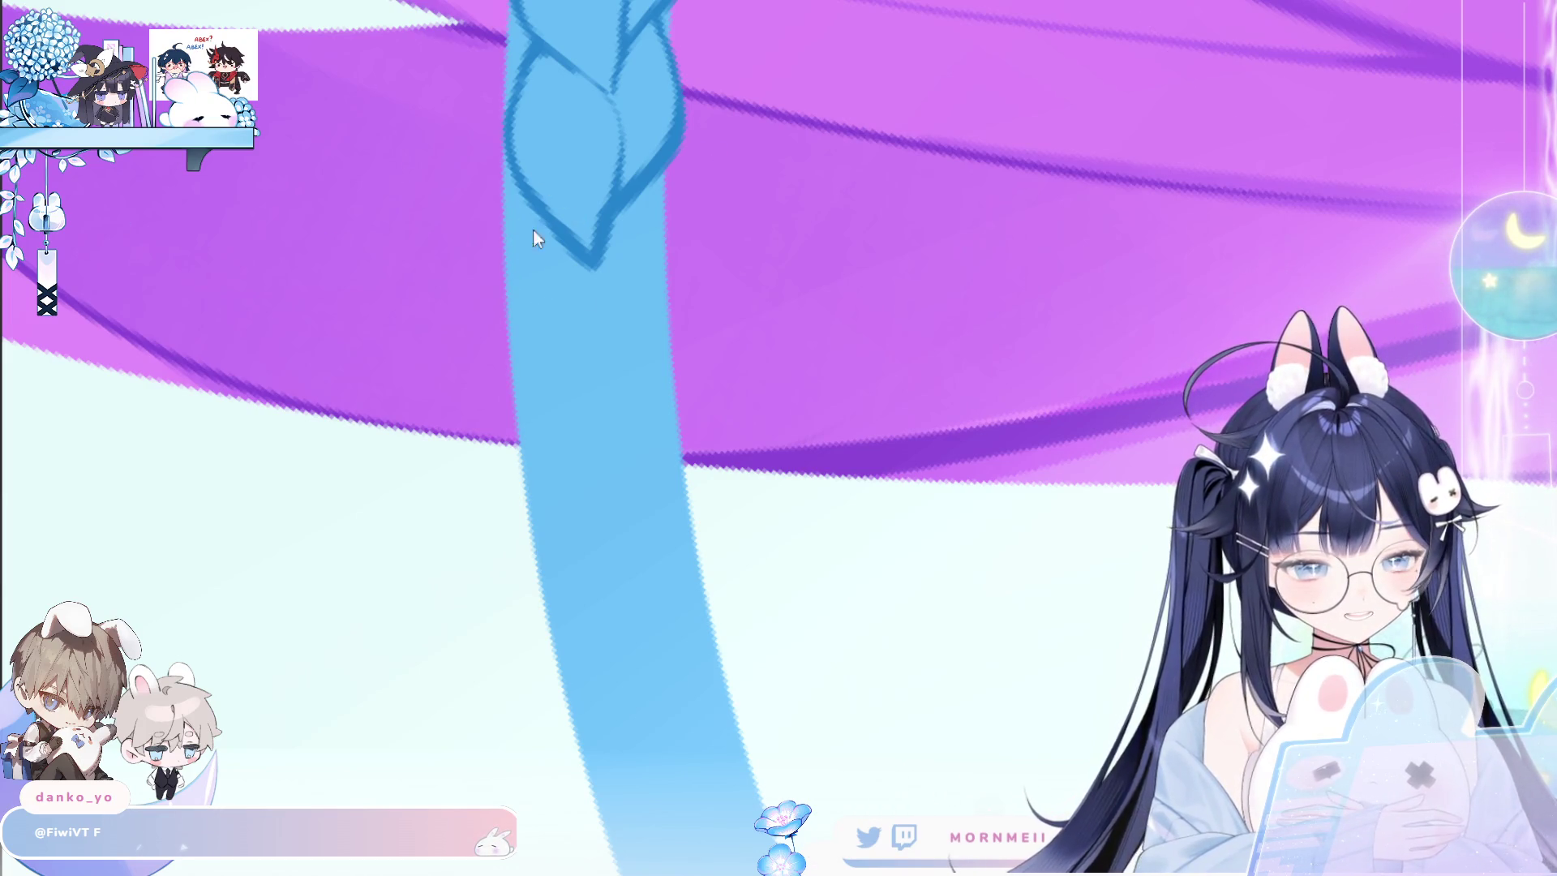
left_click_drag(537, 215, 531, 363)
left_click_drag(594, 261, 601, 421)
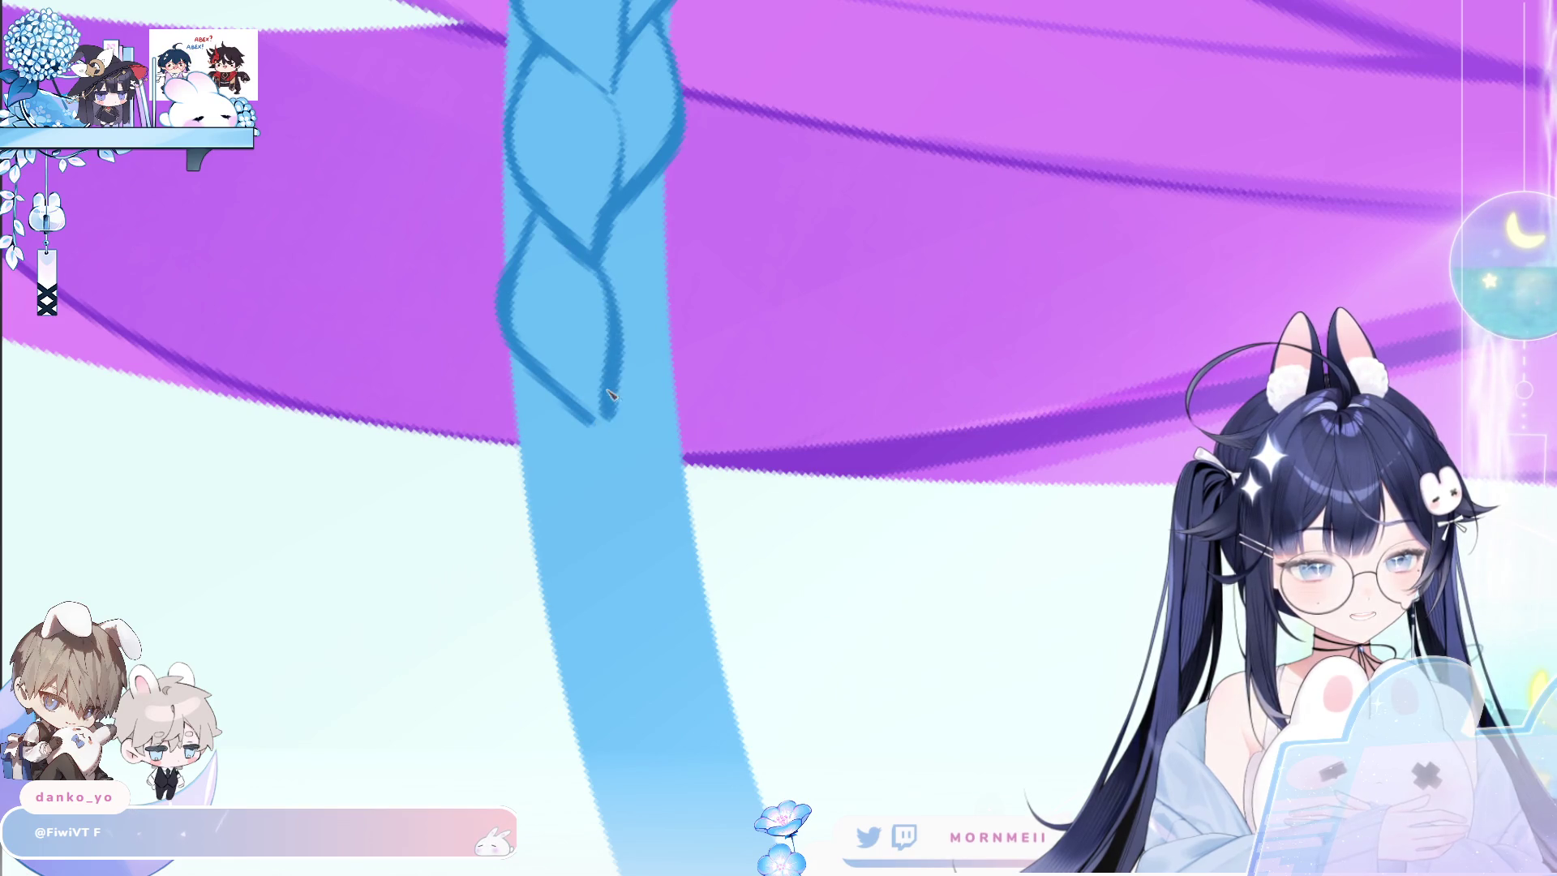
left_click_drag(673, 246, 617, 374)
key("ctrl+z")
left_click_drag(652, 184, 659, 344)
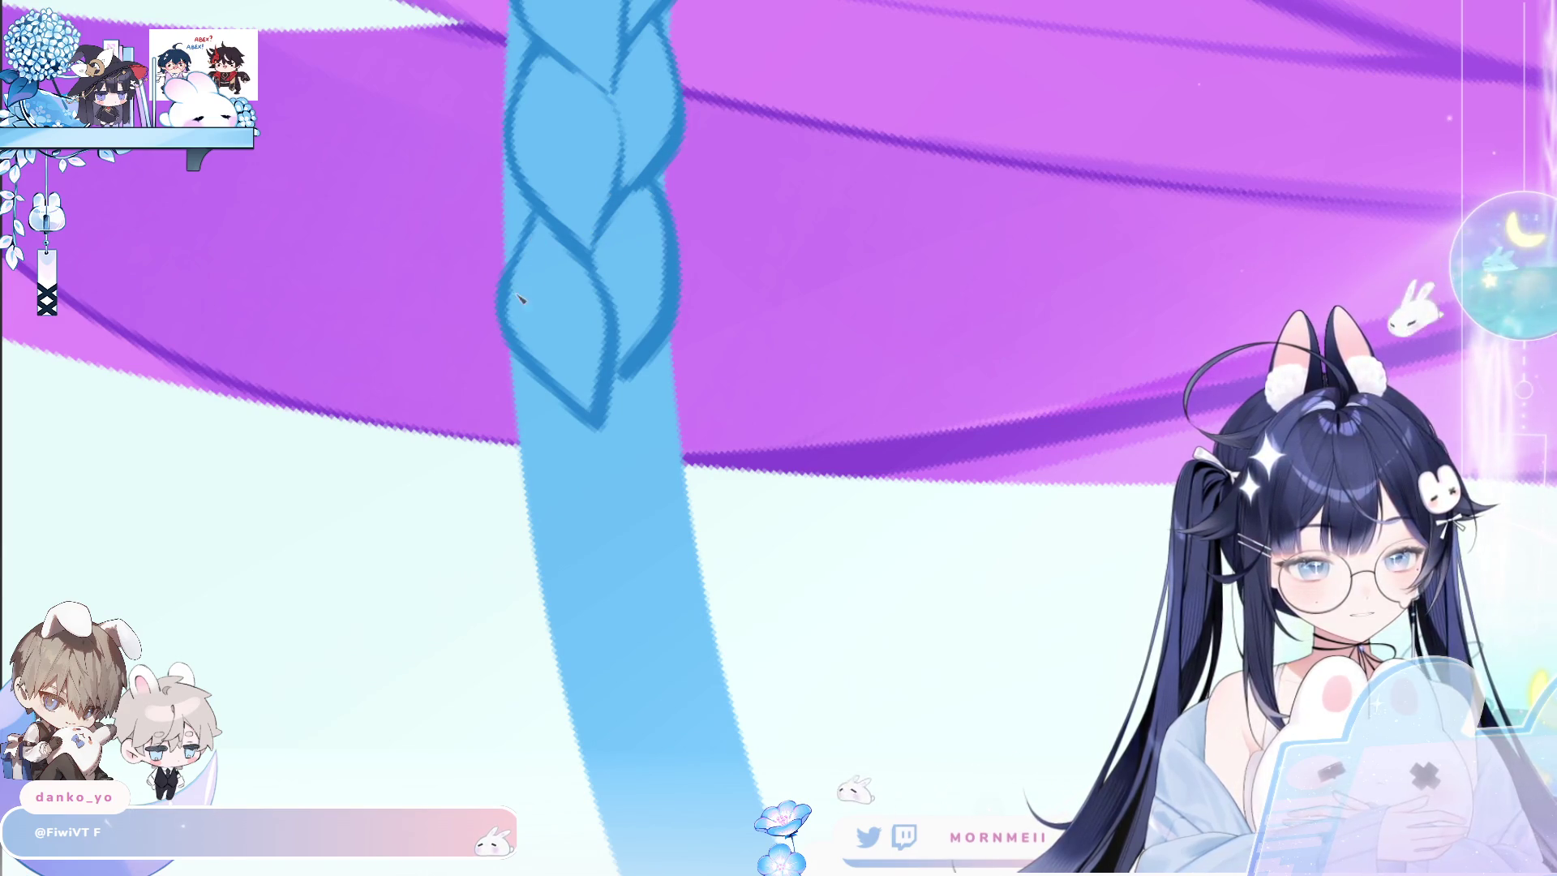
left_click_drag(533, 213, 510, 266)
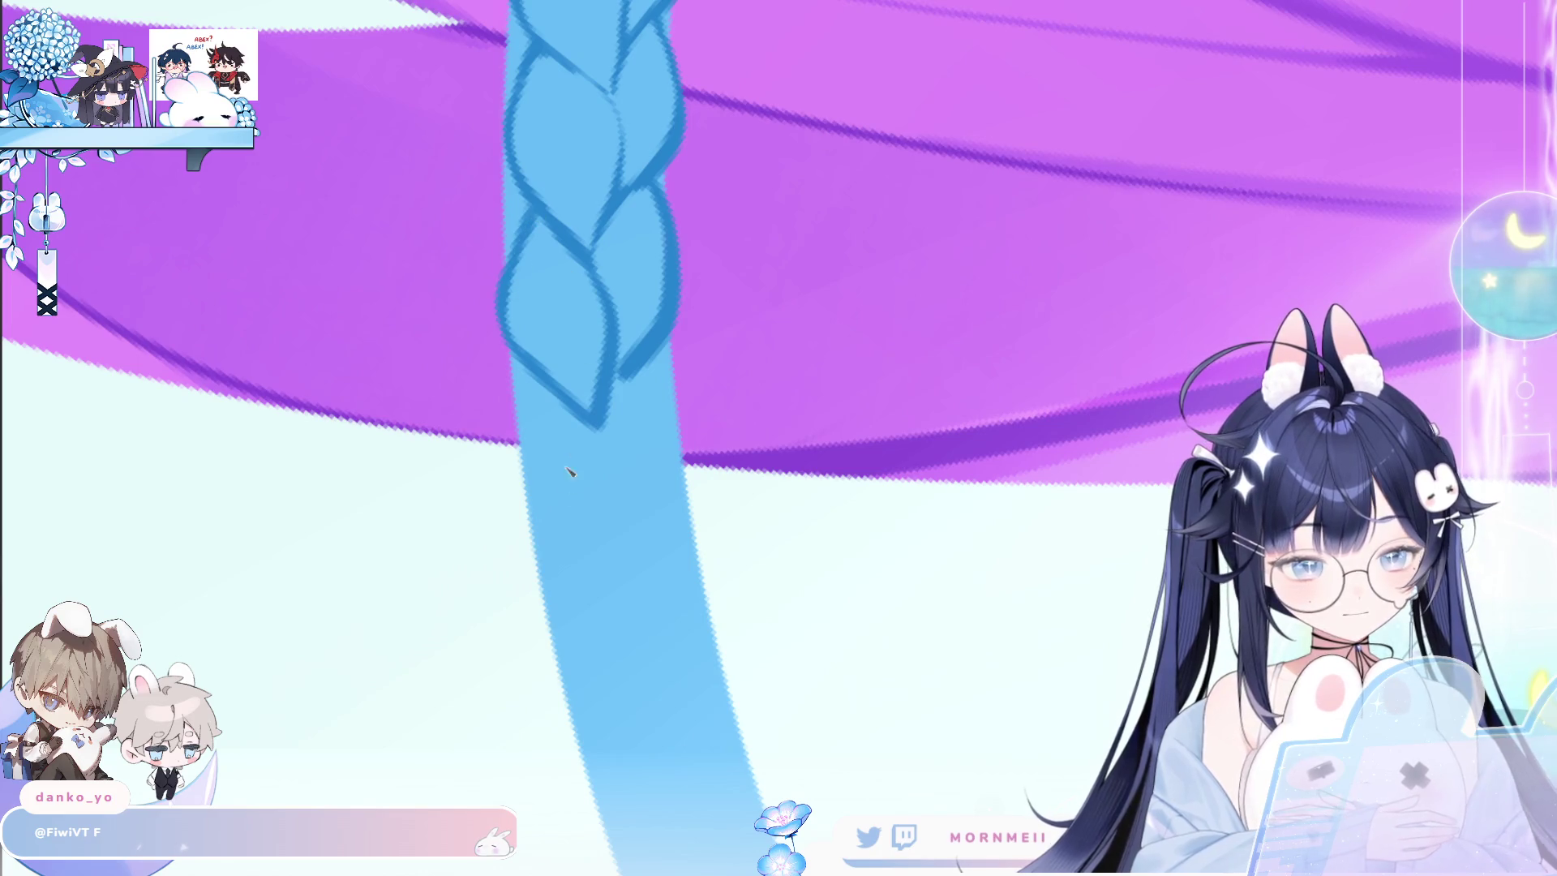
Outline a lower braid loop and join its right strand, then zoom out.
left_click_drag(542, 387, 613, 594)
key("ctrl+z")
left_click_drag(519, 385, 636, 600)
left_click_drag(596, 423, 641, 596)
left_click_drag(650, 357, 679, 485)
key("ctrl+z")
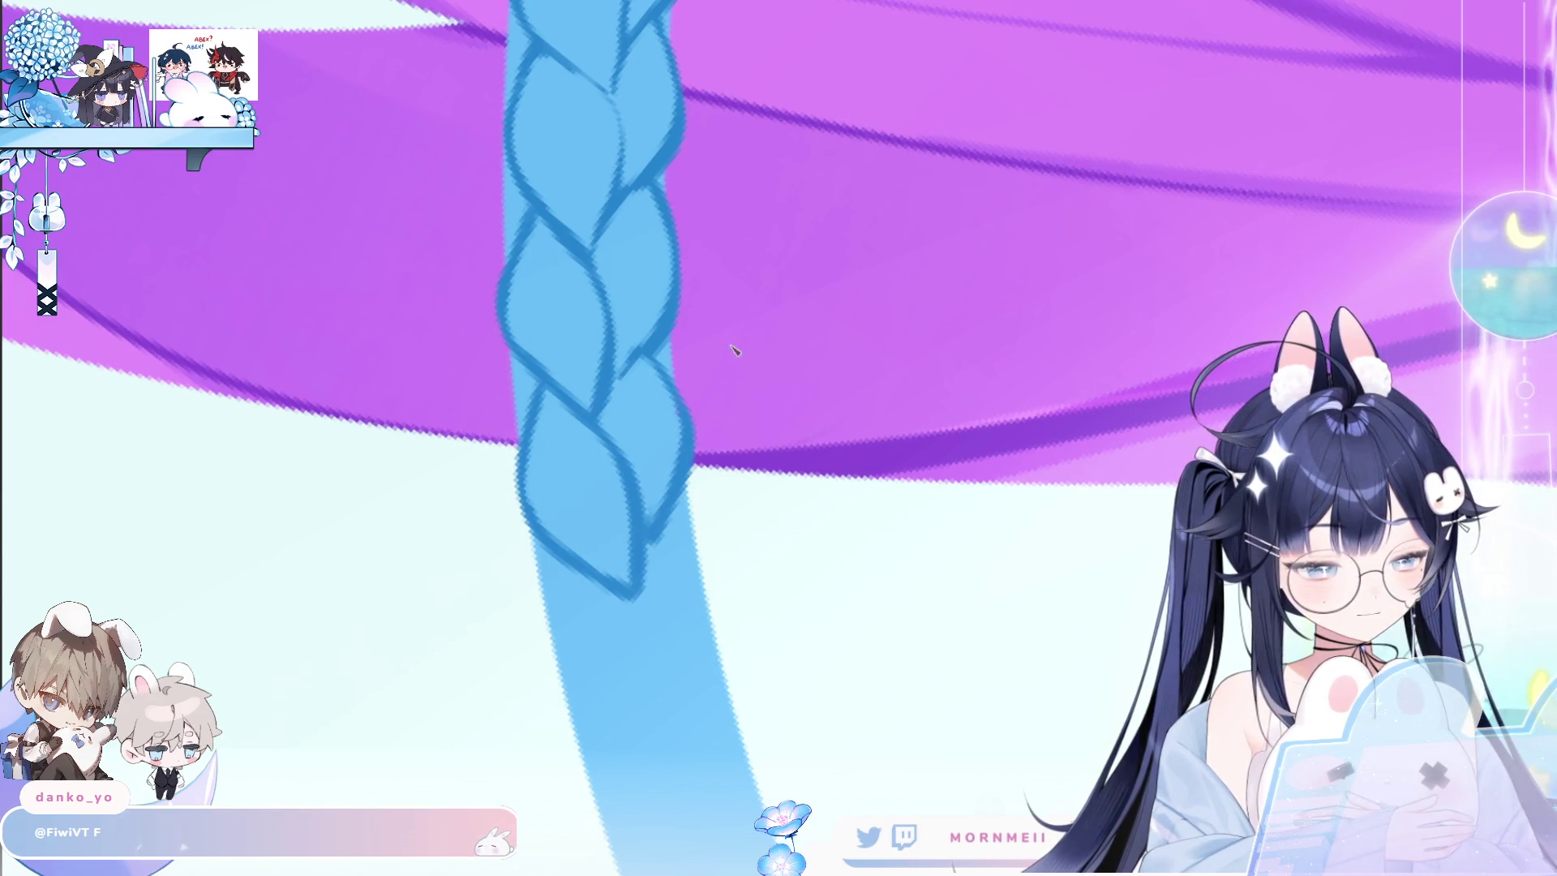
scroll(734, 349, "down", 3)
scroll(649, 361, "down", 3)
scroll(584, 369, "down", 3)
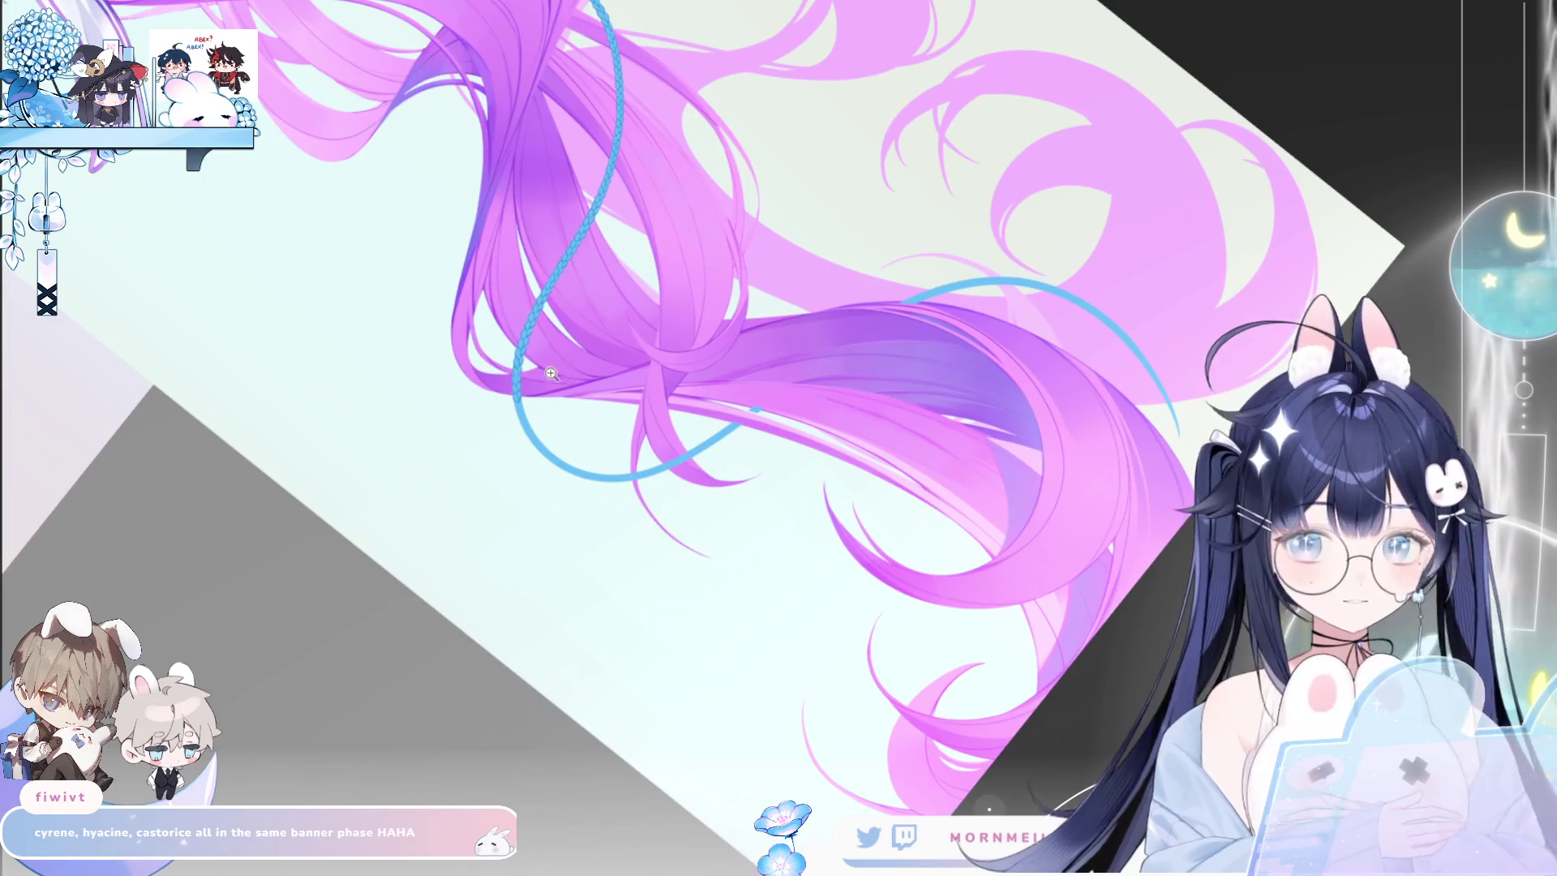
Outline two more braid loops below the tip of the light-blue strand.
scroll(550, 373, "up", 3)
scroll(608, 320, "up", 3)
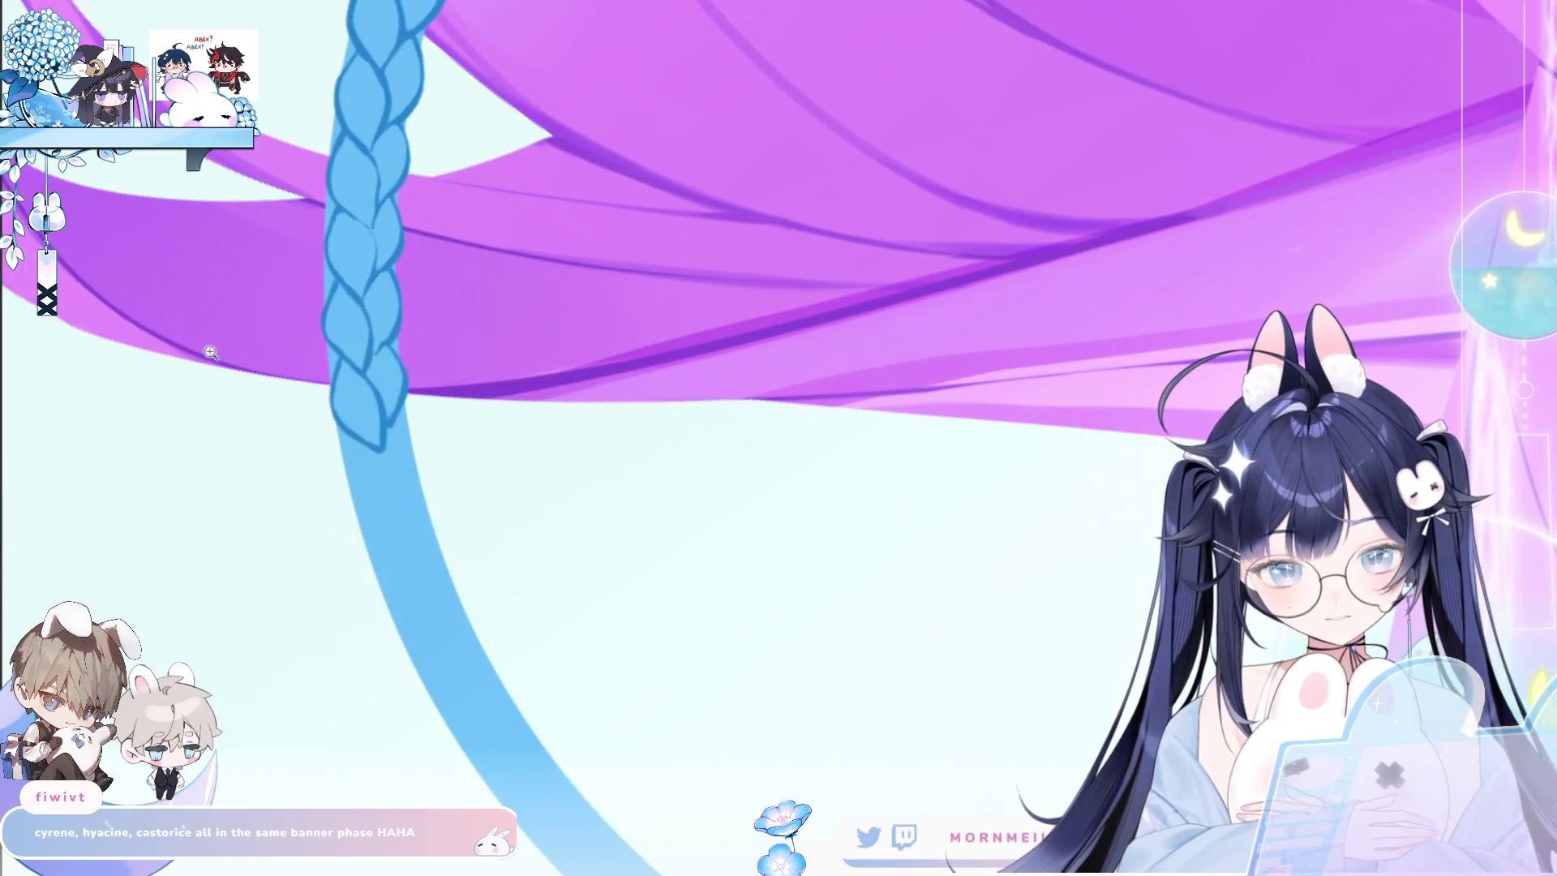
scroll(375, 460, "up", 2)
mouse_move(336, 431)
left_mouse_down()
mouse_move(405, 560)
mouse_move(422, 438)
left_mouse_up()
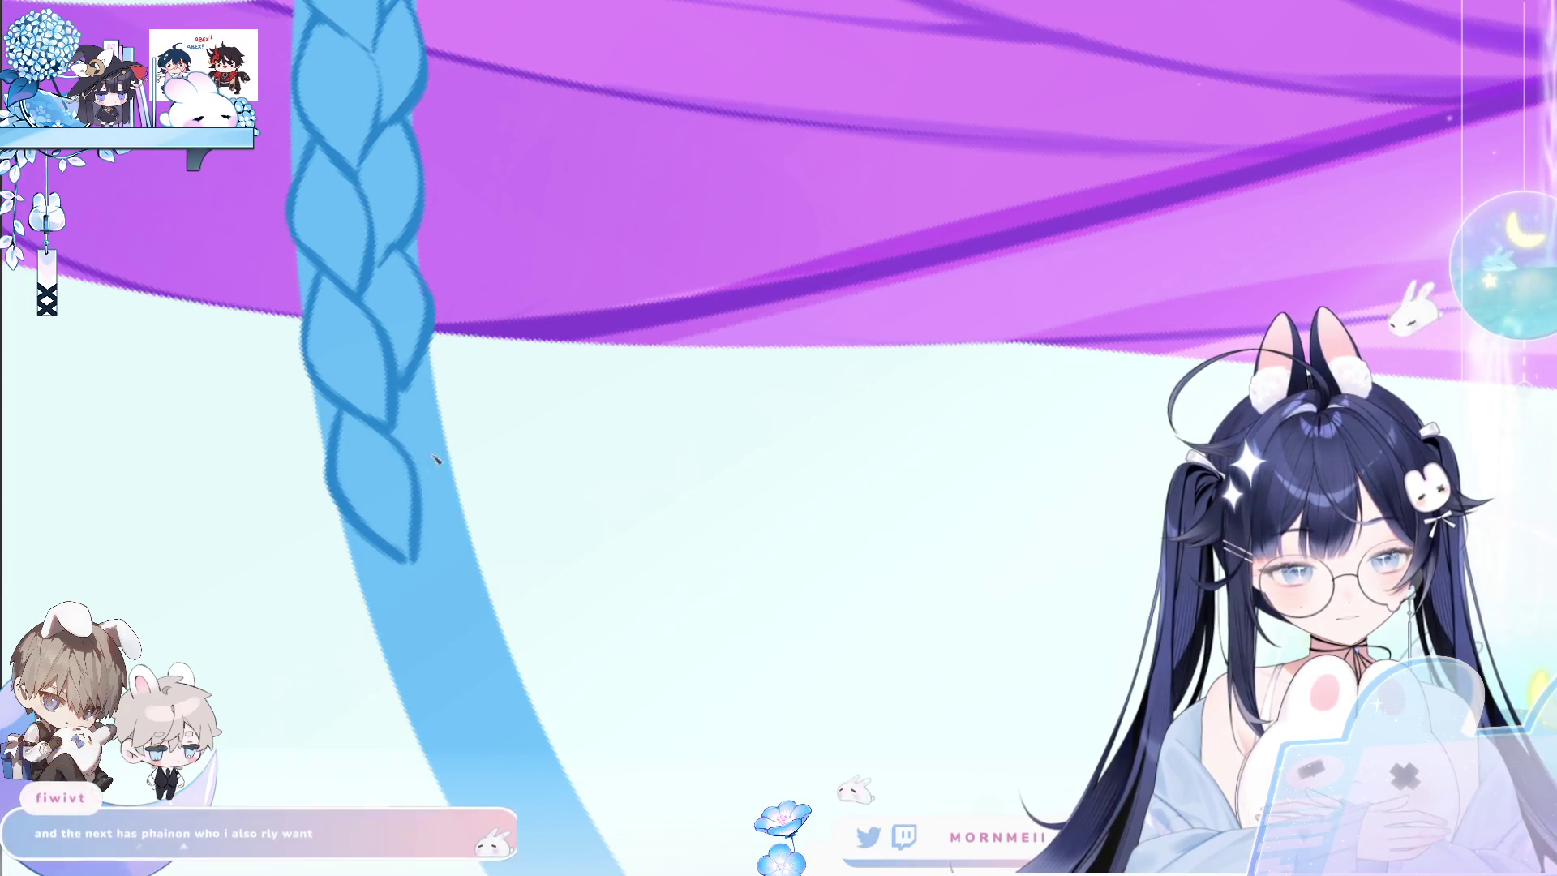
left_click_drag(421, 366, 460, 694)
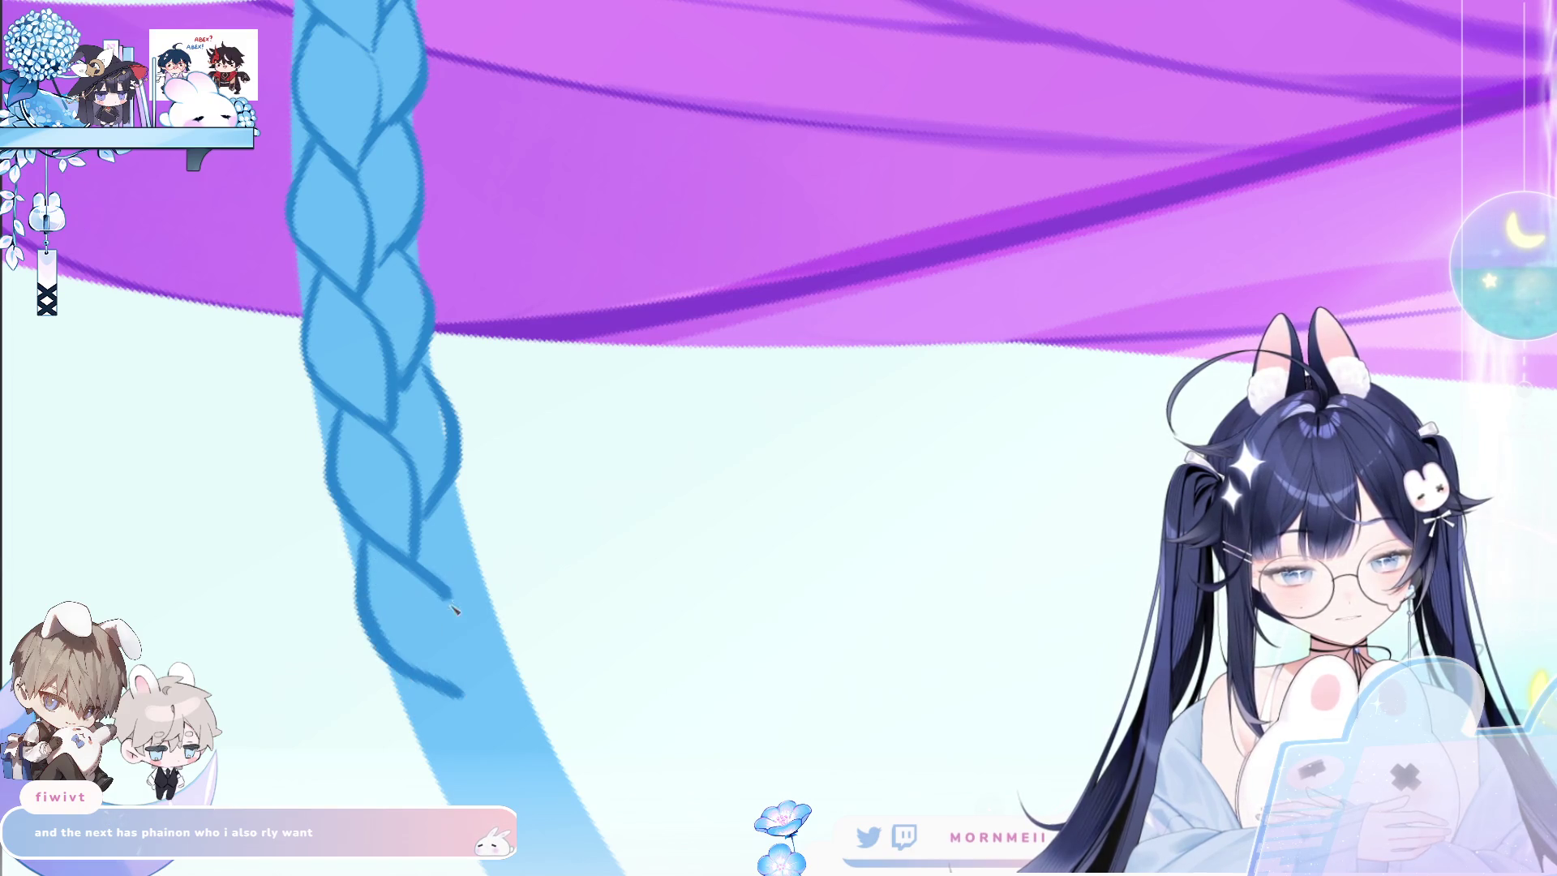
left_click_drag(451, 498, 462, 645)
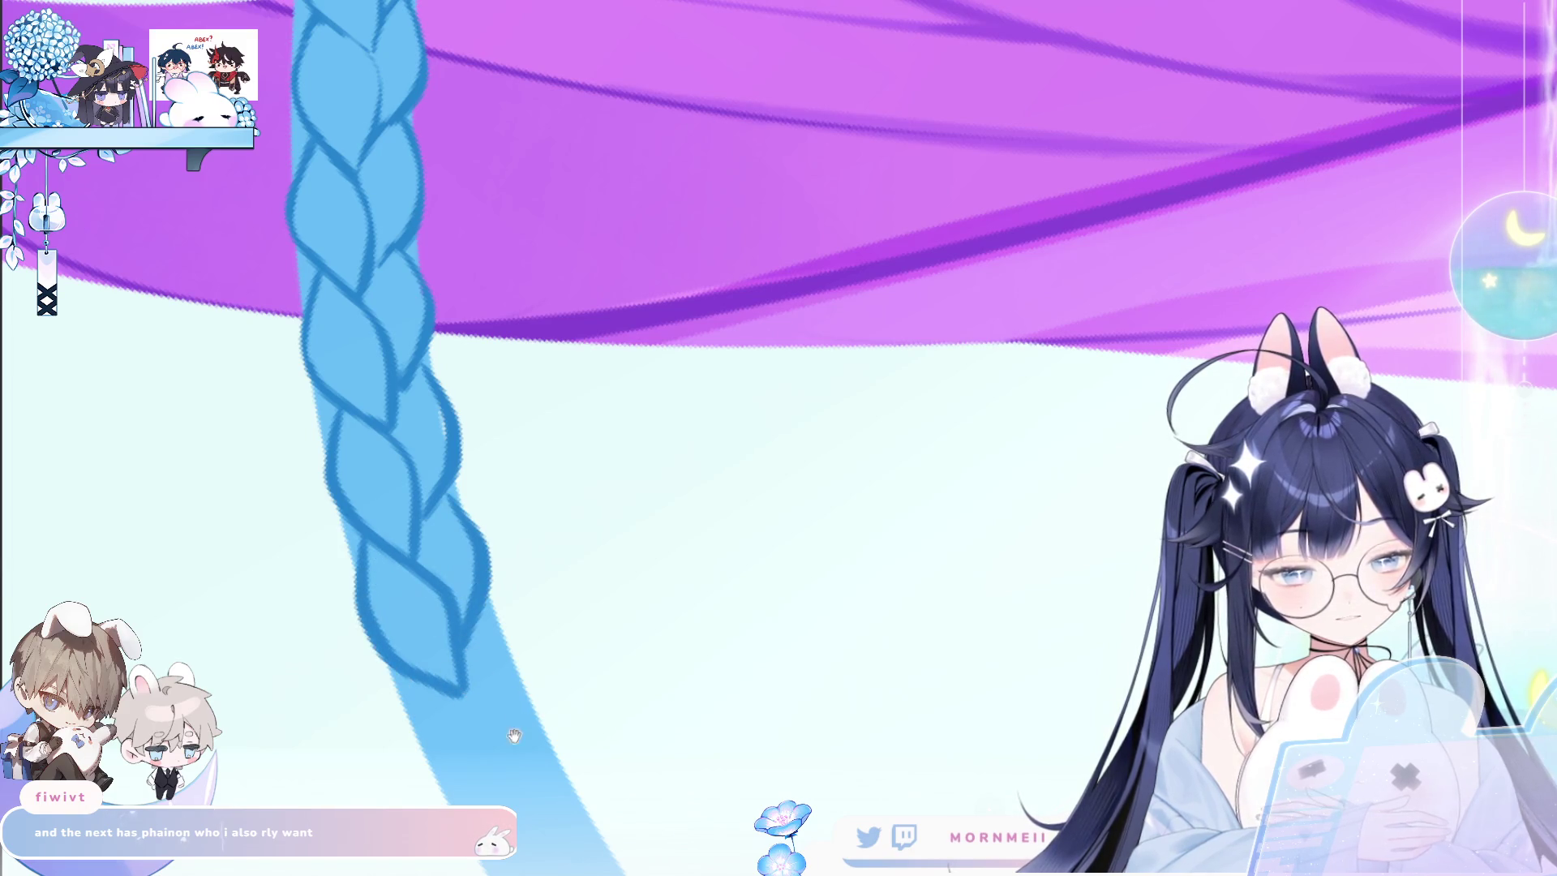
left_click_drag(514, 735, 465, 499)
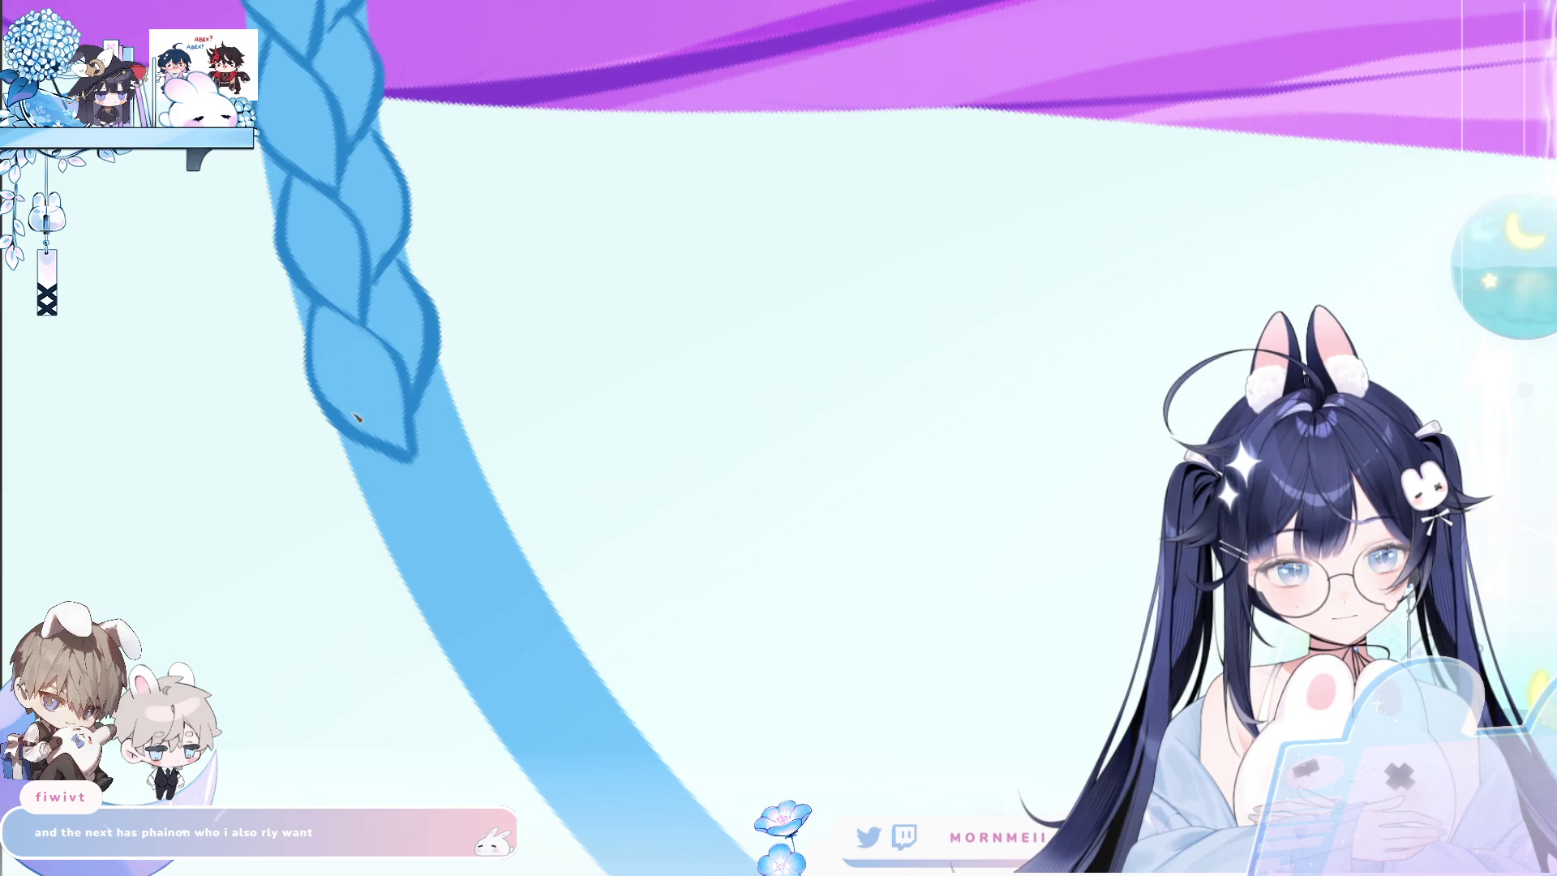
Zoom out and rotate the canvas to review the braid along the whole hair.
scroll(318, 276, "down", 5)
left_click_drag(344, 413, 410, 320)
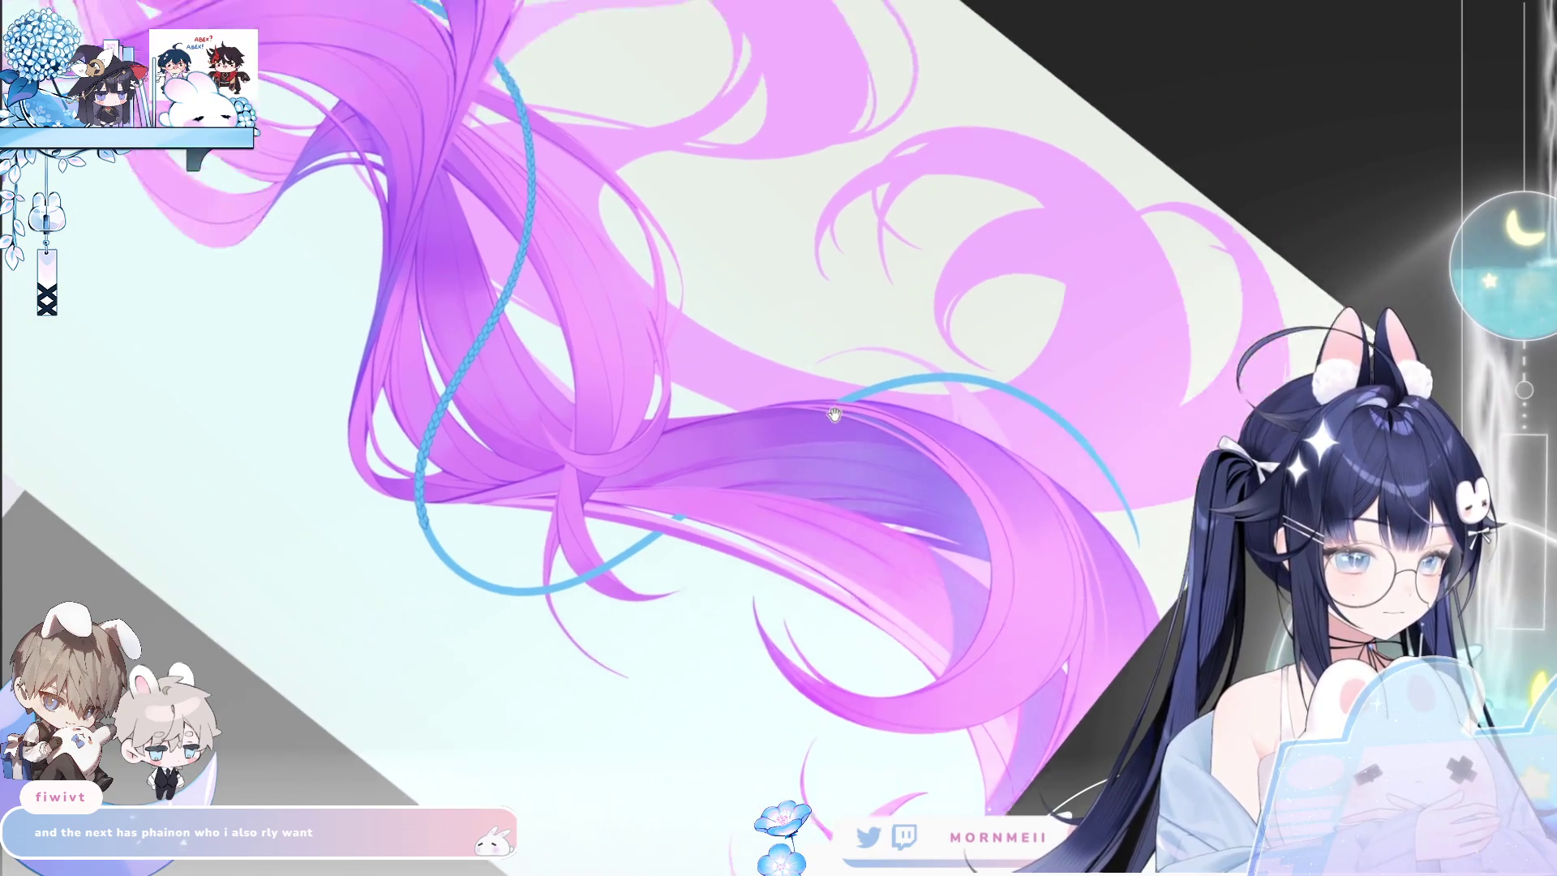
mouse_move(432, 728)
left_mouse_down()
mouse_move(1129, 549)
mouse_move(835, 409)
left_mouse_up()
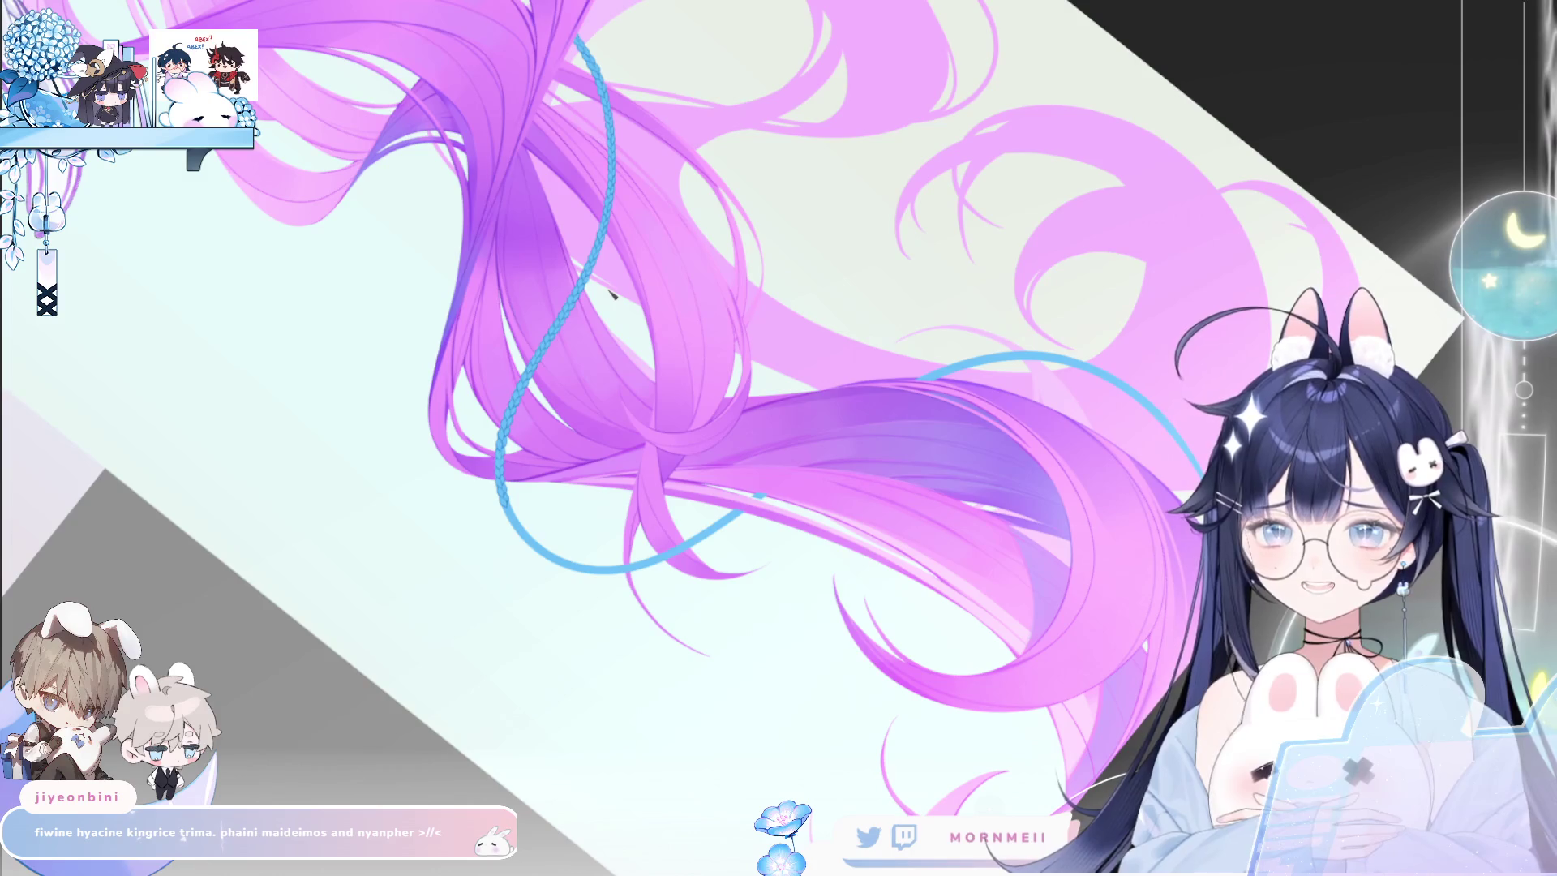
left_click(627, 321)
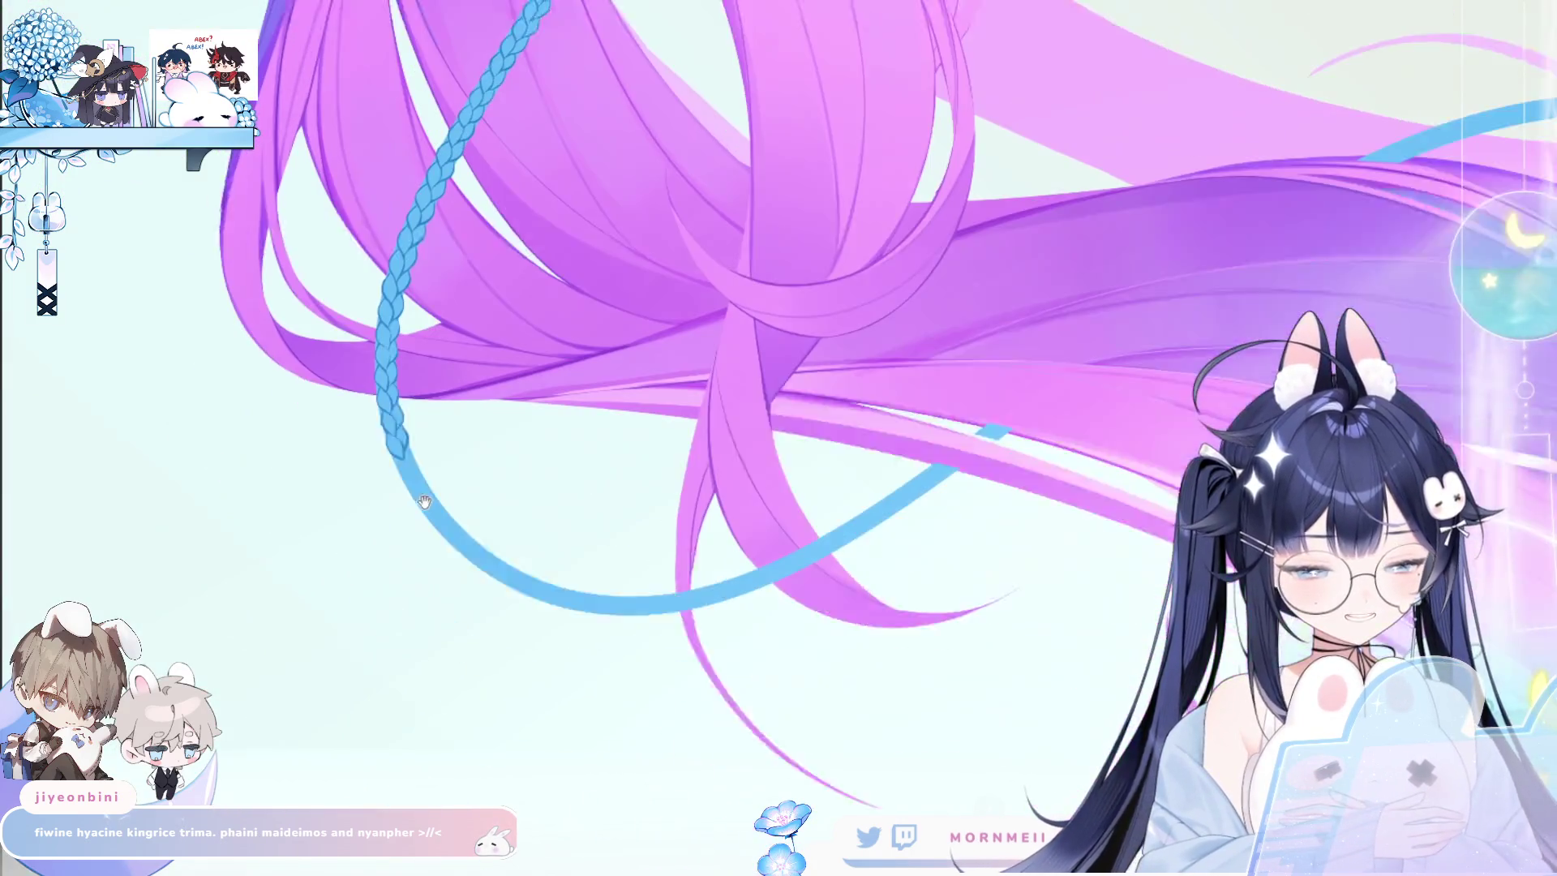
Zoom in and rotate onto the braid, then ink the next loop's left and right edges.
left_click(416, 422)
left_click(417, 421)
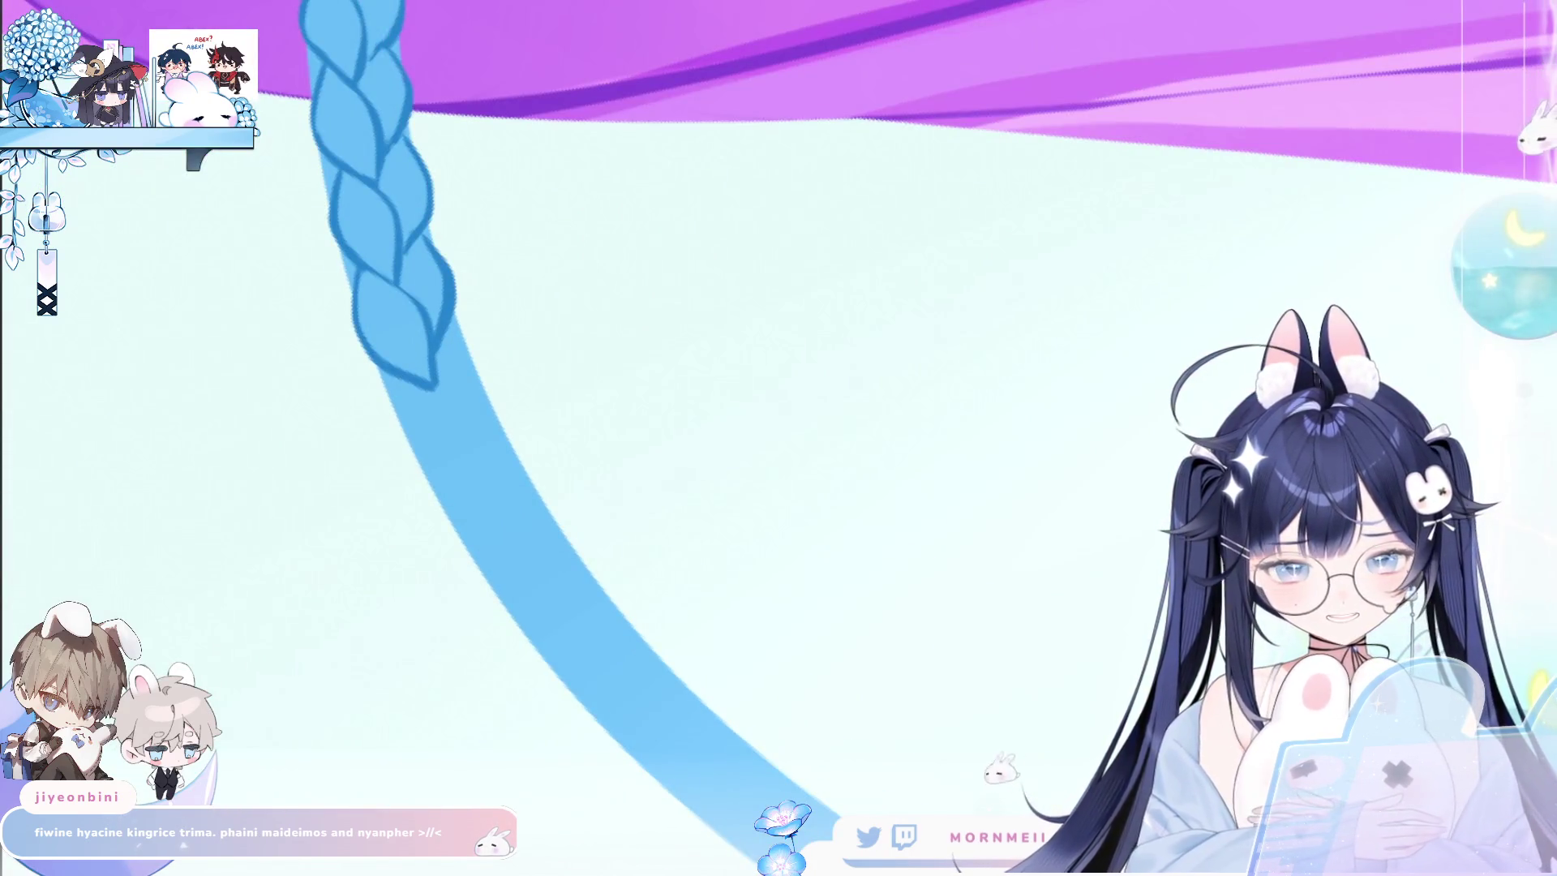
mouse_move(695, 253)
left_mouse_down()
mouse_move(746, 292)
mouse_move(583, 386)
mouse_move(582, 244)
left_mouse_up()
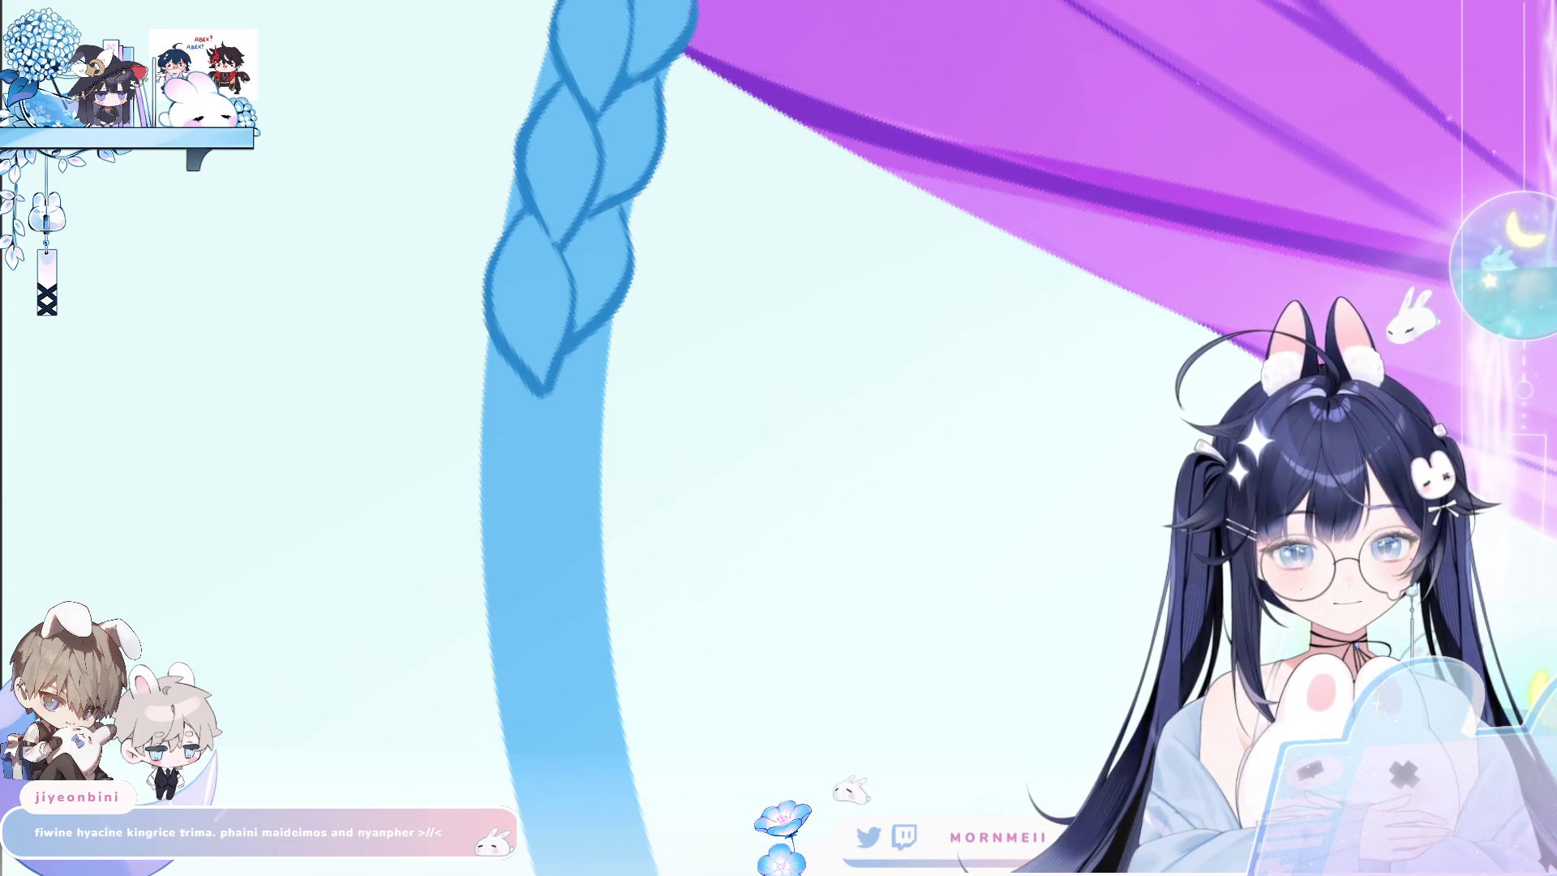
left_click_drag(497, 366, 479, 430)
key("ctrl+z")
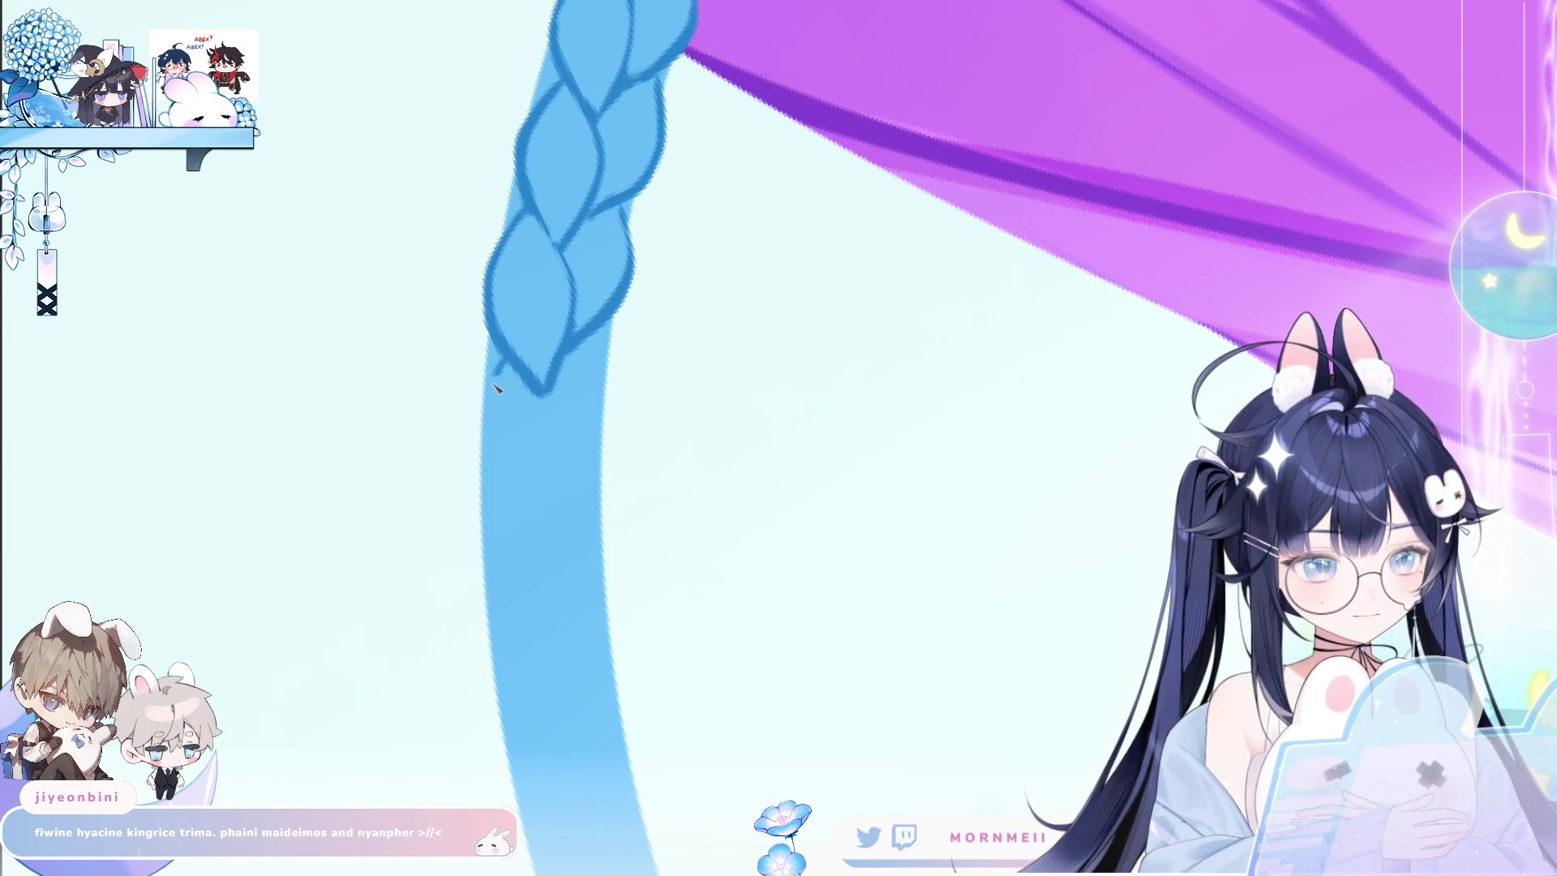
mouse_move(509, 357)
left_mouse_down()
mouse_move(492, 381)
mouse_move(531, 531)
left_mouse_up()
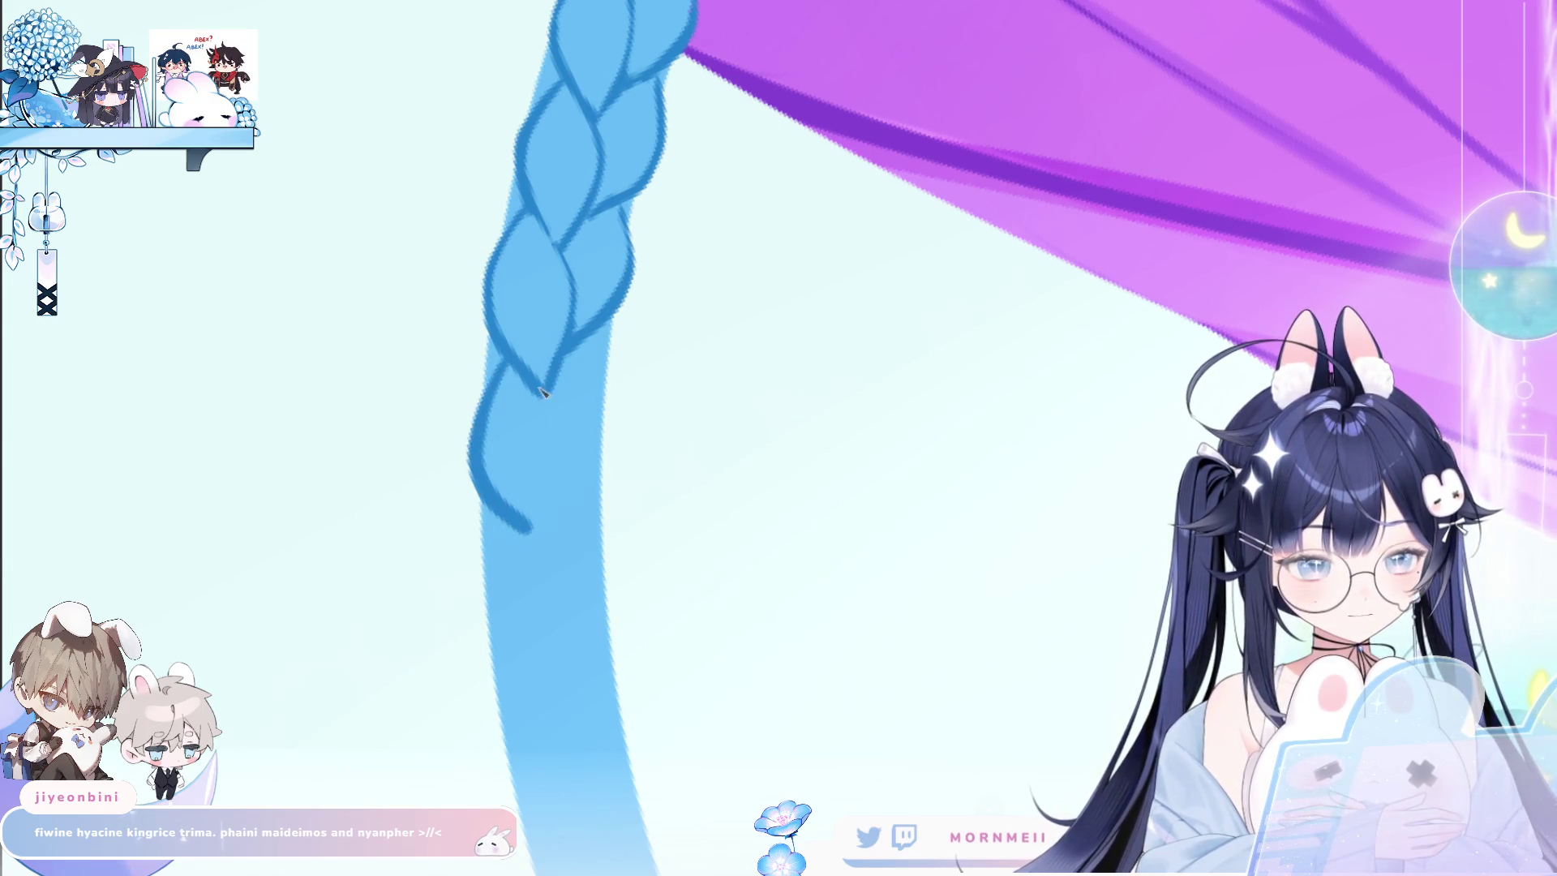
key("ctrl+z")
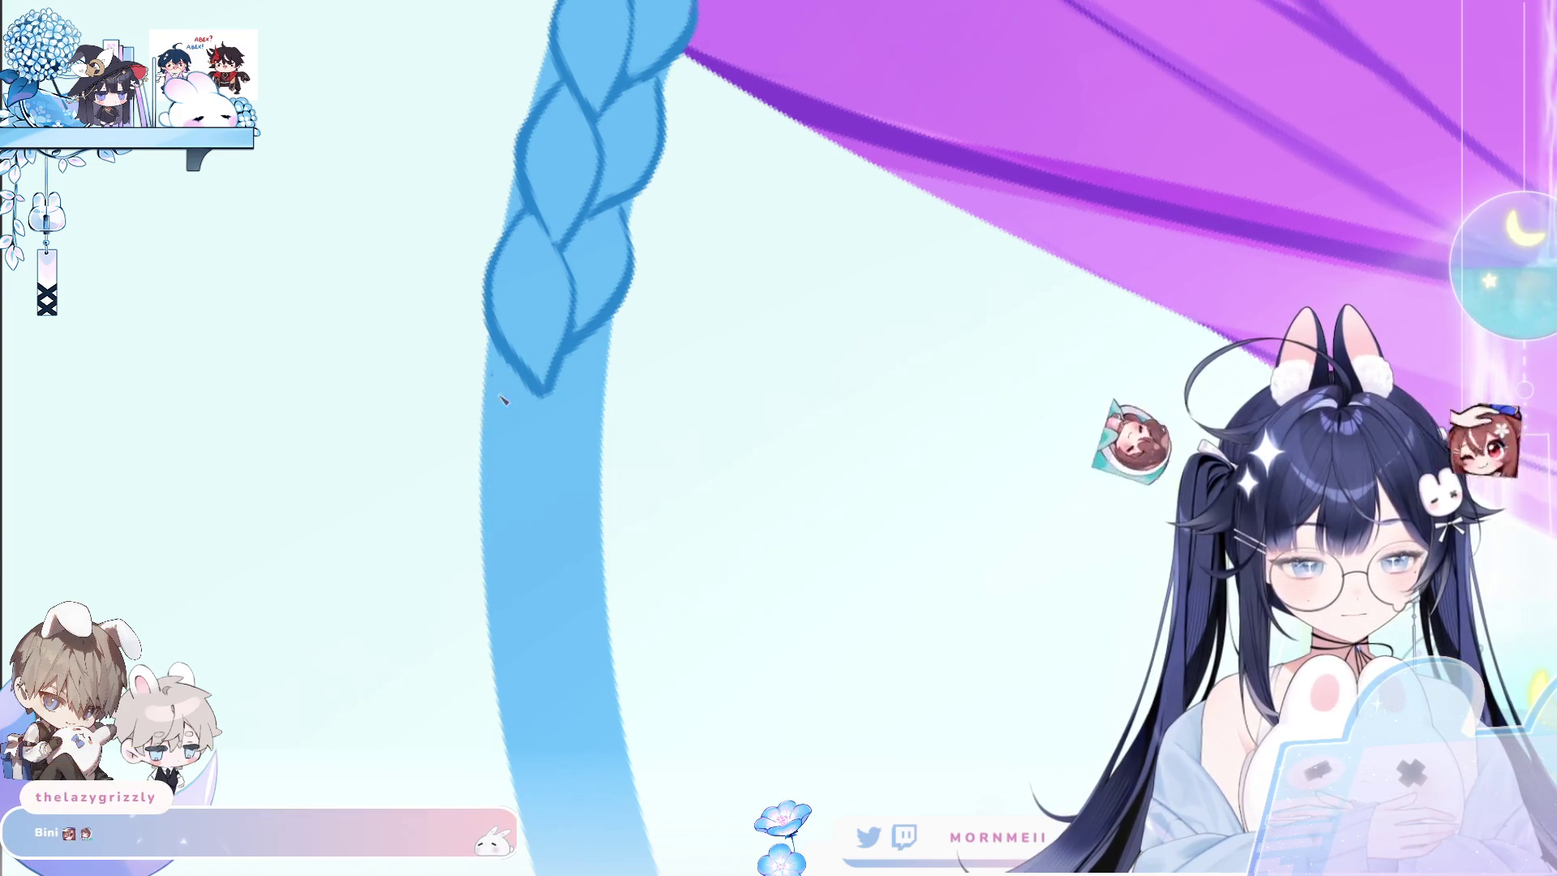
left_click_drag(507, 366, 513, 507)
left_click_drag(496, 395, 531, 531)
left_click_drag(554, 394, 539, 527)
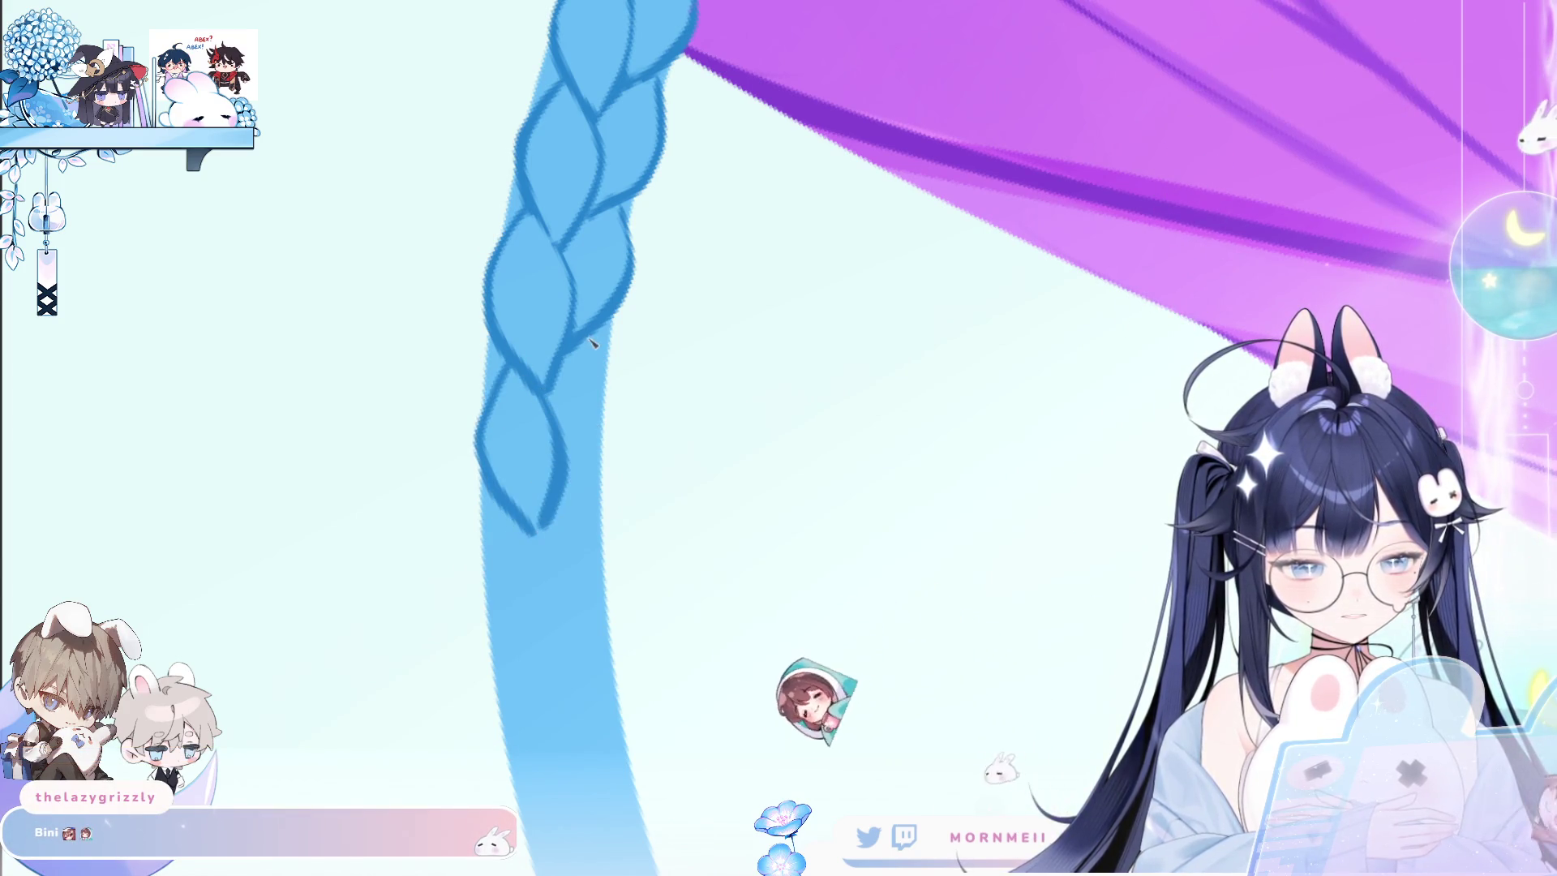
left_click_drag(601, 334, 566, 475)
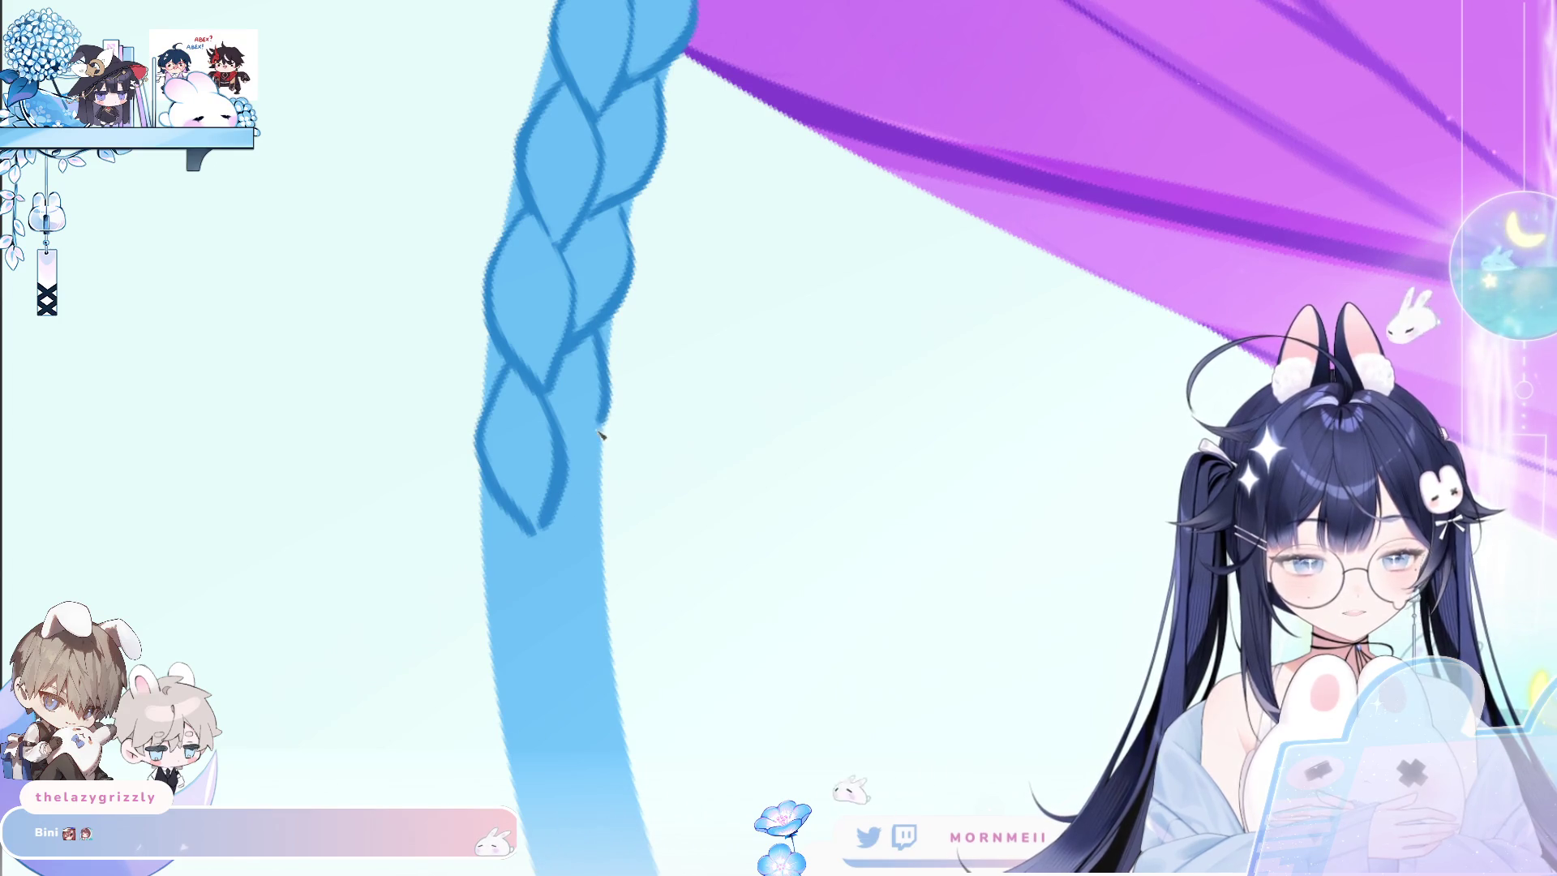
Outline the left and right edges of the loop below, redoing misplaced strokes.
scroll(670, 465, "down", 3)
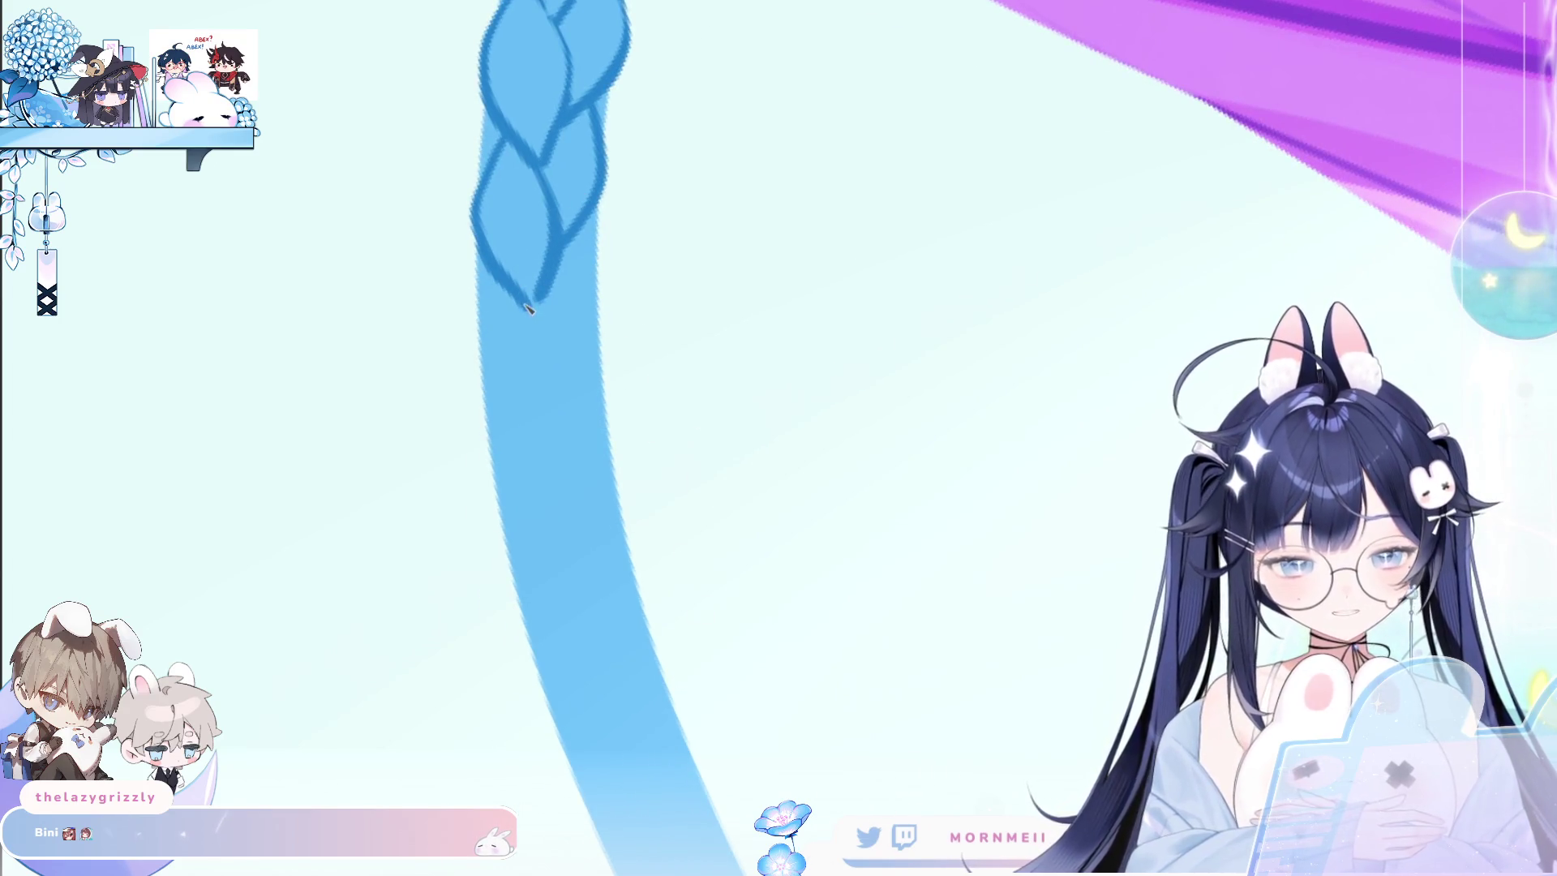
left_click_drag(486, 284, 547, 457)
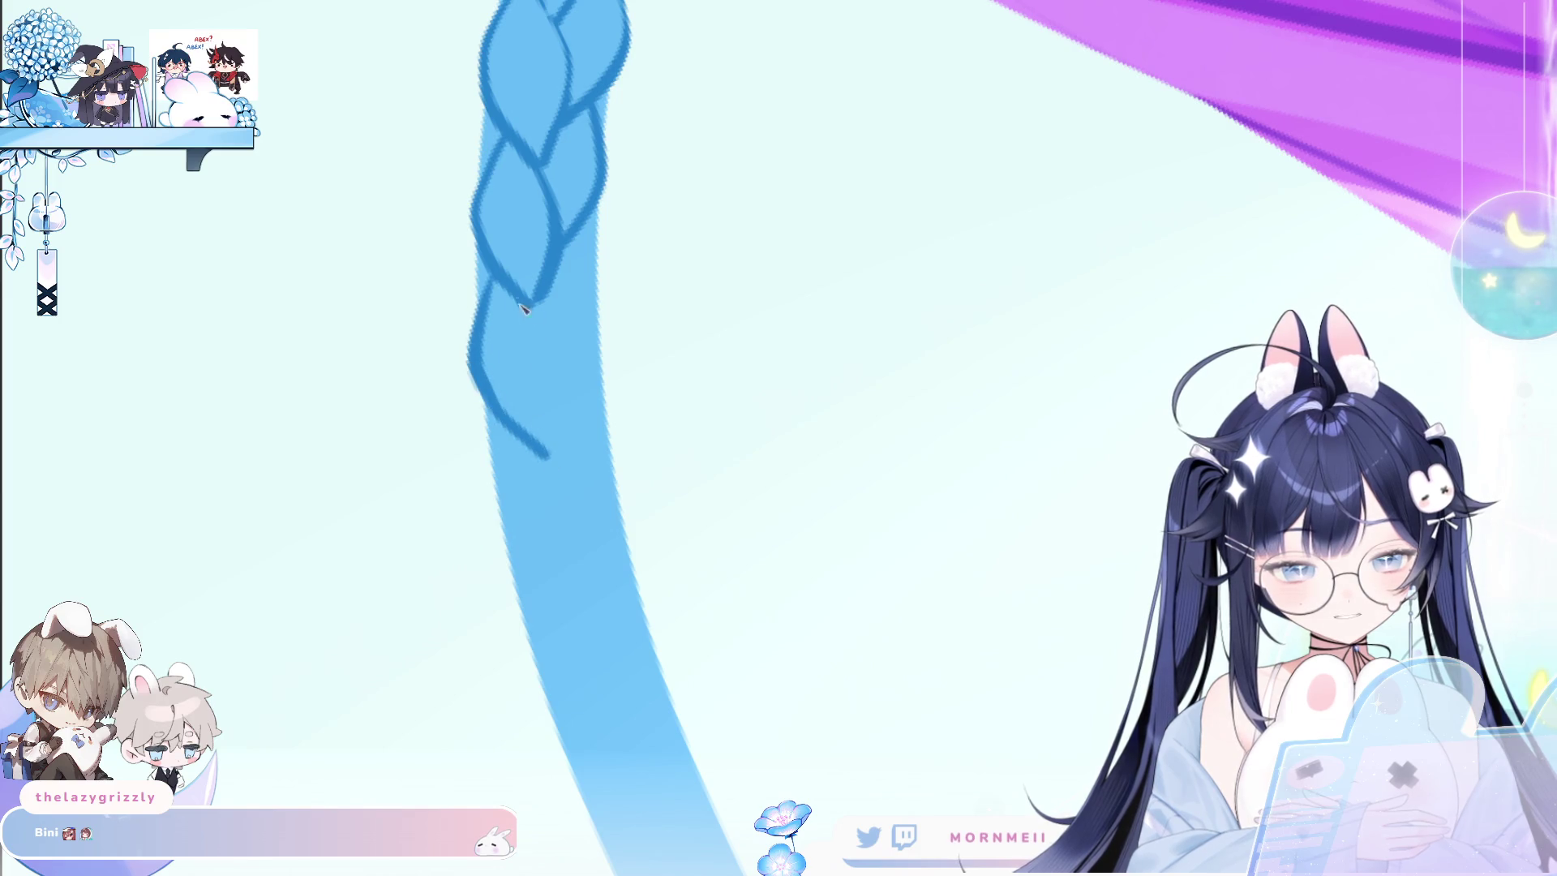
key("ctrl+z")
left_click_drag(489, 282, 492, 406)
key("ctrl+z")
left_click_drag(526, 307, 558, 442)
mouse_move(578, 230)
left_mouse_down()
mouse_move(607, 290)
mouse_move(562, 396)
left_mouse_up()
key("ctrl+z")
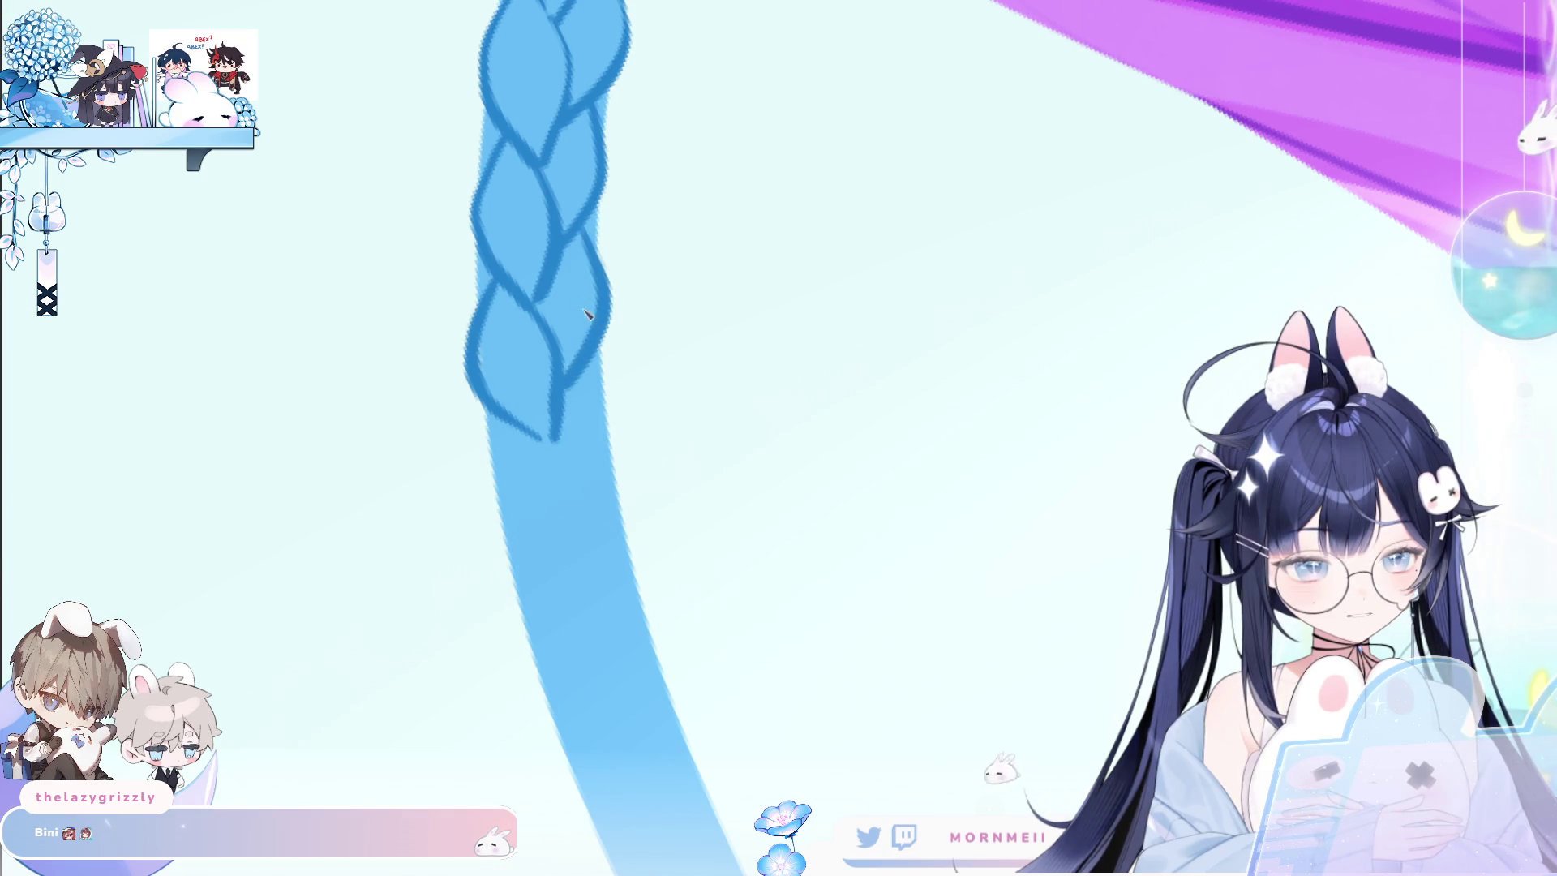
Extend the braid outline downward with two strands and a right-side edge.
scroll(572, 184, "down", 2)
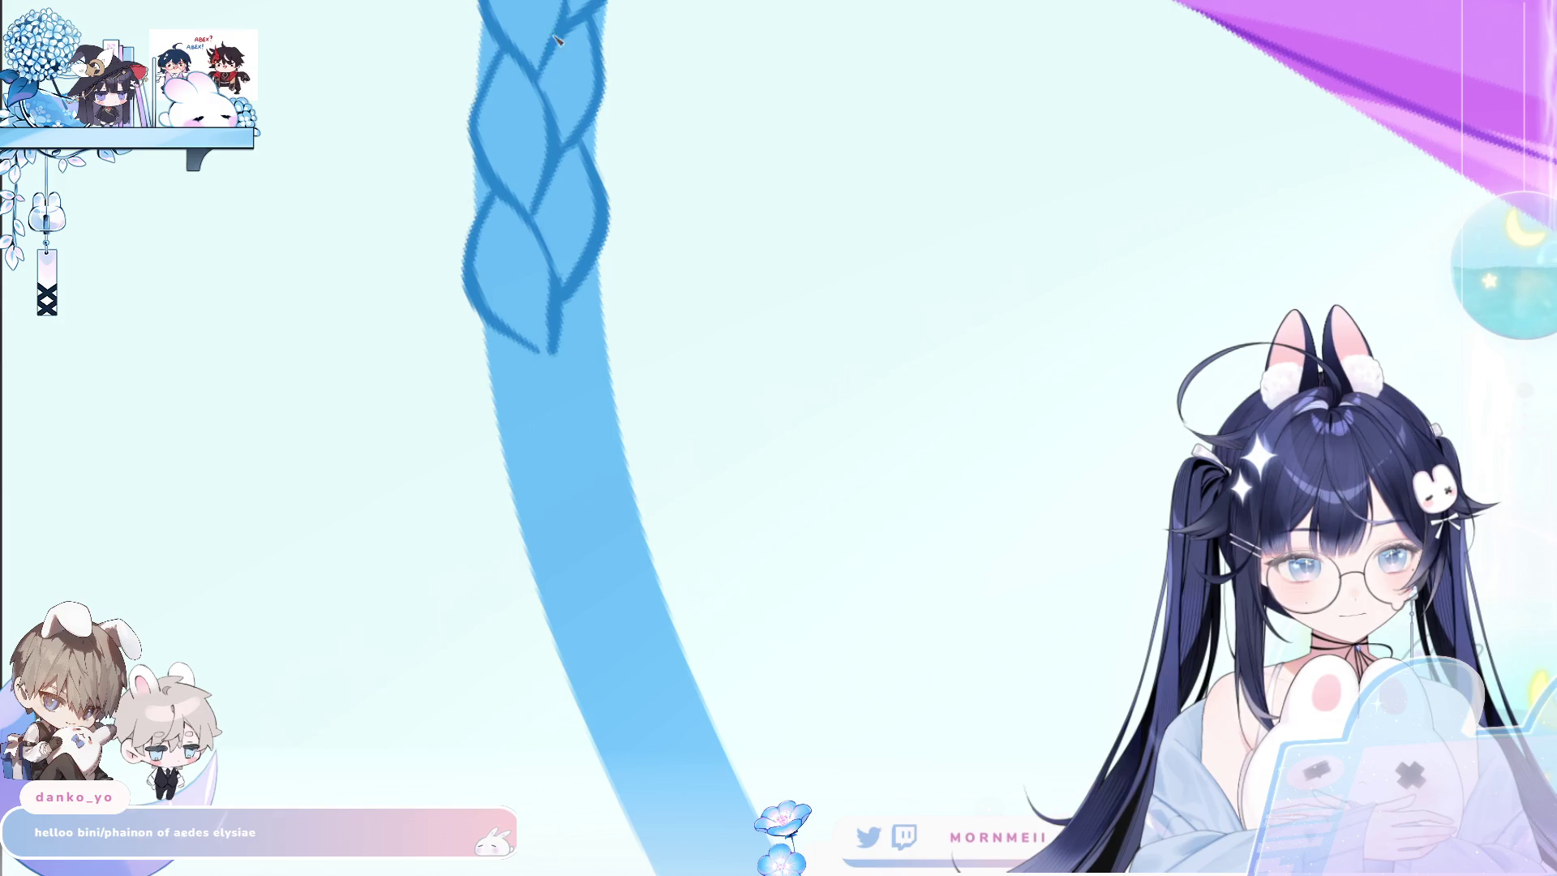
left_click_drag(498, 334, 494, 422)
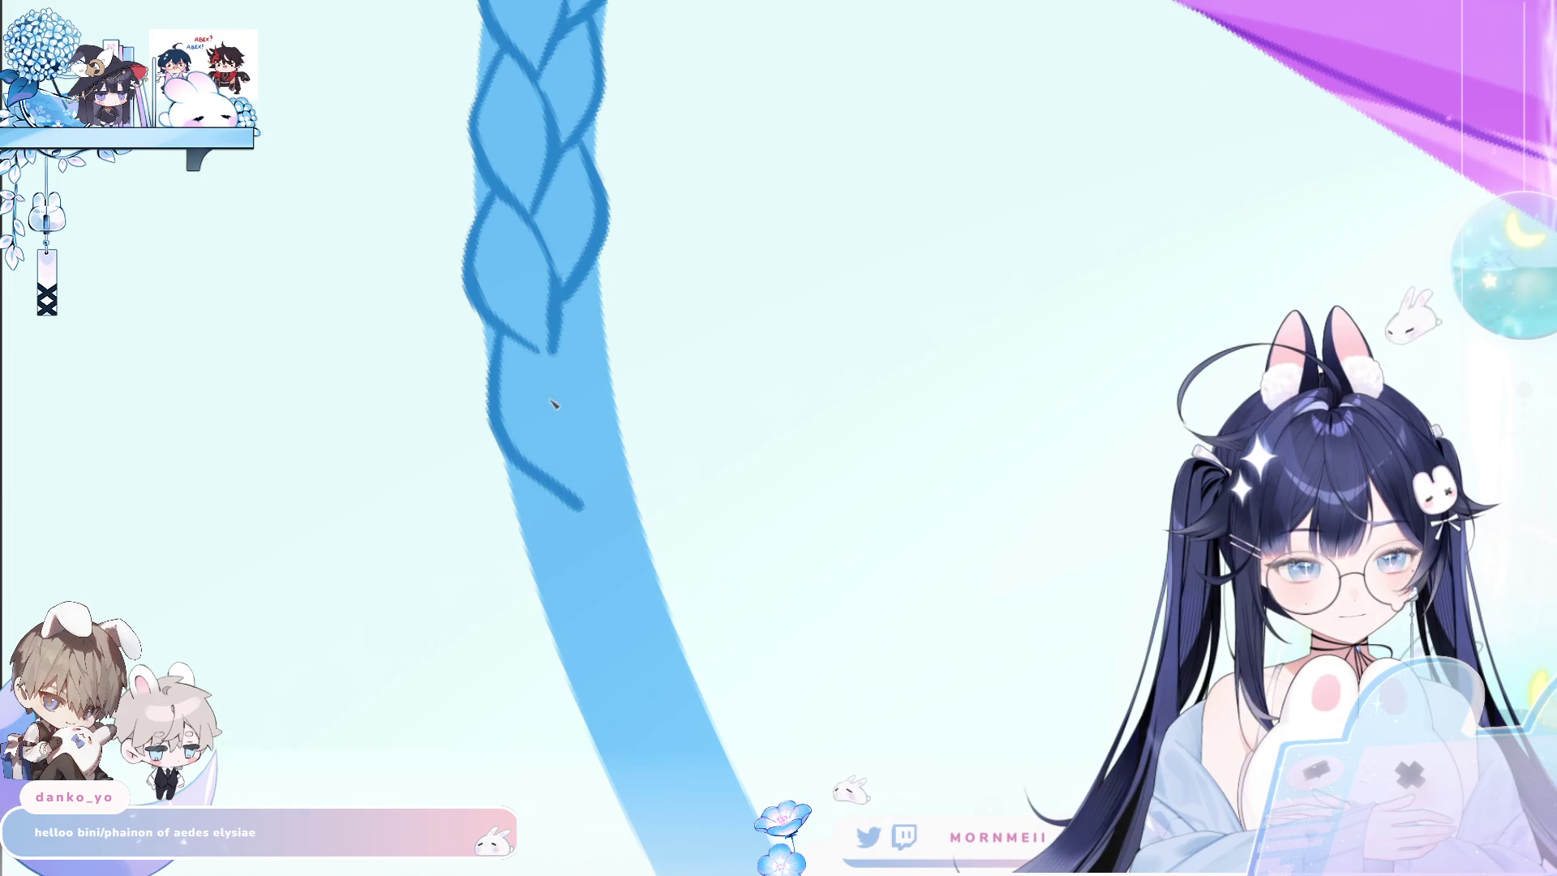
key("ctrl+z")
mouse_move(497, 344)
left_mouse_down()
mouse_move(574, 490)
mouse_move(583, 454)
left_mouse_up()
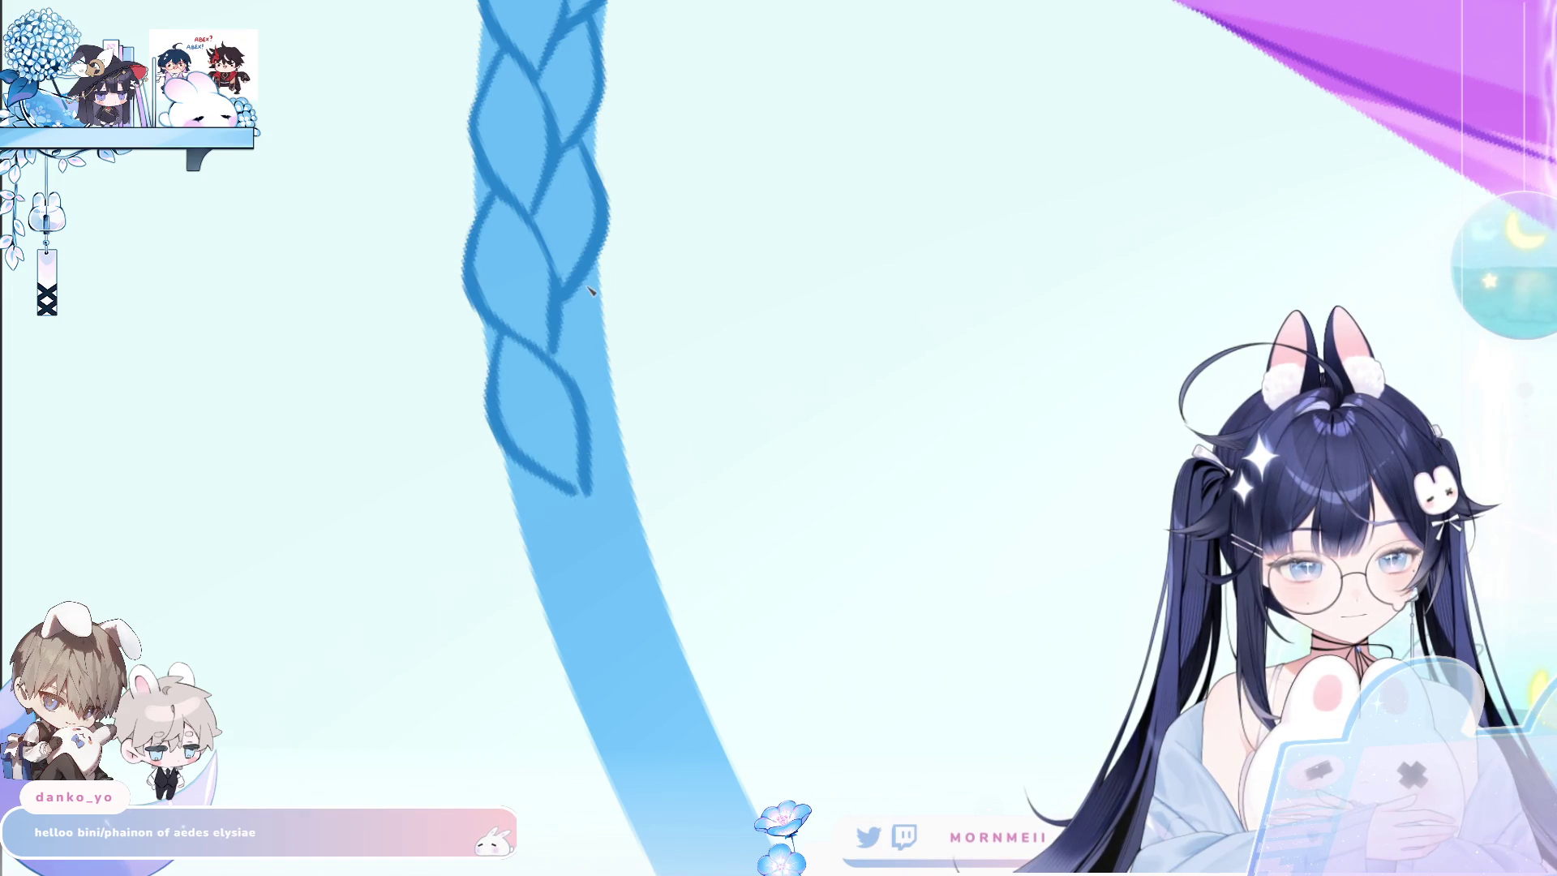
left_click_drag(596, 283, 588, 446)
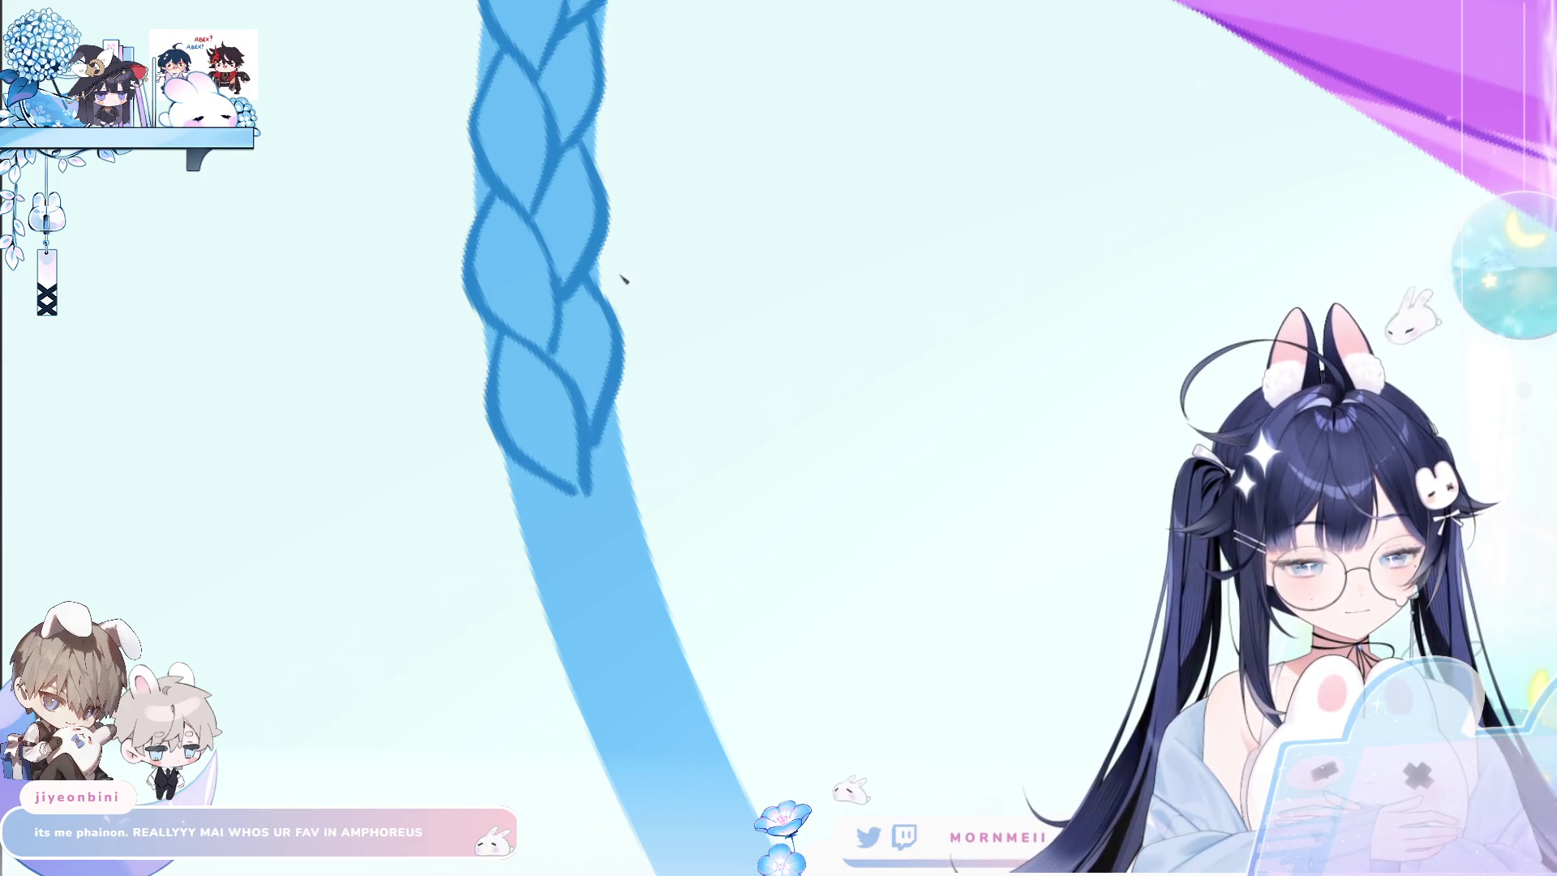
scroll(497, 306, "down", 3)
scroll(496, 309, "up", 2)
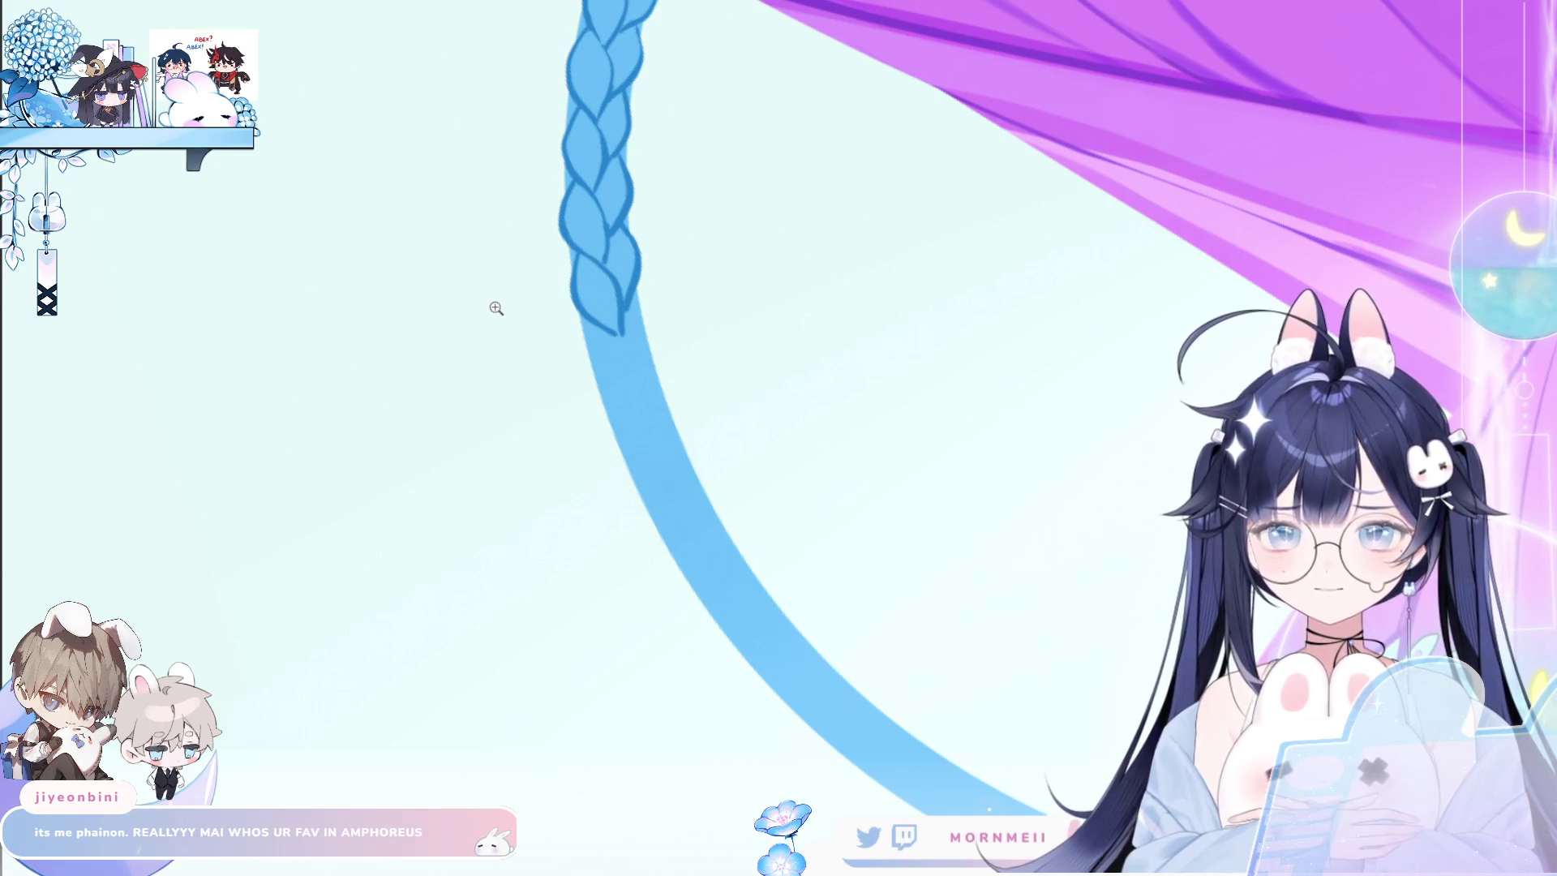
Zoom and pan to inspect the braid up close and alongside the violet hair.
left_click(614, 137)
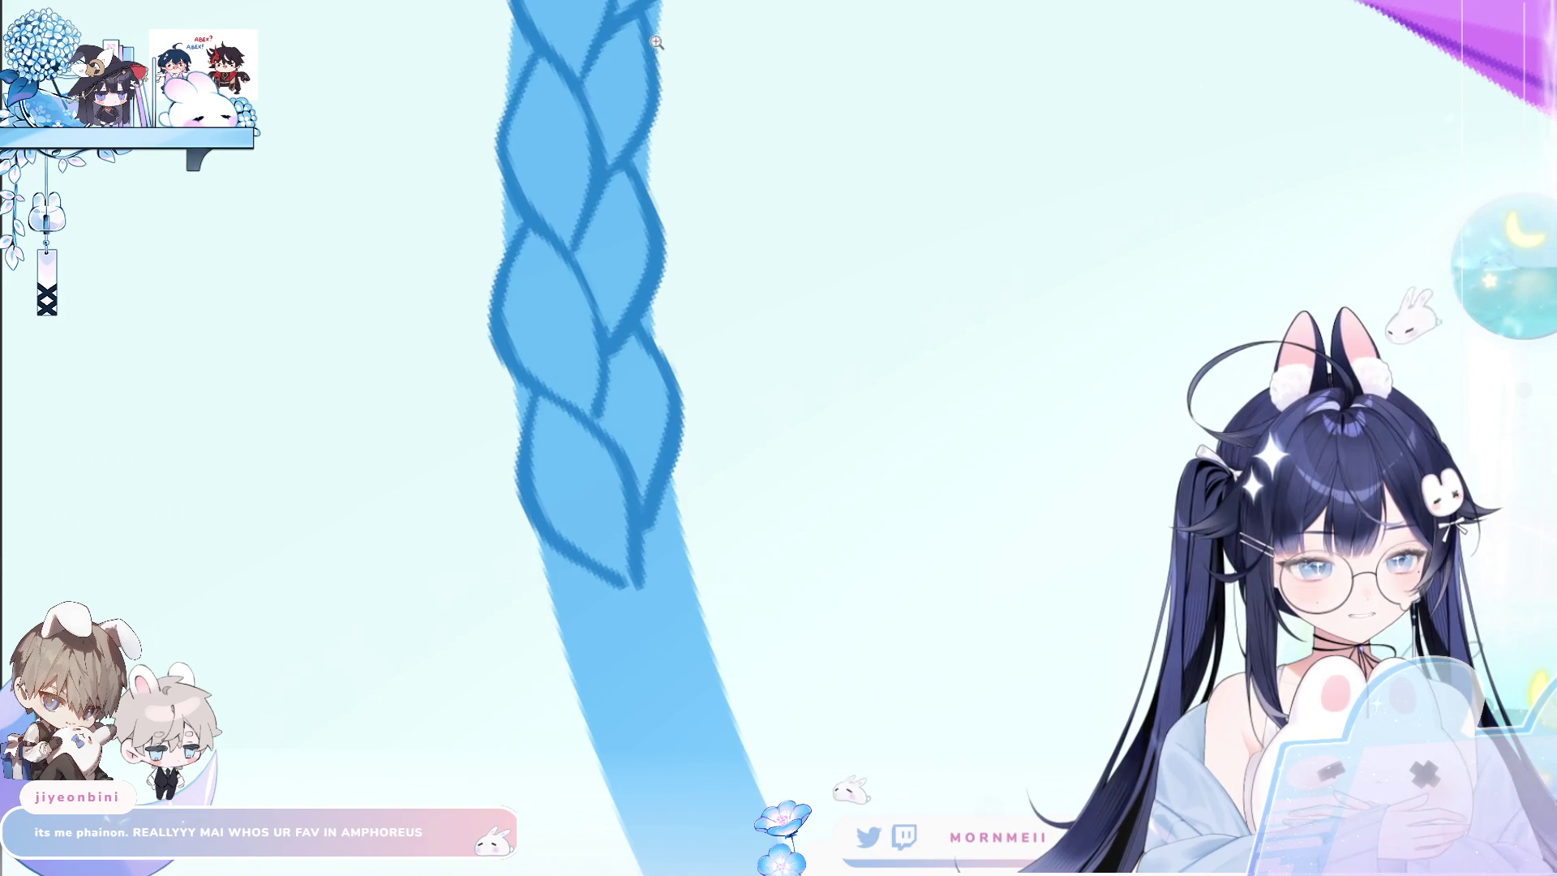
left_click(665, 302, "alt")
left_click(670, 235)
left_click(630, 448)
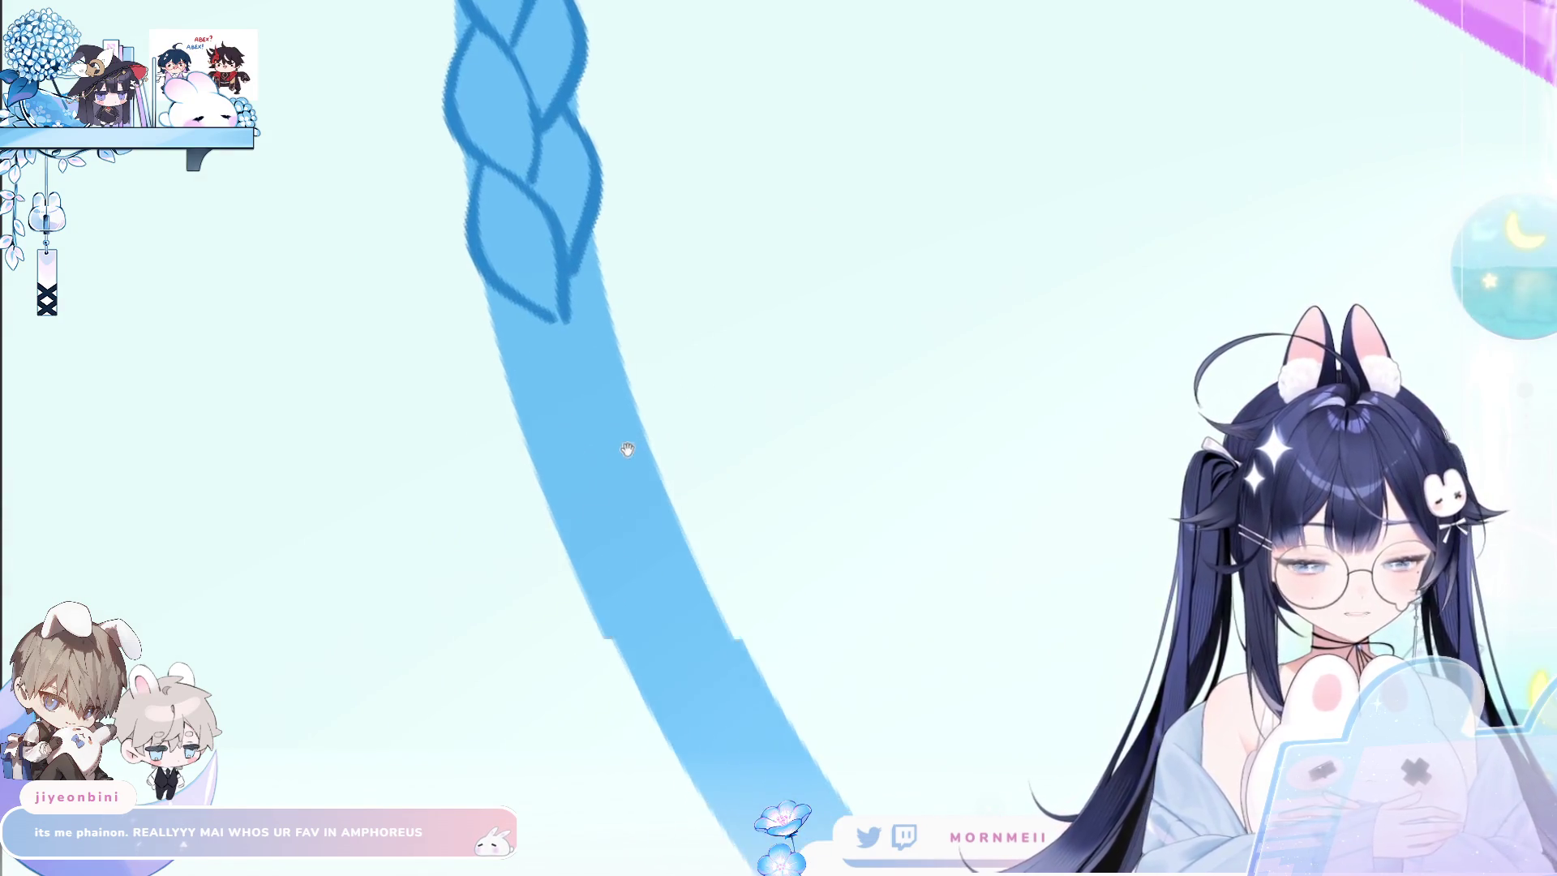
left_click(393, 320)
left_click(436, 172)
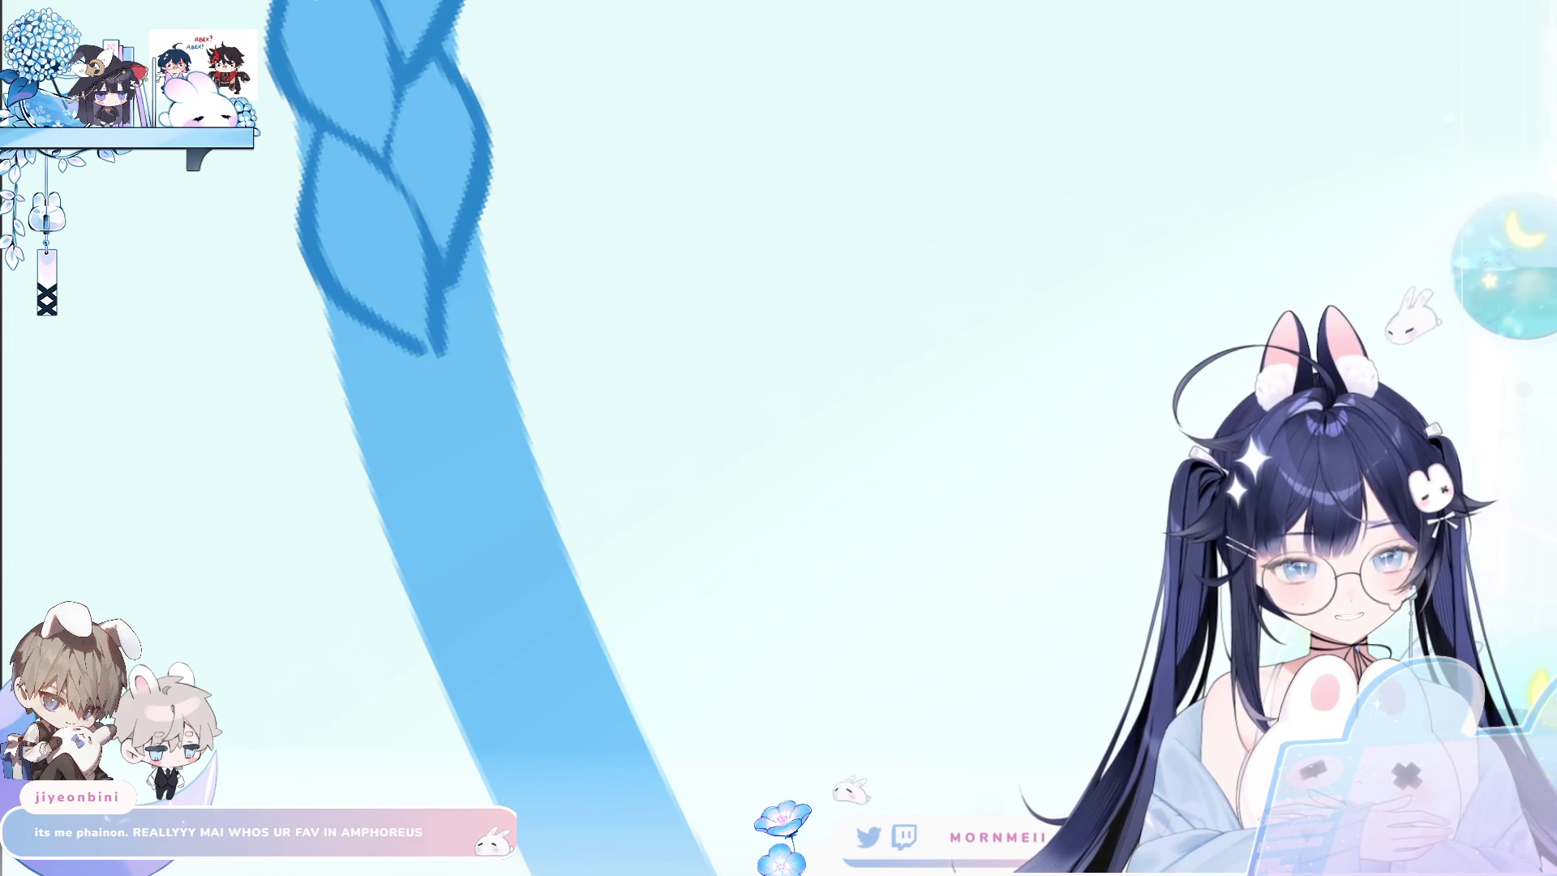
left_click_drag(306, 92, 371, 159)
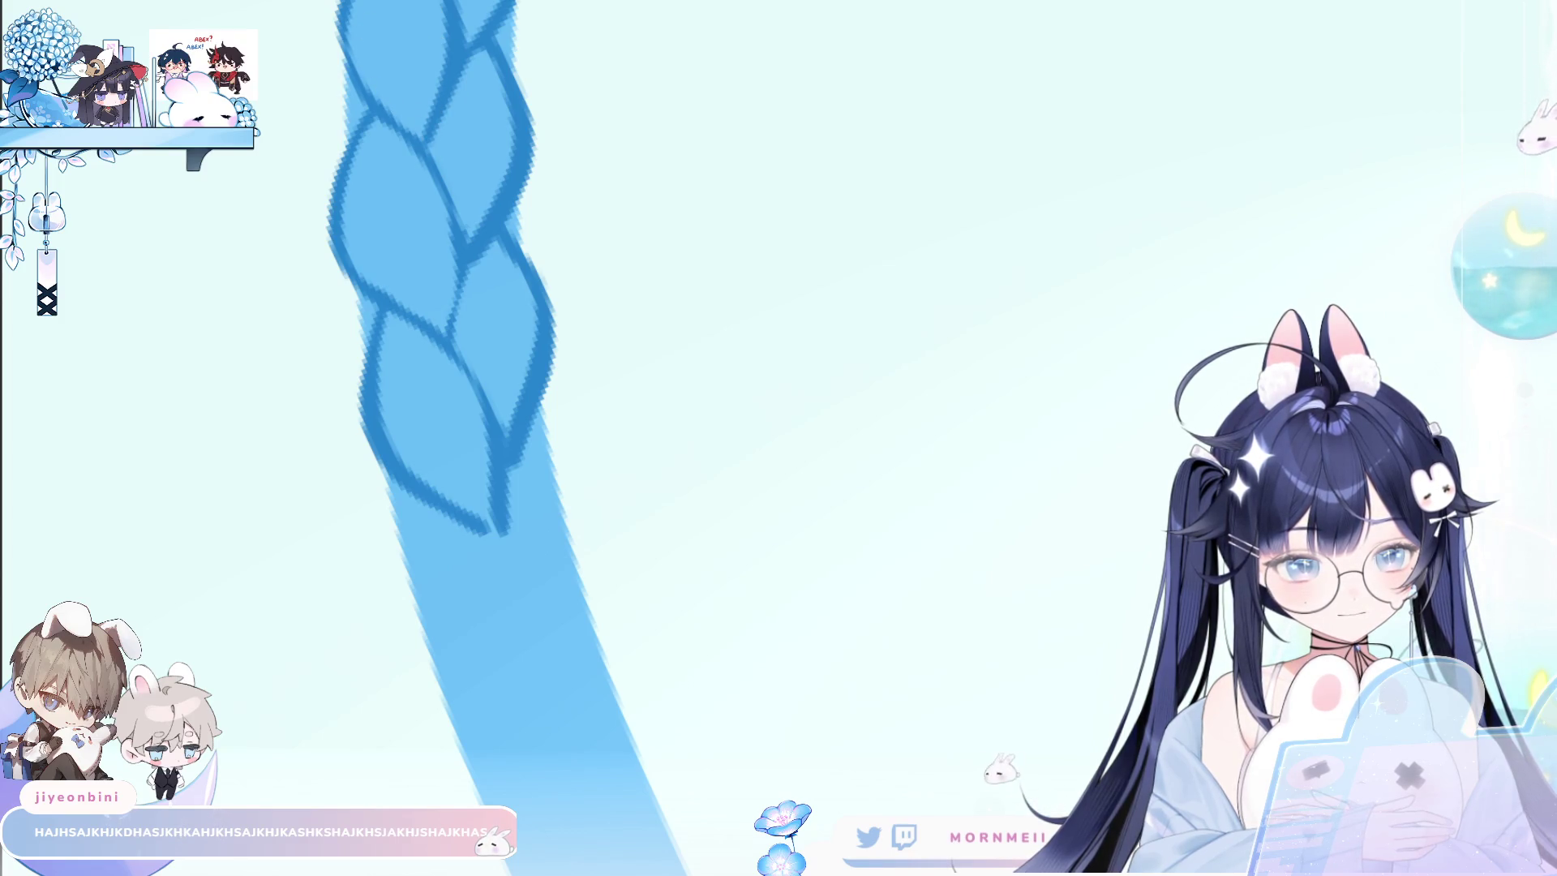
scroll(572, 271, "down", 2)
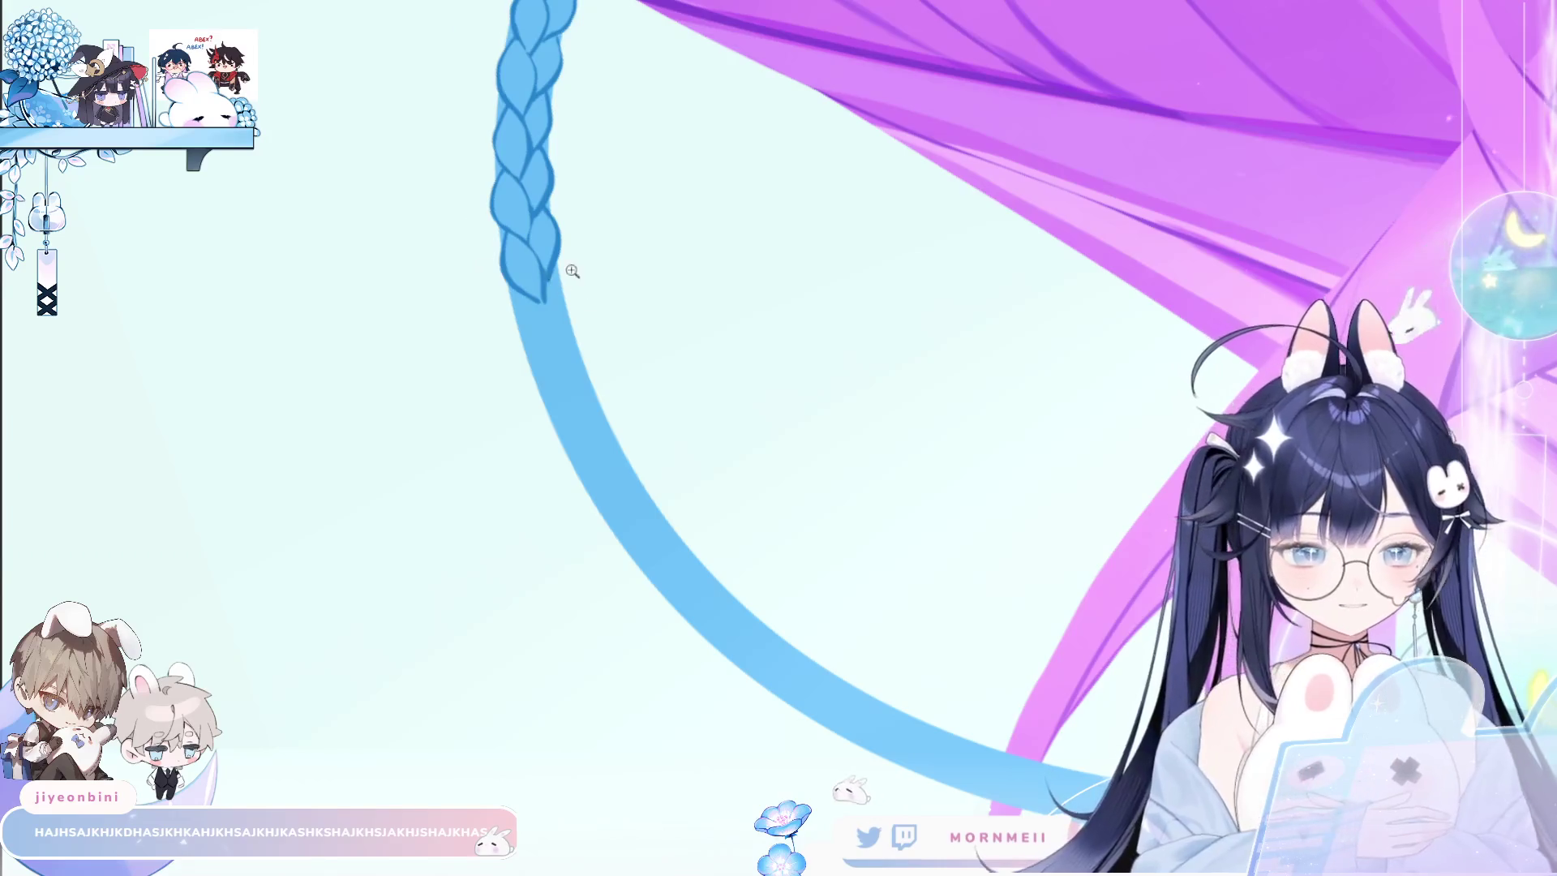
scroll(572, 270, "up", 2)
left_click_drag(563, 132, 1016, 229)
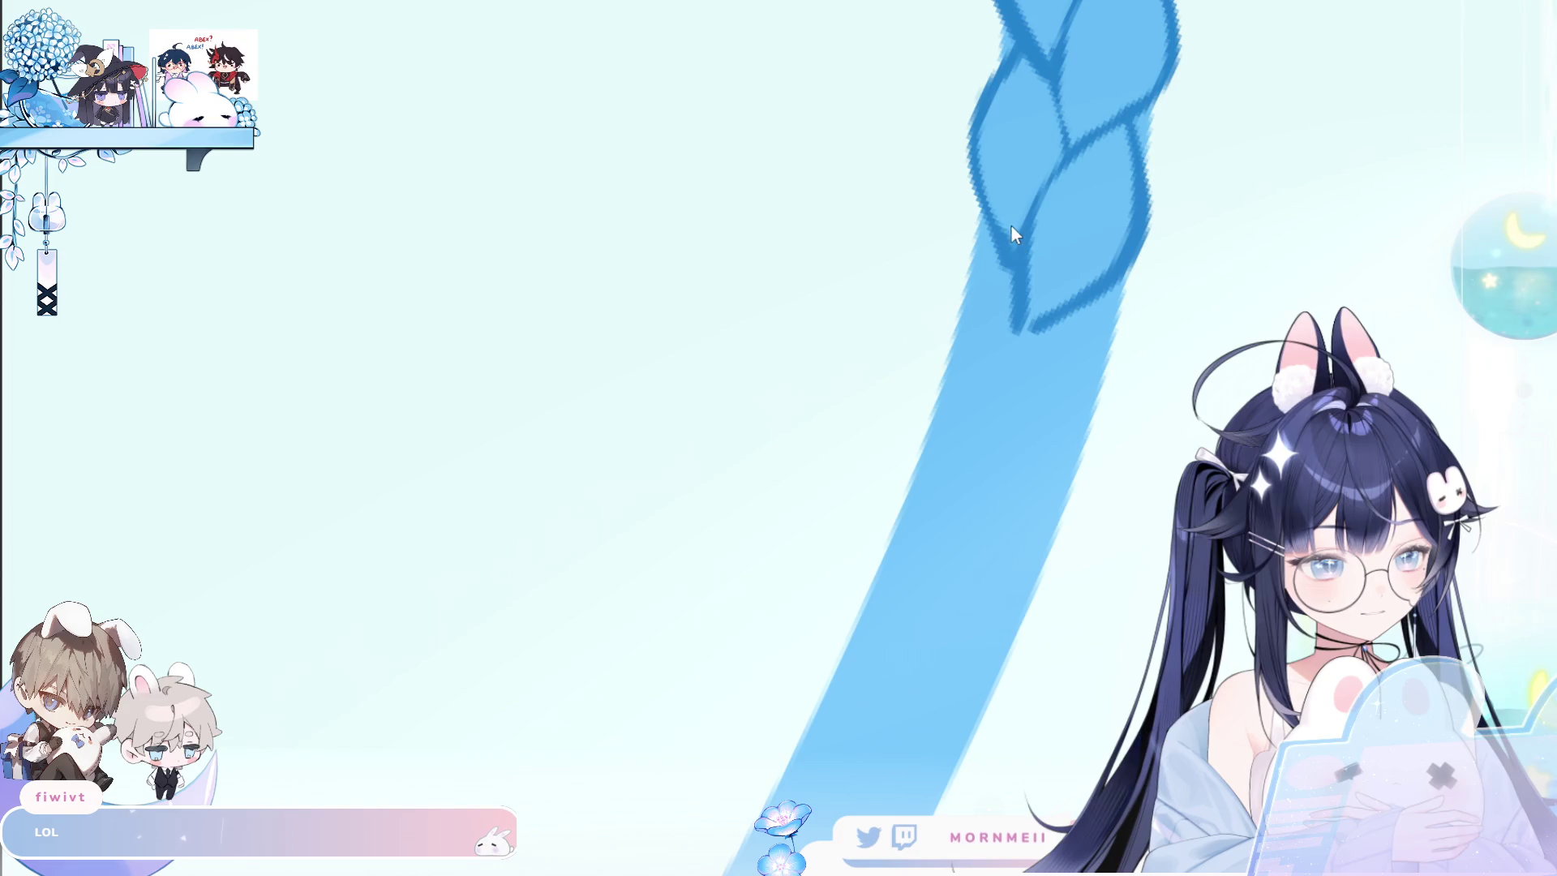
left_click_drag(1088, 8, 692, 240)
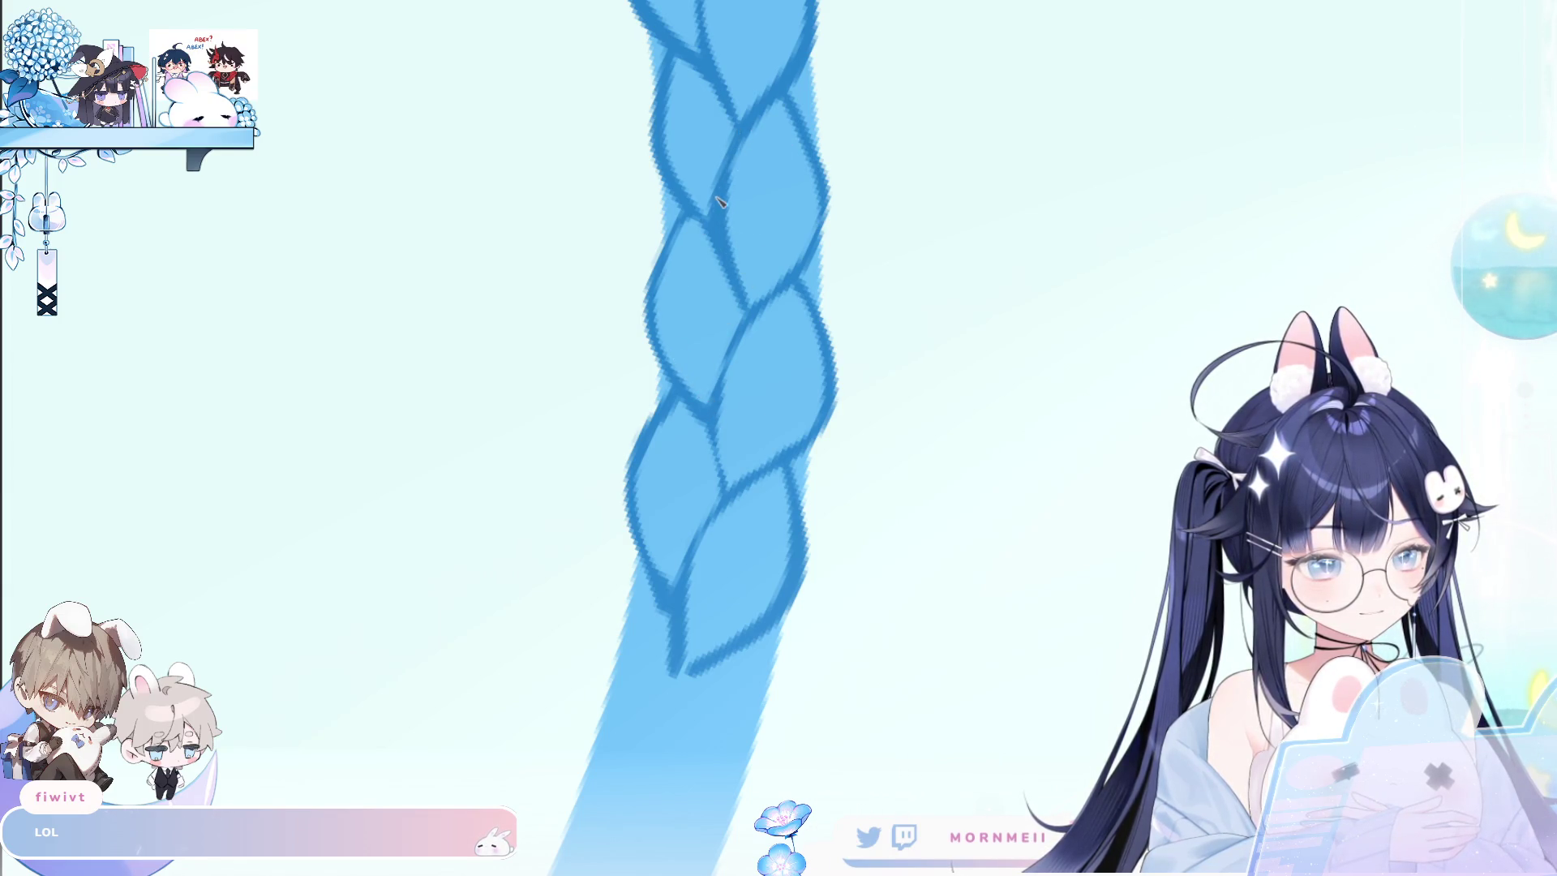
left_click_drag(718, 200, 516, 312)
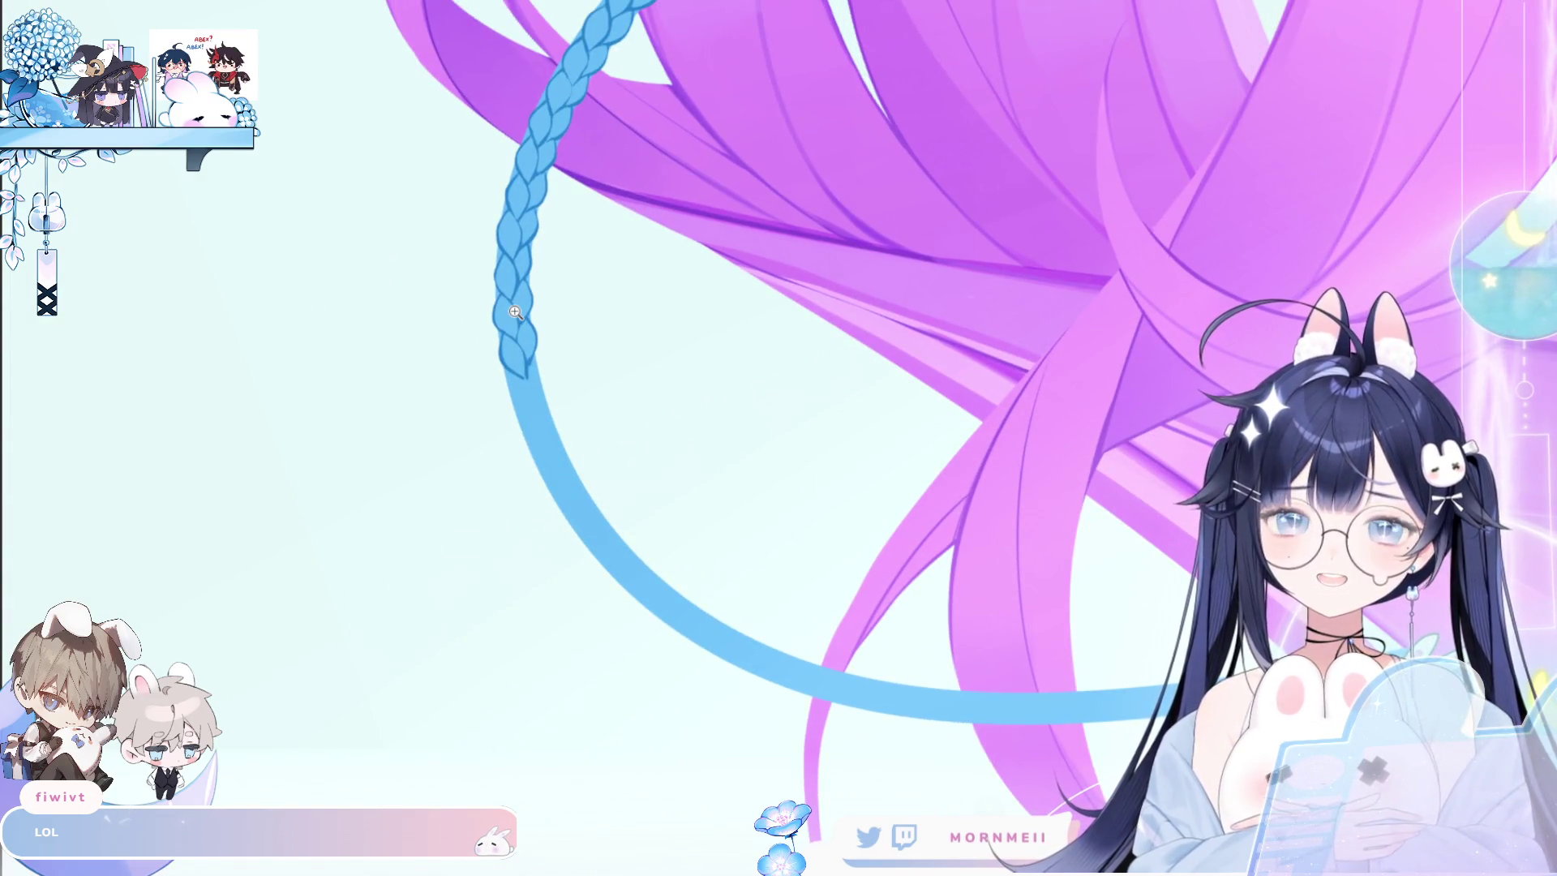
Reposition the view and ink the left and right outlines of a braid lobe.
left_click_drag(516, 312, 549, 353)
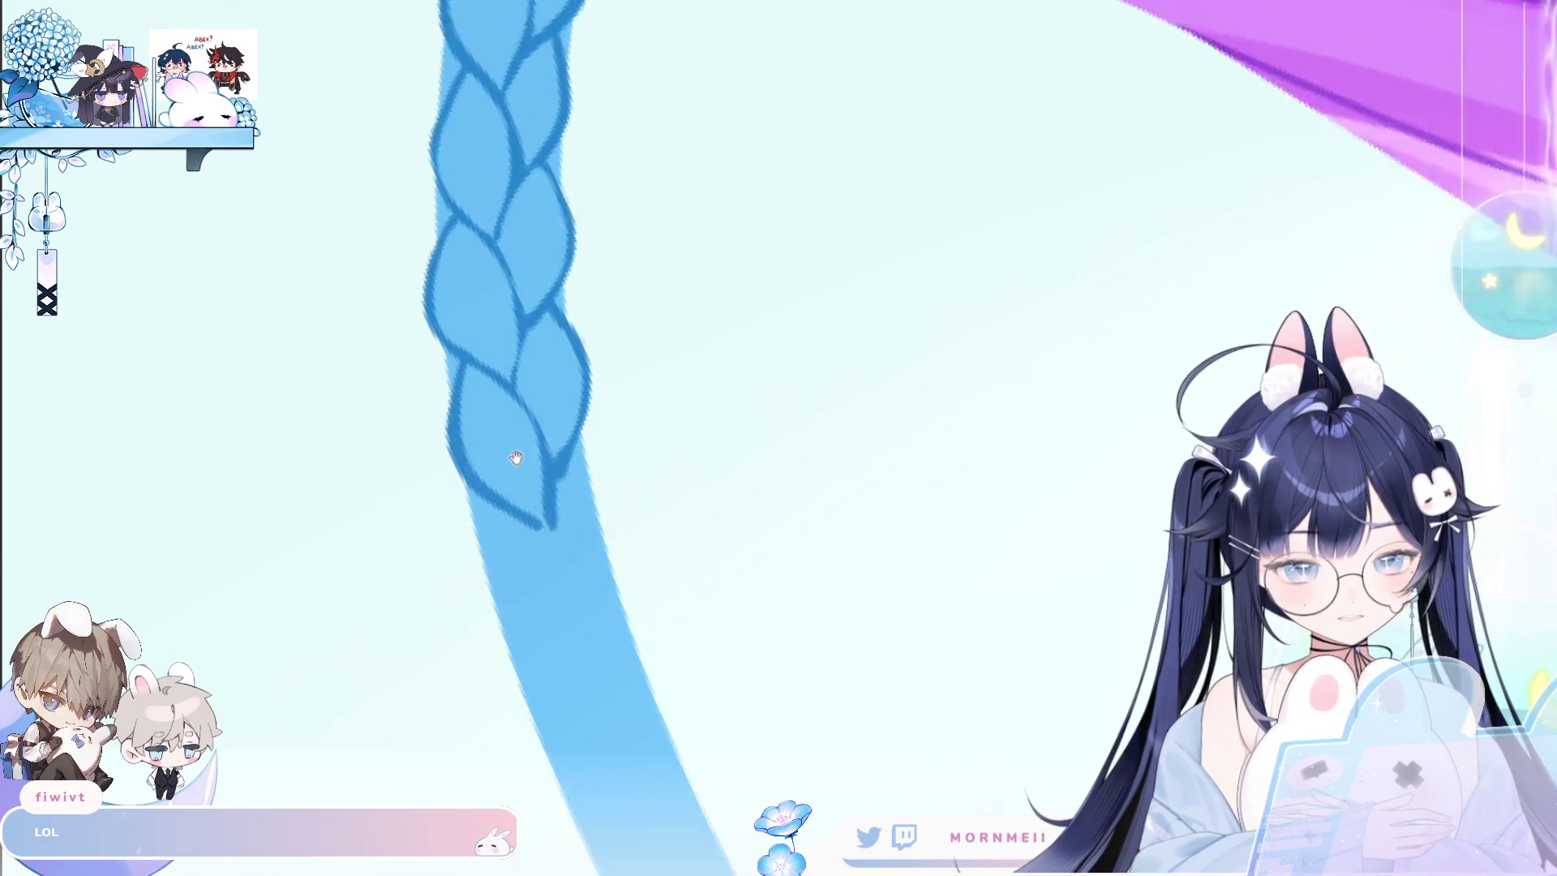
left_click_drag(517, 531, 514, 451)
mouse_move(514, 545)
left_mouse_down()
mouse_move(425, 329)
mouse_move(399, 324)
left_mouse_up()
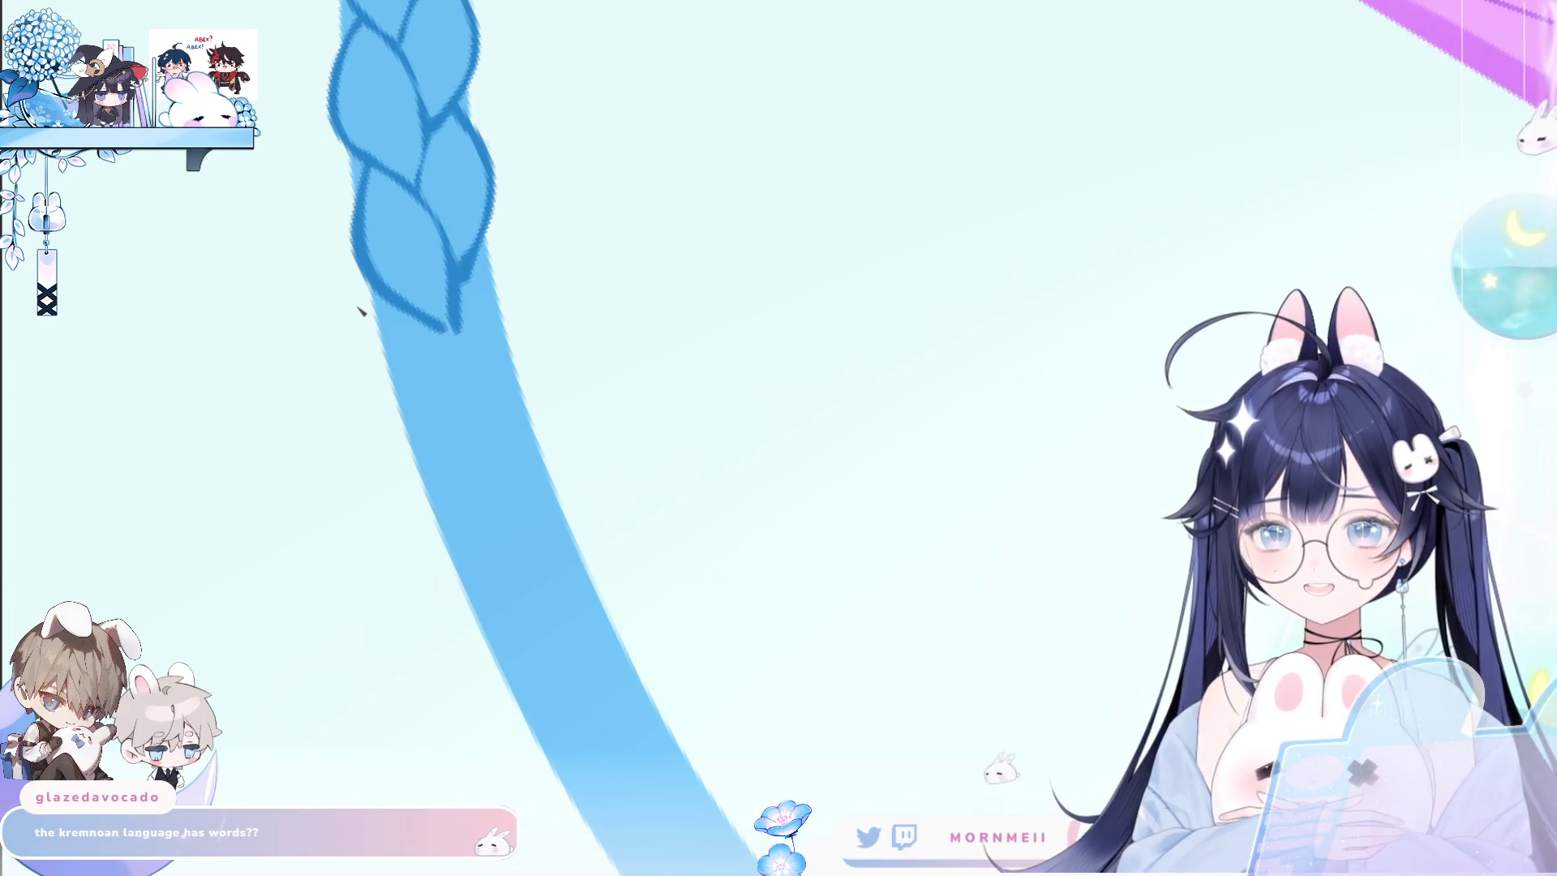
left_click_drag(390, 308, 402, 396)
key("ctrl+z")
left_click_drag(391, 314, 454, 450)
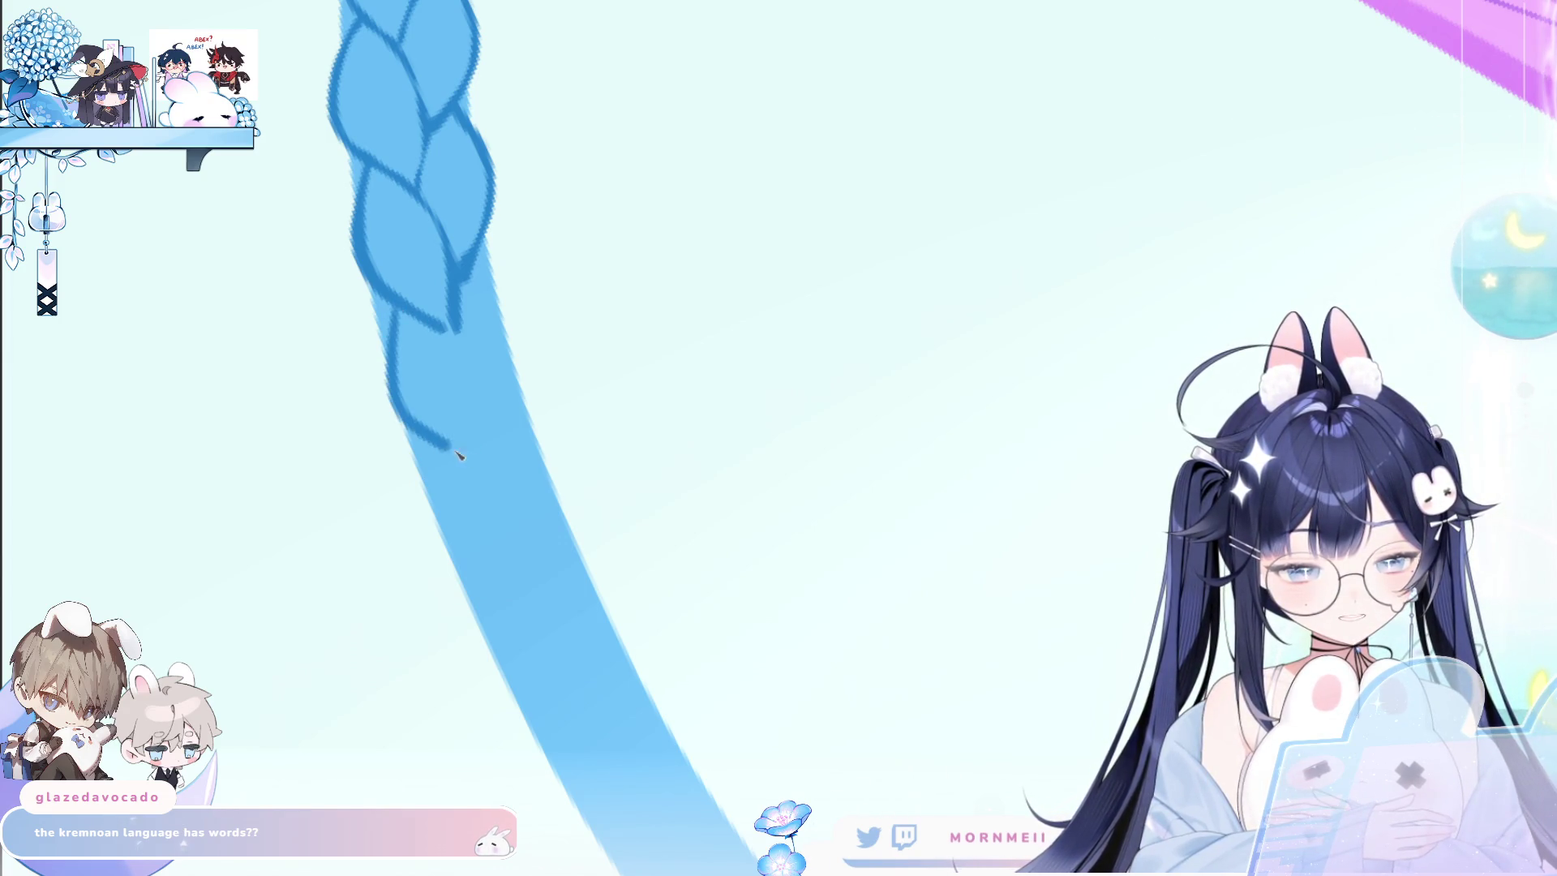
left_click_drag(476, 370, 491, 454)
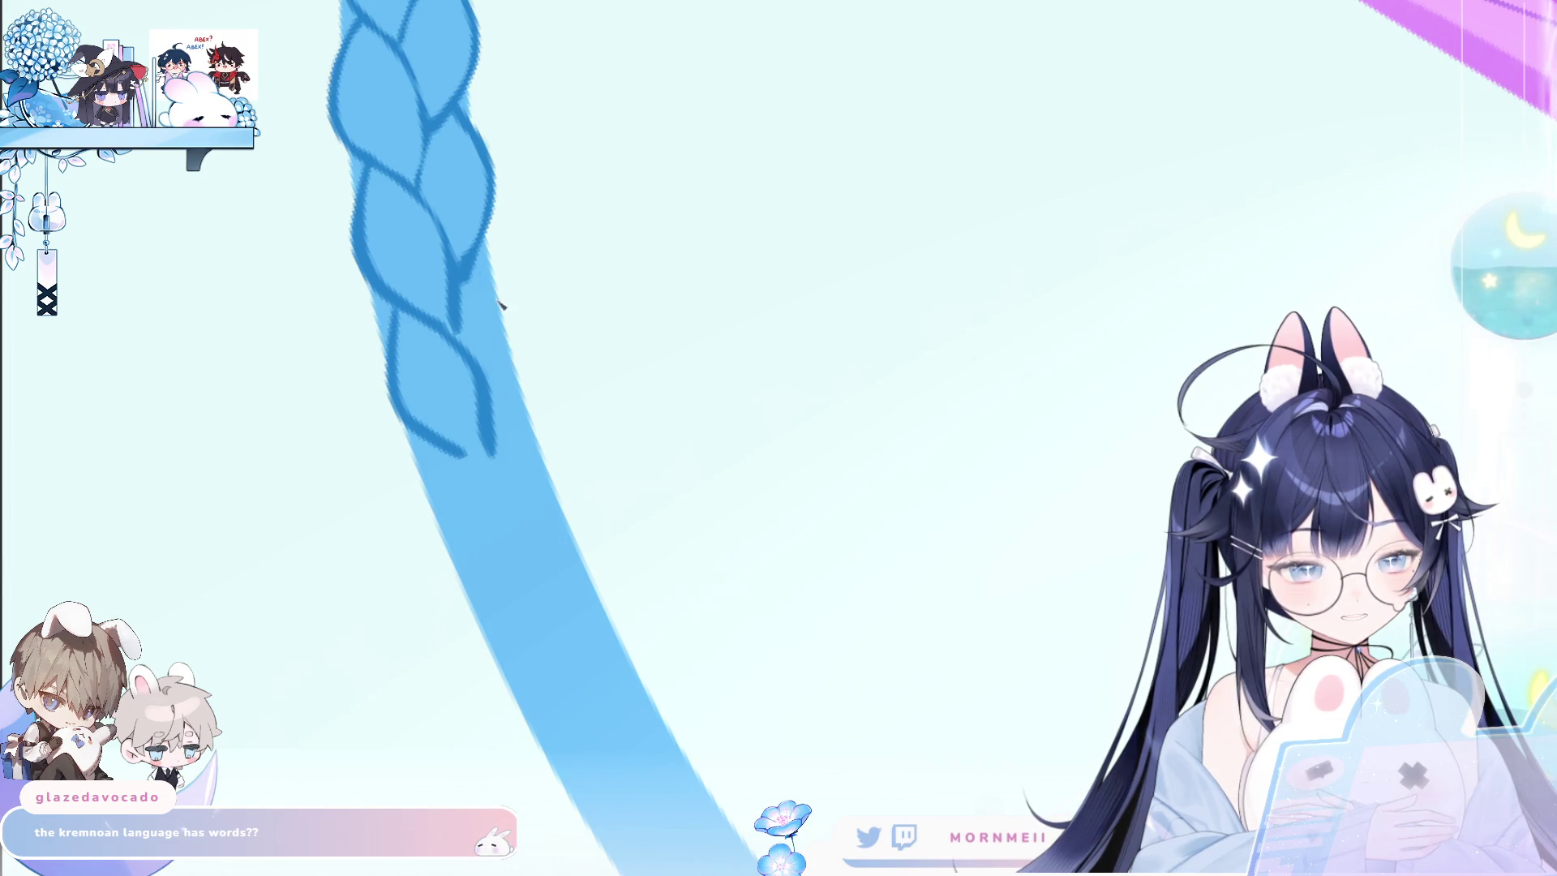
left_click_drag(483, 259, 500, 403)
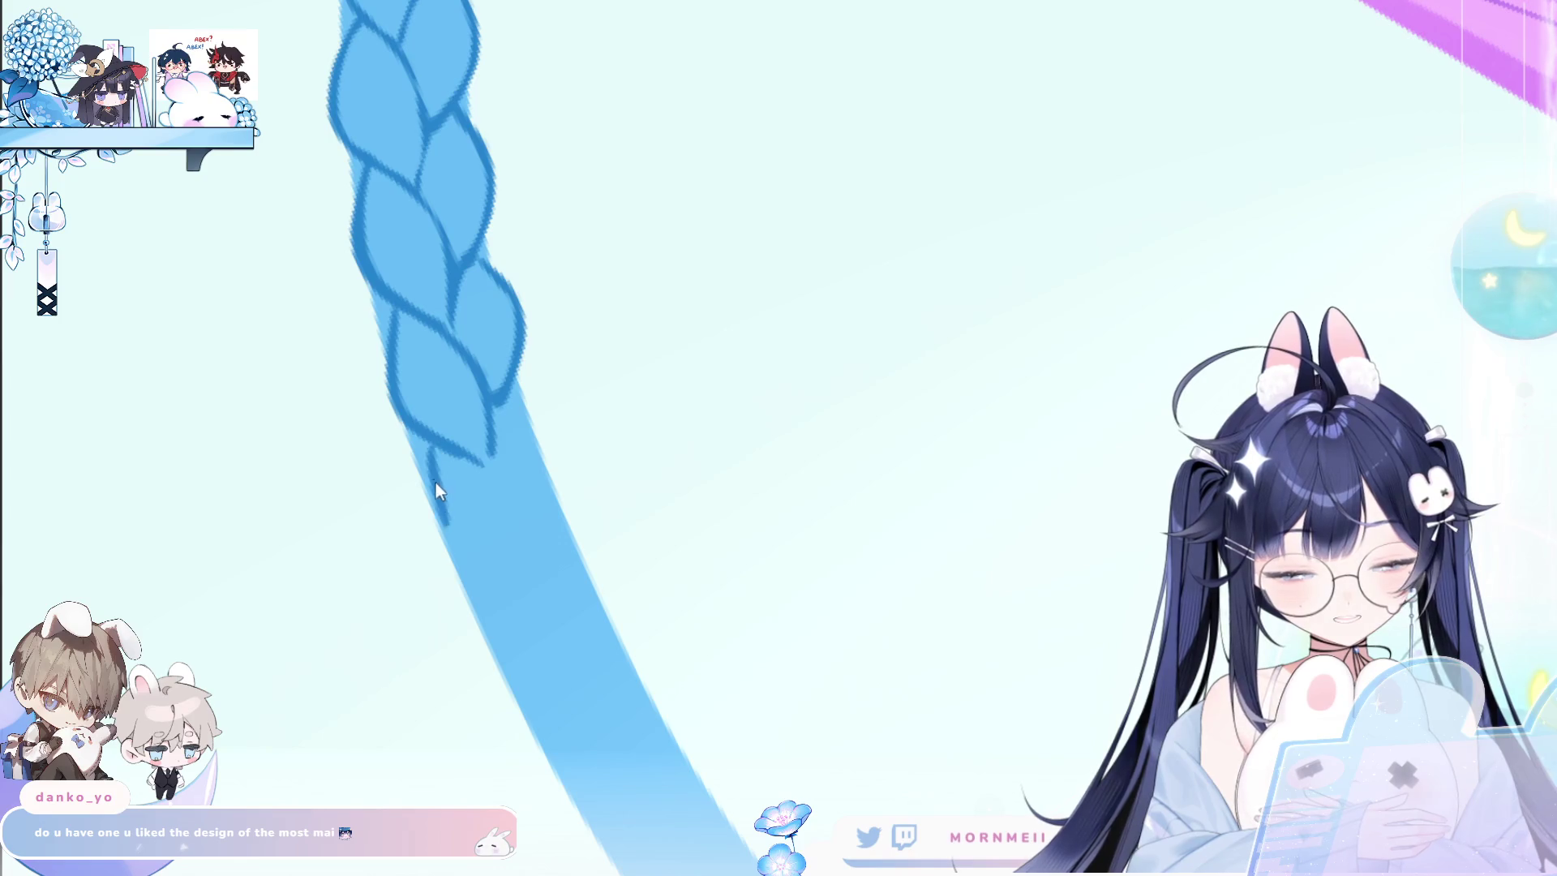
Draw and smooth both curves of the bottom braid lobe, then check progress zoomed out.
left_click_drag(430, 452, 519, 580)
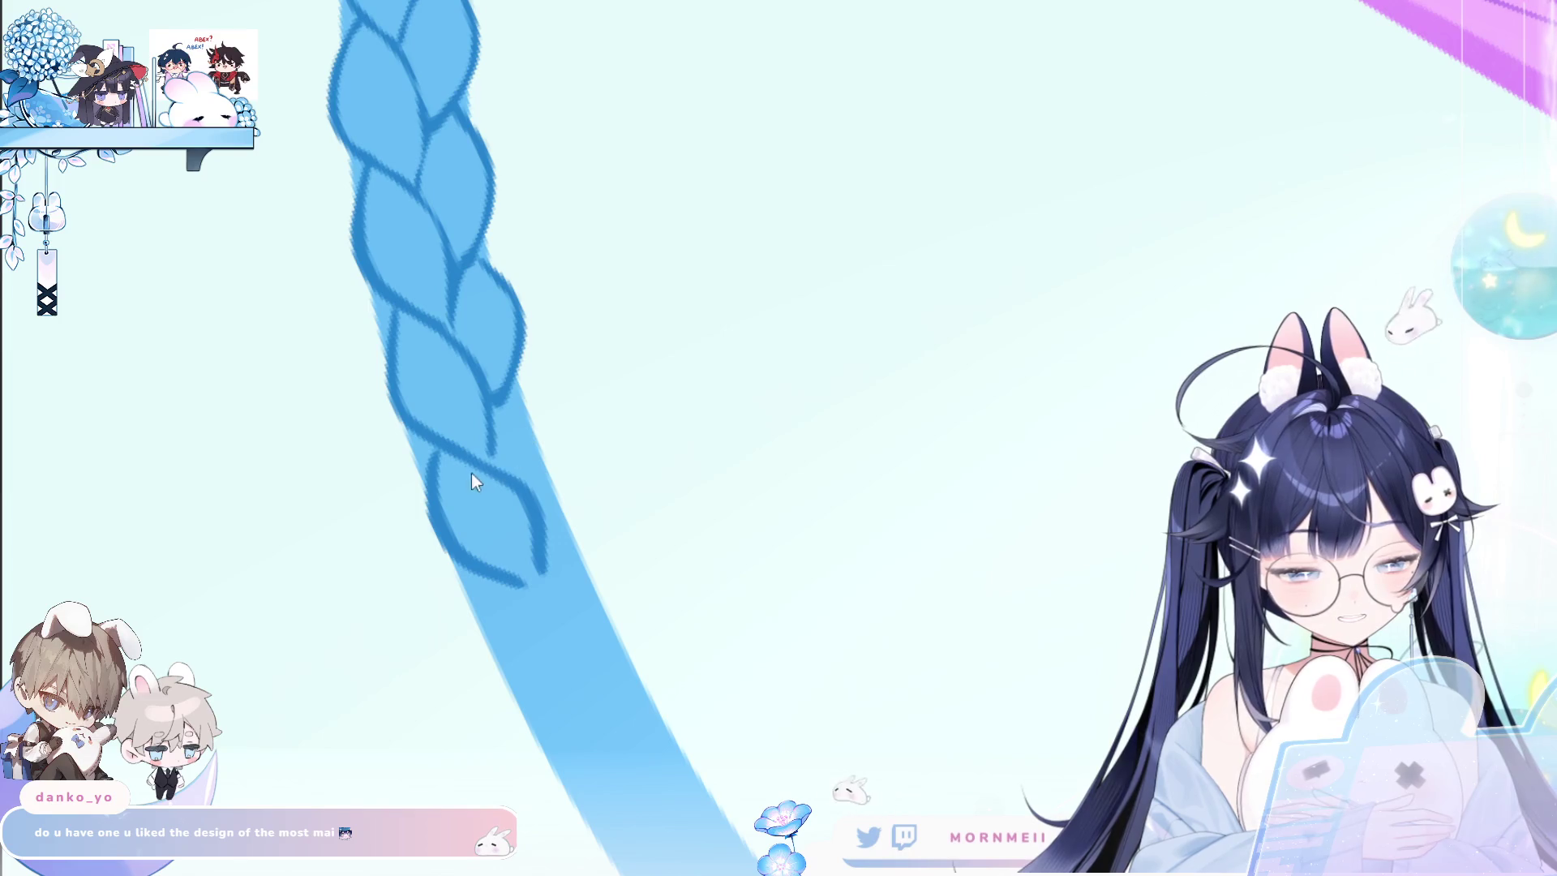
left_click_drag(485, 457, 538, 592)
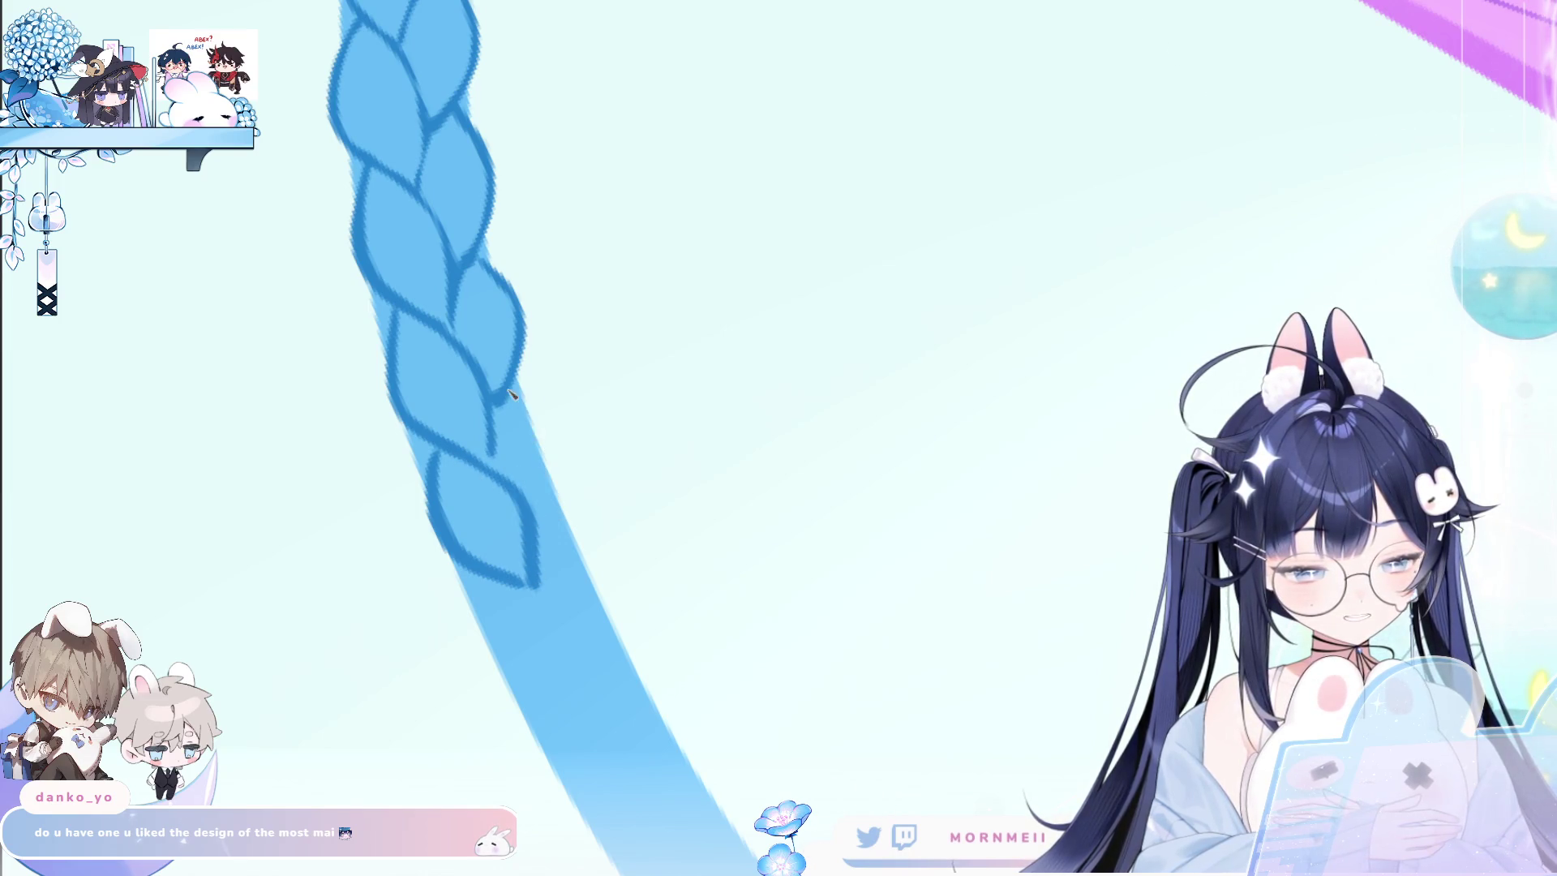
left_click_drag(496, 397, 535, 527)
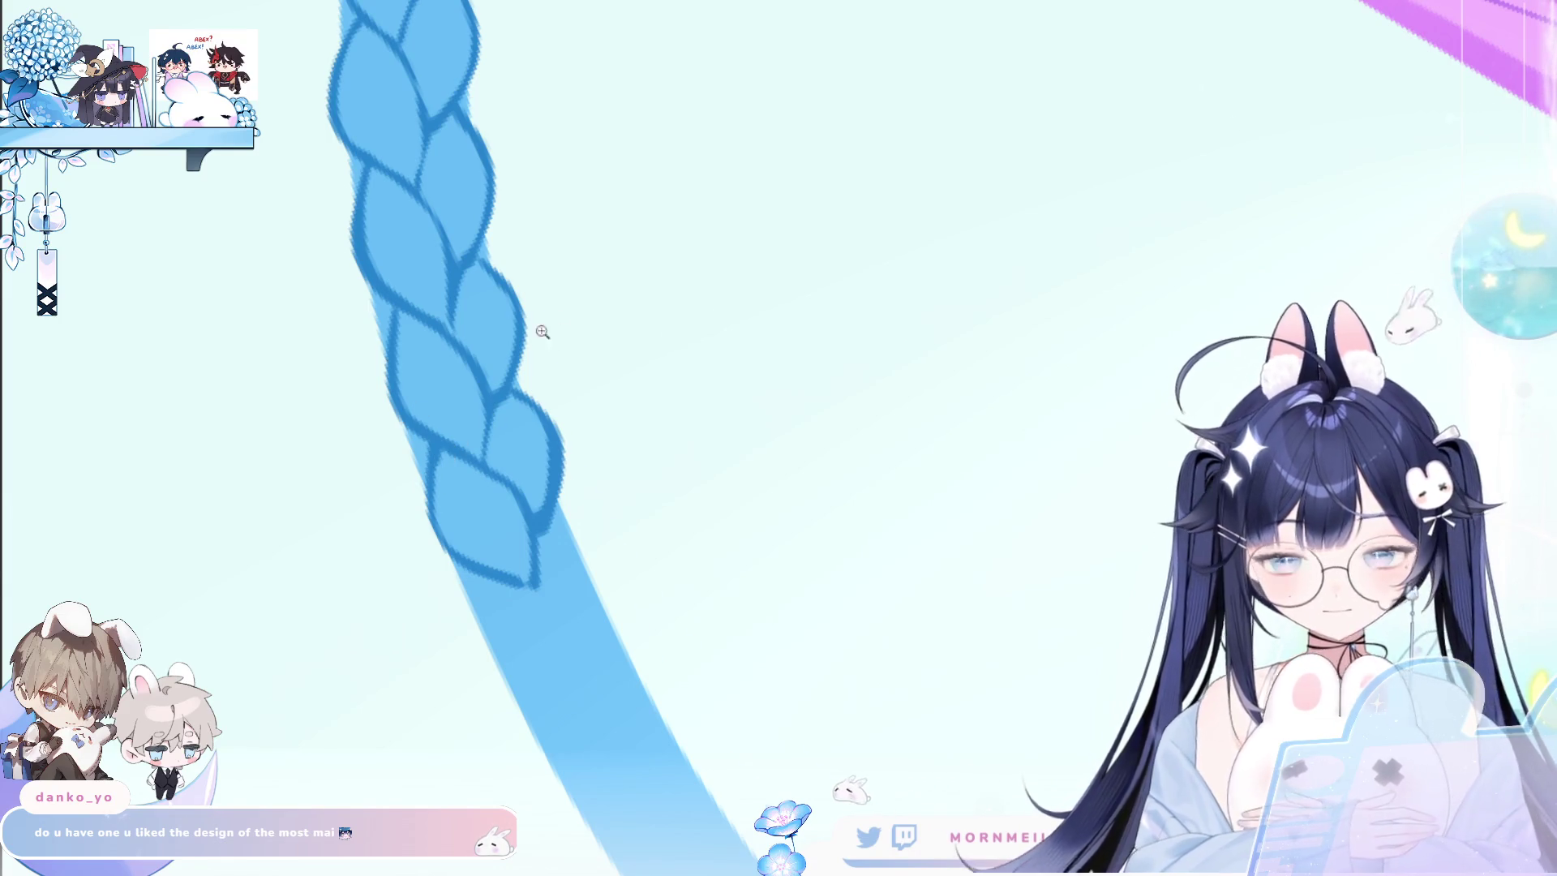
left_click_drag(542, 332, 462, 405)
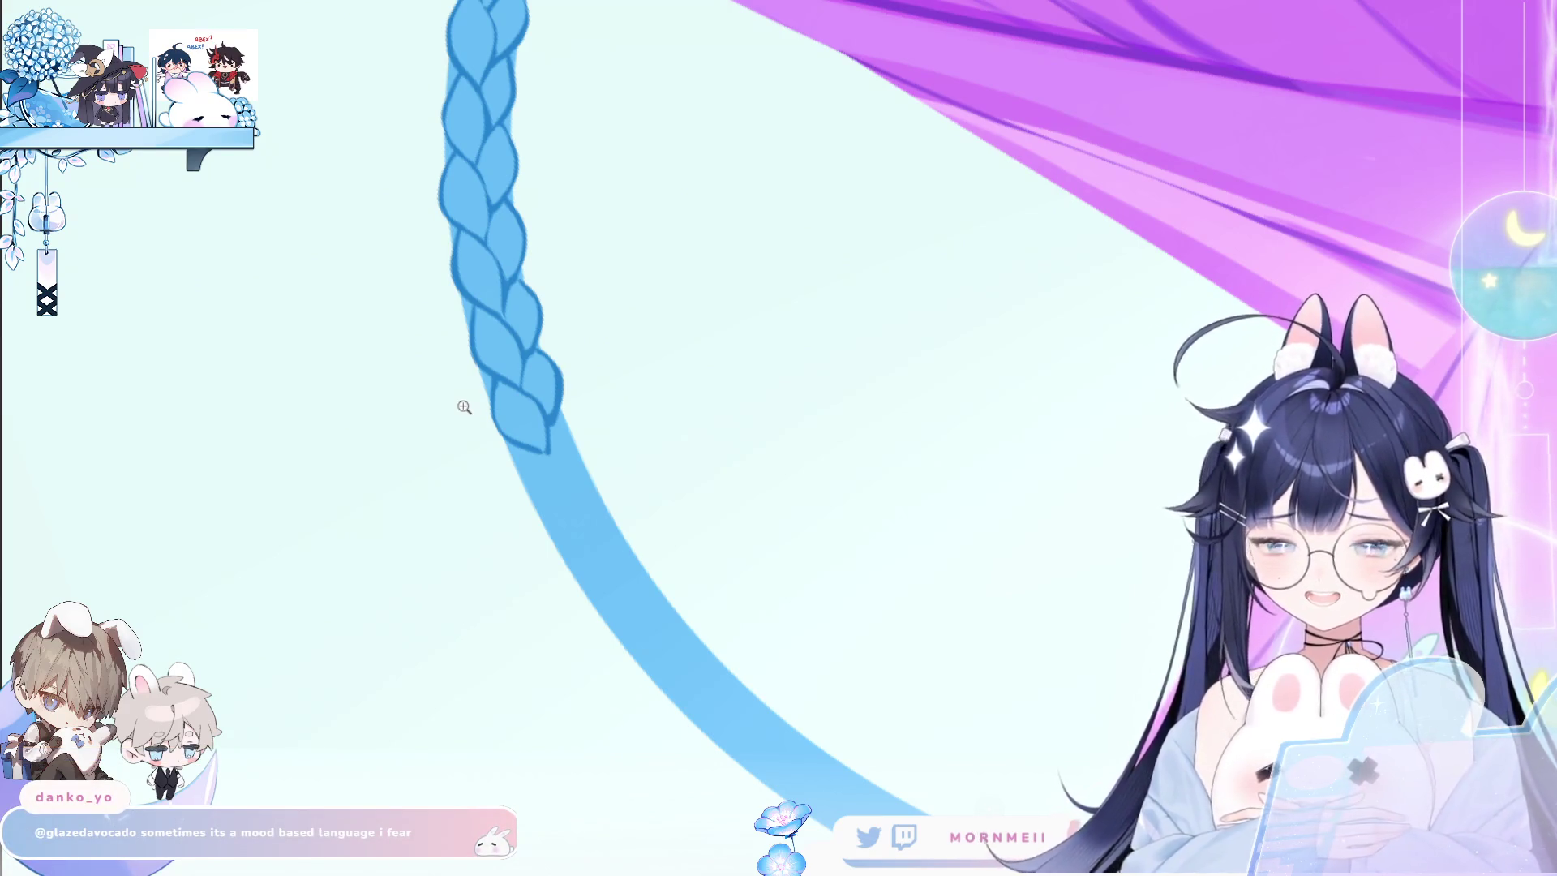
left_click(557, 369)
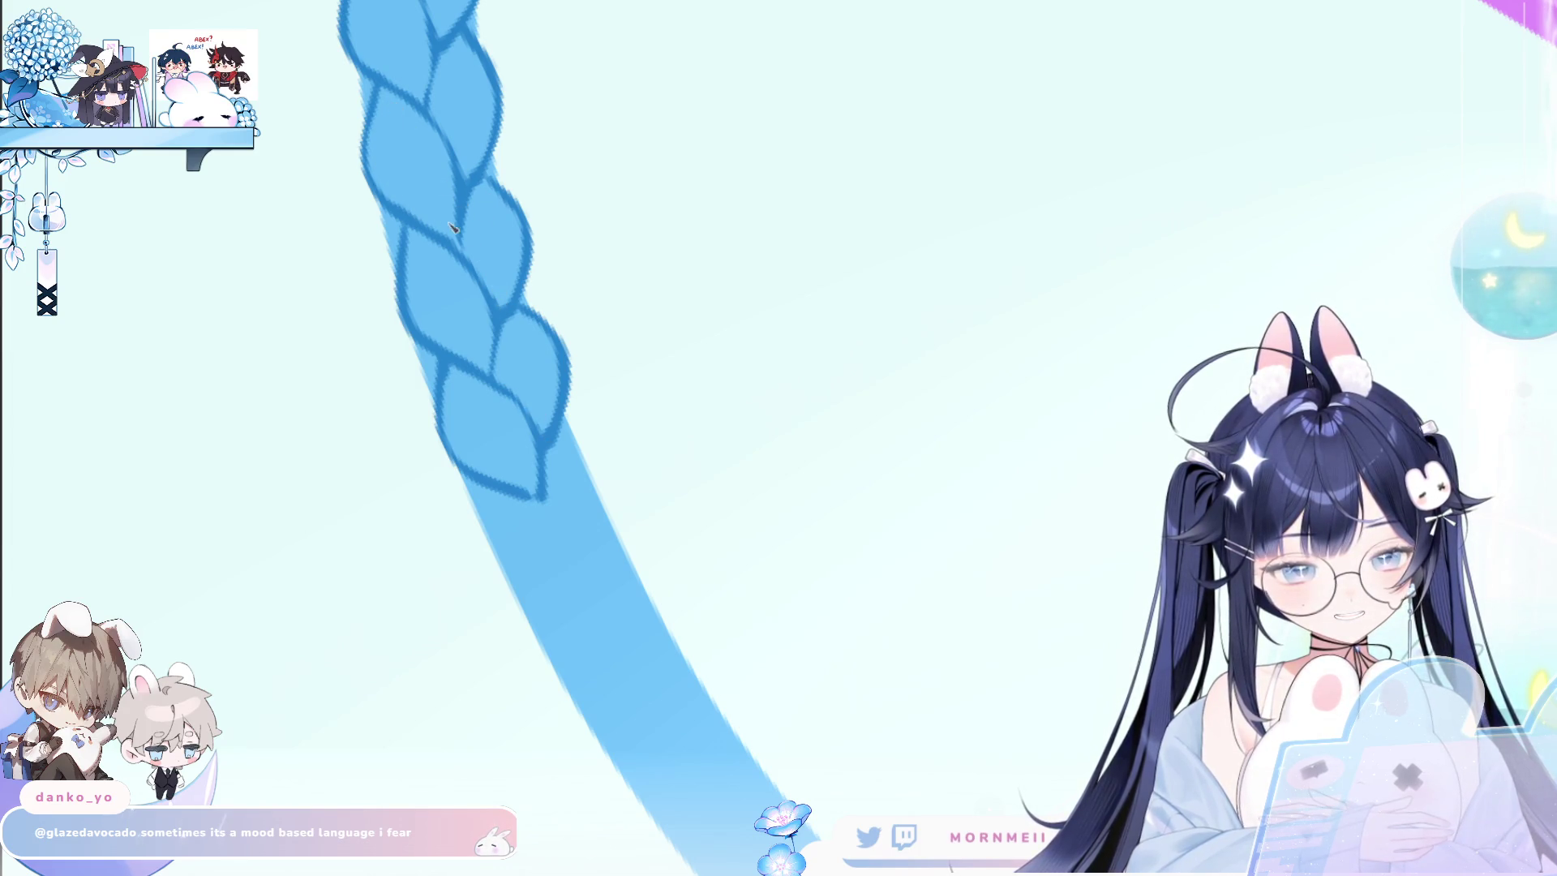
Rotate the canvas and outline two more braid lobes below with left and right curves.
left_click_drag(536, 591, 381, 403)
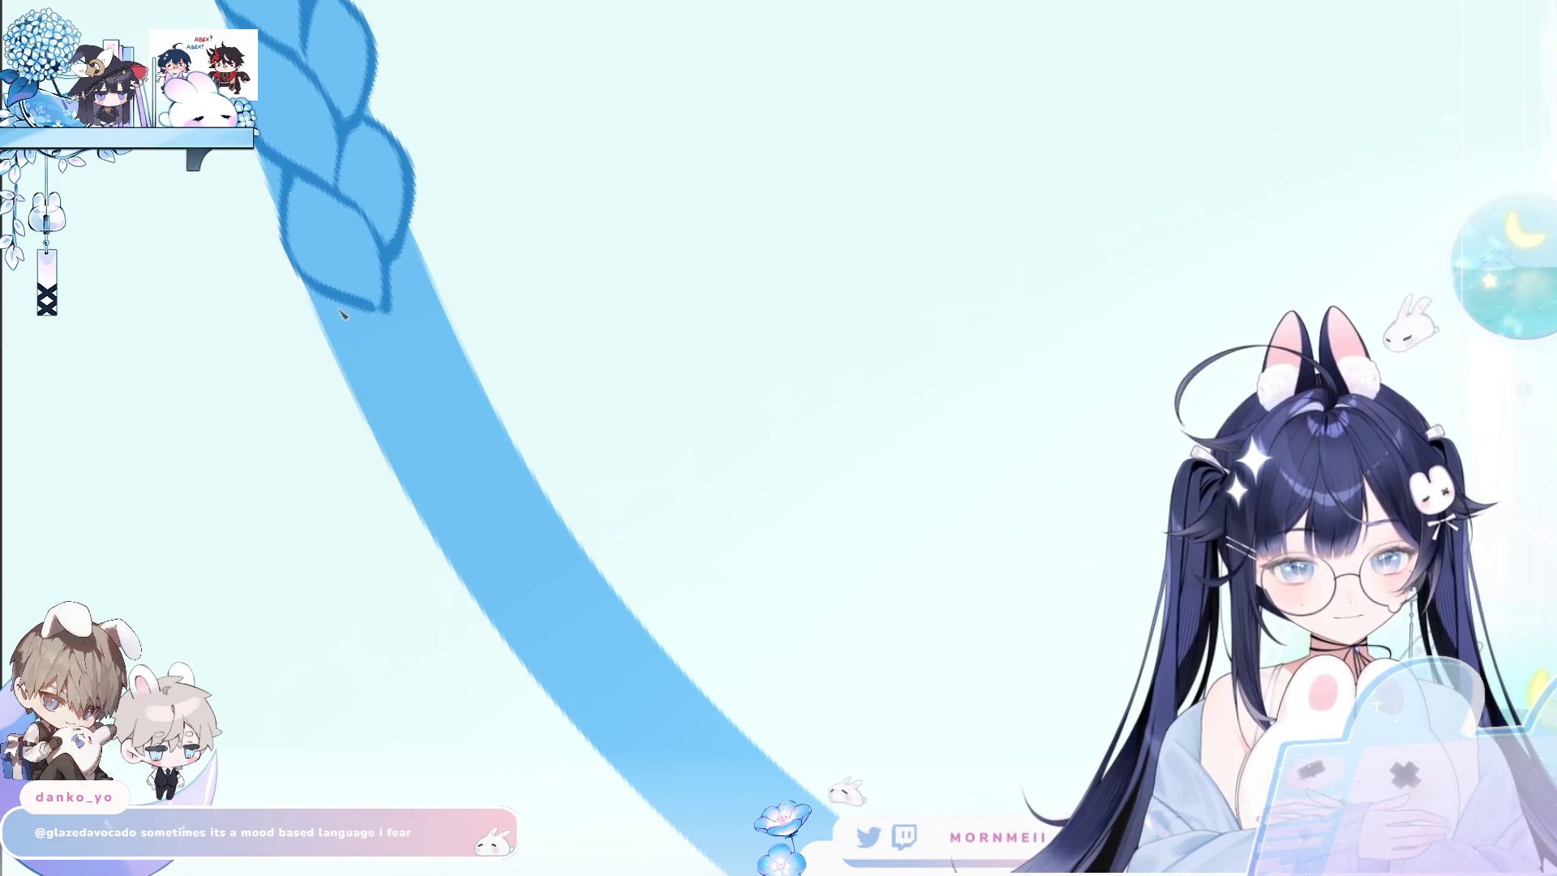
left_click_drag(334, 308, 438, 437)
key("ctrl+z")
left_click_drag(334, 308, 437, 435)
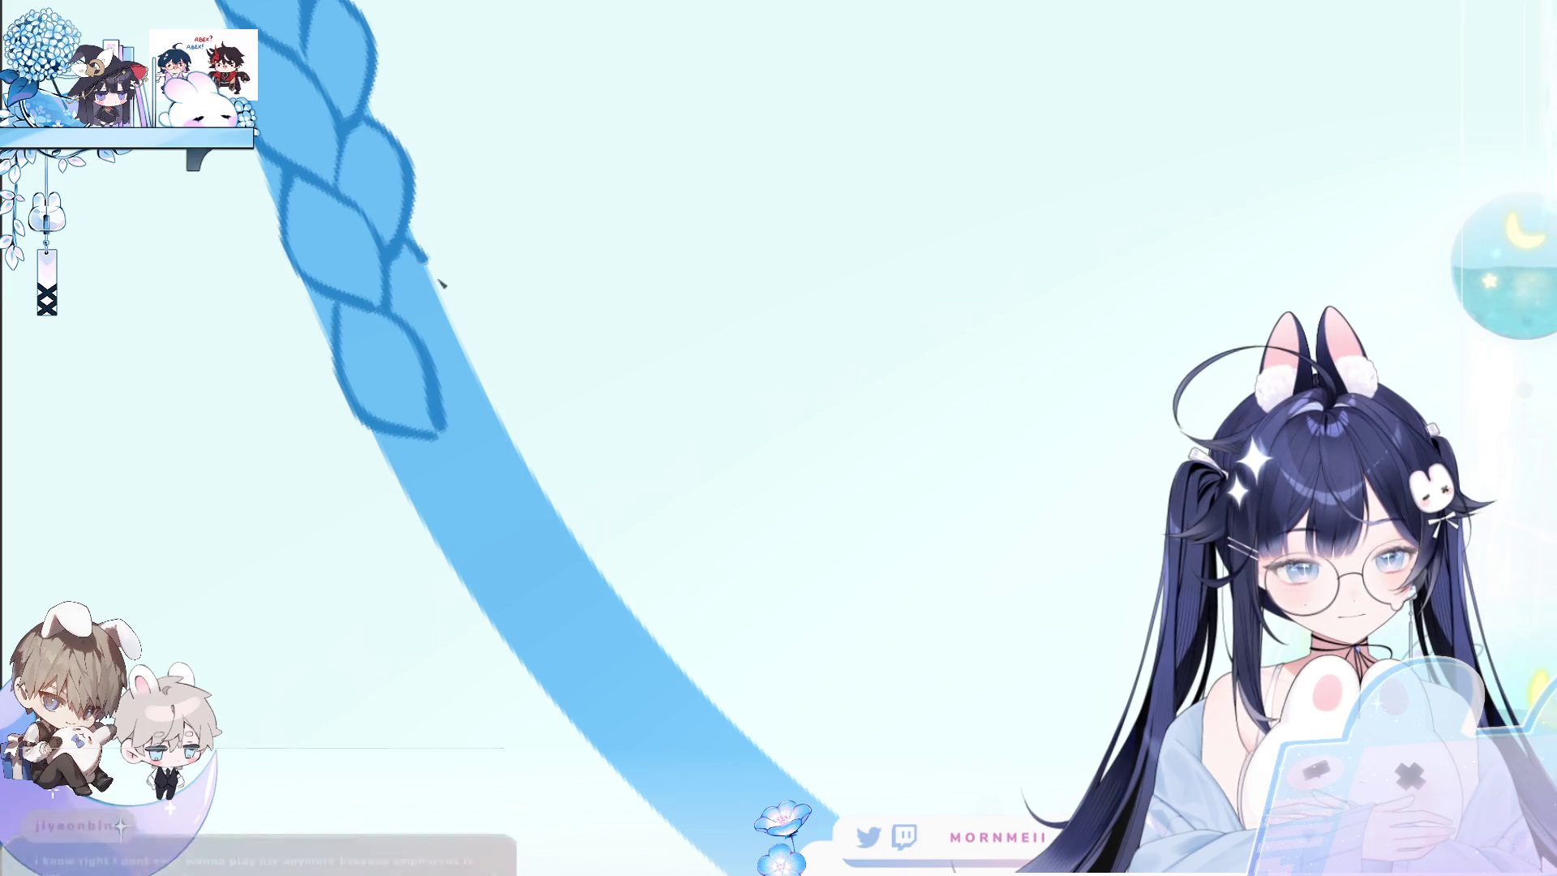
left_click_drag(406, 238, 442, 430)
mouse_move(551, 403)
left_mouse_down()
mouse_move(344, 373)
mouse_move(470, 487)
left_mouse_up()
key("ctrl+z")
left_click_drag(377, 361, 470, 488)
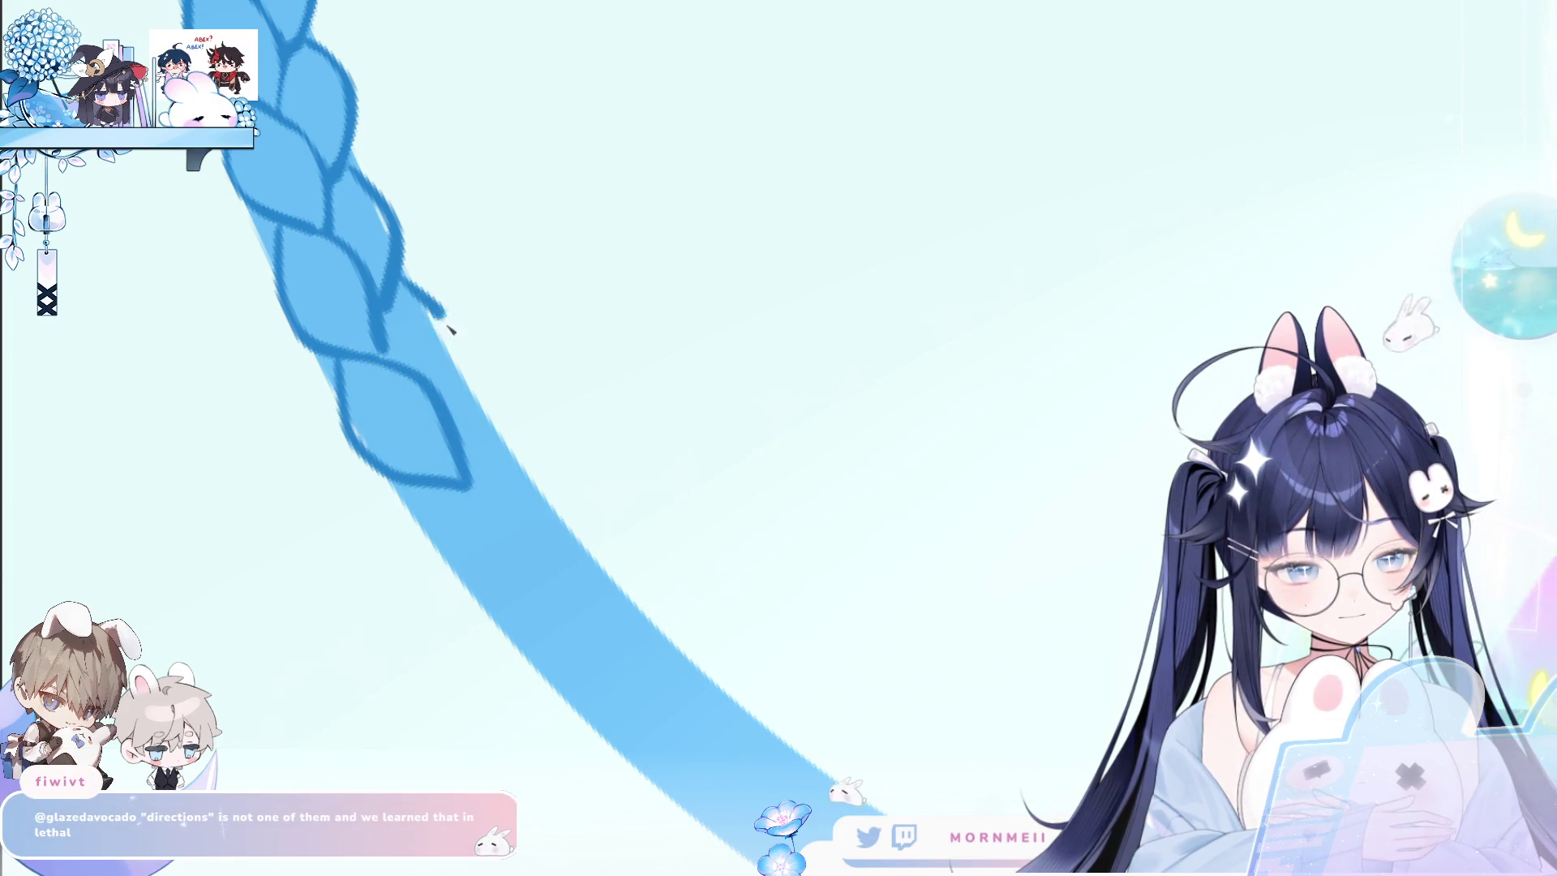
left_click_drag(394, 287, 466, 430)
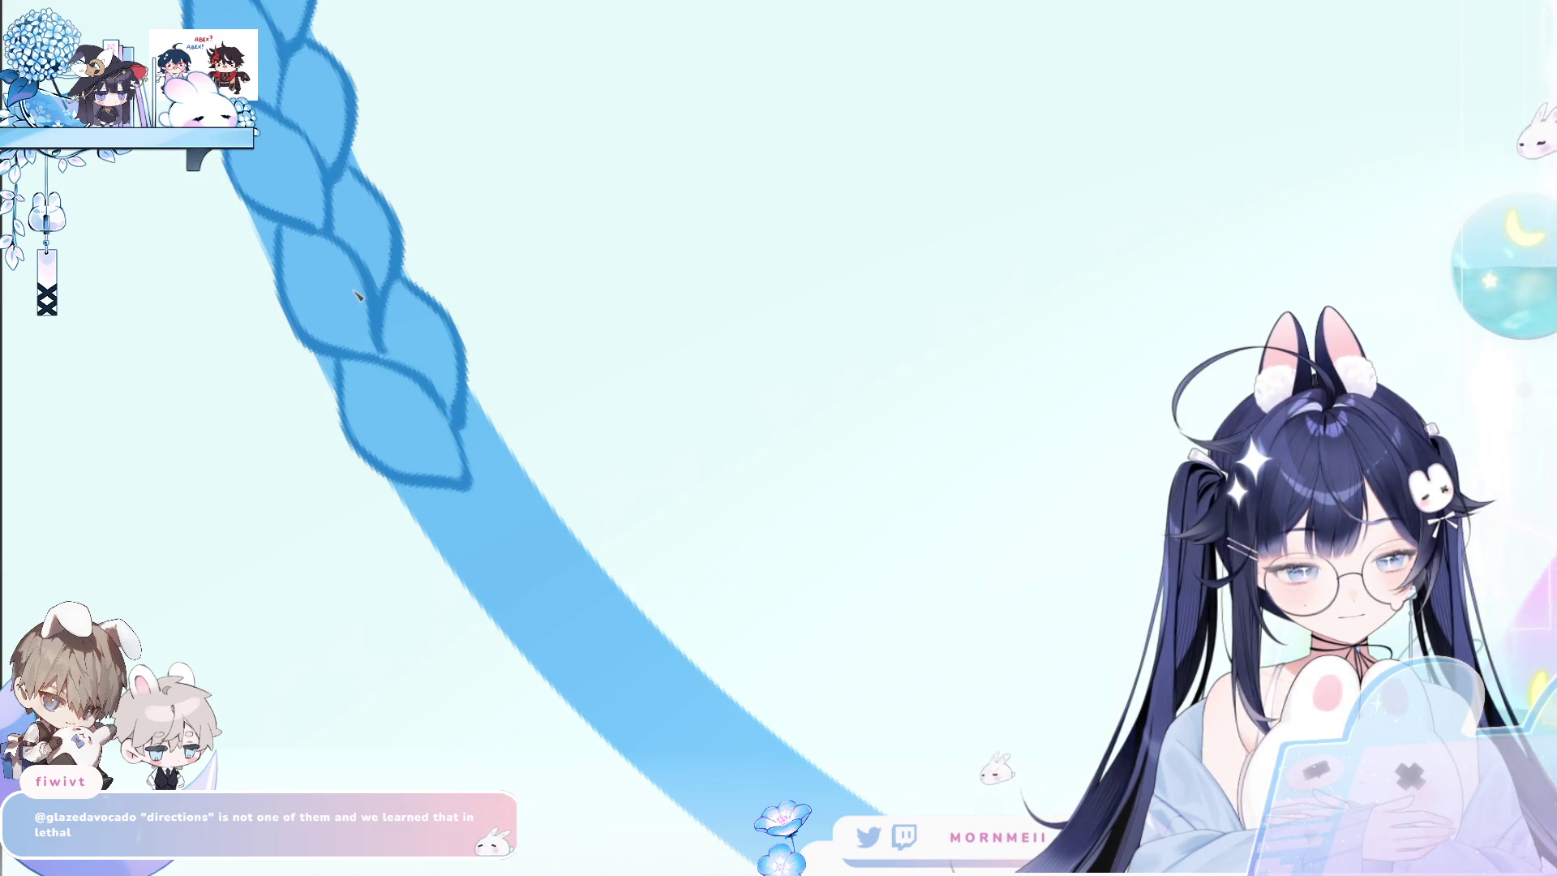
scroll(507, 227, "down", 3)
scroll(508, 227, "down", 2)
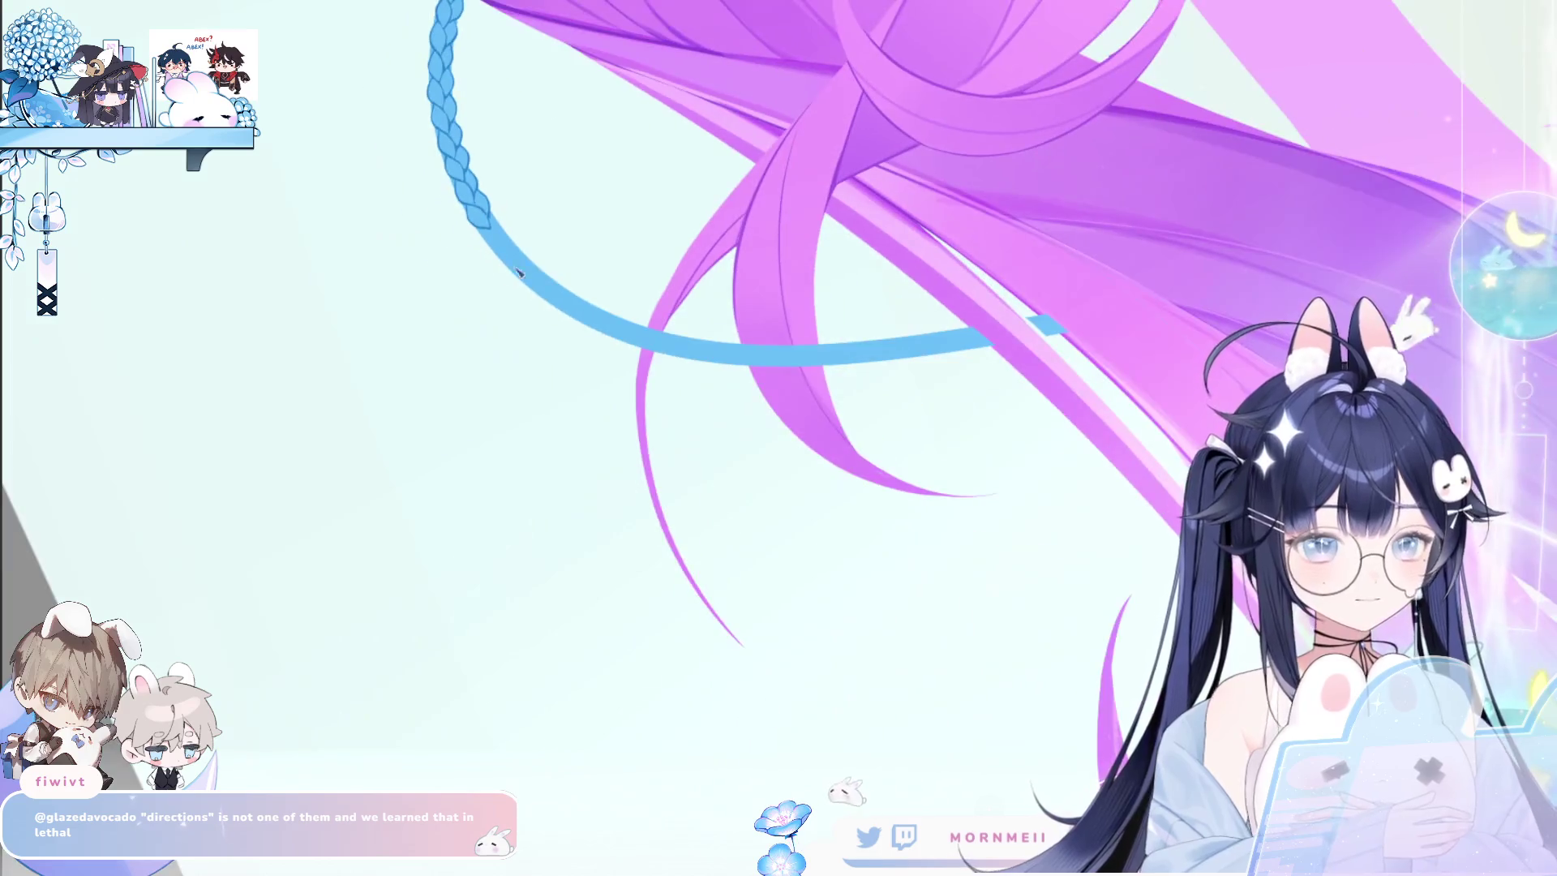
Remove the last bottom stroke and draw a new leaf-shaped braid lobe.
mouse_move(694, 173)
left_mouse_down()
mouse_move(824, 151)
mouse_move(554, 341)
left_mouse_up()
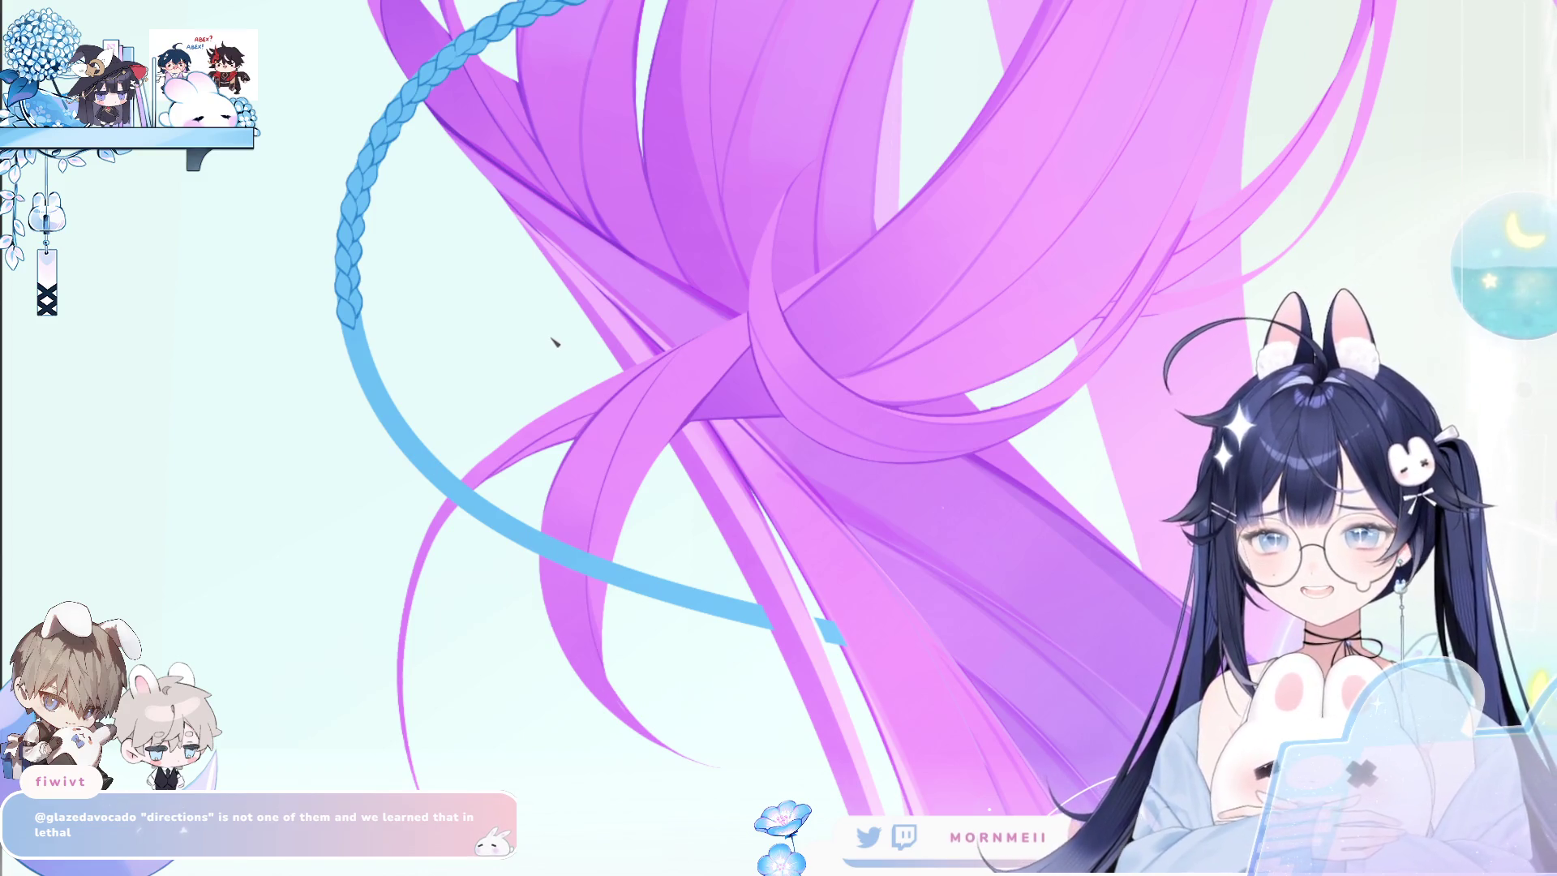
scroll(393, 236, "up", 3)
scroll(444, 403, "up", 3)
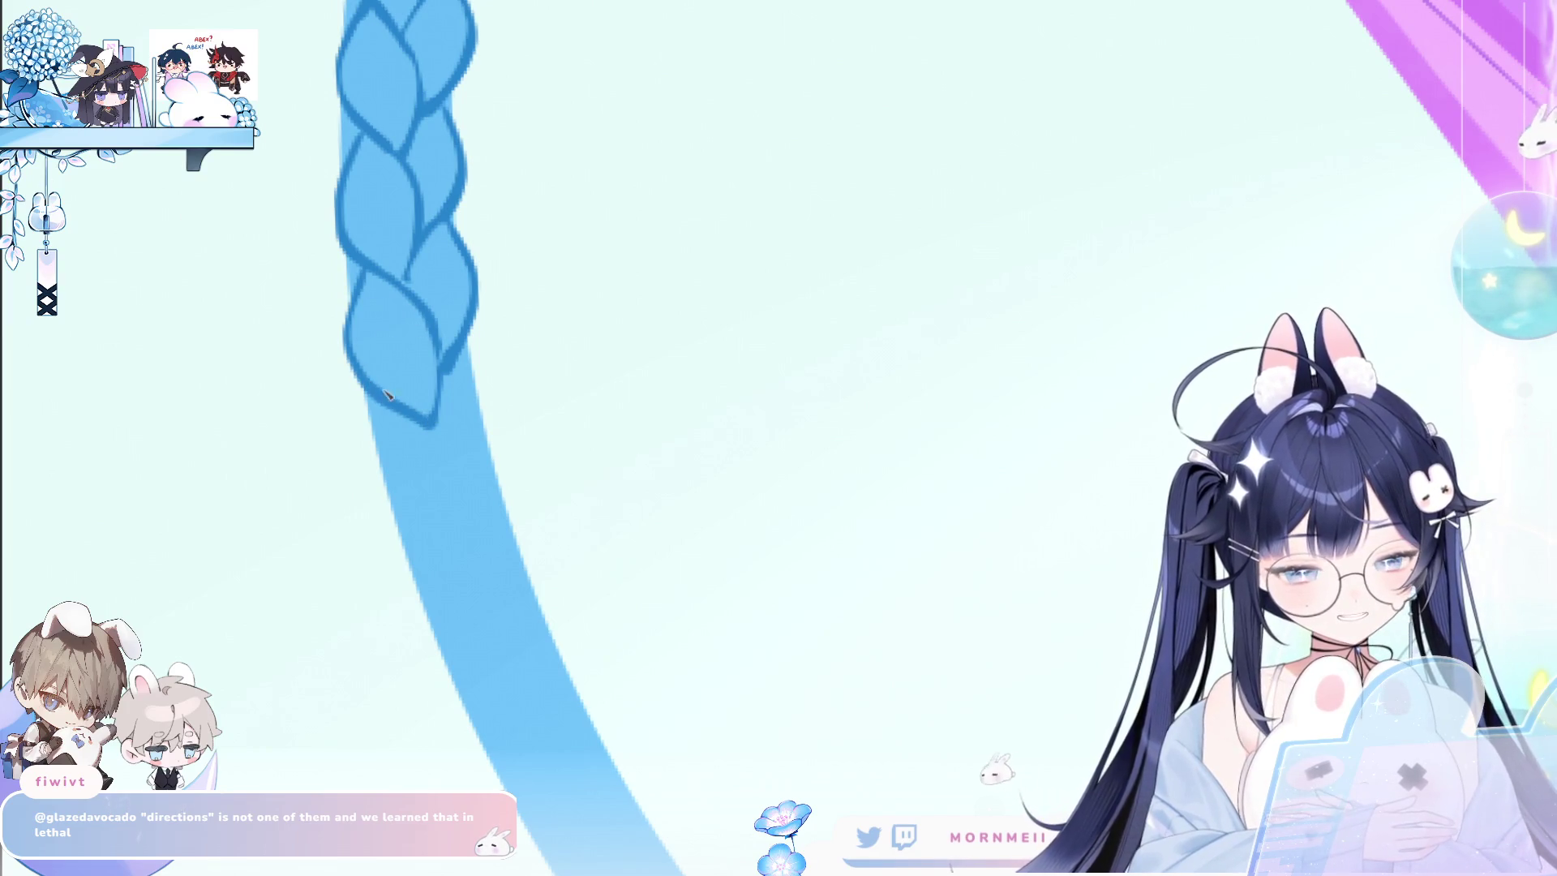
left_click_drag(381, 236, 328, 122)
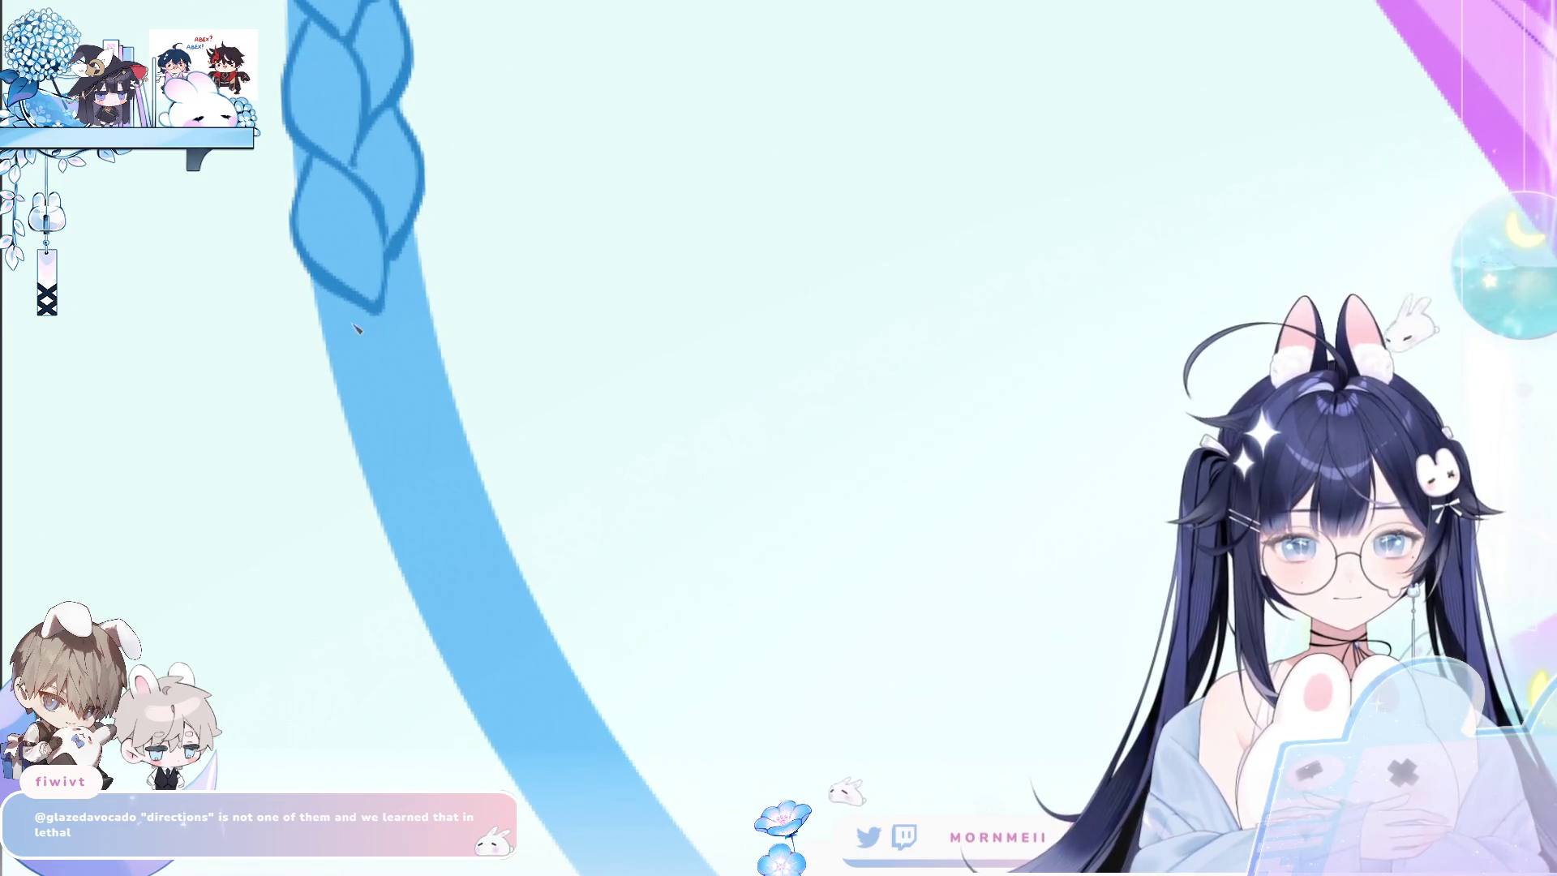
key("ctrl+z")
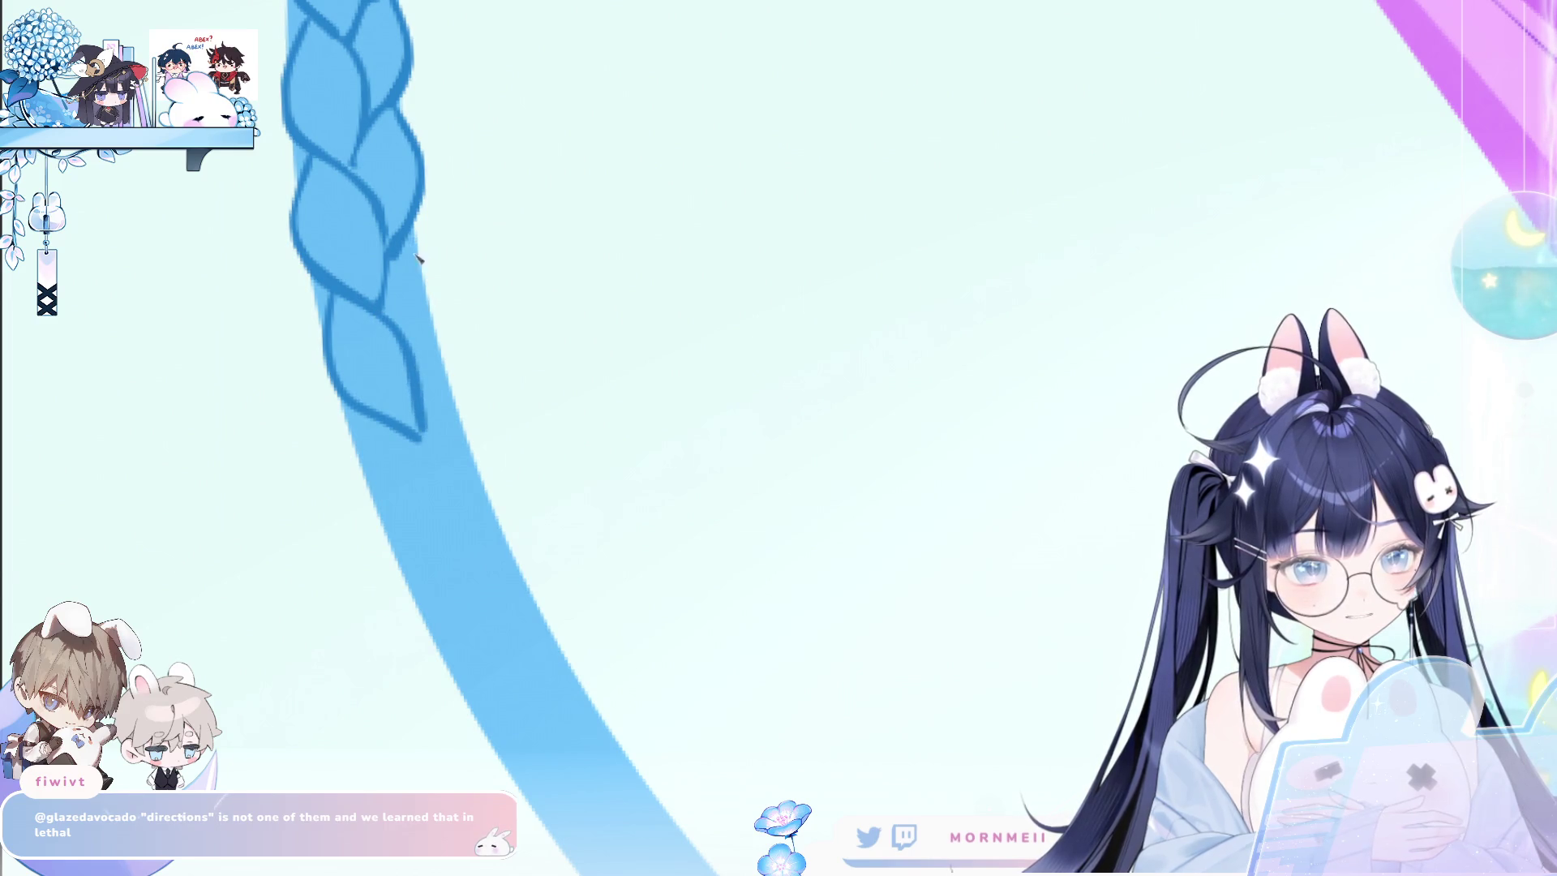
left_click_drag(368, 479, 470, 567)
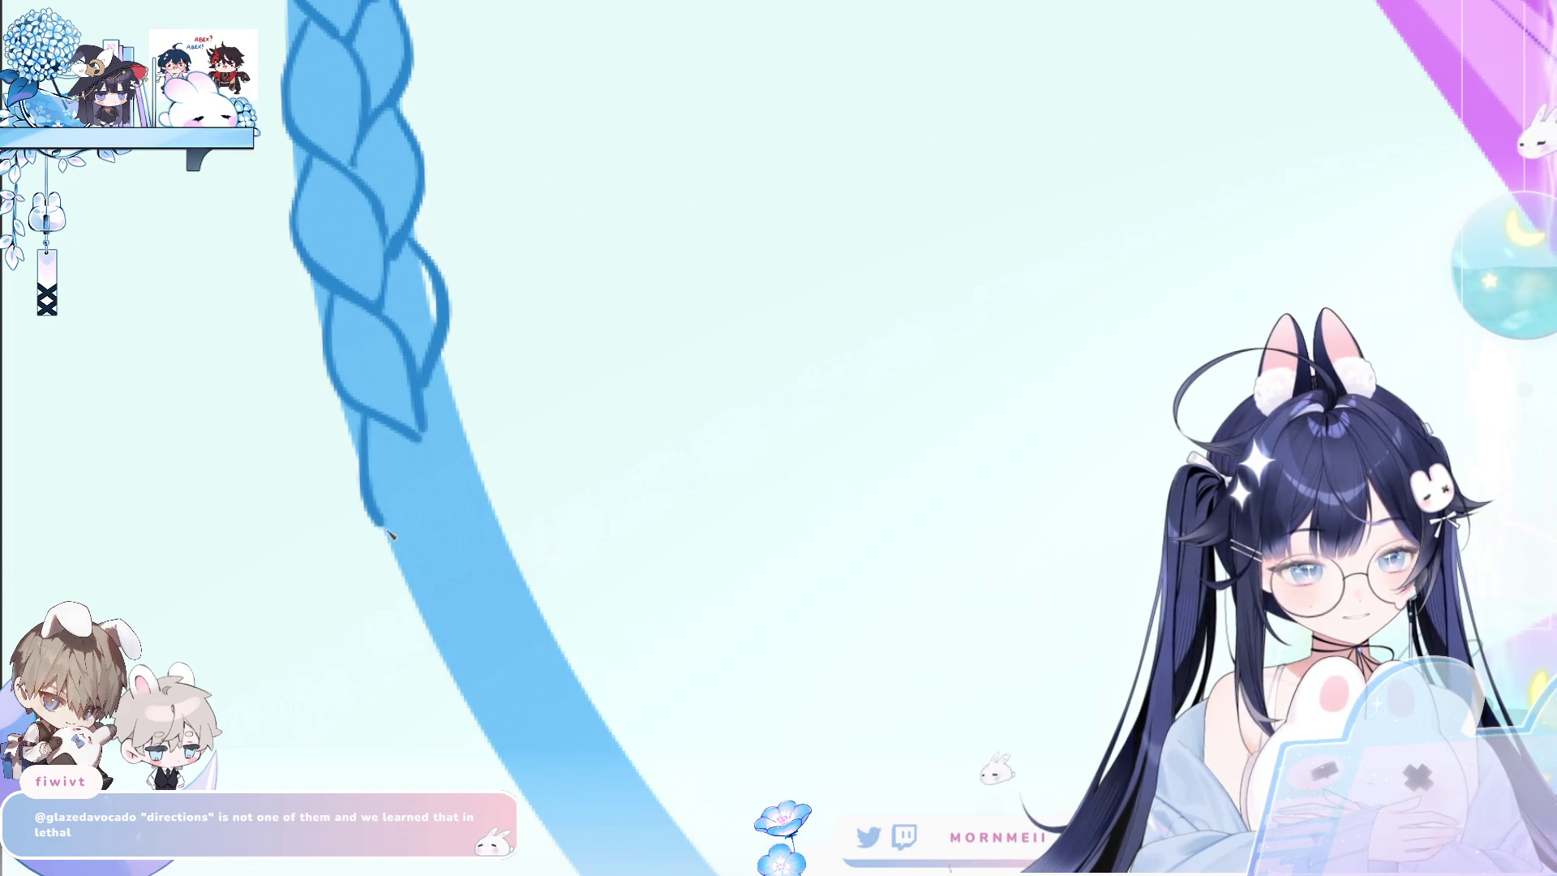
left_click_drag(421, 430, 479, 566)
mouse_move(442, 356)
left_mouse_down()
mouse_move(483, 511)
mouse_move(474, 469)
left_mouse_up()
key("ctrl+z")
key("ctrl+z")
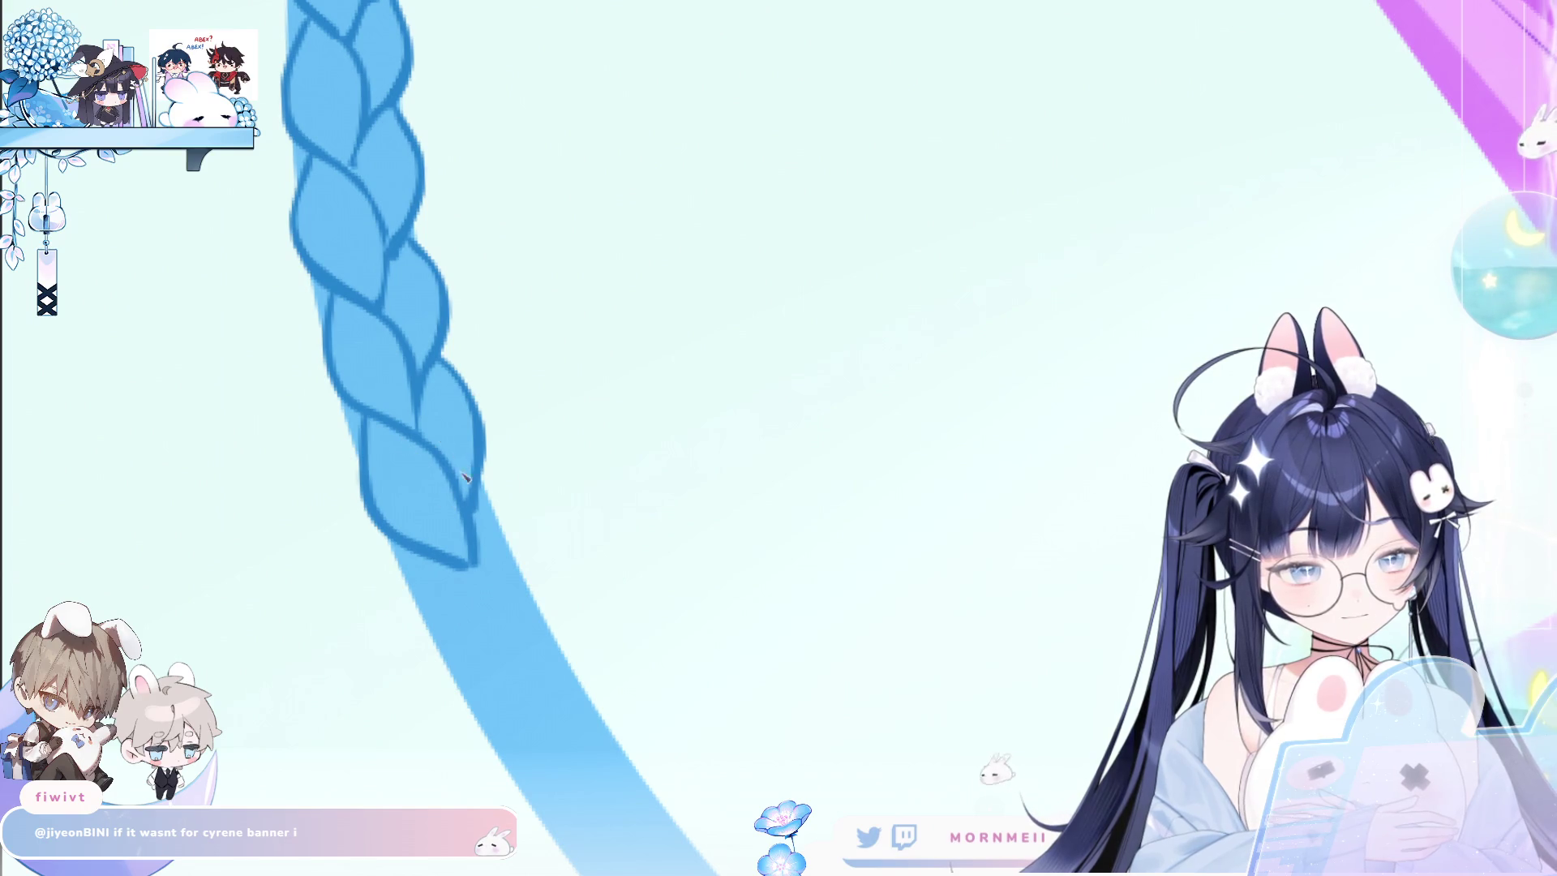
Outline the left and right edges of the next braid lobe at the lower end.
scroll(487, 380, "down", 3)
scroll(487, 380, "up", 3)
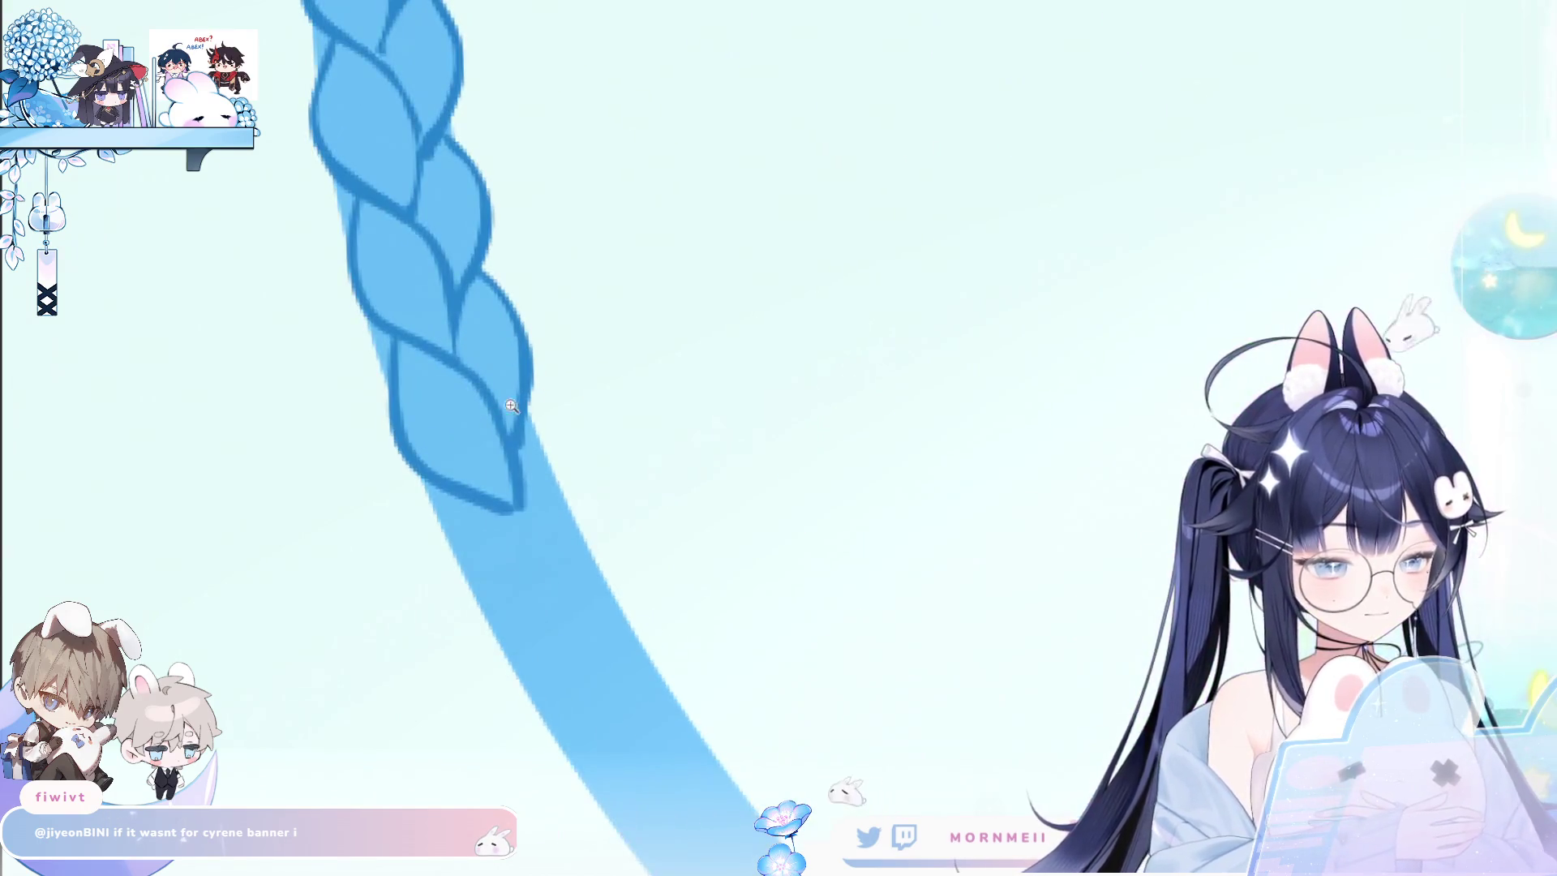
scroll(556, 284, "down", 3)
mouse_move(504, 406)
left_mouse_down()
mouse_move(399, 268)
mouse_move(455, 271)
mouse_move(514, 195)
left_mouse_up()
scroll(591, 199, "up", 2)
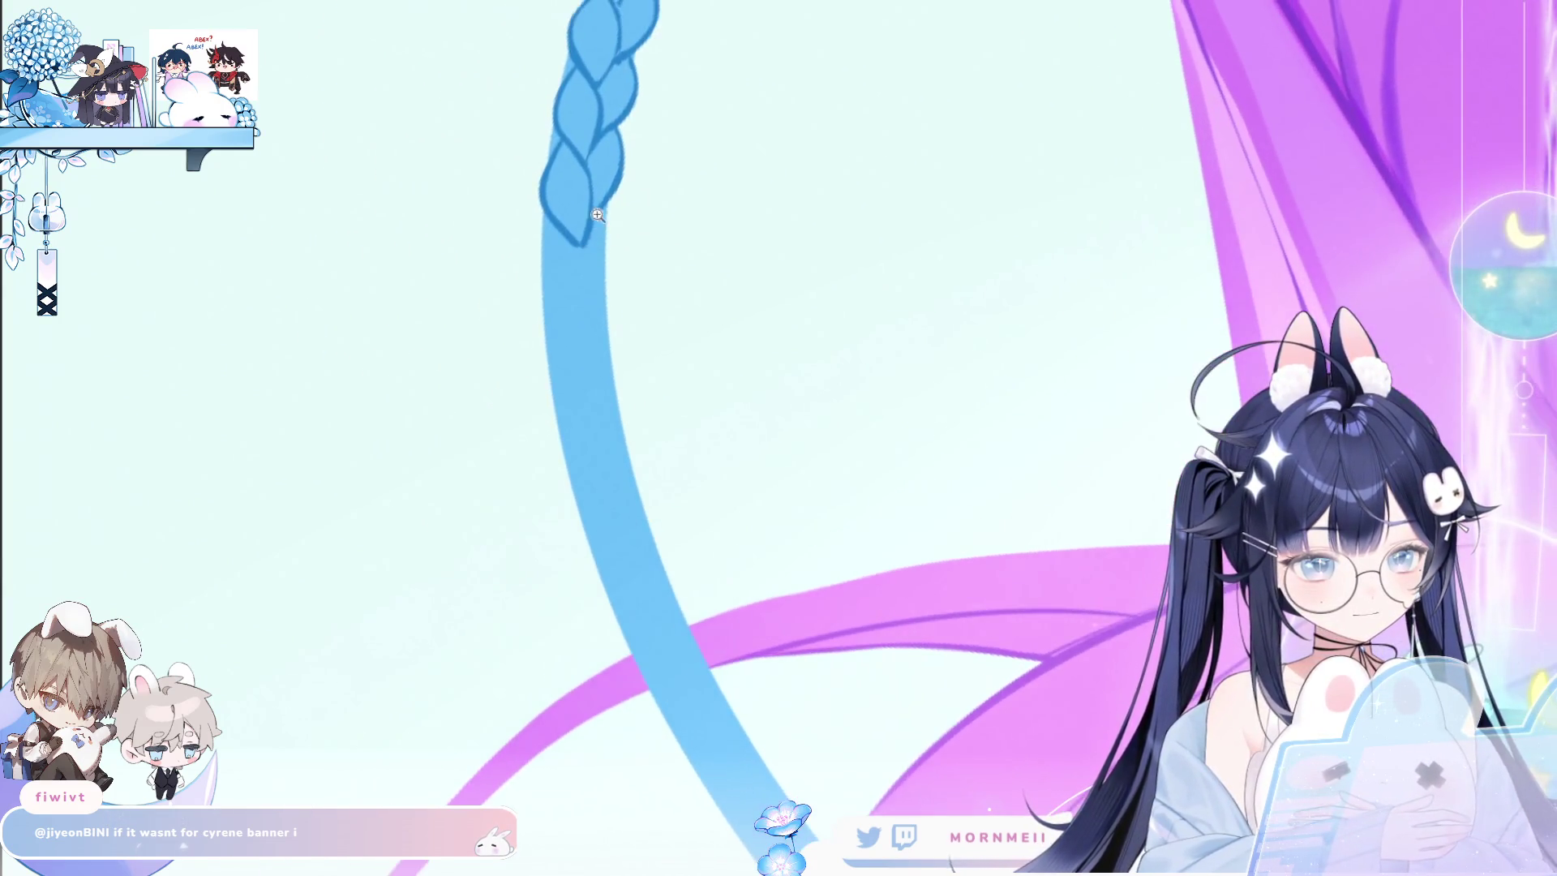
scroll(635, 190, "up", 2)
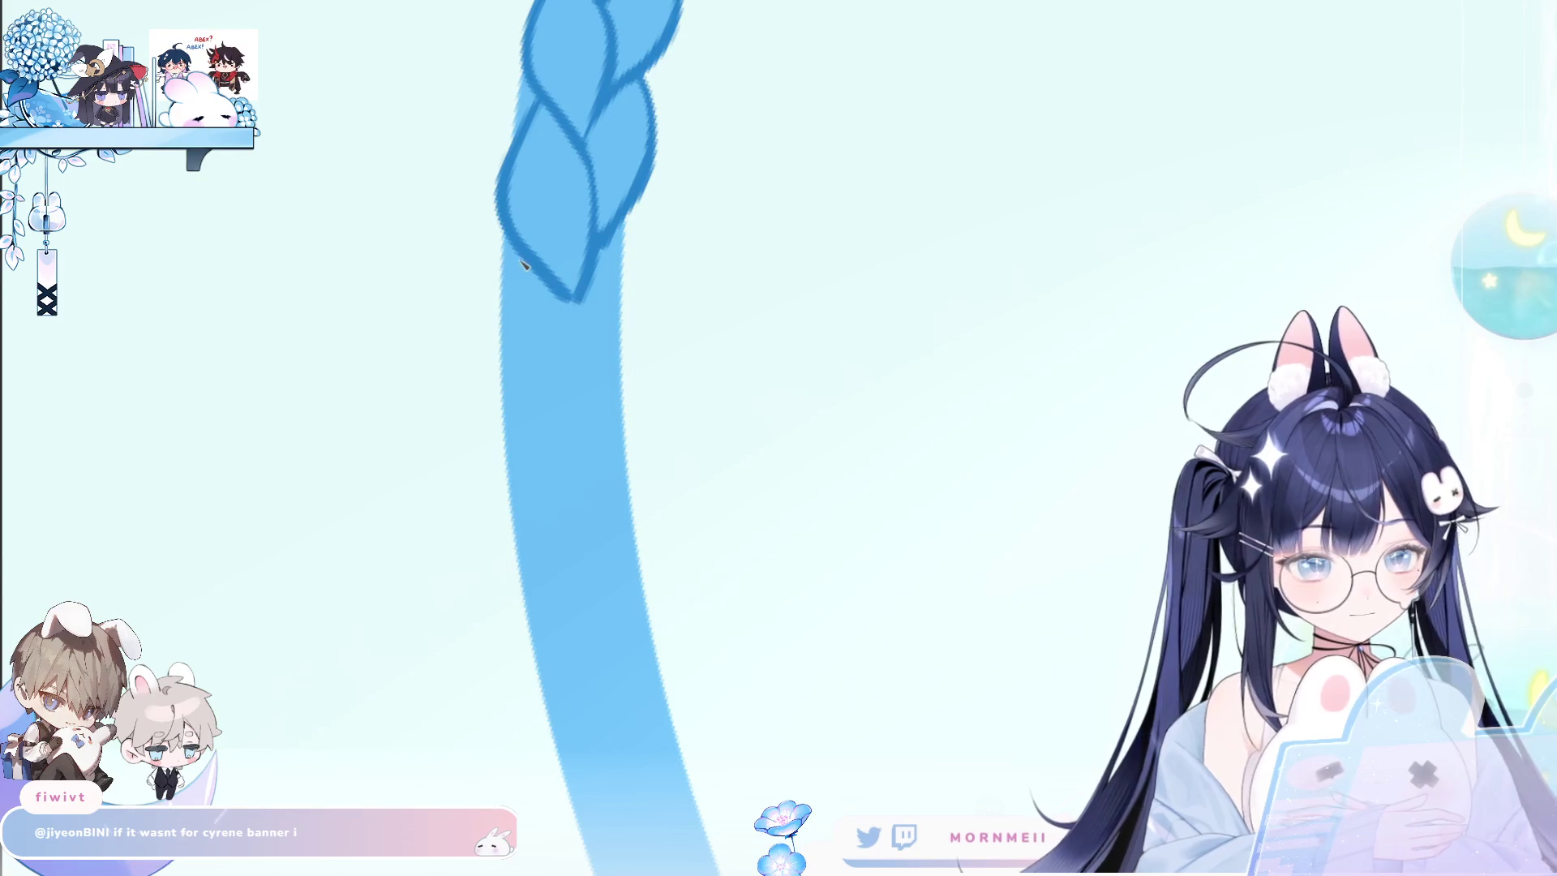
left_click_drag(507, 253, 519, 397)
mouse_move(565, 299)
left_mouse_down()
mouse_move(584, 375)
mouse_move(567, 438)
left_mouse_up()
key("ctrl+z")
left_click_drag(624, 225, 600, 374)
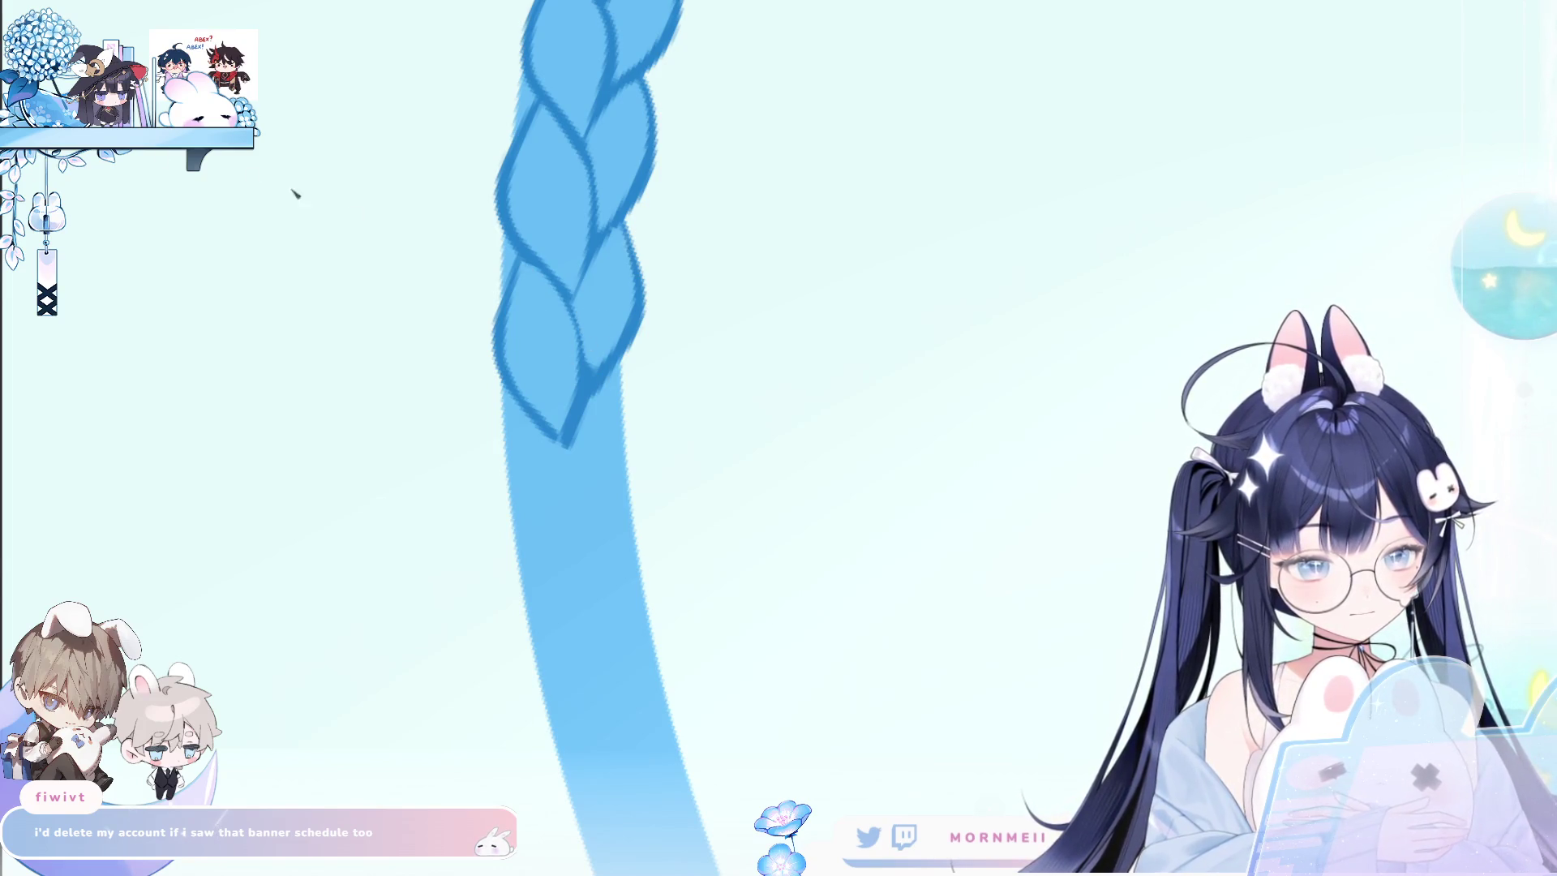
Rotate the view and redraw the new lower-right lobe as one cleaner curve.
mouse_move(591, 497)
left_mouse_down()
mouse_move(480, 302)
mouse_move(480, 405)
mouse_move(539, 462)
left_mouse_up()
key("ctrl+z")
left_click_drag(533, 312, 556, 466)
key("ctrl+z")
left_click_drag(537, 324, 555, 461)
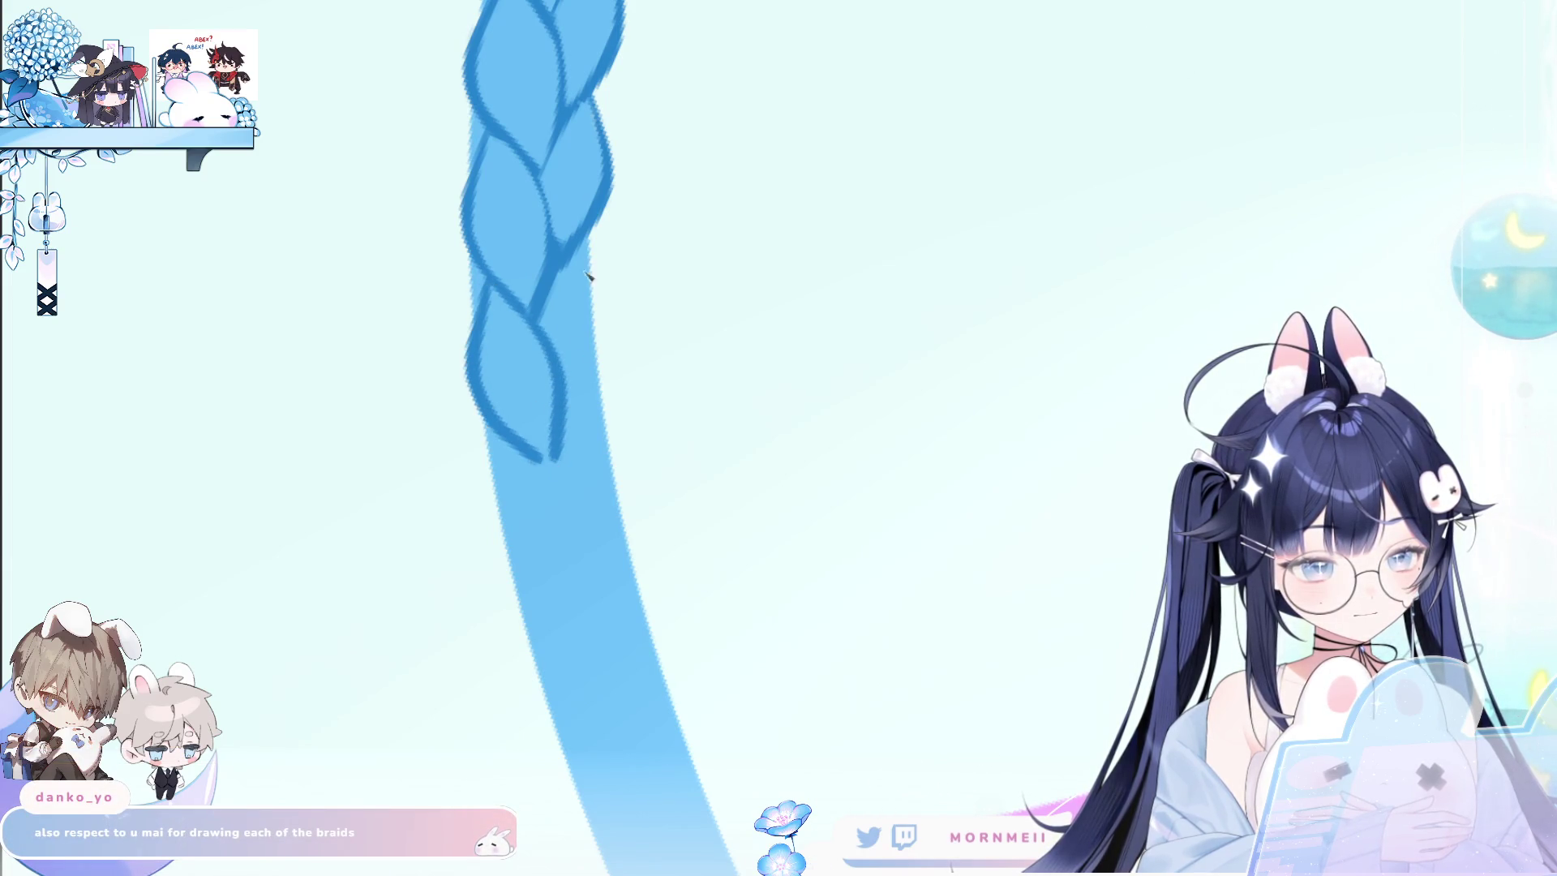
key("ctrl+z")
left_click_drag(590, 237, 568, 401)
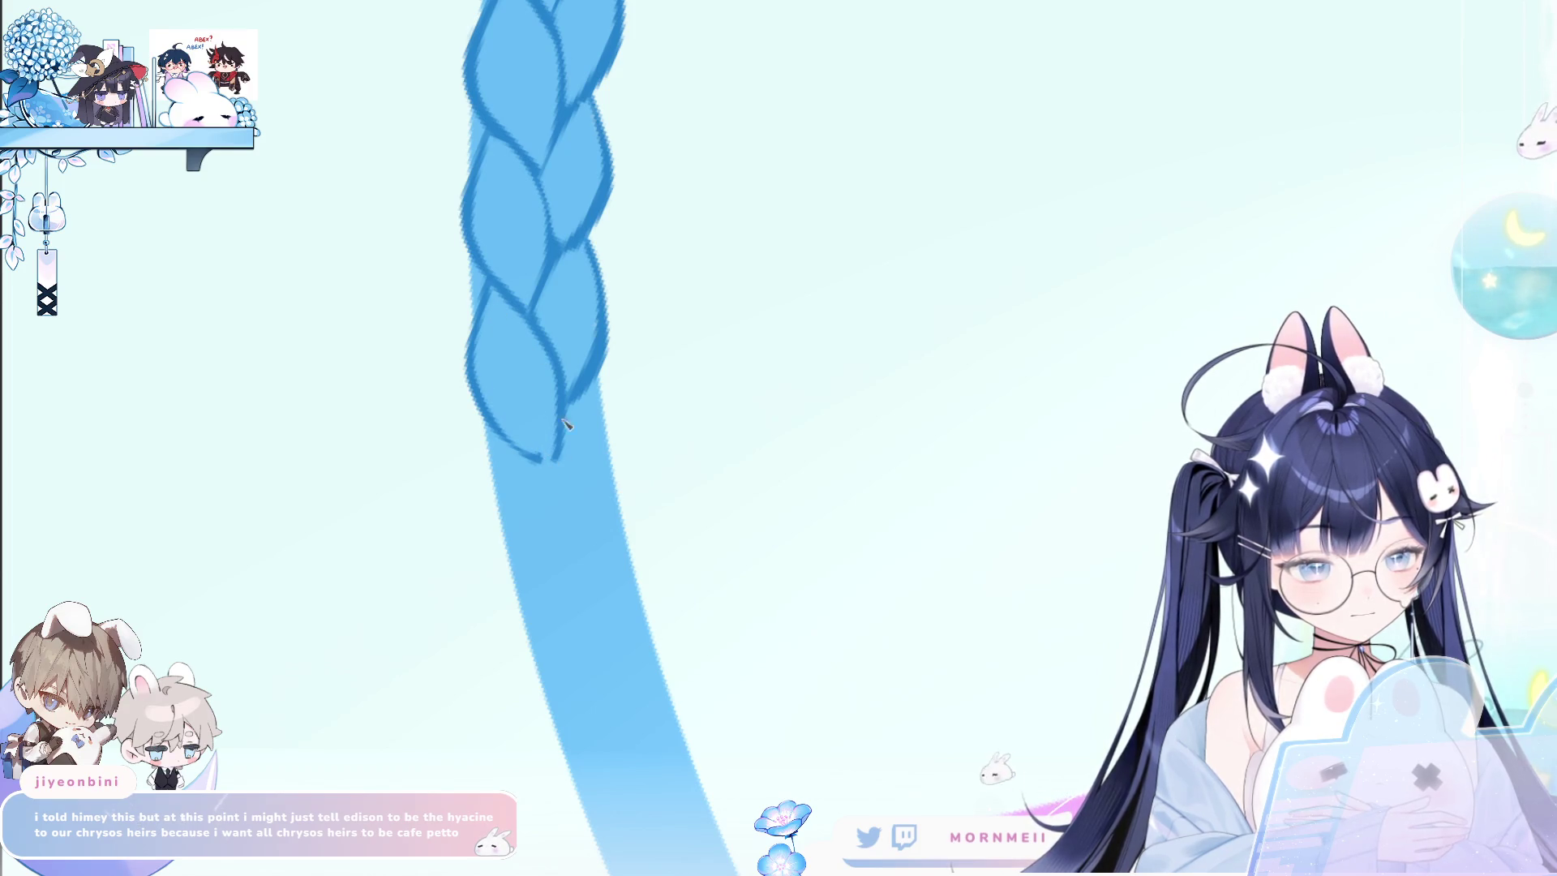
scroll(519, 417, "down", 5)
scroll(761, 463, "up", 2)
scroll(761, 462, "up", 2)
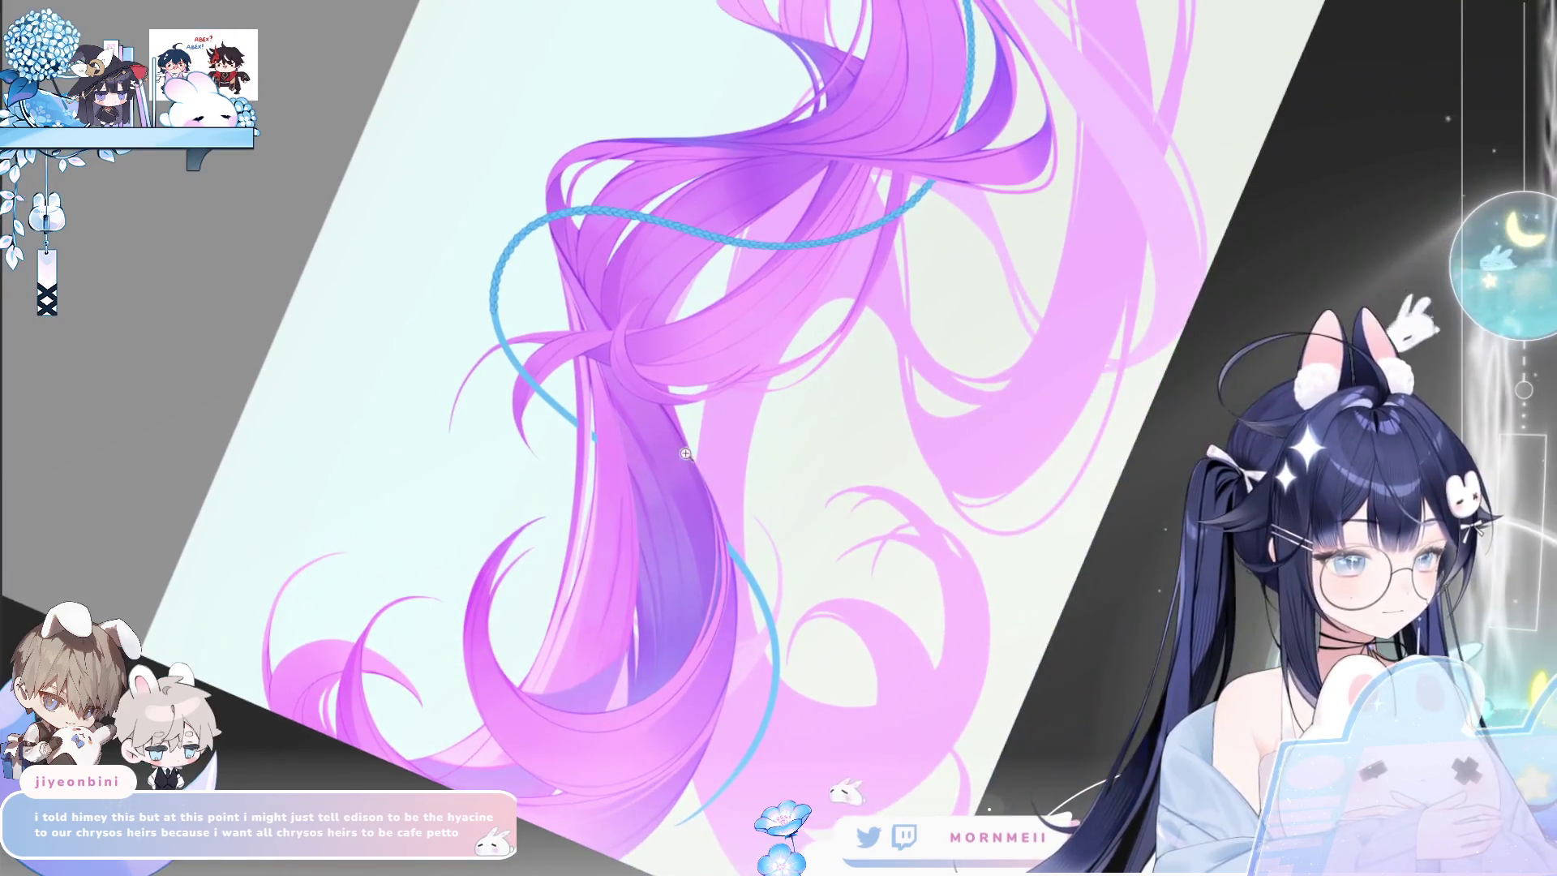
scroll(653, 165, "up", 3)
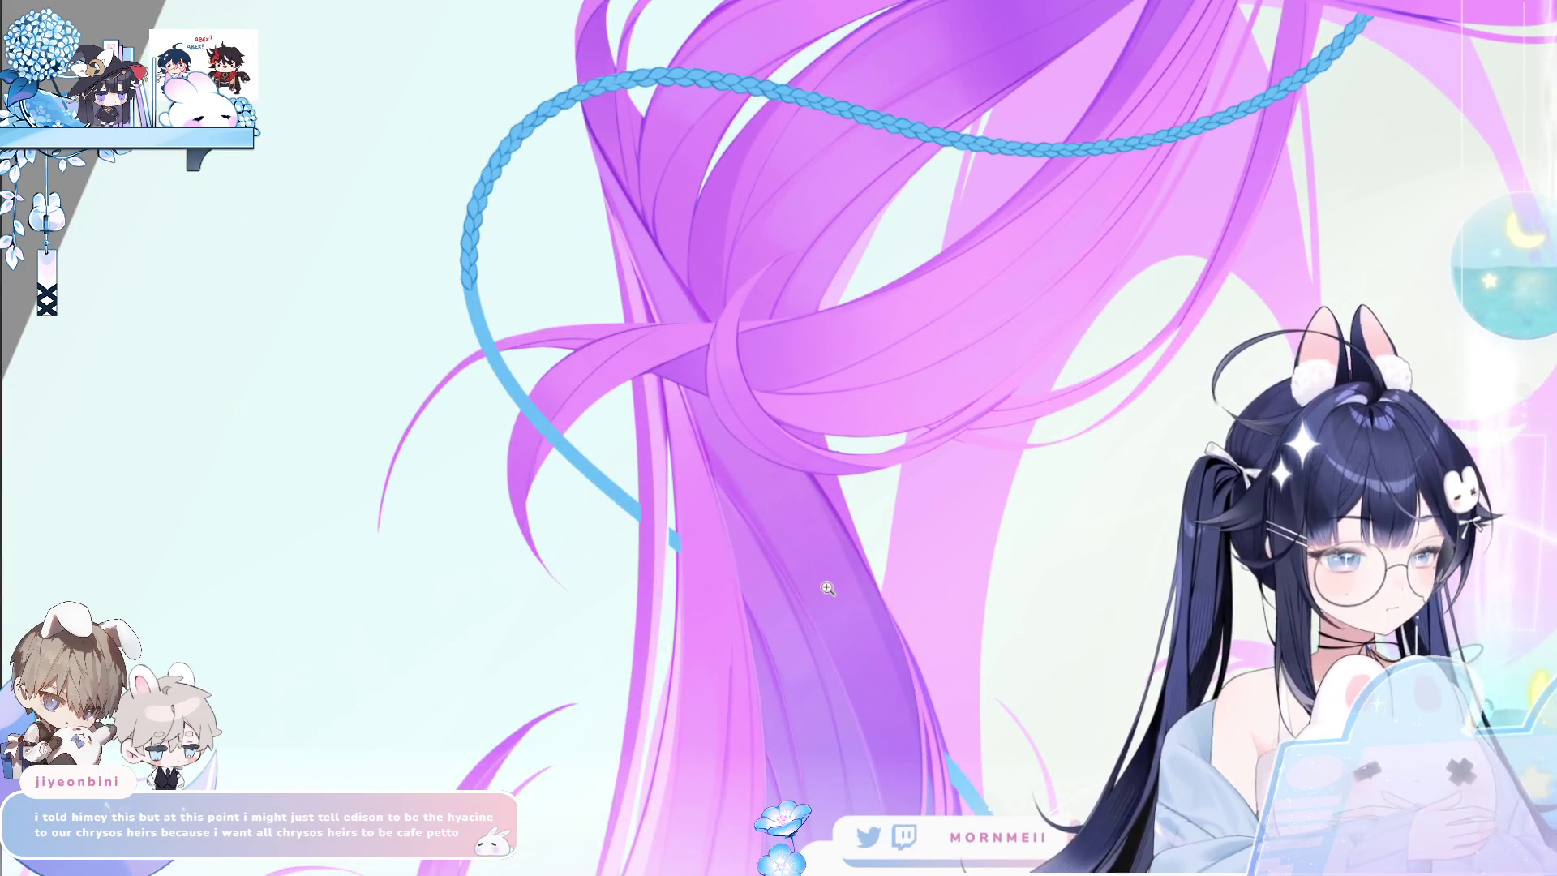
scroll(675, 281, "left", 1)
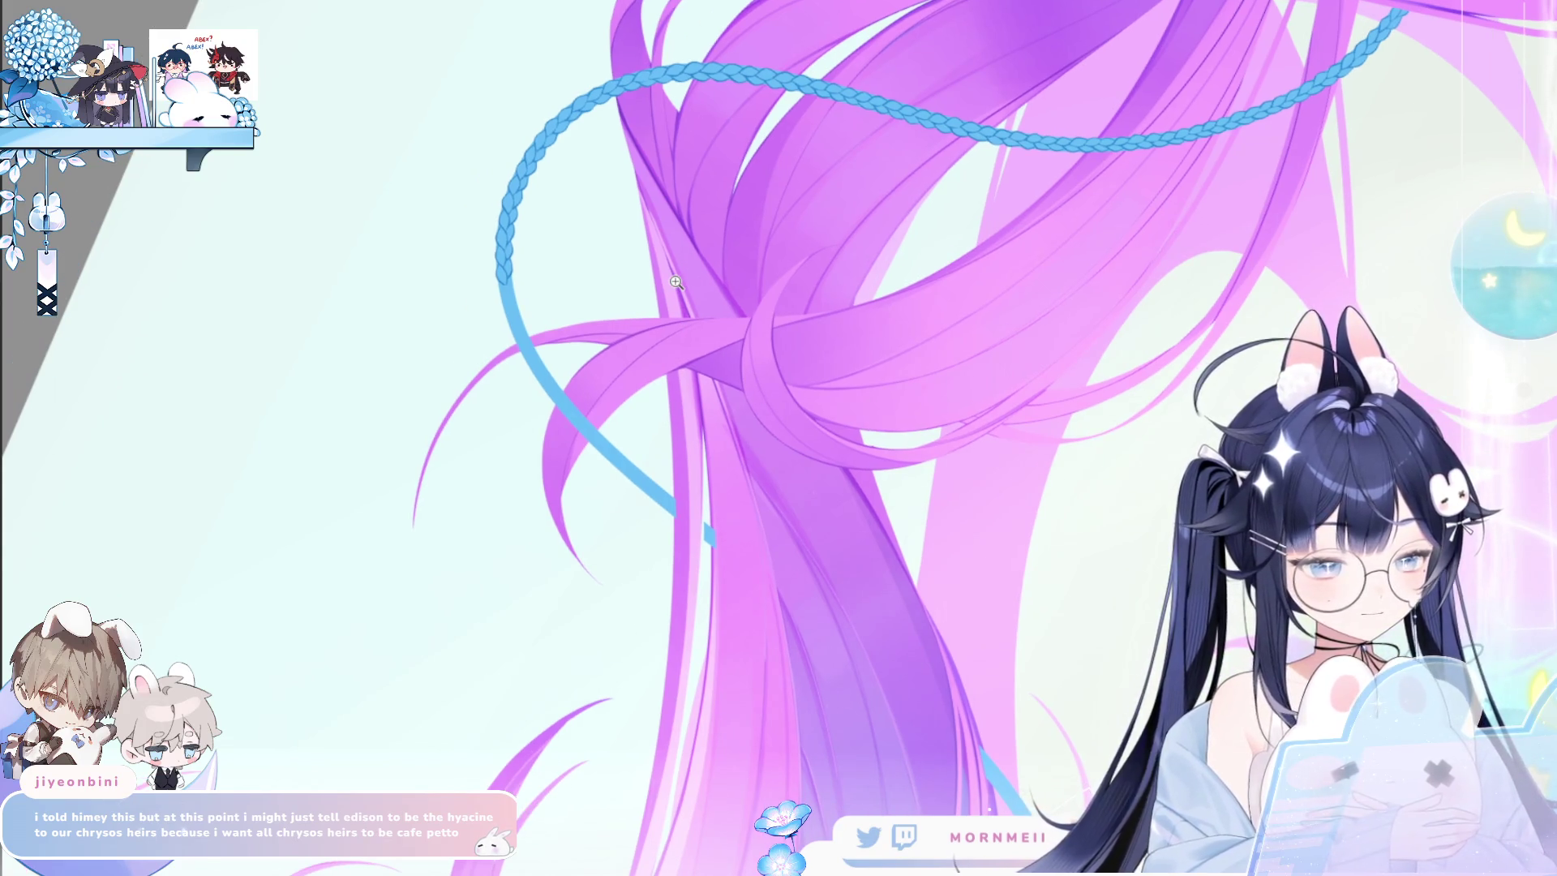
scroll(676, 282, "up", 1)
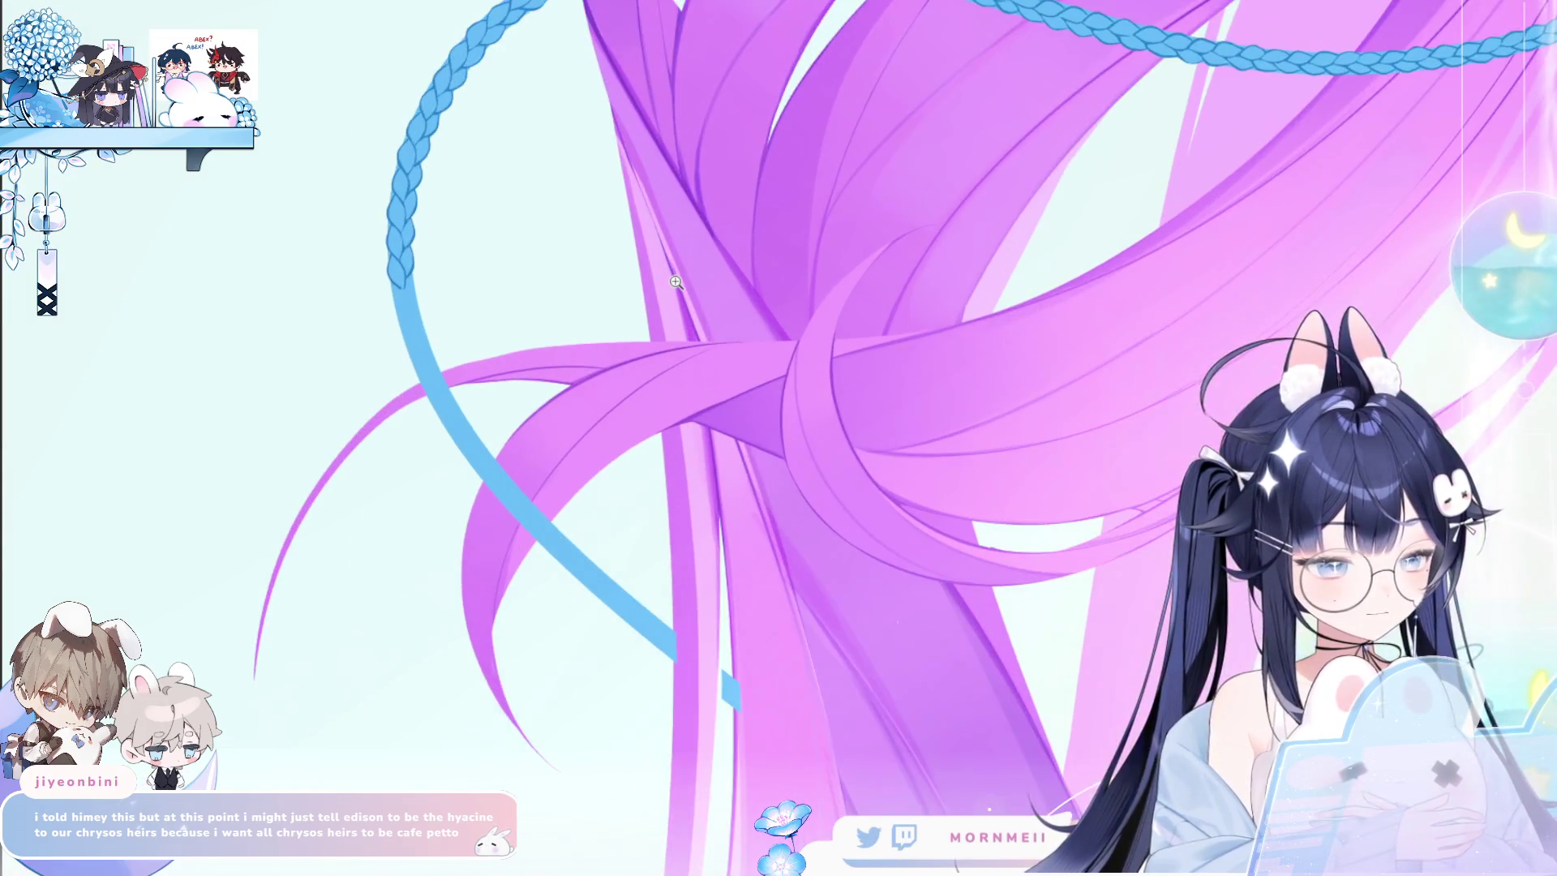
left_click(897, 623)
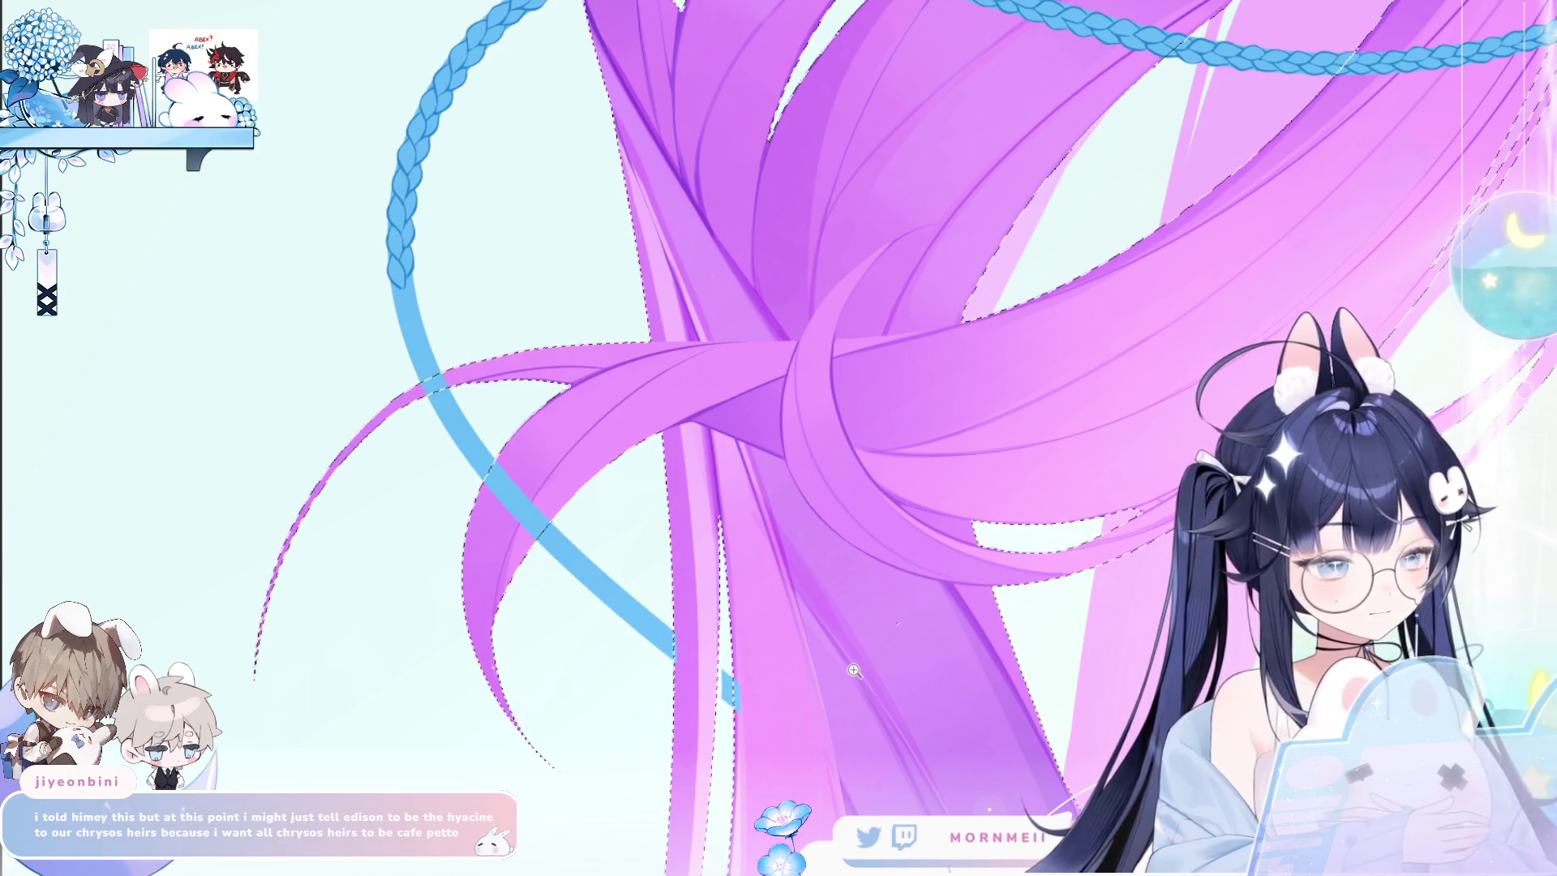
key("b")
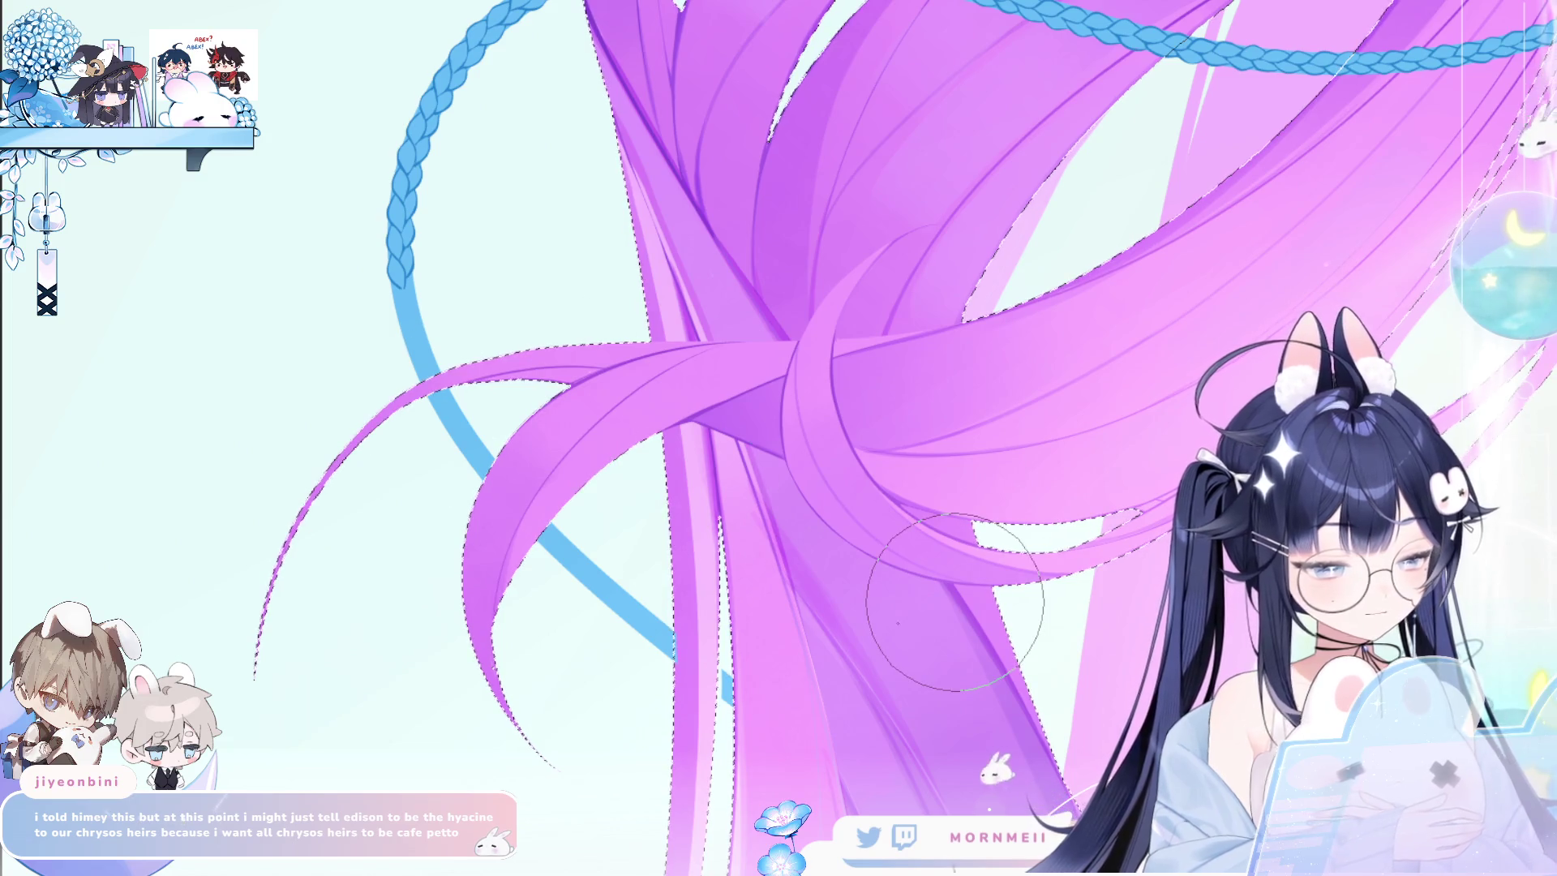
key("ctrl+d")
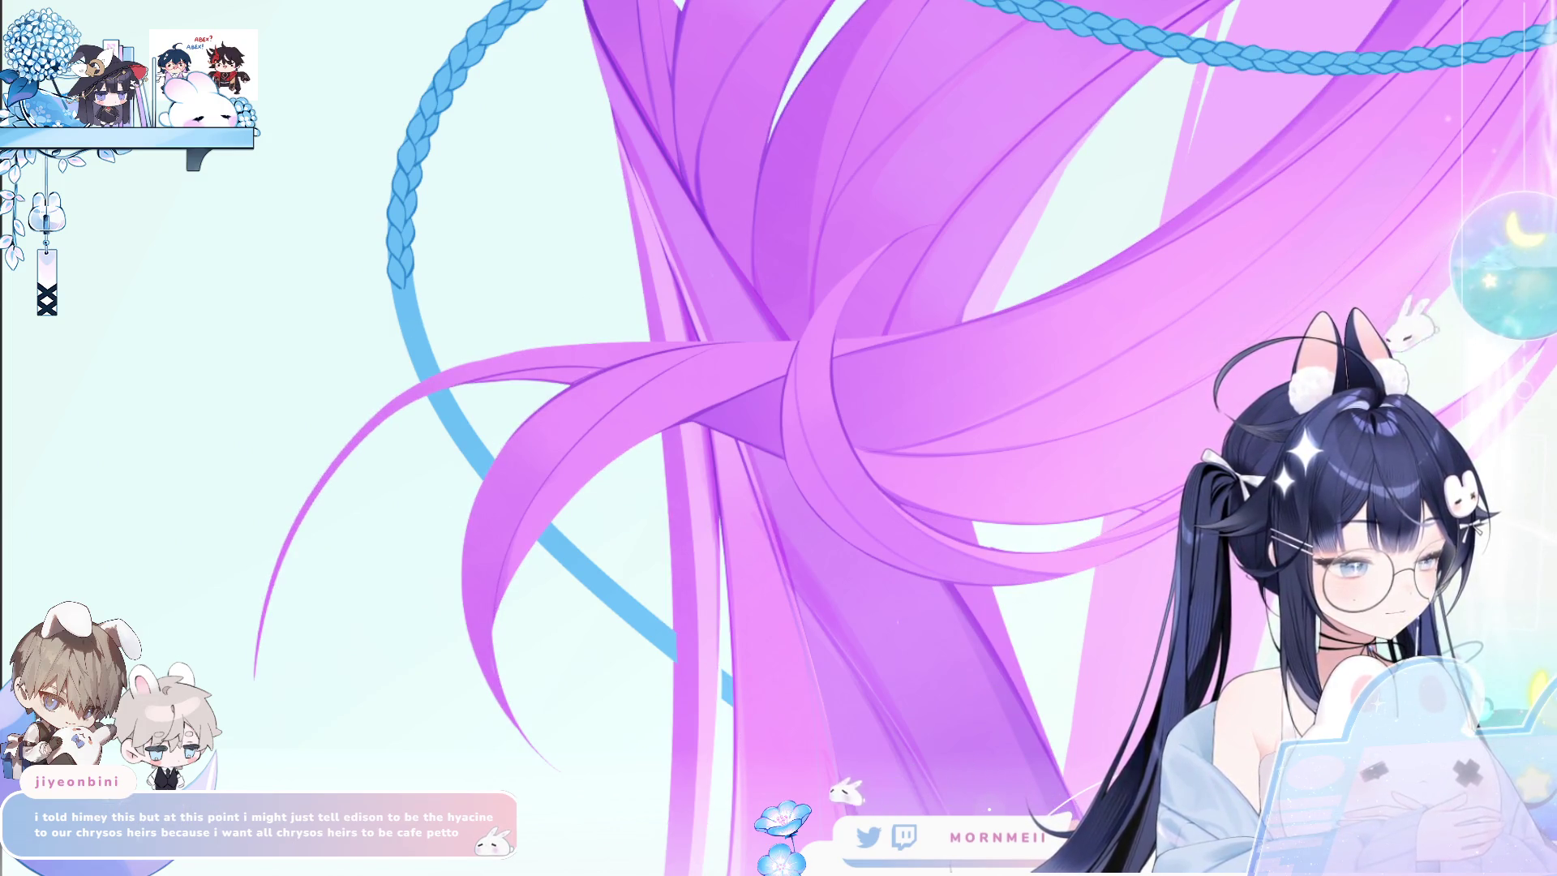
scroll(1055, 502, "down", 2)
scroll(1054, 502, "down", 4)
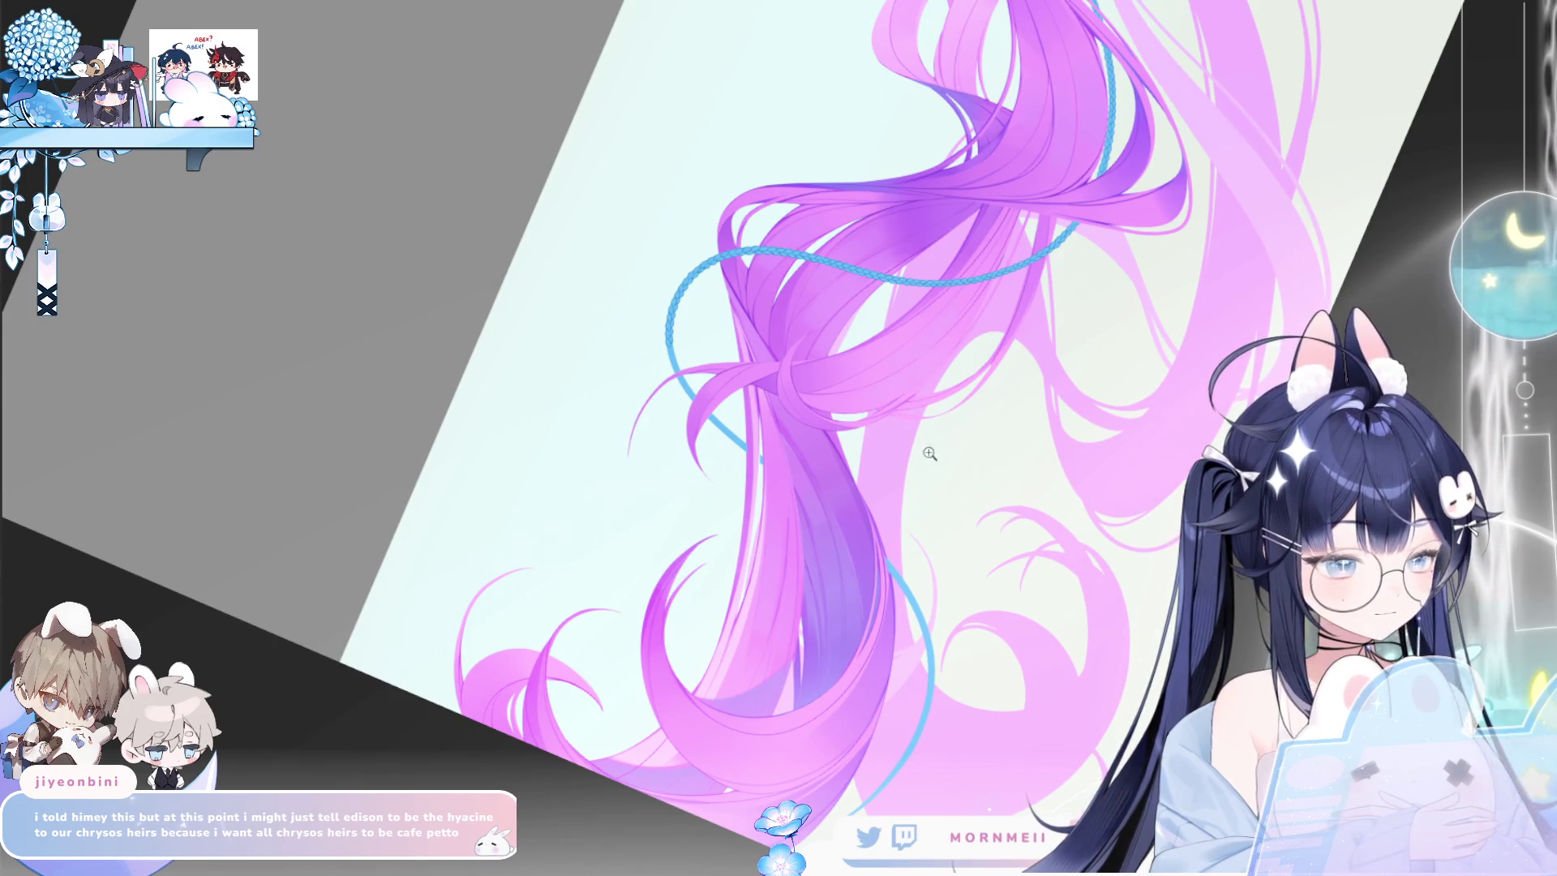
scroll(931, 446, "up", 3)
scroll(583, 330, "up", 4)
left_click_drag(505, 357, 567, 309)
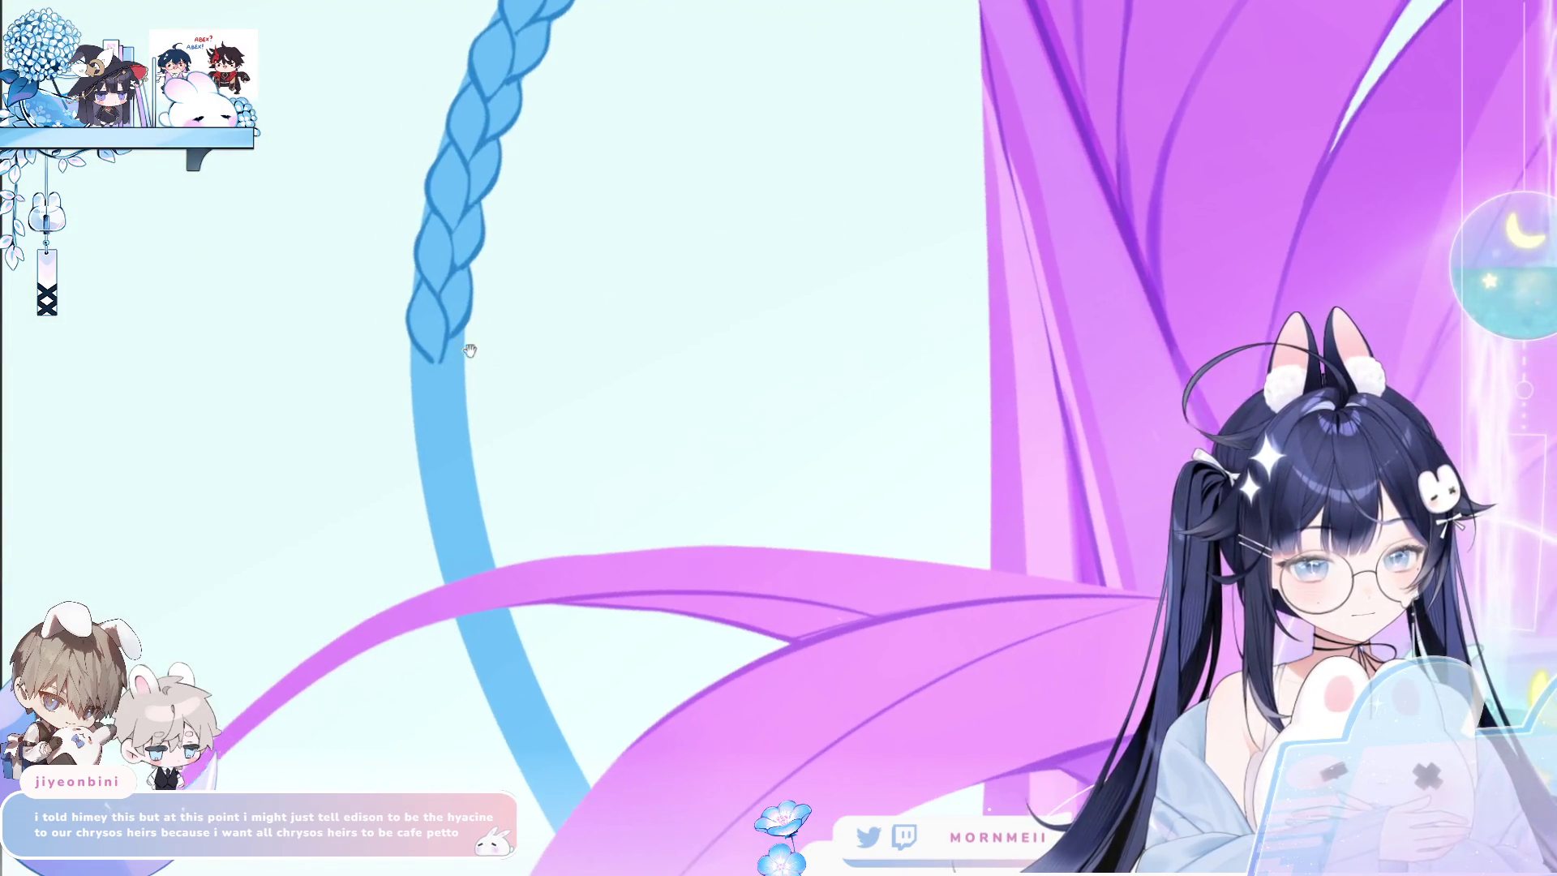
scroll(612, 282, "up", 2)
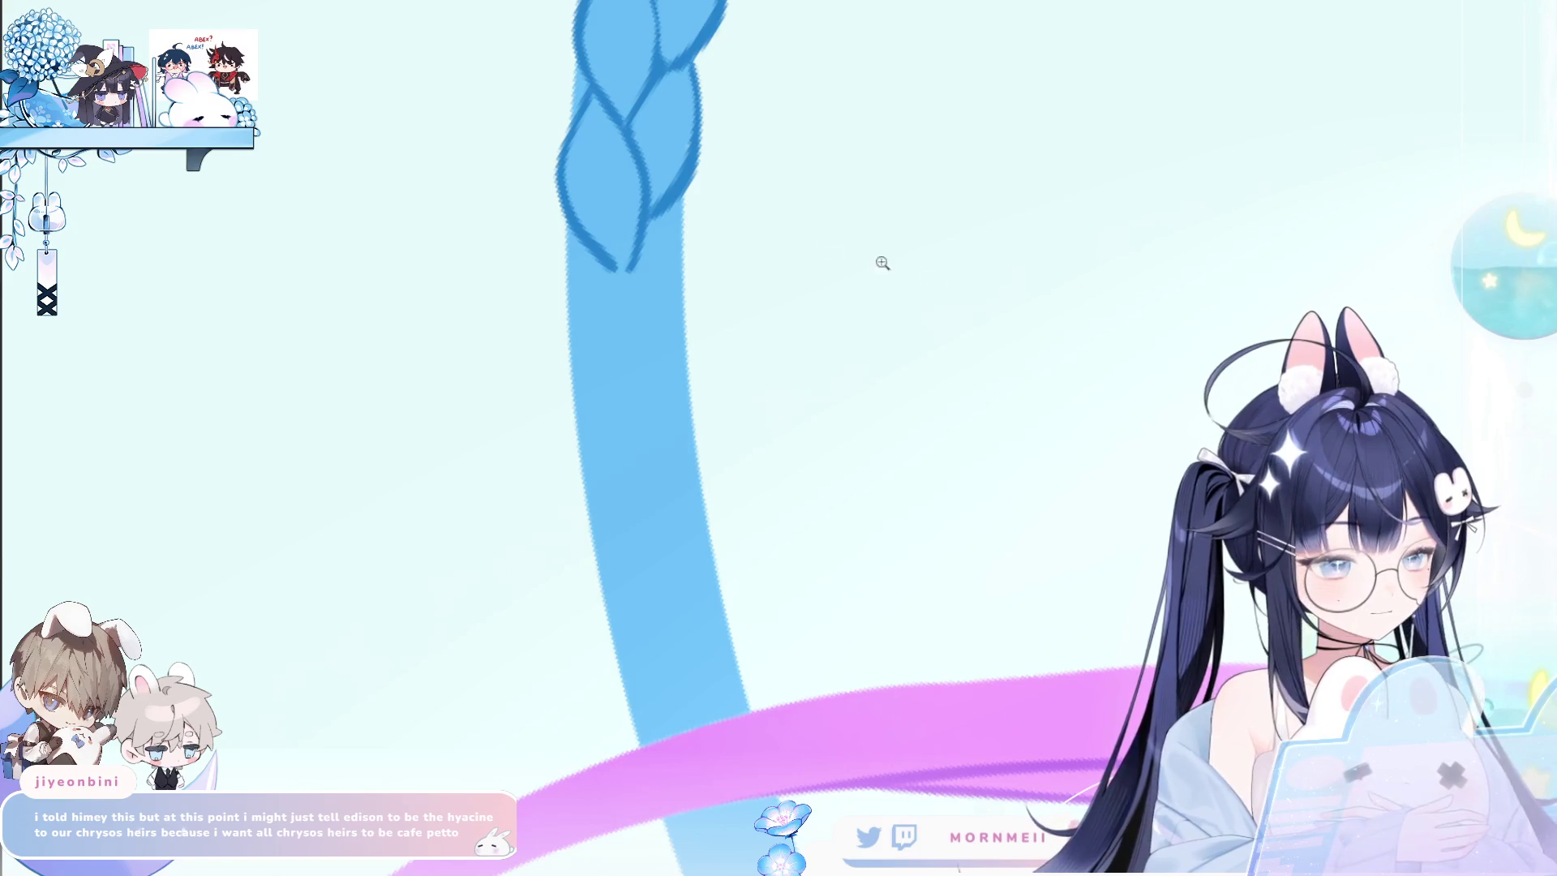
left_click_drag(567, 243, 633, 422)
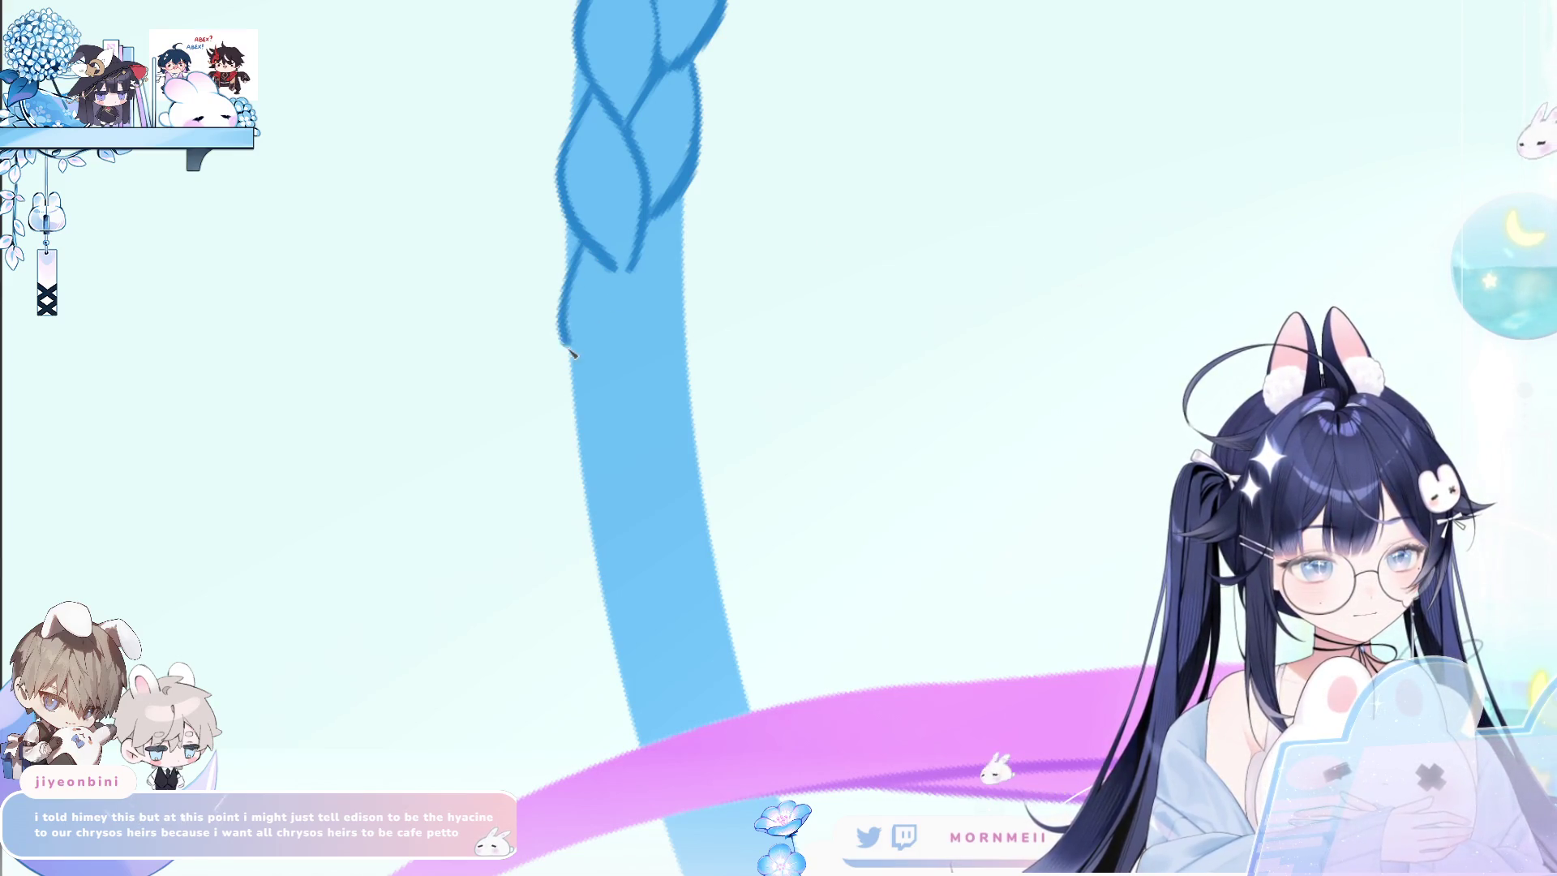
Close the new braid lobe and sketch curved strands down the braid's lower edges, undoing stray strokes.
left_click_drag(630, 271, 644, 397)
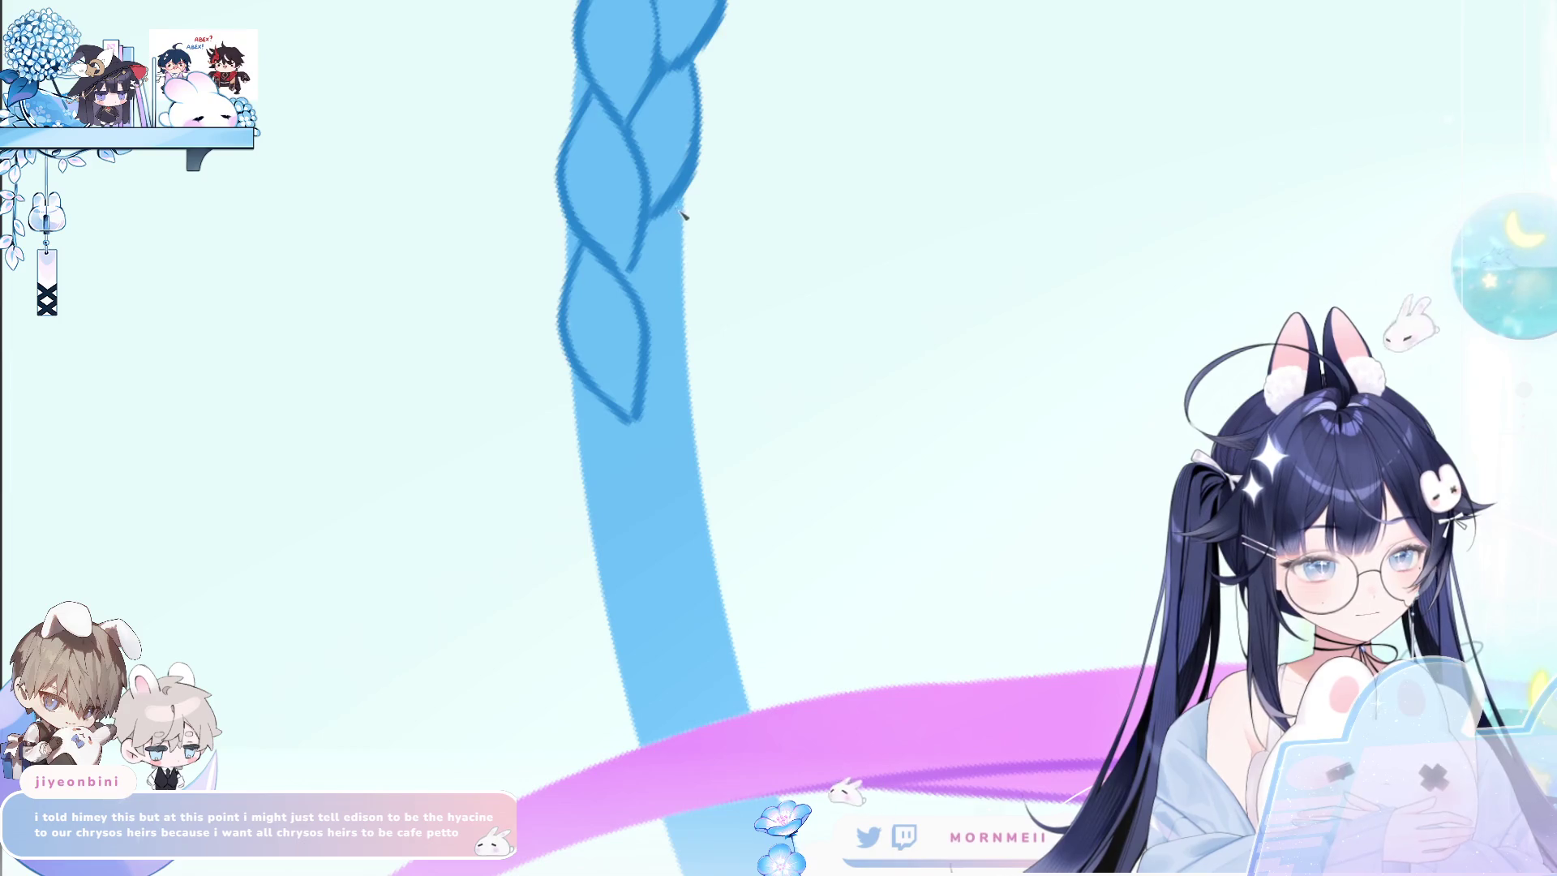
left_click_drag(683, 212, 659, 357)
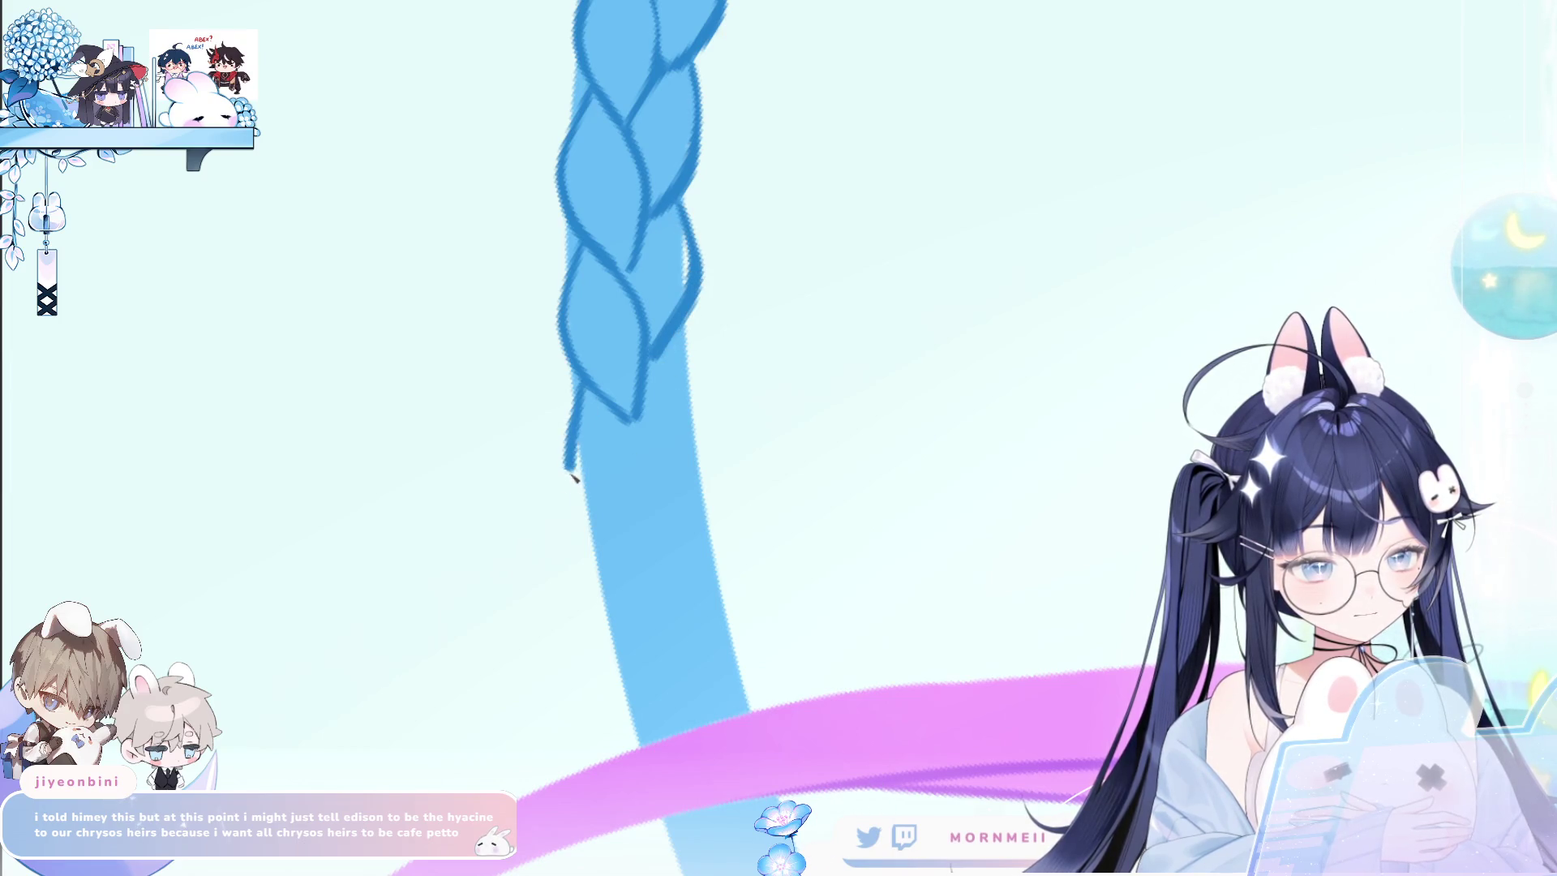
key("ctrl+z")
key("ctrl+z")
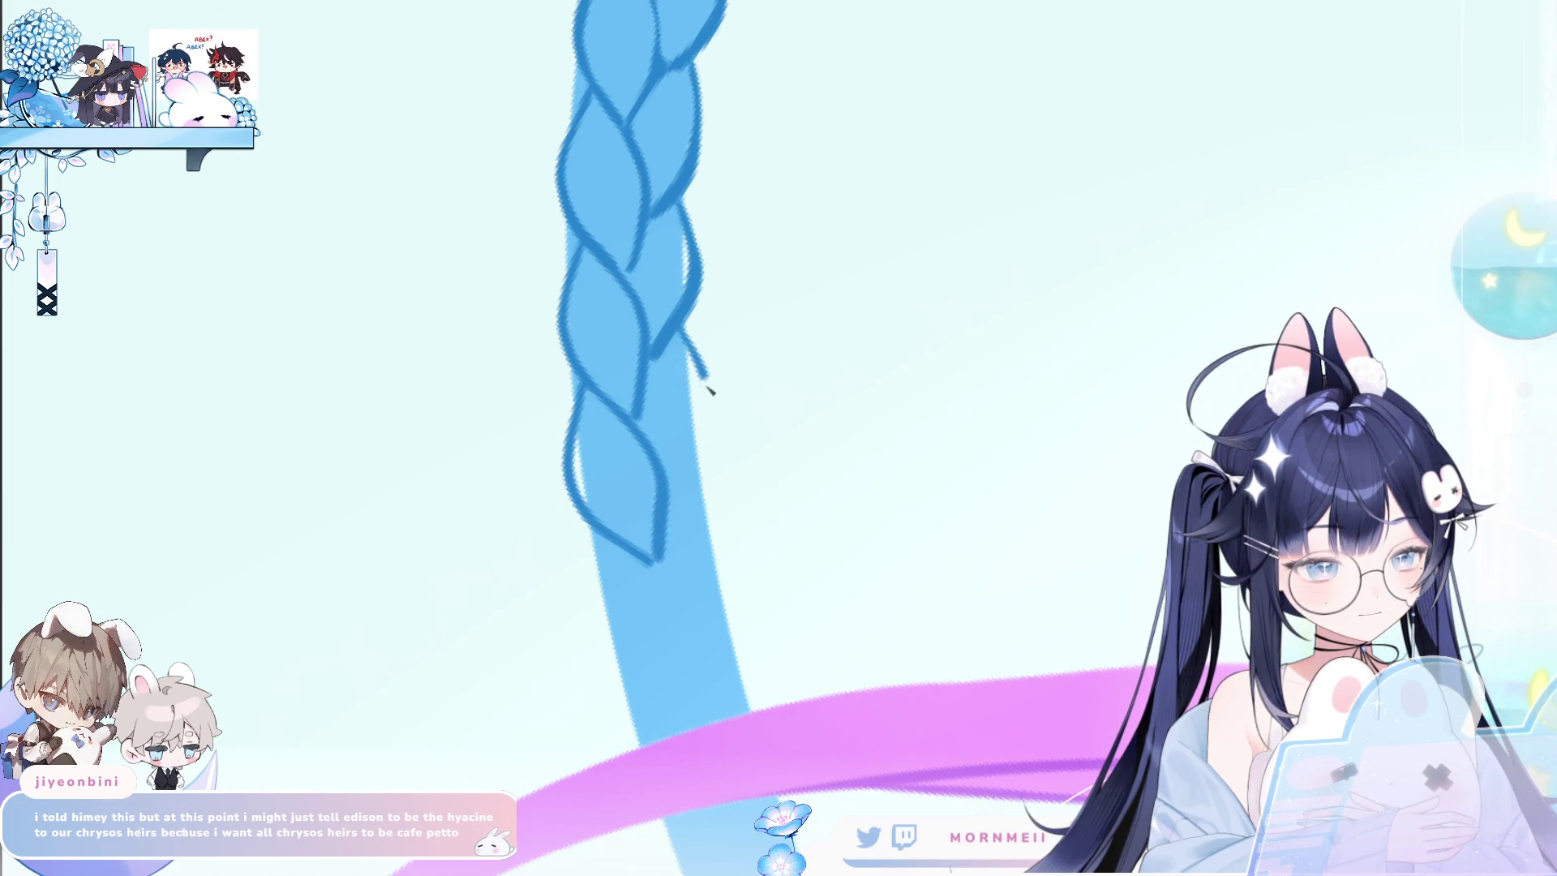
left_click_drag(757, 489, 664, 316)
left_click_drag(601, 158, 572, 312)
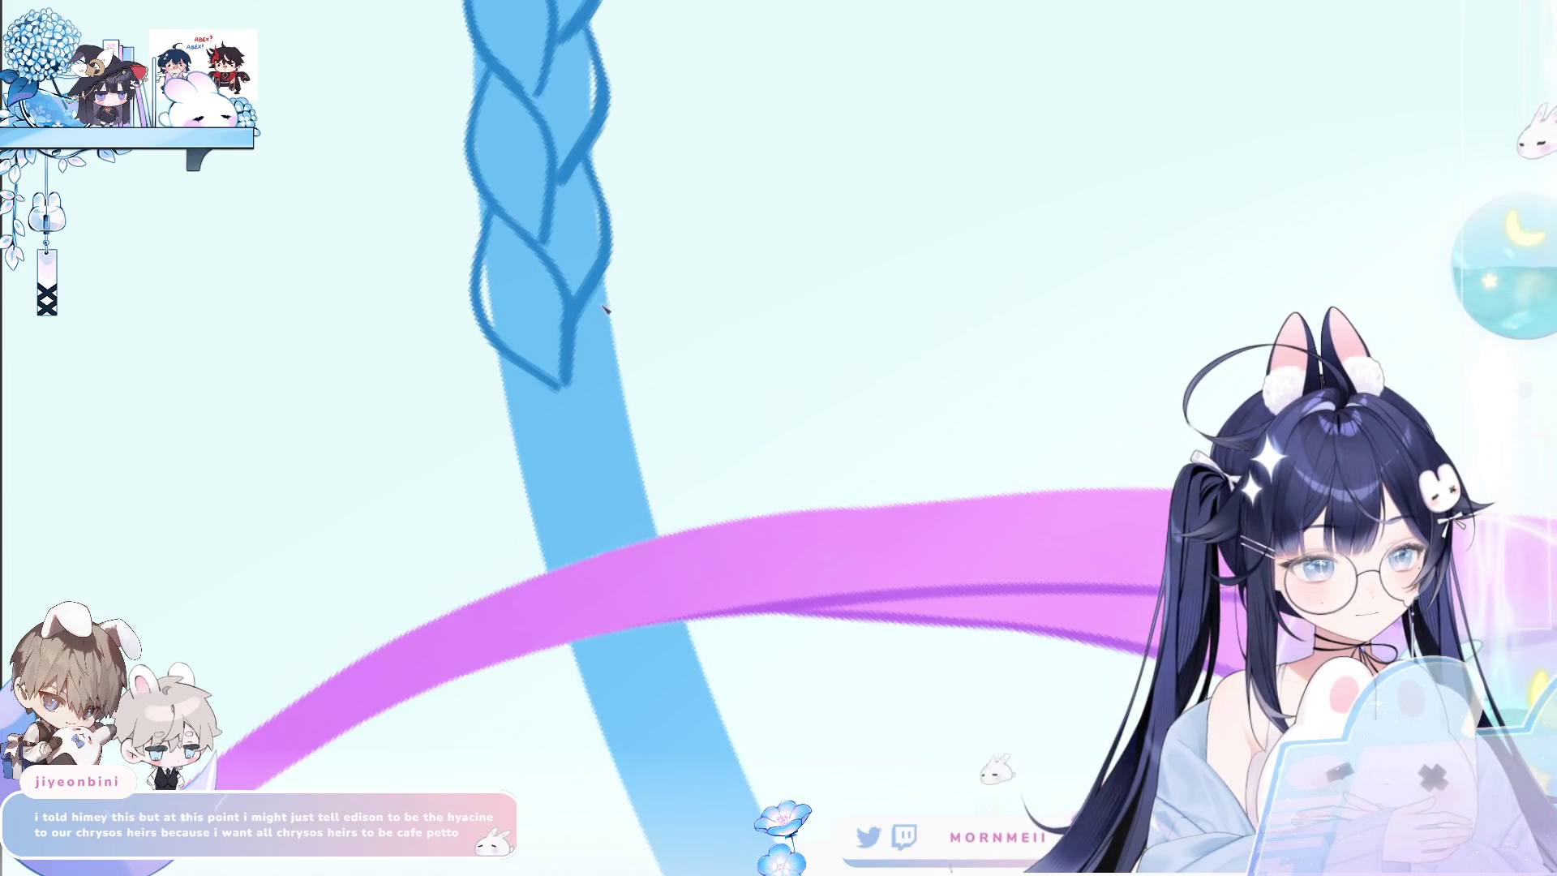
left_click_drag(505, 380, 556, 523)
key("ctrl+z")
left_click_drag(506, 361, 559, 531)
key("ctrl+z")
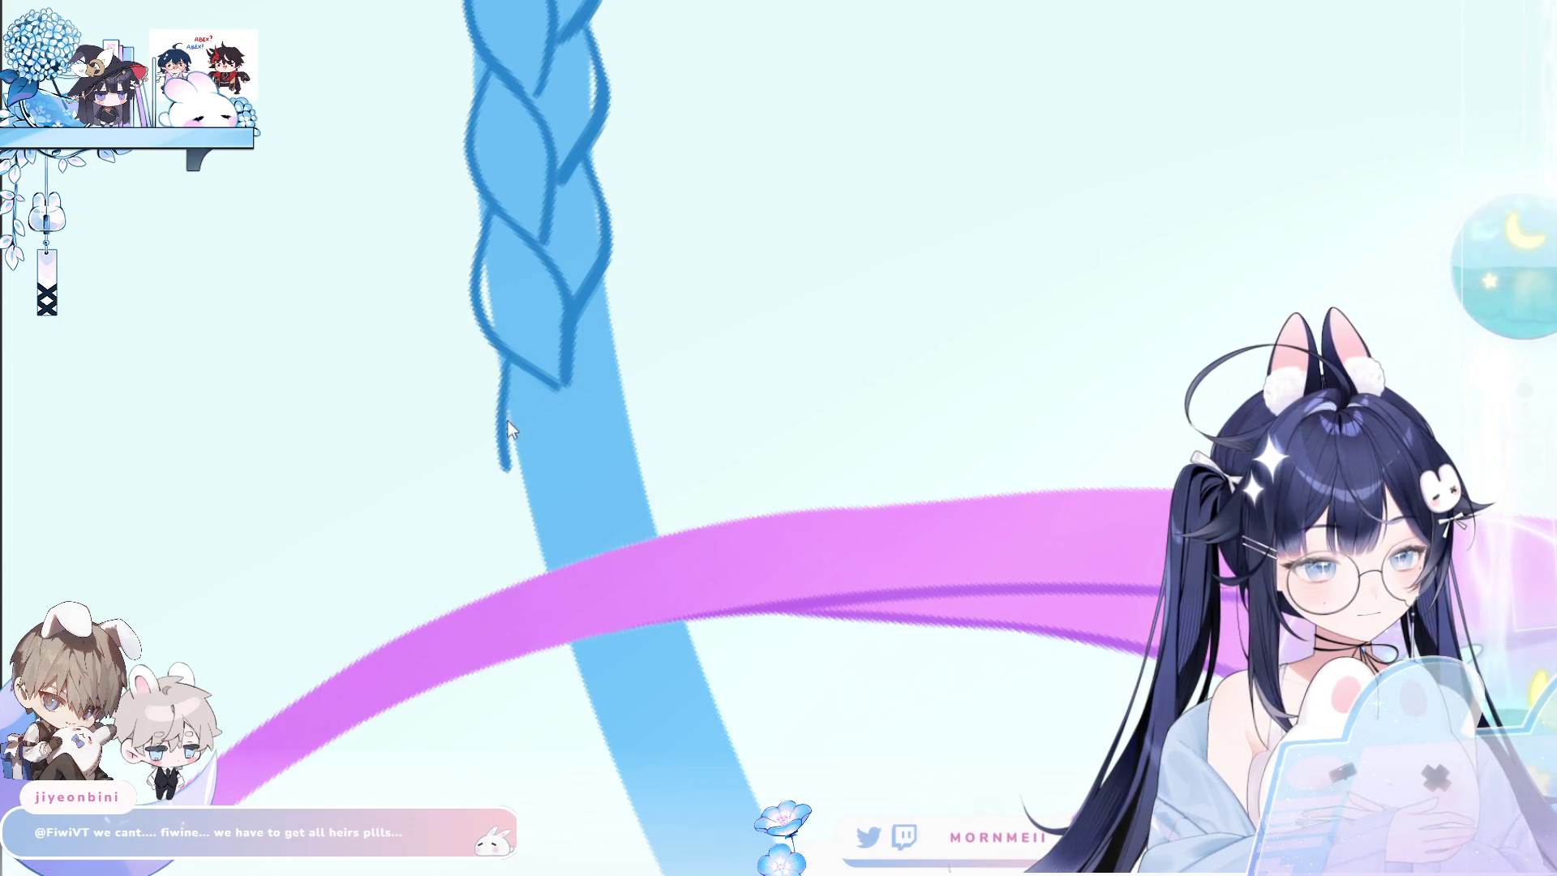
Redraw the lower strand along a cleaner curve and add short strokes inside the lobe.
left_click_drag(519, 478, 585, 519)
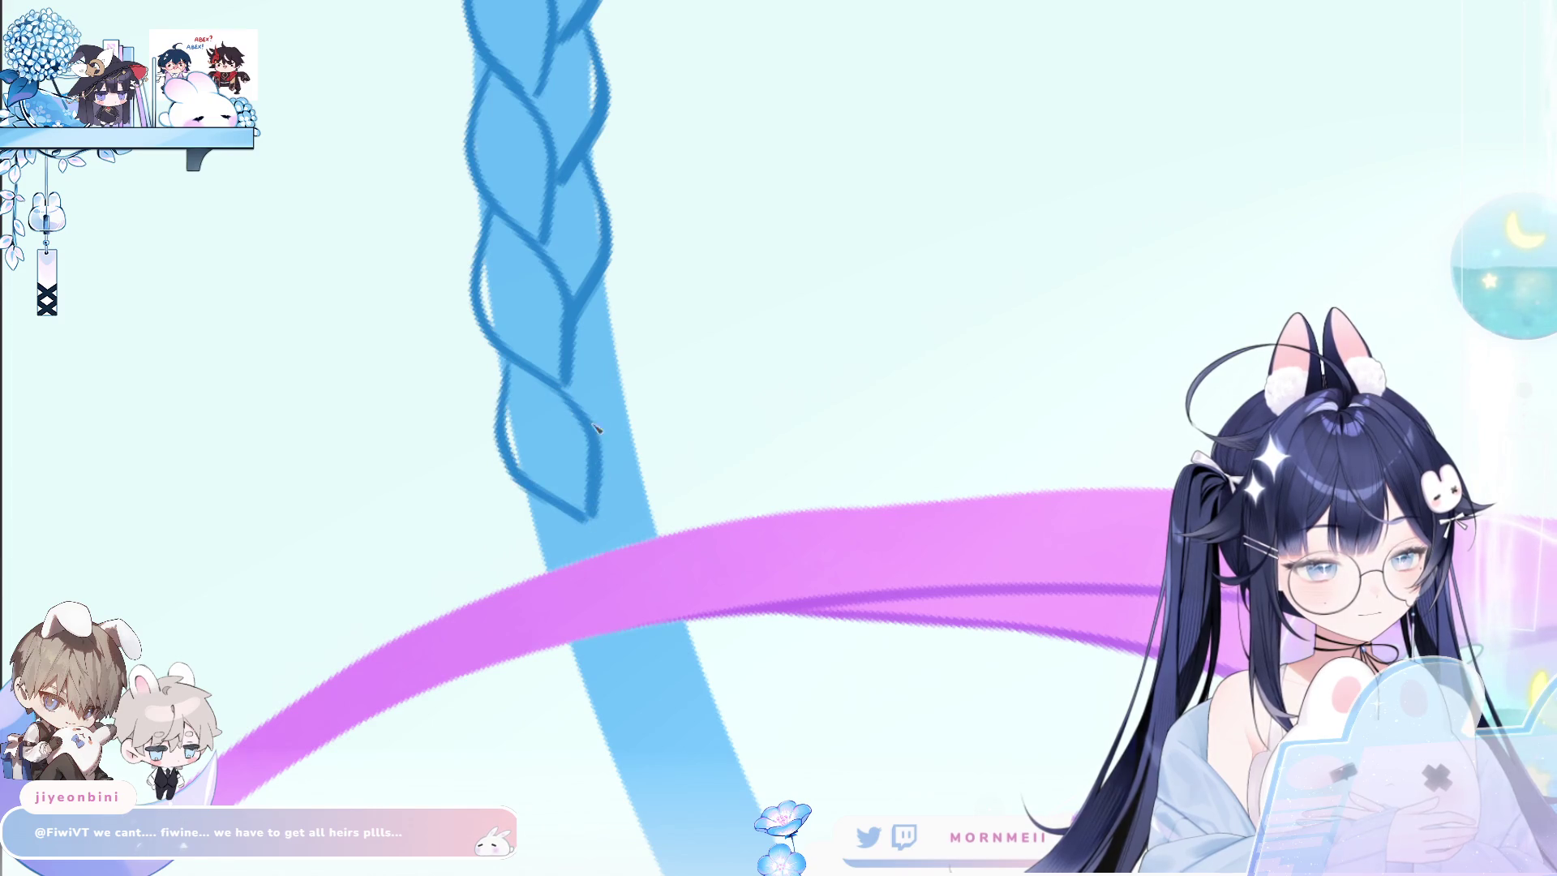
left_click_drag(671, 477, 631, 351)
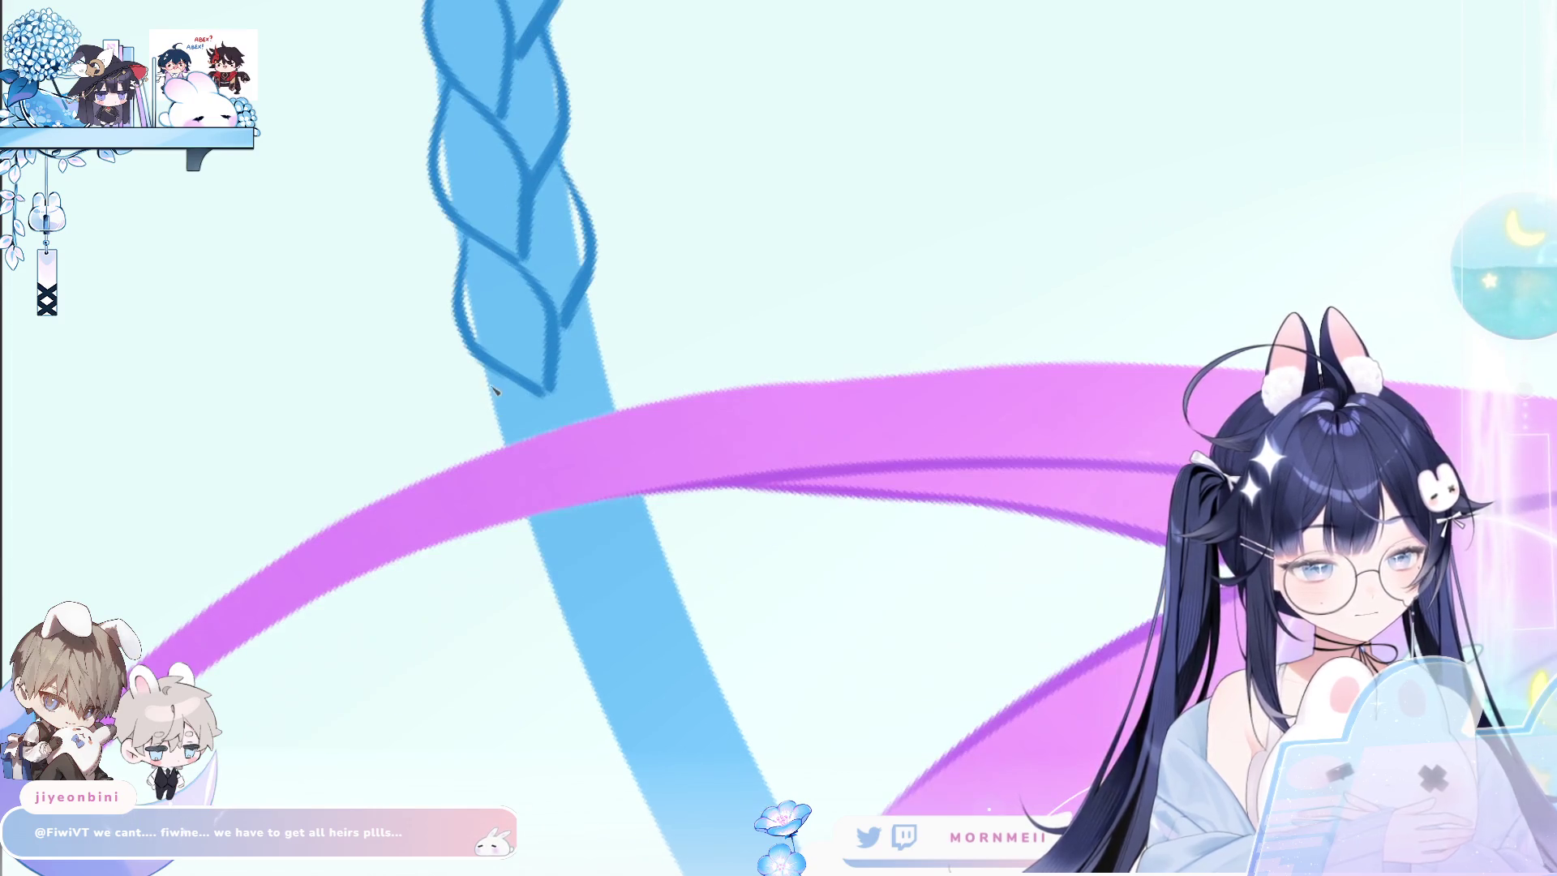
left_click_drag(490, 385, 581, 542)
key("ctrl+z")
left_click_drag(493, 373, 591, 532)
mouse_move(550, 397)
left_mouse_down()
mouse_move(596, 470)
mouse_move(595, 529)
left_mouse_up()
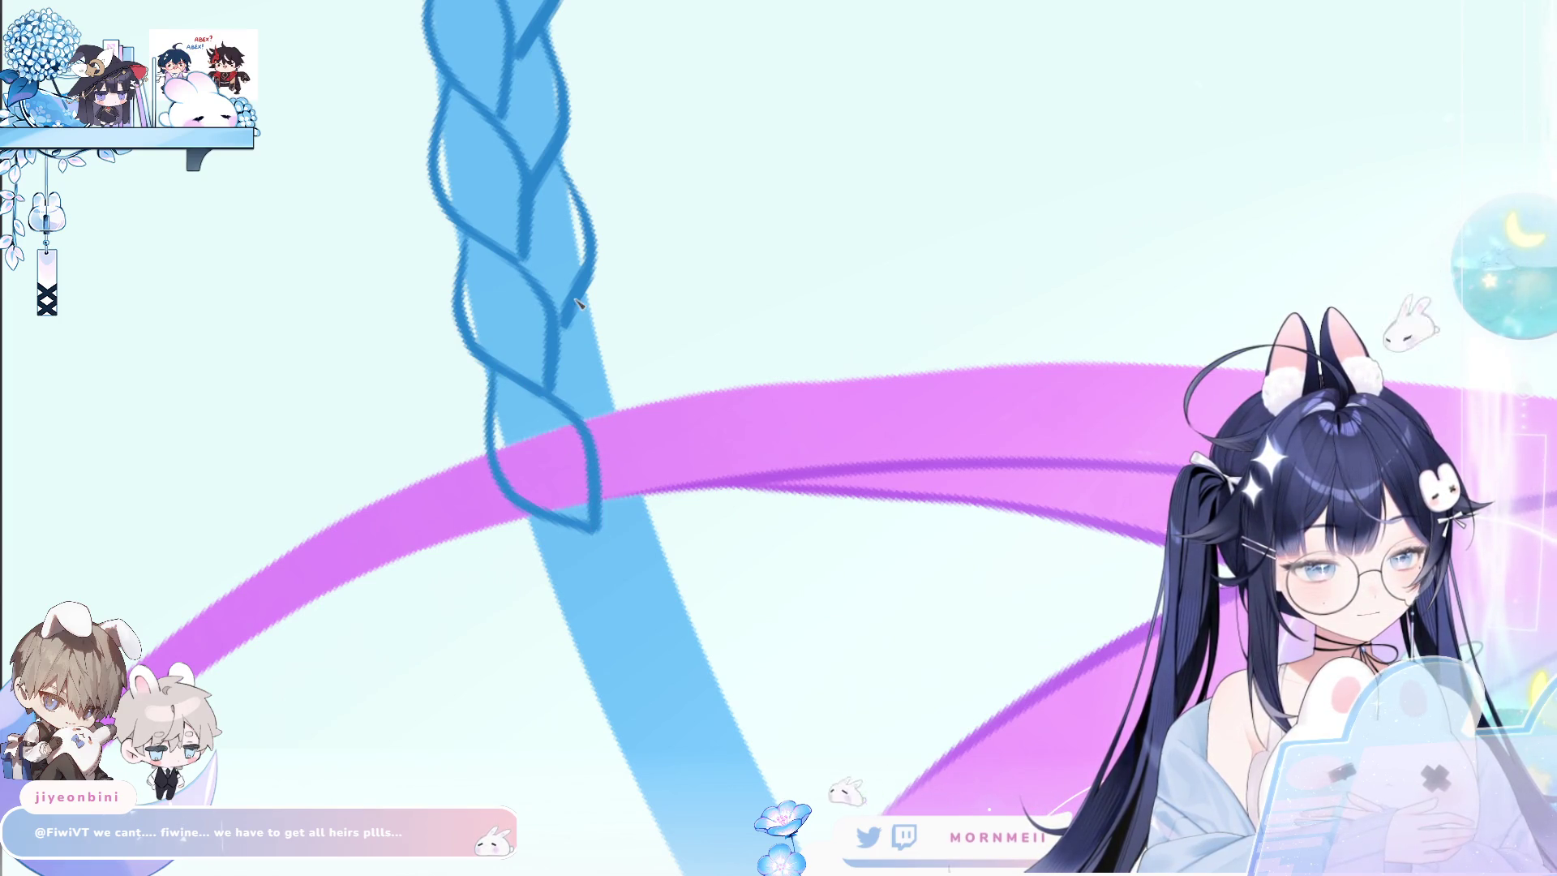
mouse_move(577, 301)
left_mouse_down()
mouse_move(616, 470)
mouse_move(608, 339)
mouse_move(597, 476)
left_mouse_up()
key("ctrl+z")
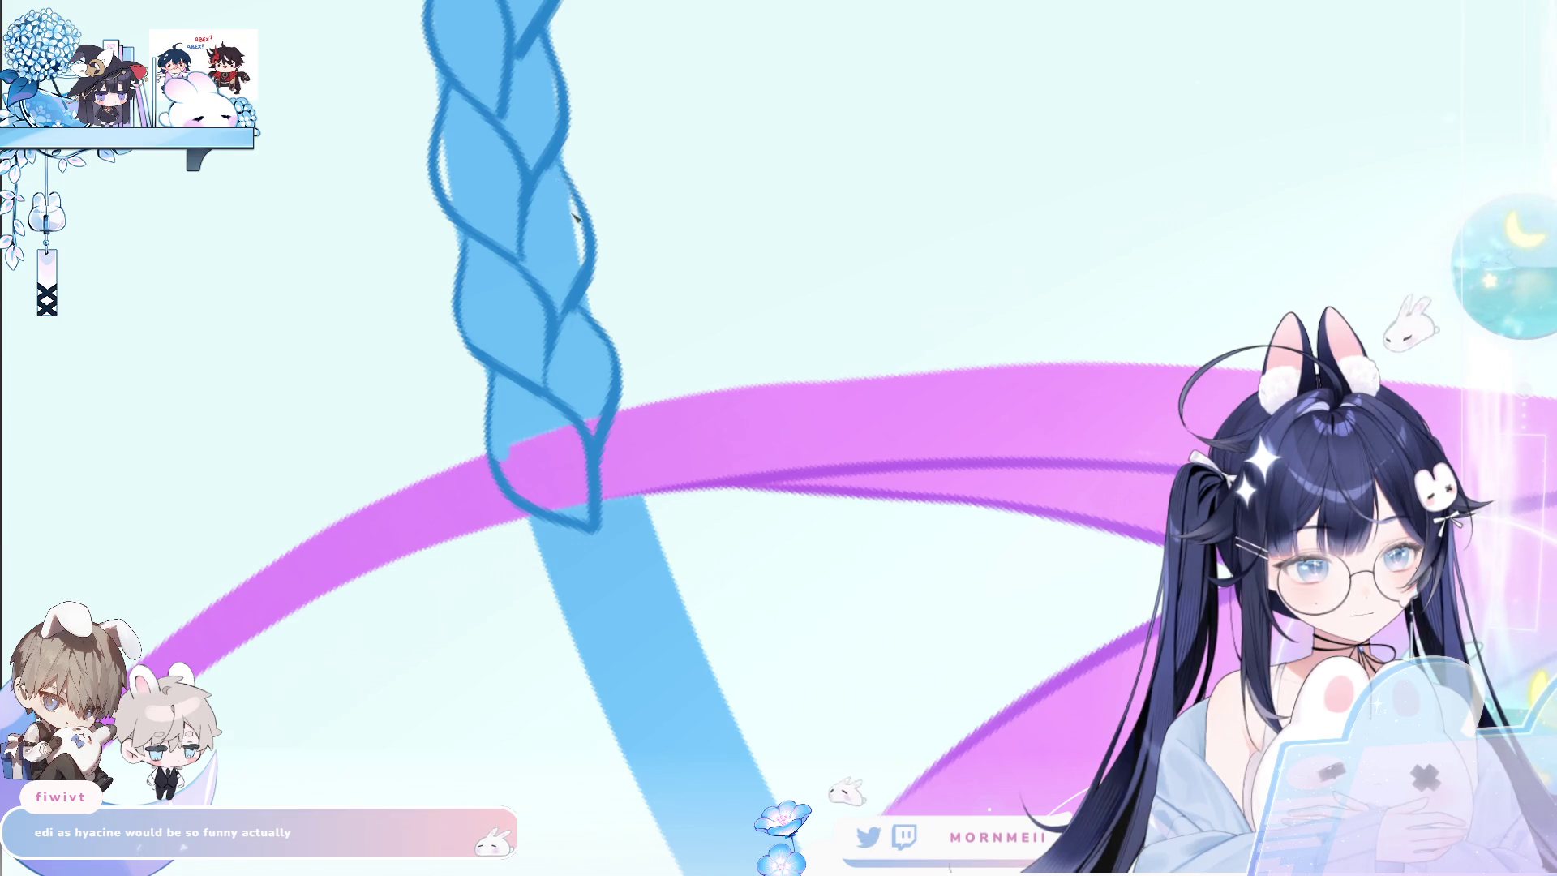
scroll(551, 244, "up", 3)
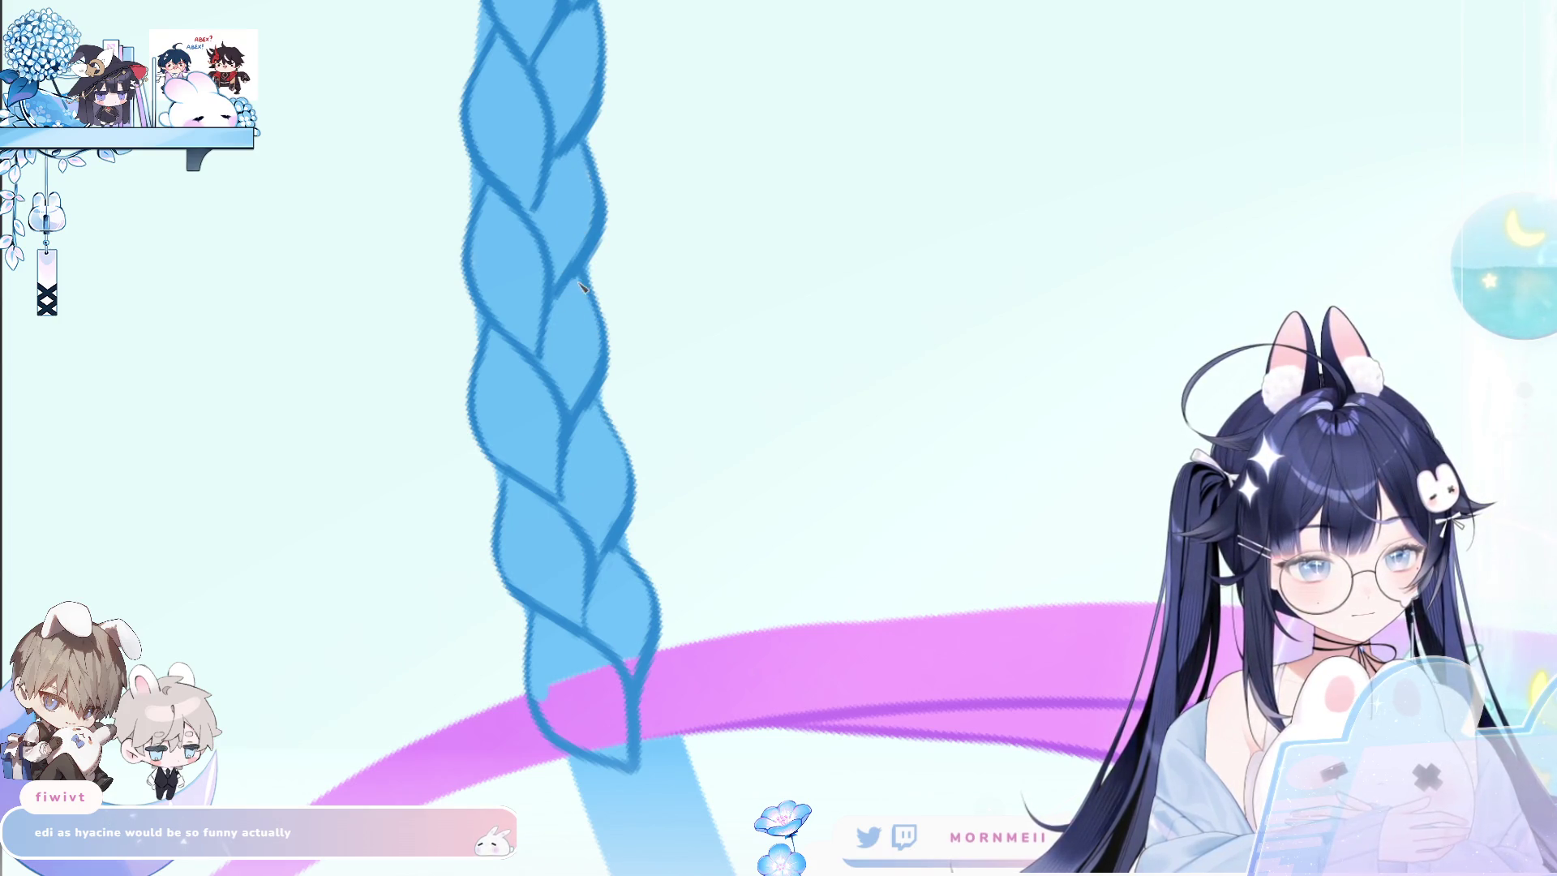
Outline the braid's left and right sides in dark blue further down the light-blue strand.
scroll(698, 569, "down", 5)
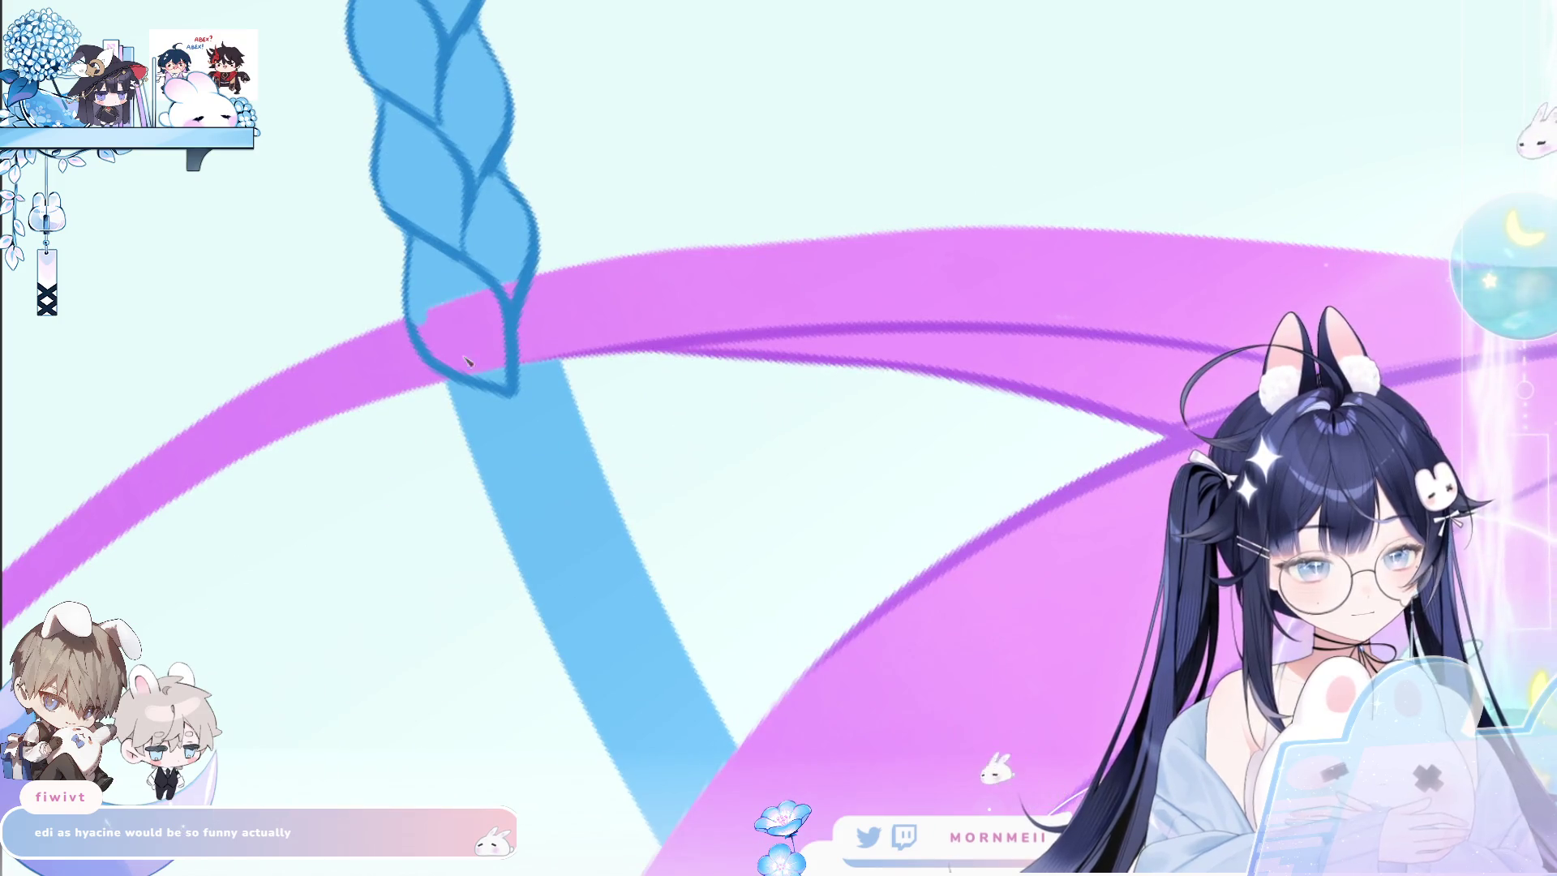
left_click_drag(451, 379, 559, 519)
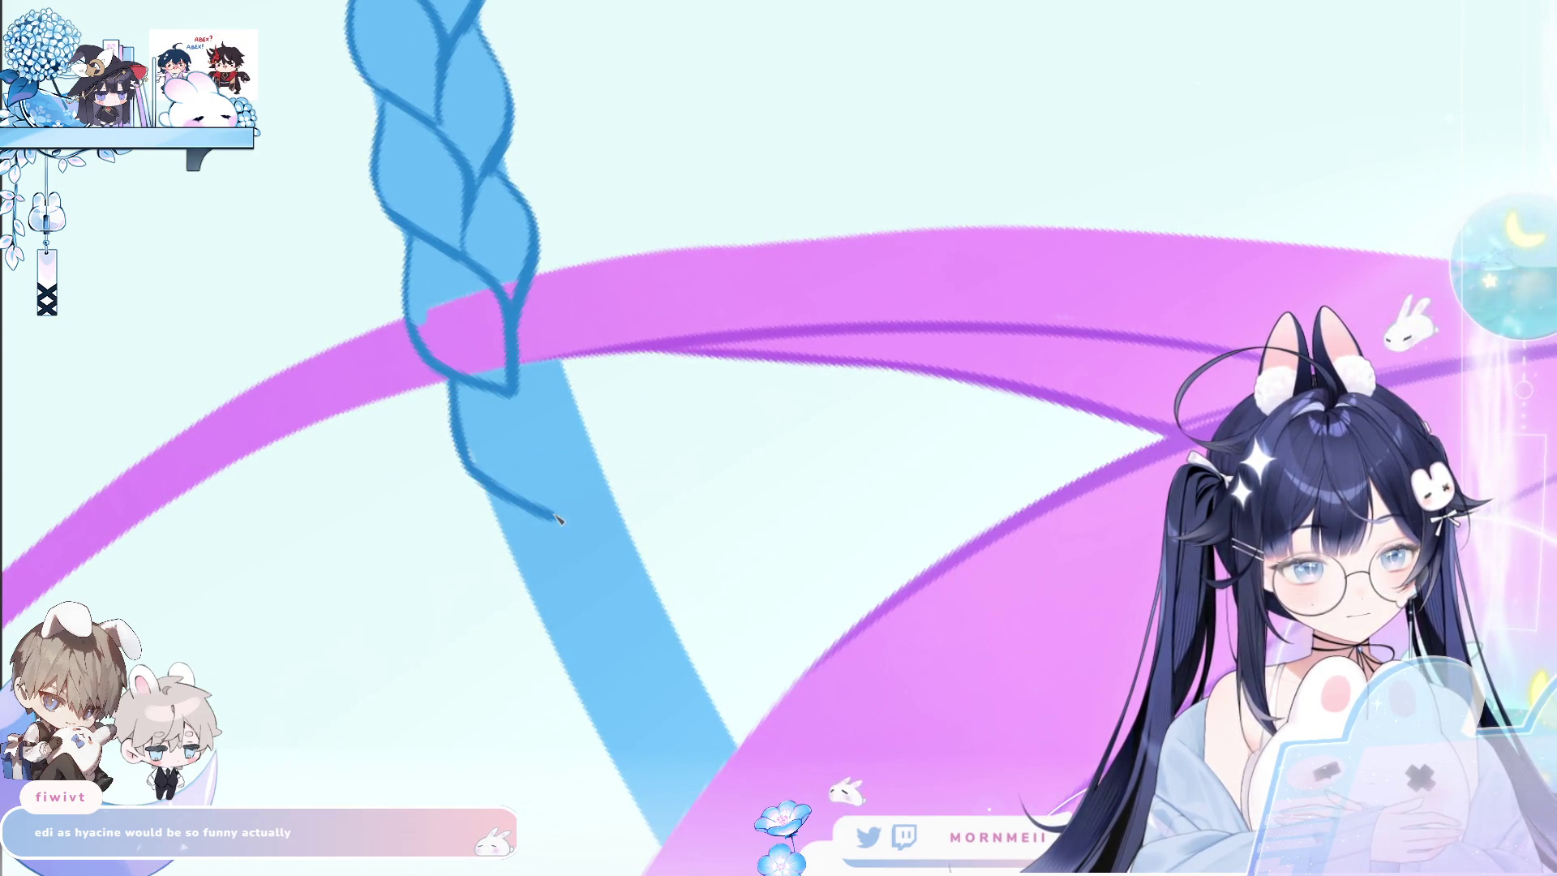
key("ctrl+z")
left_click_drag(451, 379, 536, 523)
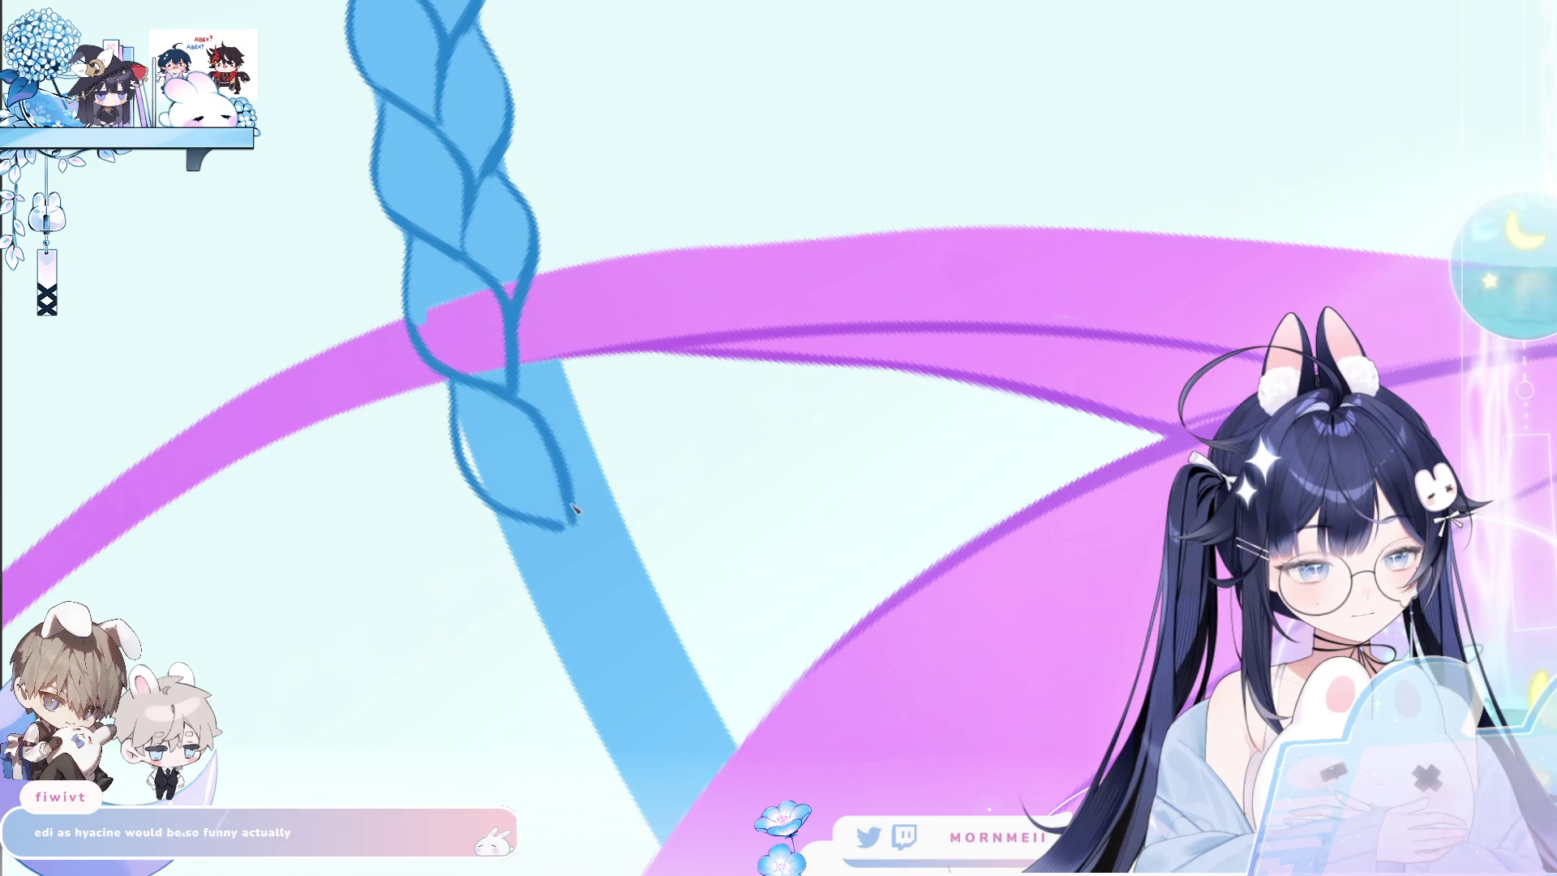
left_click_drag(527, 297, 570, 454)
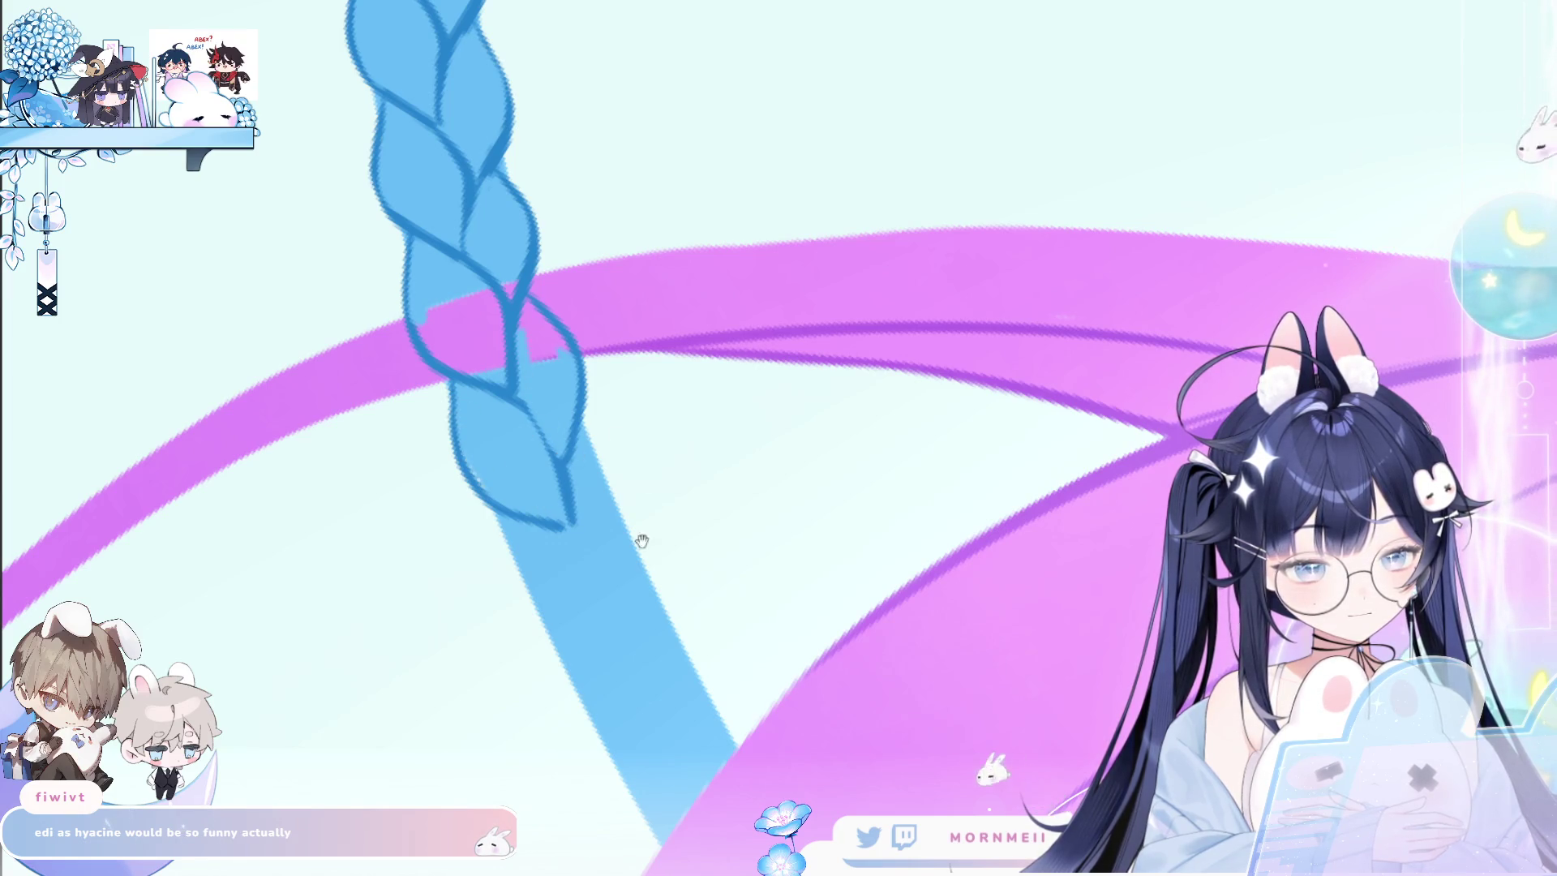
left_click_drag(635, 538, 559, 404)
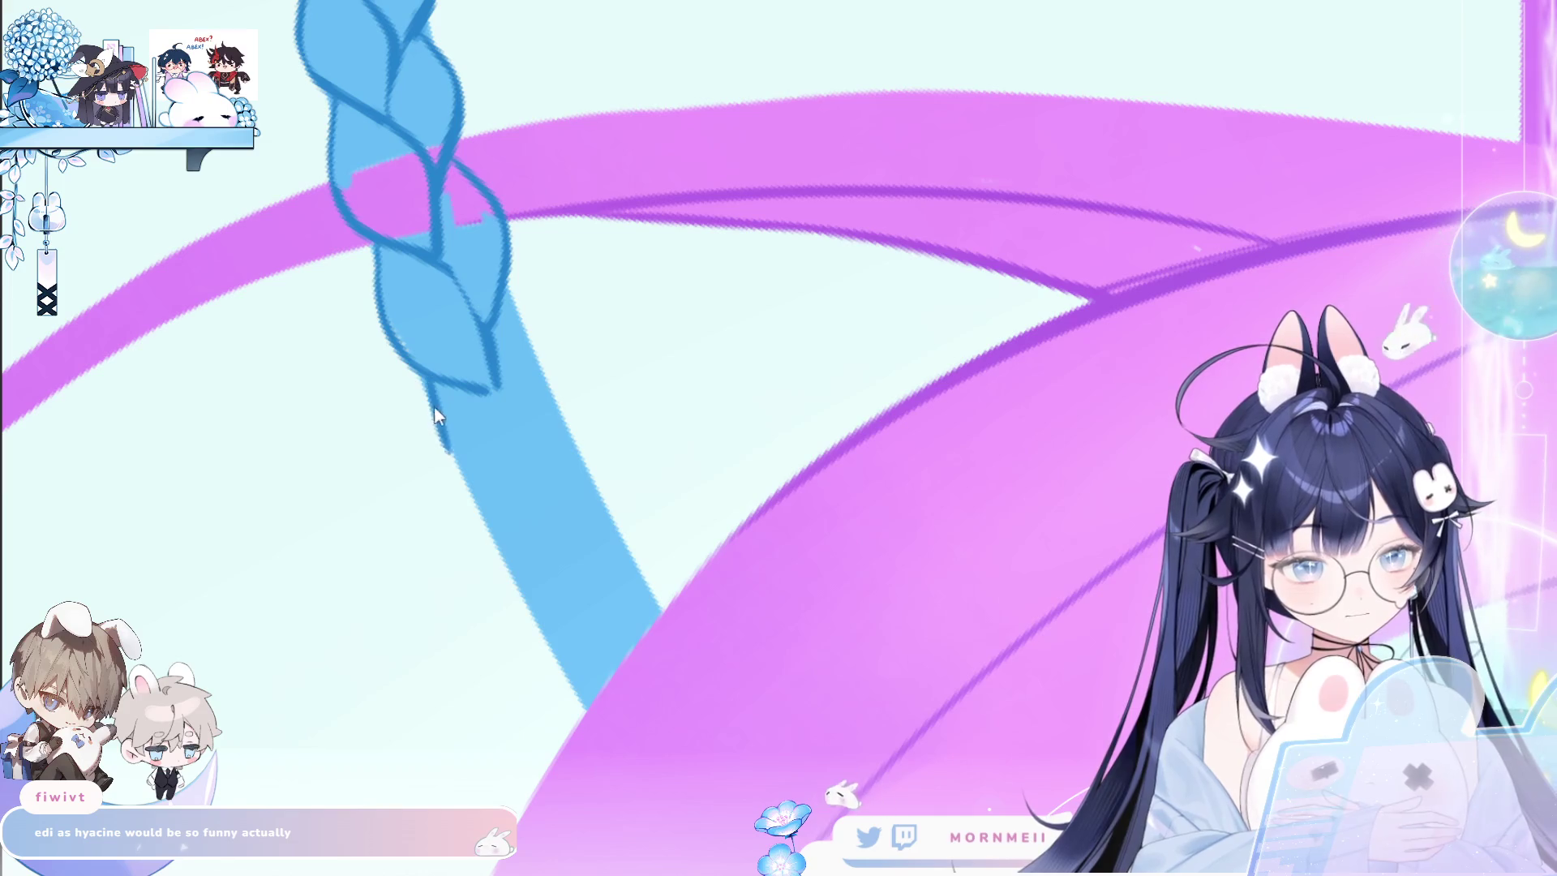
Extend both braid edges downward and close the braid's bottom into a loop.
left_click_drag(436, 395, 530, 515)
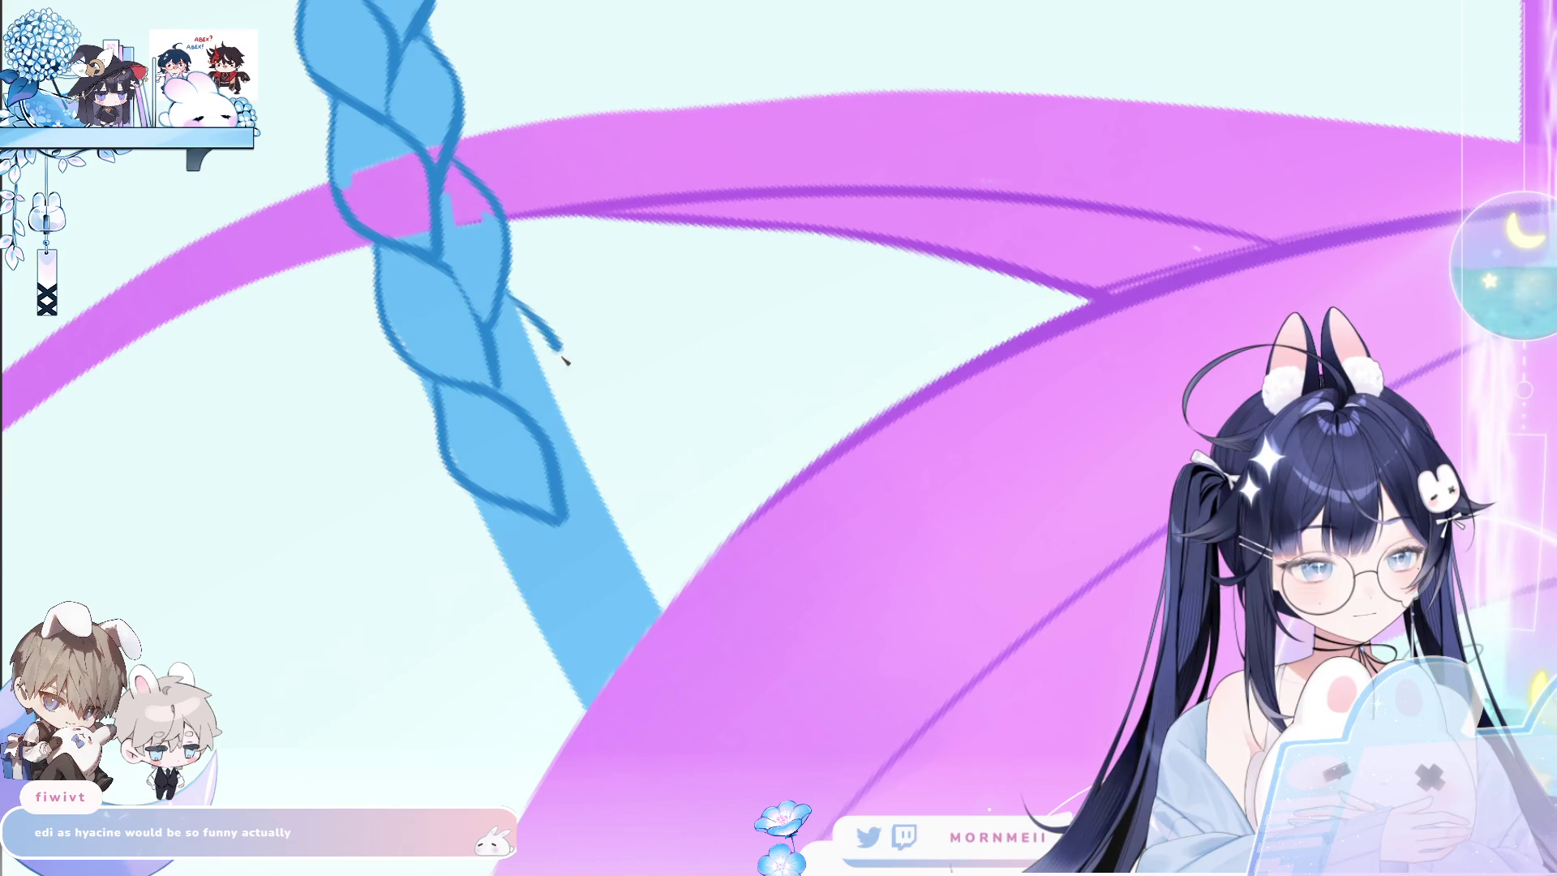
left_click_drag(565, 359, 557, 459)
left_click_drag(487, 504, 594, 645)
left_click_drag(561, 518, 622, 641)
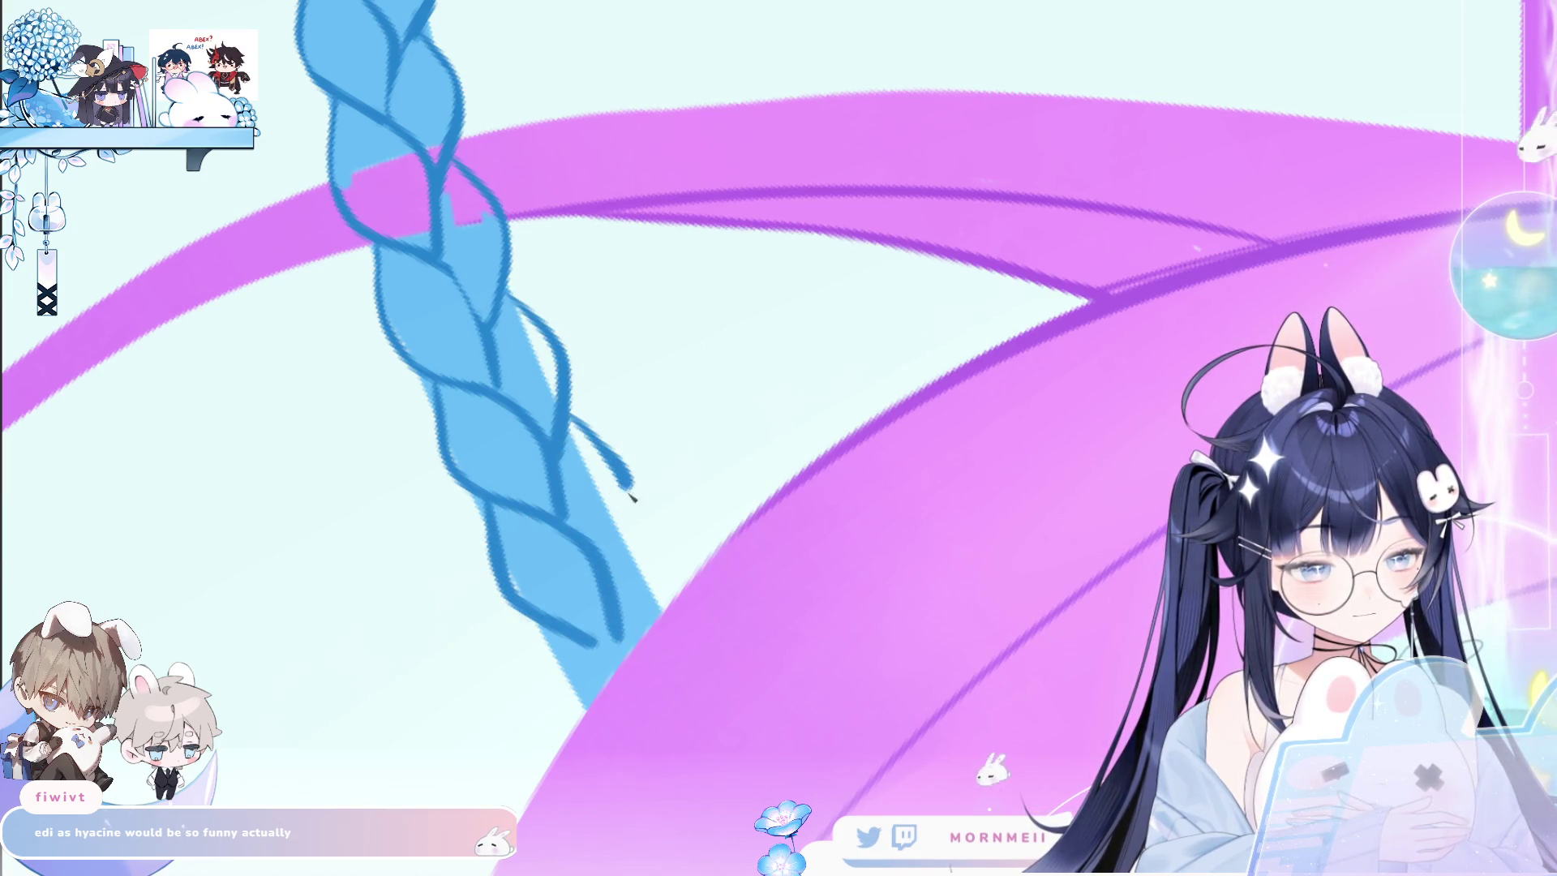
left_click_drag(569, 415, 618, 596)
mouse_move(545, 632)
left_mouse_down()
mouse_move(685, 724)
mouse_move(620, 646)
mouse_move(695, 718)
left_mouse_up()
left_click_drag(633, 535, 687, 673)
Redraw the bottom loop cleanly and add the stroke joining it to the lower lobe.
key("ctrl+z")
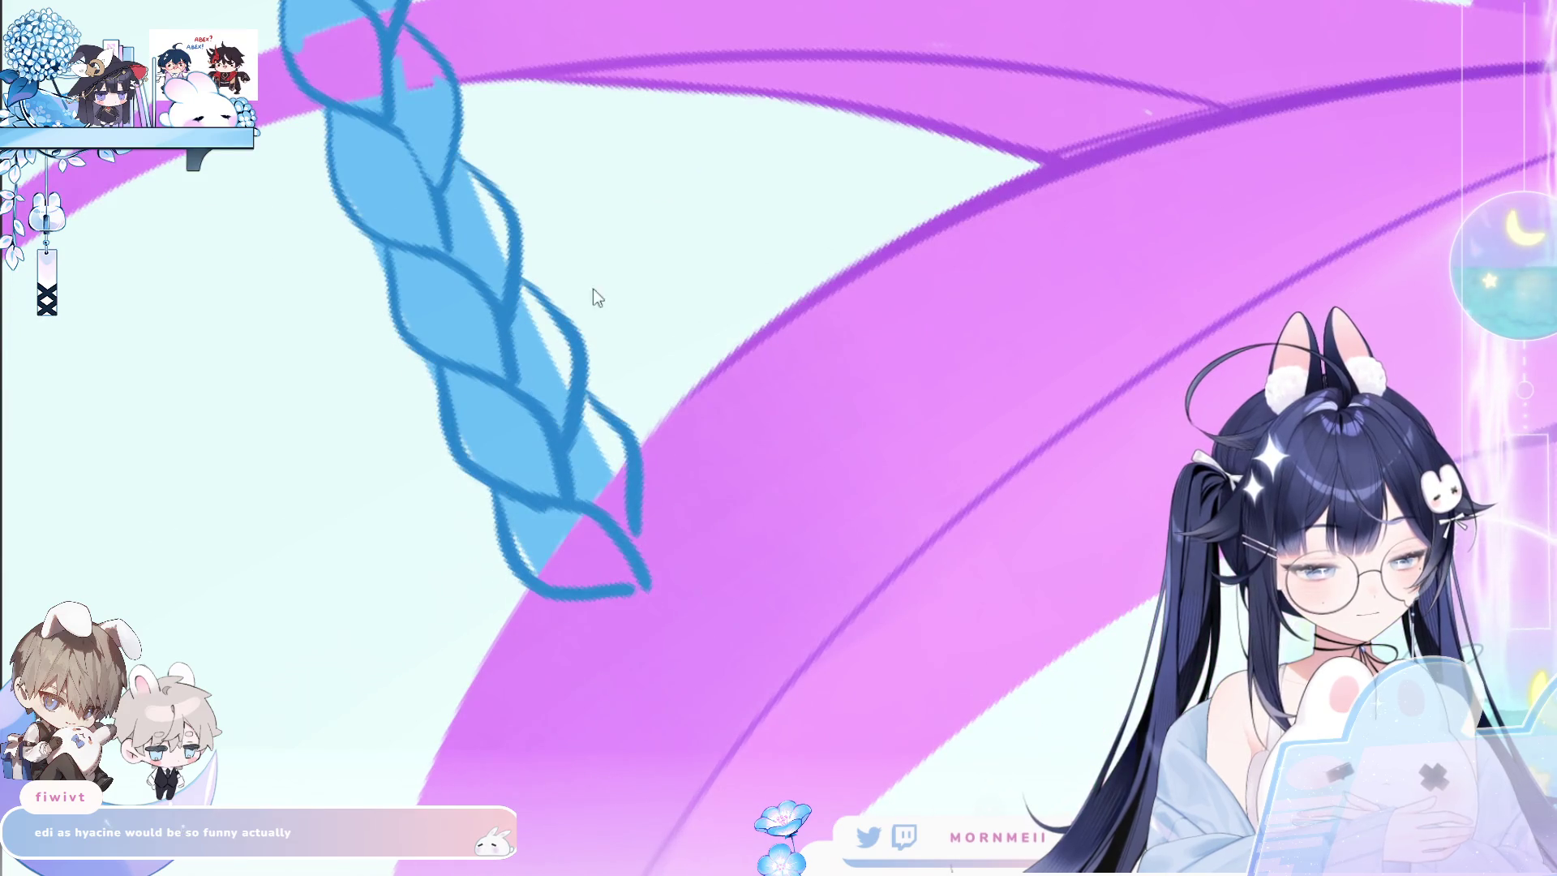
key("ctrl+z")
key("ctrl+z")
left_click_drag(495, 486, 646, 618)
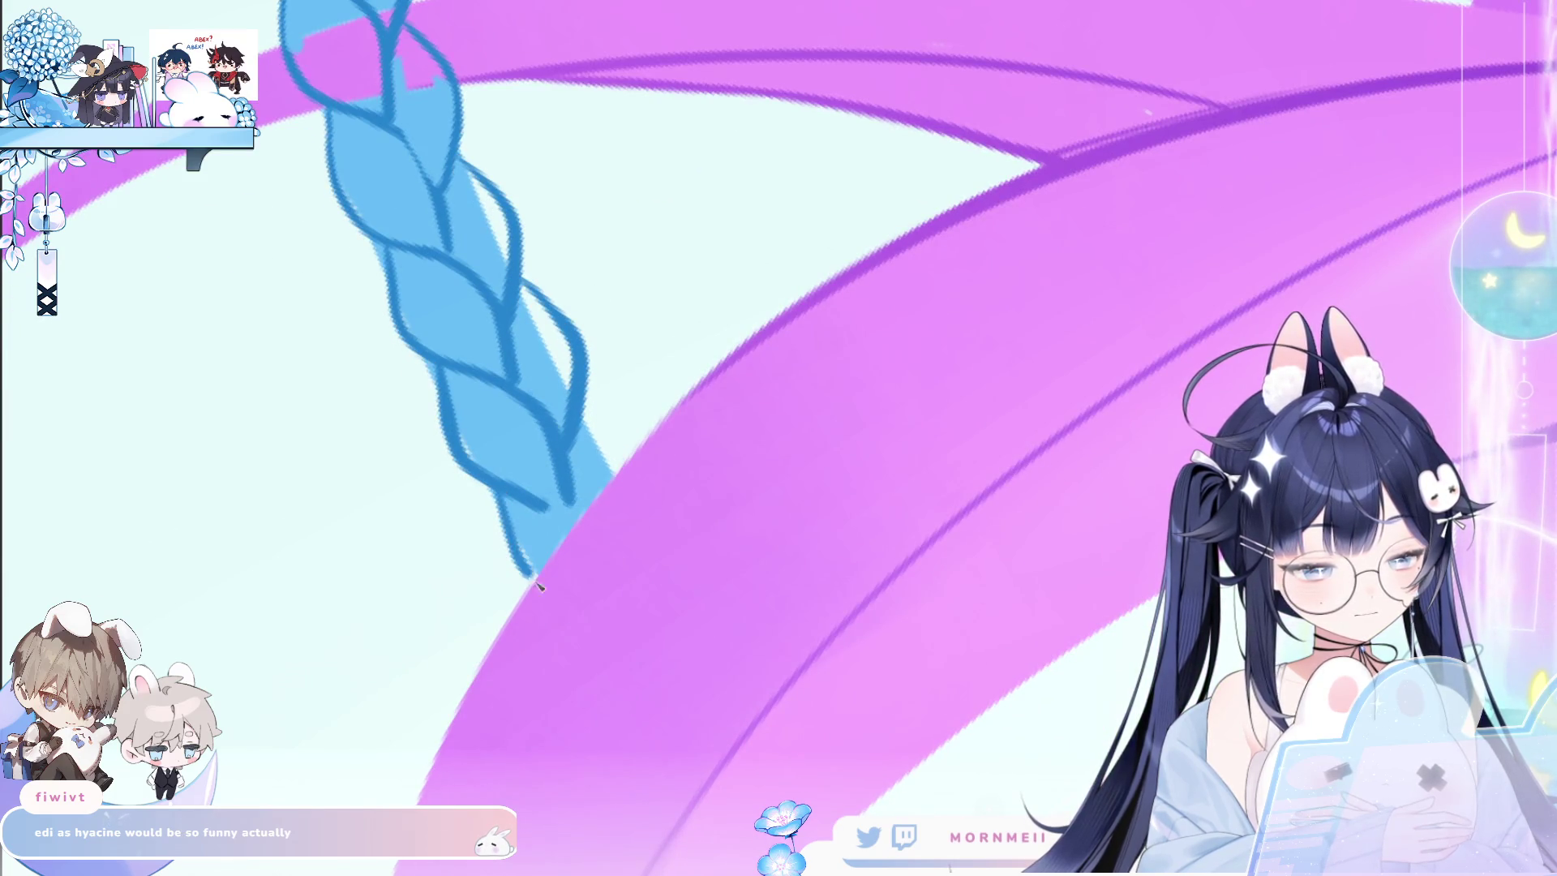
key("ctrl+z")
left_click_drag(504, 491, 661, 620)
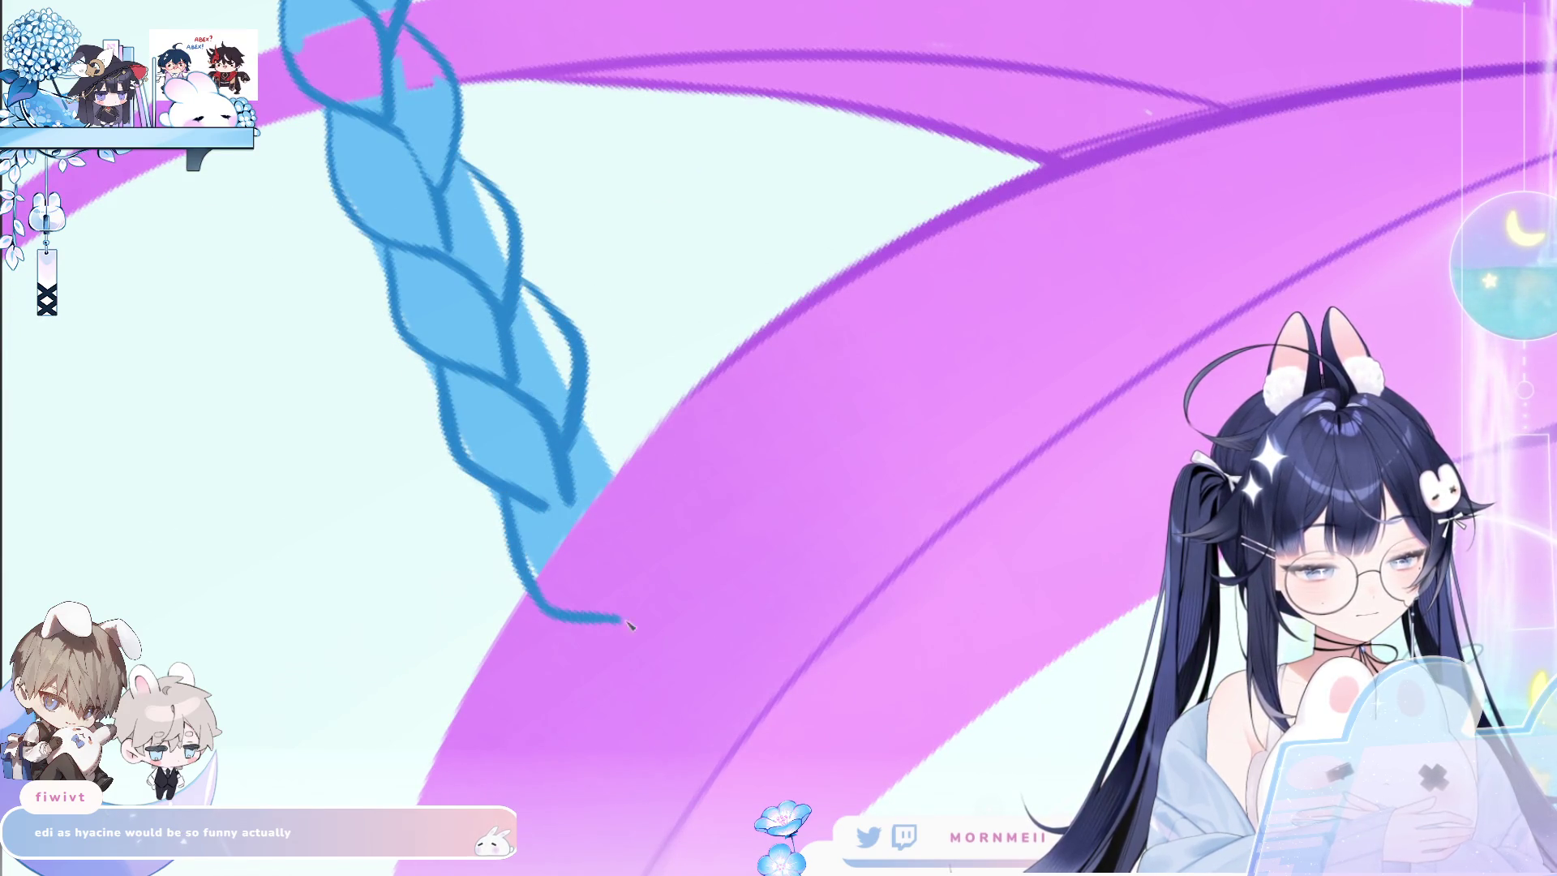
left_click_drag(509, 493, 661, 601)
key("ctrl+z")
left_click_drag(584, 402, 649, 541)
key("ctrl+z")
left_click_drag(582, 421, 645, 540)
key("ctrl+z")
left_click_drag(581, 425, 583, 504)
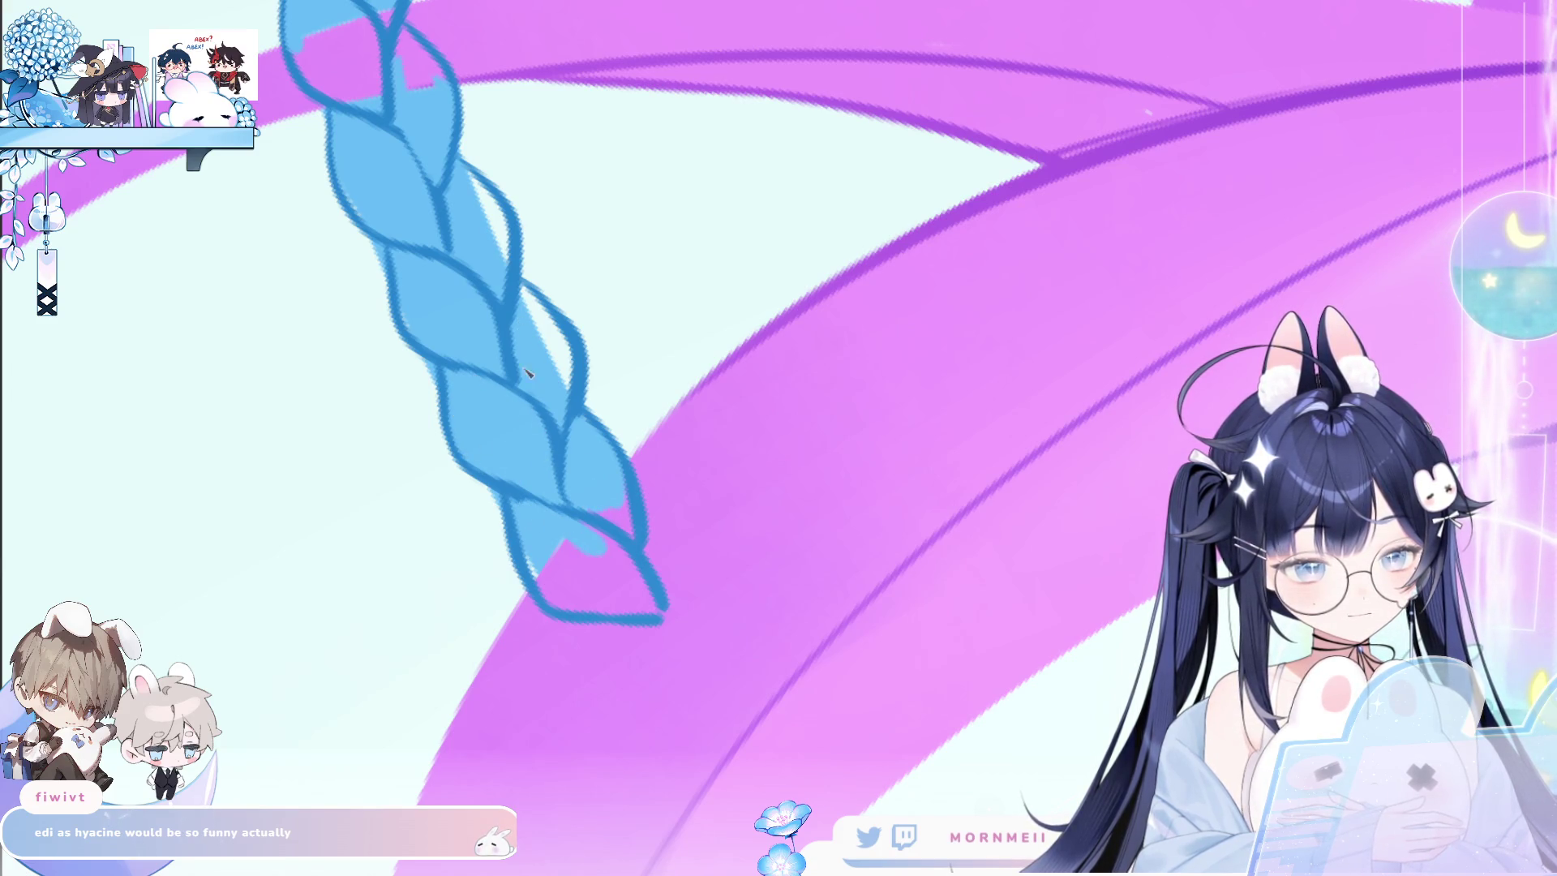
Remove a stray inner outline and paint blue over the gap inside the braid lobe.
key("ctrl+z")
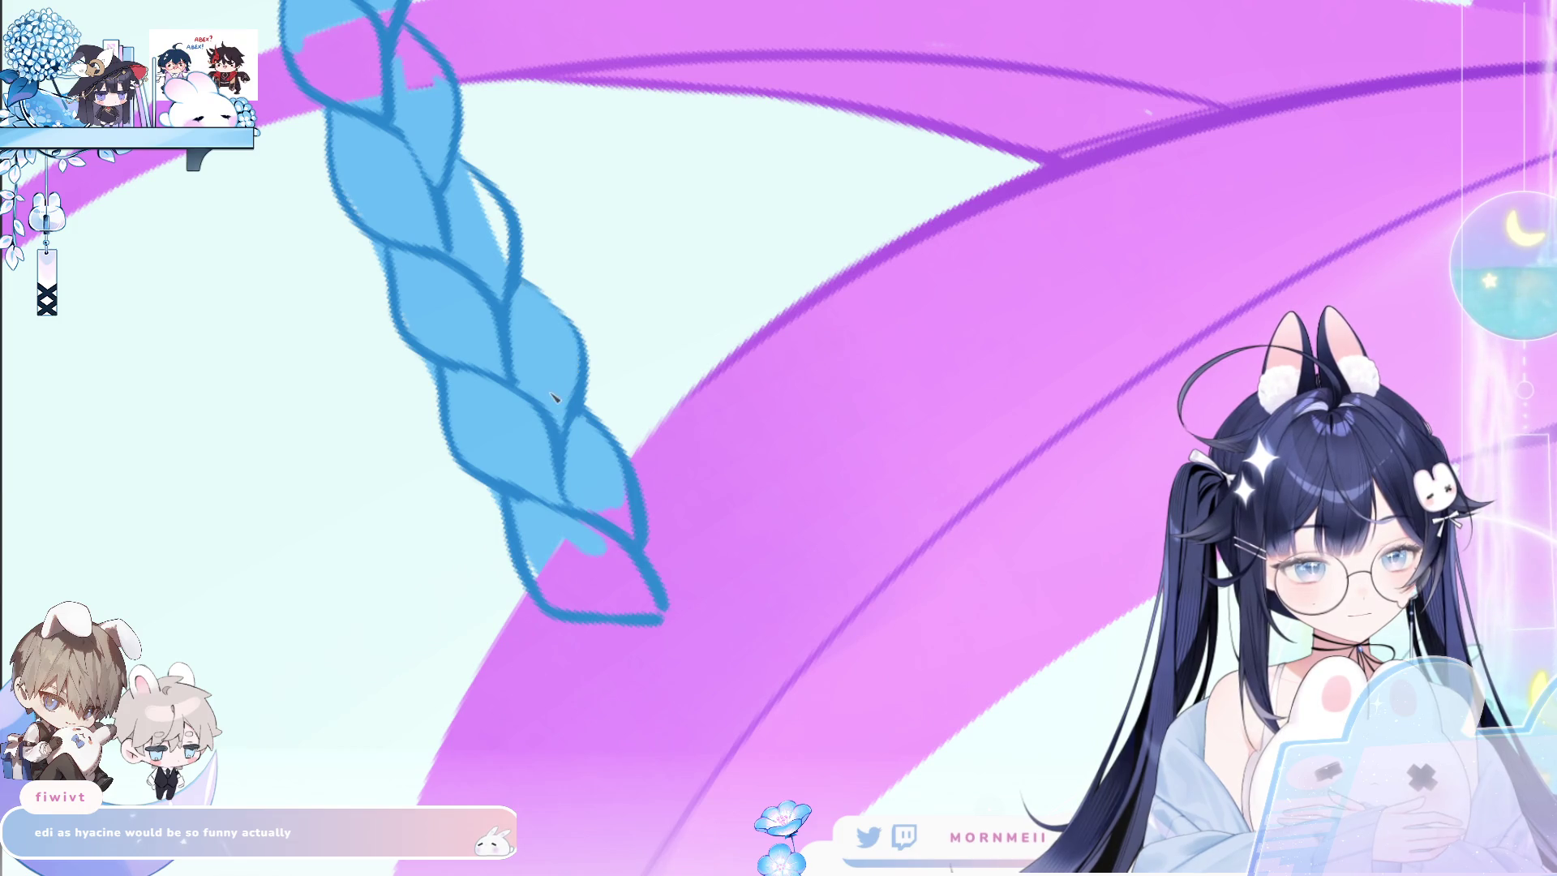
left_click_drag(467, 185, 494, 214)
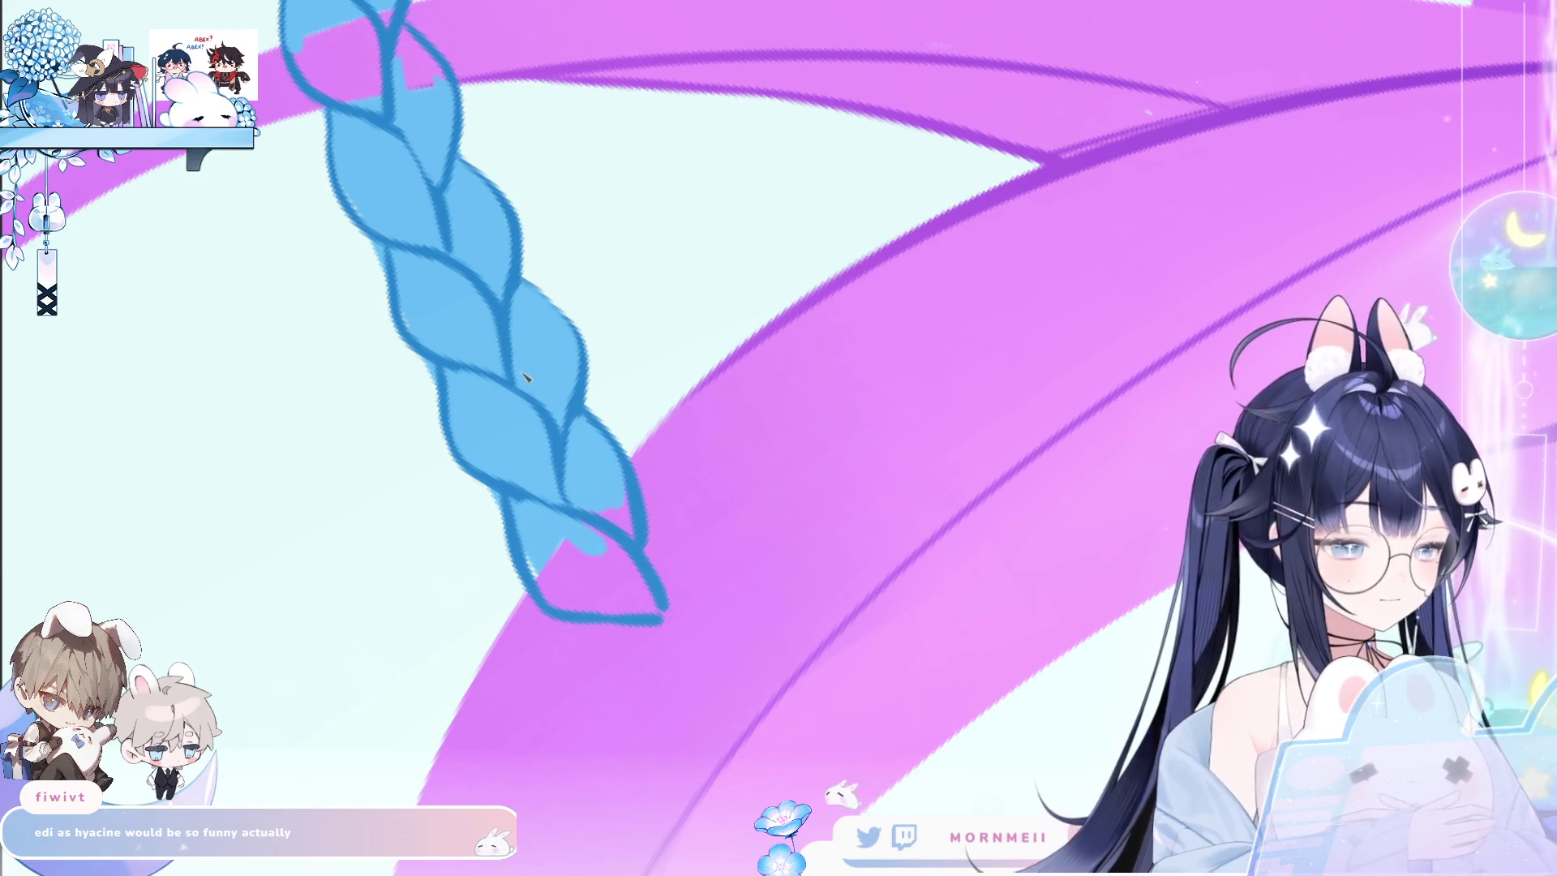
scroll(533, 362, "down", 3)
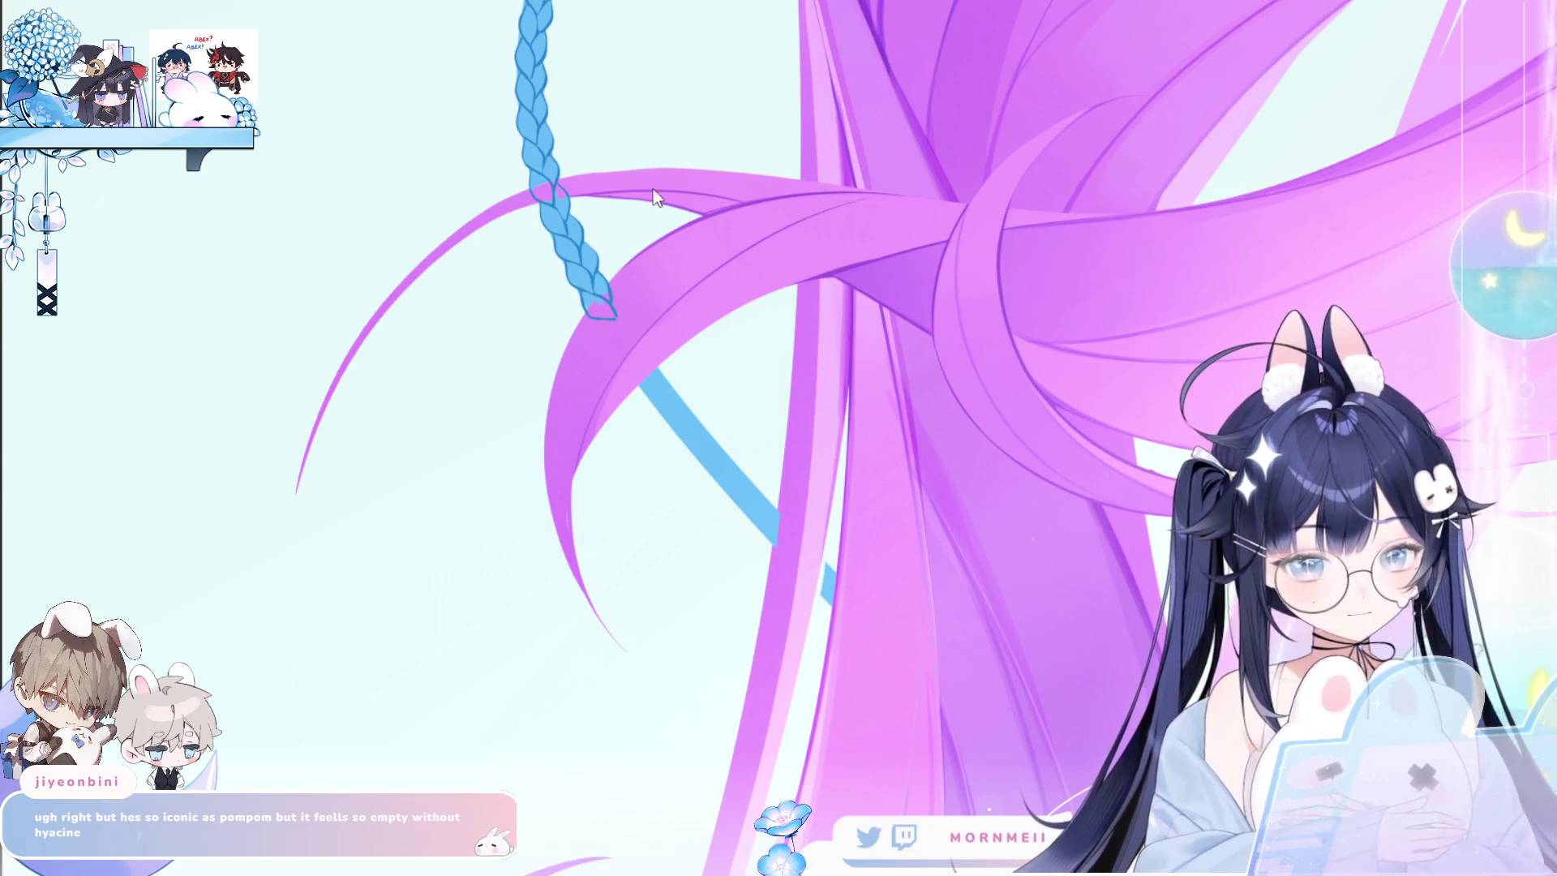
Zoom in on the braid tip and return to the brush.
left_click(522, 402)
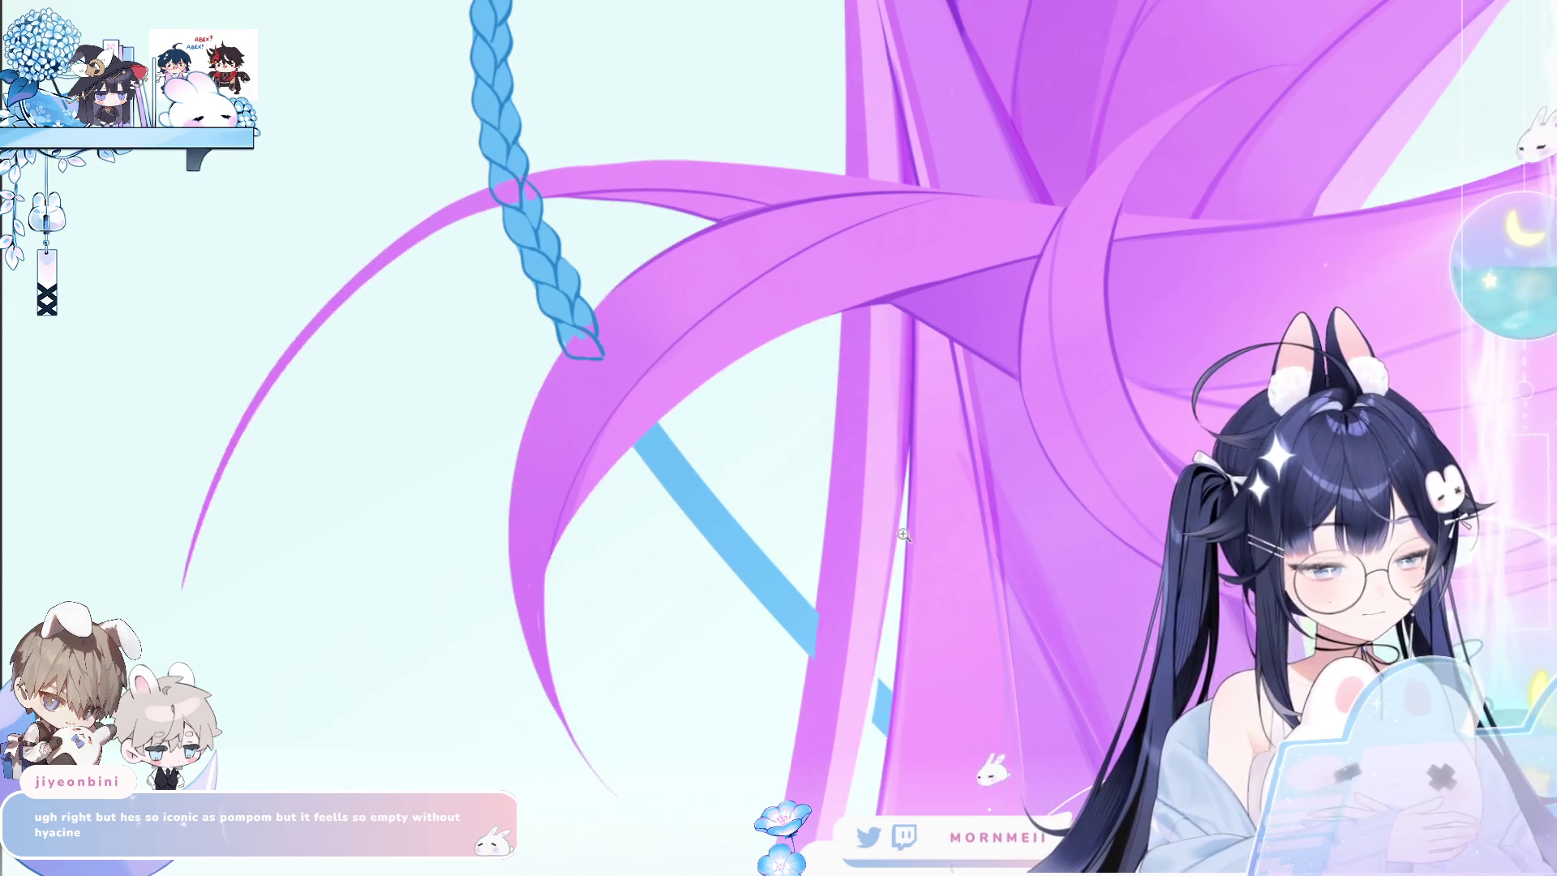
left_click(709, 357)
left_click(426, 388)
key("b")
Draw the curves completing a braid lobe and the next lobe below the tip.
left_click_drag(389, 344, 498, 450)
left_click_drag(435, 268, 519, 394)
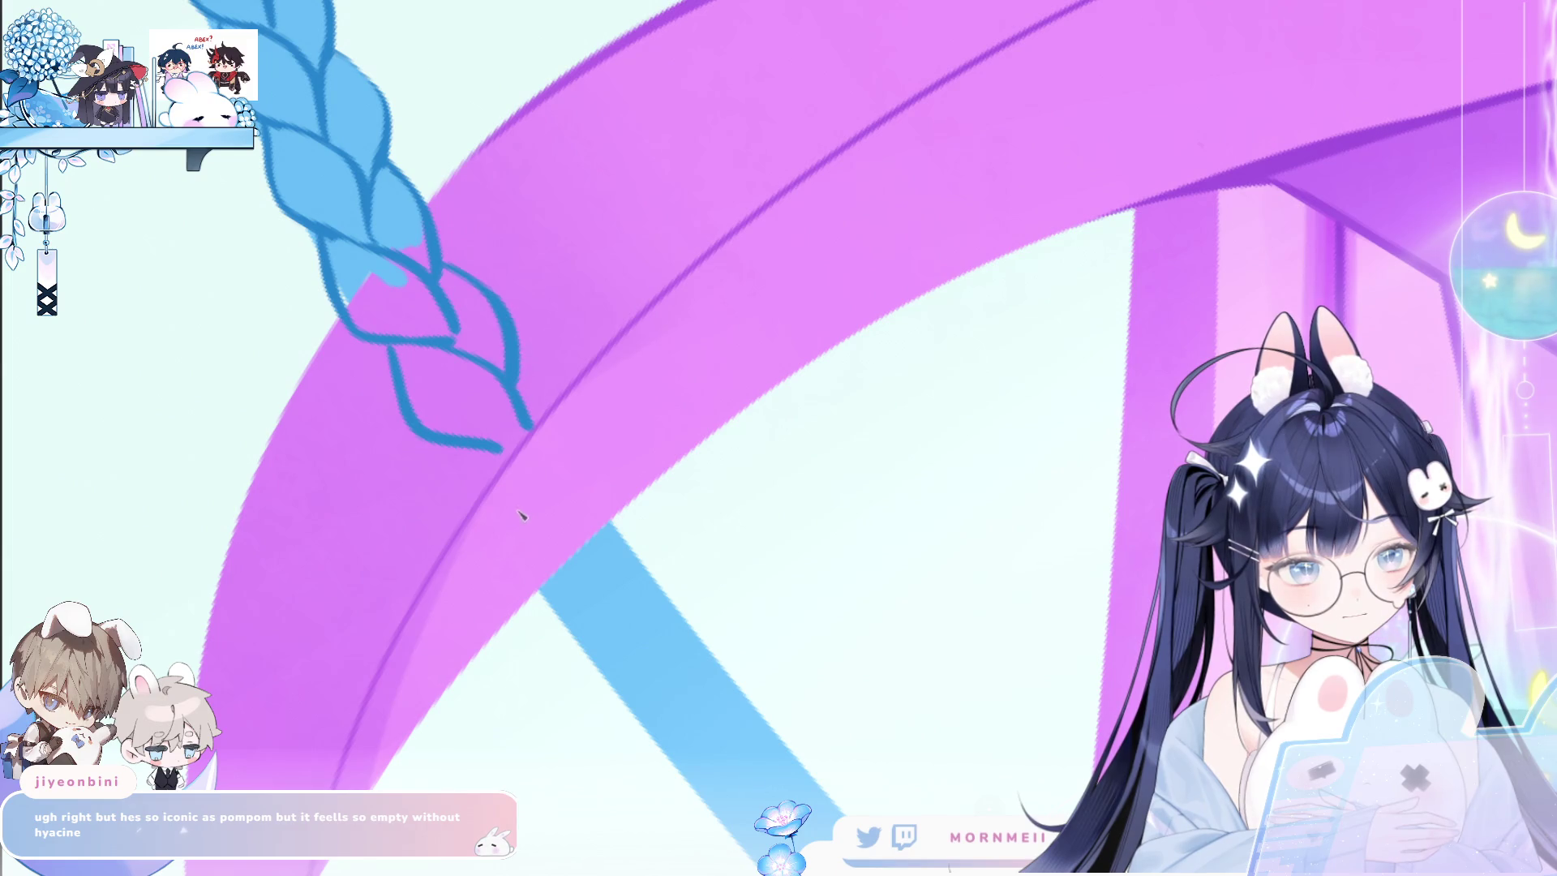
mouse_move(454, 449)
left_mouse_down()
mouse_move(561, 535)
mouse_move(563, 484)
left_mouse_up()
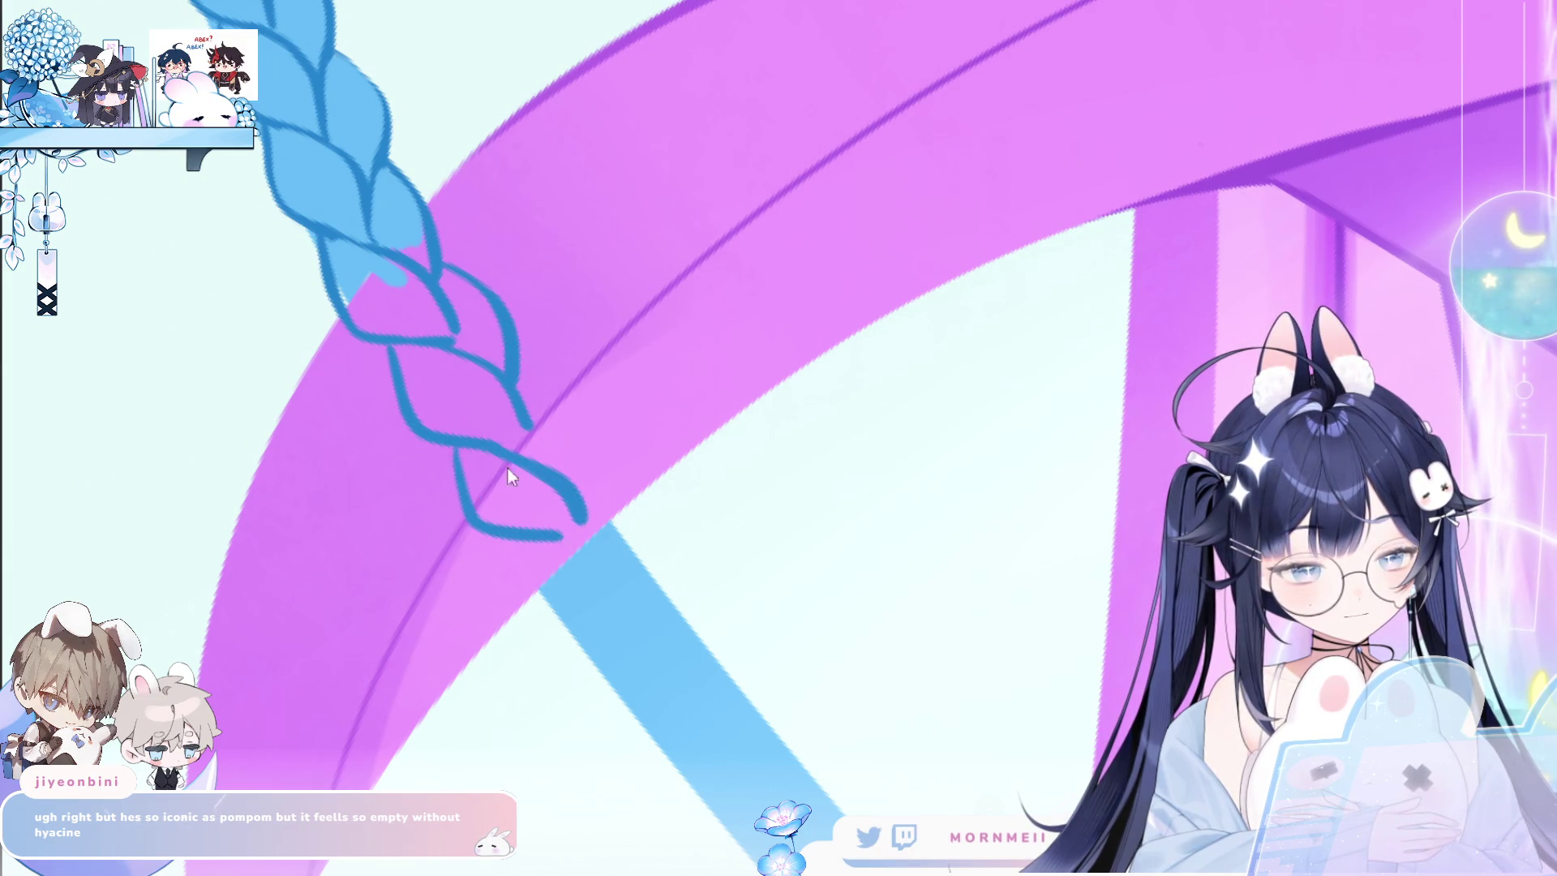
key("ctrl+z")
key("ctrl+z")
mouse_move(455, 449)
left_mouse_down()
mouse_move(579, 554)
mouse_move(572, 521)
left_mouse_up()
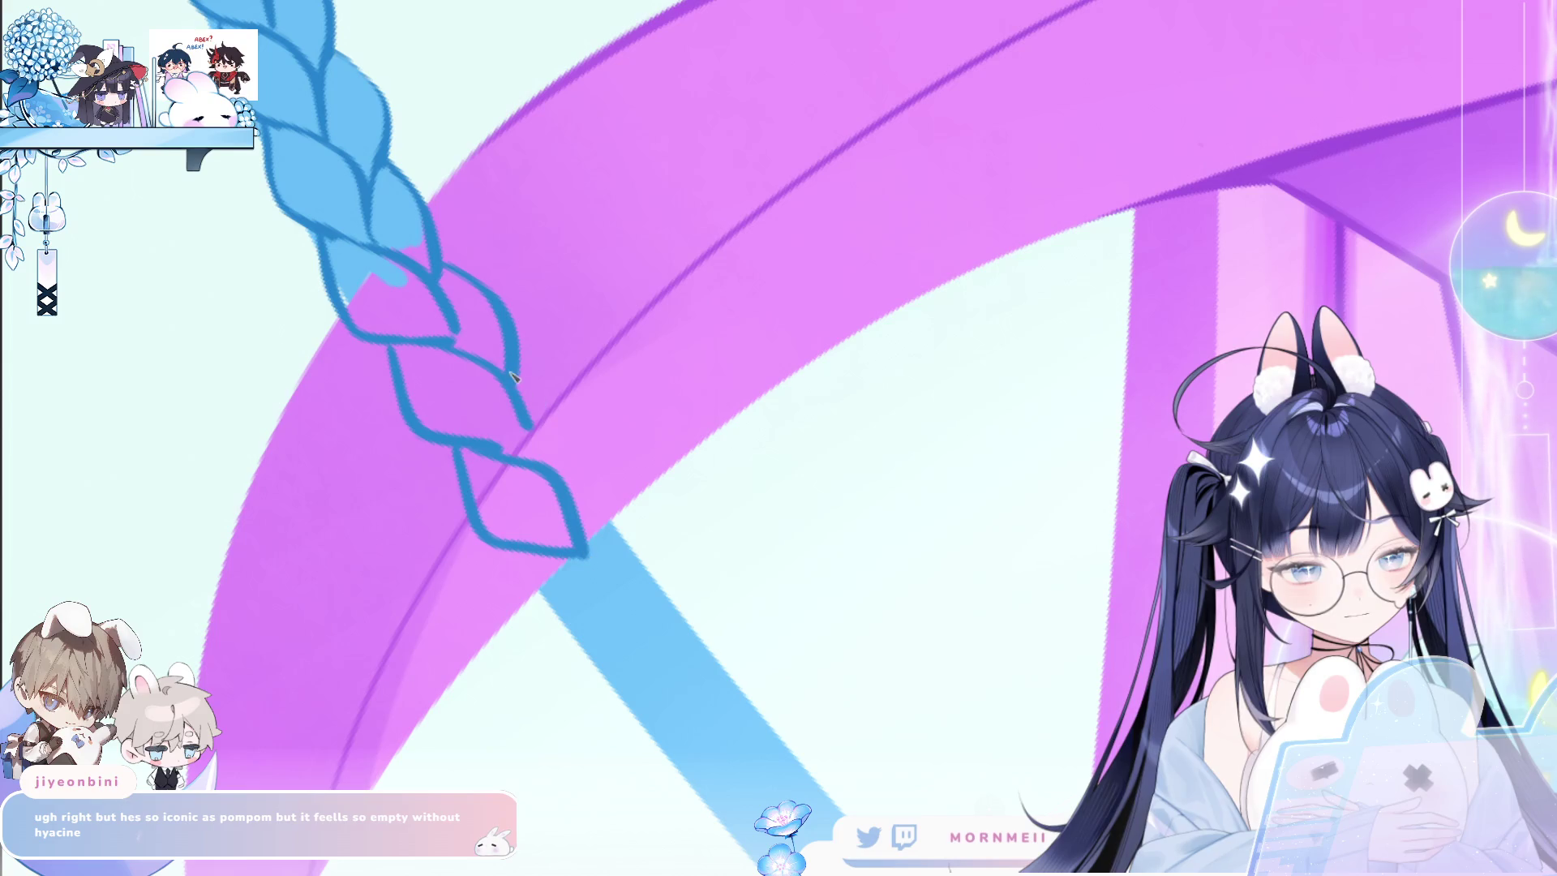
left_click_drag(562, 395, 577, 491)
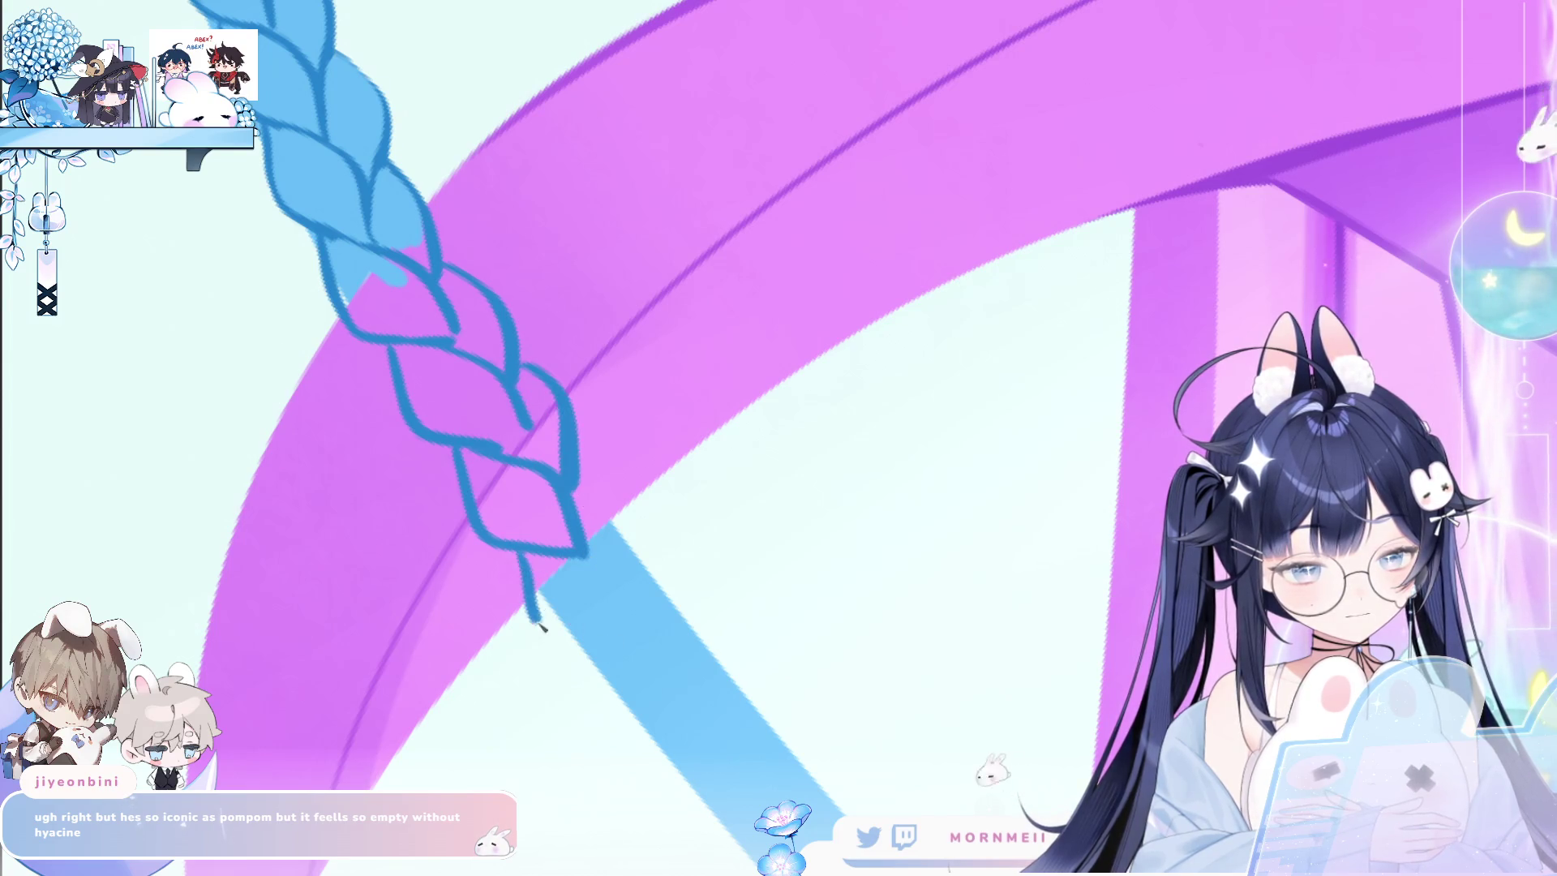
left_click_drag(519, 551, 661, 665)
left_click_drag(583, 559, 669, 669)
Draw new braid loops further down and fill the top of one loop with light blue.
mouse_move(580, 471)
left_mouse_down()
mouse_move(655, 576)
mouse_move(407, 274)
left_mouse_up()
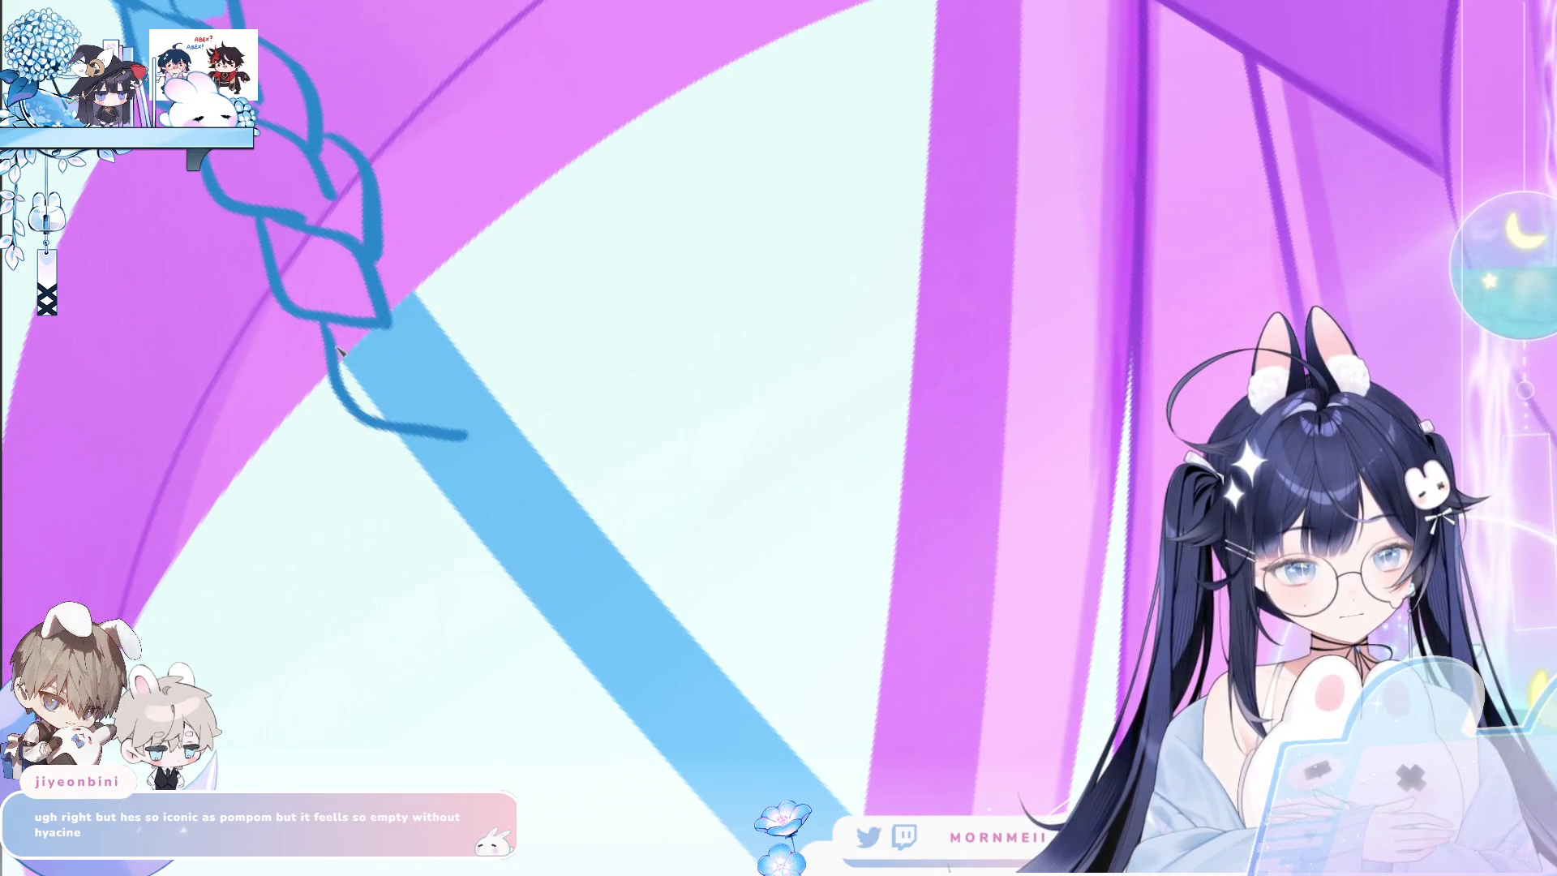
left_click_drag(361, 414, 393, 328)
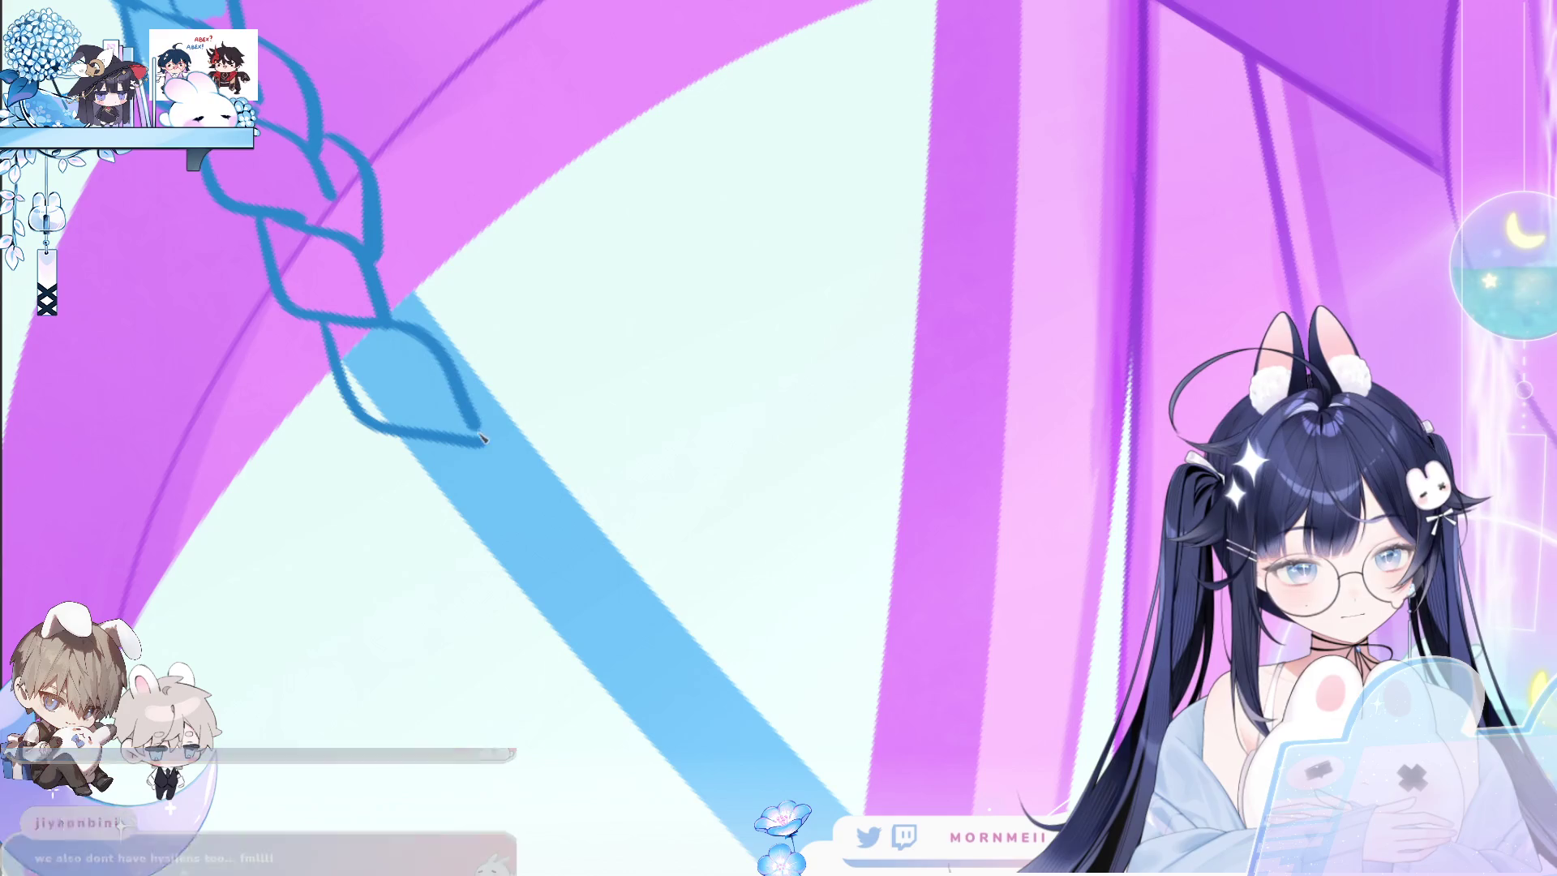
left_click_drag(377, 246, 359, 389)
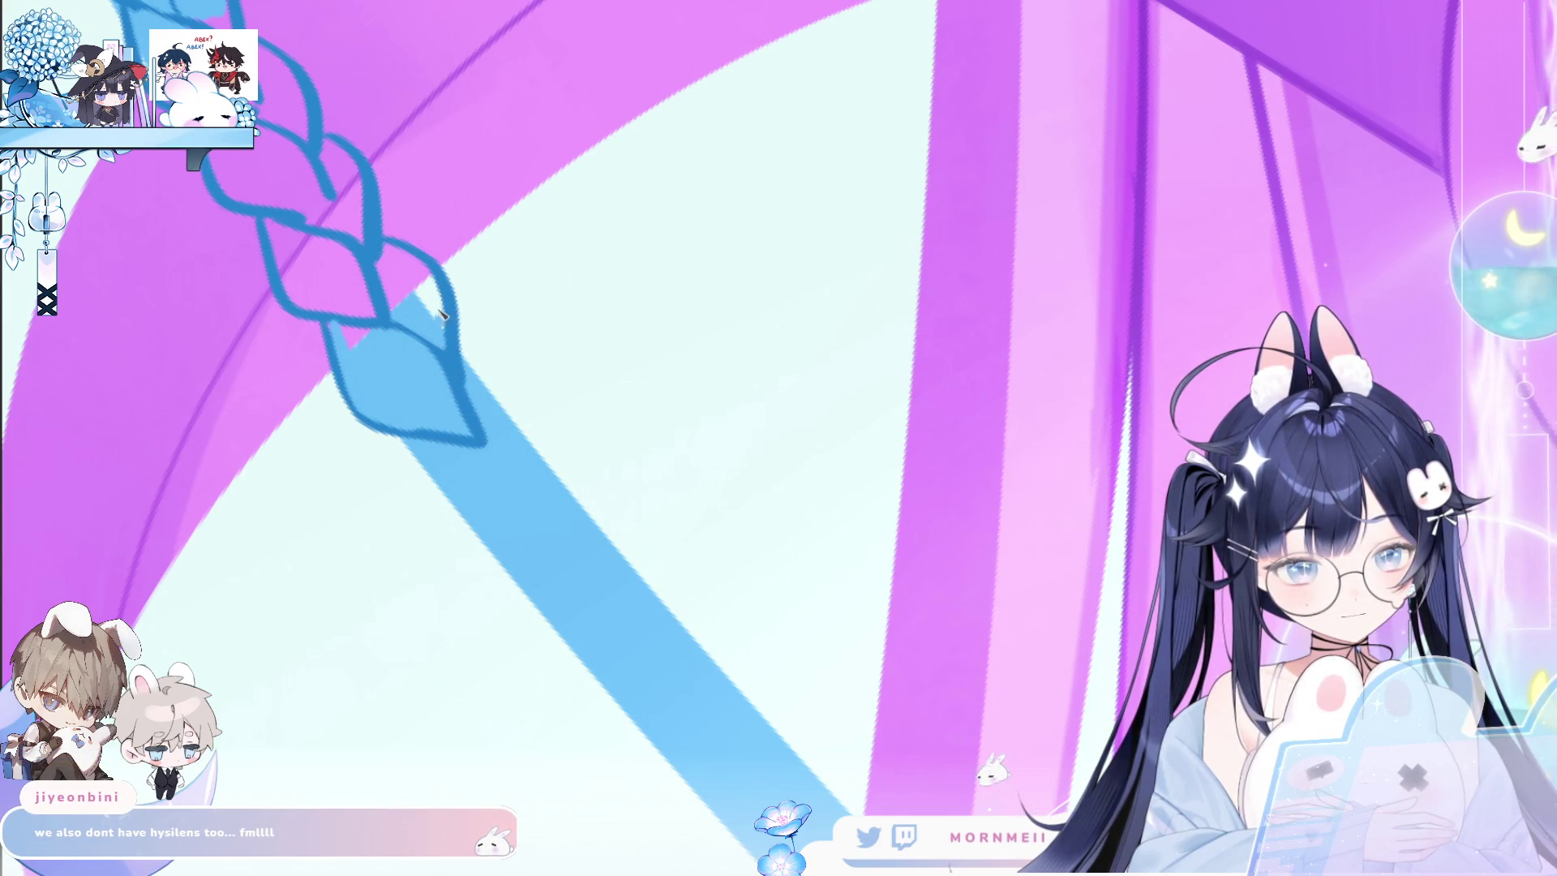
left_click_drag(405, 272, 463, 369)
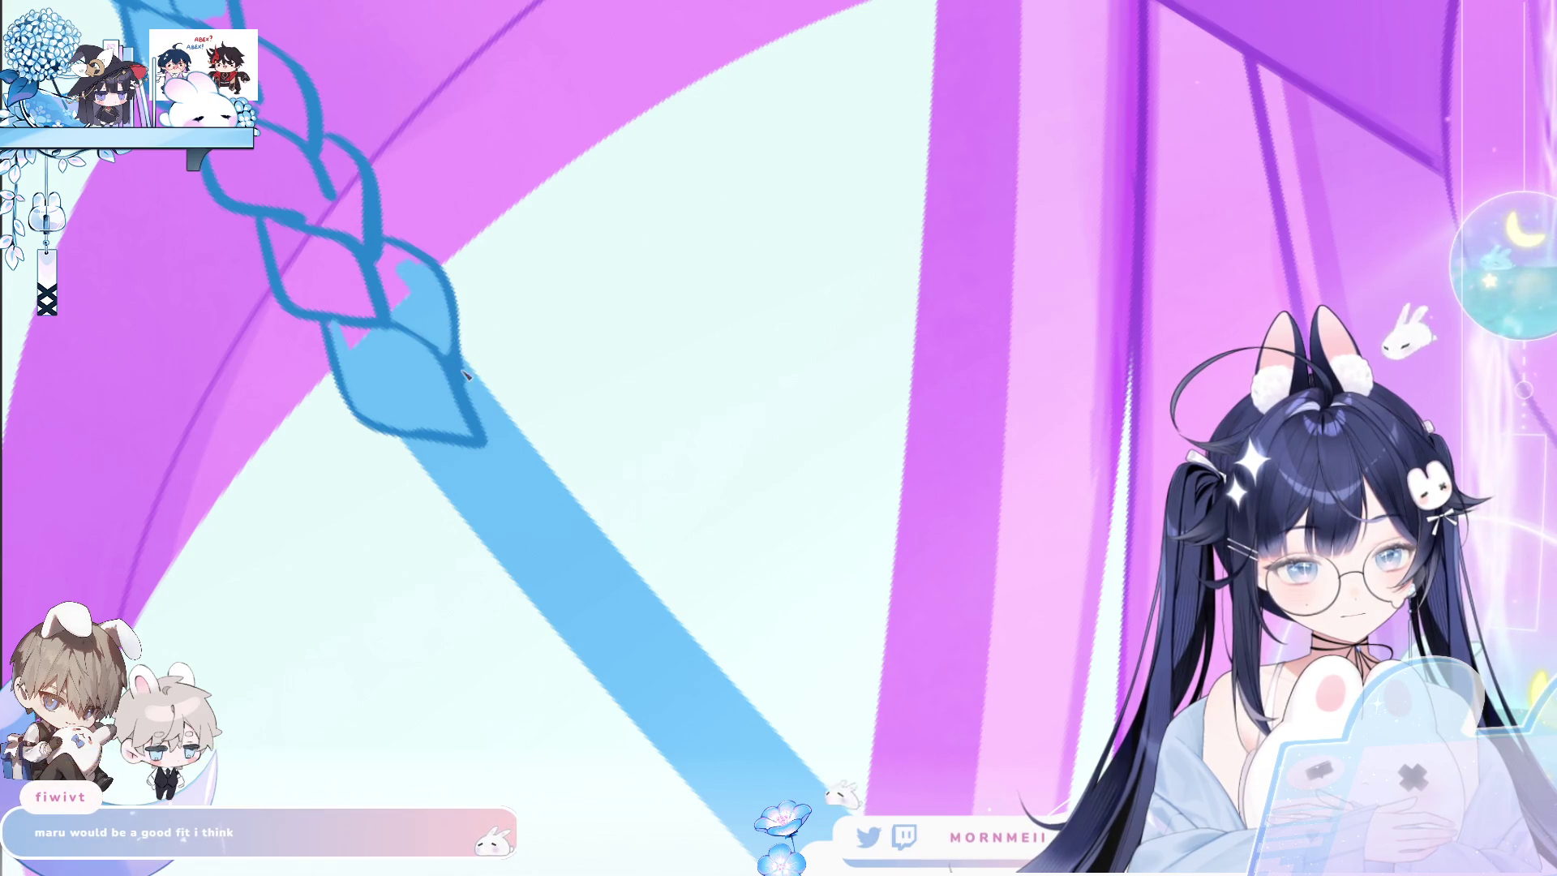
left_click_drag(413, 444, 544, 537)
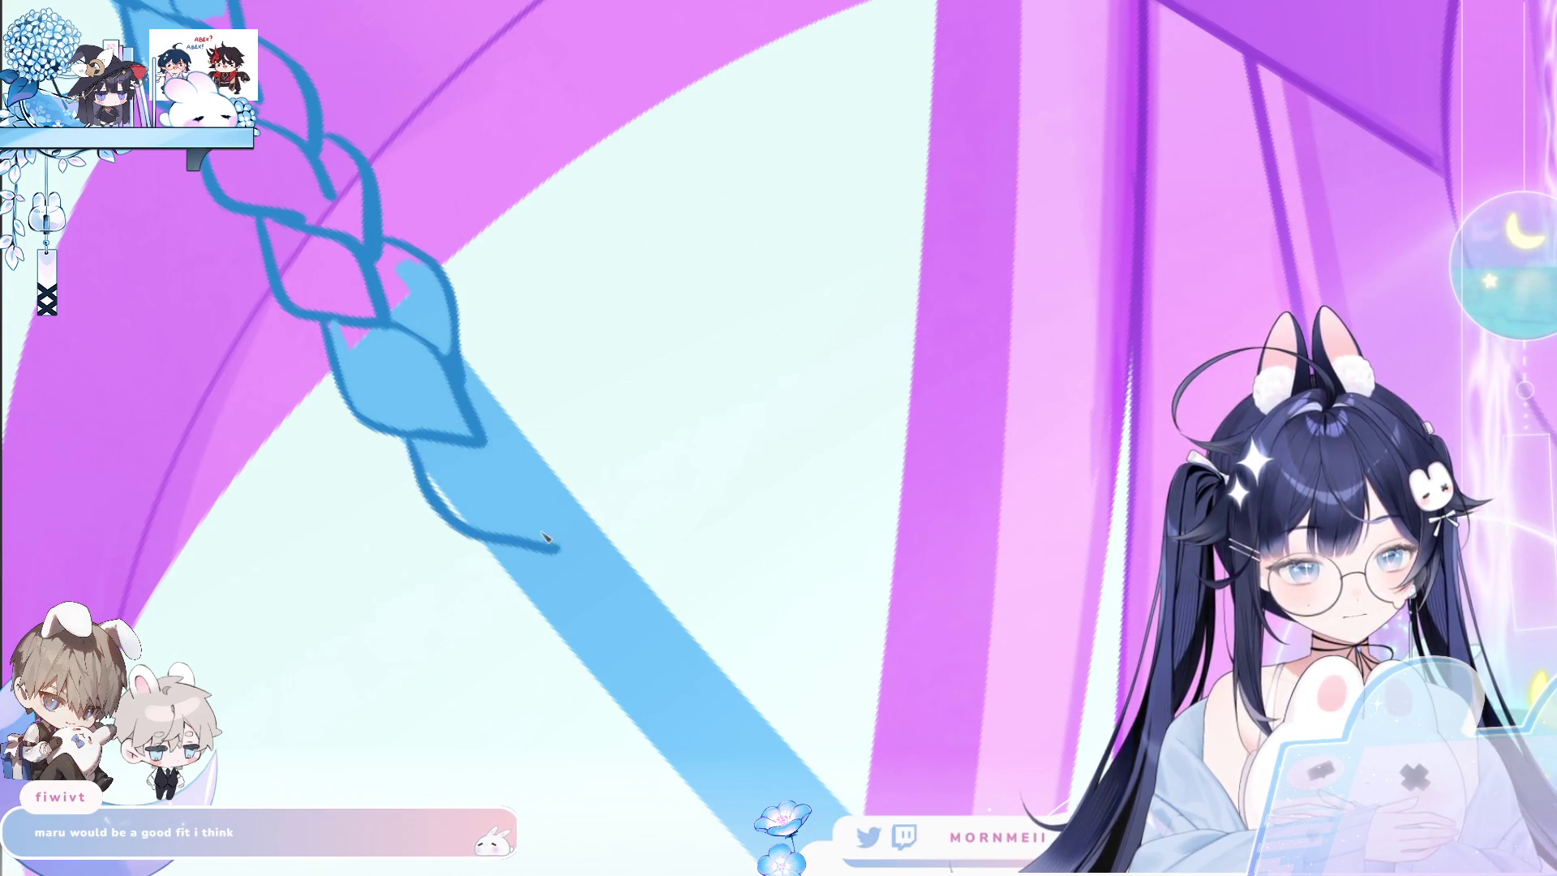
left_click_drag(461, 352, 529, 436)
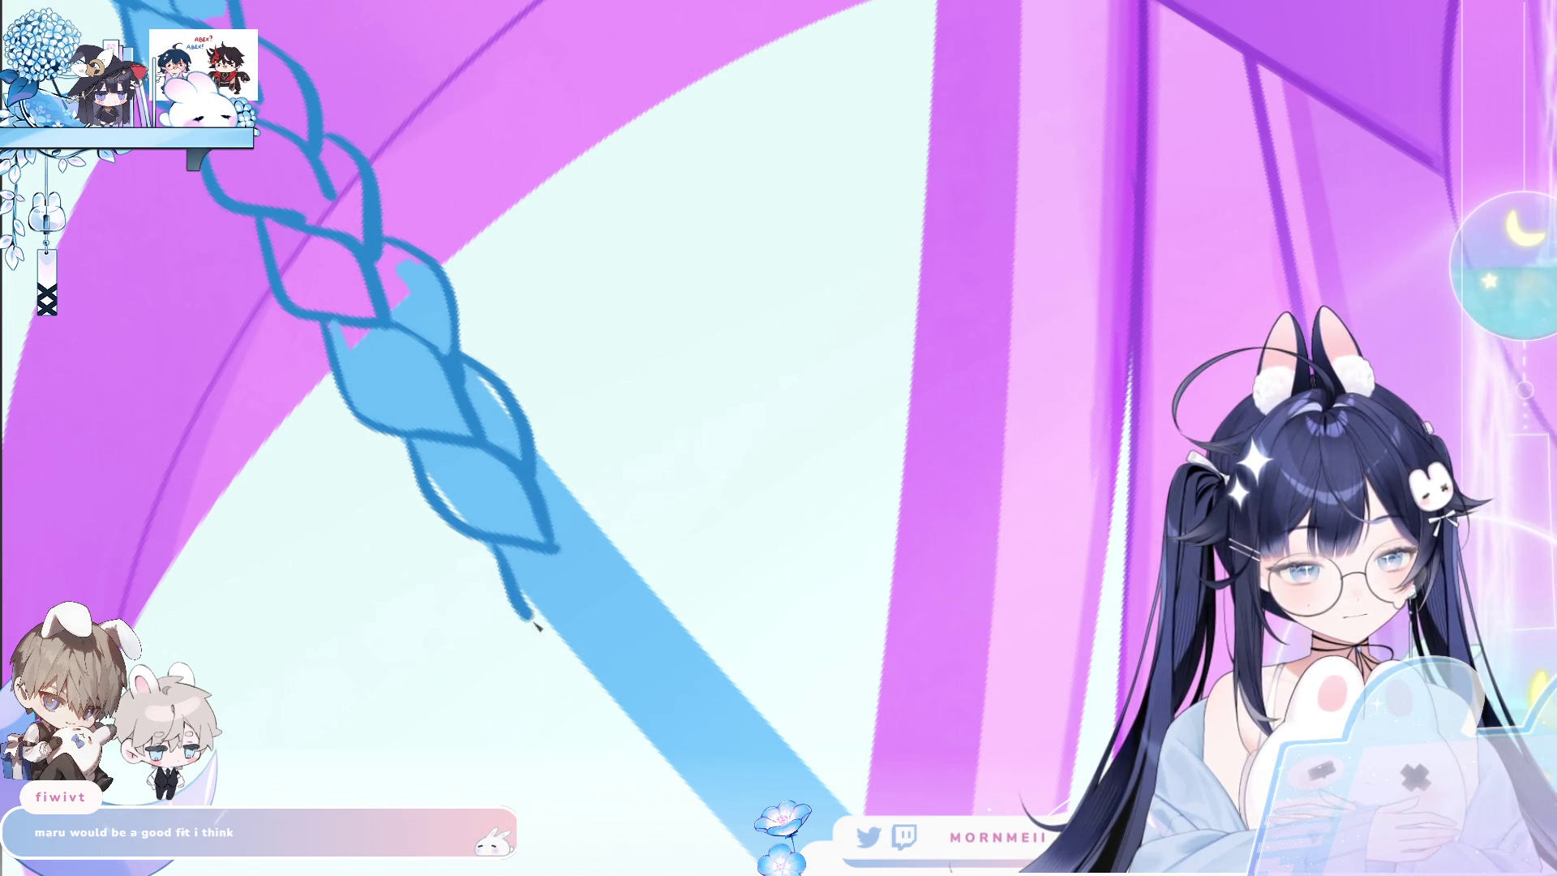
Add a lower lobe with a shorter right outline, then pan and rotate so the braid runs vertically.
mouse_move(513, 566)
left_mouse_down()
mouse_move(611, 584)
mouse_move(633, 643)
left_mouse_up()
mouse_move(611, 546)
left_mouse_down()
mouse_move(469, 442)
mouse_move(543, 557)
left_mouse_up()
key("ctrl+z")
key("ctrl+z")
left_click_drag(421, 461, 527, 560)
key("ctrl+z")
left_click_drag(450, 459, 539, 523)
left_click_drag(452, 371, 518, 462)
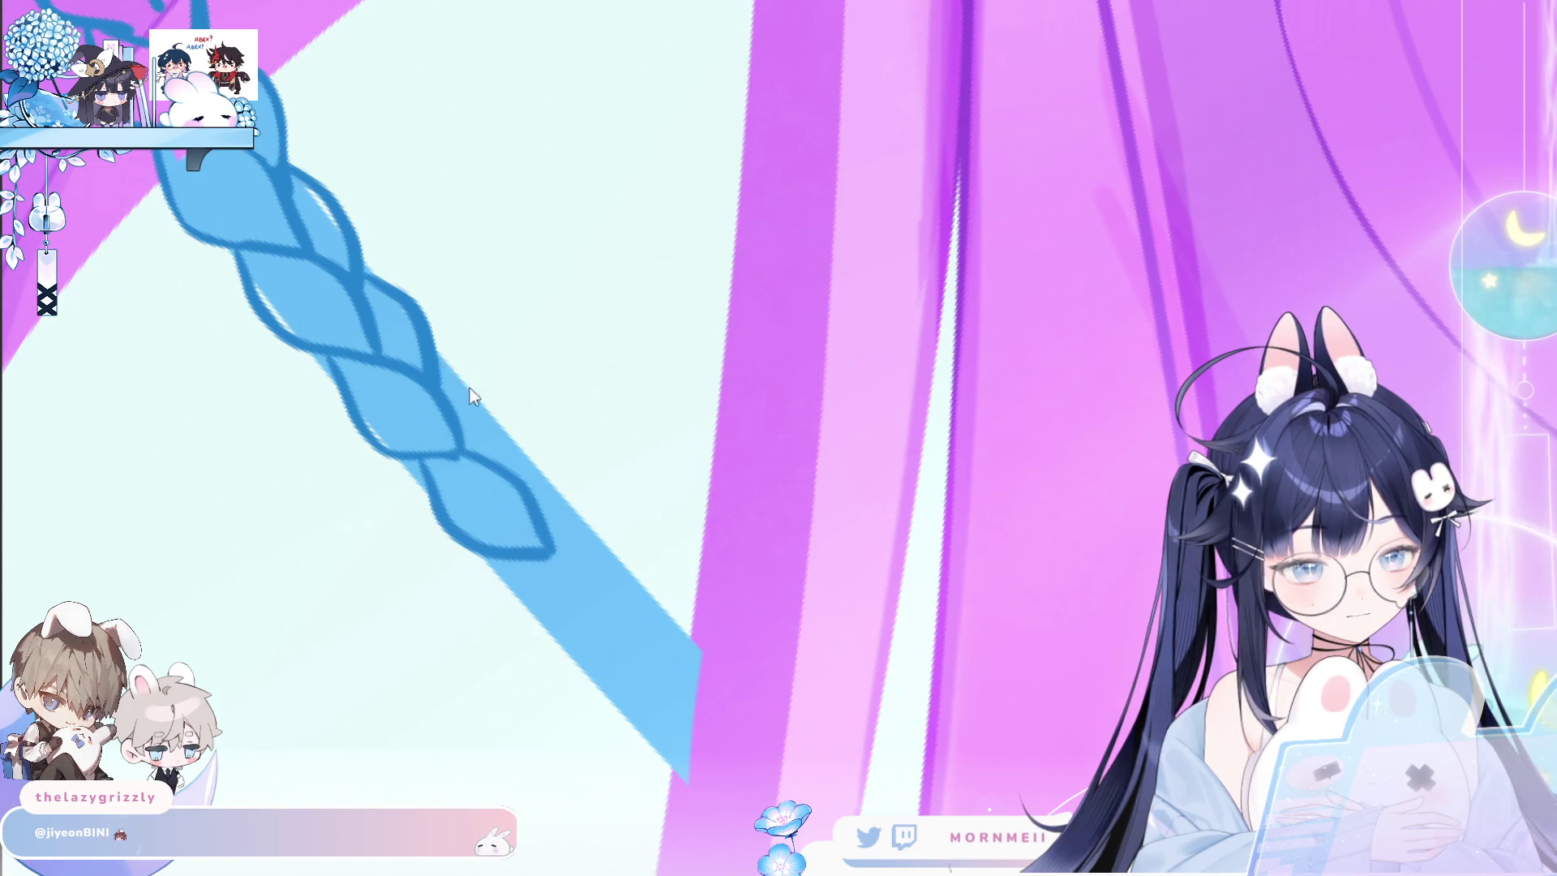
left_click_drag(673, 625, 584, 519)
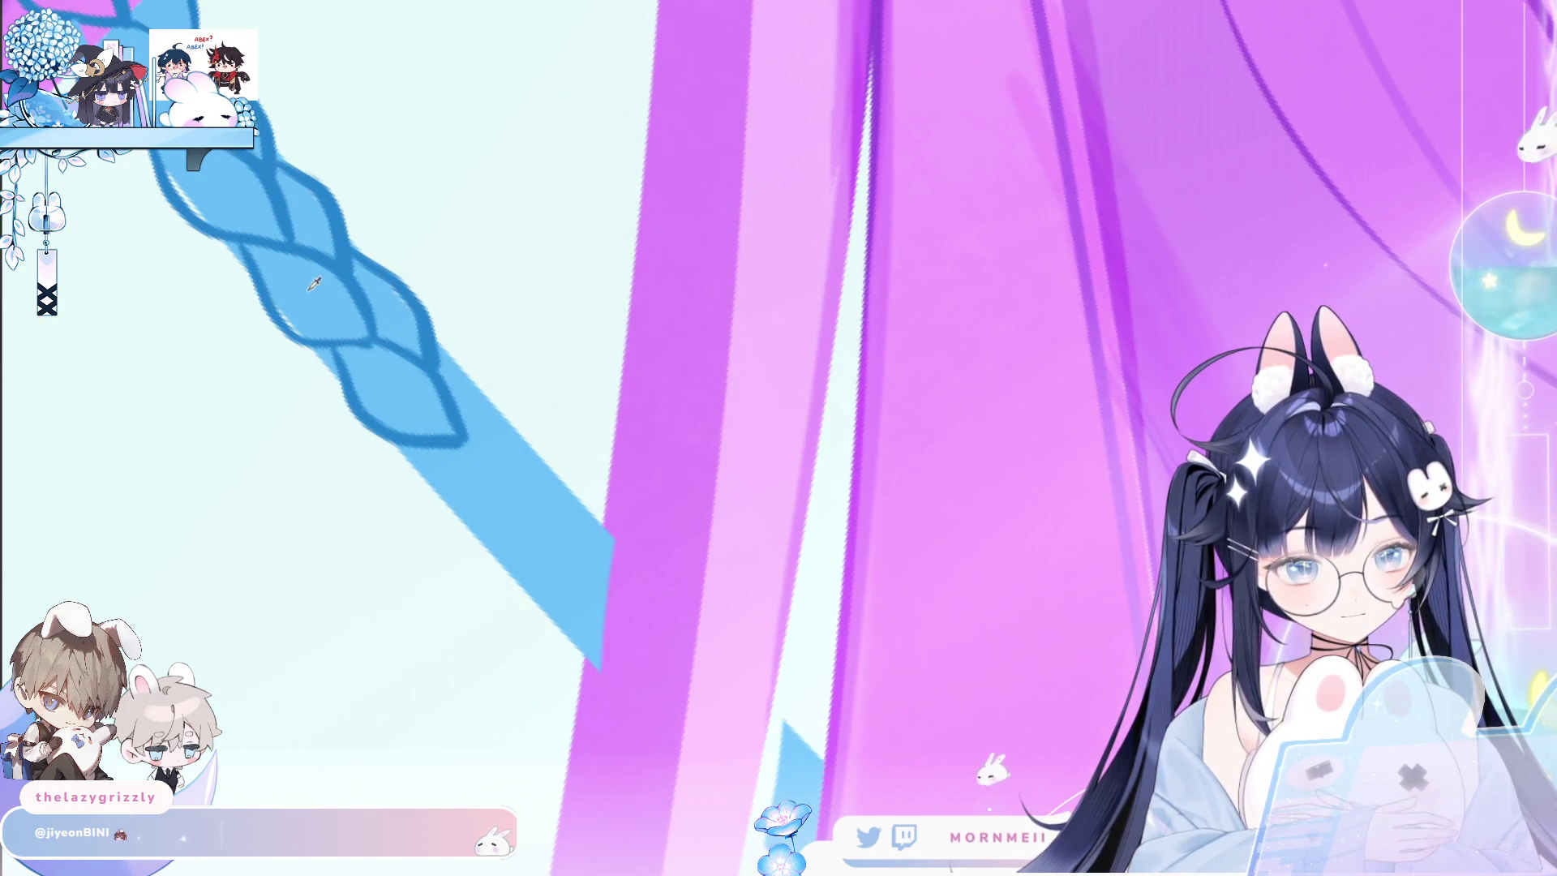
mouse_move(522, 271)
left_mouse_down()
mouse_move(588, 245)
mouse_move(684, 323)
left_mouse_up()
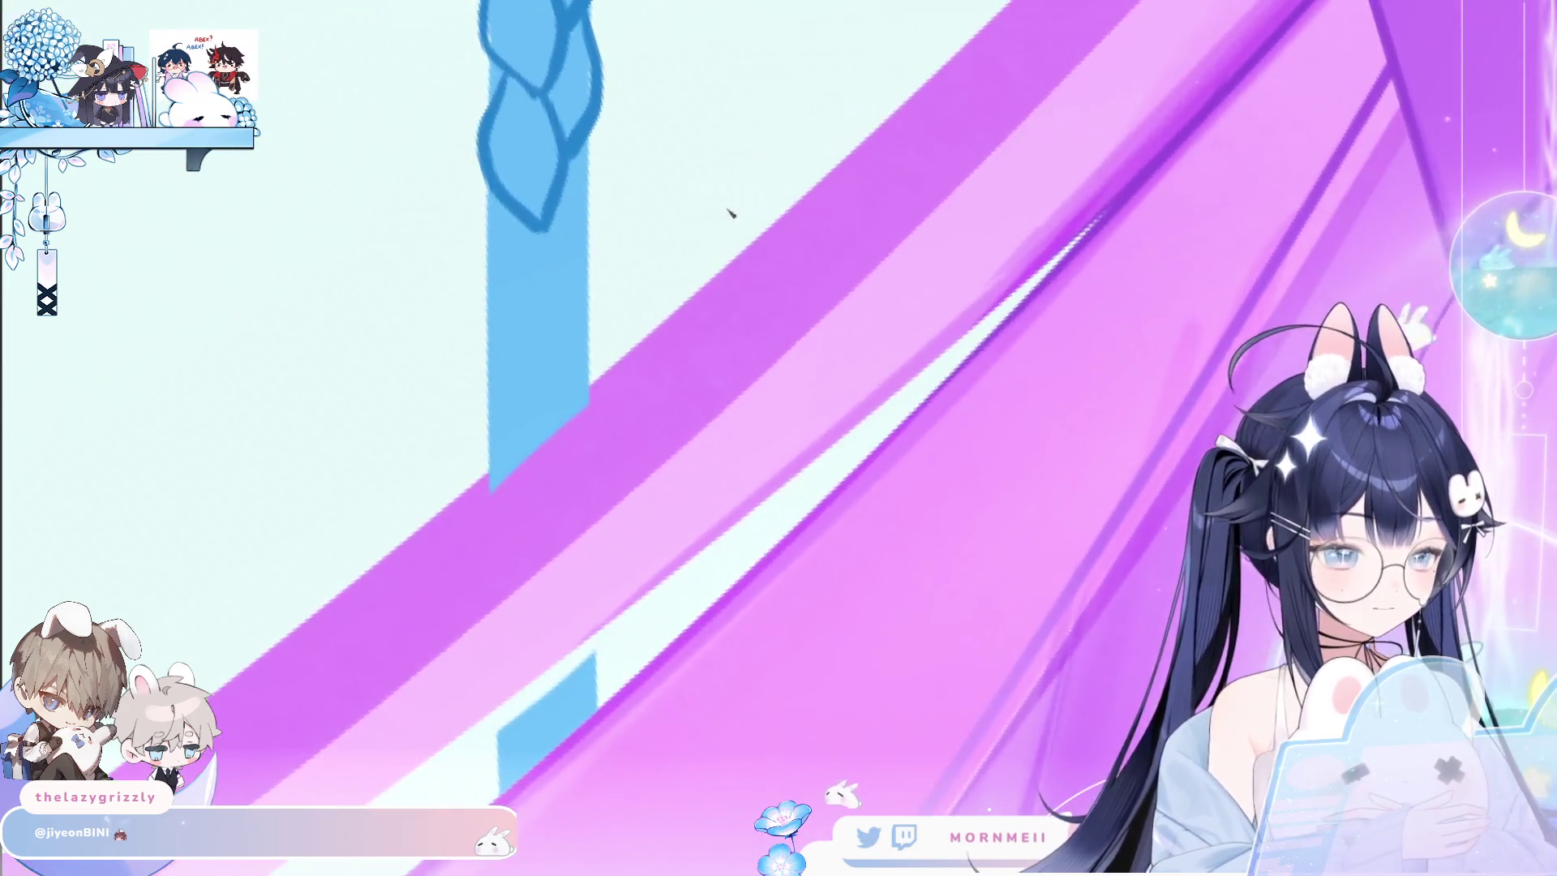
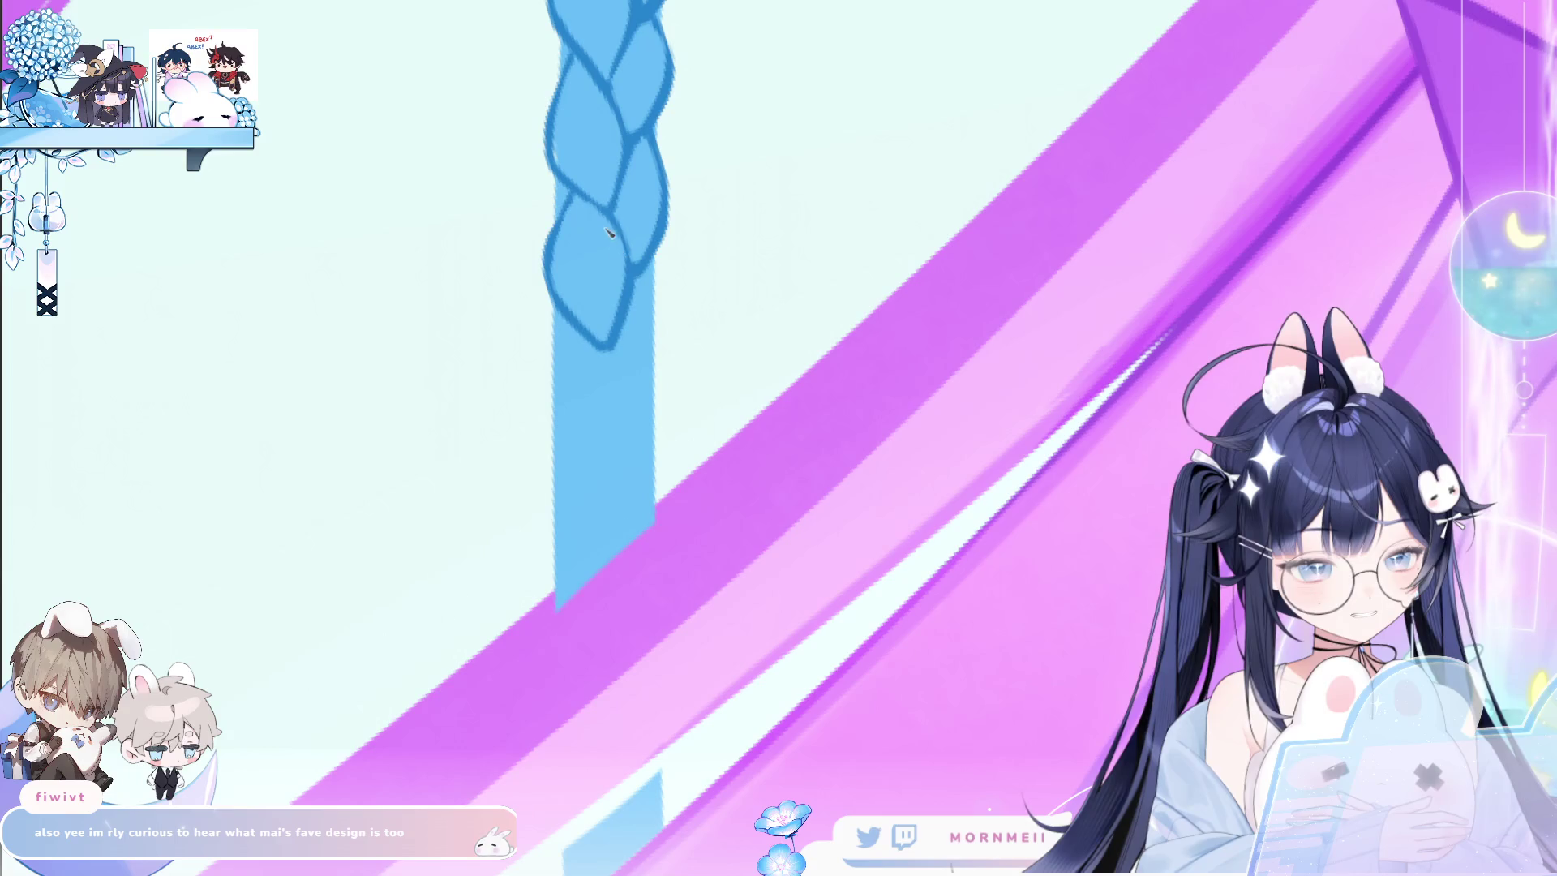
Draw several new lobe outlines below the existing light-blue braid, left and right.
mouse_move(568, 322)
left_mouse_down()
mouse_move(566, 435)
mouse_move(629, 361)
left_mouse_up()
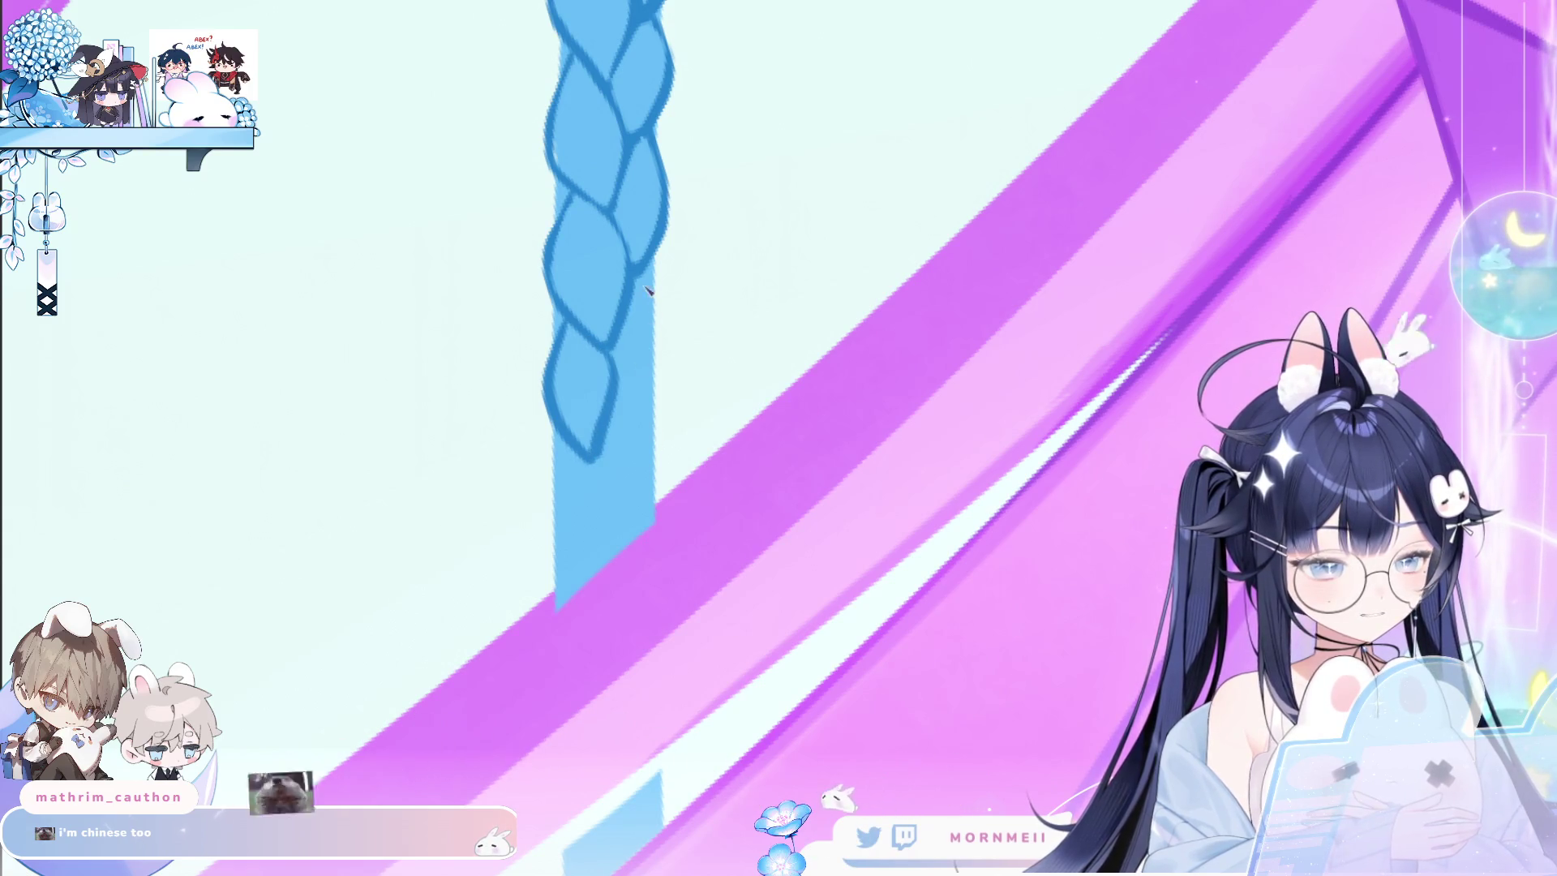
left_click_drag(649, 268, 637, 382)
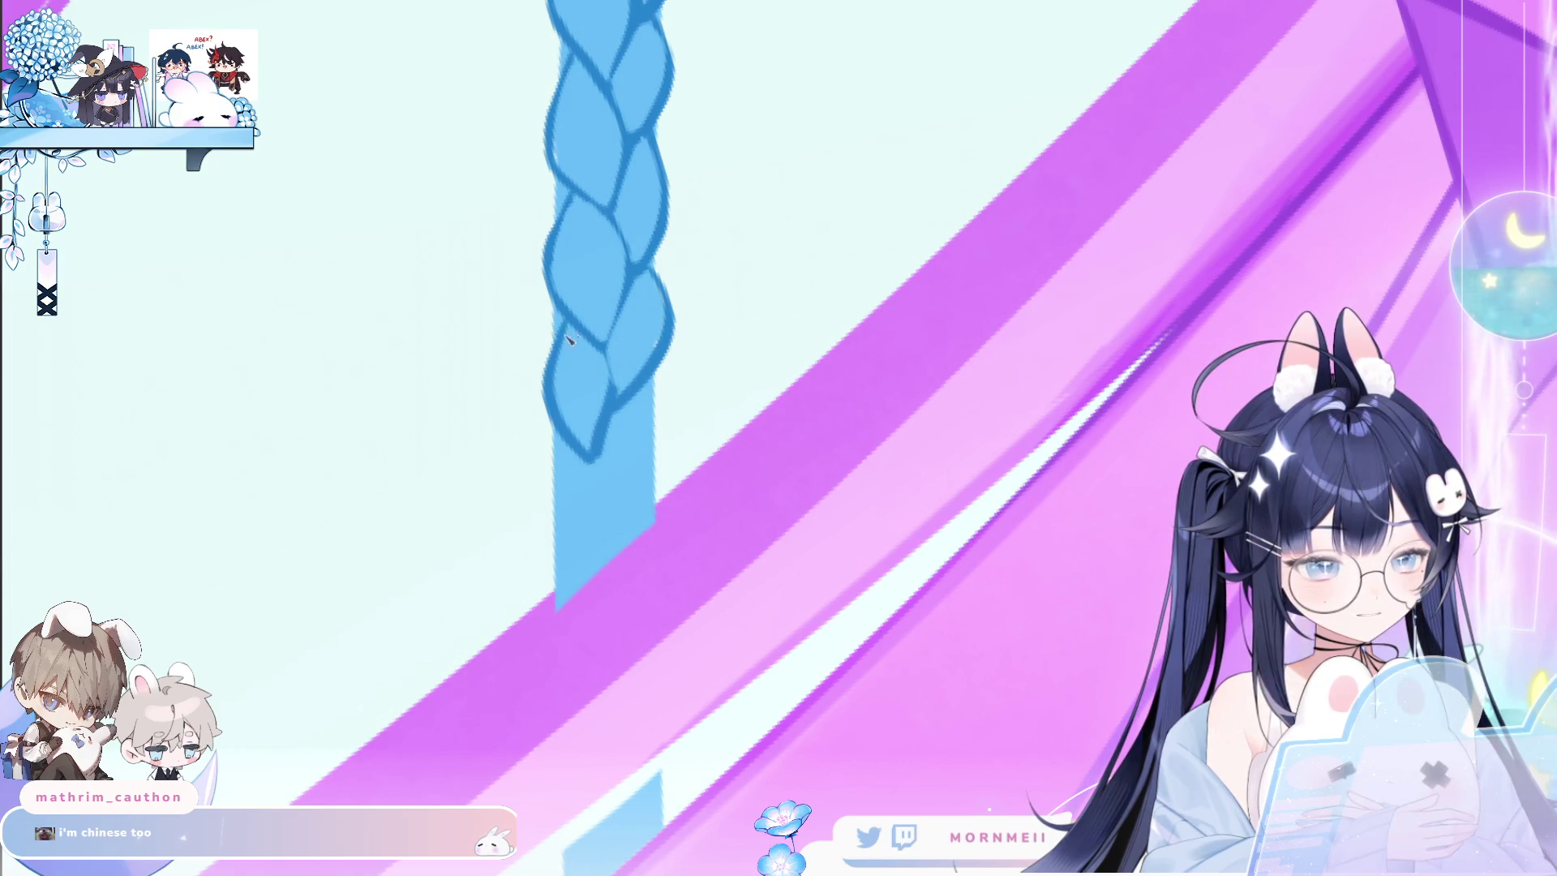
scroll(579, 353, "down", 3)
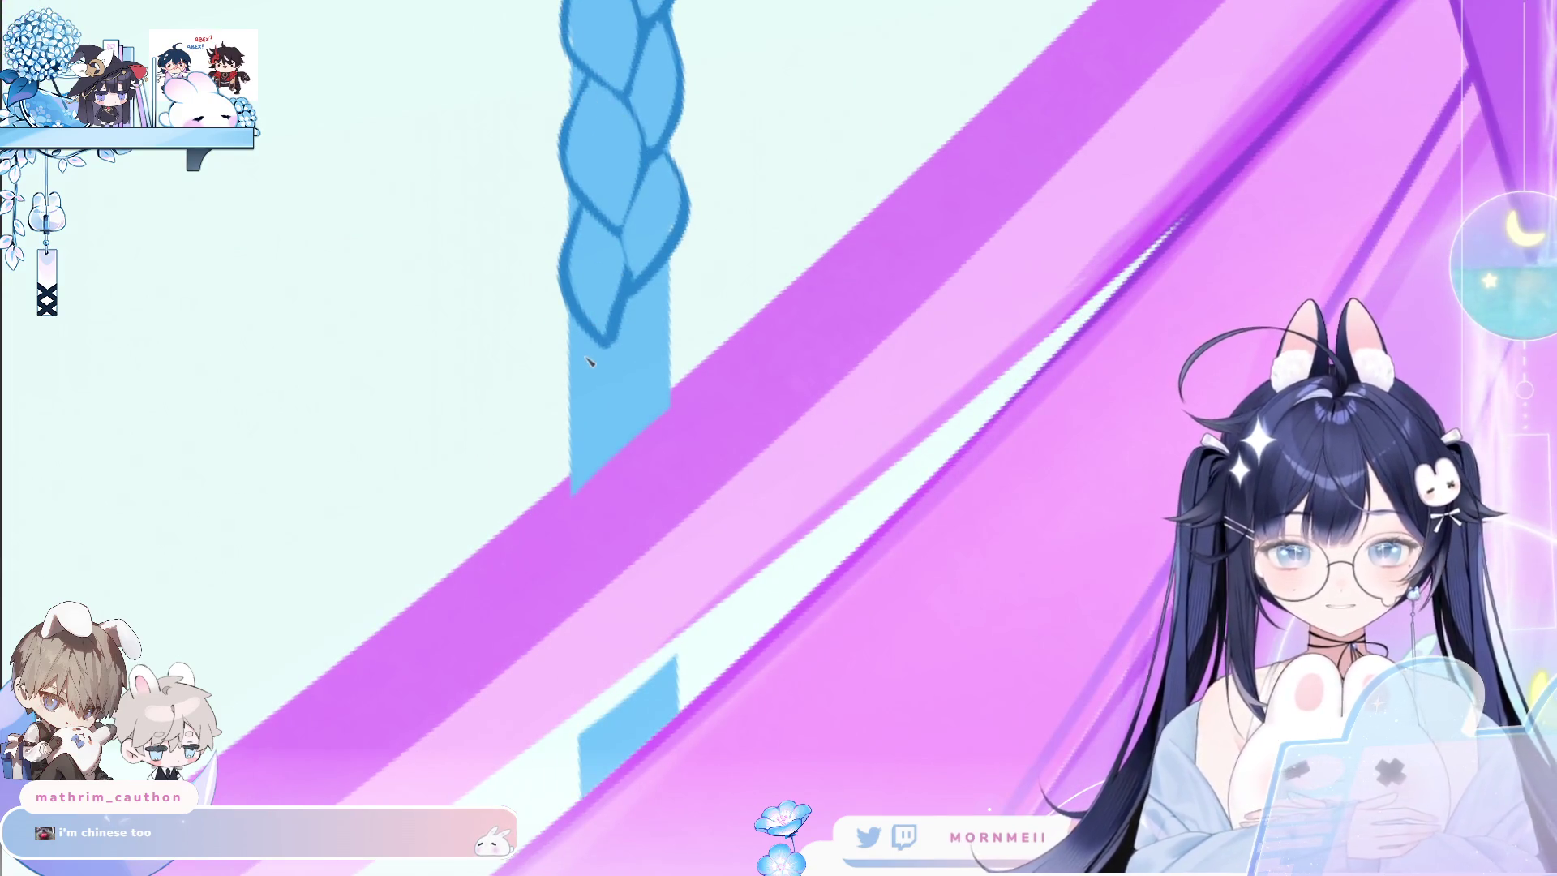
mouse_move(574, 324)
left_mouse_down()
mouse_move(568, 360)
mouse_move(620, 464)
left_mouse_up()
left_click_drag(642, 361, 629, 458)
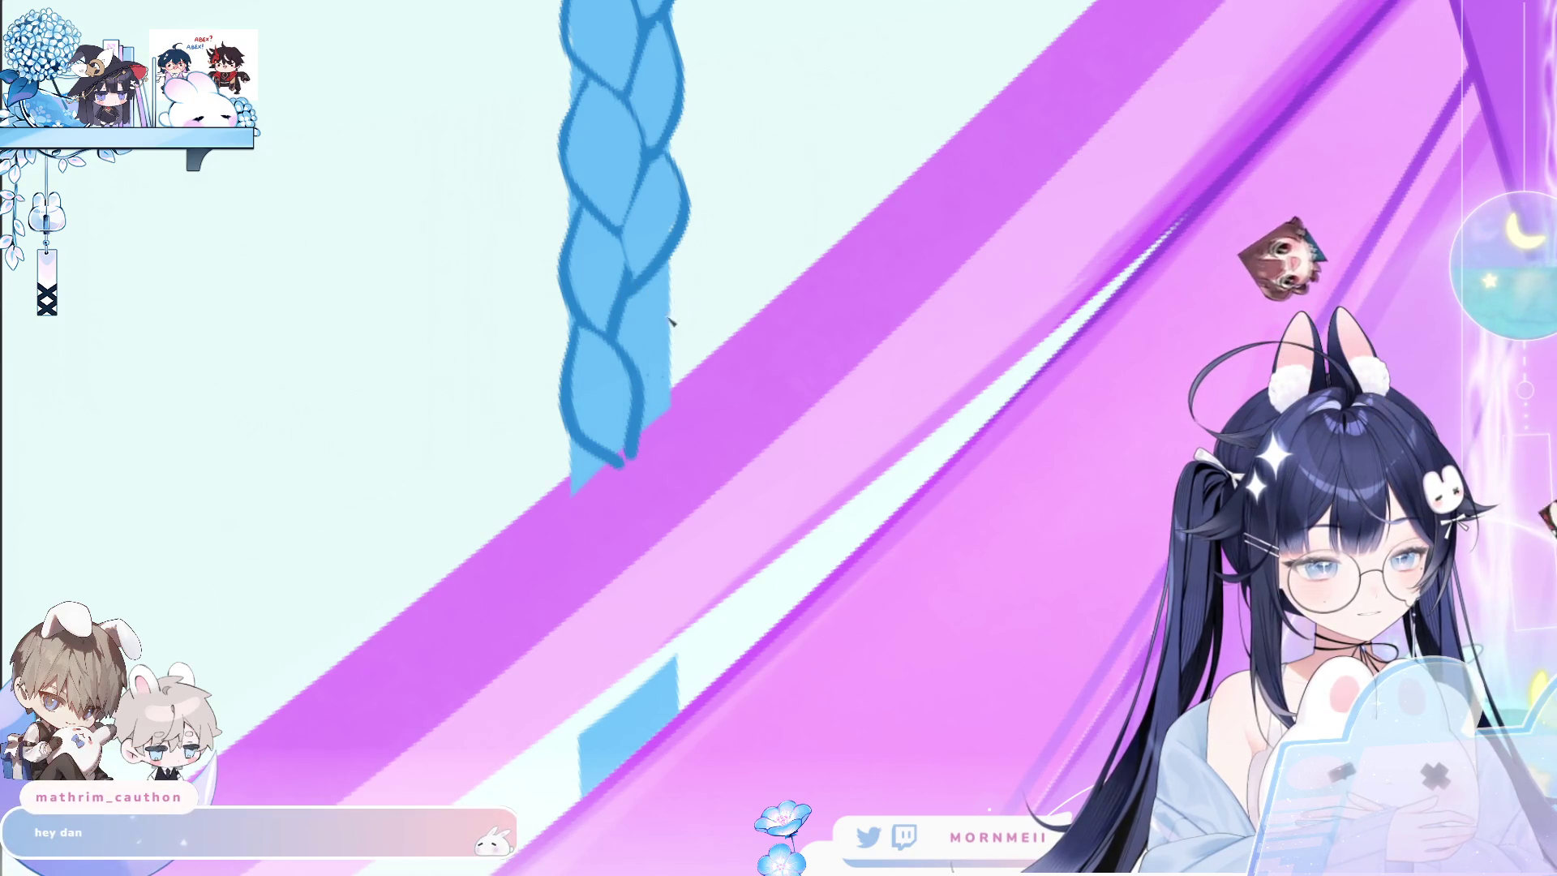
left_click_drag(649, 279, 641, 396)
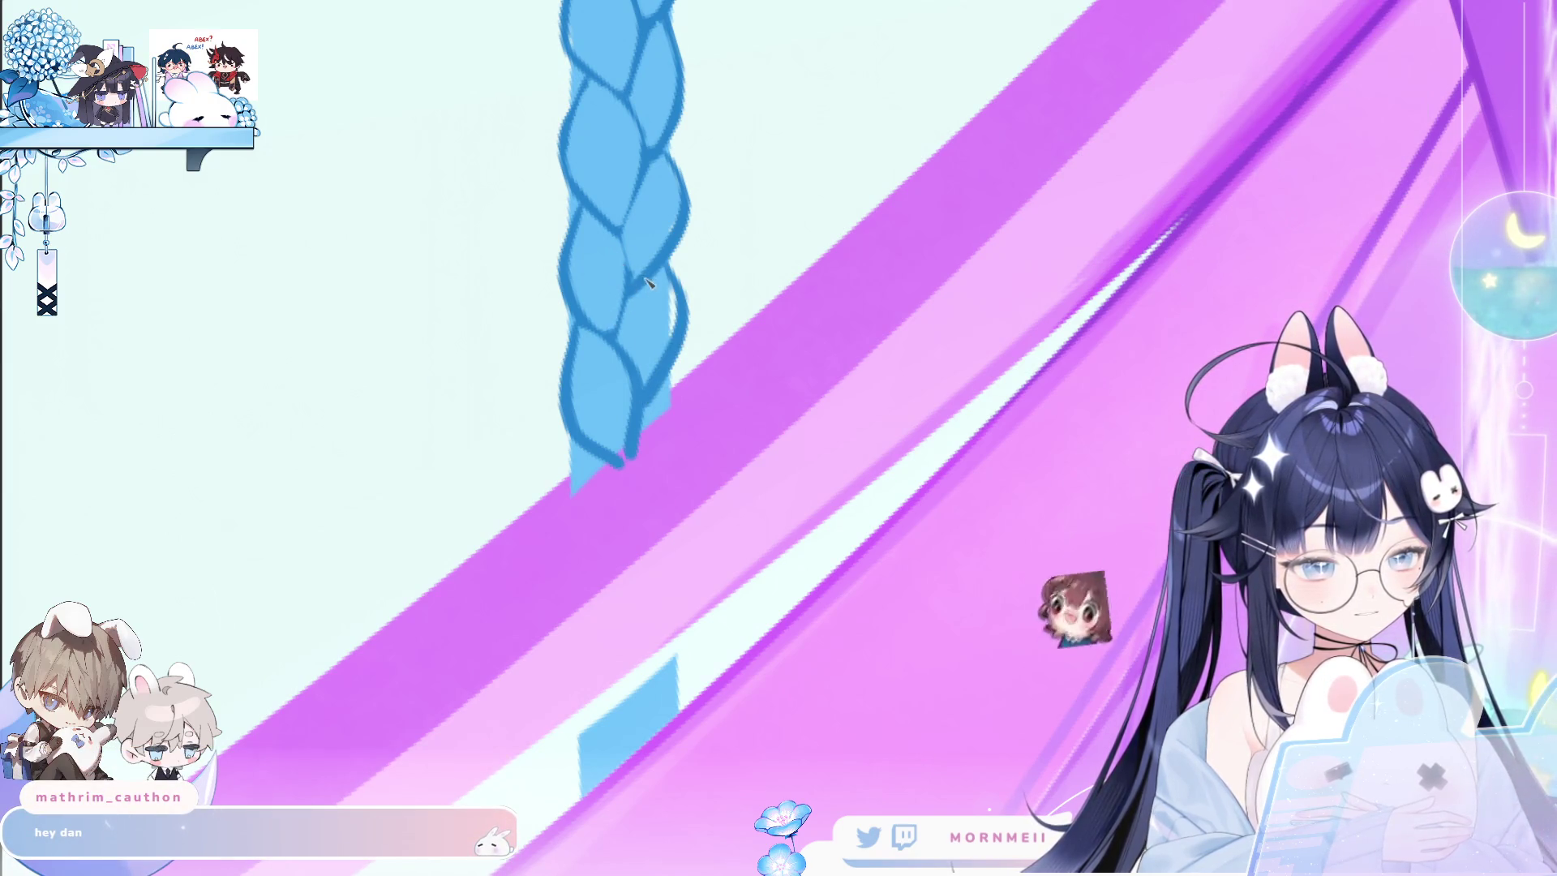
left_click_drag(629, 293, 624, 357)
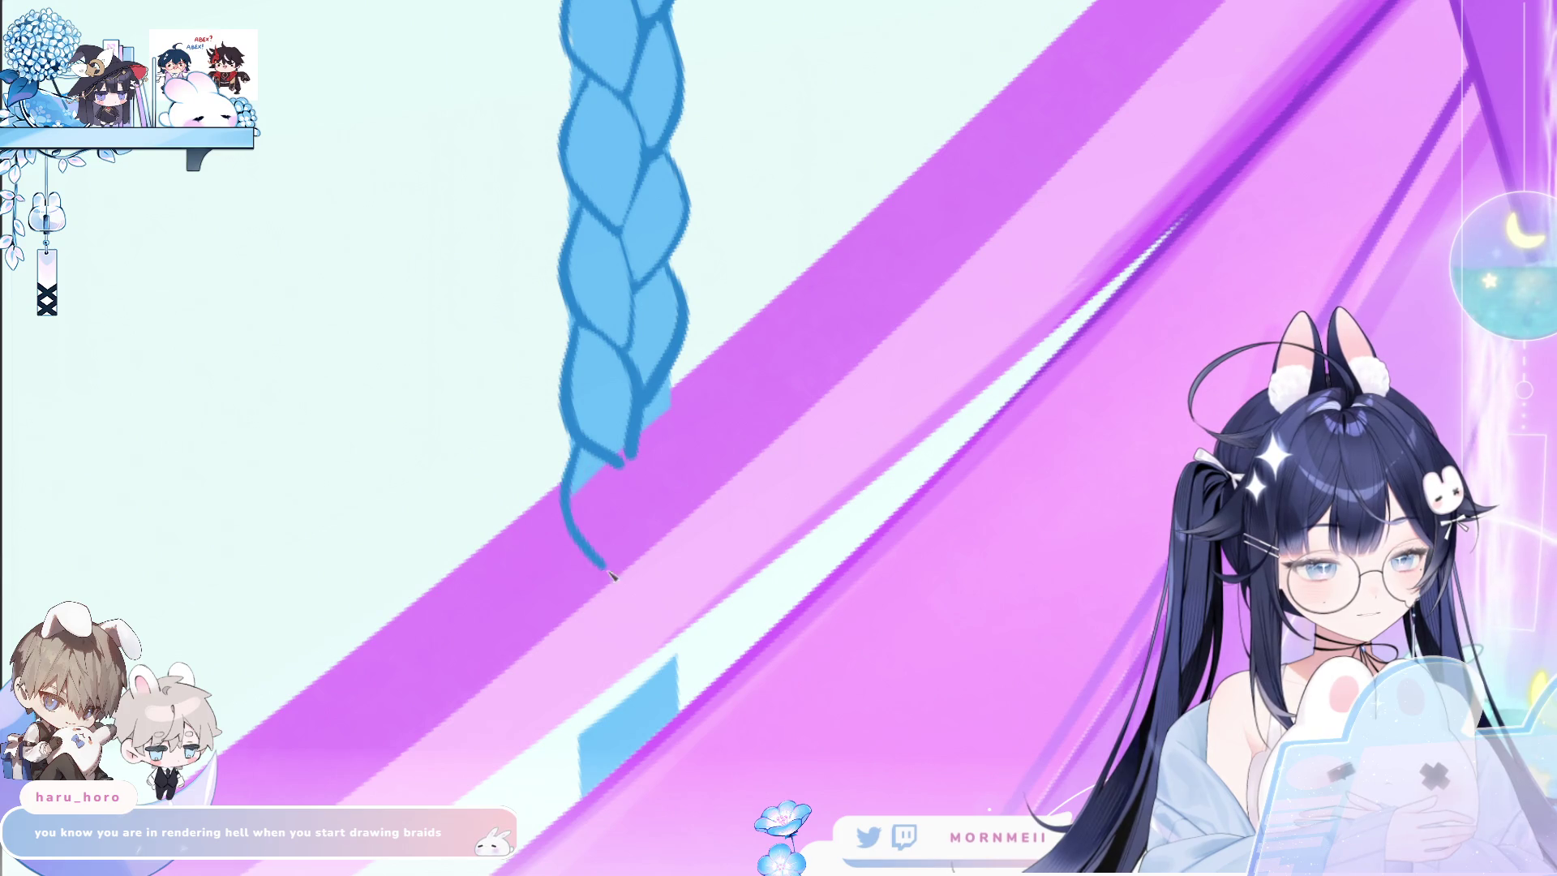
Redo the curved tapered tail below the braid and redraw its outer right edge to the tip.
key("ctrl+z")
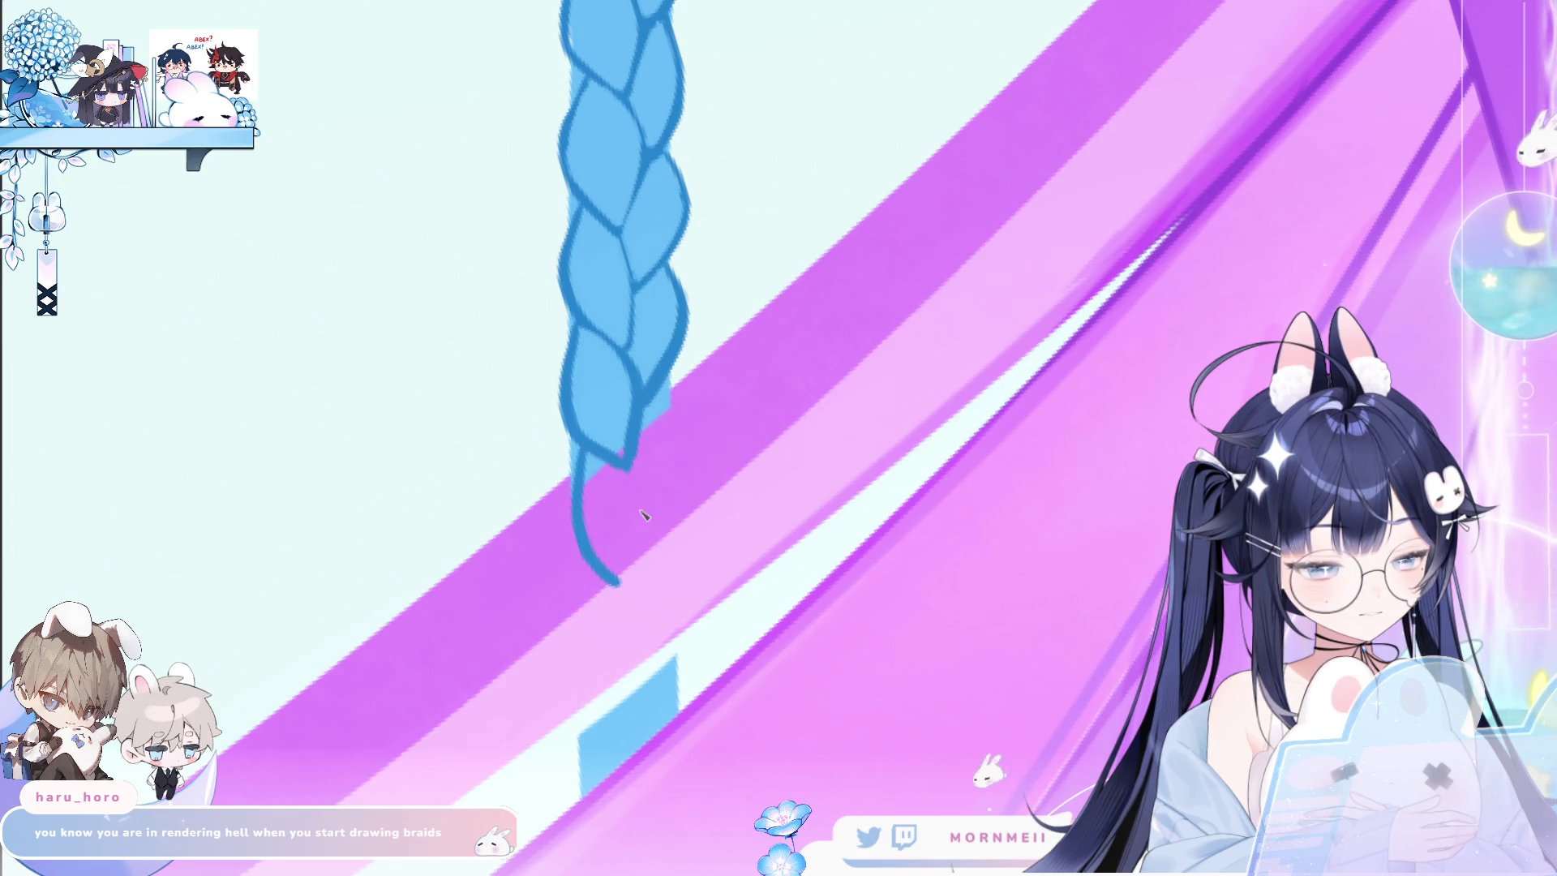
key("ctrl+z")
left_click_drag(572, 471, 621, 596)
key("ctrl+z")
key("ctrl+y")
key("ctrl+z")
left_click_drag(577, 484, 633, 595)
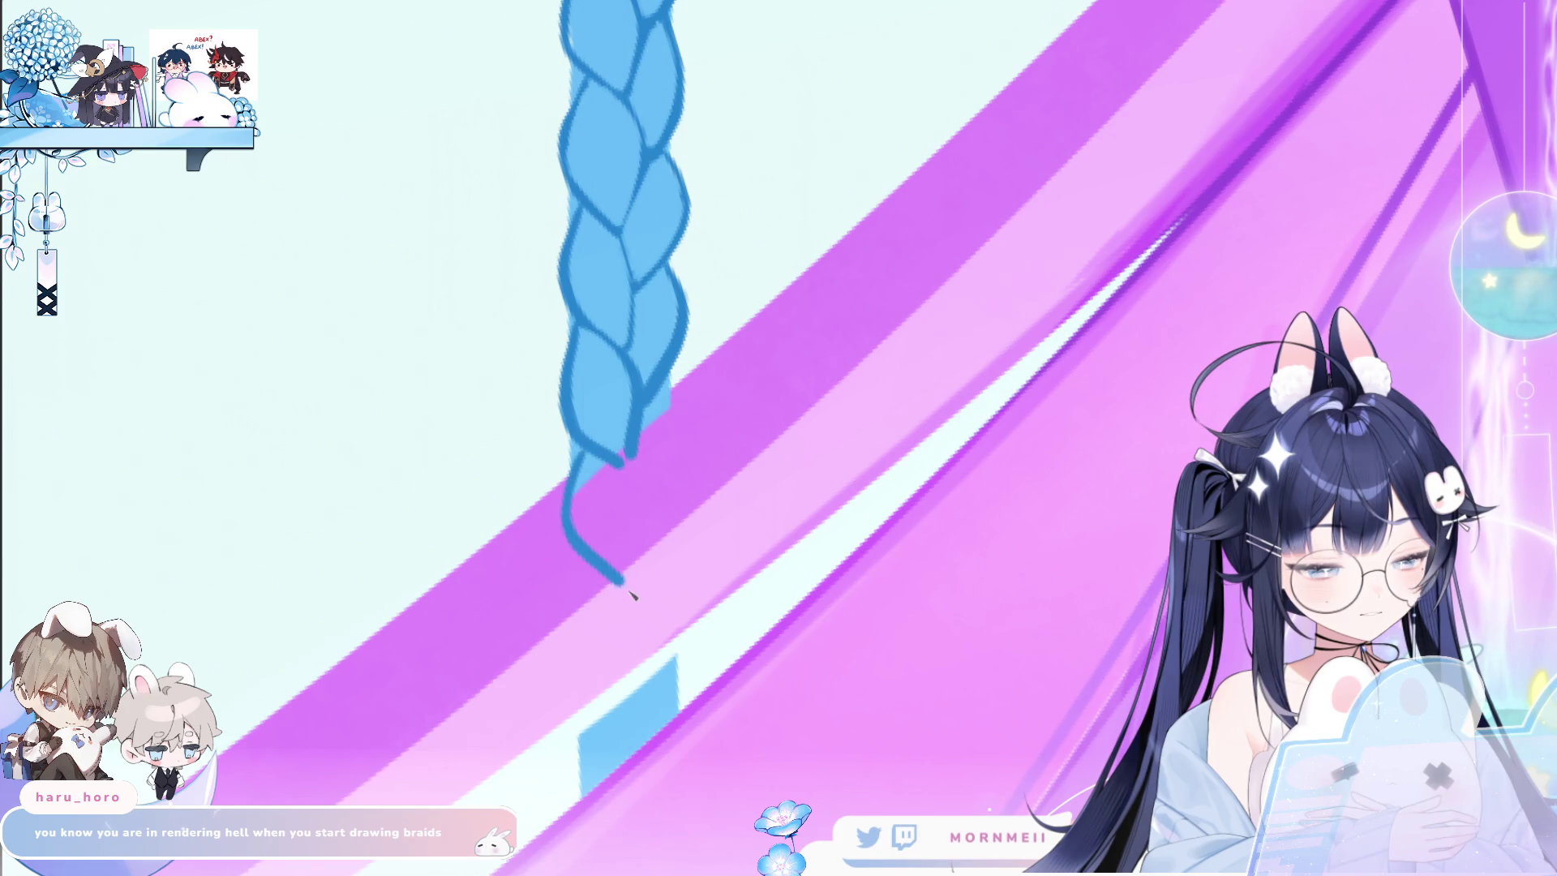
left_click_drag(621, 473, 636, 598)
left_click_drag(671, 387, 641, 567)
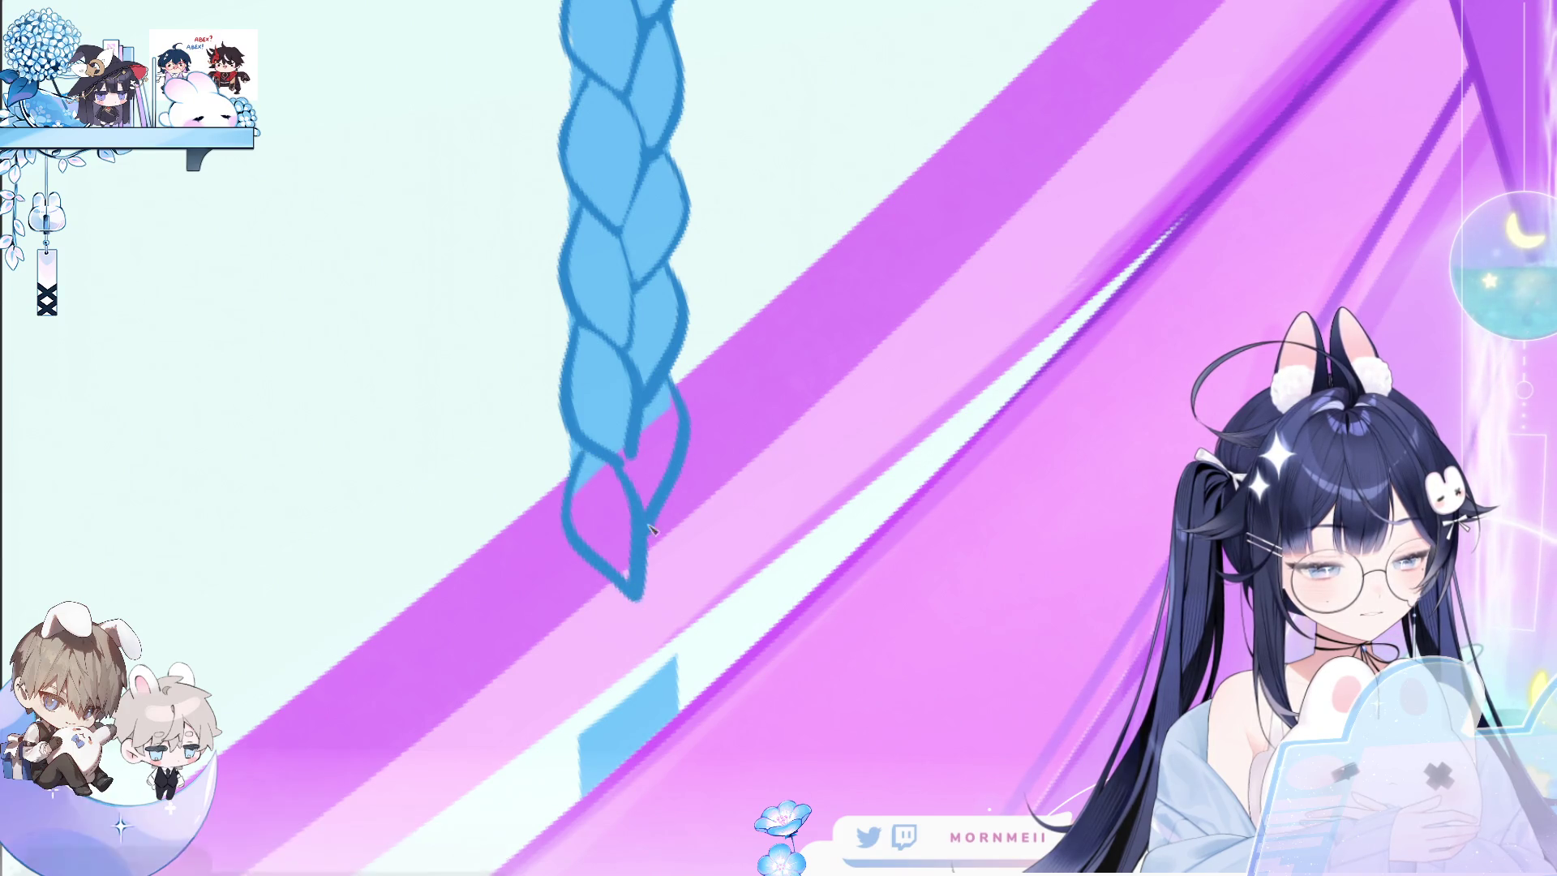
mouse_move(664, 416)
left_mouse_down()
mouse_move(672, 215)
mouse_move(657, 274)
left_mouse_up()
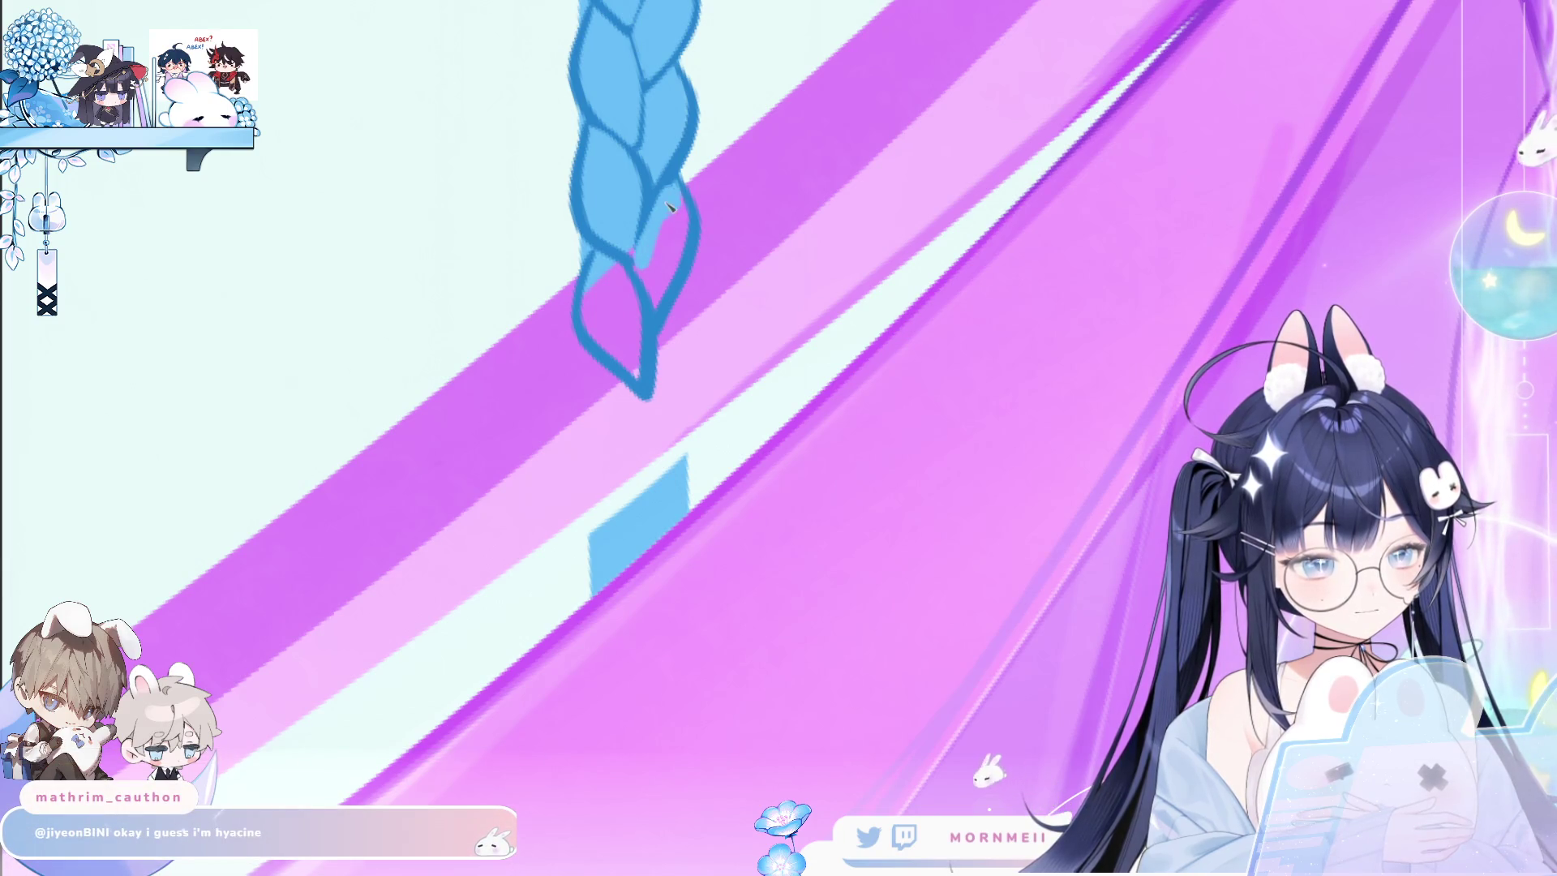
Soften the braid's inner line and outline another loop below the tip.
left_click_drag(671, 106, 665, 161)
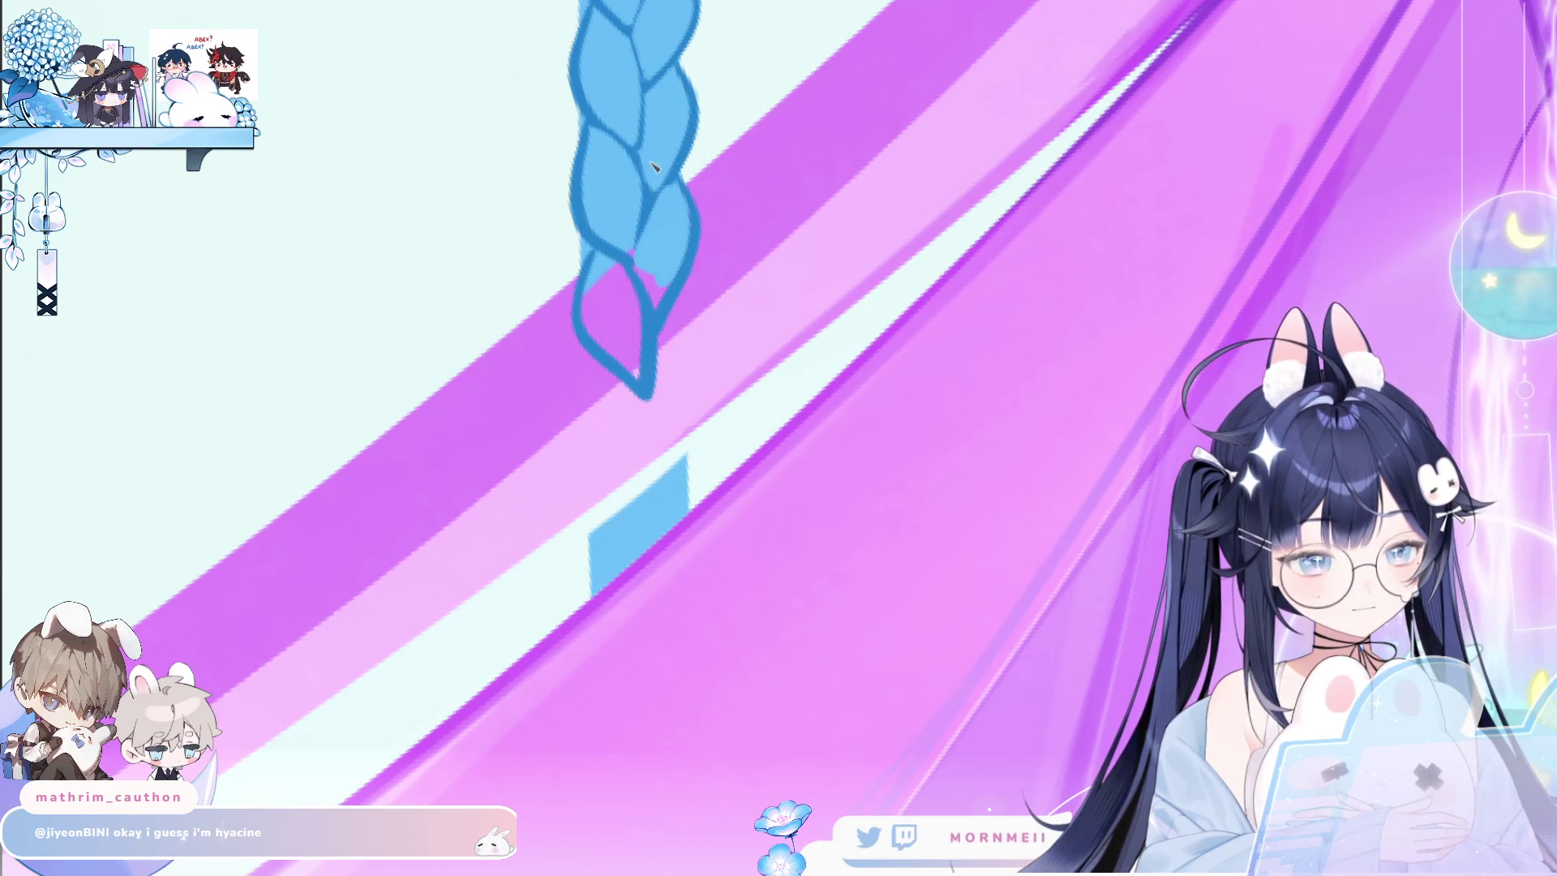
left_click_drag(655, 167, 646, 164)
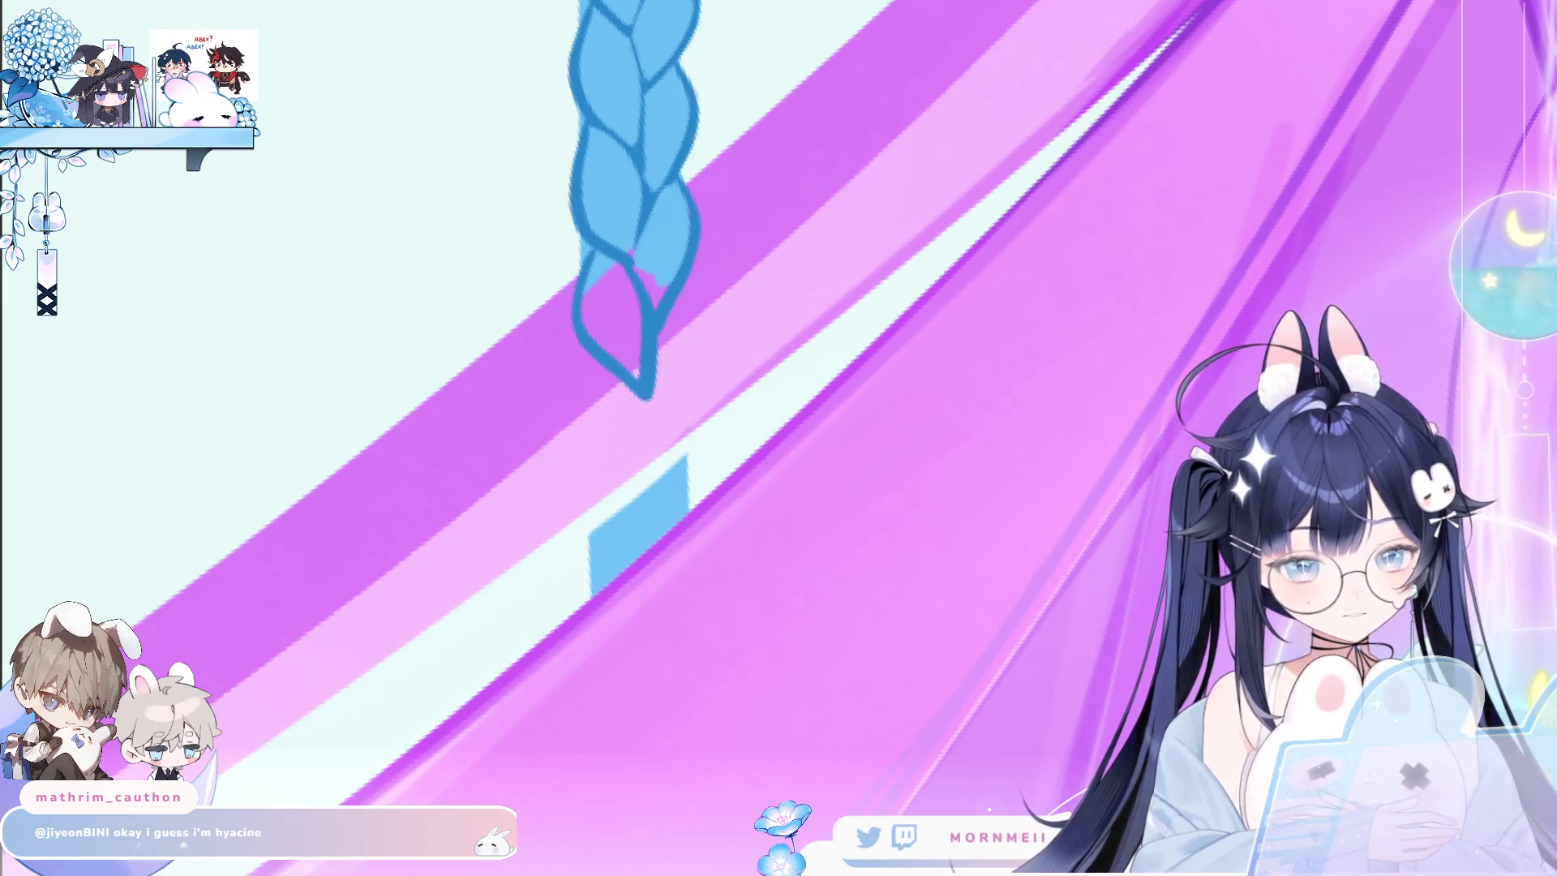
mouse_move(601, 371)
left_mouse_down()
mouse_move(574, 459)
mouse_move(632, 521)
mouse_move(670, 326)
mouse_move(663, 461)
left_mouse_up()
left_click_drag(598, 511, 636, 636)
key("ctrl+z")
left_click_drag(590, 514, 636, 635)
left_click_drag(667, 535, 665, 624)
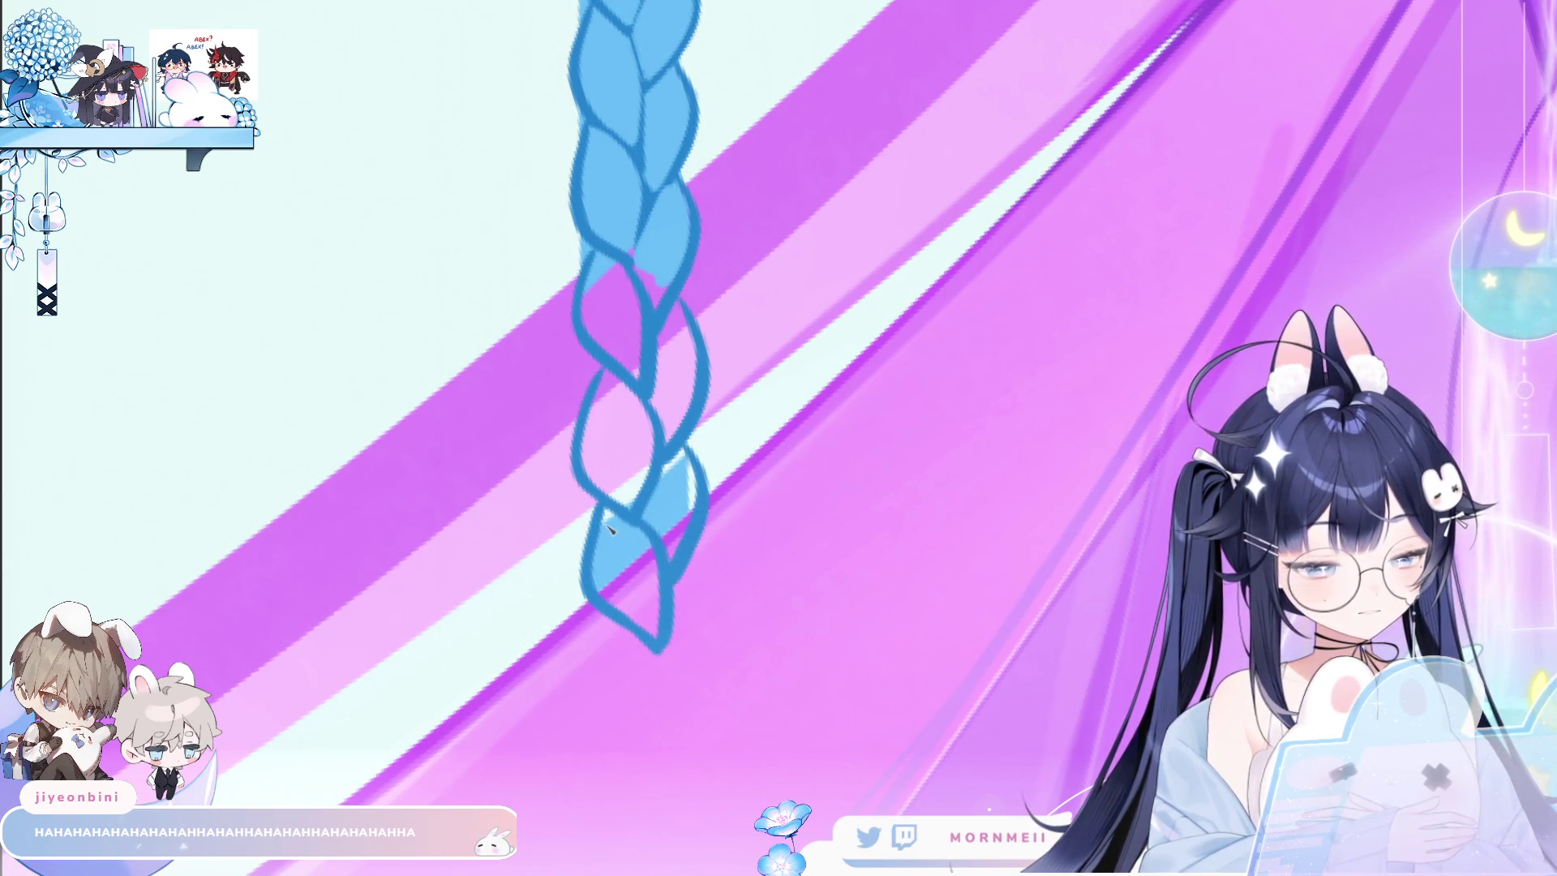
Fill the lower middle braid loop with blue and view the whole drawing.
left_click_drag(585, 470, 638, 498)
left_click_drag(633, 446, 678, 541)
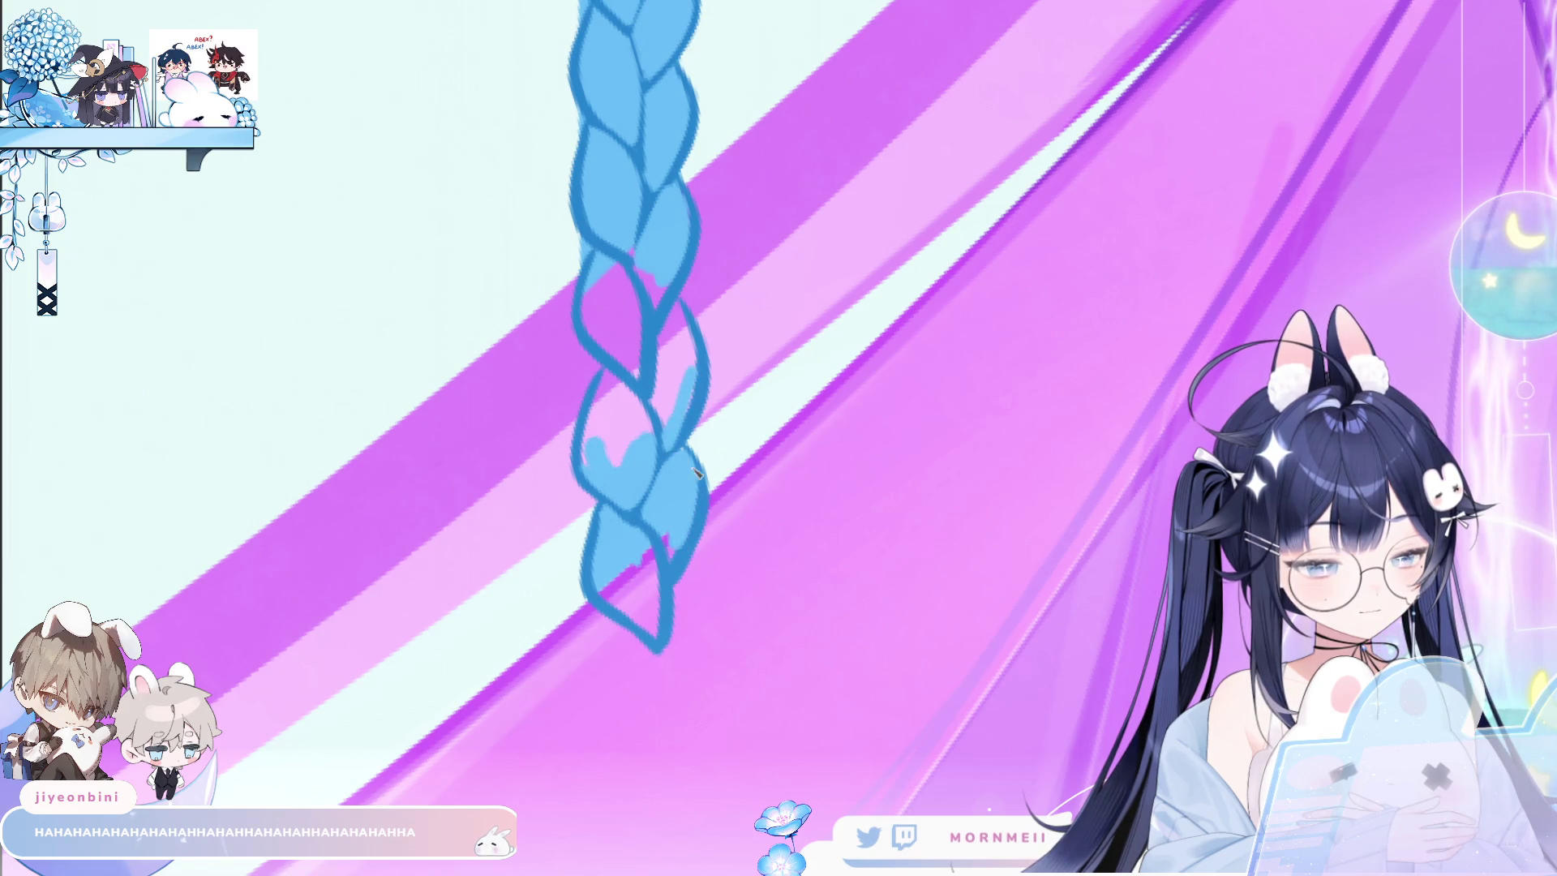
key("ctrl+0")
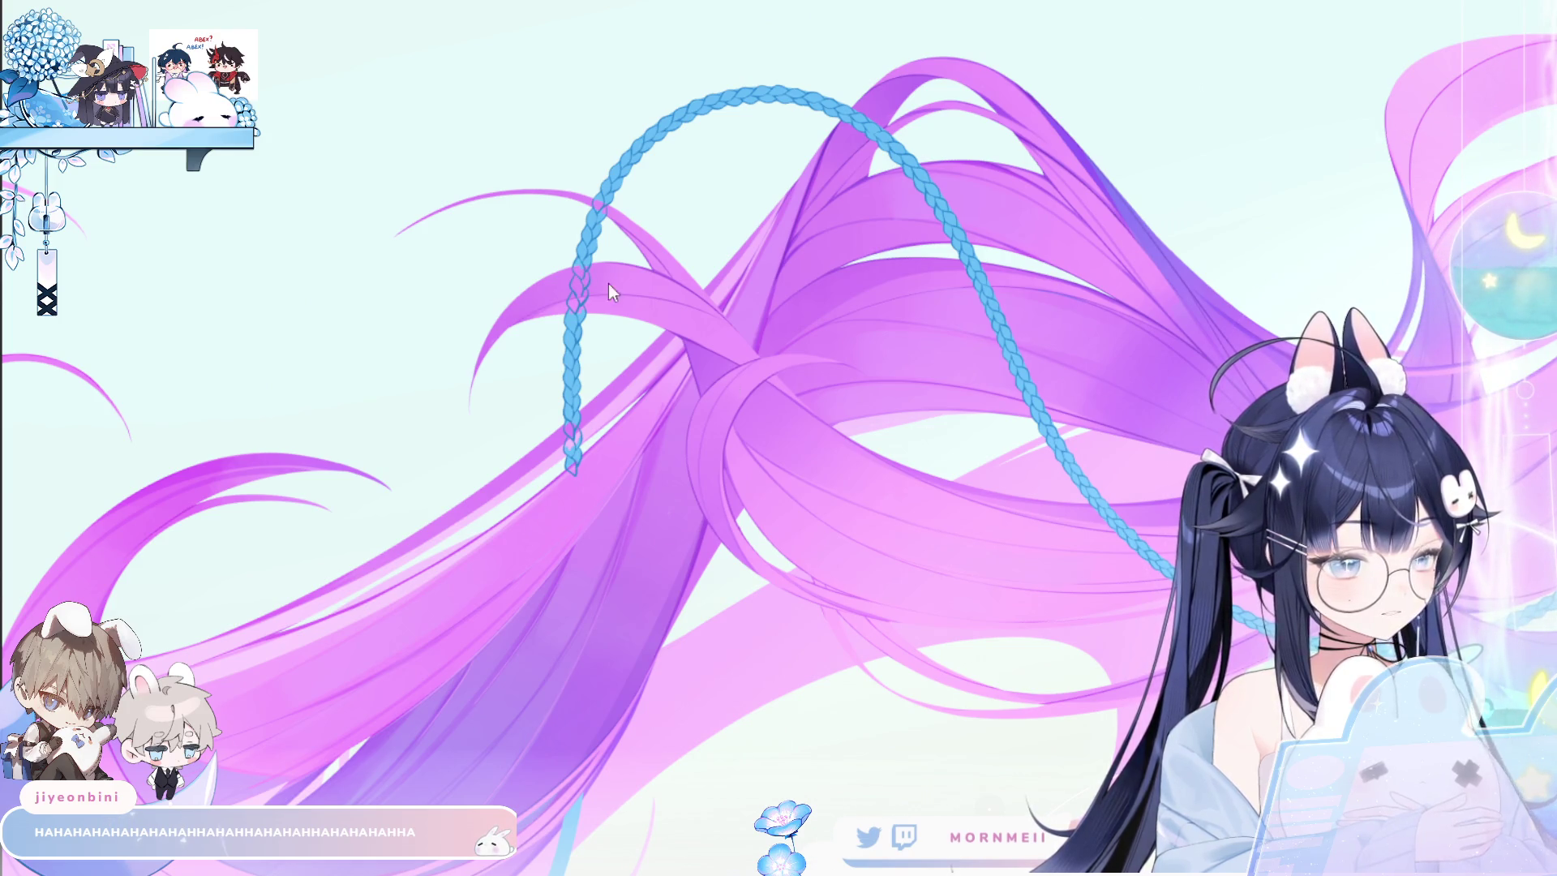
Select the violet hair strands, erase the braid parts lying over them, then deselect and inspect.
left_click(587, 267)
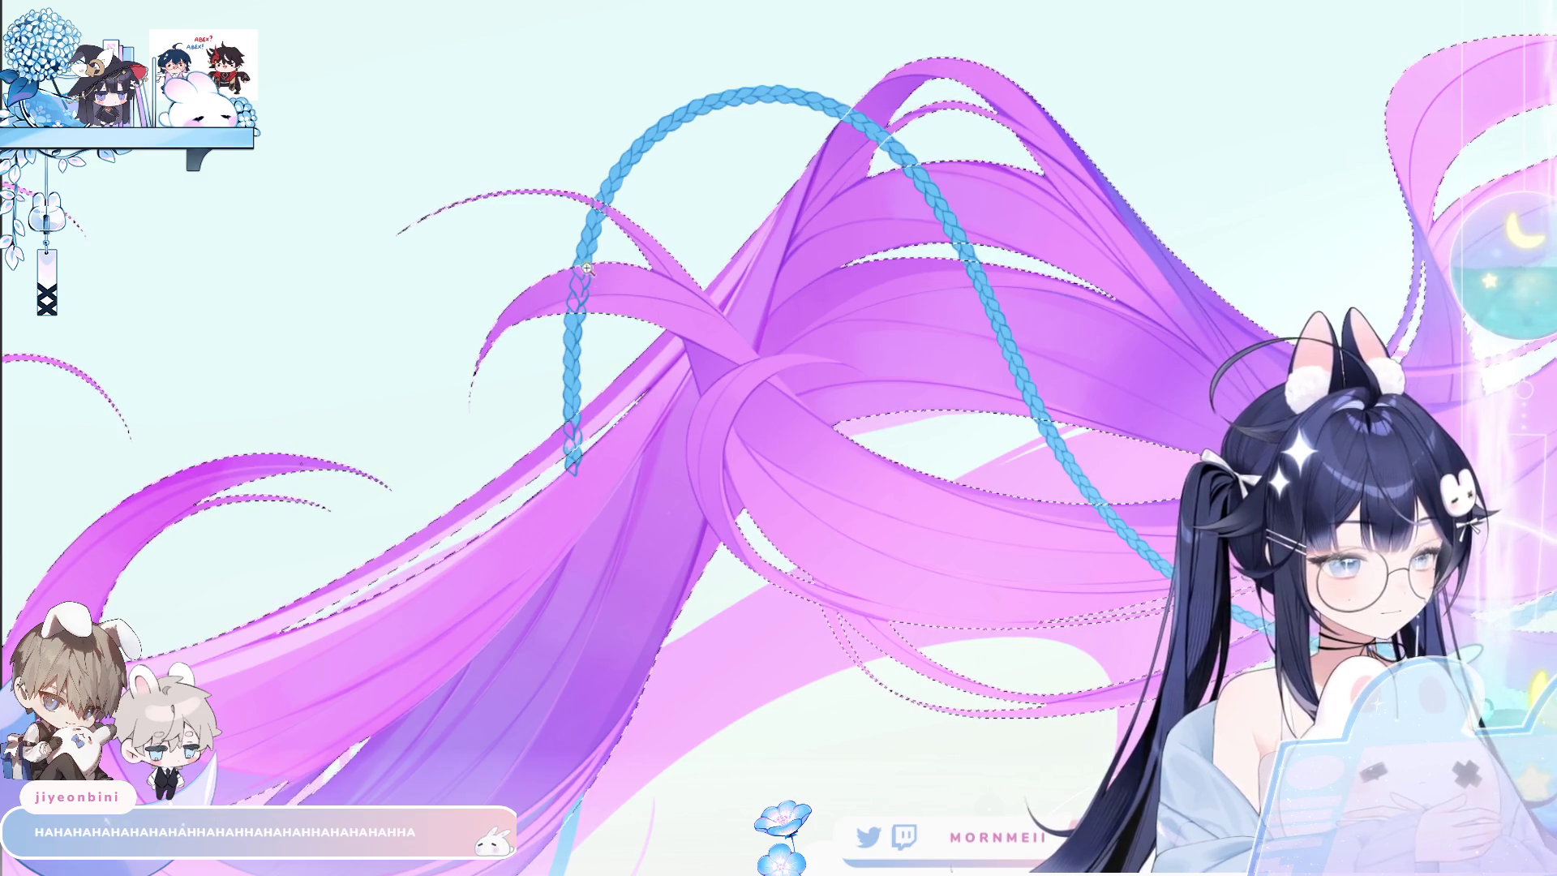
scroll(587, 267, "up", 3)
left_click_drag(538, 734, 584, 645)
left_click_drag(568, 325, 521, 344)
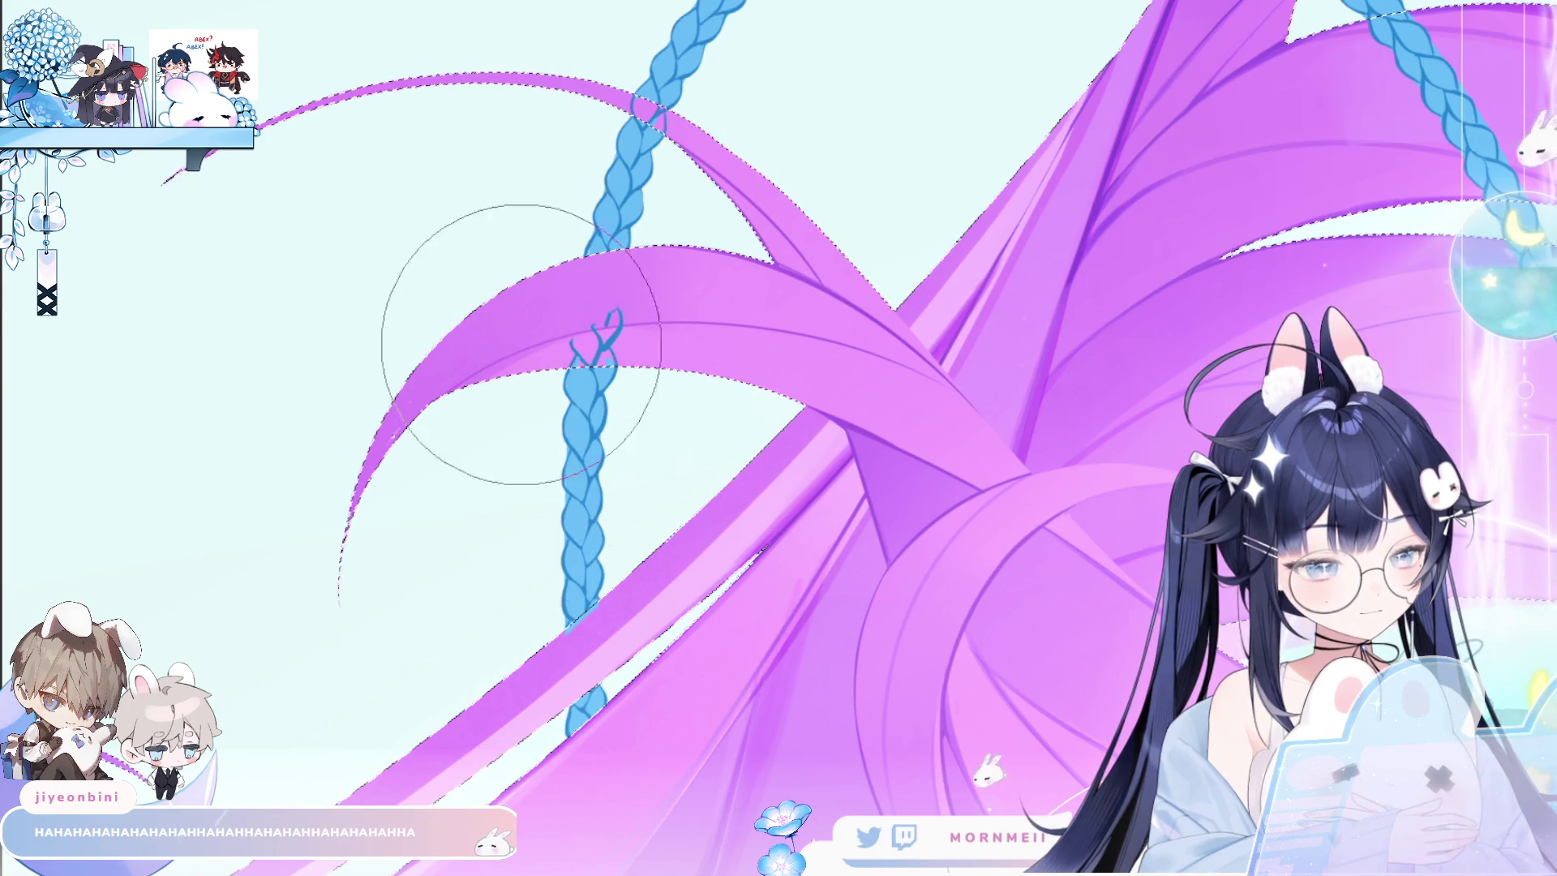
left_click_drag(677, 295, 705, 365)
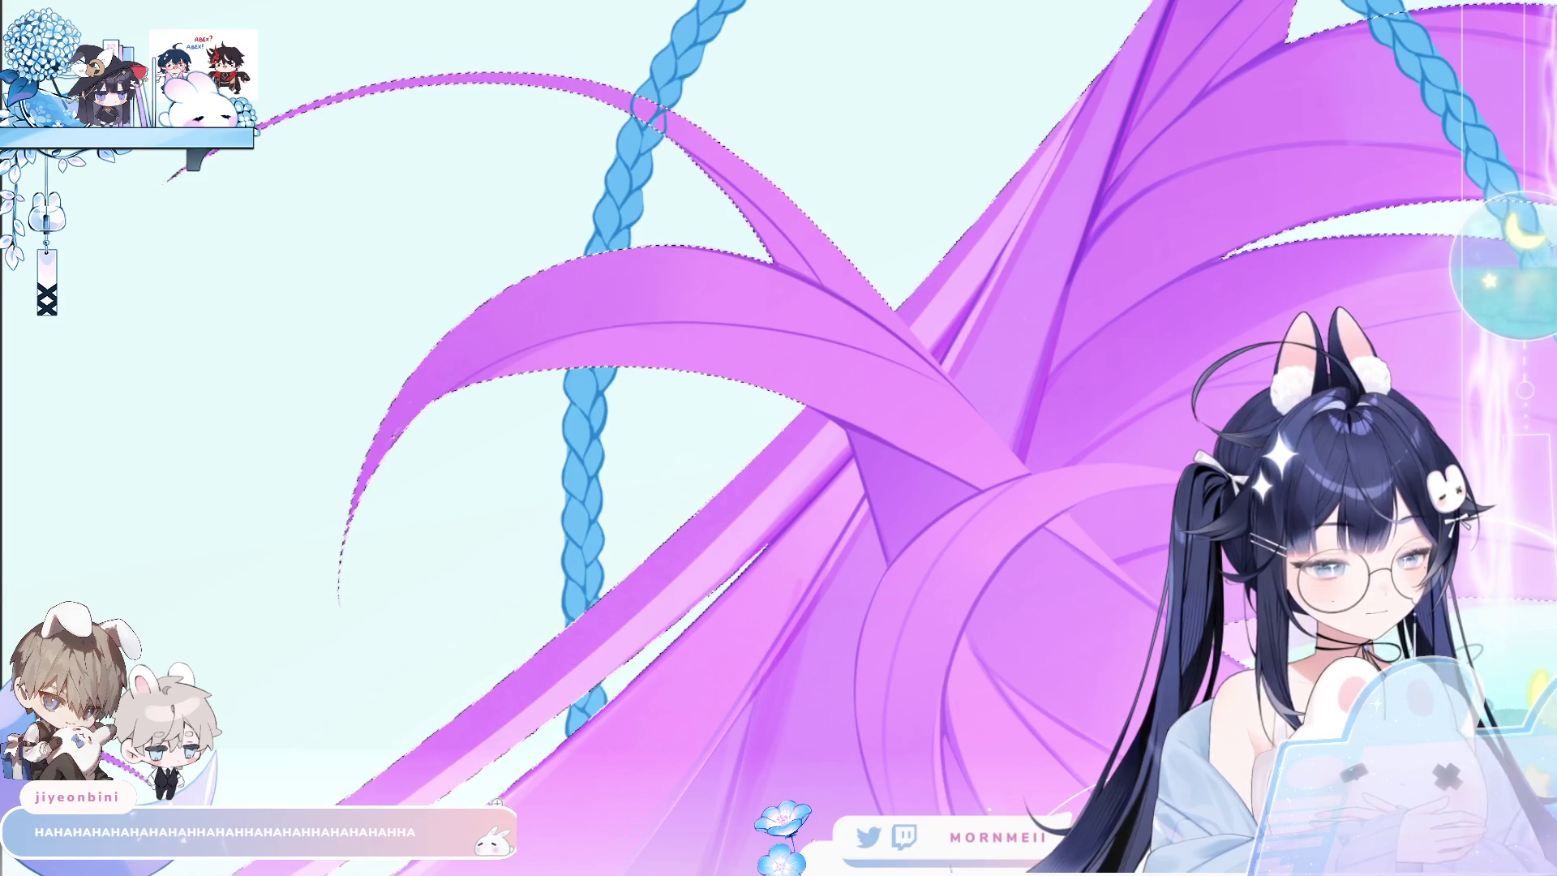
key("ctrl+d")
left_click(1007, 601, "alt")
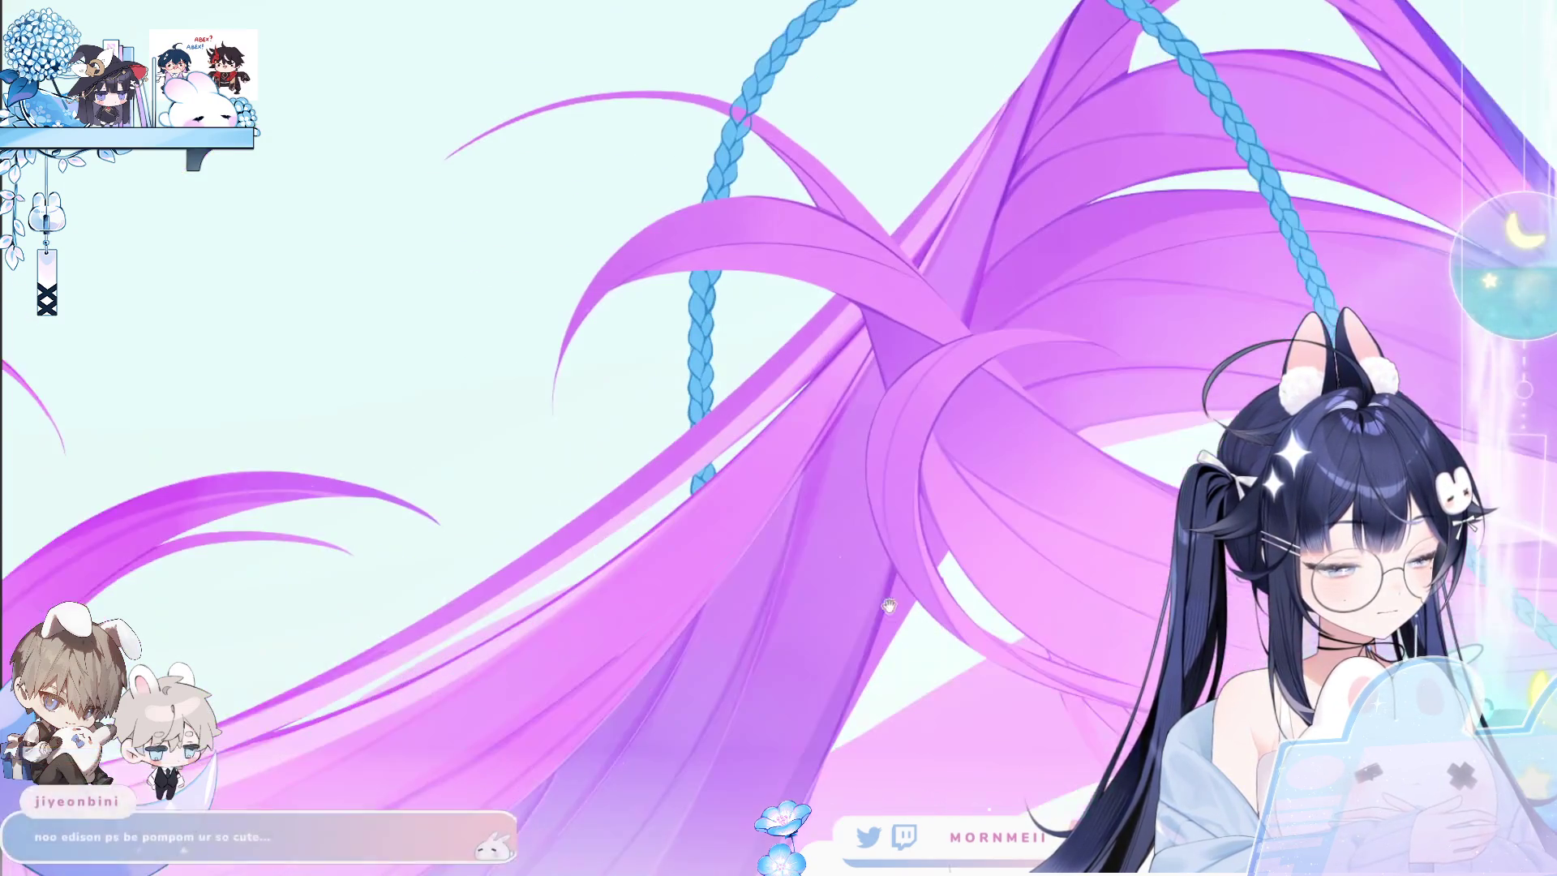
left_click_drag(831, 628, 895, 512)
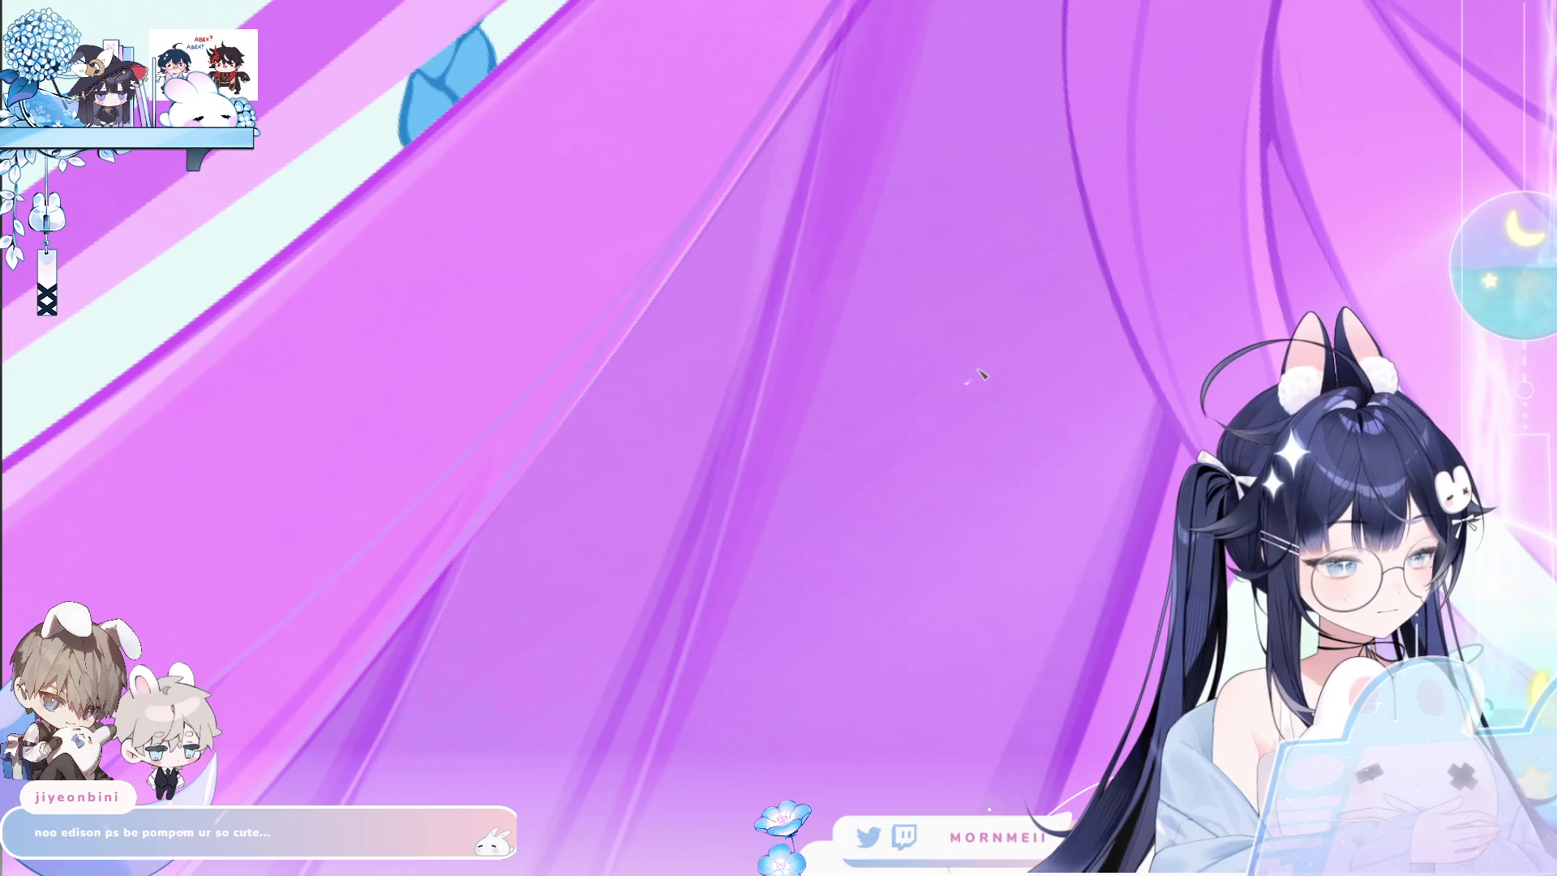
key("ctrl+minus")
key("ctrl+minus")
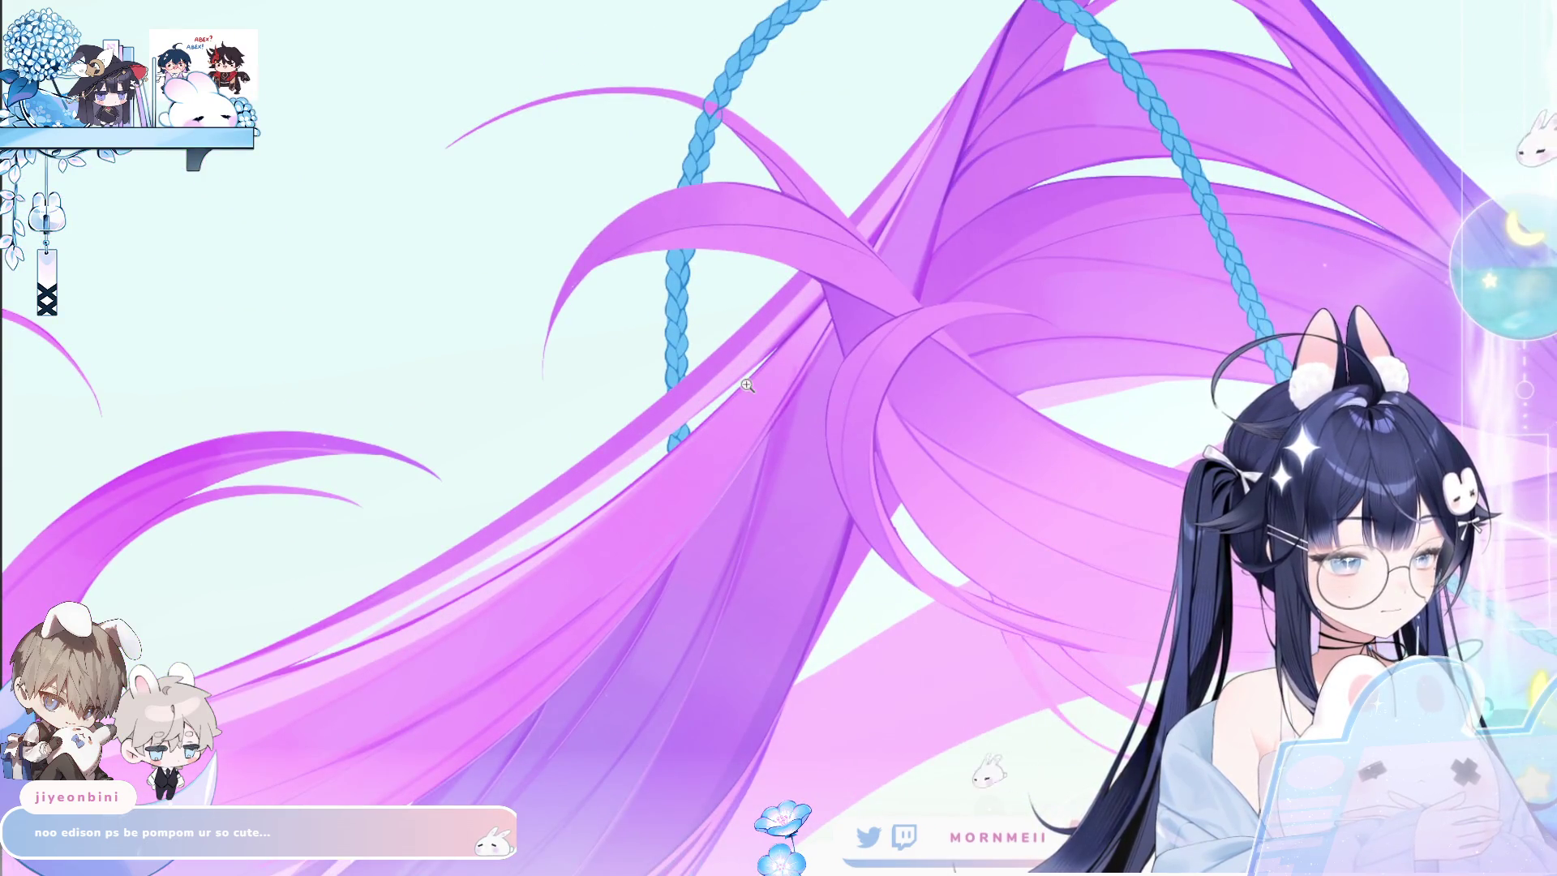
key("ctrl+minus")
scroll(531, 641, "down", 3)
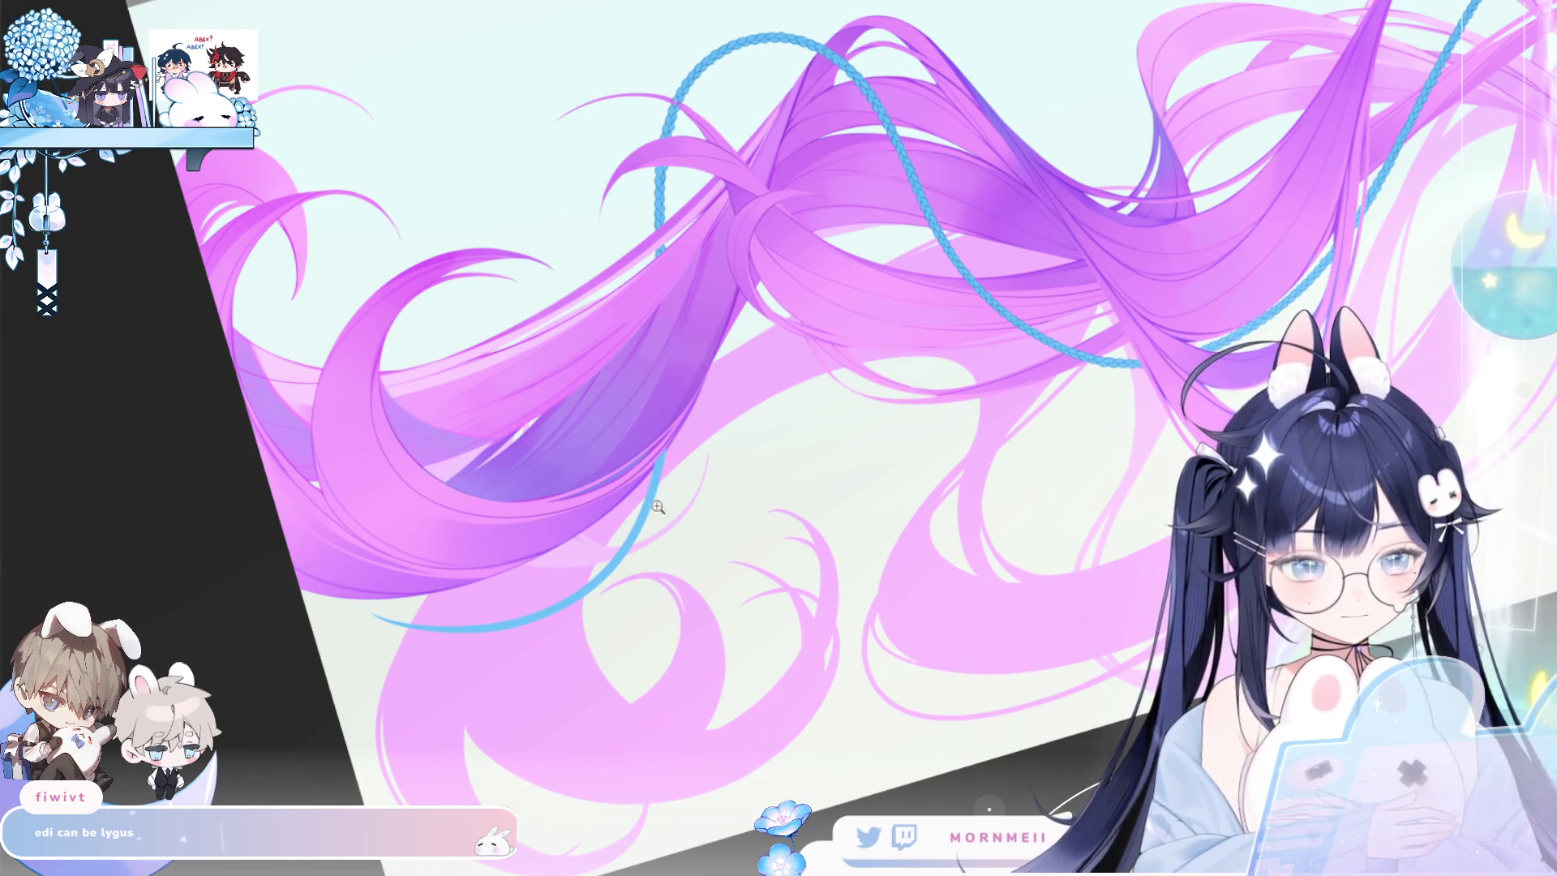
Draw a thin curved loop at the top of the lower blue cord.
scroll(622, 373, "up", 5)
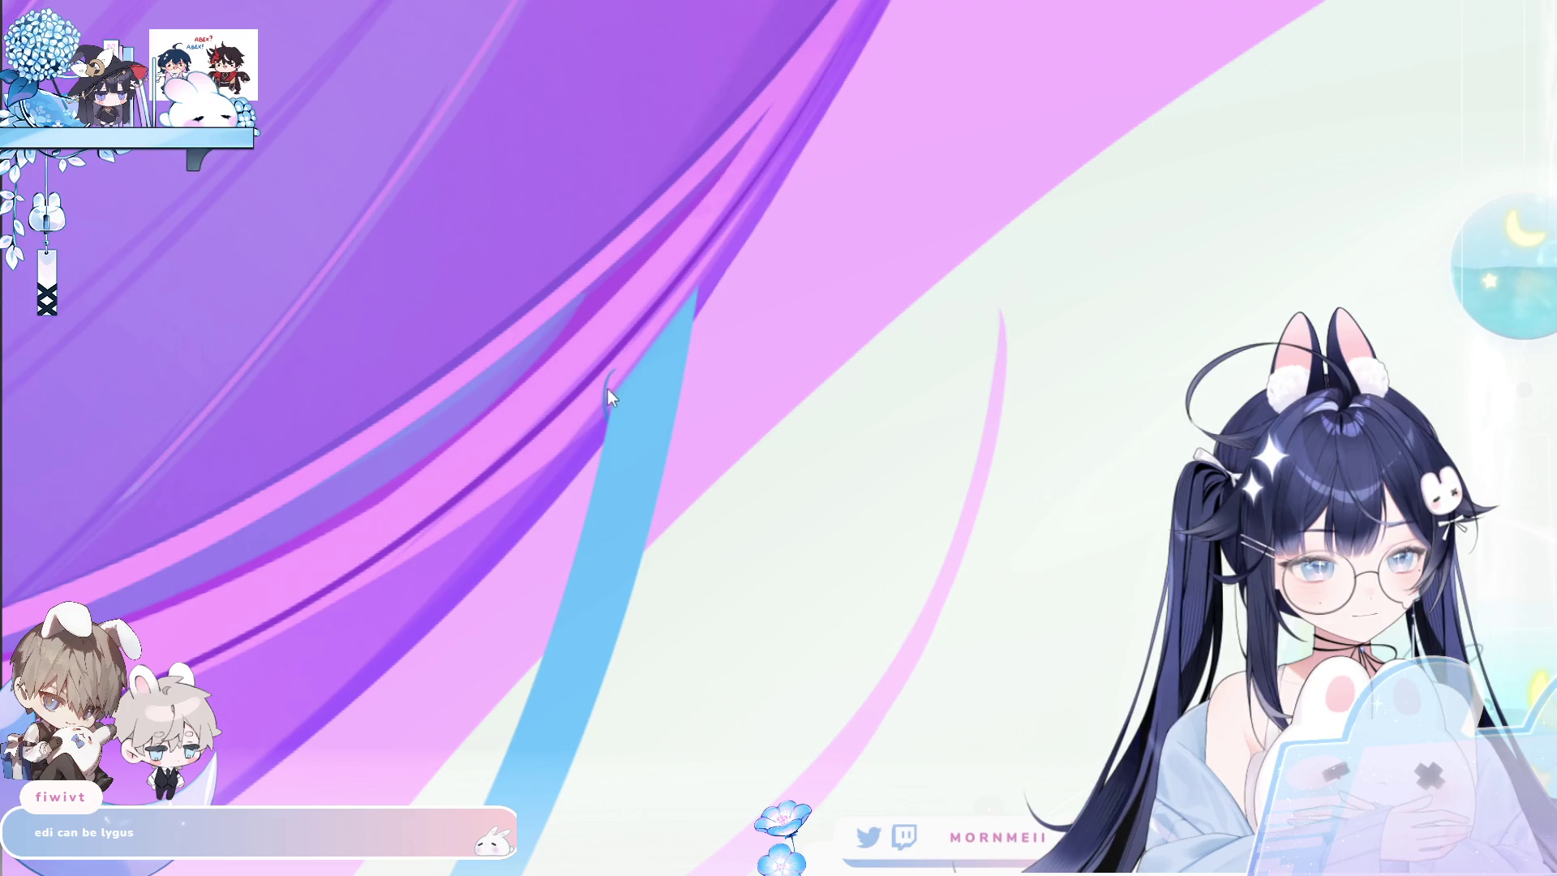
left_click_drag(605, 373, 617, 420)
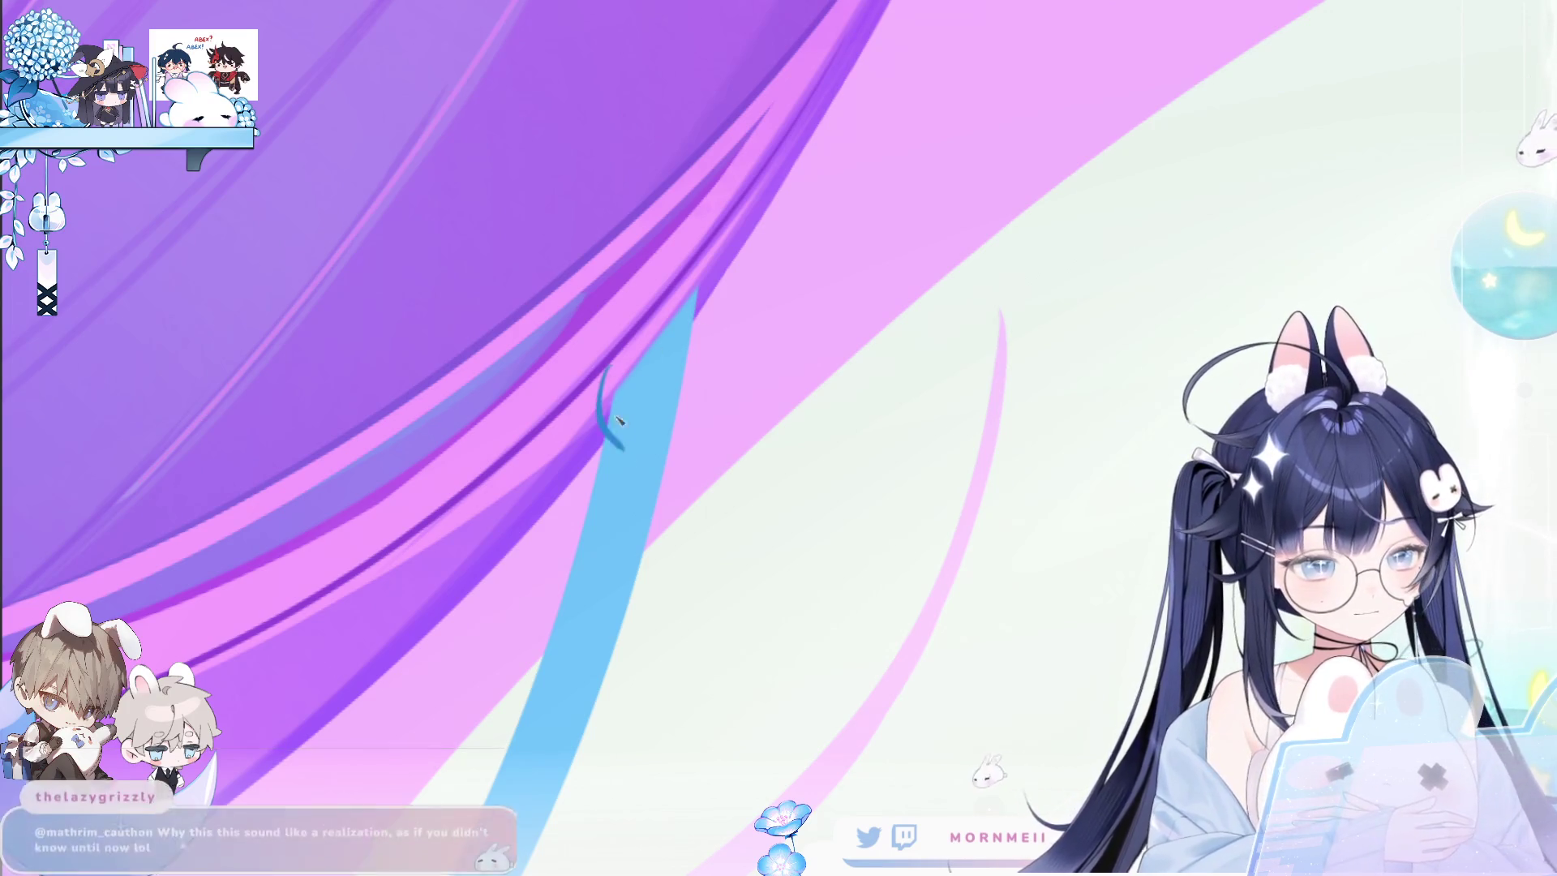
key("ctrl+z")
left_click_drag(609, 350, 625, 436)
key("ctrl+z")
mouse_move(606, 335)
left_mouse_down()
mouse_move(637, 422)
mouse_move(620, 440)
left_mouse_up()
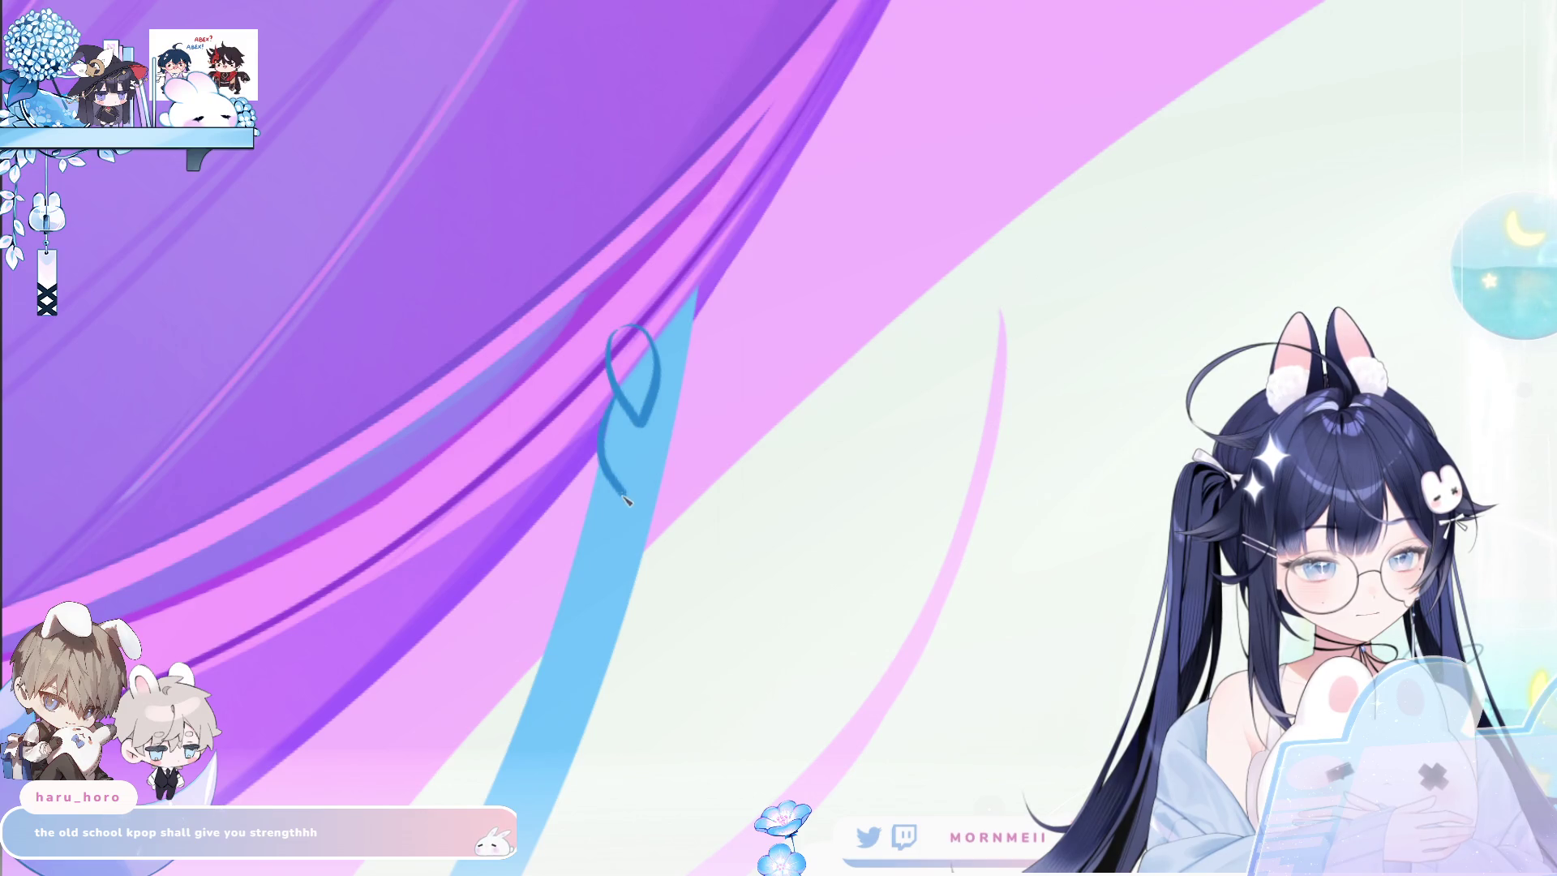
Rotate the canvas and outline braid lobes beside the loop and down from its tip.
mouse_move(685, 304)
left_mouse_down()
mouse_move(661, 378)
mouse_move(666, 436)
left_mouse_up()
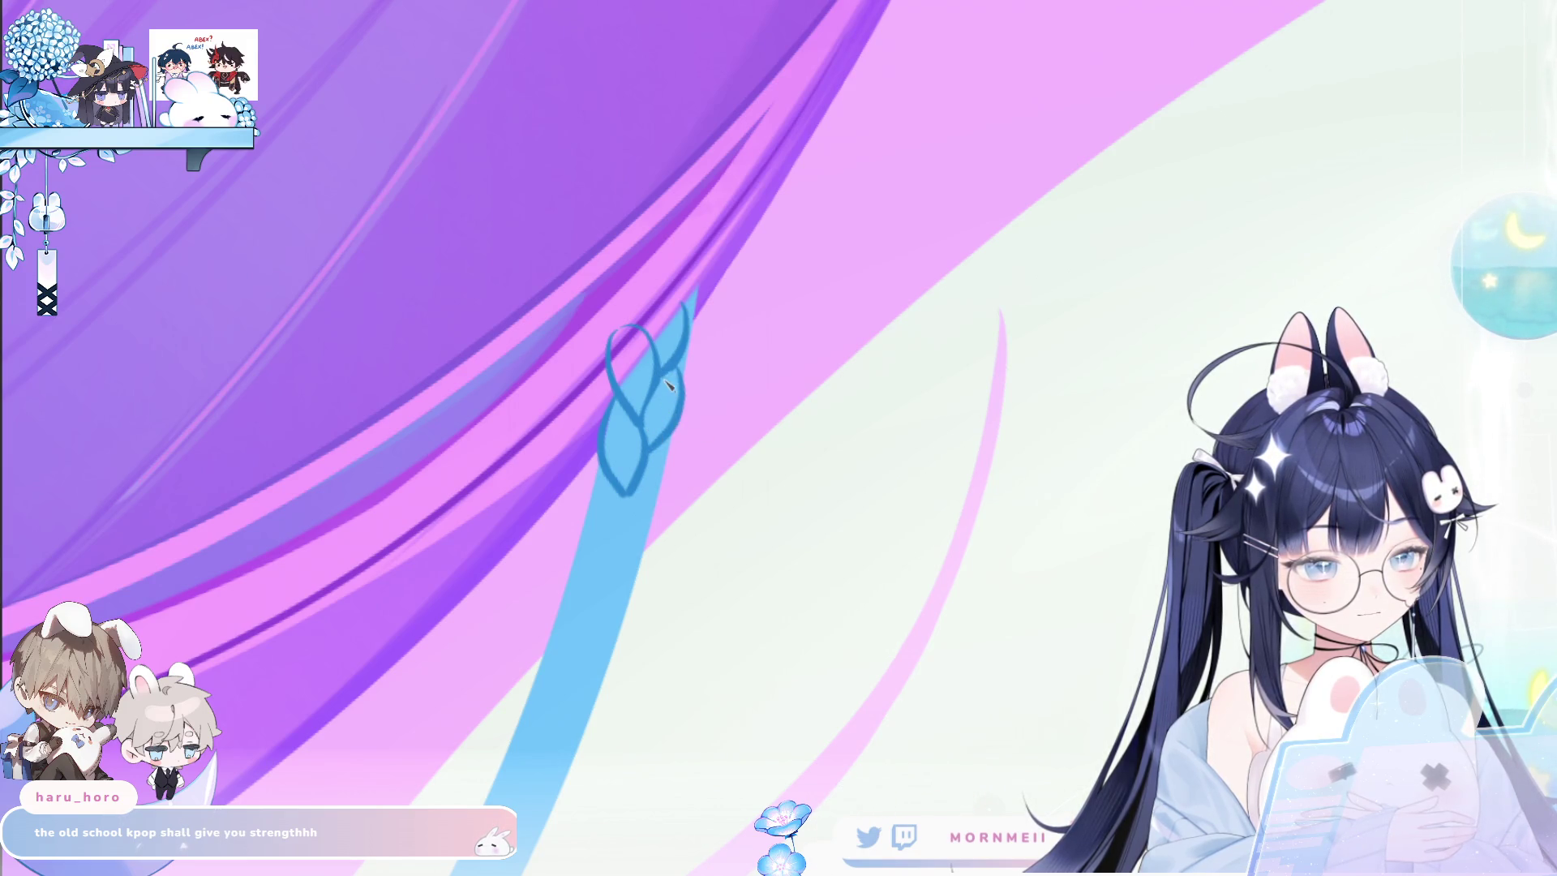
left_click_drag(695, 450, 768, 307)
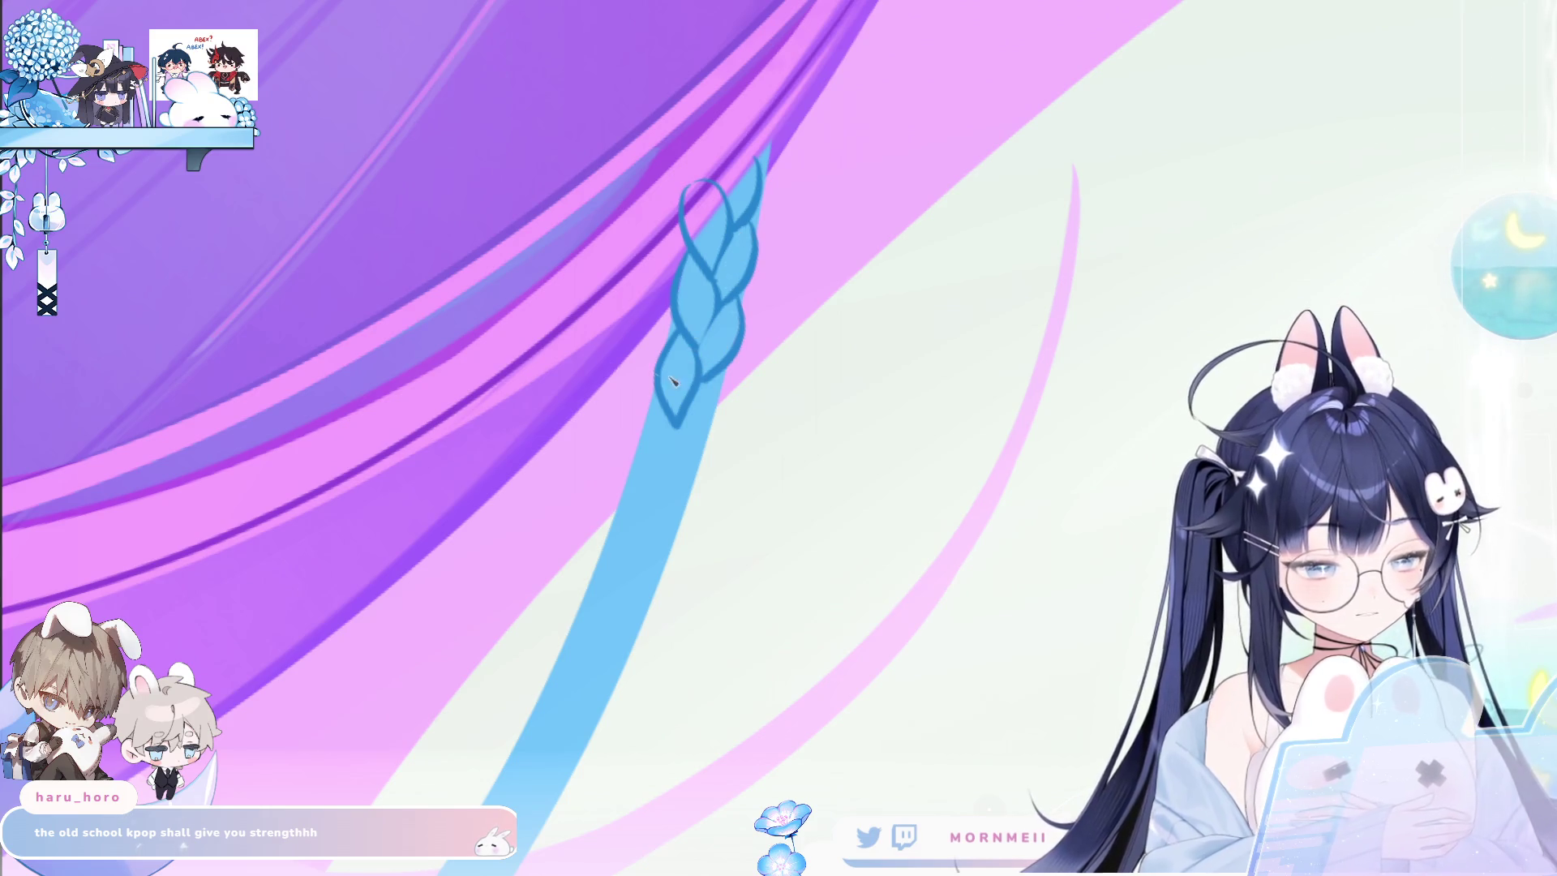
mouse_move(697, 355)
left_mouse_down()
mouse_move(912, 369)
mouse_move(497, 298)
left_mouse_up()
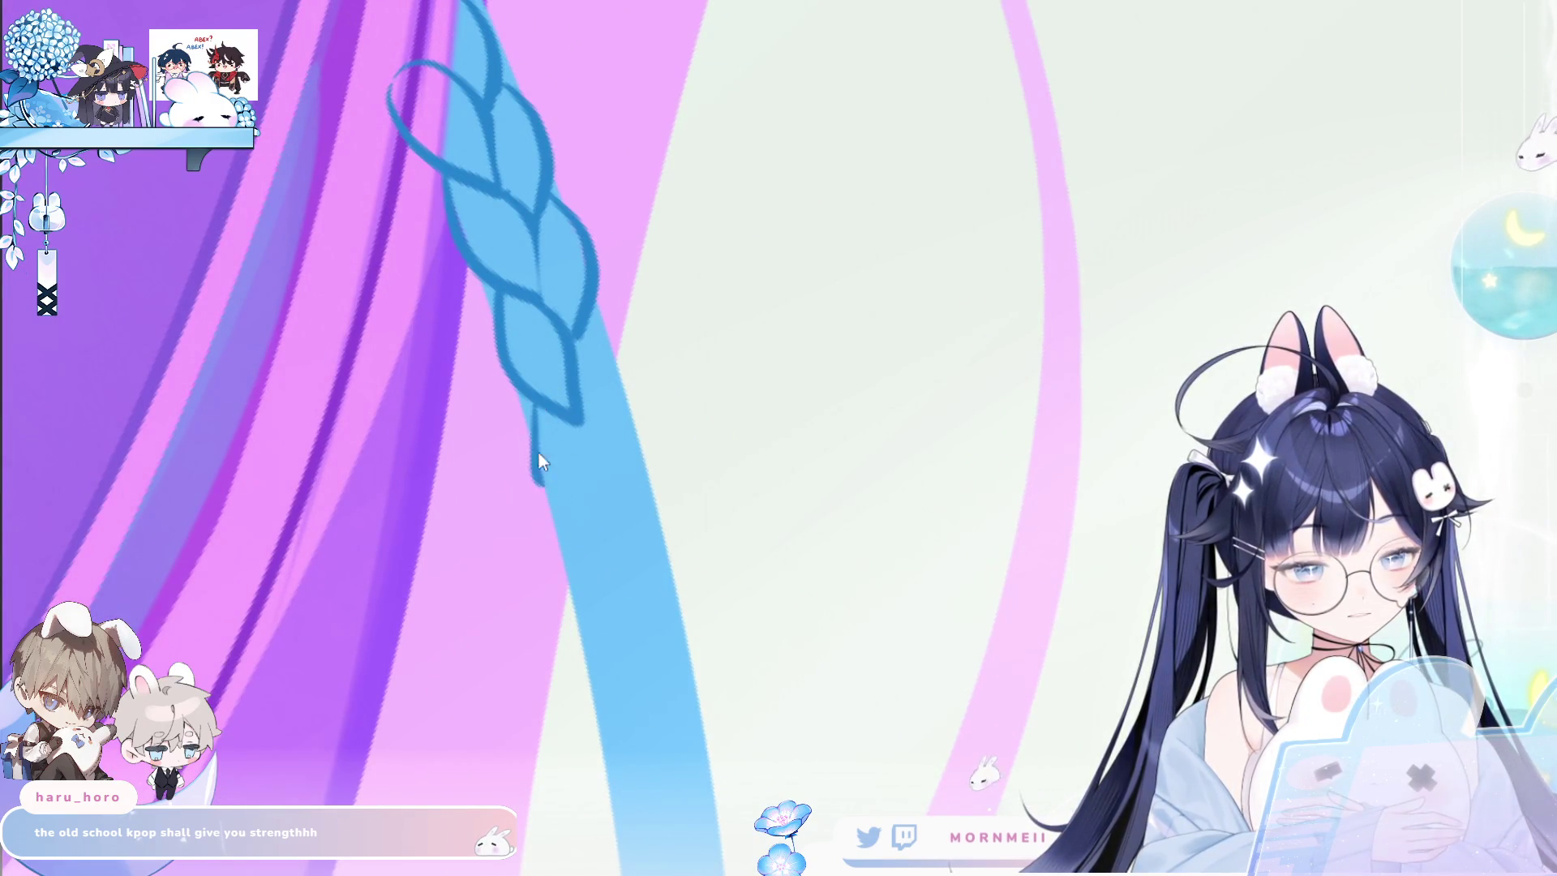
left_click_drag(537, 411, 617, 549)
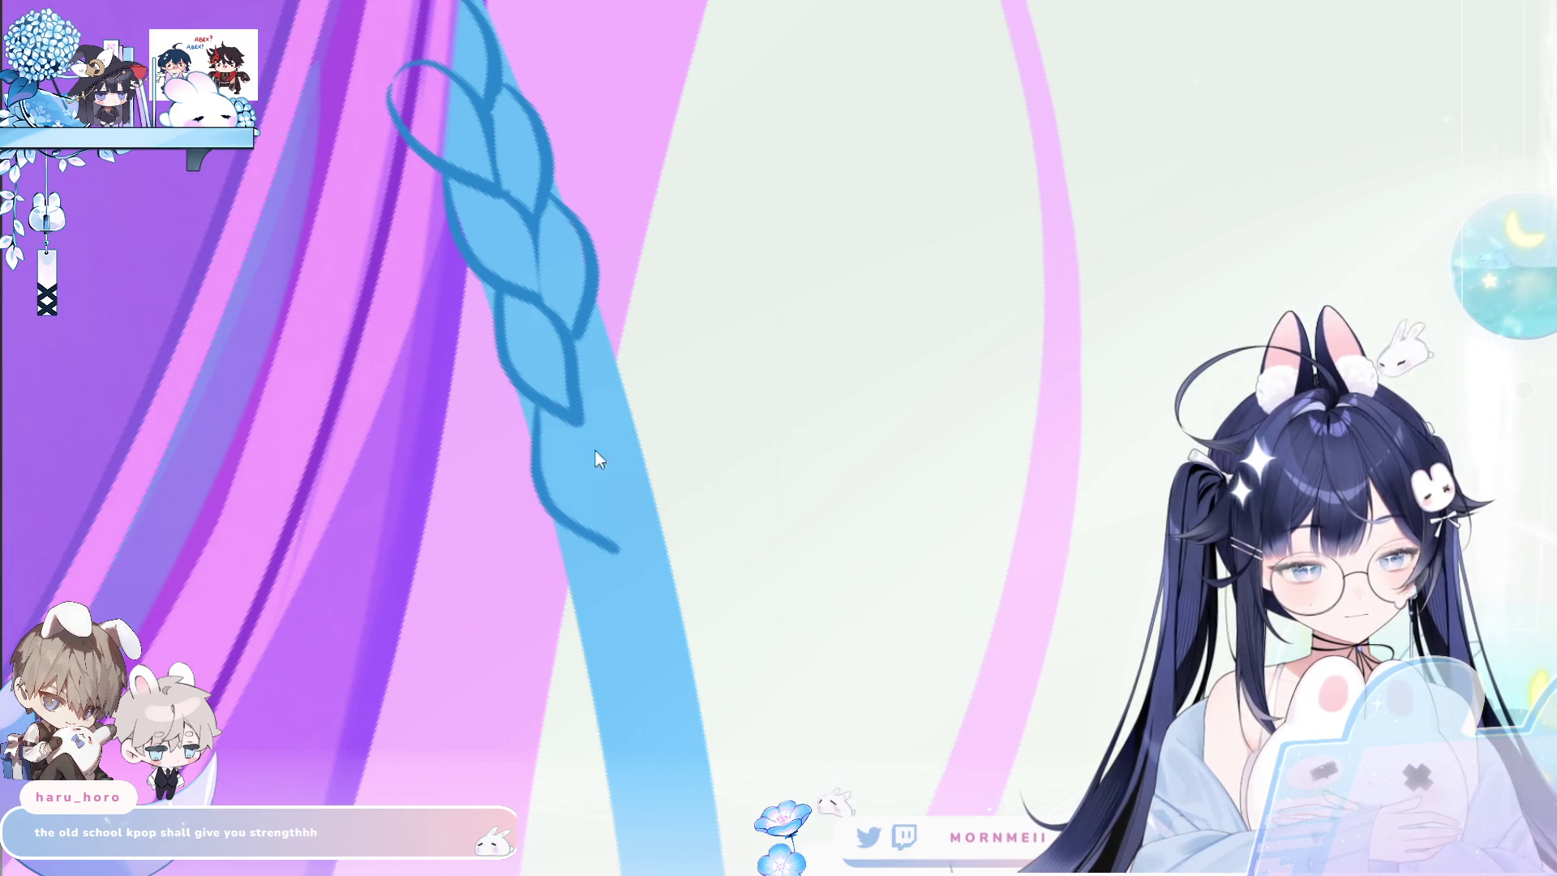
left_click_drag(577, 422, 619, 548)
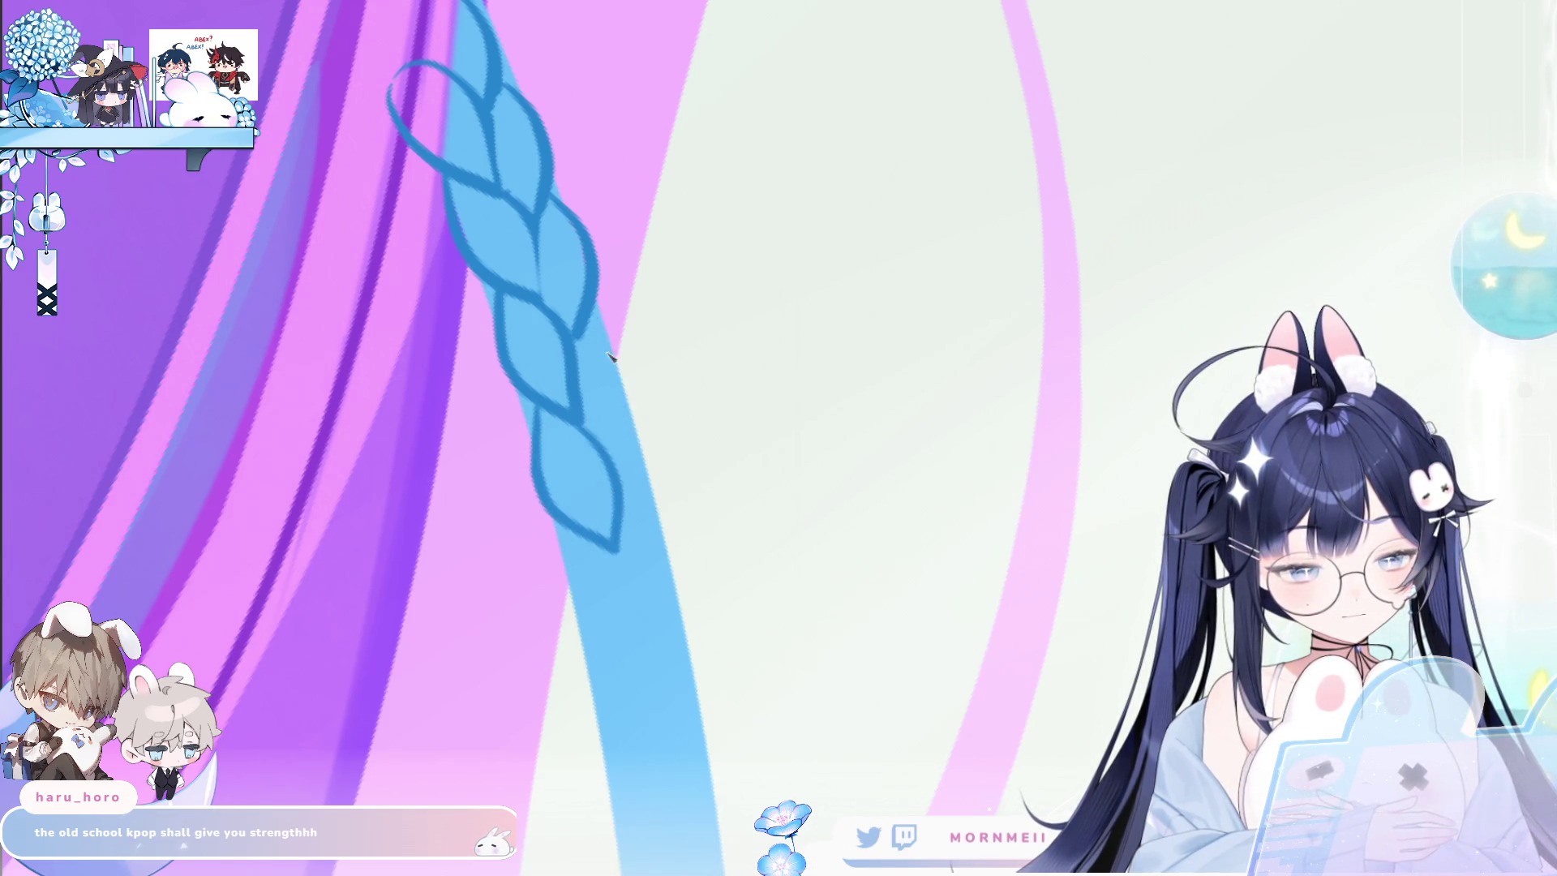
left_click_drag(604, 329, 618, 465)
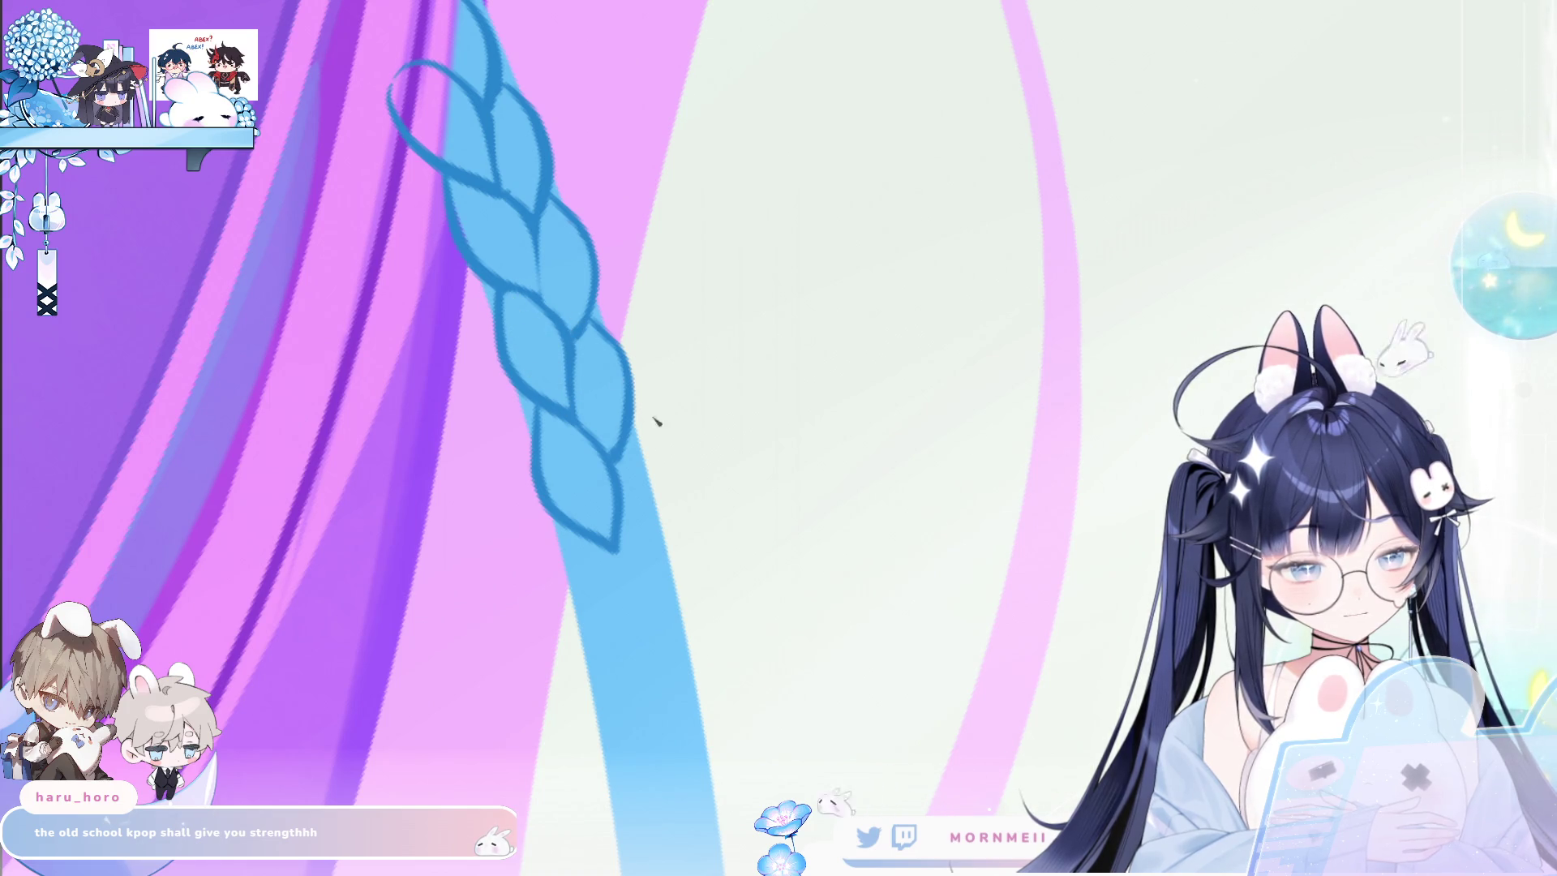
scroll(641, 466, "down", 2)
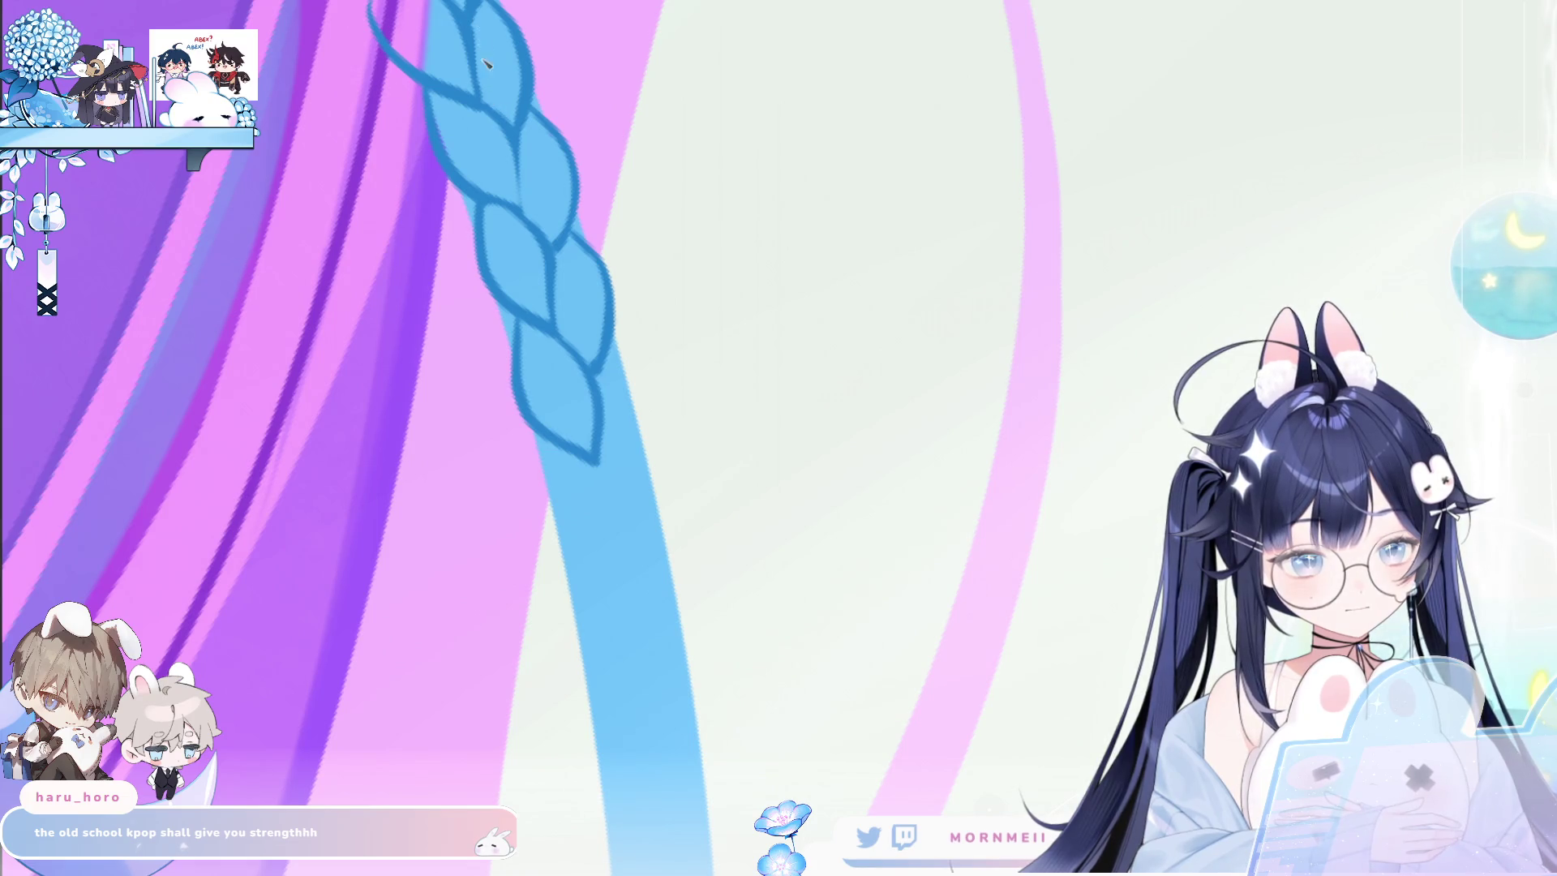
Outline the next lower lobe and its right-side lobe in dark blue.
scroll(615, 445, "down", 4)
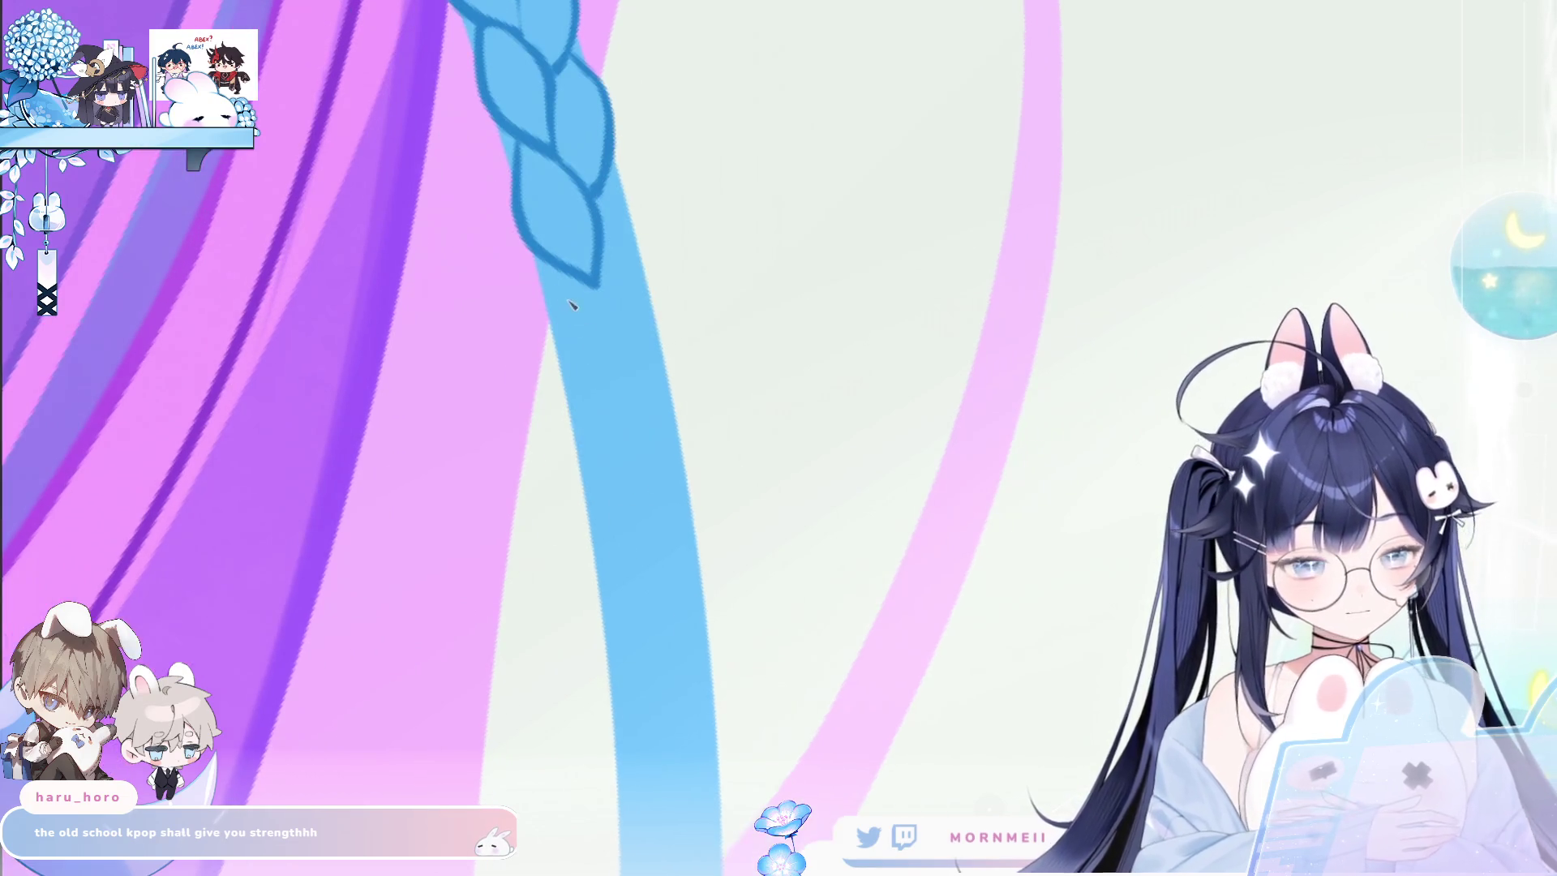
left_click_drag(556, 274, 554, 339)
key("ctrl+z")
left_click_drag(556, 274, 549, 343)
left_click_drag(597, 292, 623, 410)
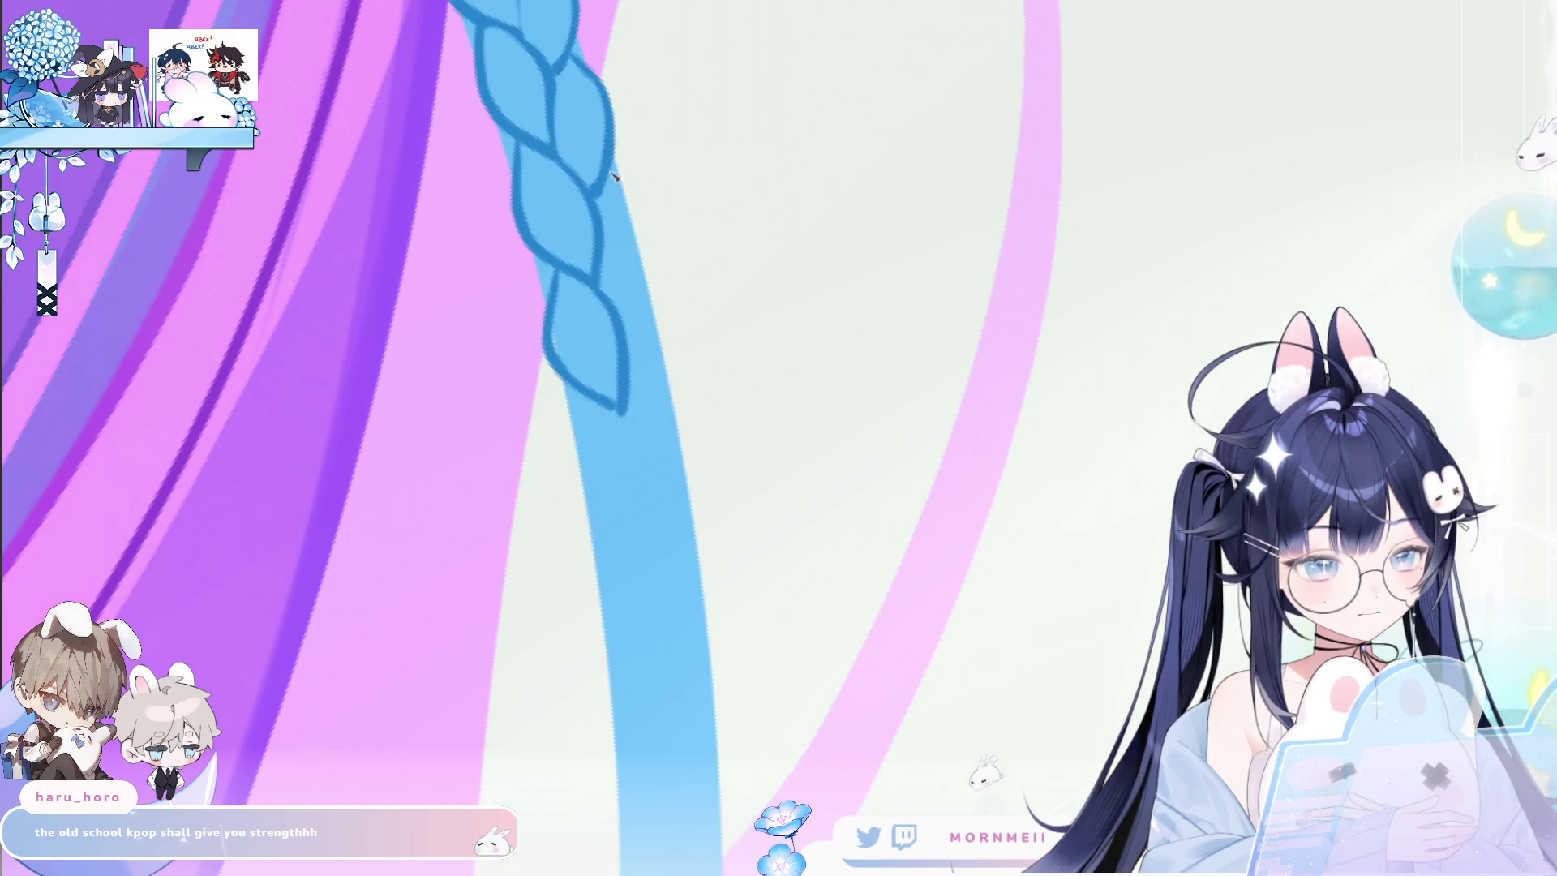
left_click_drag(614, 173, 631, 316)
key("ctrl+z")
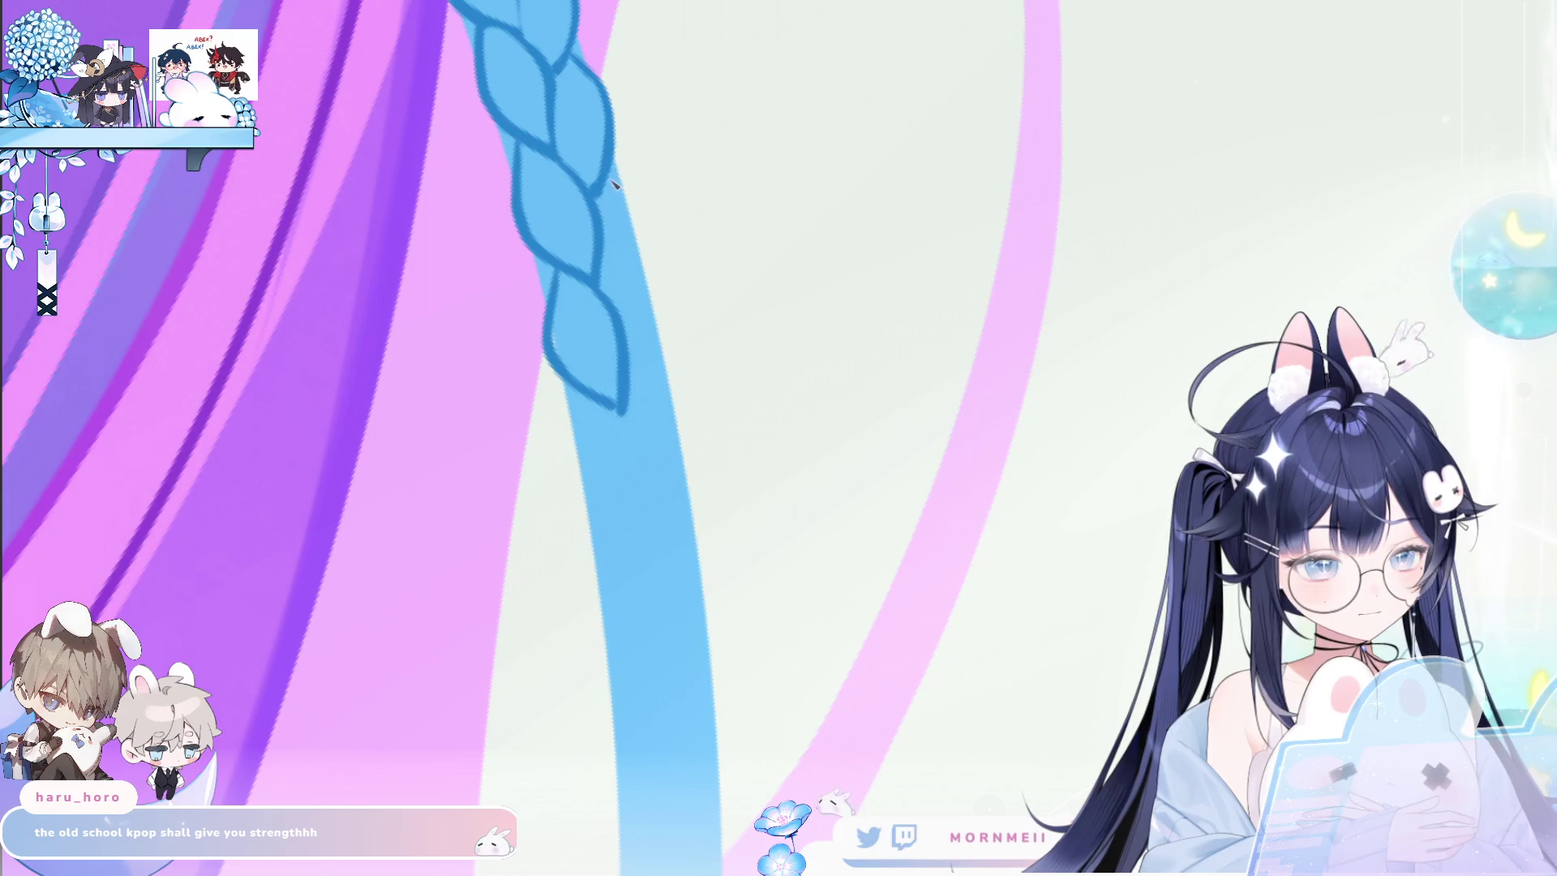
left_click_drag(621, 191, 629, 318)
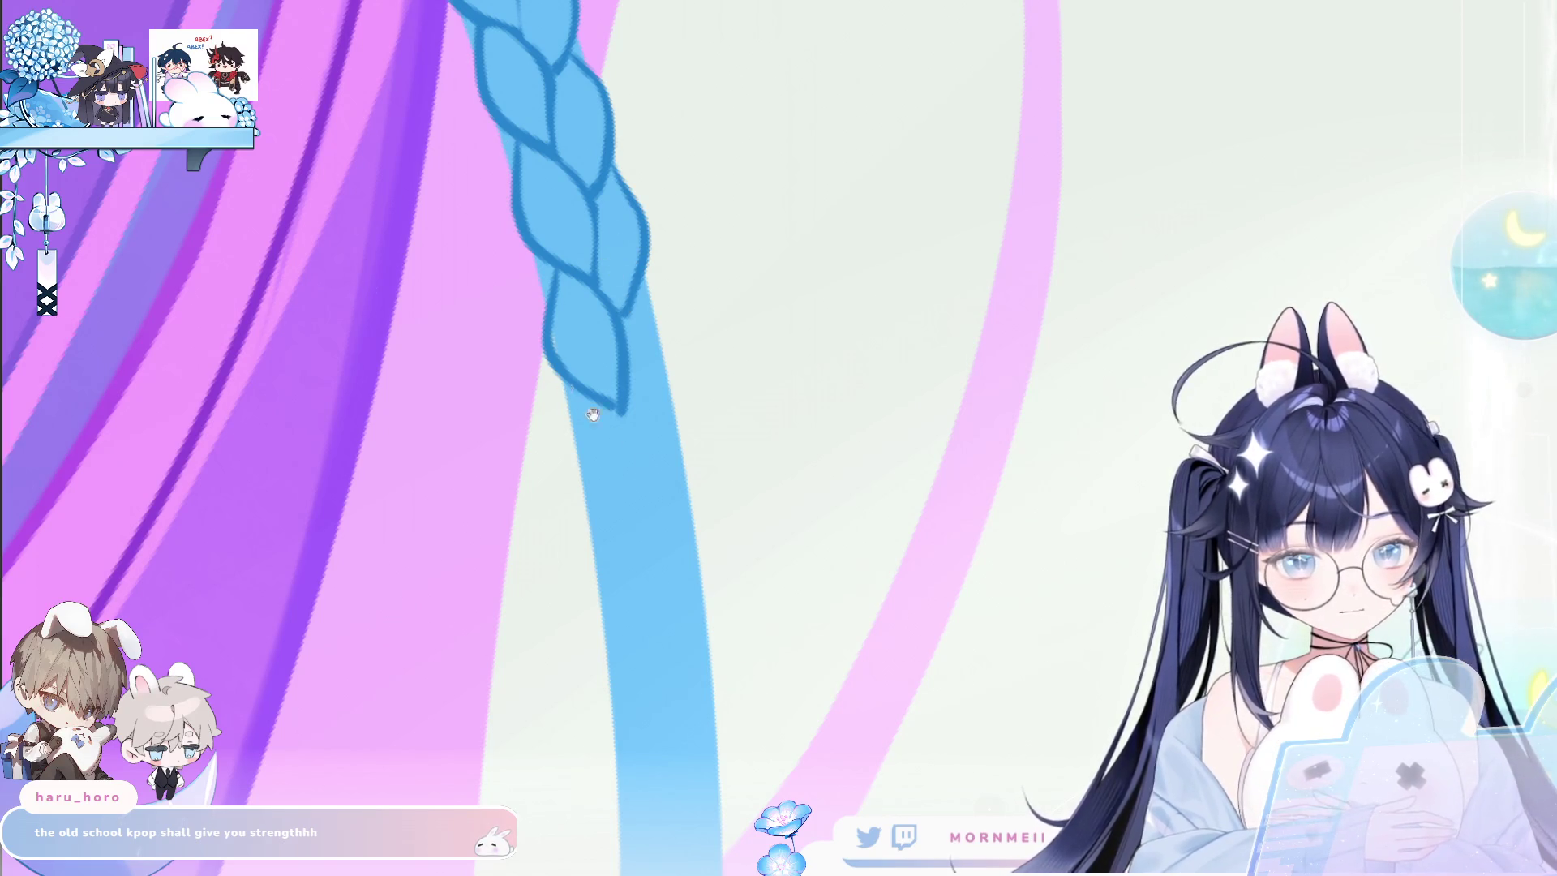
Draw the following lobe outline down the cord with a curved right edge.
scroll(527, 243, "down", 3)
left_click_drag(600, 278, 589, 331)
key("ctrl+z")
left_click_drag(600, 276, 645, 402)
key("ctrl+z")
left_click_drag(607, 274, 644, 401)
key("ctrl+z")
left_click_drag(600, 274, 648, 413)
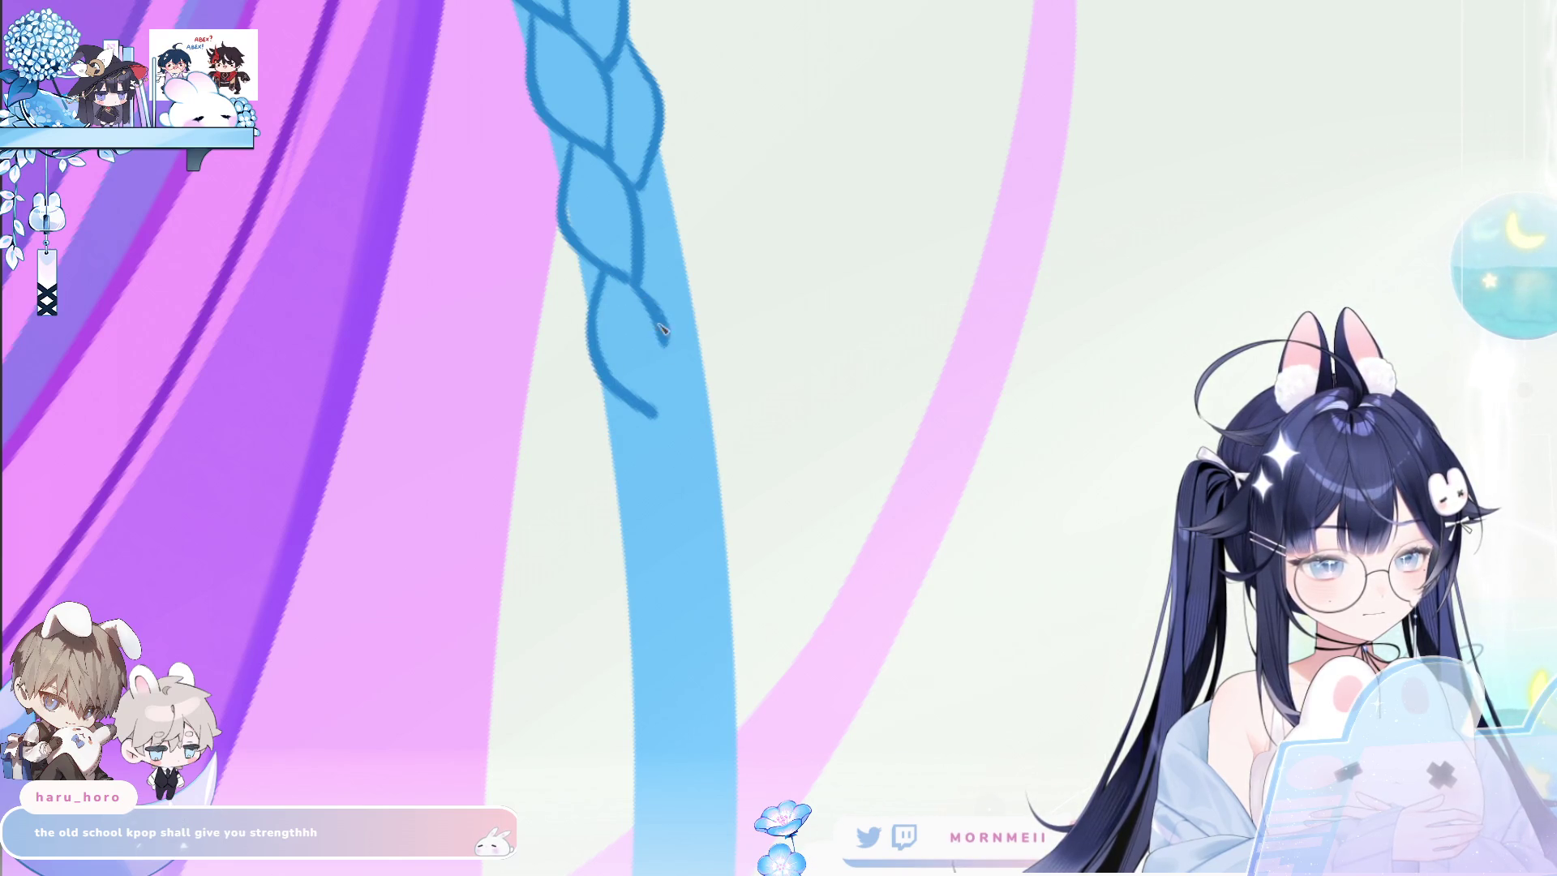
left_click_drag(657, 162, 682, 273)
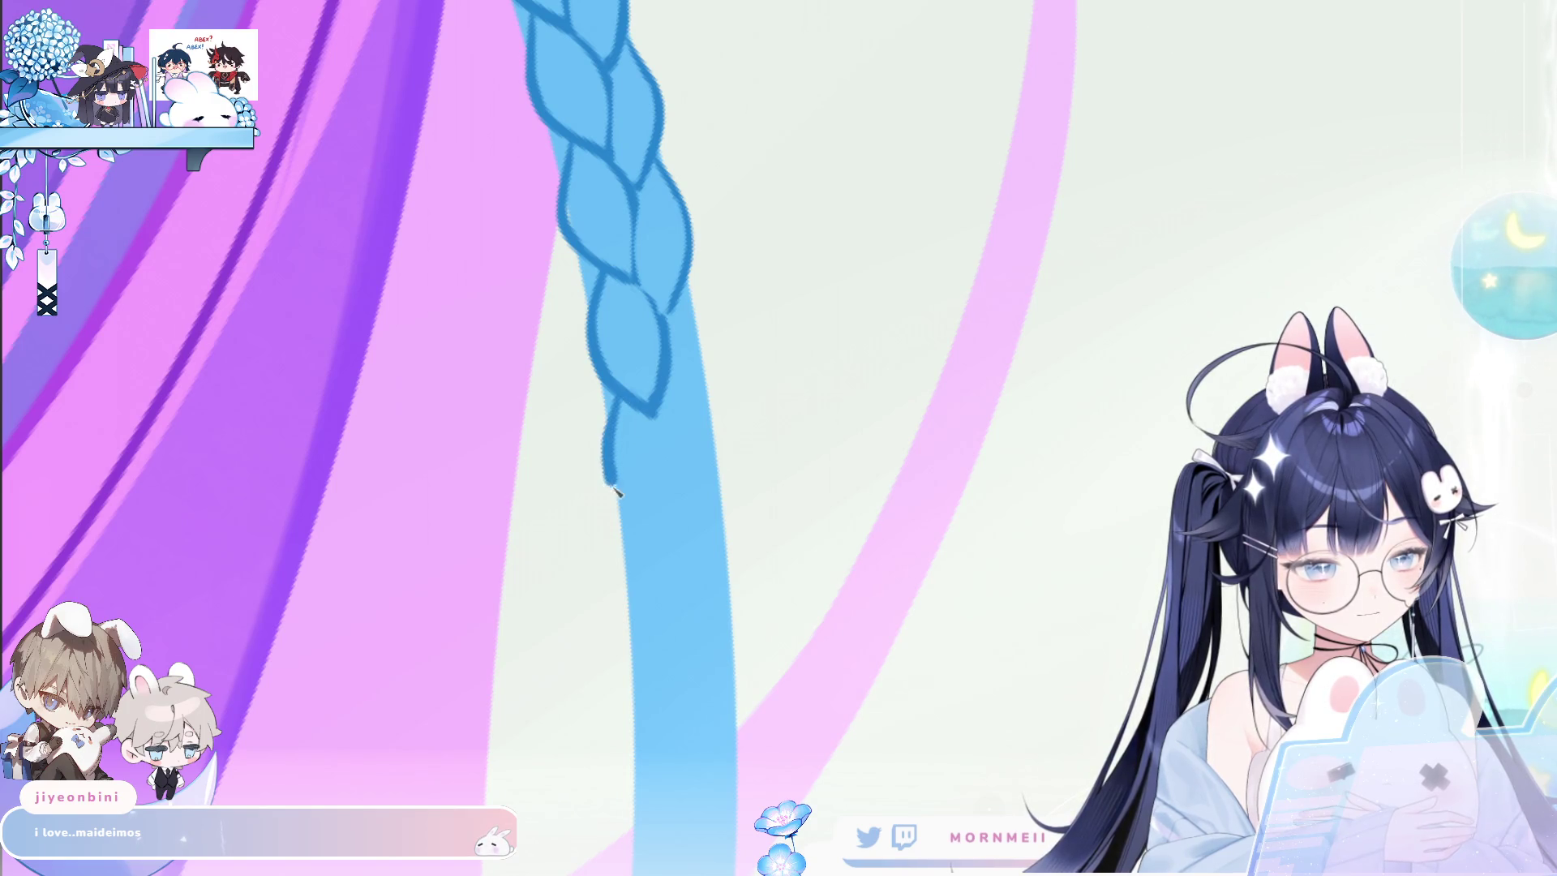
Rework the braid's tail strokes and add a lobe curve bulging right.
key("ctrl+z")
mouse_move(620, 397)
left_mouse_down()
mouse_move(611, 470)
mouse_move(665, 541)
left_mouse_up()
key("ctrl+z")
left_click_drag(620, 403, 625, 501)
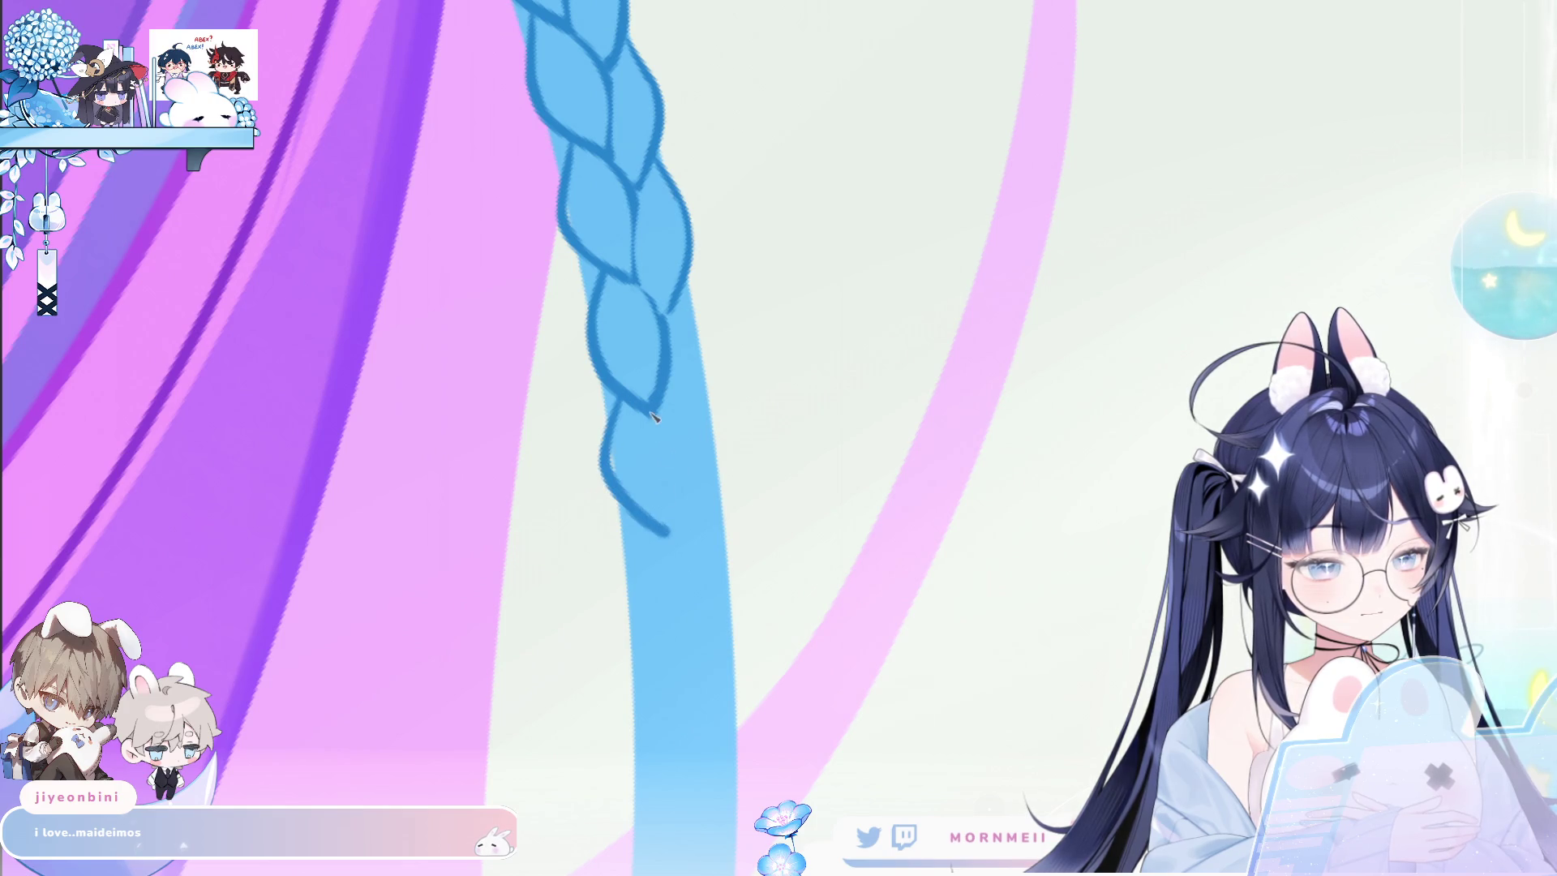
key("ctrl+z")
mouse_move(670, 311)
left_mouse_down()
mouse_move(713, 394)
mouse_move(674, 450)
left_mouse_up()
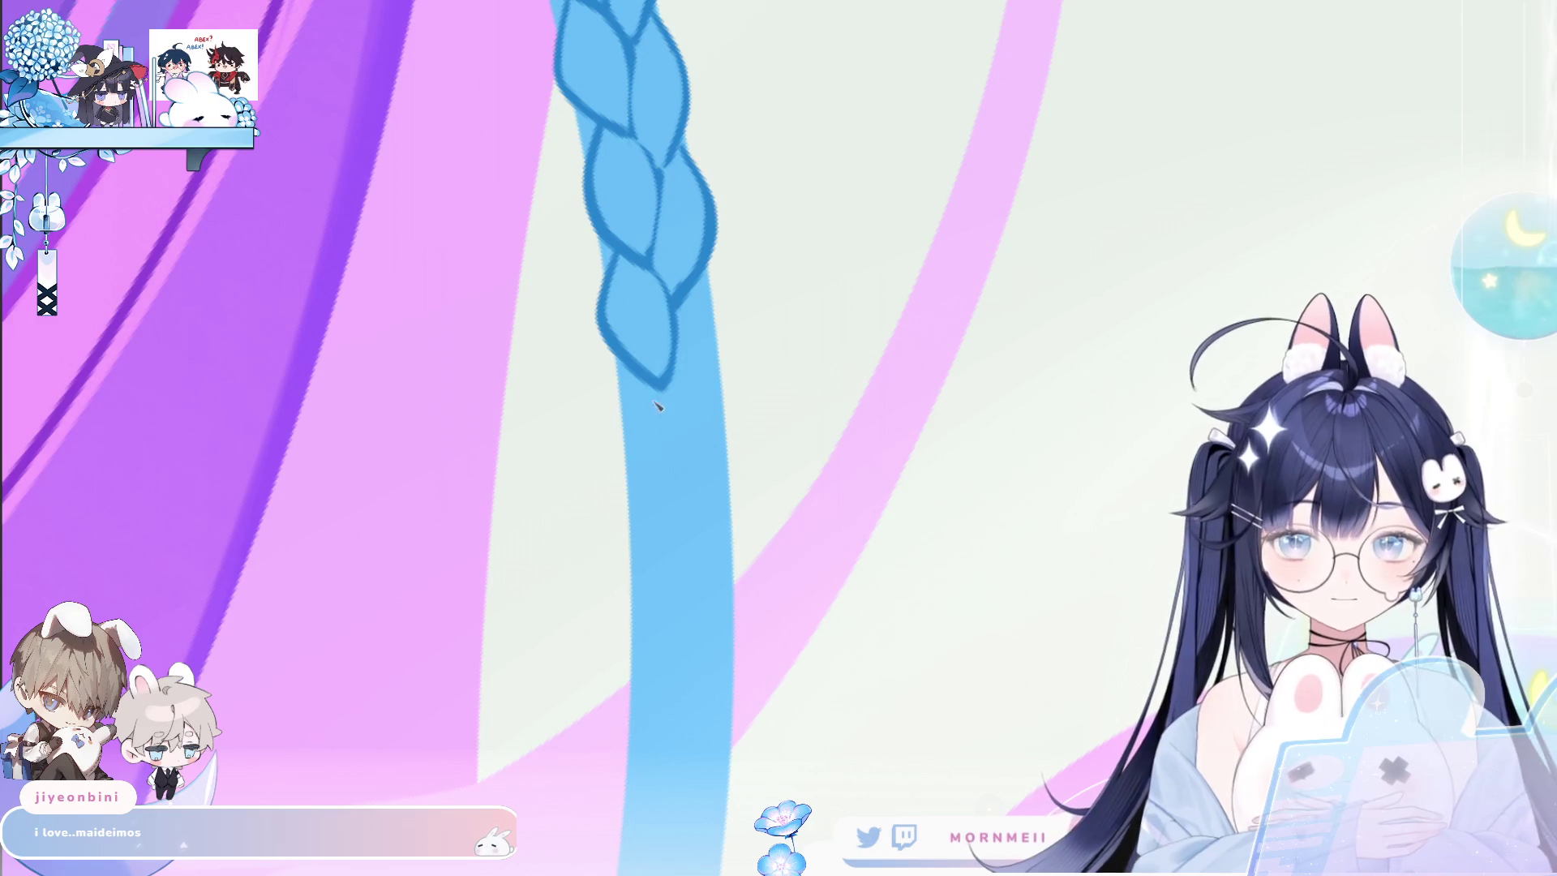
key("ctrl+z")
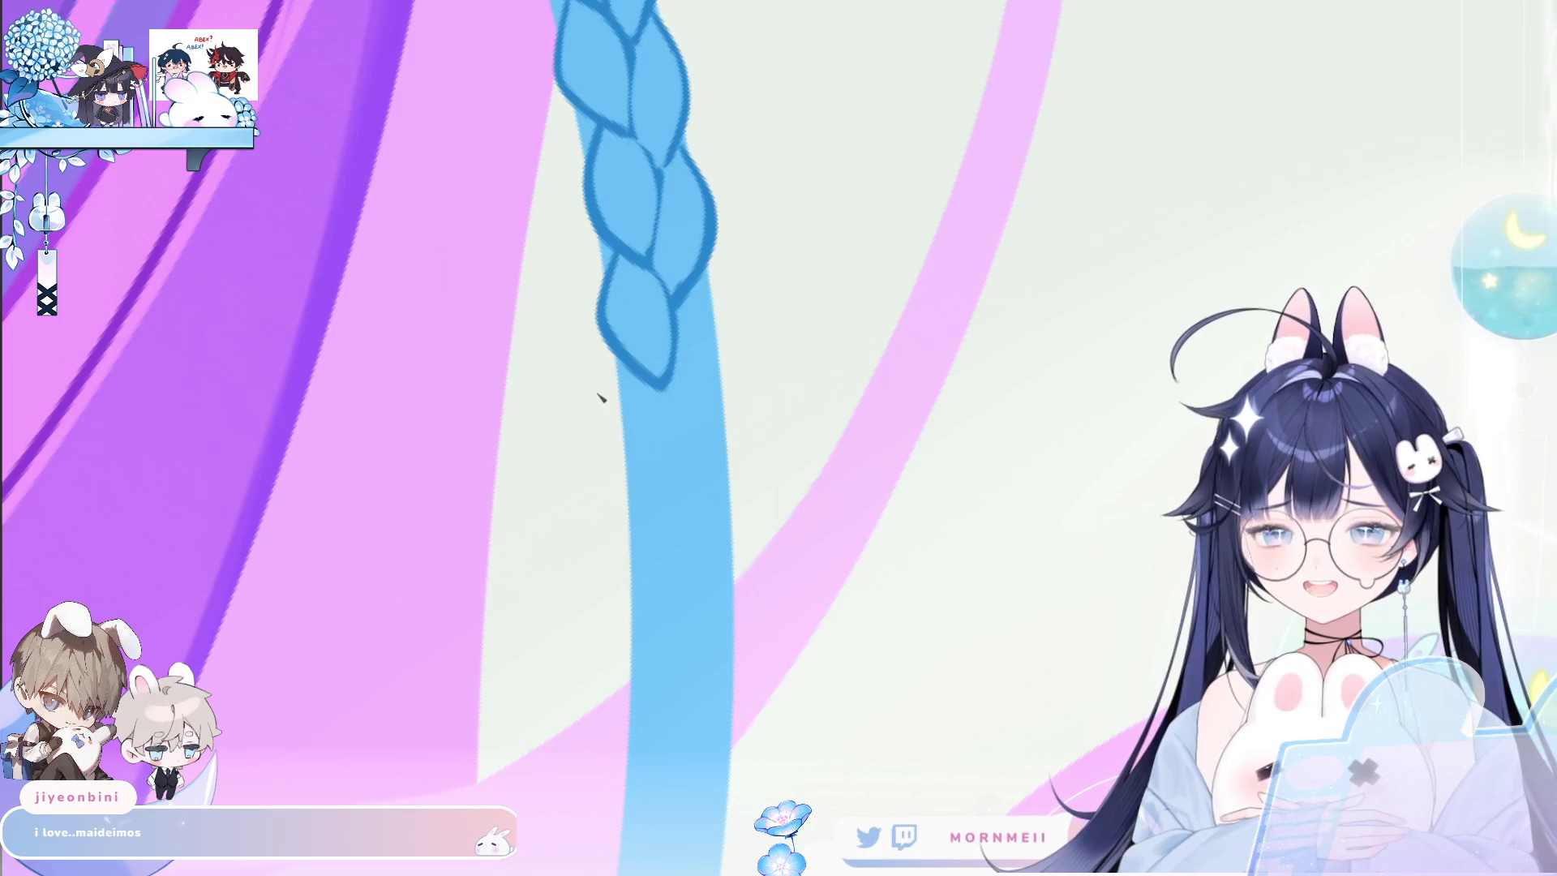
Extend a longer curved lobe off the braid tip and outline its right side.
scroll(746, 397, "up", 1)
scroll(744, 359, "up", 1)
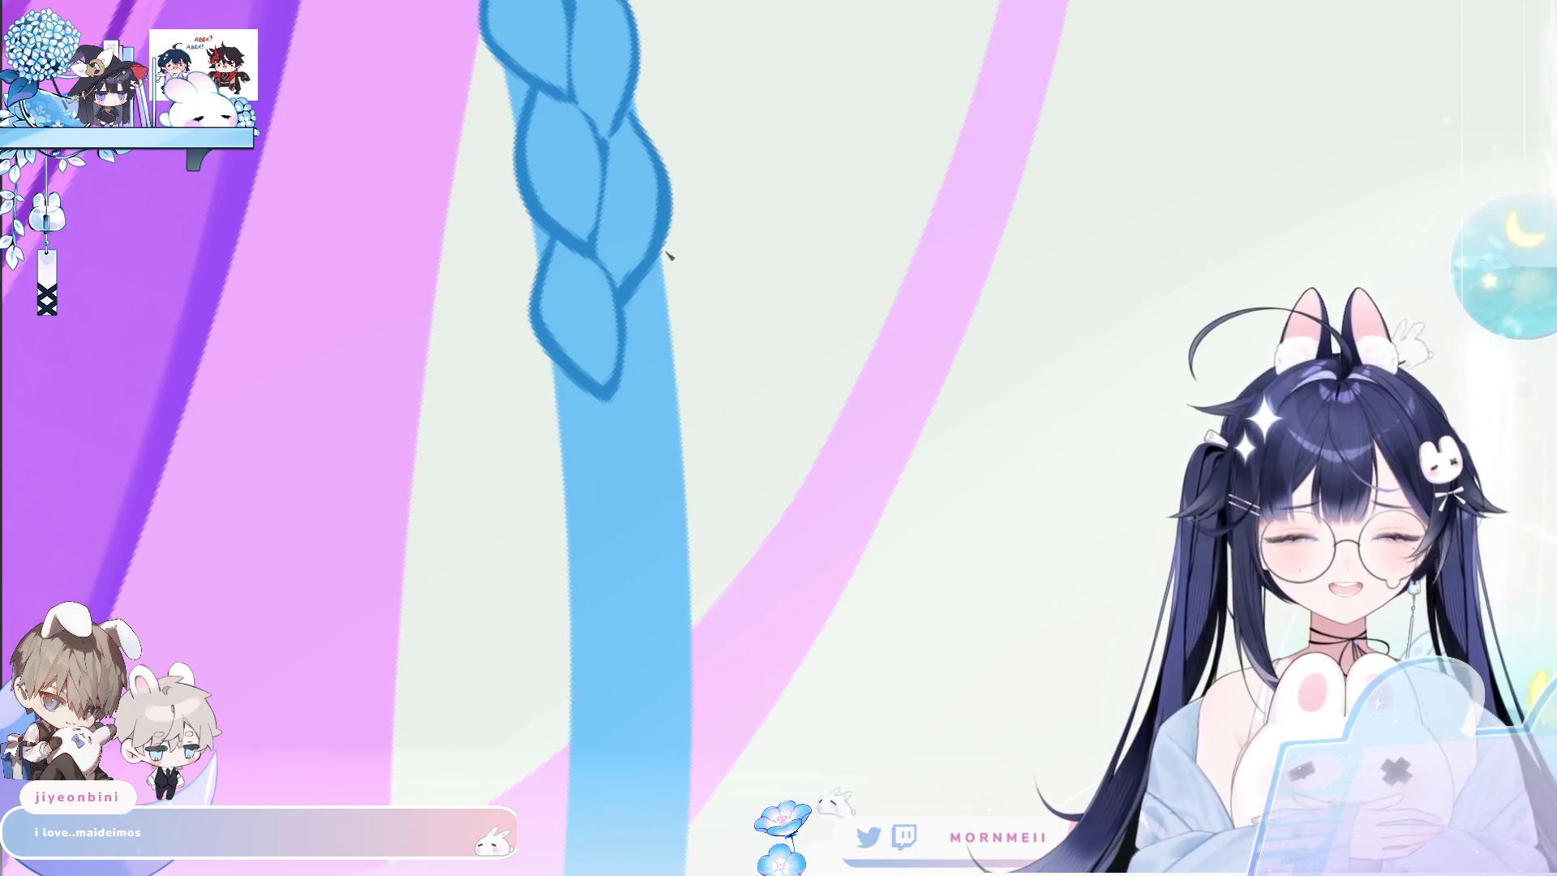
left_click_drag(561, 369, 544, 491)
key("ctrl+z")
left_click_drag(563, 375, 621, 523)
left_click_drag(608, 390, 648, 485)
key("ctrl+z")
mouse_move(608, 395)
left_mouse_down()
mouse_move(635, 473)
mouse_move(631, 523)
left_mouse_up()
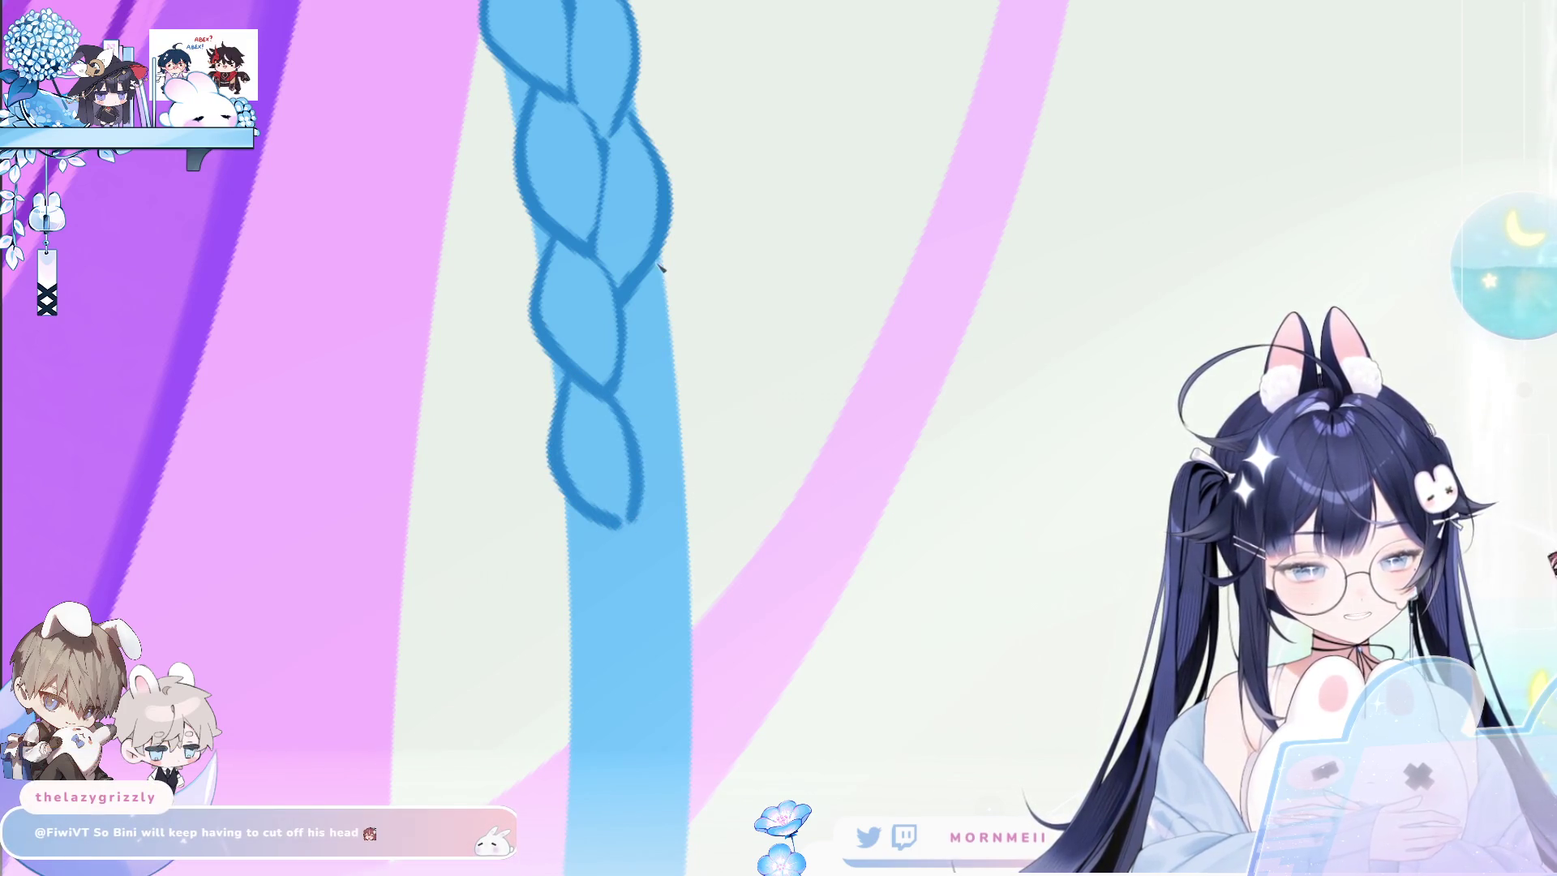
left_click_drag(655, 271, 637, 450)
key("ctrl+z")
left_click_drag(653, 268, 640, 442)
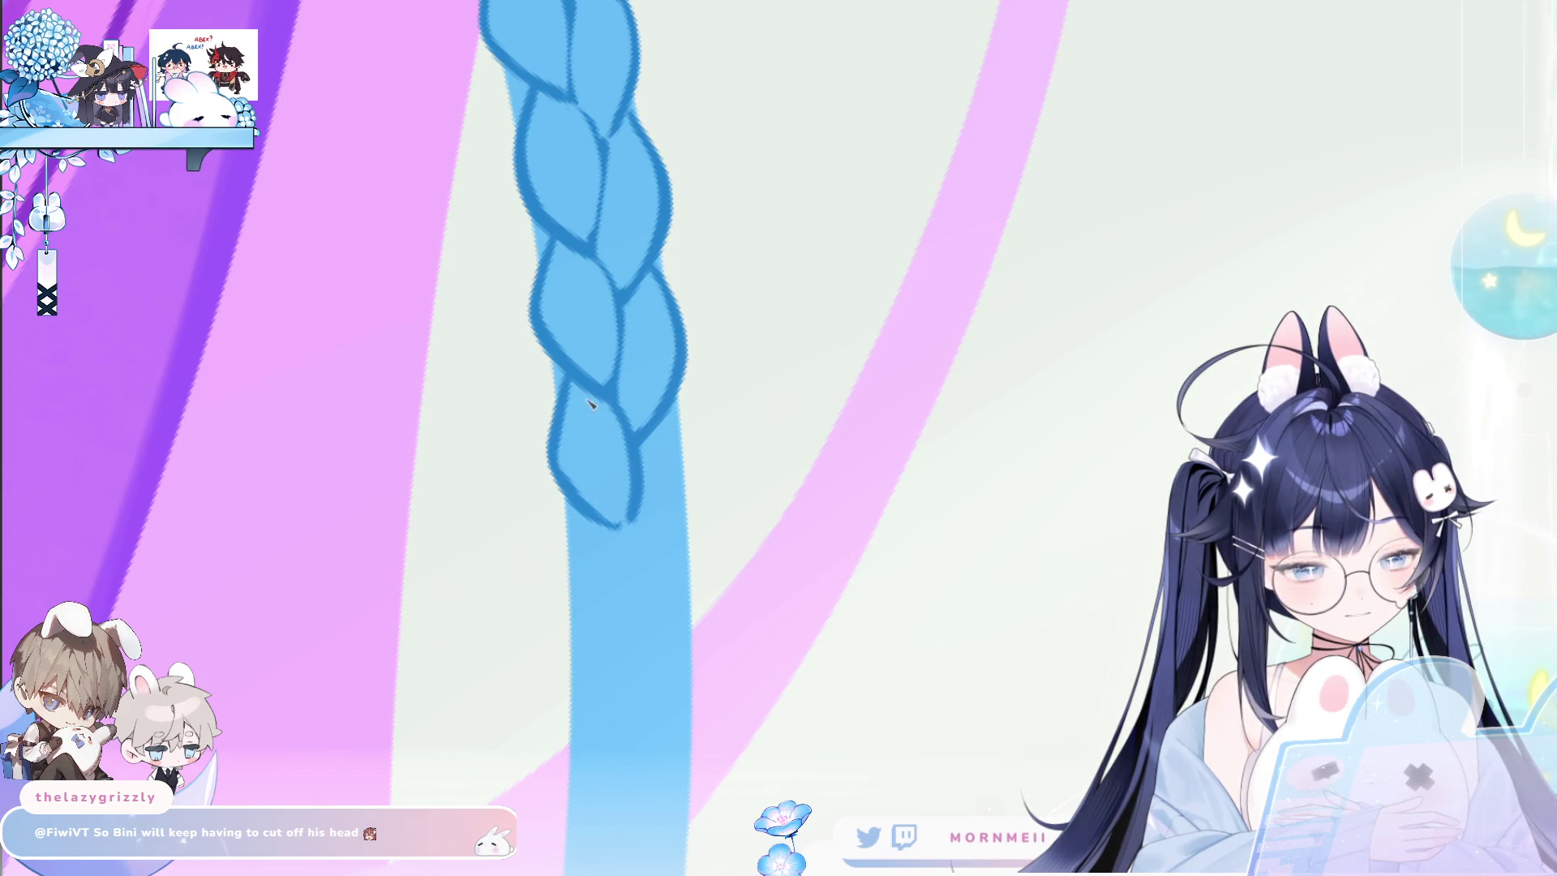
Outline another lobe curving right and down, joining the right strand into it.
scroll(612, 394, "down", 3)
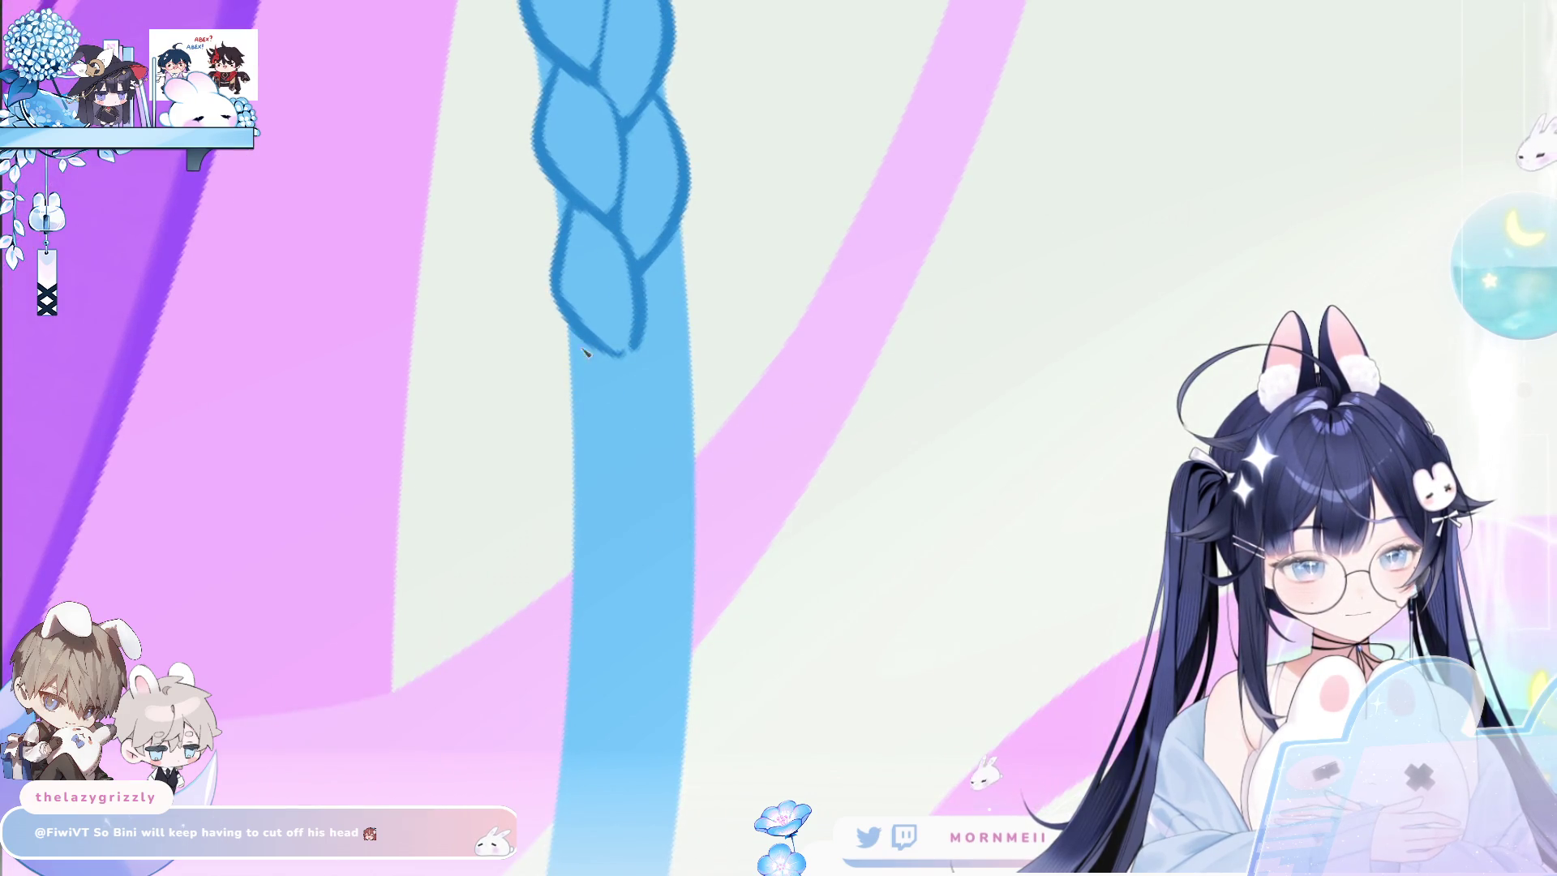
left_click_drag(585, 336, 633, 484)
left_click_drag(612, 350, 641, 490)
key("ctrl+z")
left_click_drag(614, 360, 643, 483)
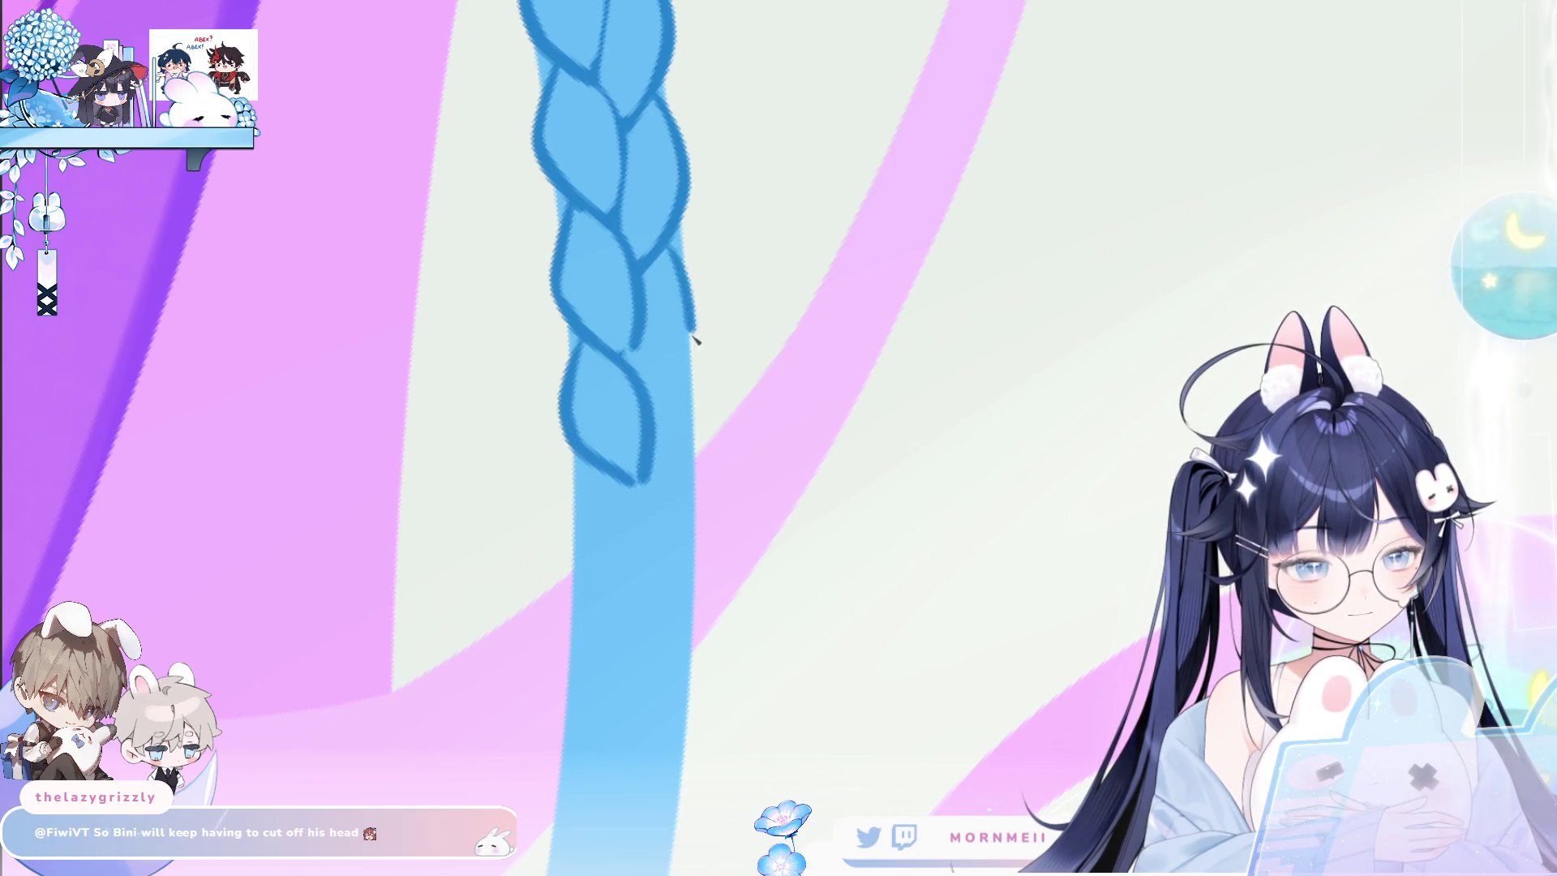
left_click_drag(698, 328, 648, 403)
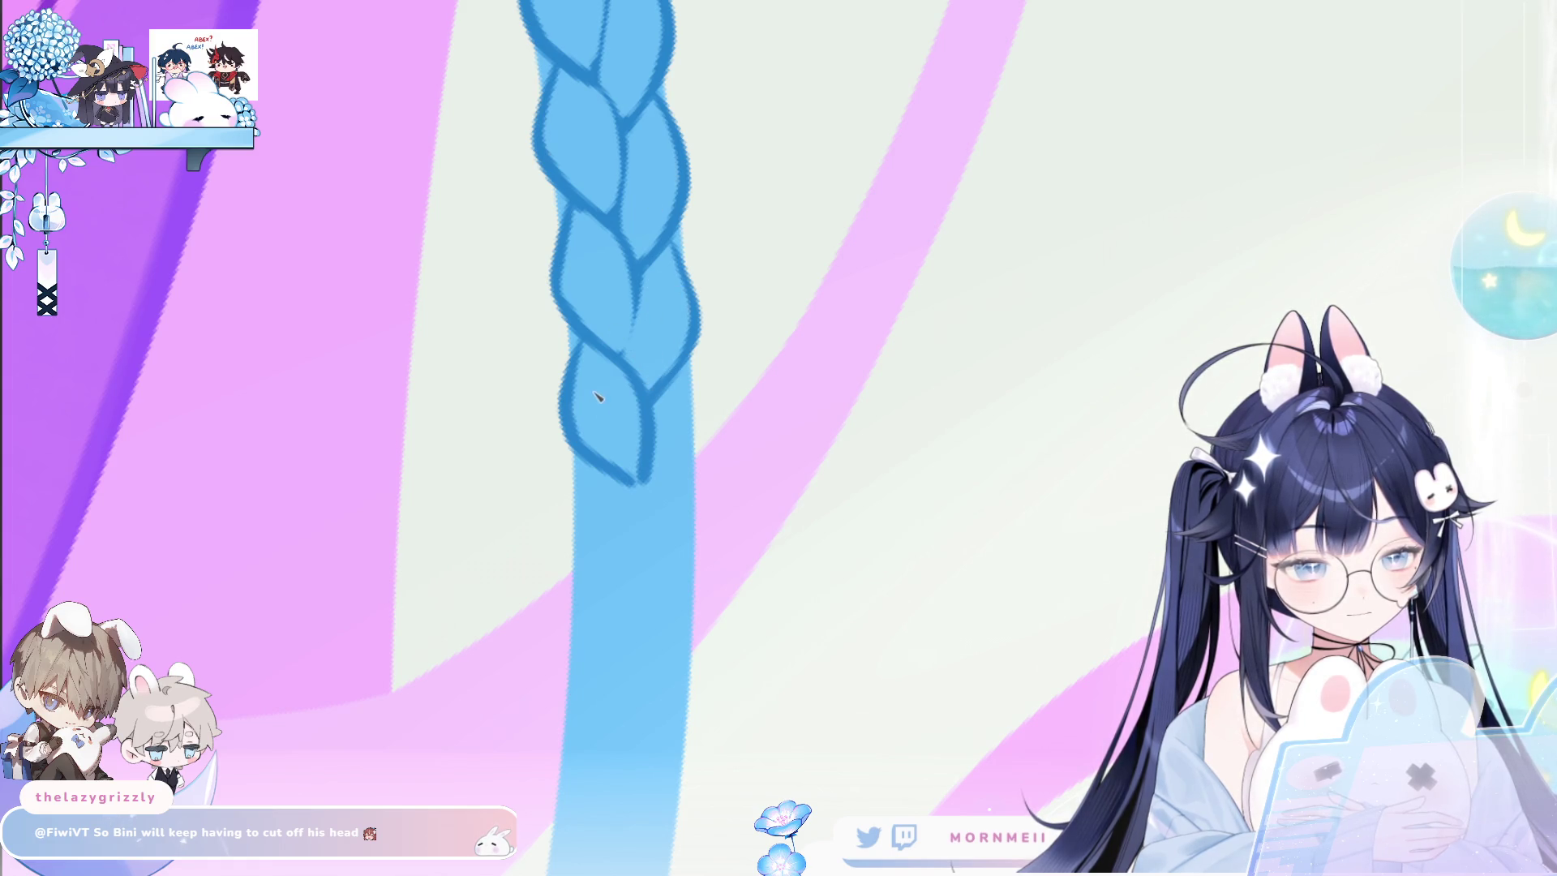
scroll(713, 341, "down", 5)
scroll(714, 357, "up", 3)
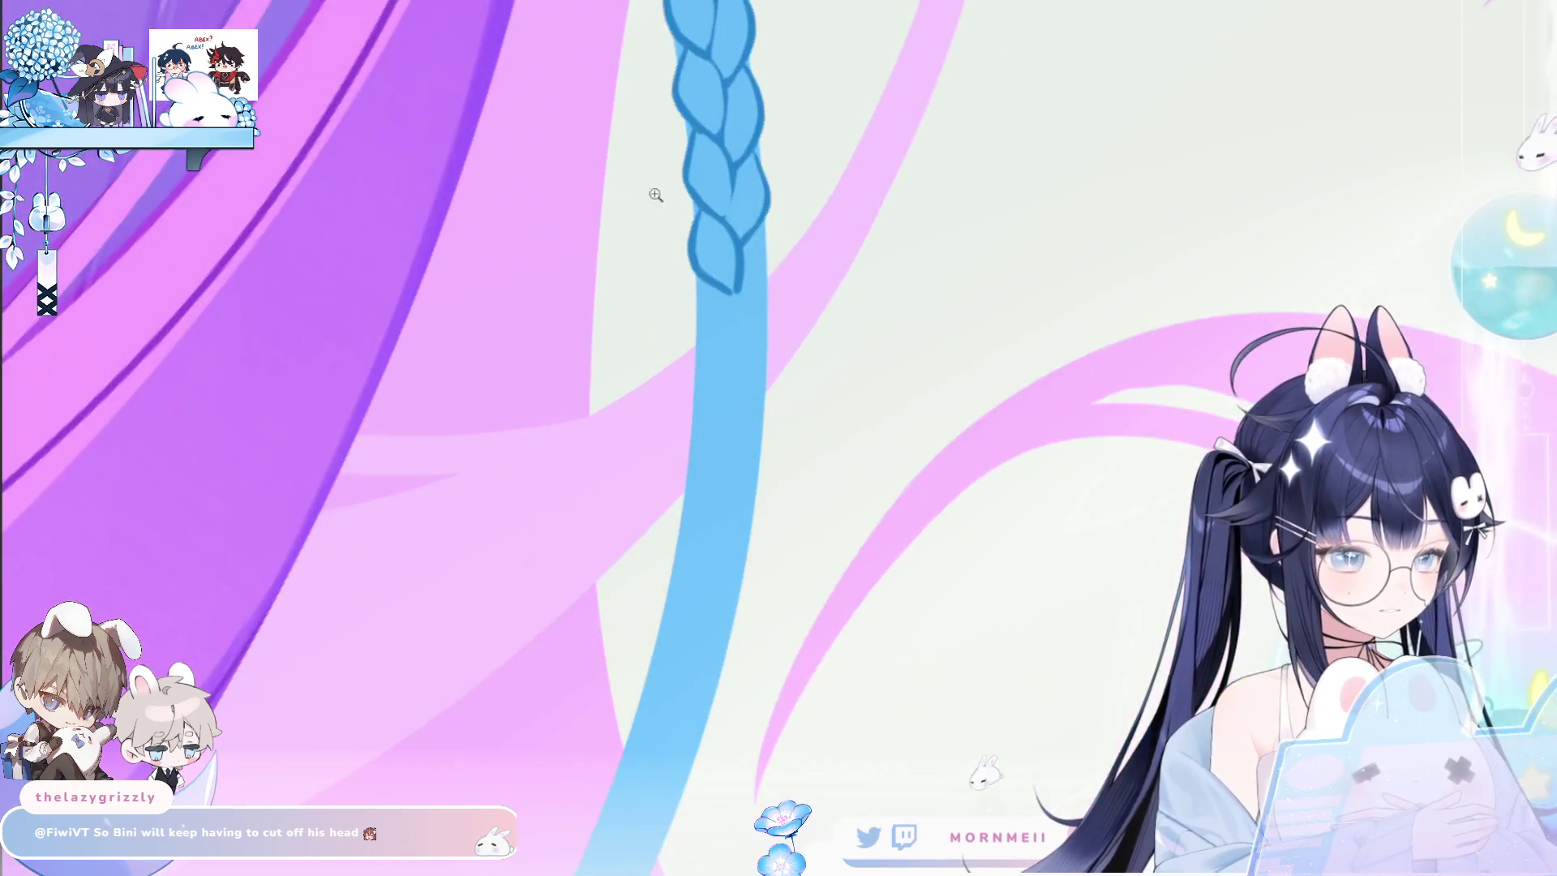
Draw the braid's bottom loop outline and redraw the right-hand strand with a new curve.
scroll(729, 284, "up", 1)
mouse_move(683, 300)
left_mouse_down()
mouse_move(678, 345)
mouse_move(672, 332)
left_mouse_up()
key("ctrl+z")
key("ctrl+z")
mouse_move(688, 297)
left_mouse_down()
mouse_move(680, 369)
mouse_move(724, 410)
left_mouse_up()
left_click_drag(765, 239, 746, 354)
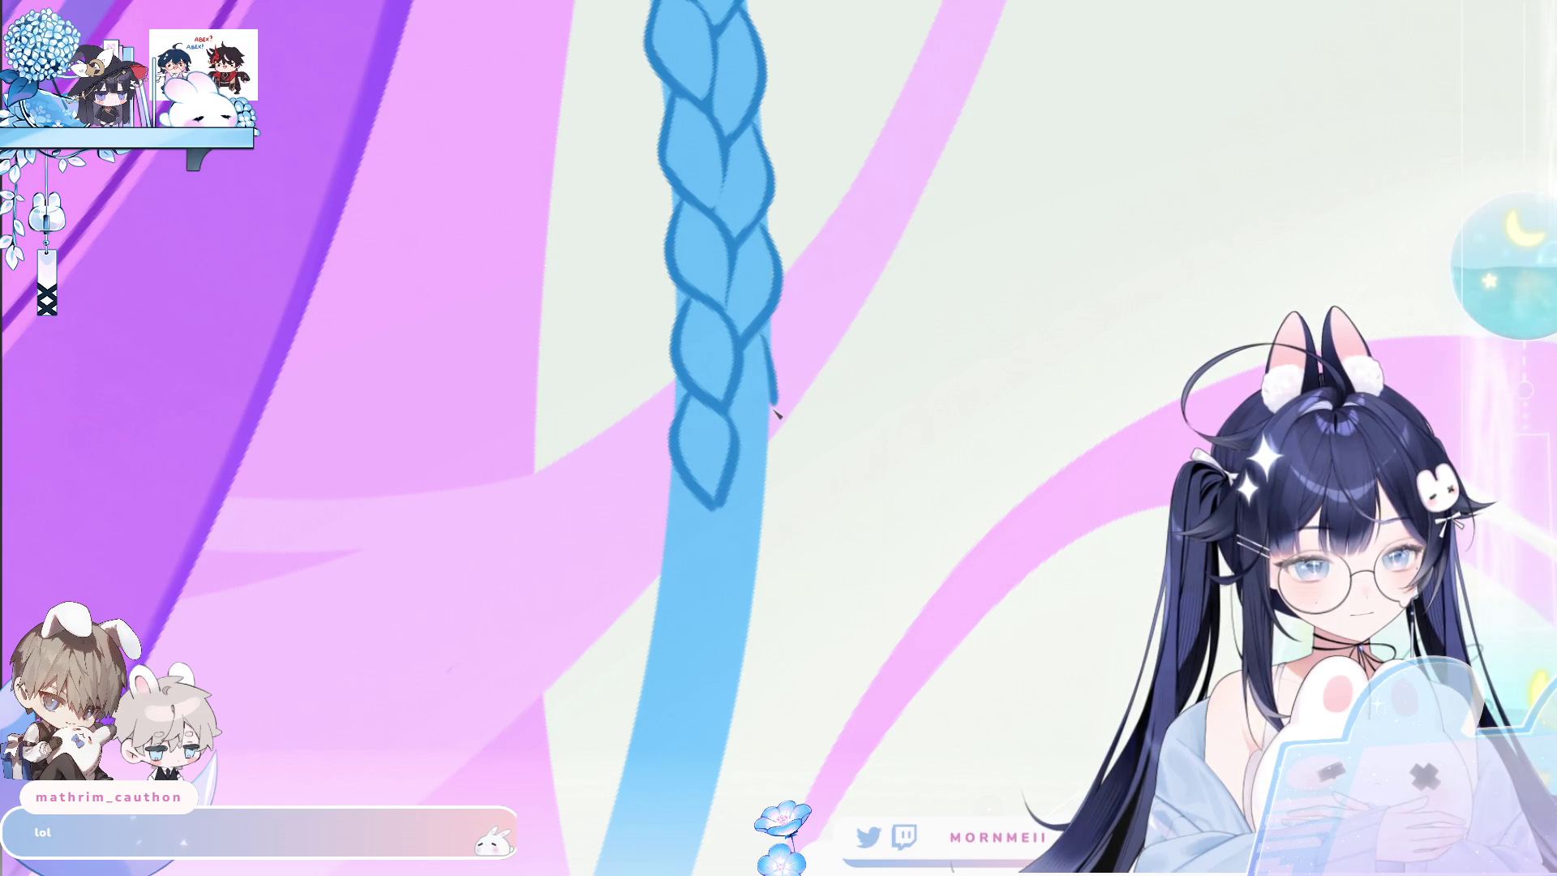
key("ctrl+z")
left_click_drag(763, 329, 742, 446)
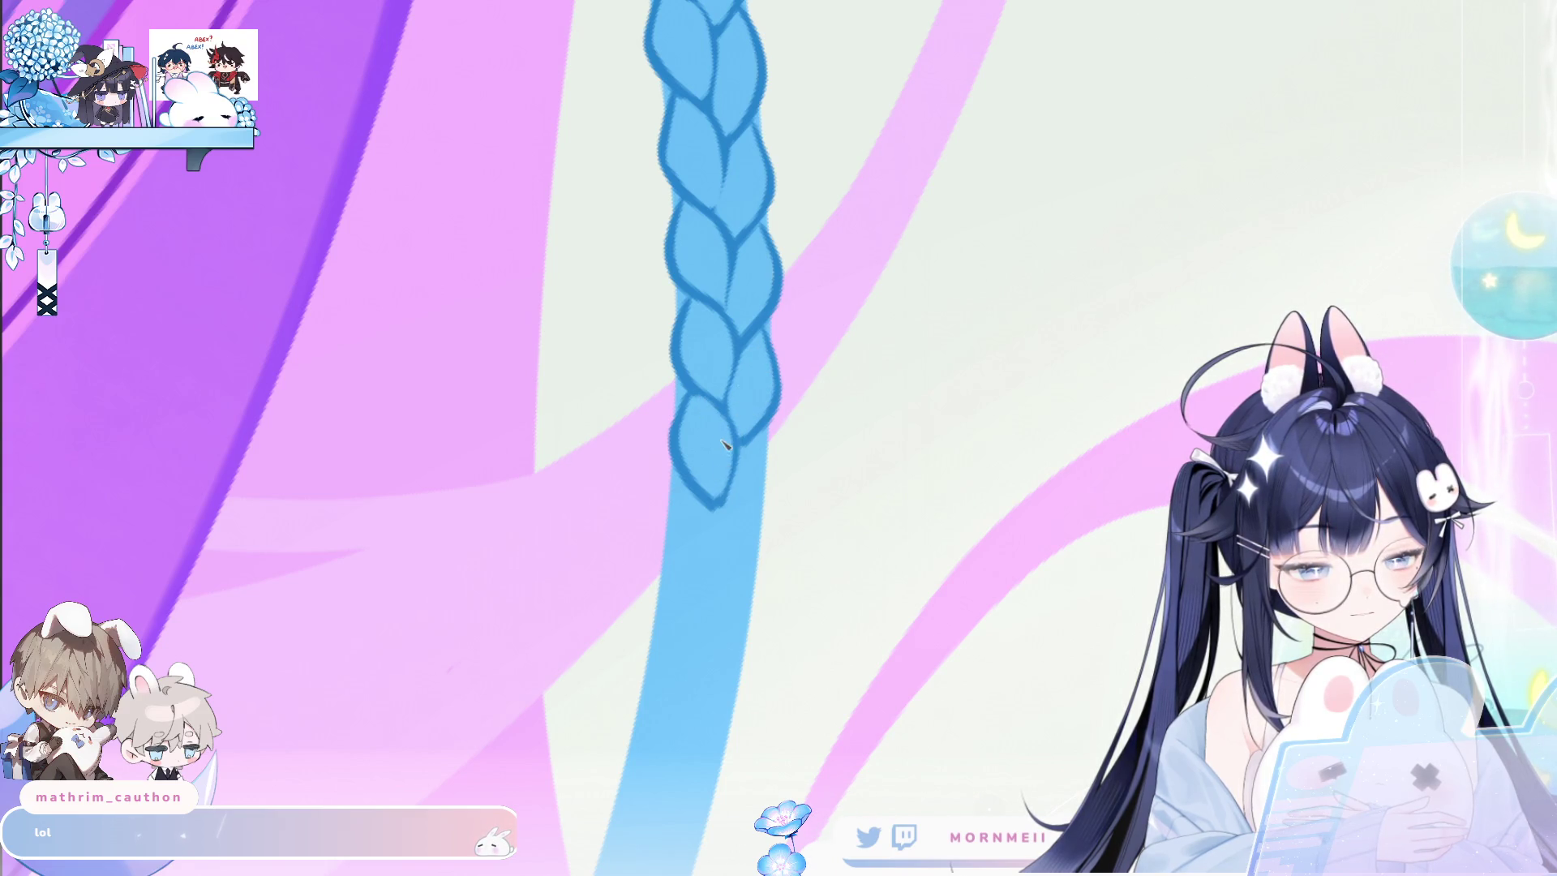
scroll(718, 454, "down", 5)
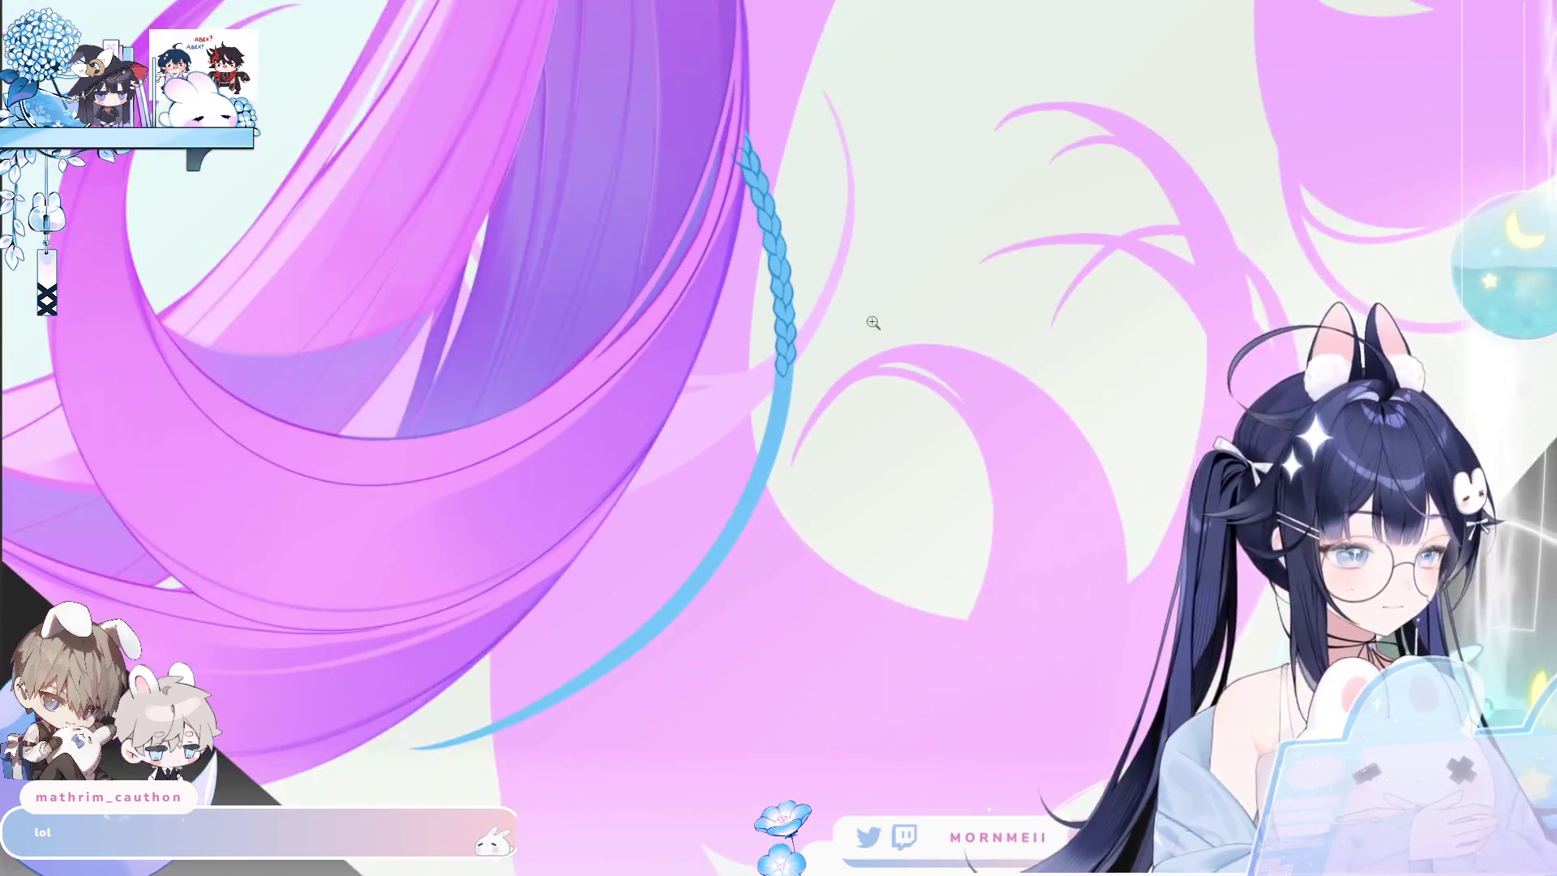
key("minus")
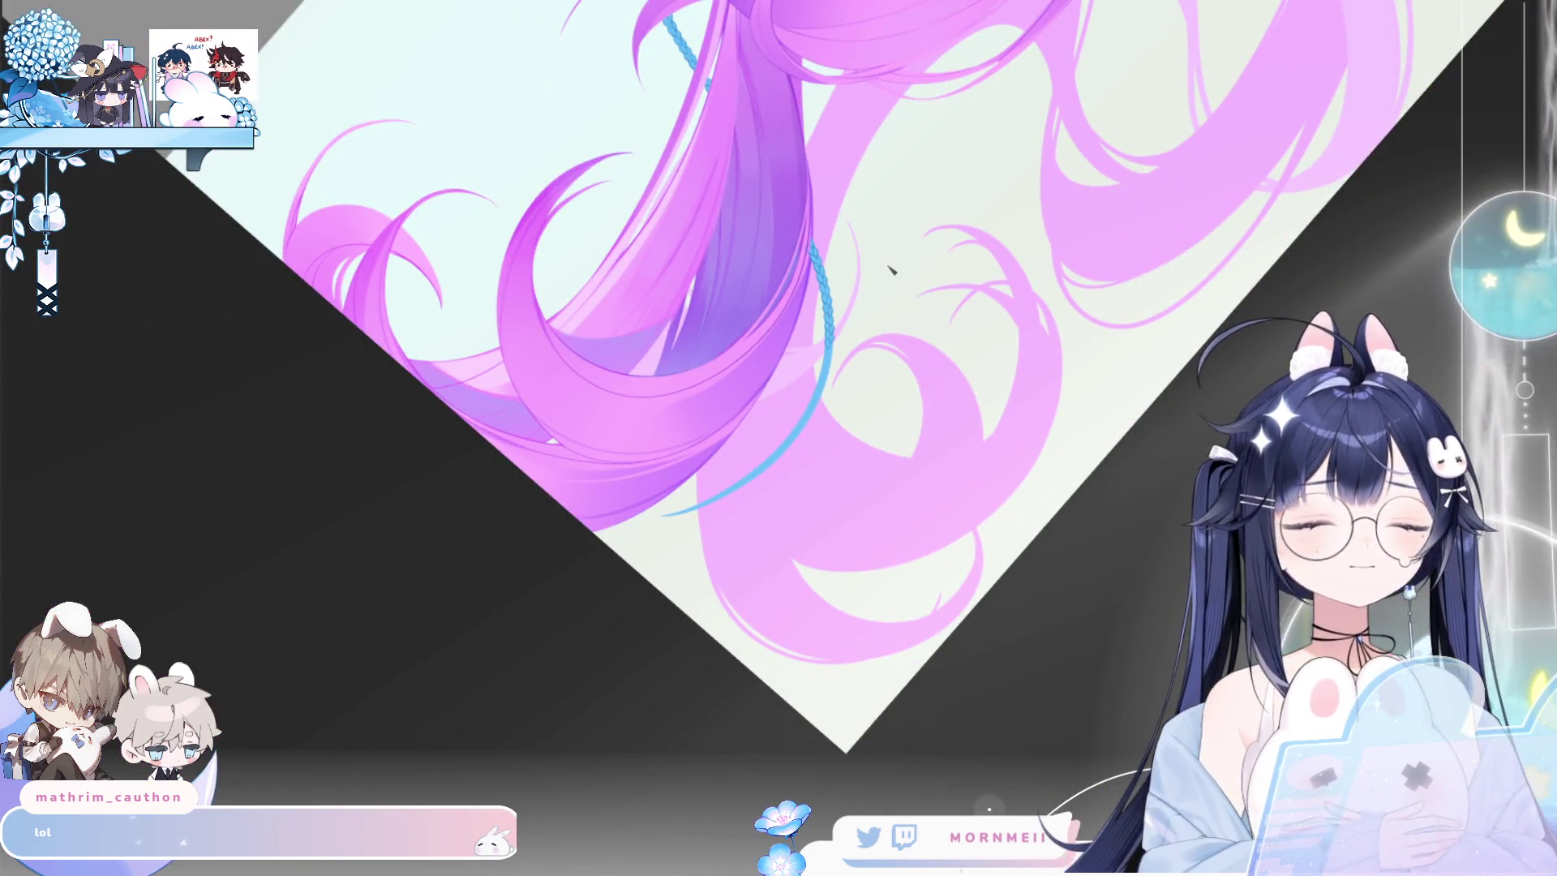
scroll(880, 309, "up", 2)
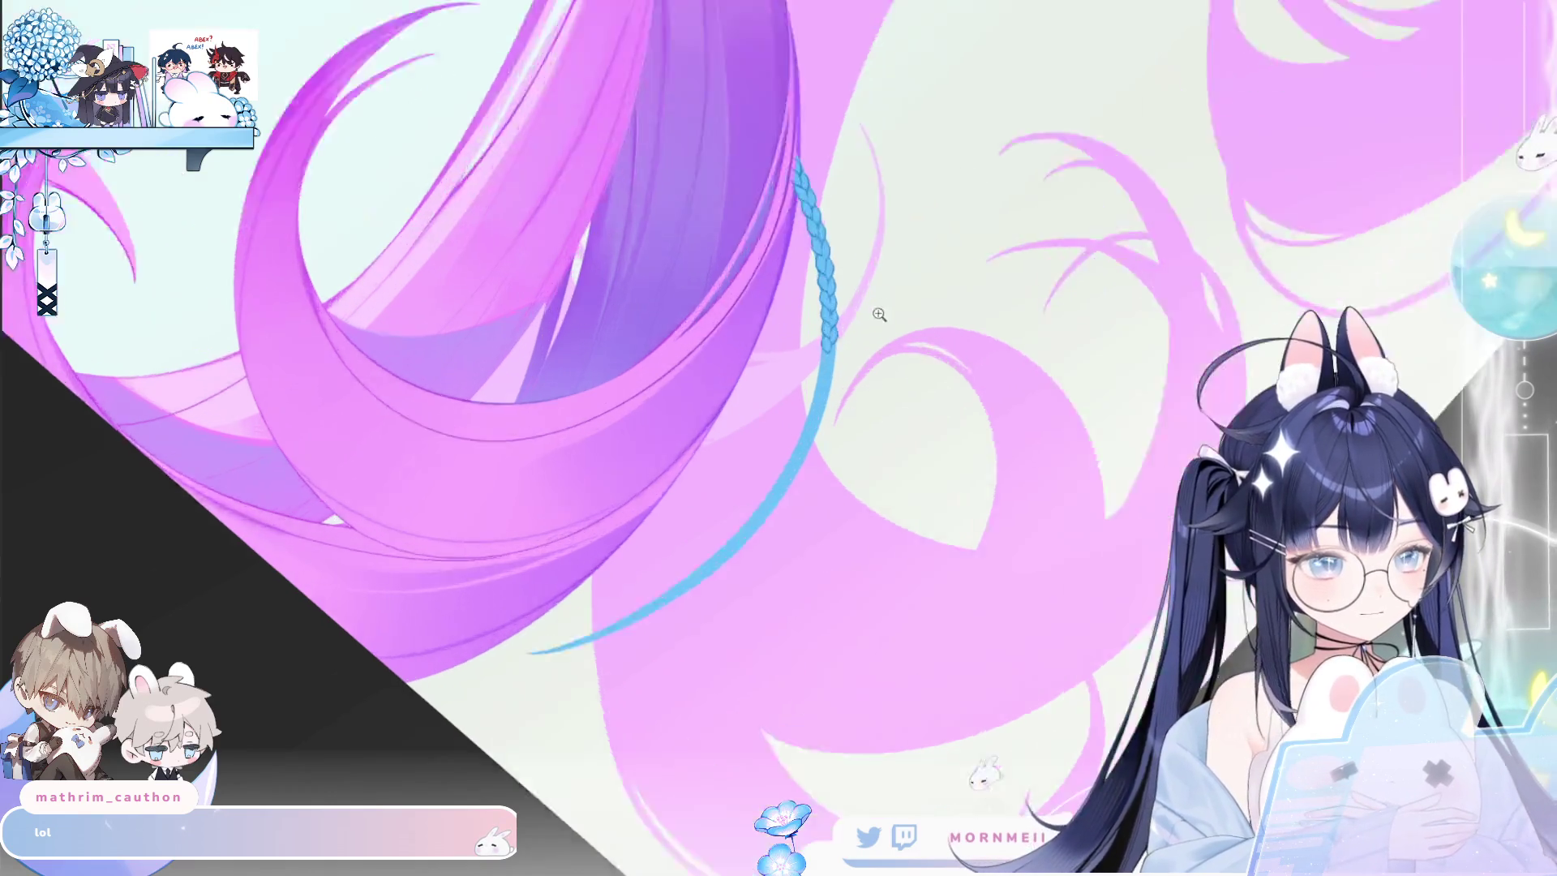
scroll(908, 267, "up", 2)
scroll(916, 340, "down", 5)
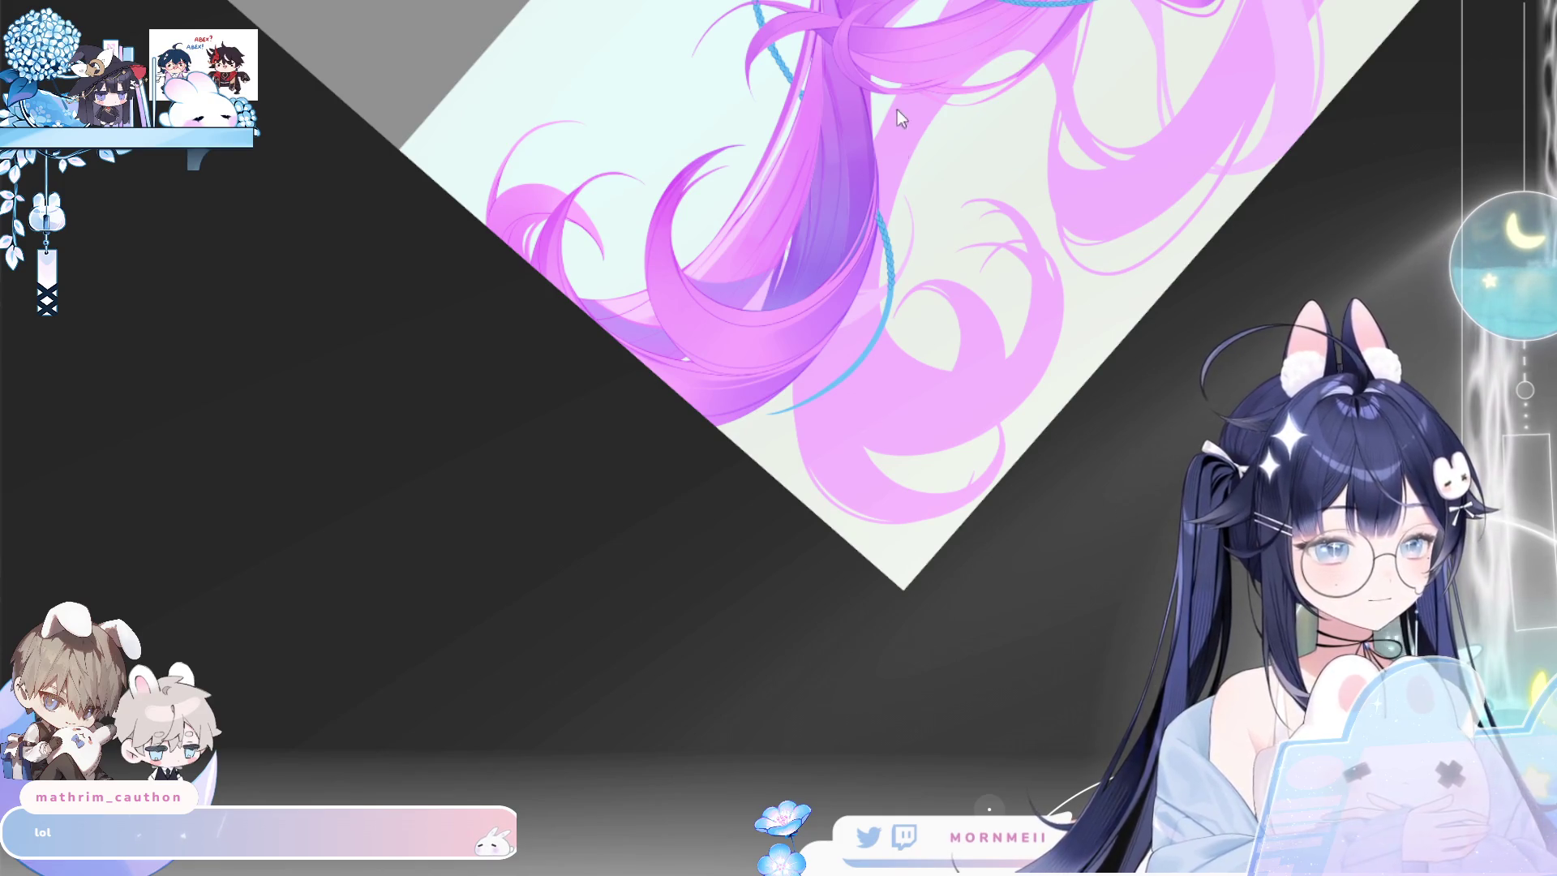
scroll(777, 71, "up", 5)
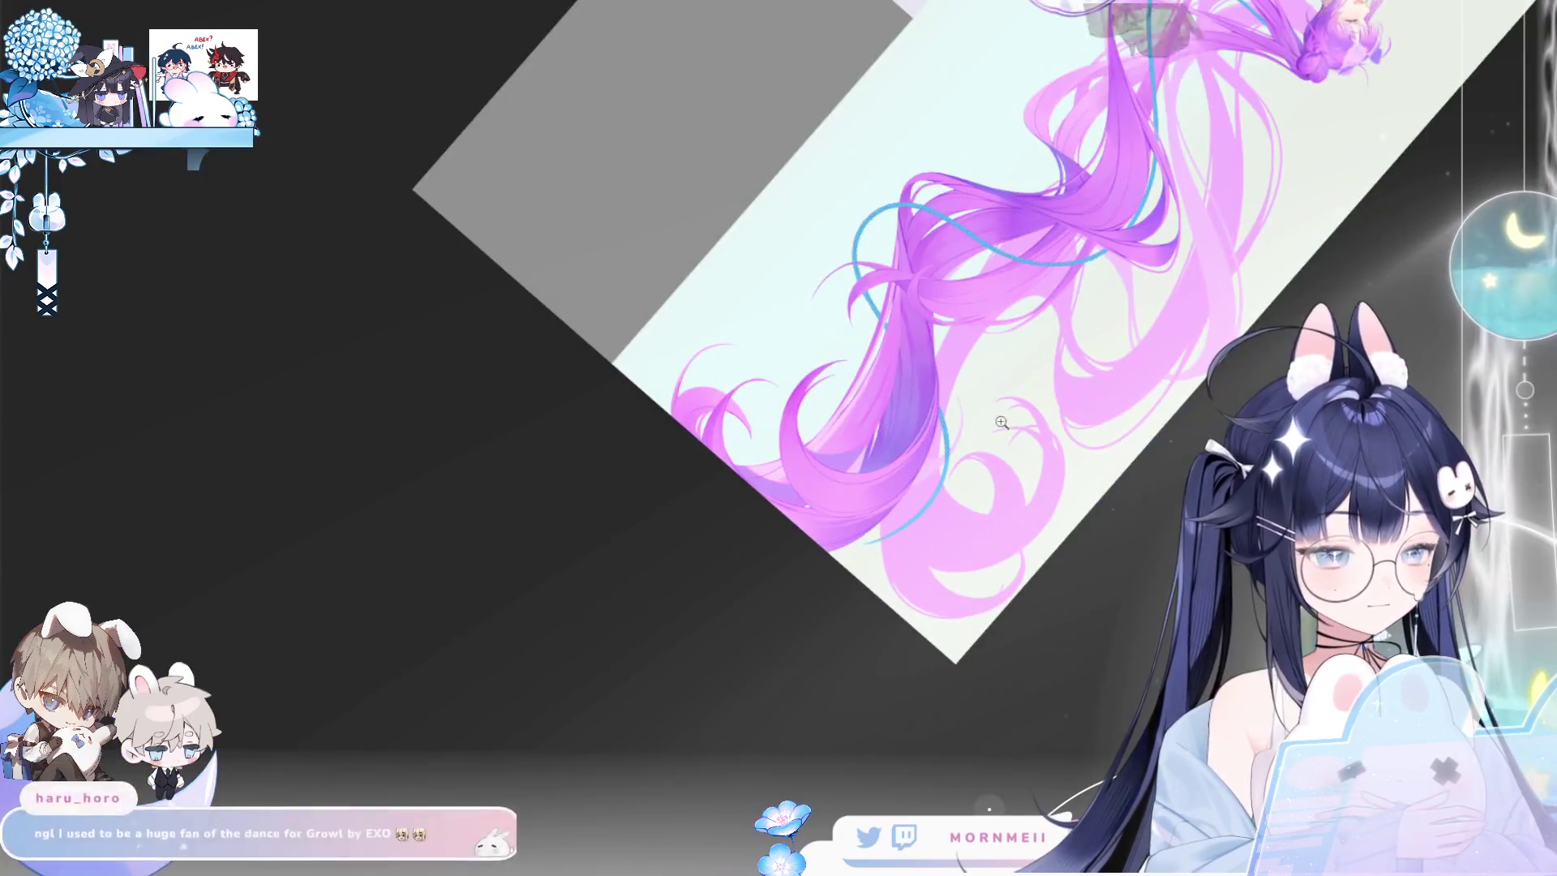
left_click(985, 382)
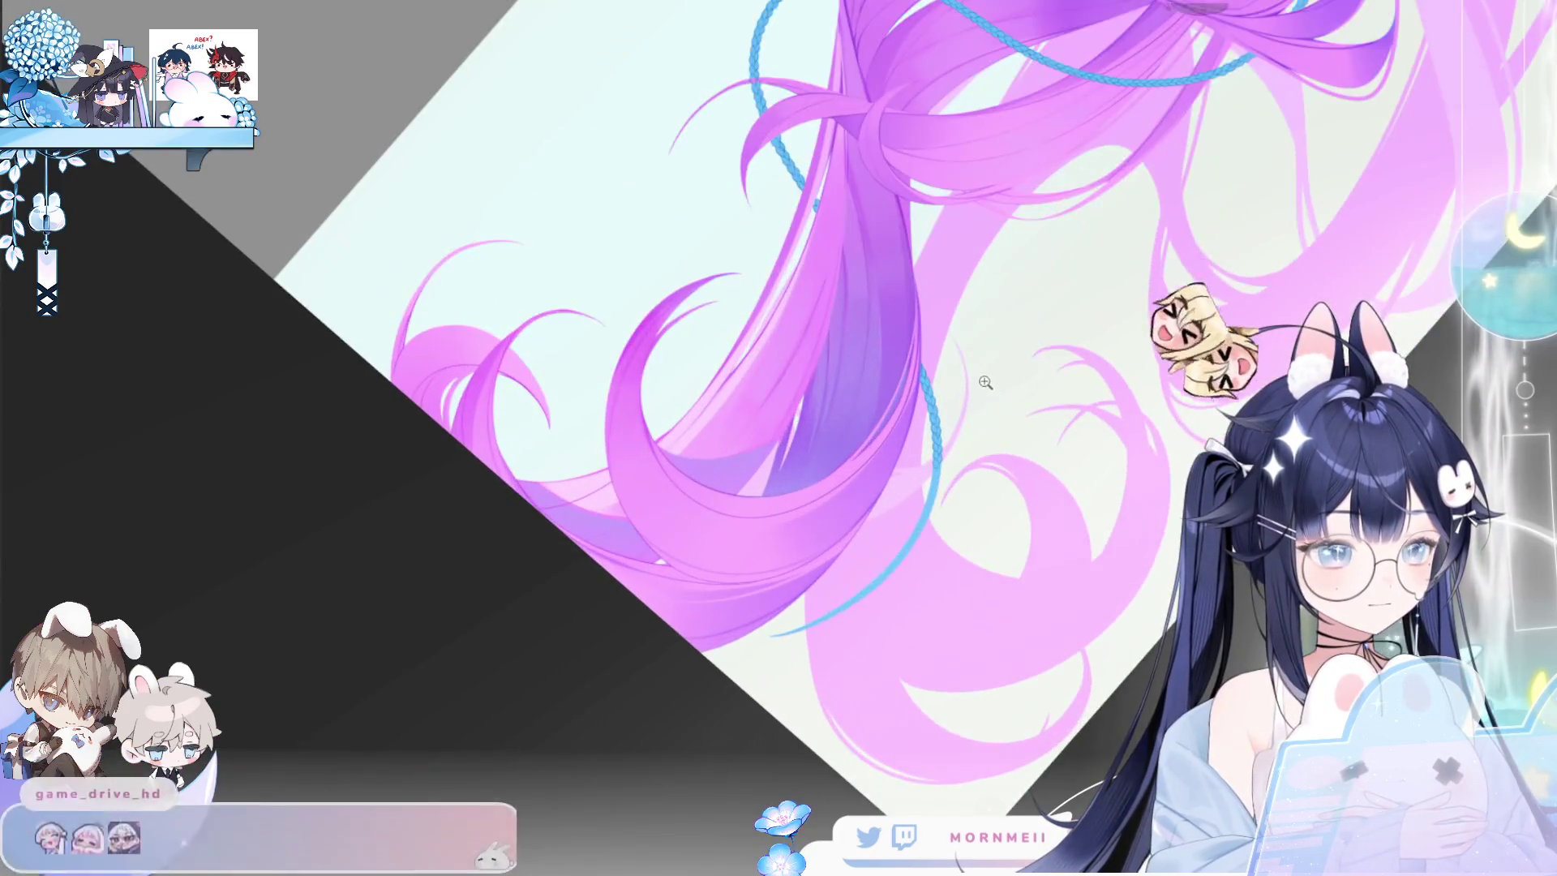
left_click(985, 382, "alt")
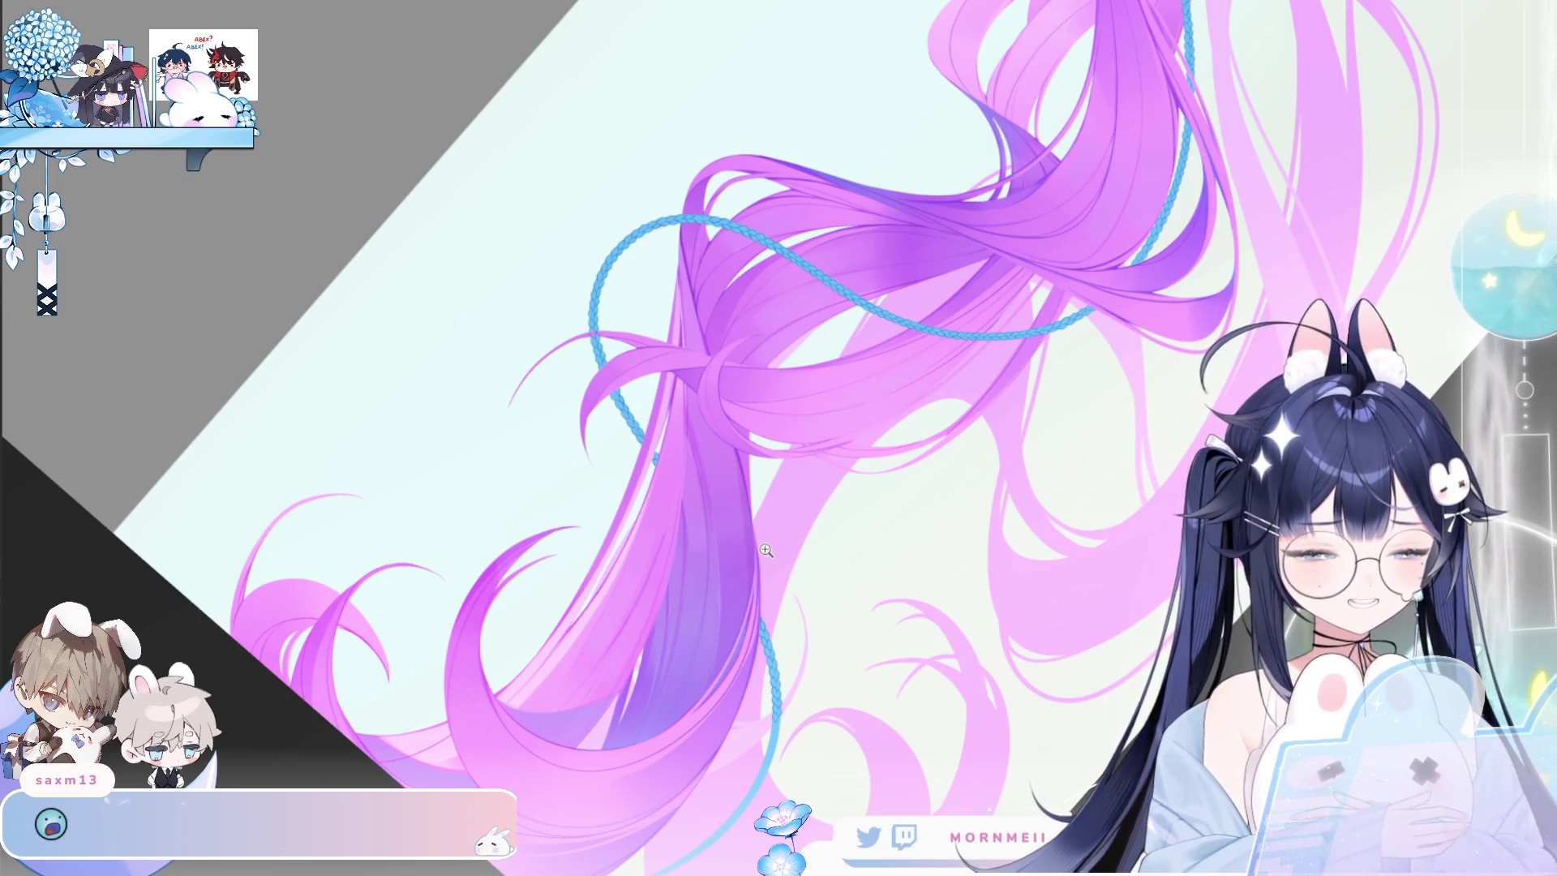
scroll(844, 542, "down", 3)
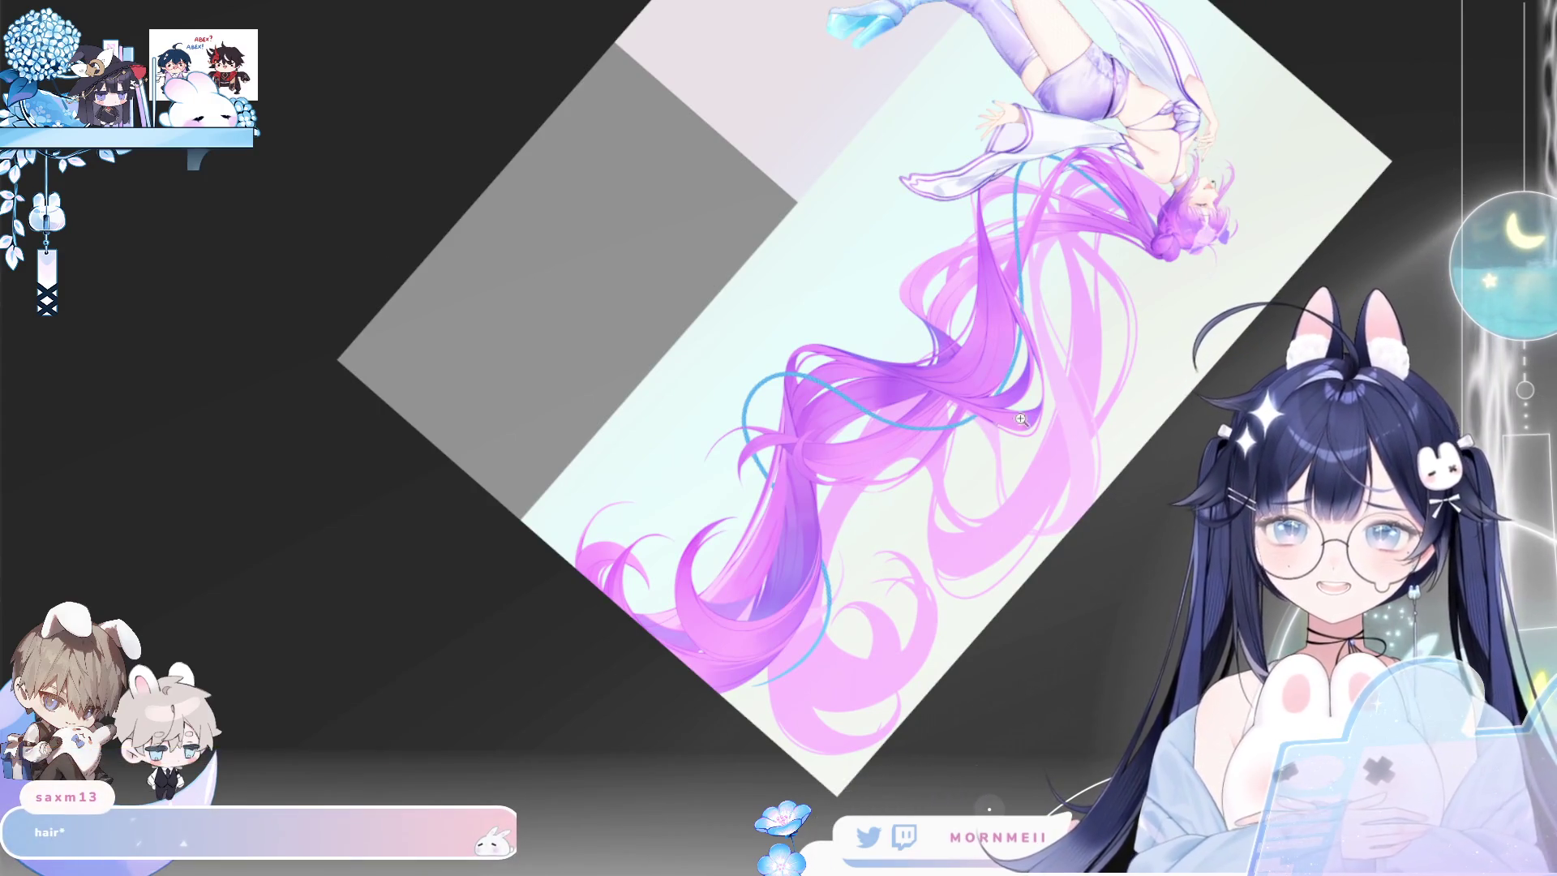
scroll(864, 500, "up", 3)
scroll(961, 589, "up", 3)
scroll(1011, 566, "up", 2)
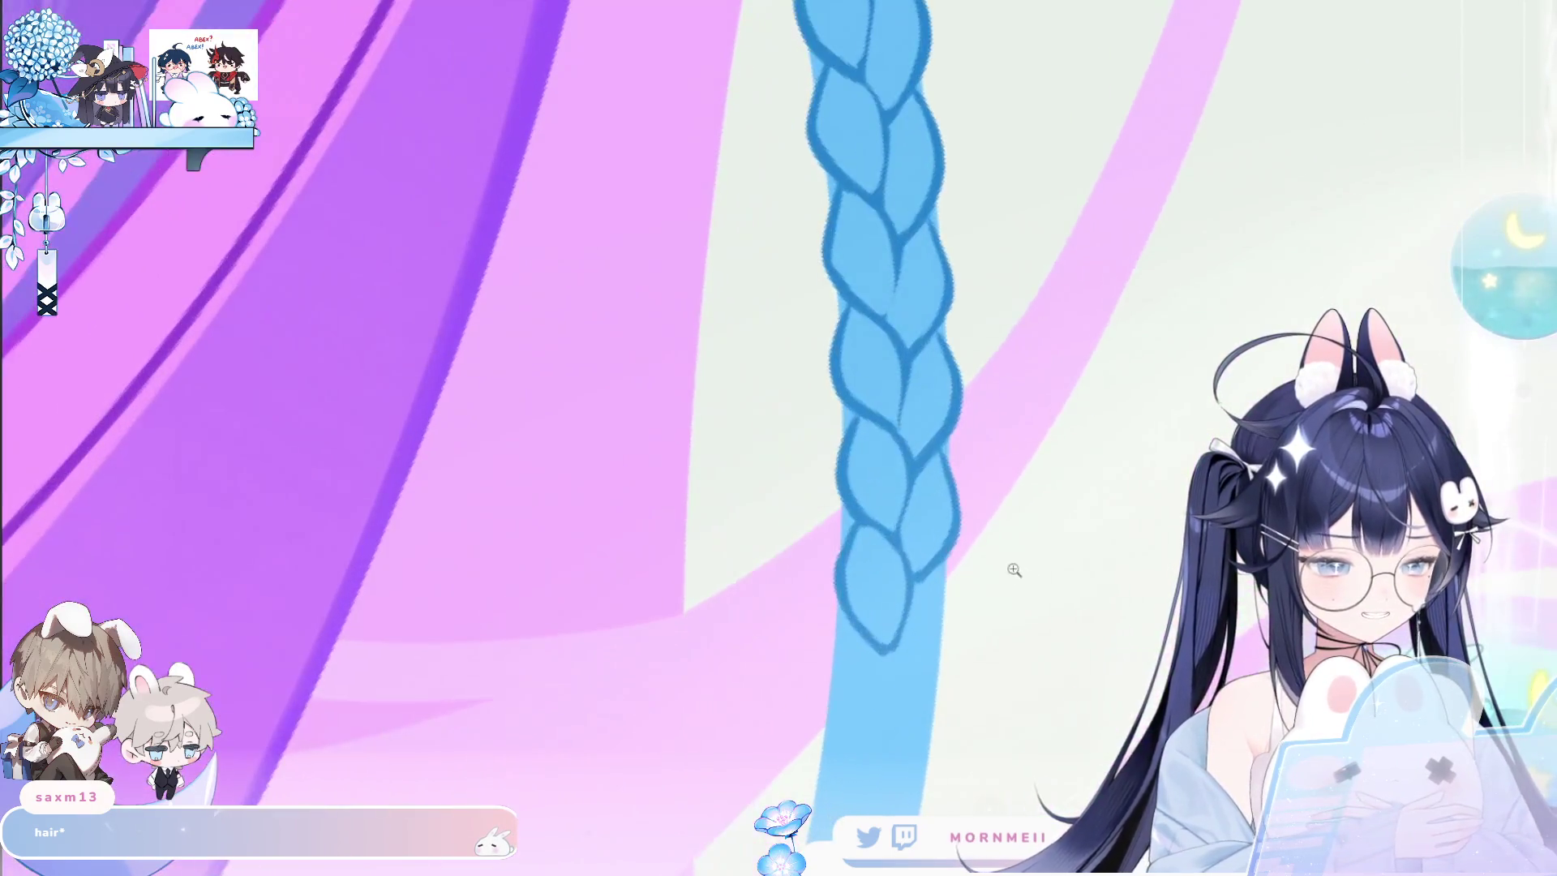
Draw a curving stroke below the braid tip, discarding a thin line beside it.
left_click_drag(1011, 566, 821, 433)
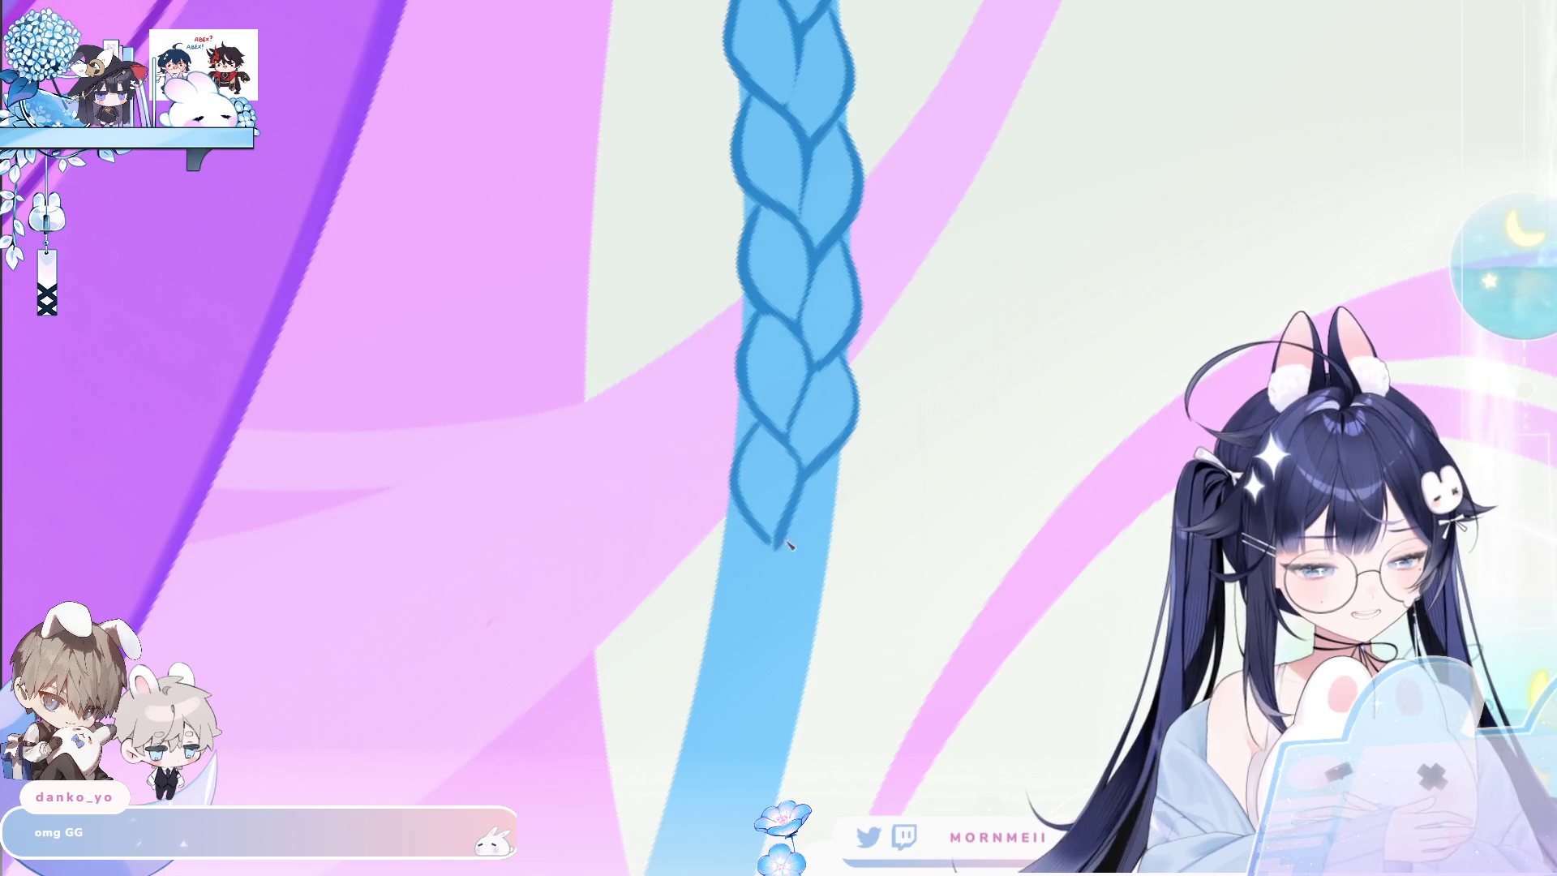
left_click_drag(772, 541, 748, 638)
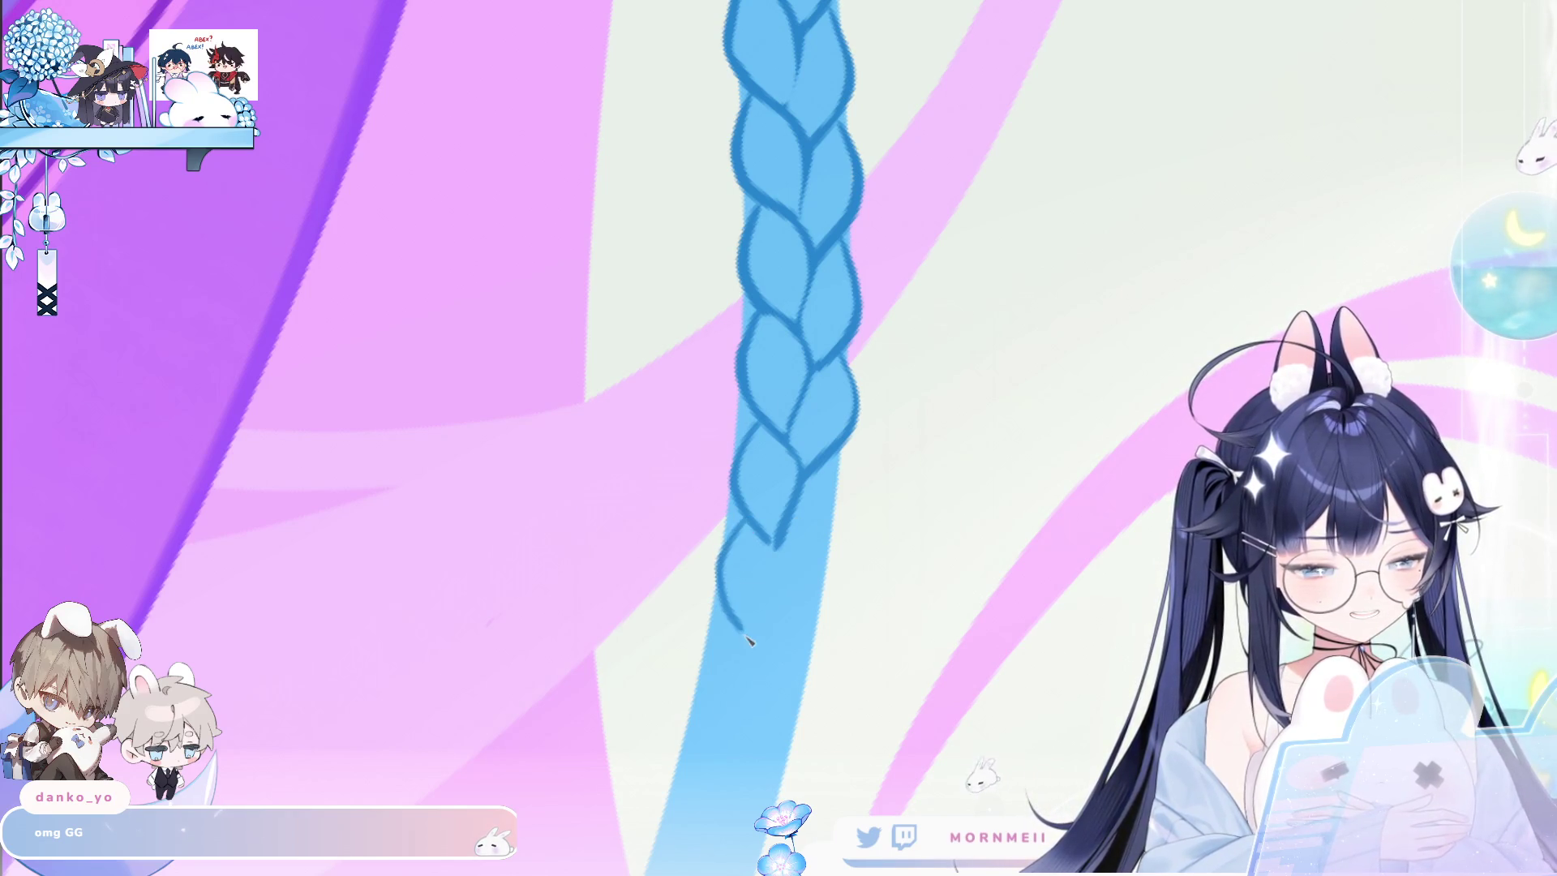
mouse_move(770, 548)
left_mouse_down()
mouse_move(695, 330)
mouse_move(706, 412)
left_mouse_up()
left_click_drag(728, 229, 715, 362)
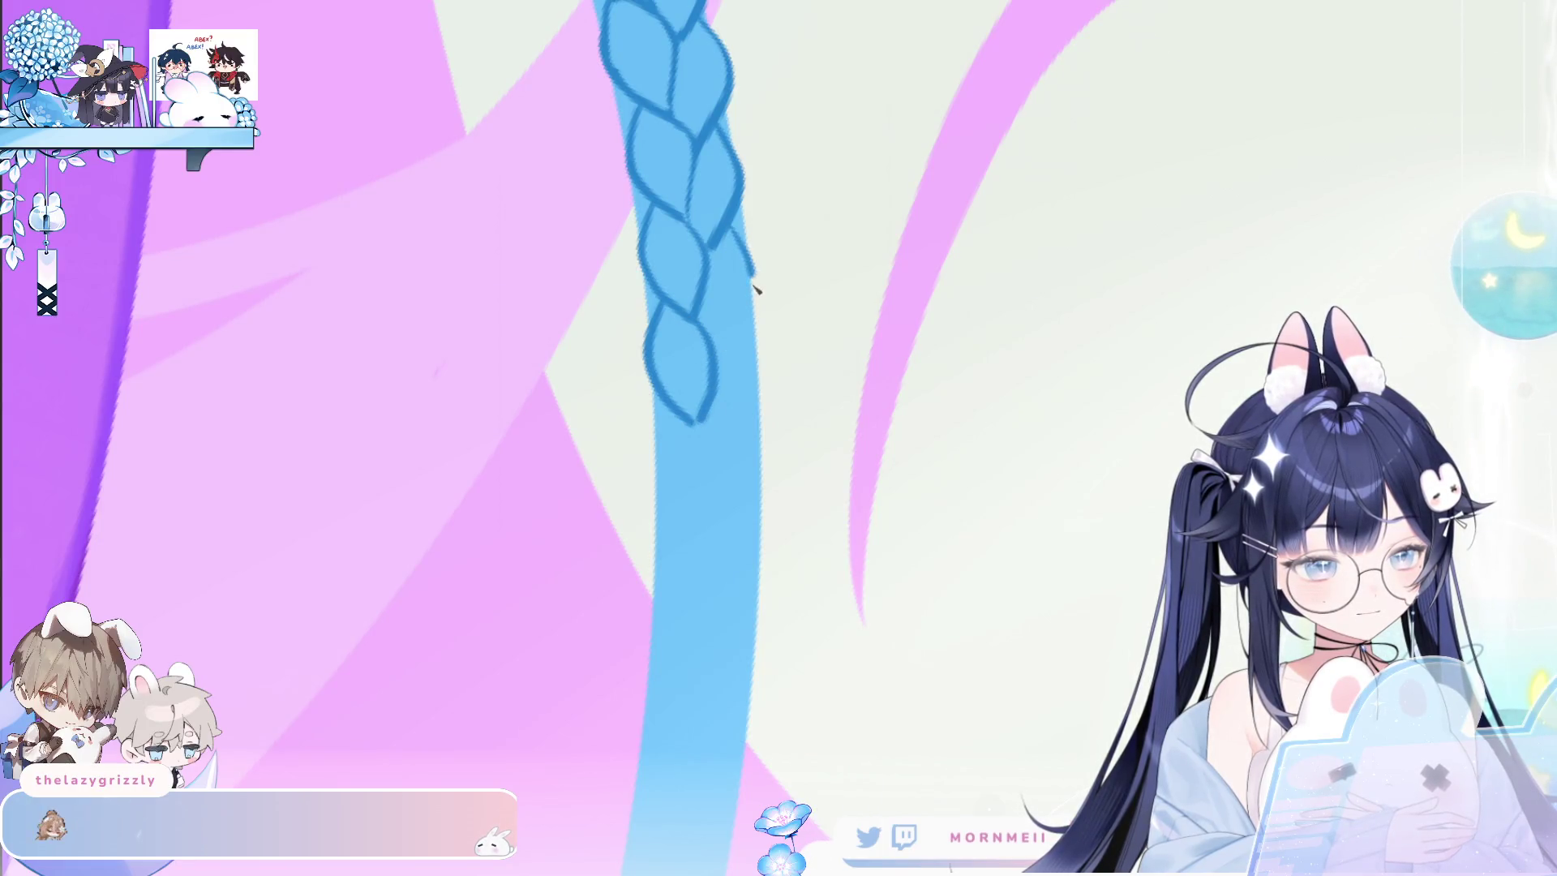
key("ctrl+z")
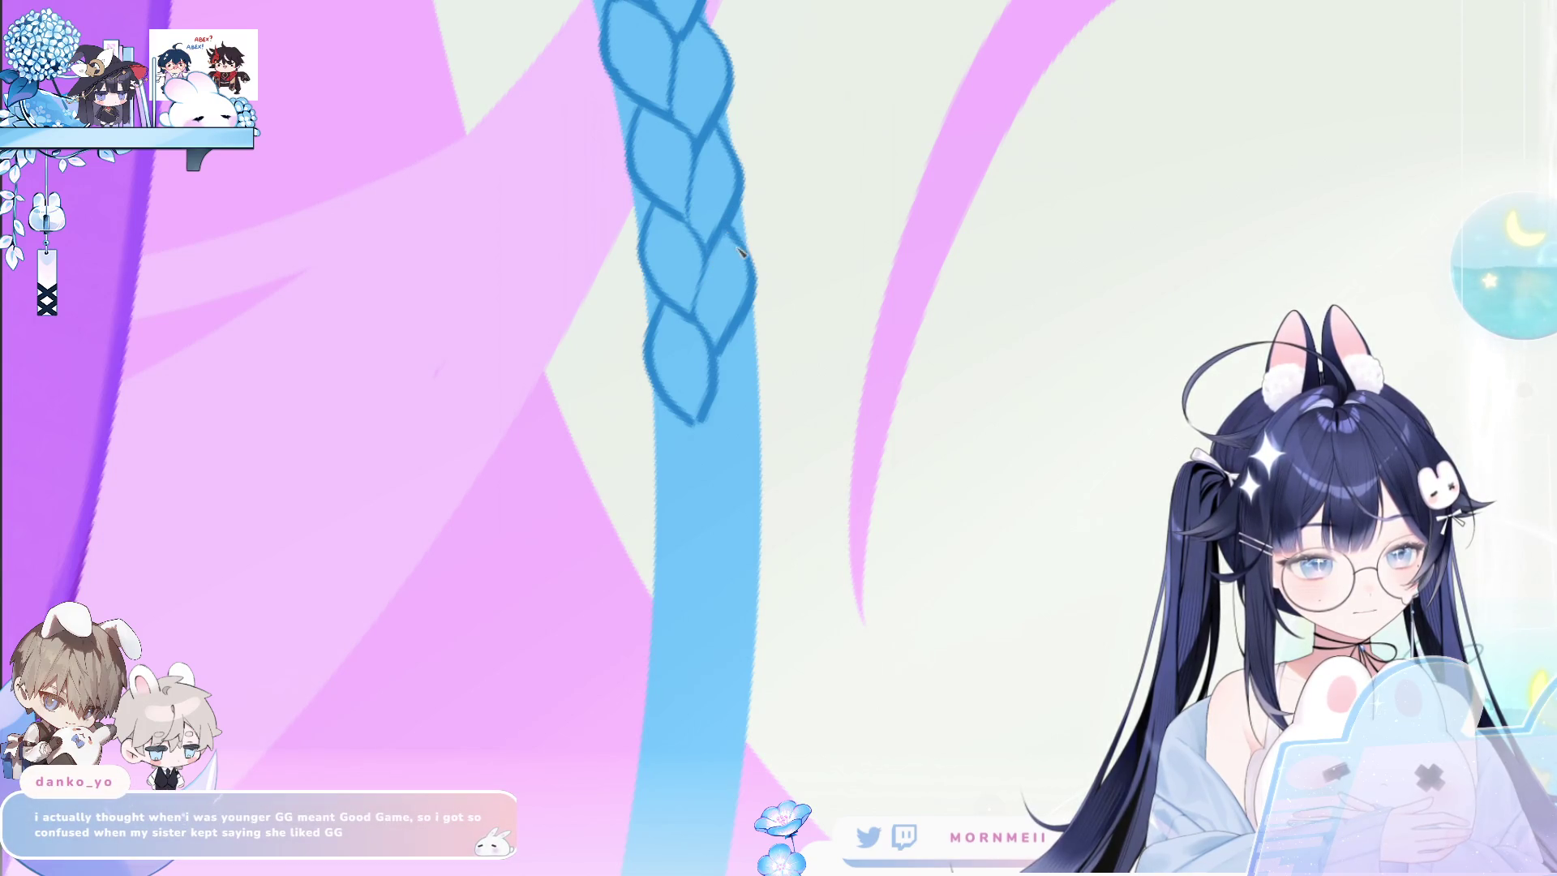
Outline a new lower braid loop and continue the outline down its right edge.
left_click_drag(658, 448, 704, 527)
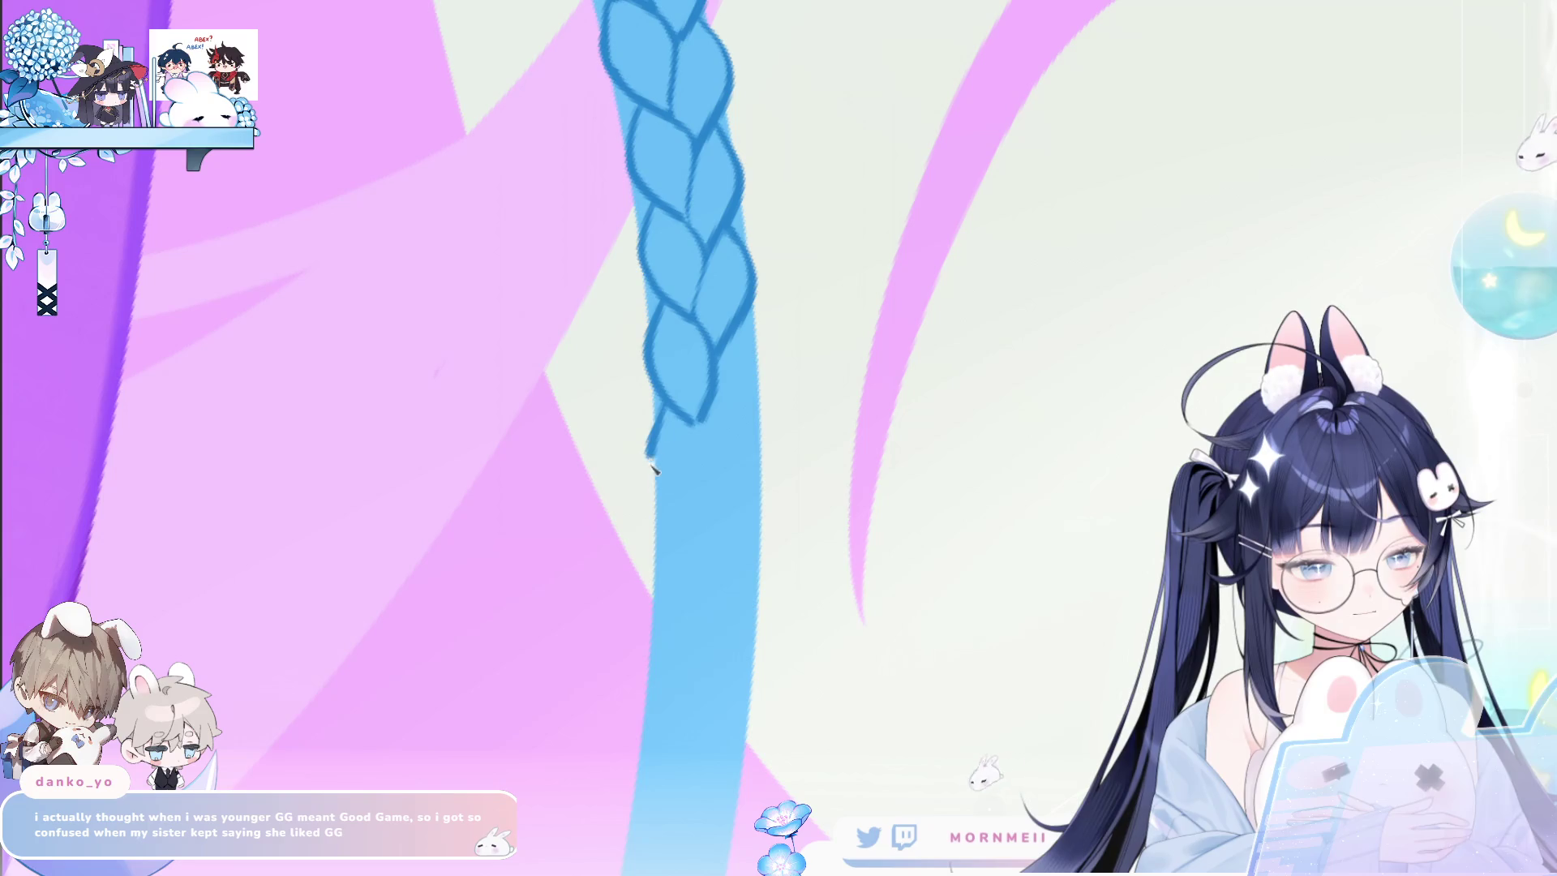
left_click_drag(714, 418, 710, 531)
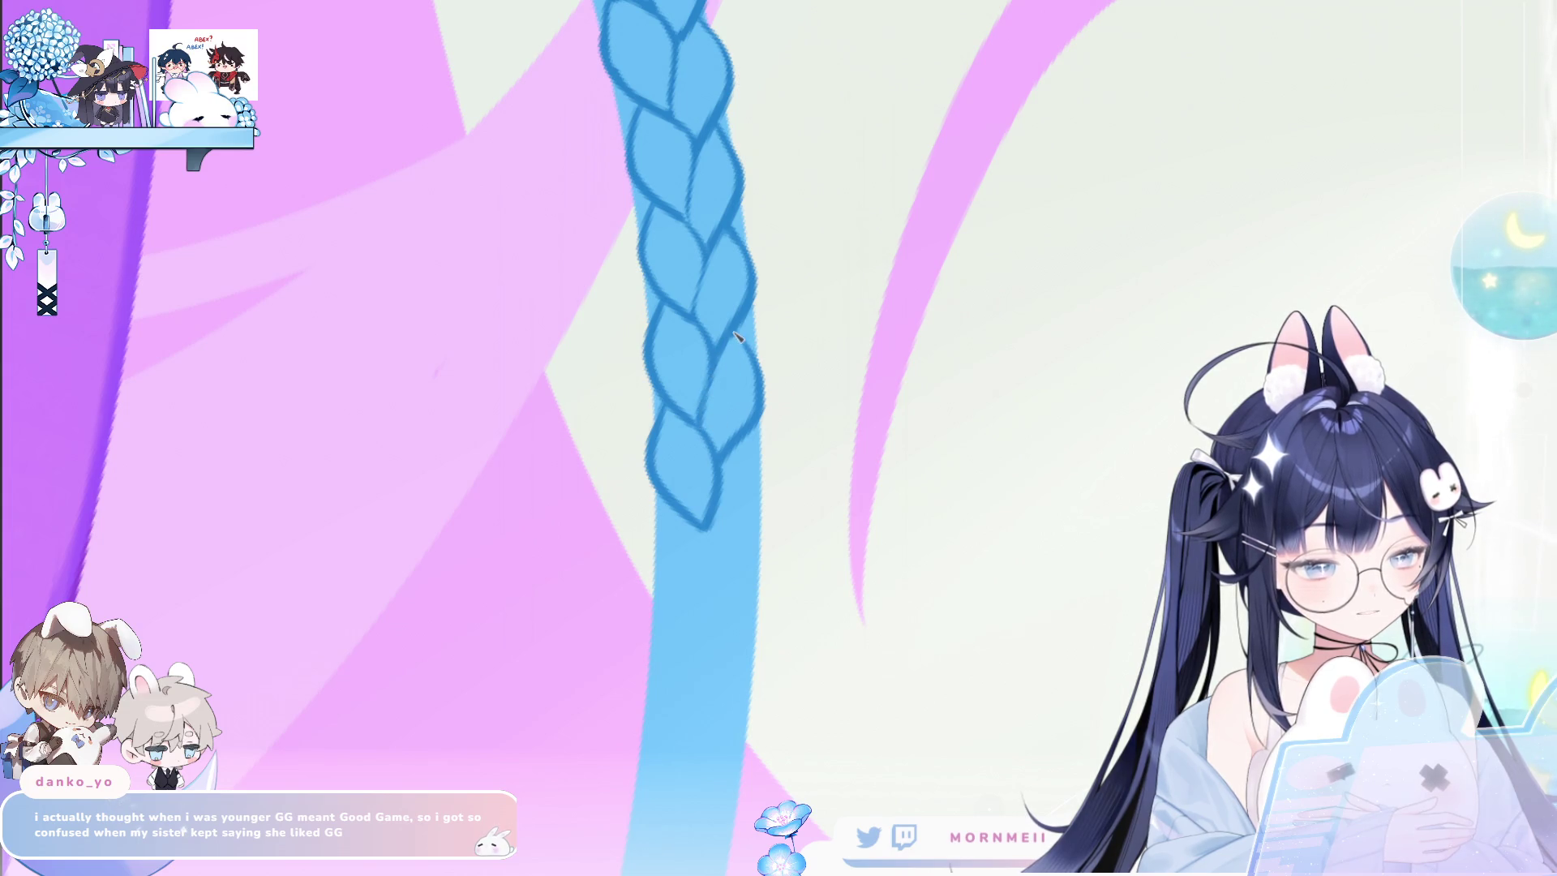
left_click_drag(670, 509, 651, 567)
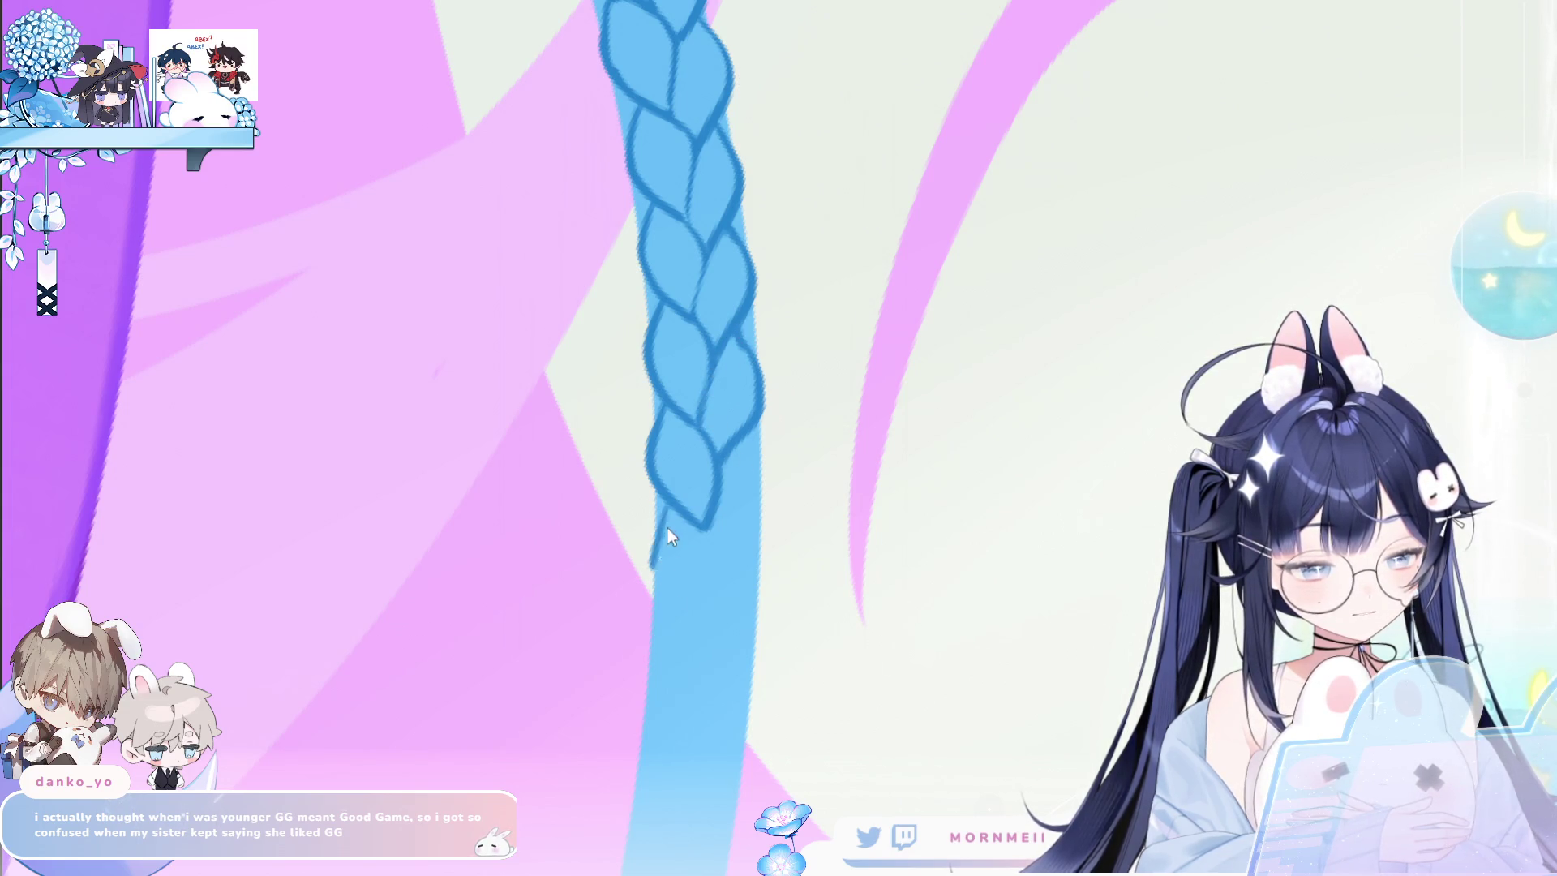
key("ctrl+z")
left_click_drag(720, 531, 691, 636)
left_click_drag(767, 446, 719, 569)
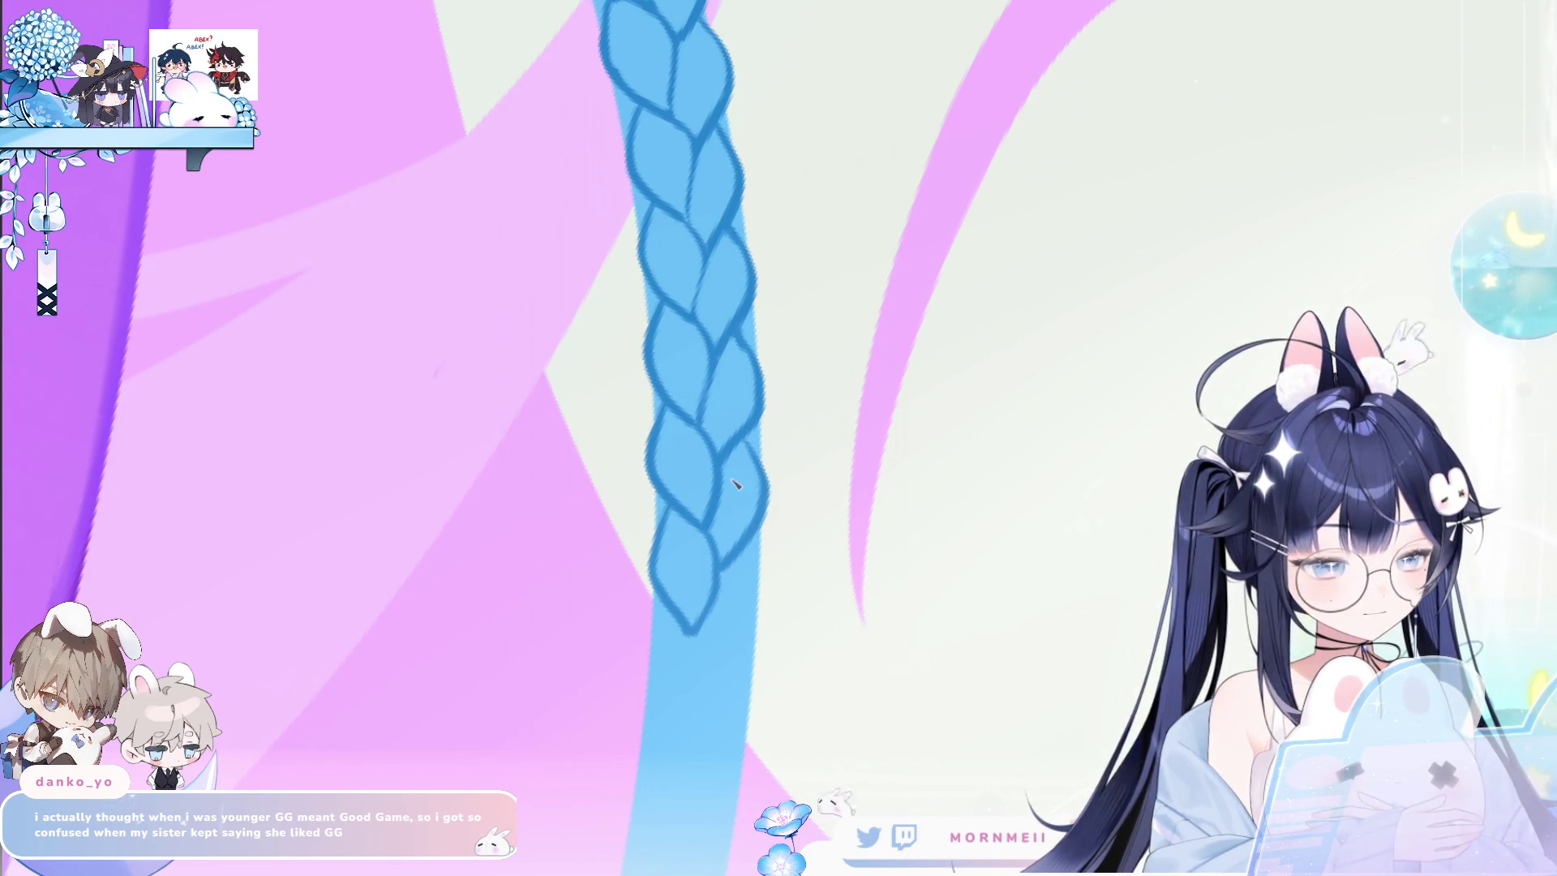
scroll(824, 675, "down", 3)
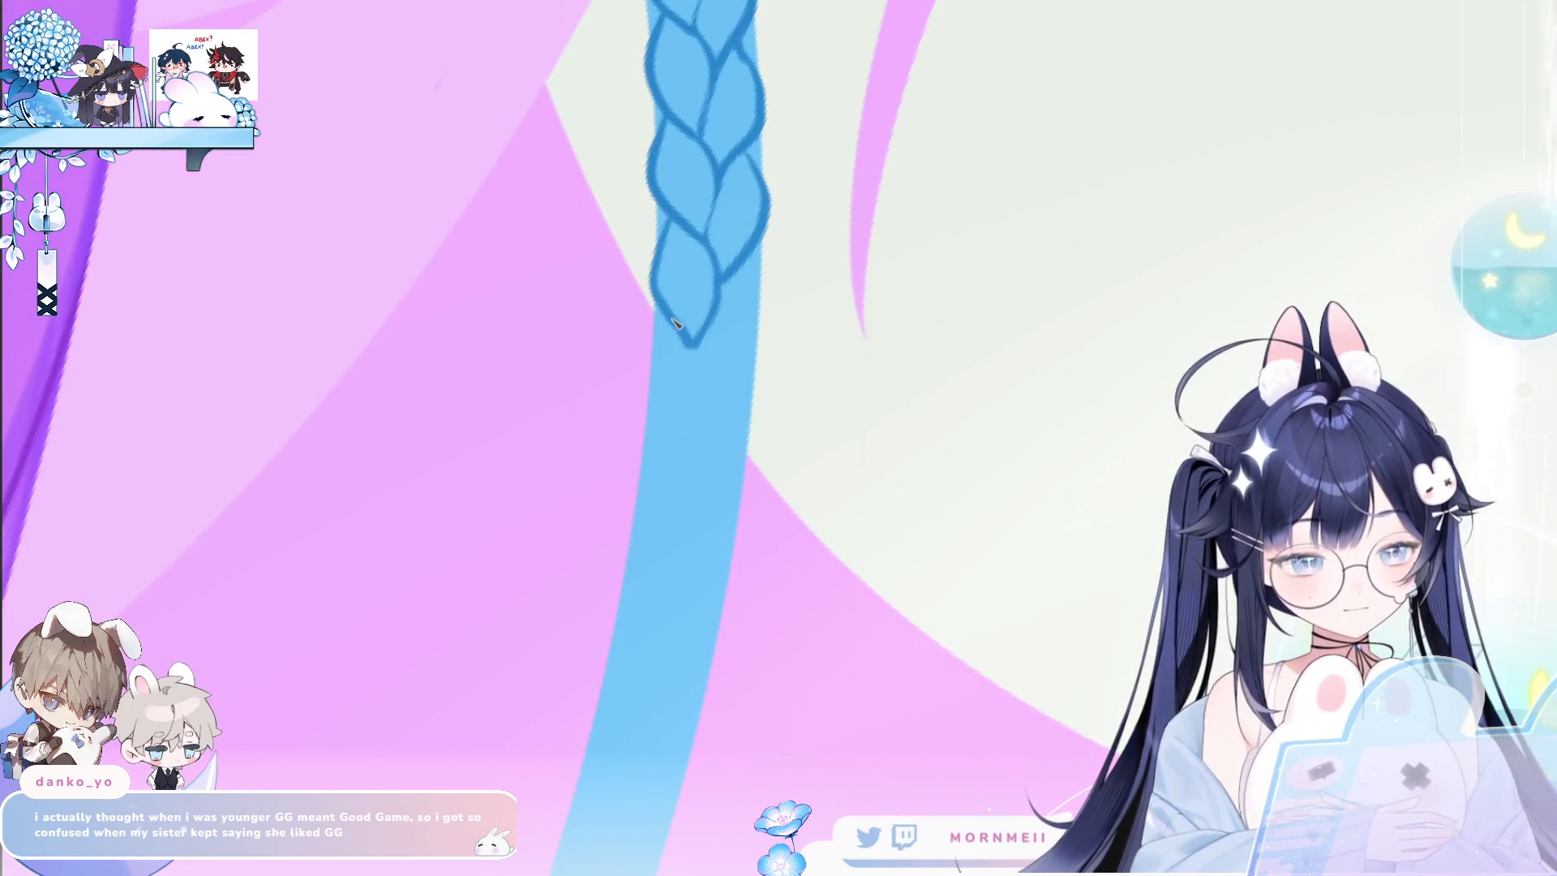
Extend the braid from its bottom tip and close the loop with a right edge.
mouse_move(681, 334)
left_mouse_down()
mouse_move(640, 395)
mouse_move(677, 459)
left_mouse_up()
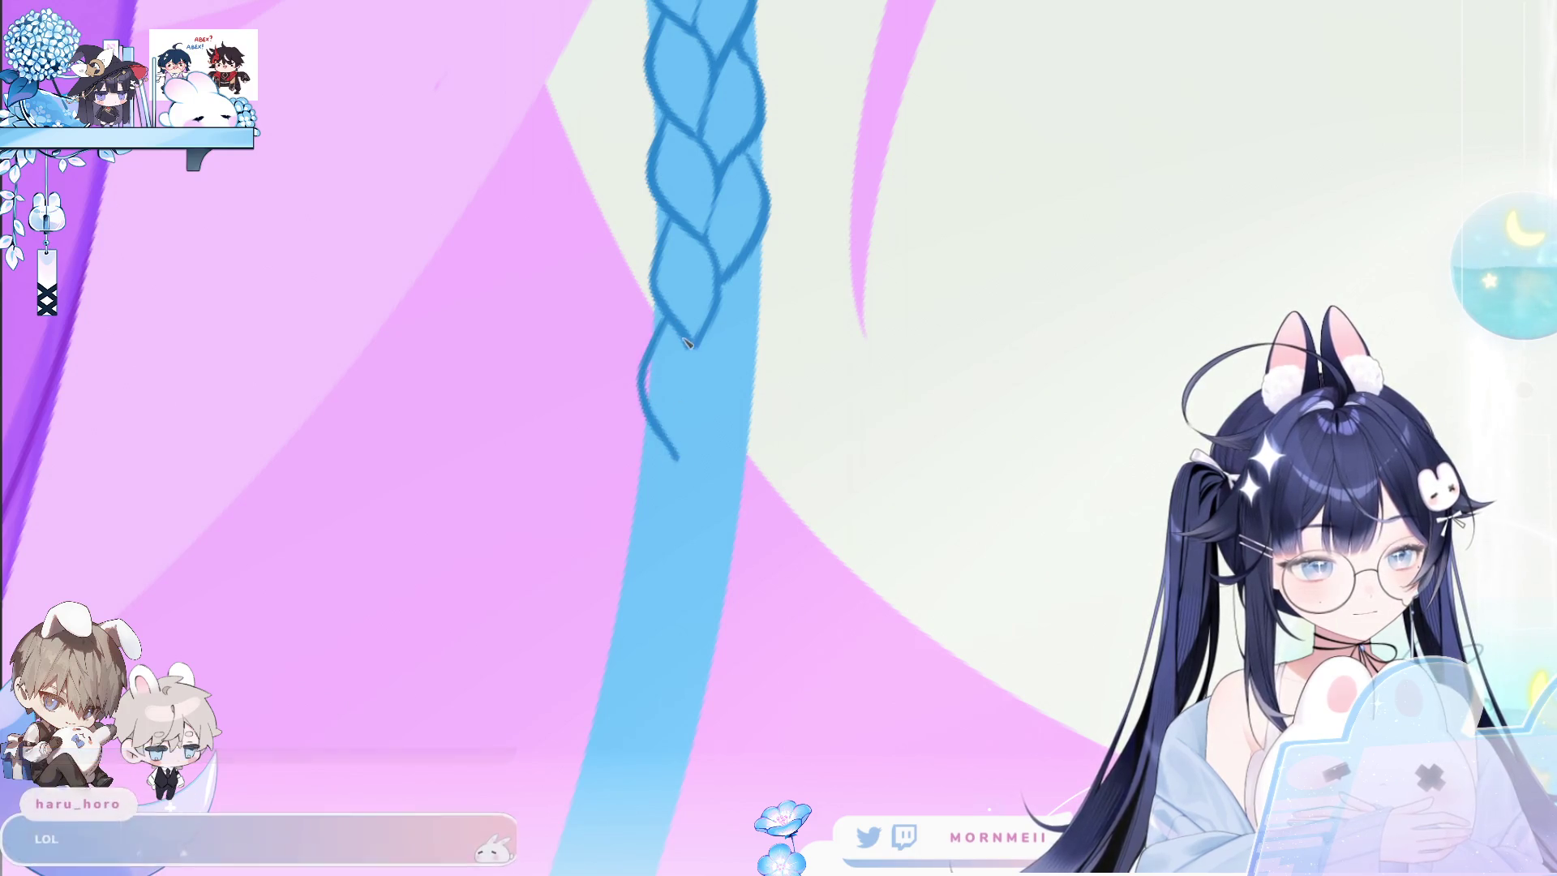
left_click_drag(761, 267, 722, 377)
key("ctrl+z")
key("ctrl+z")
left_click_drag(760, 259, 720, 381)
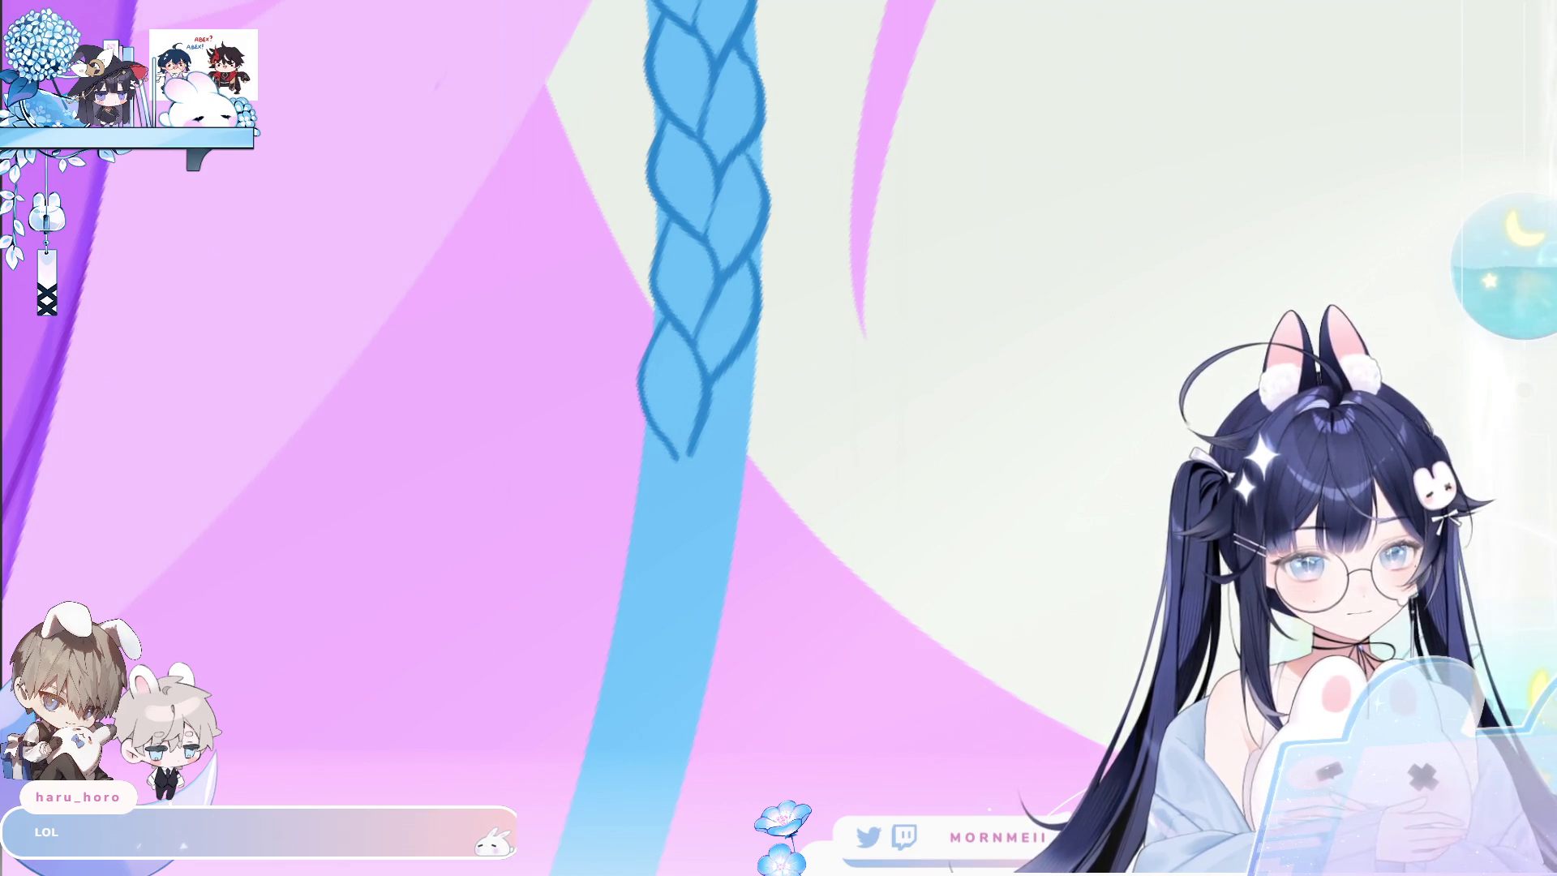
mouse_move(640, 394)
left_mouse_down()
mouse_move(679, 459)
mouse_move(661, 537)
left_mouse_up()
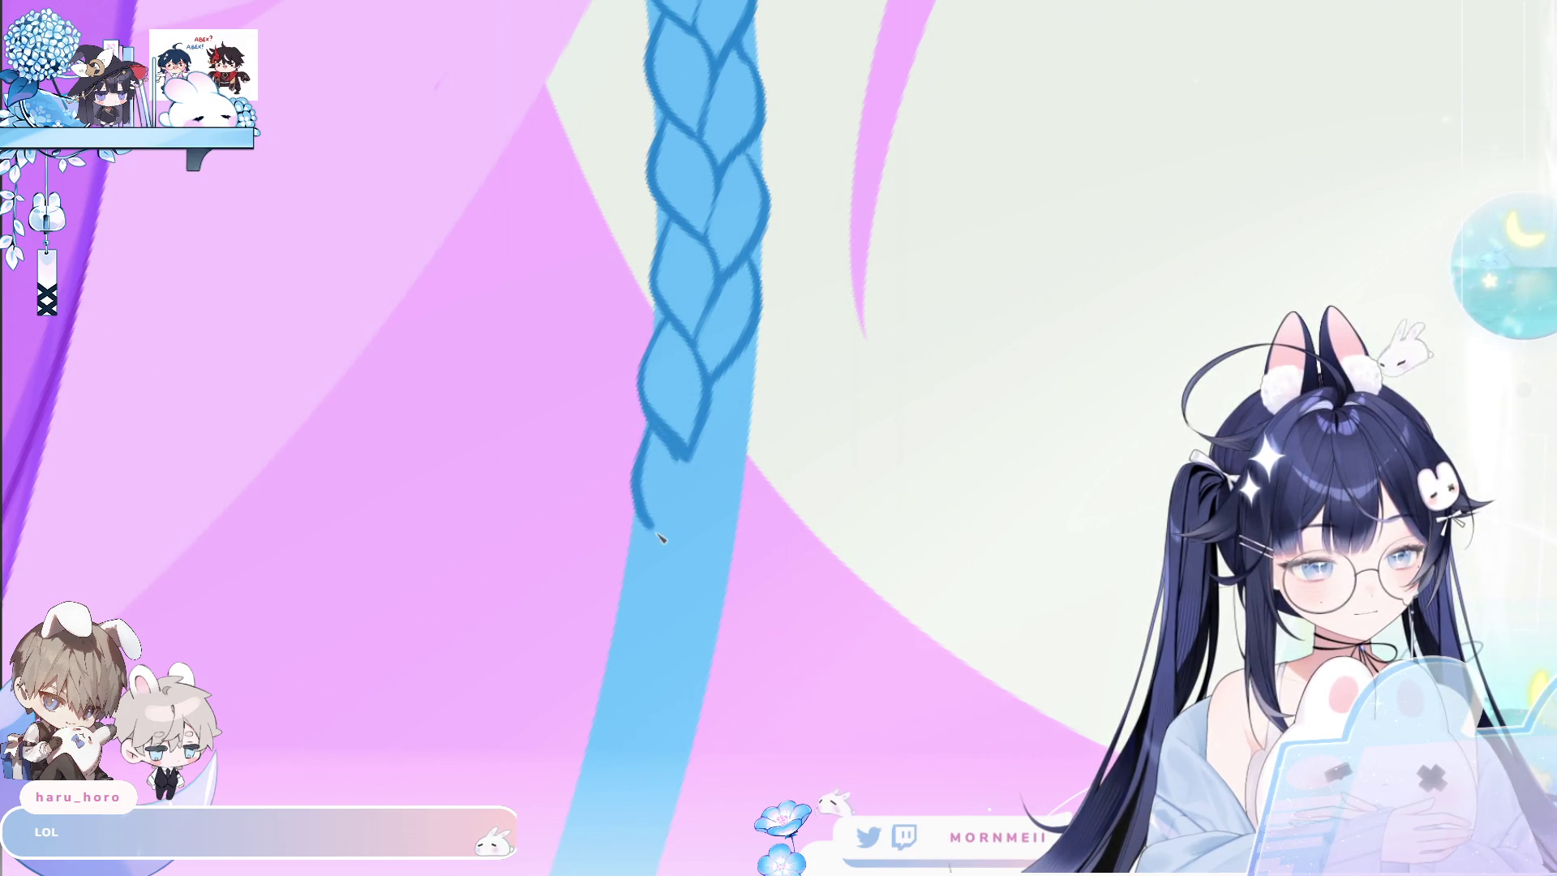
left_click_drag(695, 454, 684, 551)
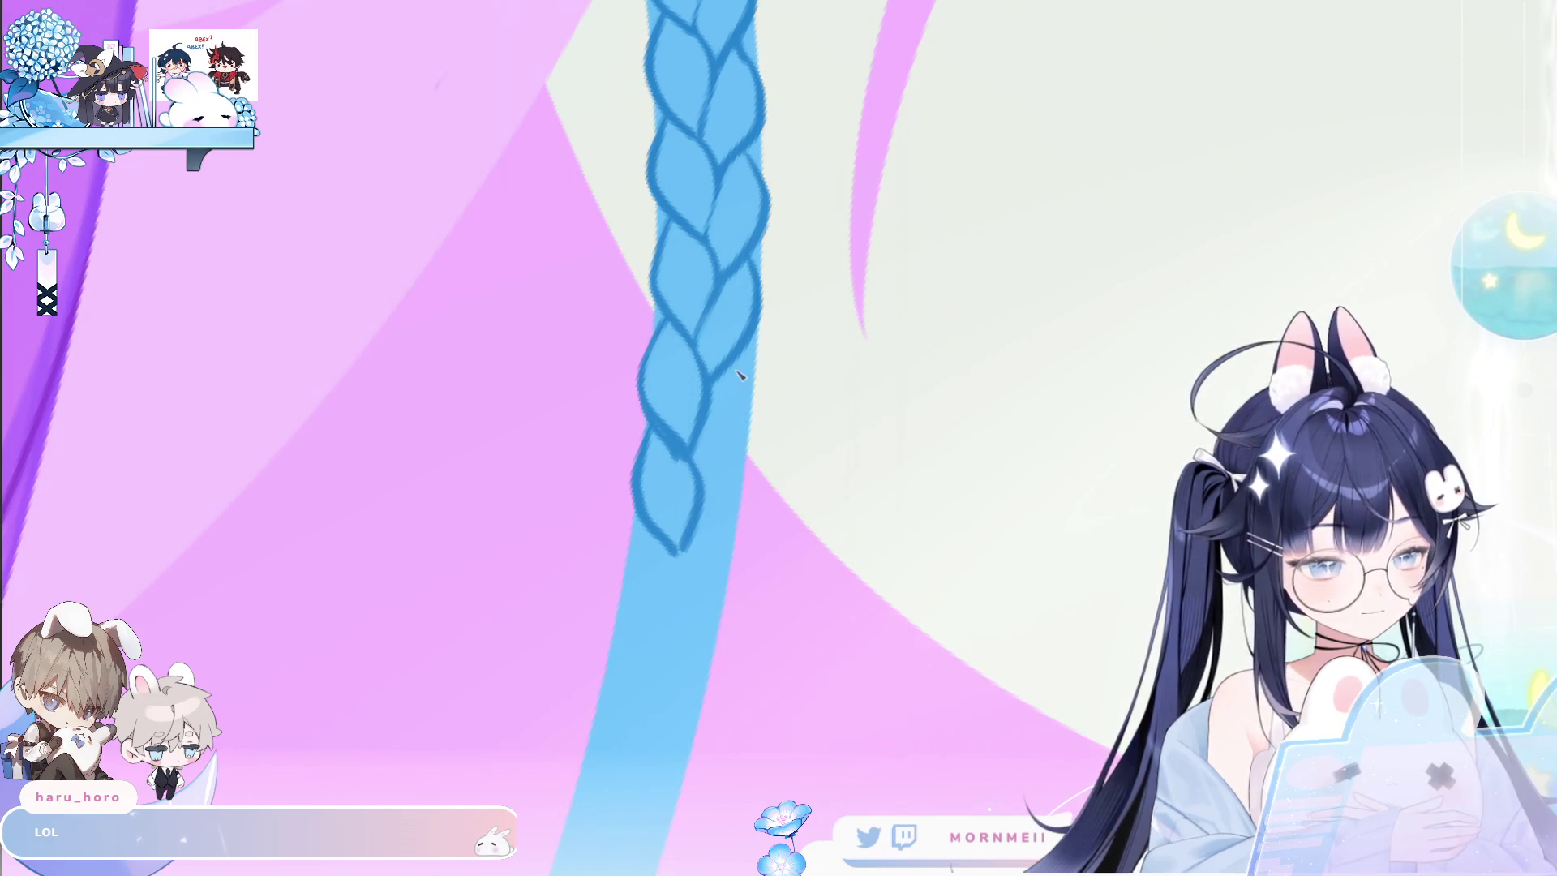
left_click_drag(740, 363, 715, 480)
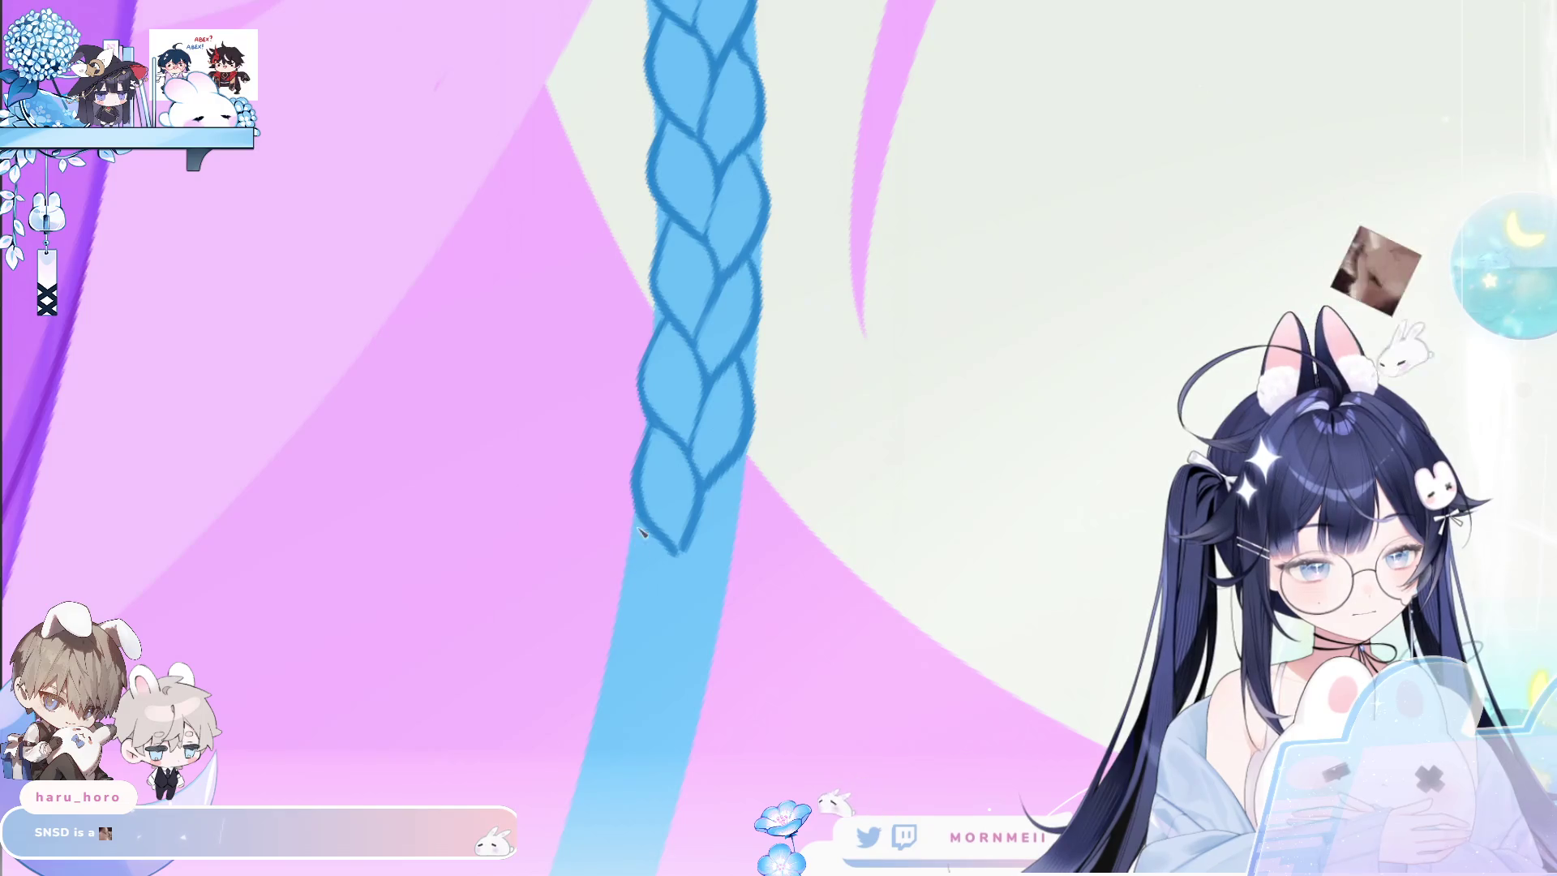
Add the next lower plait with a strand line and closed tip outline.
left_click_drag(645, 525, 634, 614)
left_click_drag(684, 539, 671, 645)
mouse_move(726, 472)
left_mouse_down()
mouse_move(740, 559)
mouse_move(686, 580)
mouse_move(746, 233)
left_mouse_up()
key("ctrl+z")
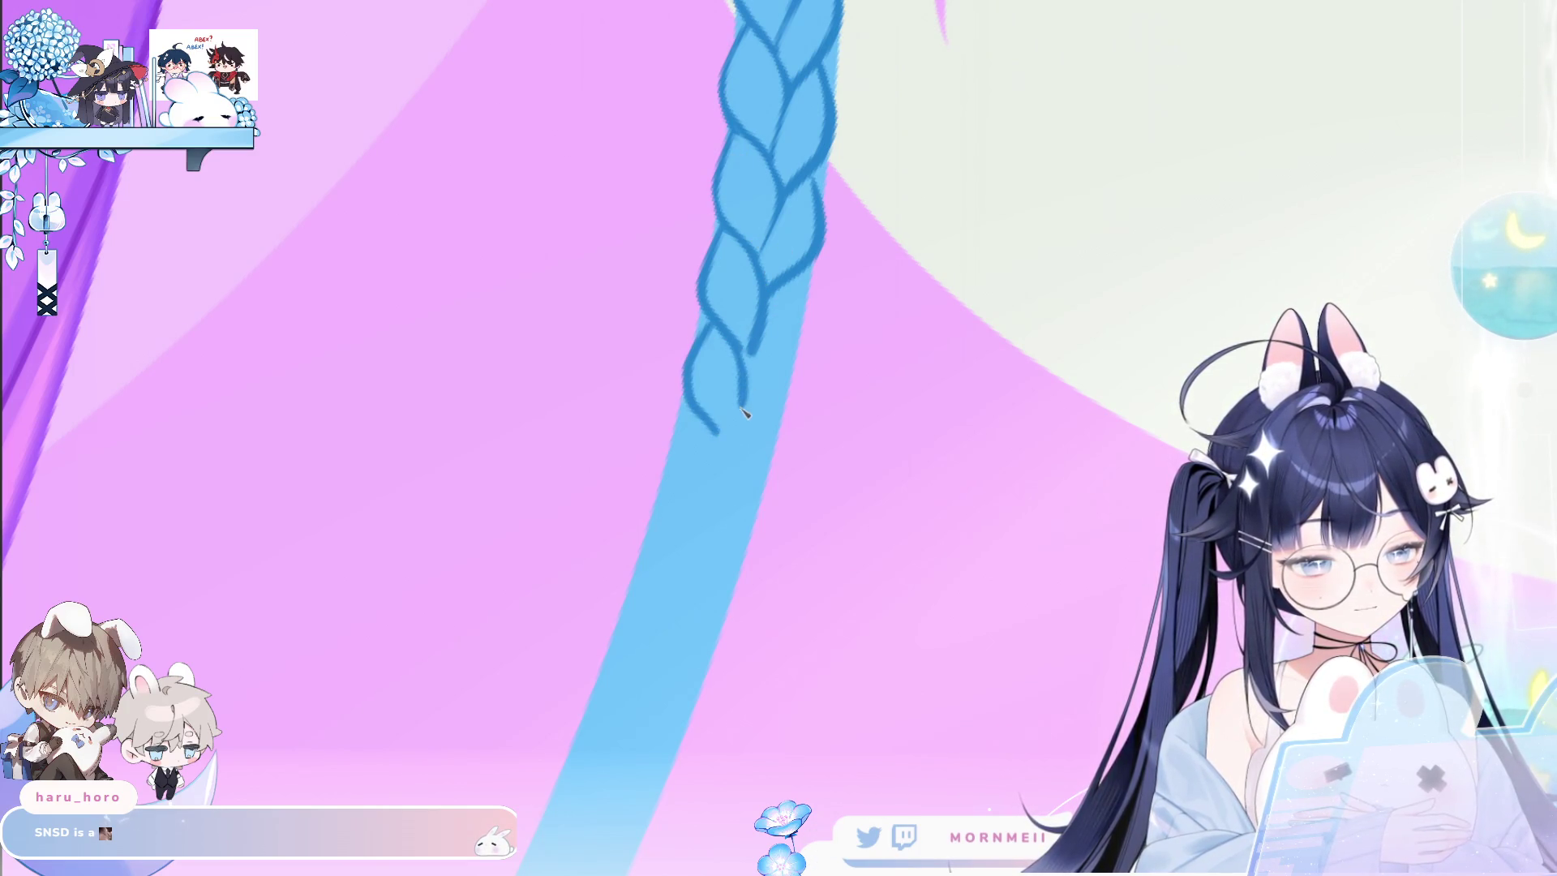
mouse_move(815, 302)
left_mouse_down()
mouse_move(751, 386)
mouse_move(854, 248)
mouse_move(733, 324)
mouse_move(717, 375)
left_mouse_up()
left_click_drag(711, 459, 732, 465)
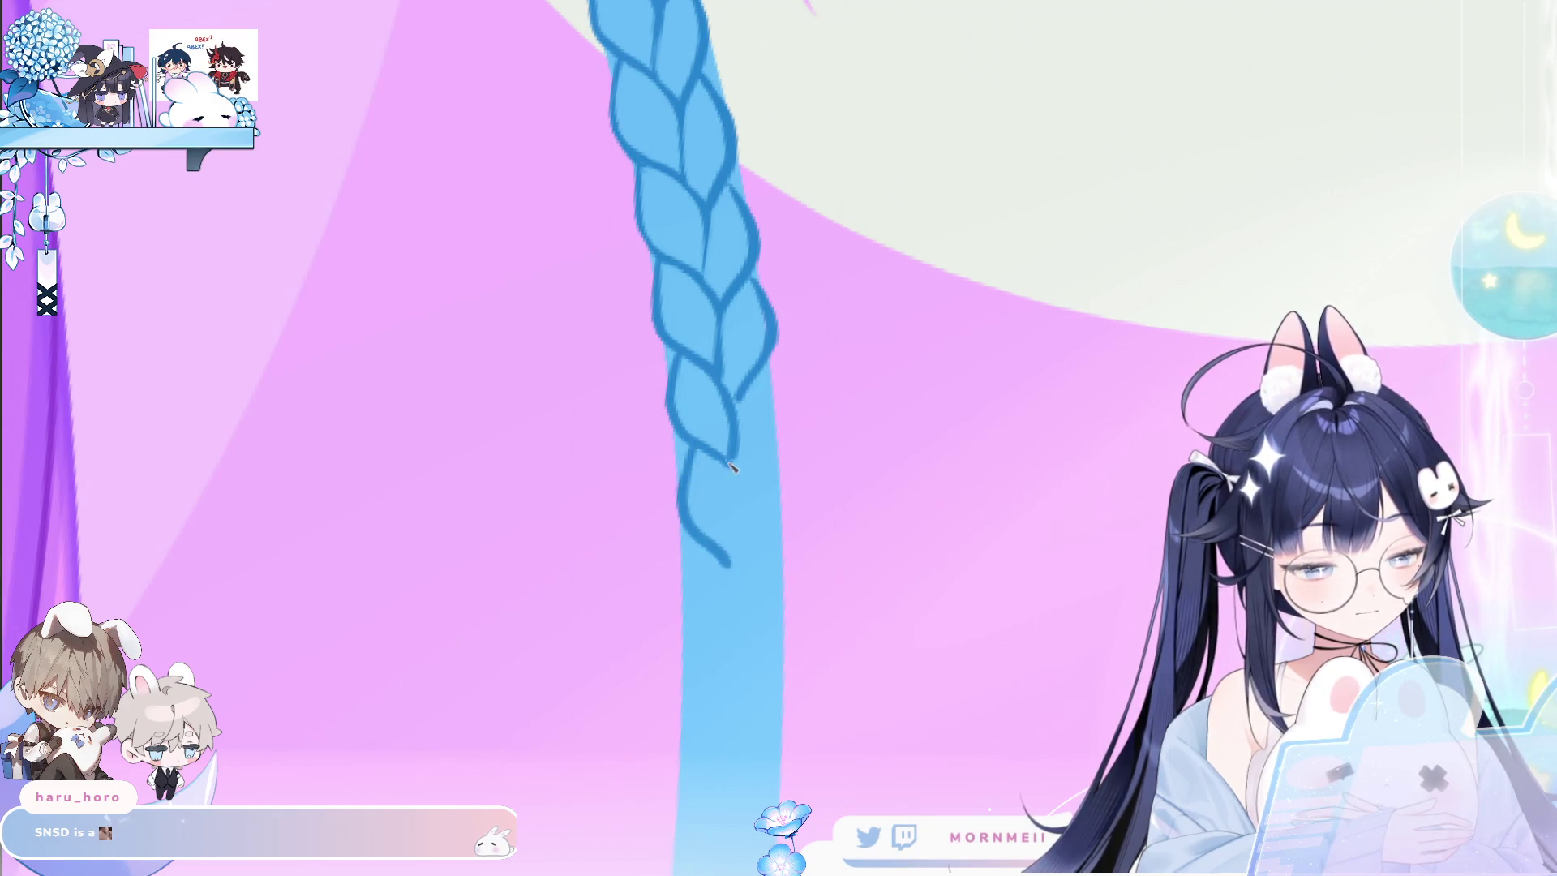
left_click_drag(762, 370, 780, 415)
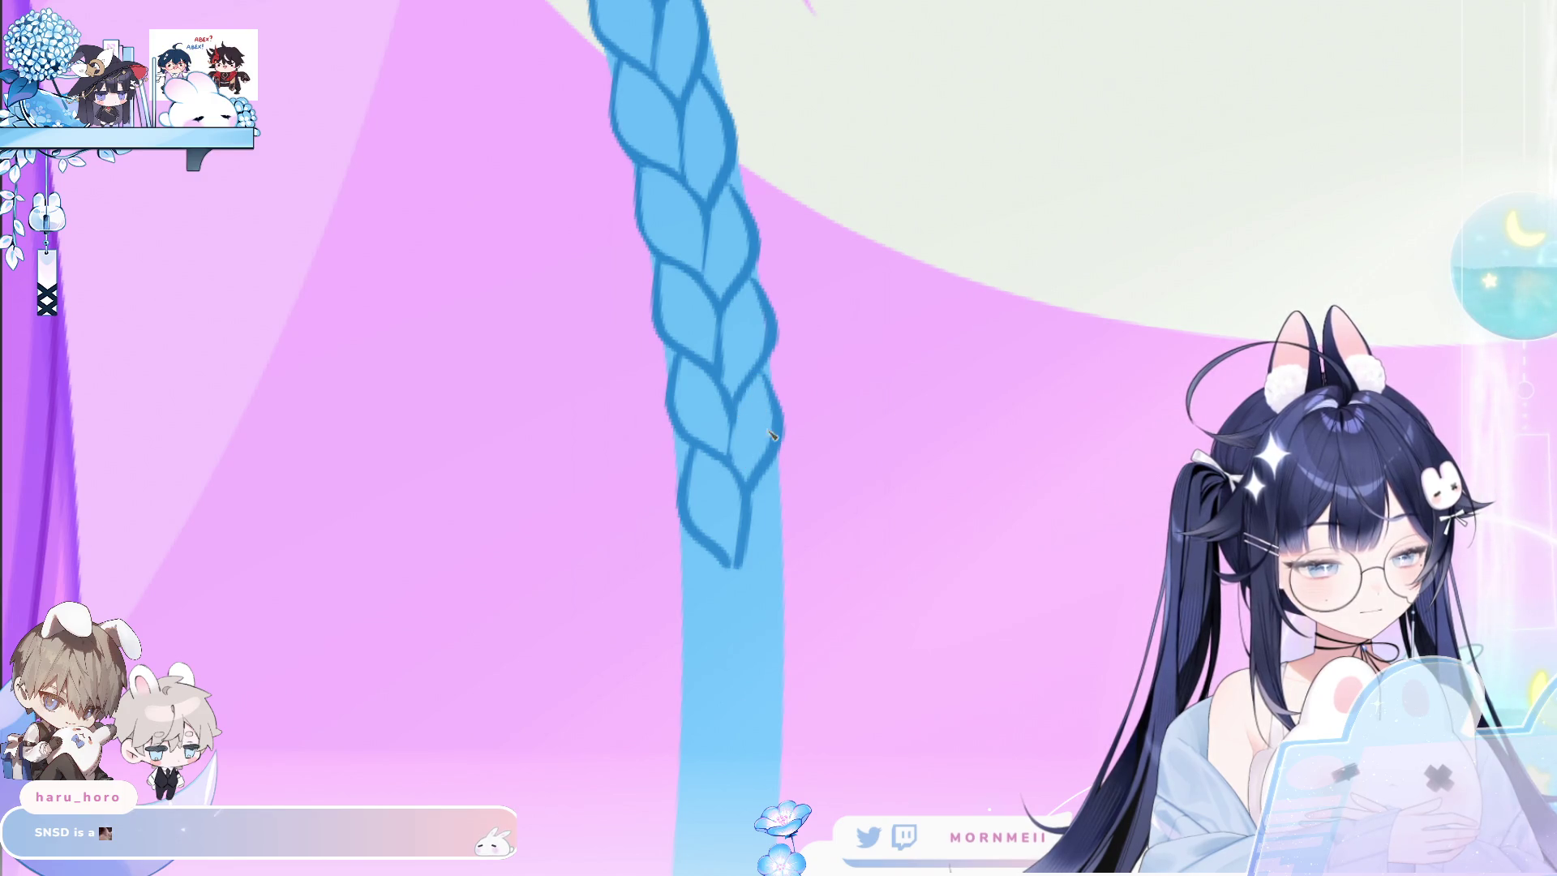
Draw two more leaf-shaped links further down the cord.
left_click_drag(699, 547, 727, 660)
left_click_drag(736, 564, 726, 667)
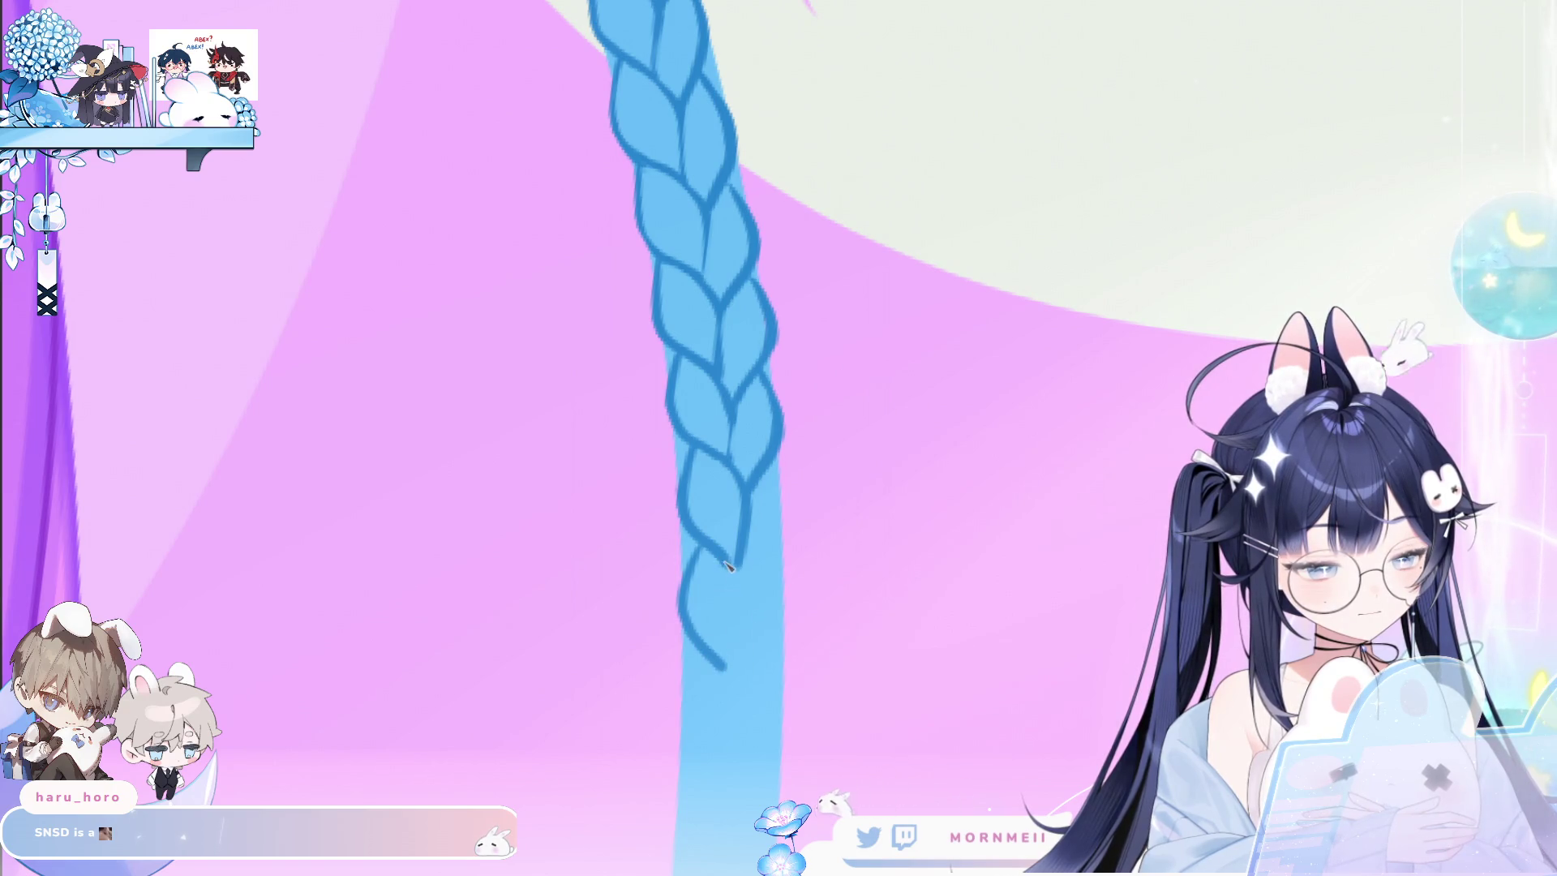
left_click_drag(766, 479, 785, 545)
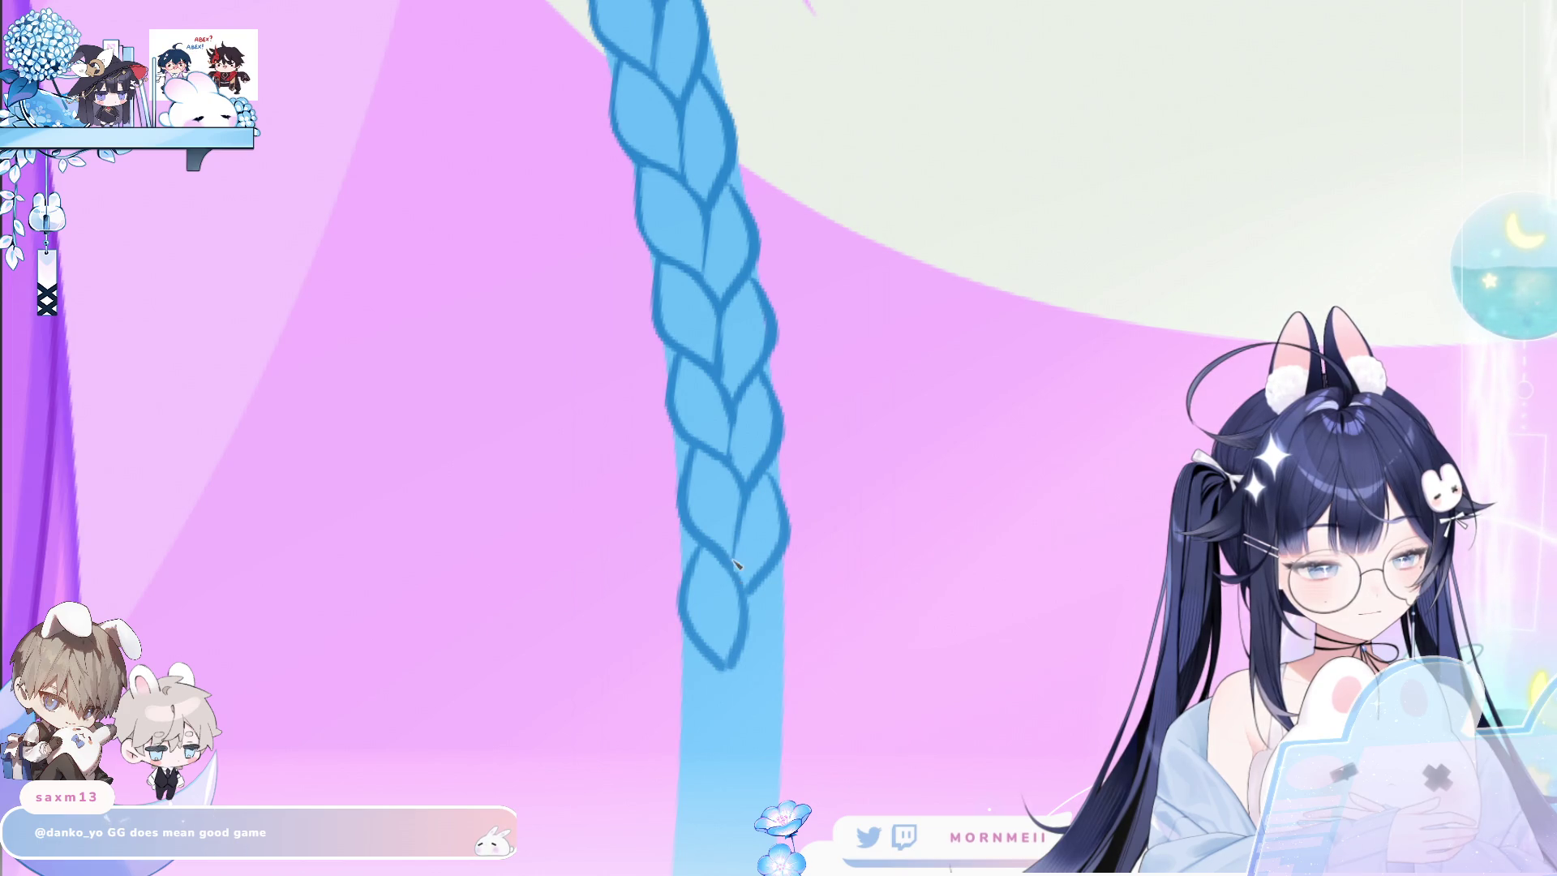
scroll(746, 596, "down", 2)
scroll(793, 611, "down", 2)
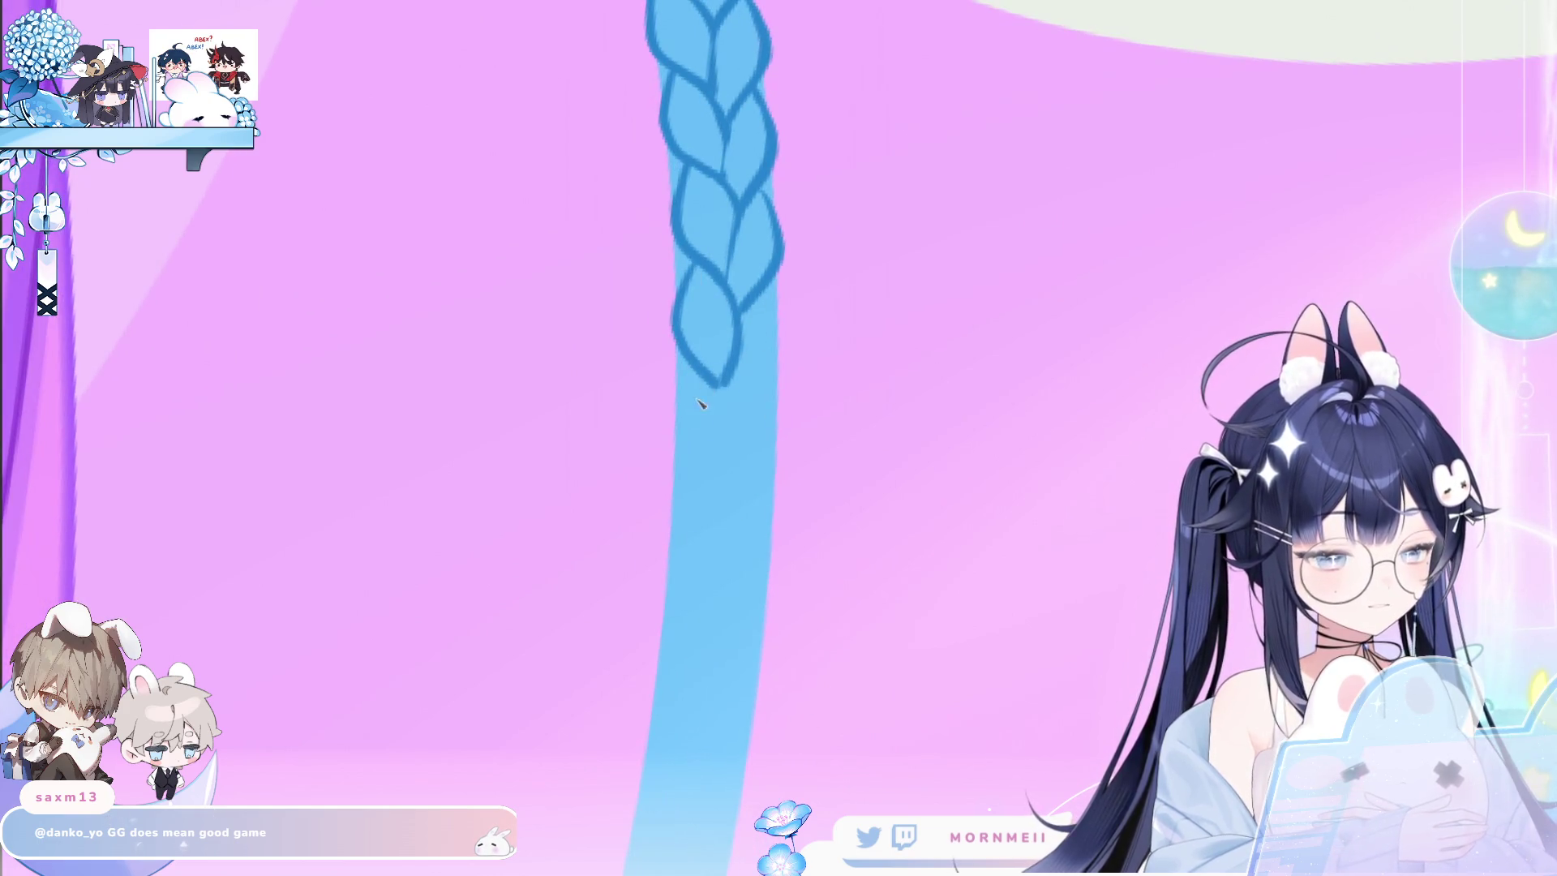
left_click_drag(695, 366, 712, 487)
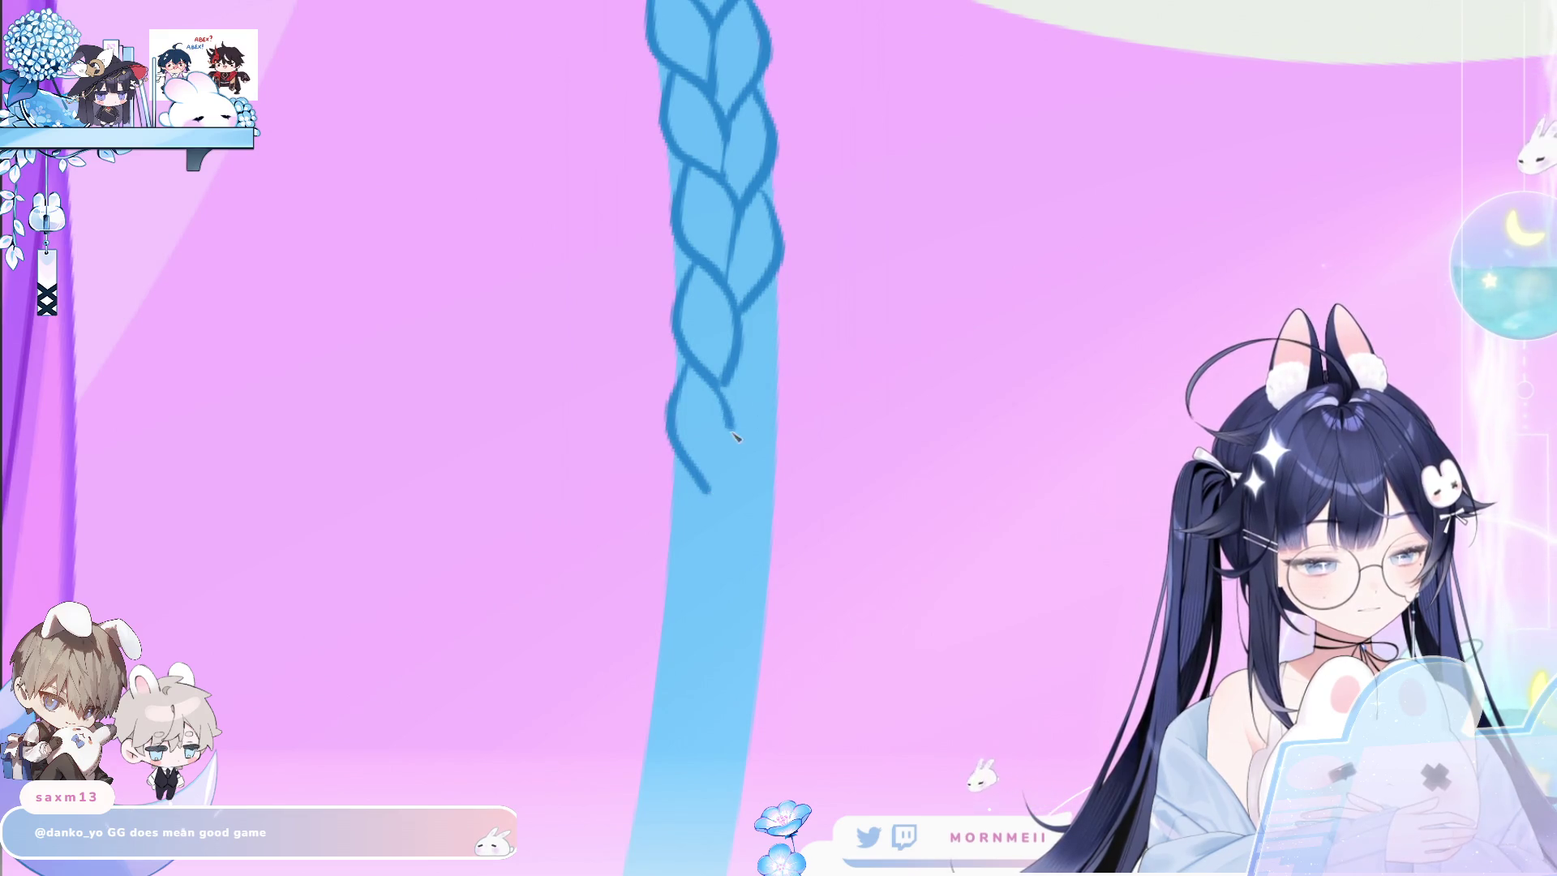
left_click_drag(770, 321, 729, 418)
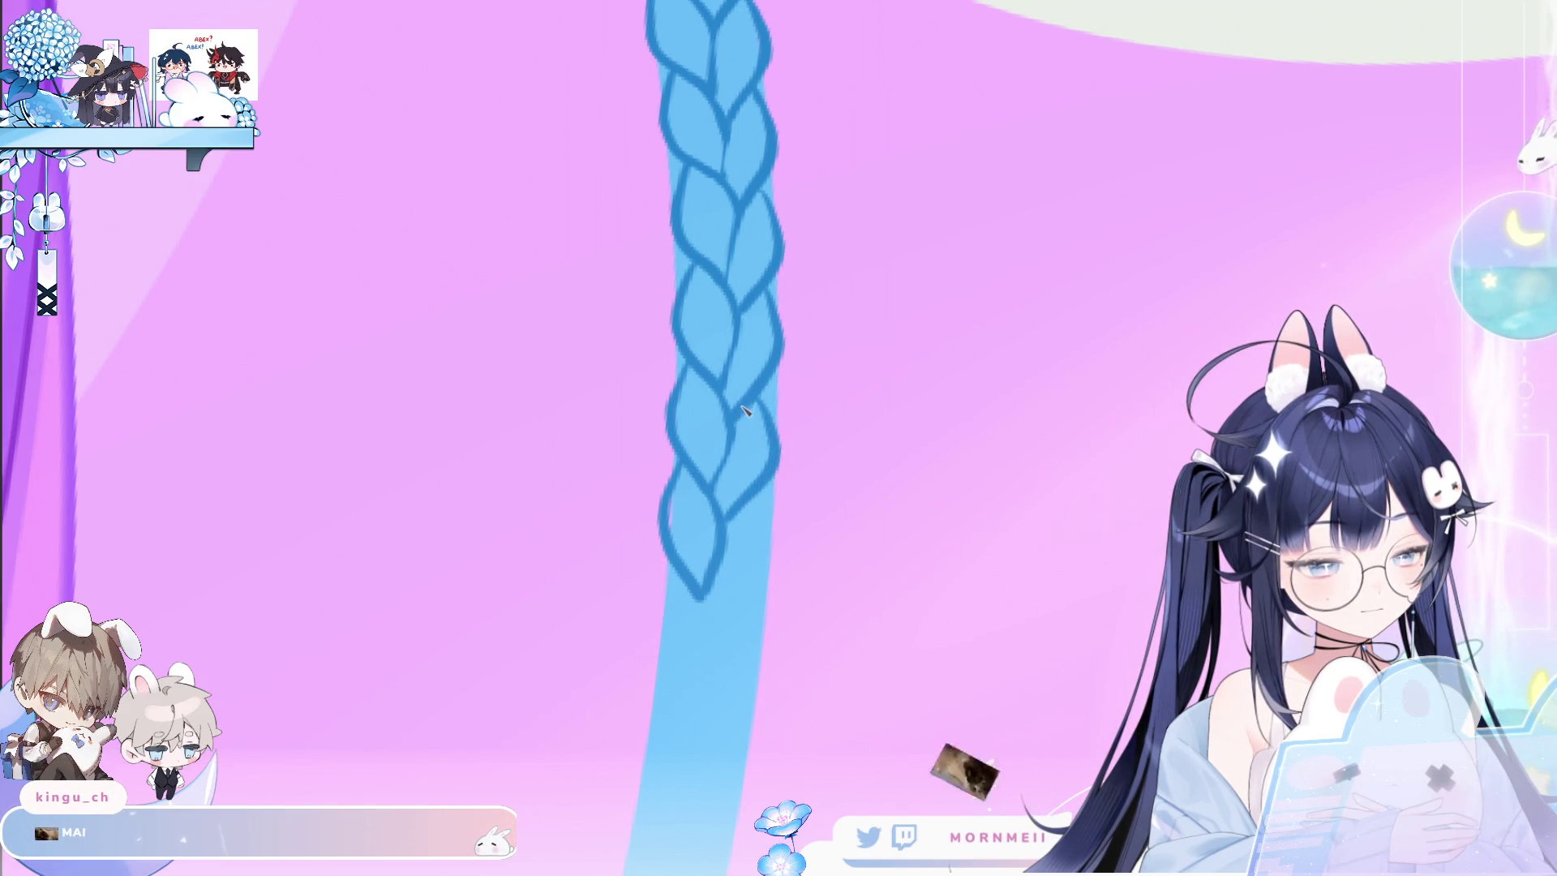
scroll(837, 357, "down", 5)
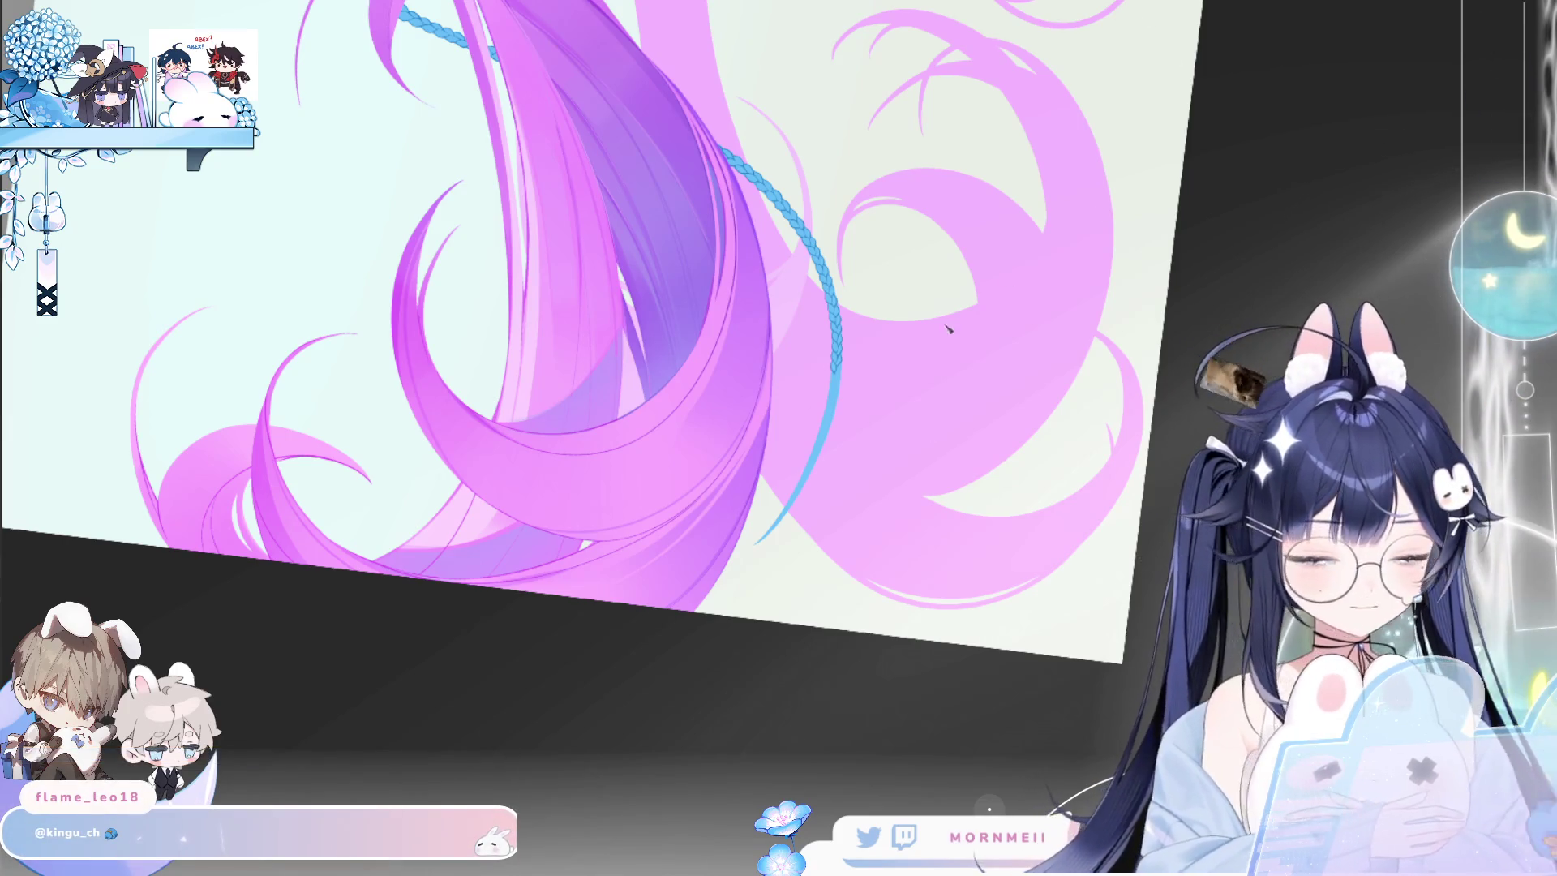
Zoom in on the blue braid and erase the heavy outline strokes to thin them.
left_click_drag(832, 360, 940, 297)
left_click(911, 372)
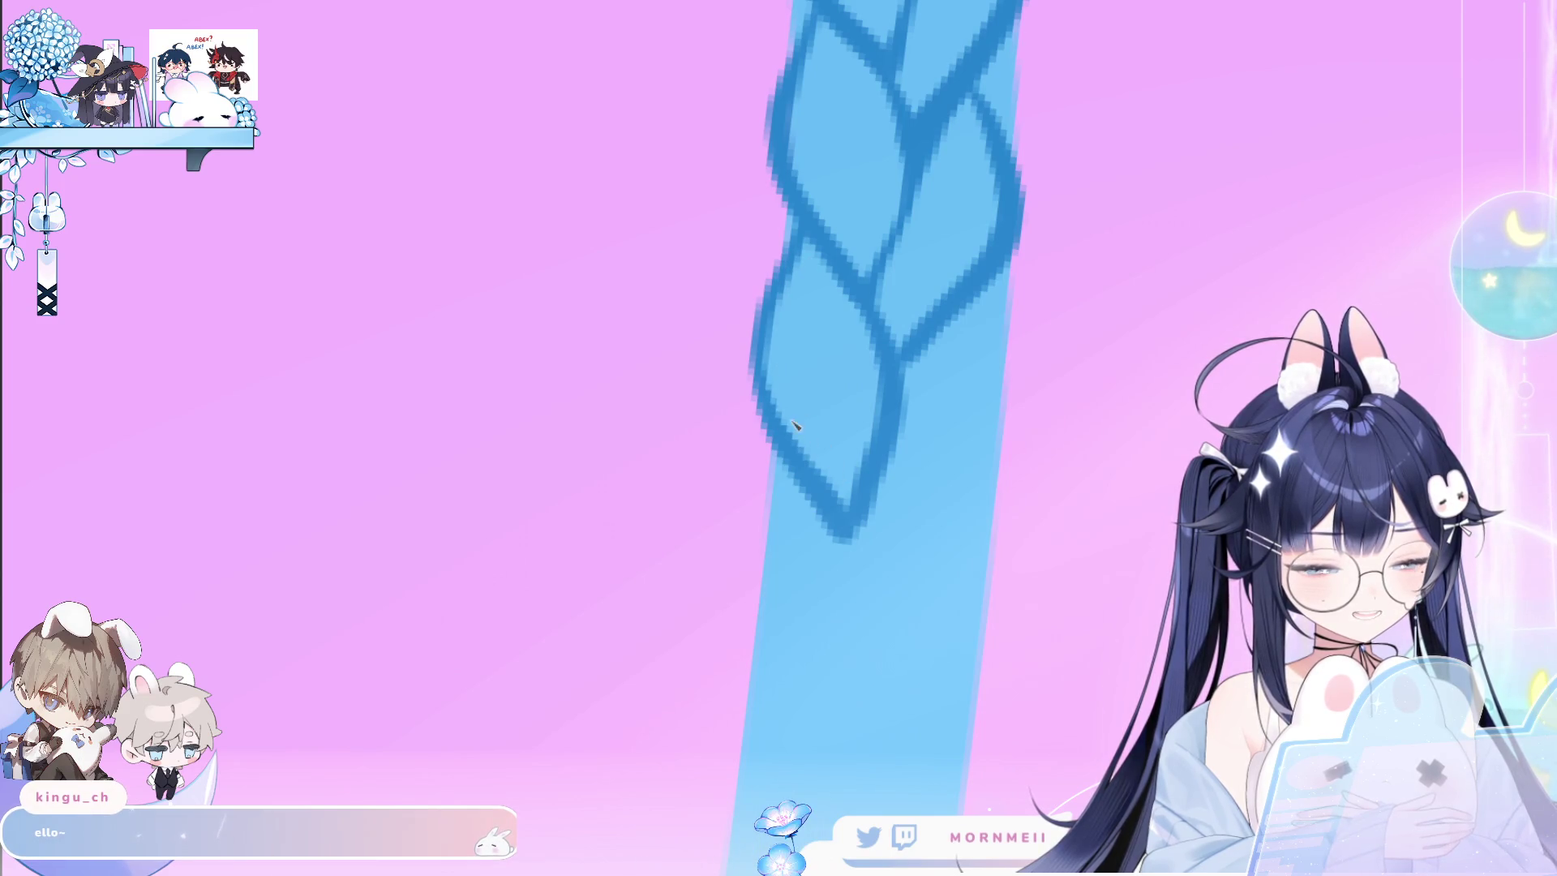
left_click_drag(815, 255, 868, 365)
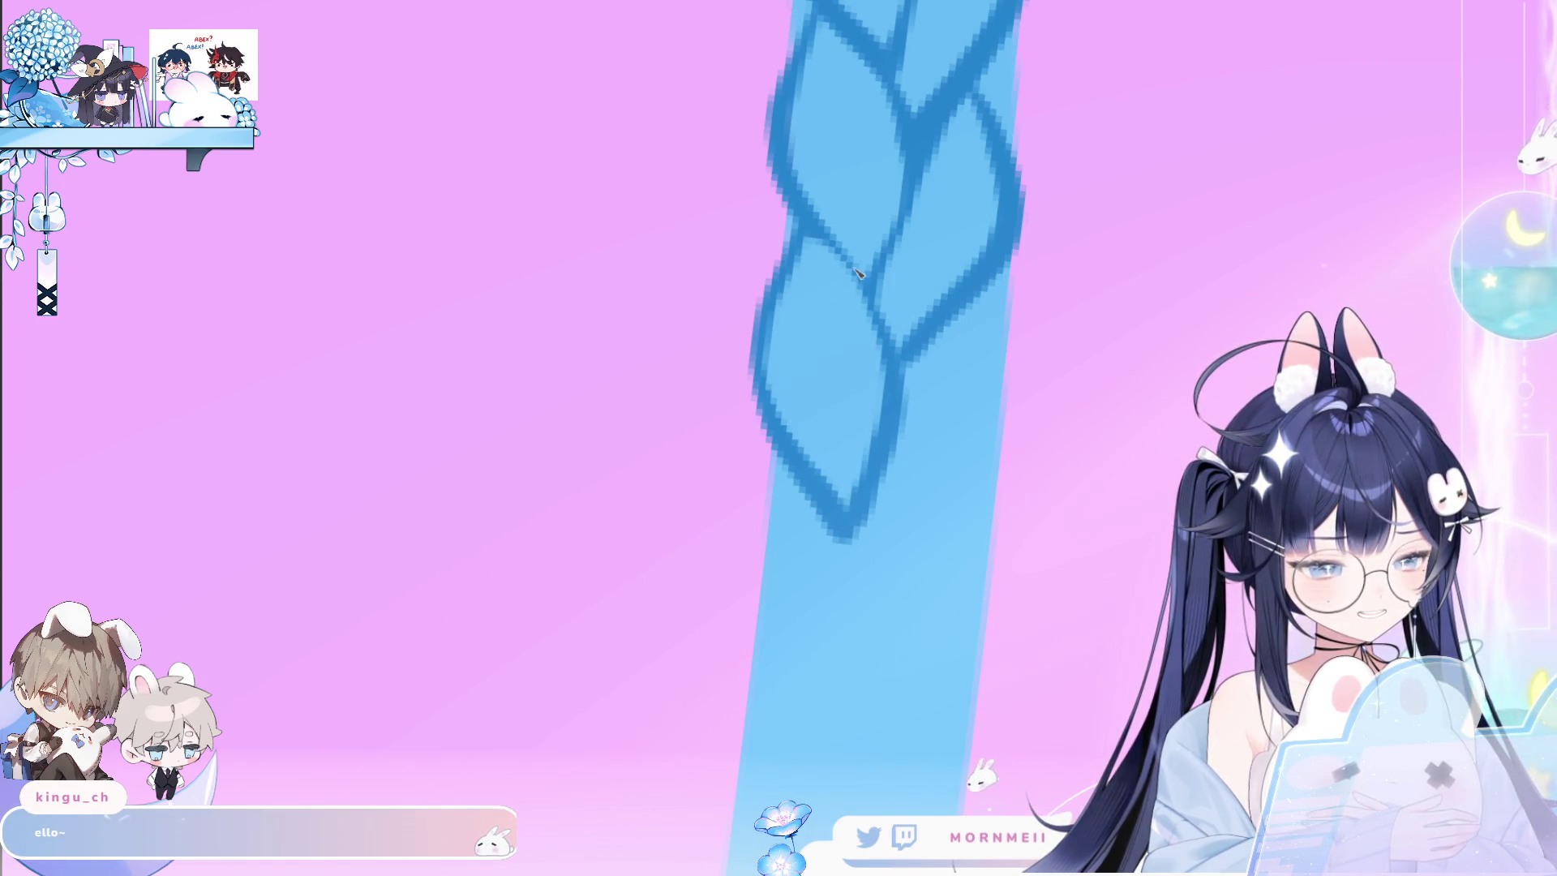
mouse_move(916, 195)
left_mouse_down()
mouse_move(981, 93)
mouse_move(1006, 211)
mouse_move(920, 320)
left_mouse_up()
Close the braid's open bottom tip with a new outlined loop and right-edge curve.
left_click_drag(1001, 126, 800, 415)
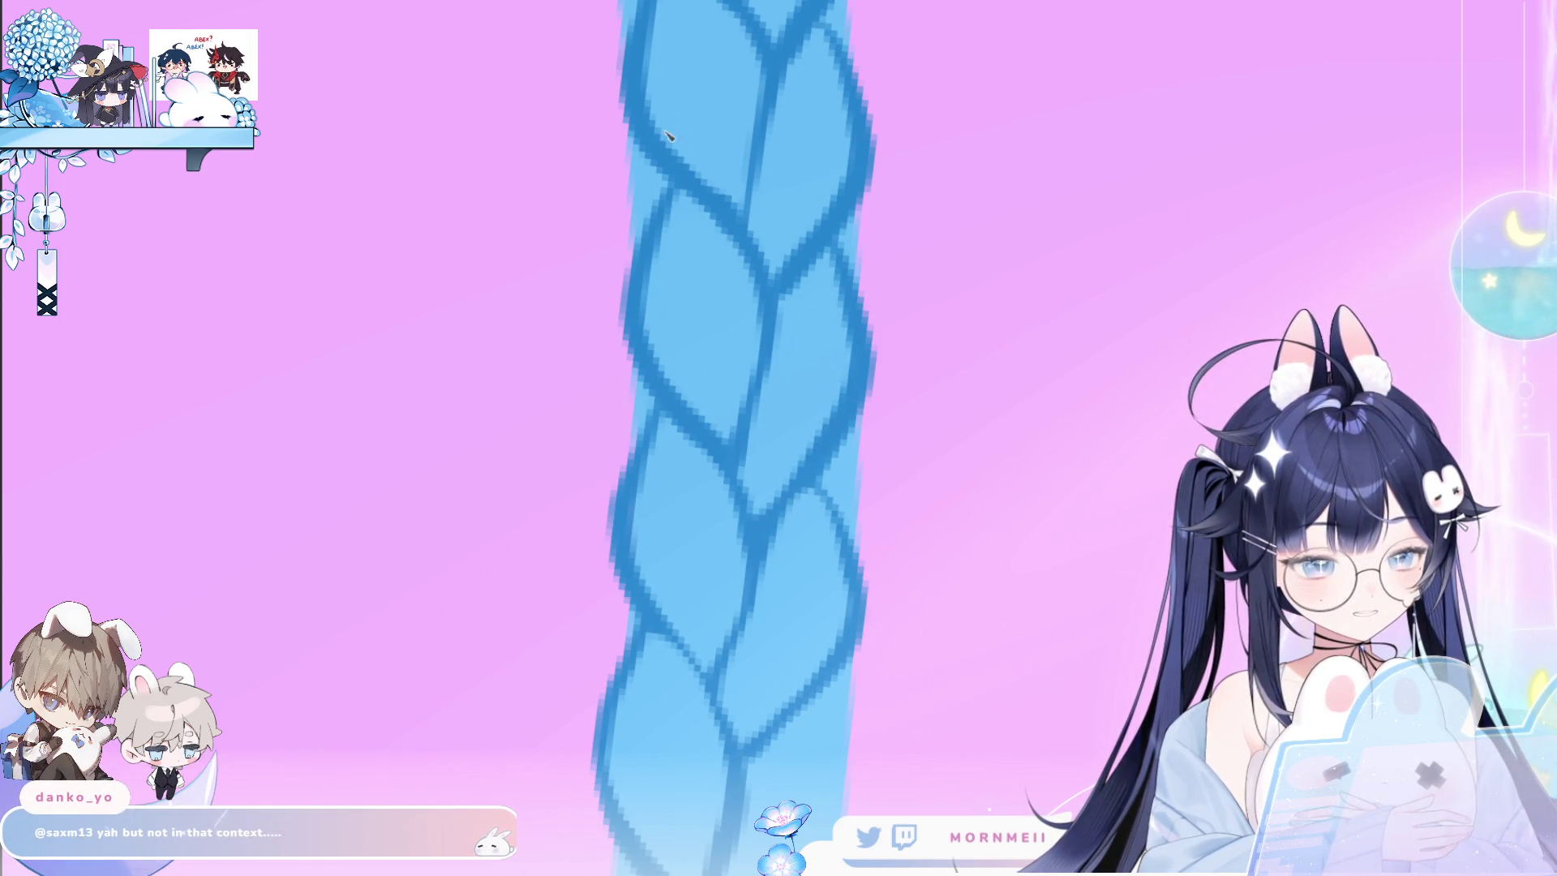
scroll(751, 124, "down", 5)
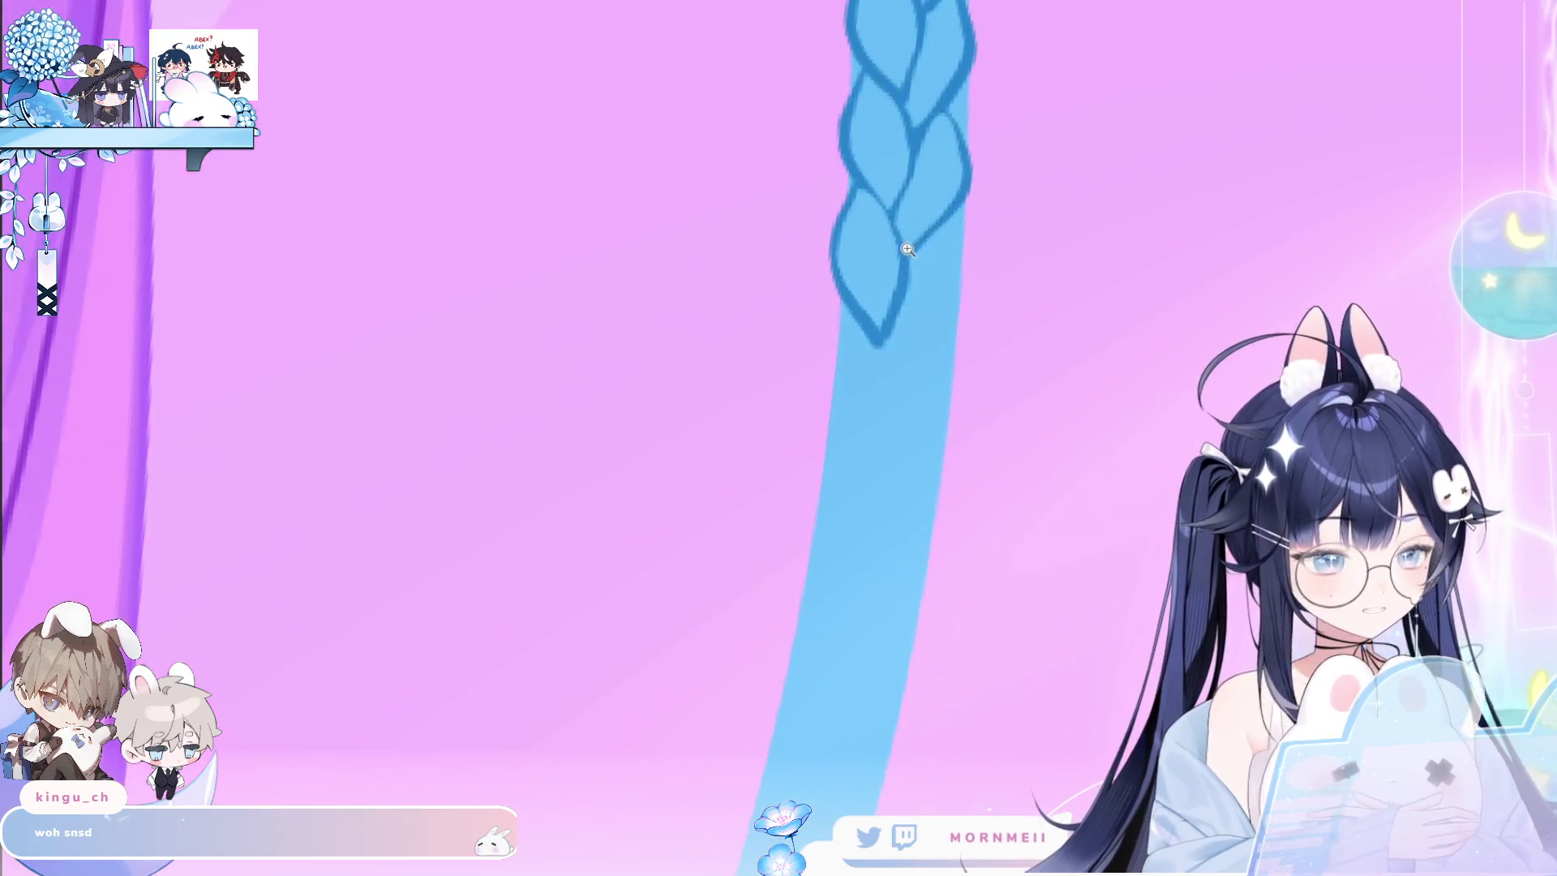
left_click(1008, 278)
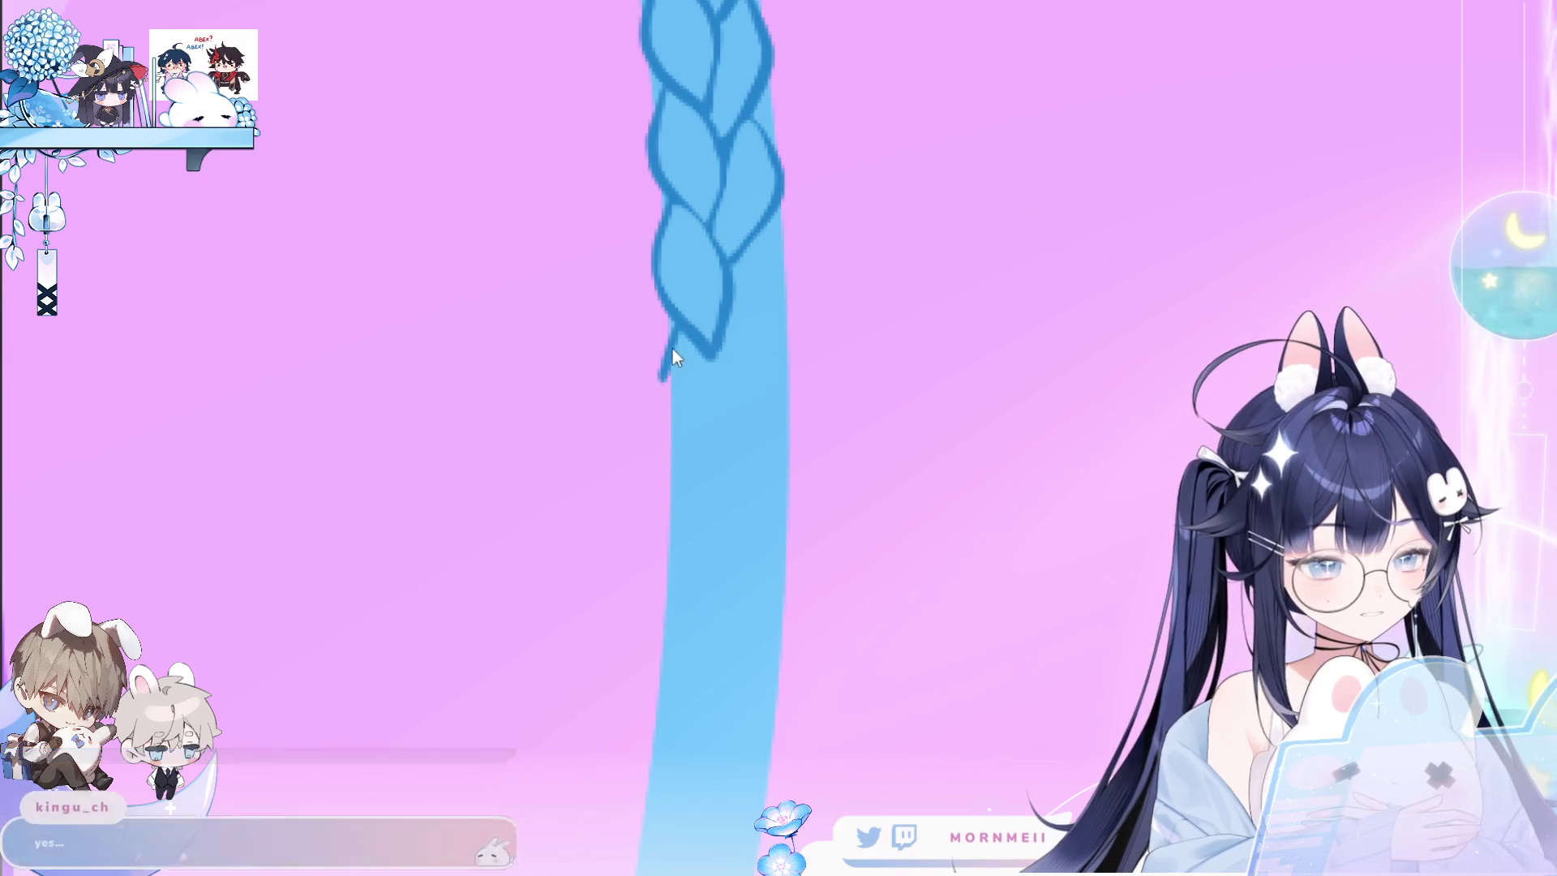
left_click_drag(704, 458, 724, 470)
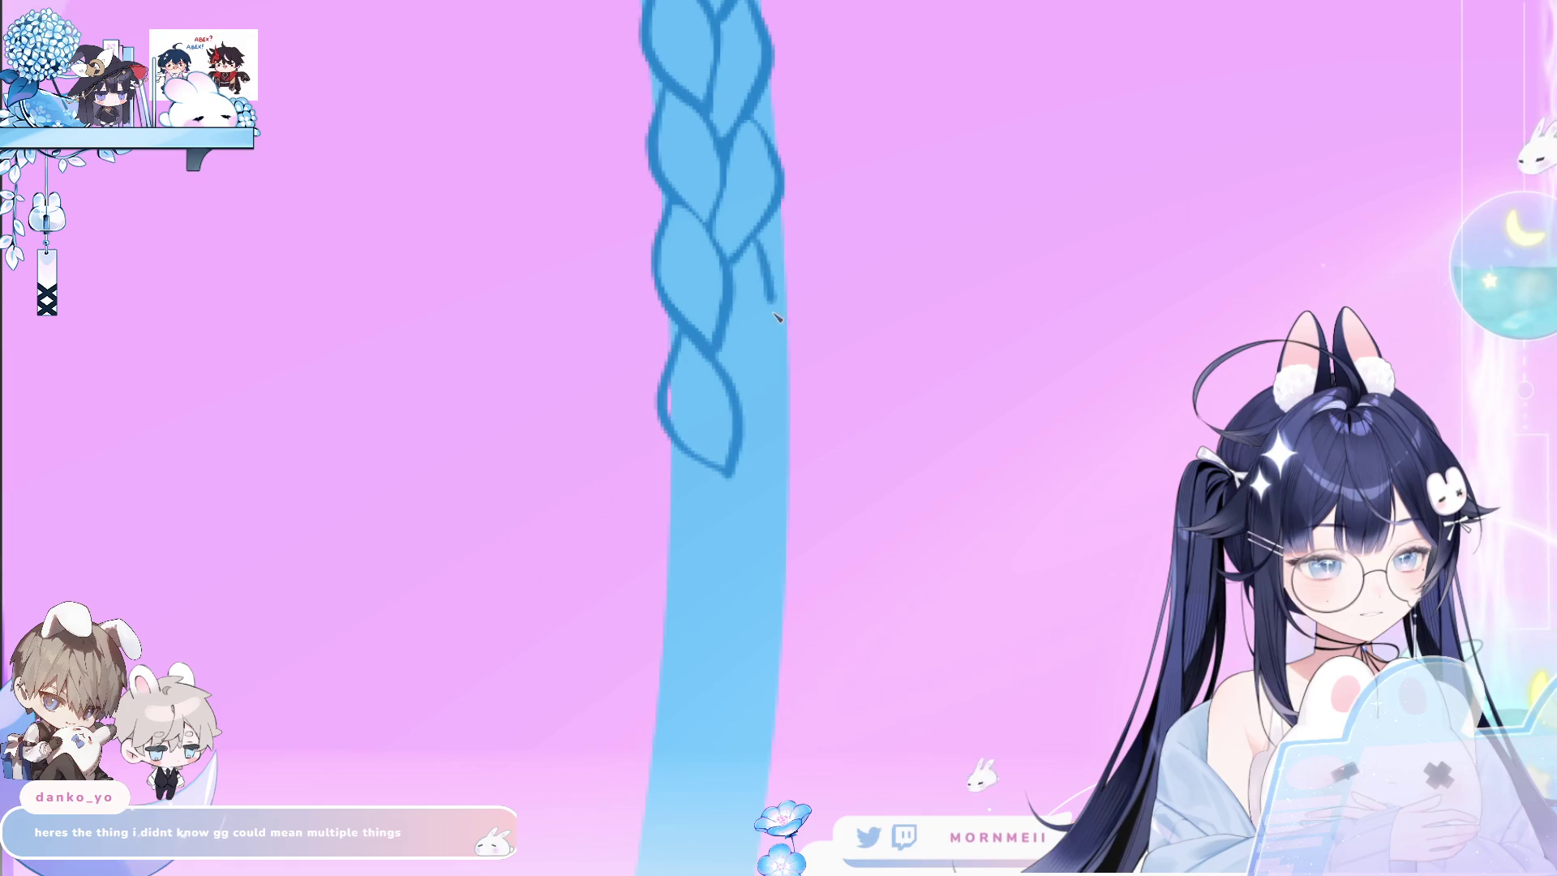
left_click_drag(757, 235, 766, 350)
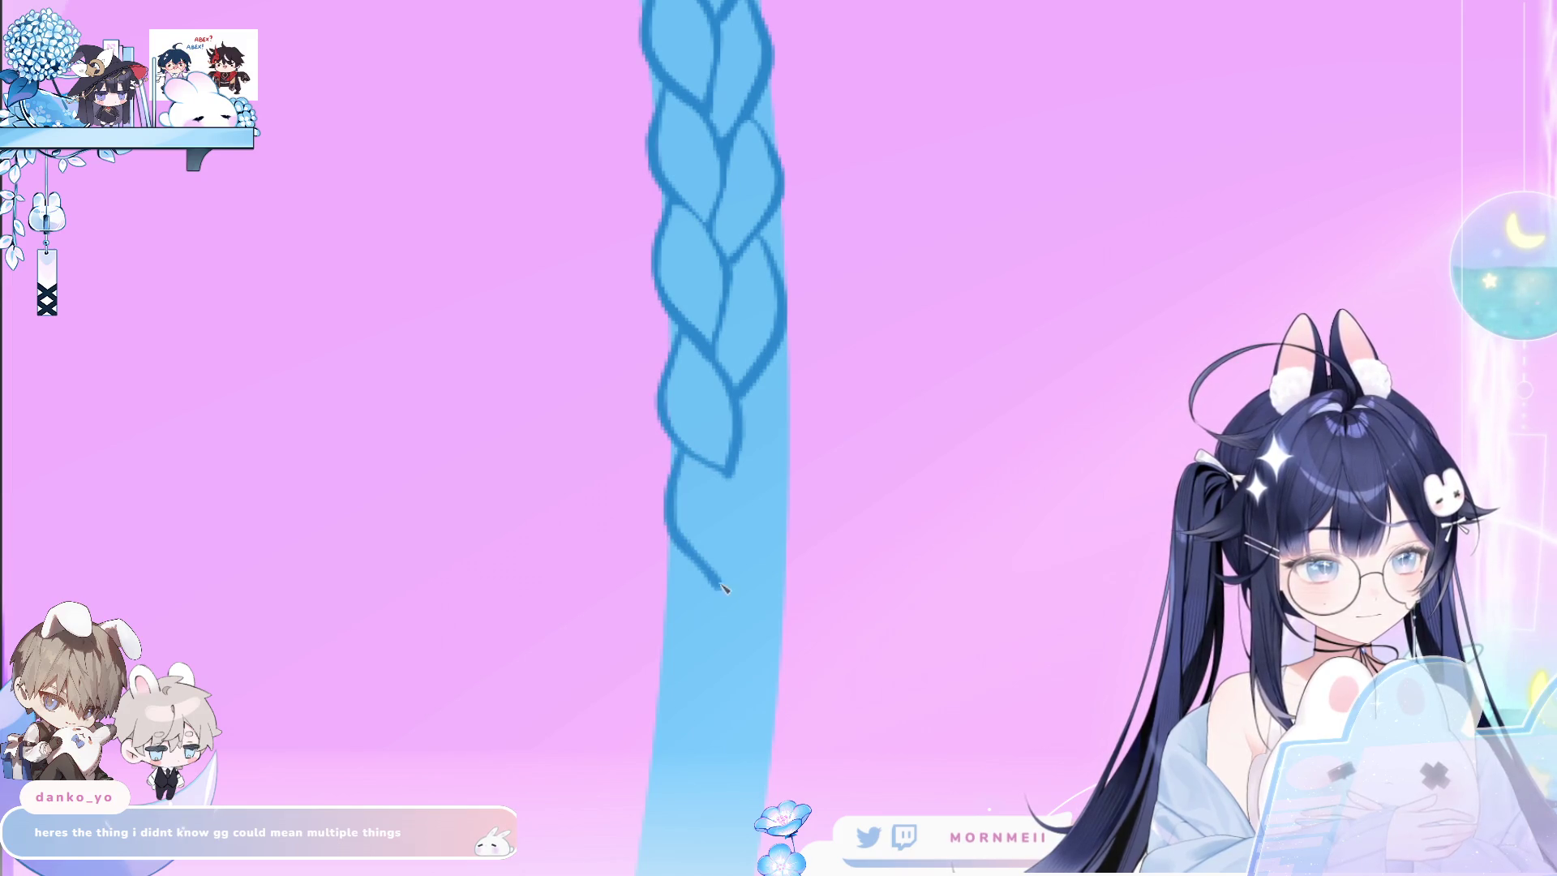
left_click_drag(732, 472, 717, 584)
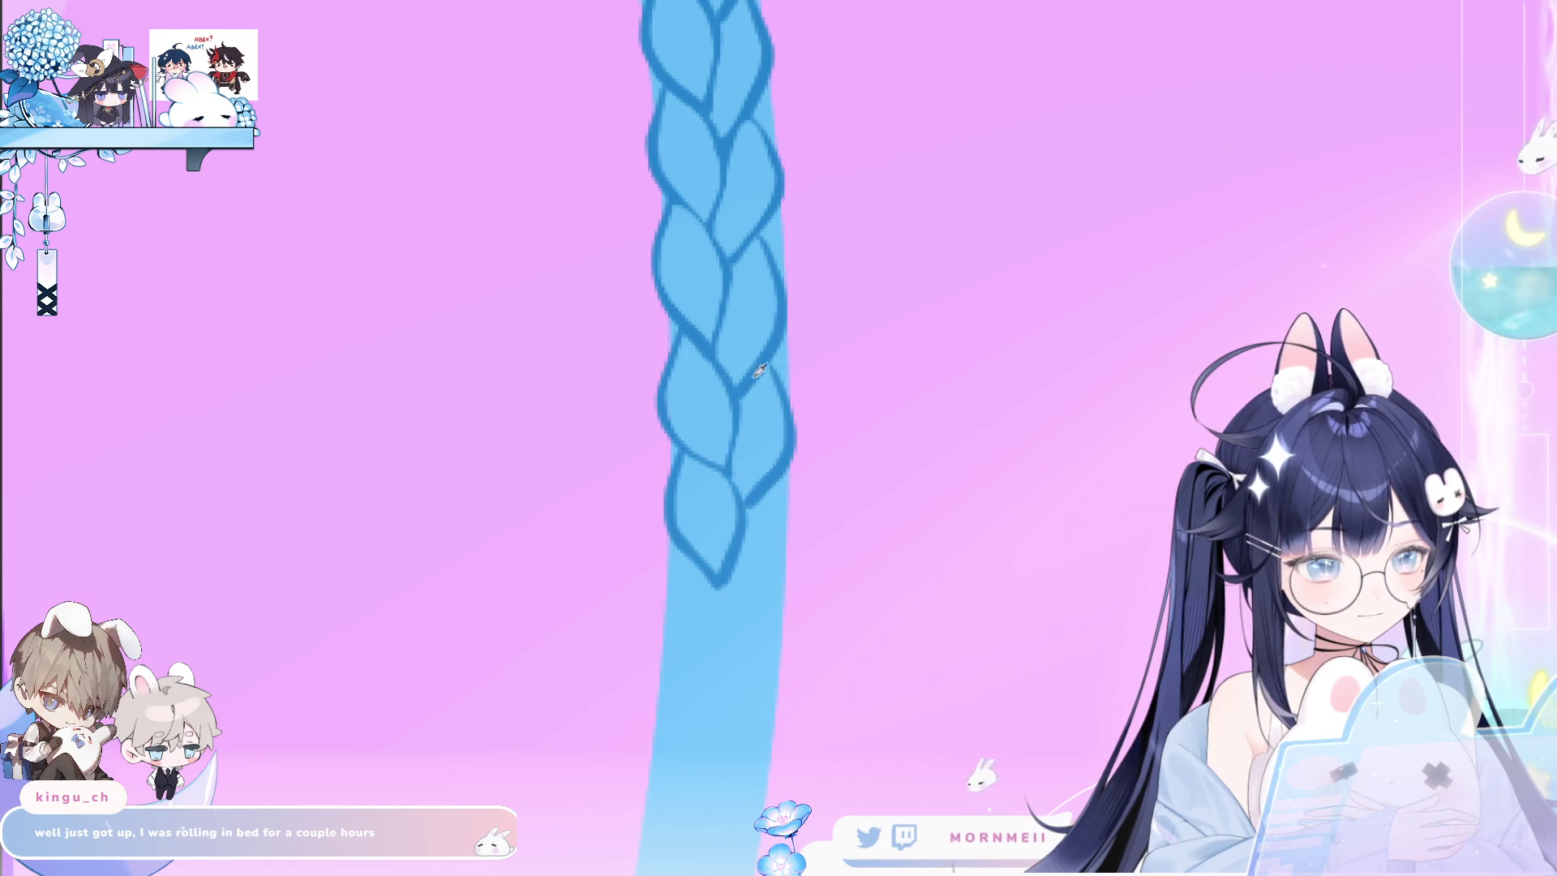
scroll(722, 405, "down", 3)
Outline the left and right sides of a new braid link below the tip.
mouse_move(702, 354)
left_mouse_down()
mouse_move(725, 474)
mouse_move(766, 294)
left_mouse_up()
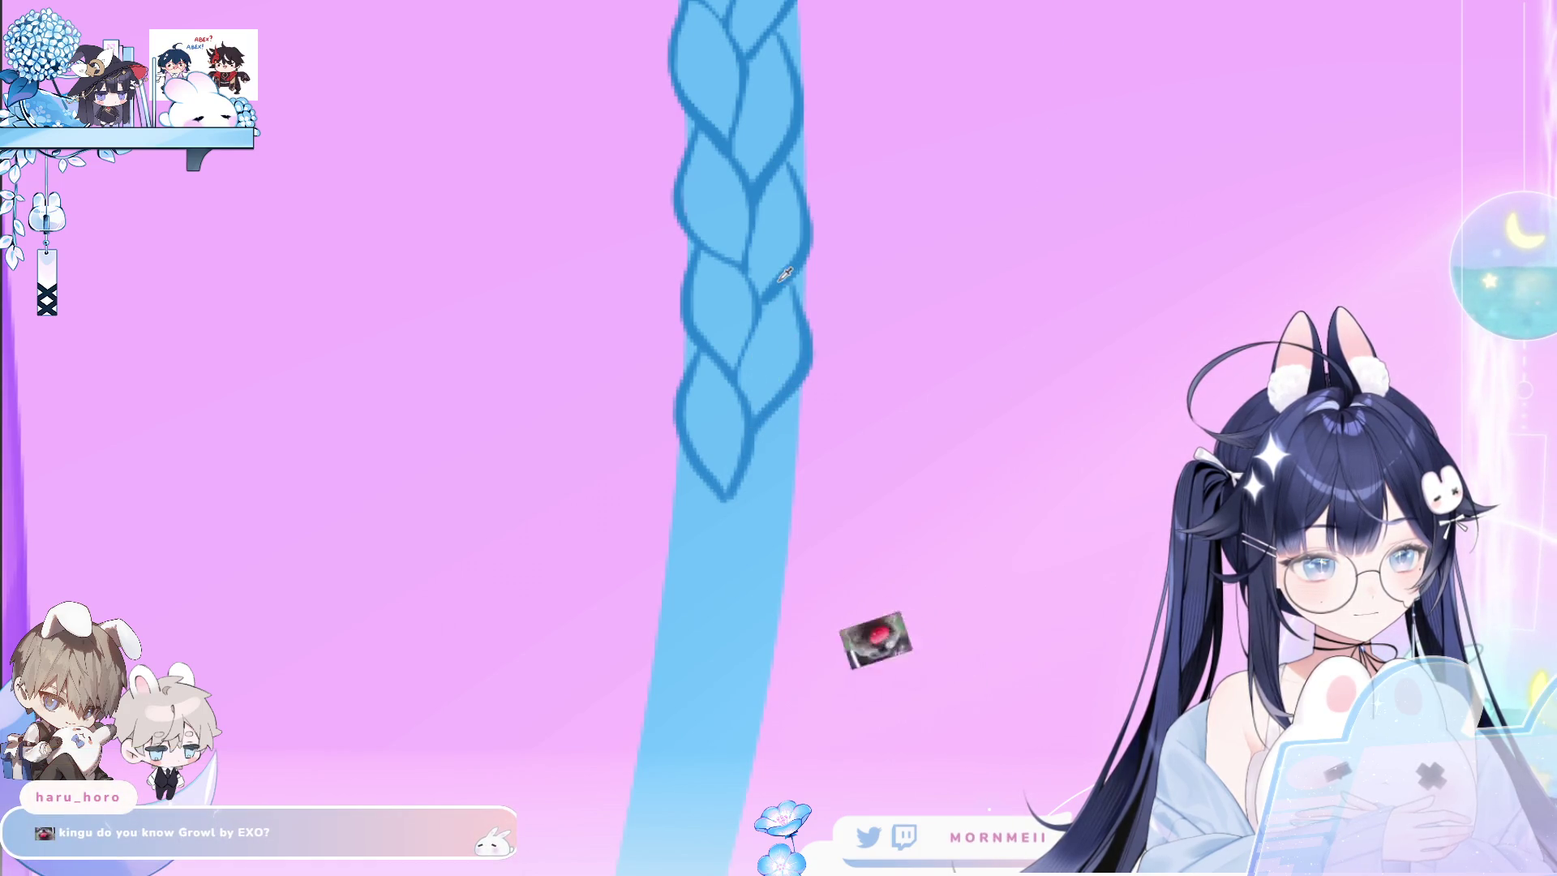
left_click_drag(712, 467, 702, 604)
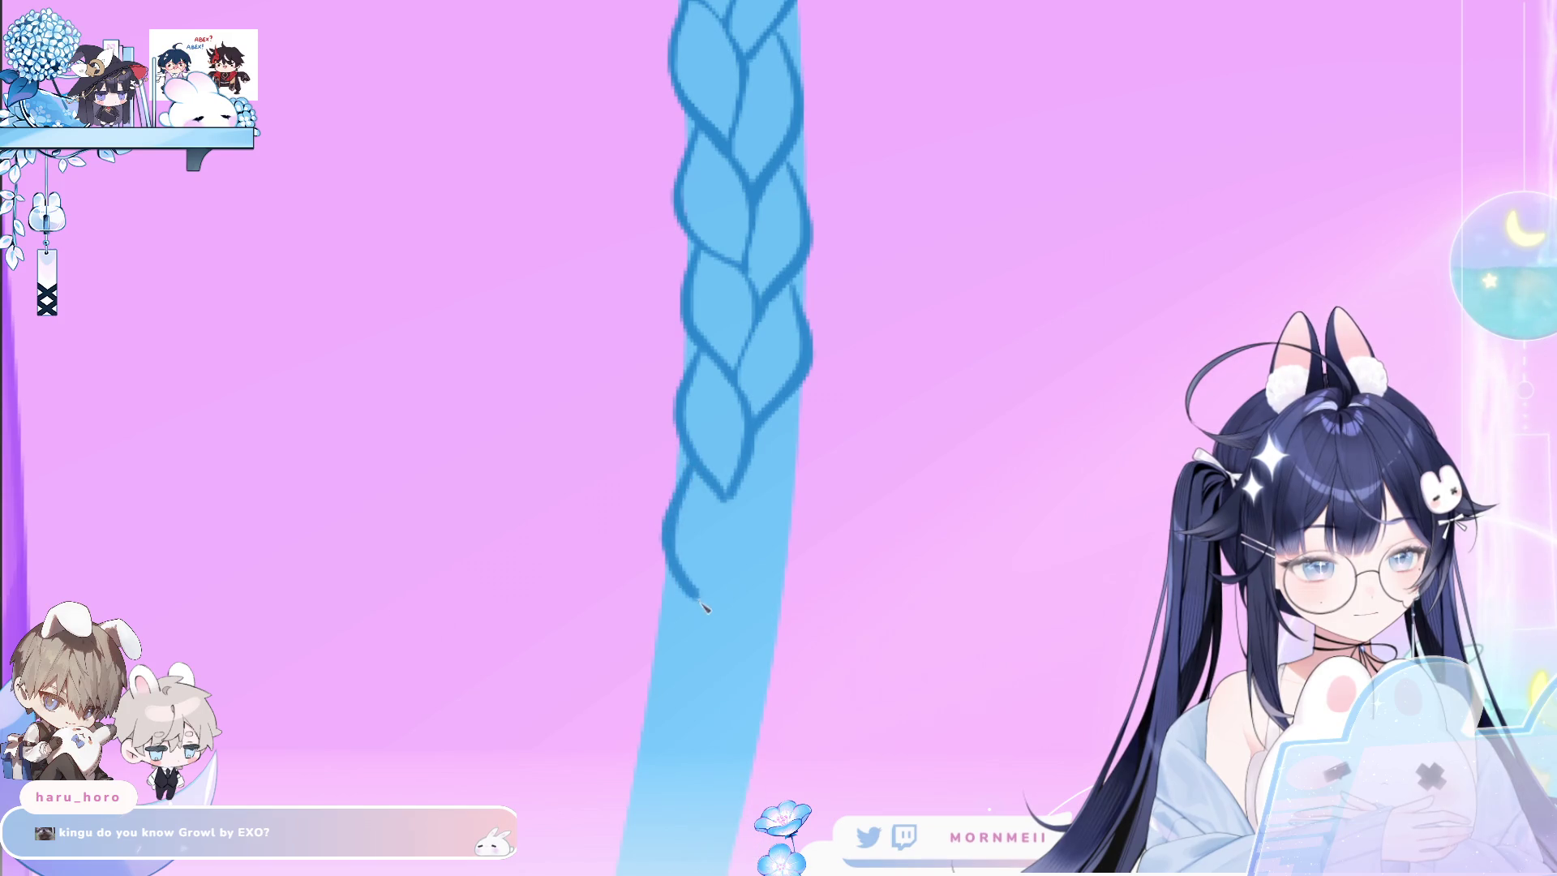
left_click_drag(790, 406, 734, 555)
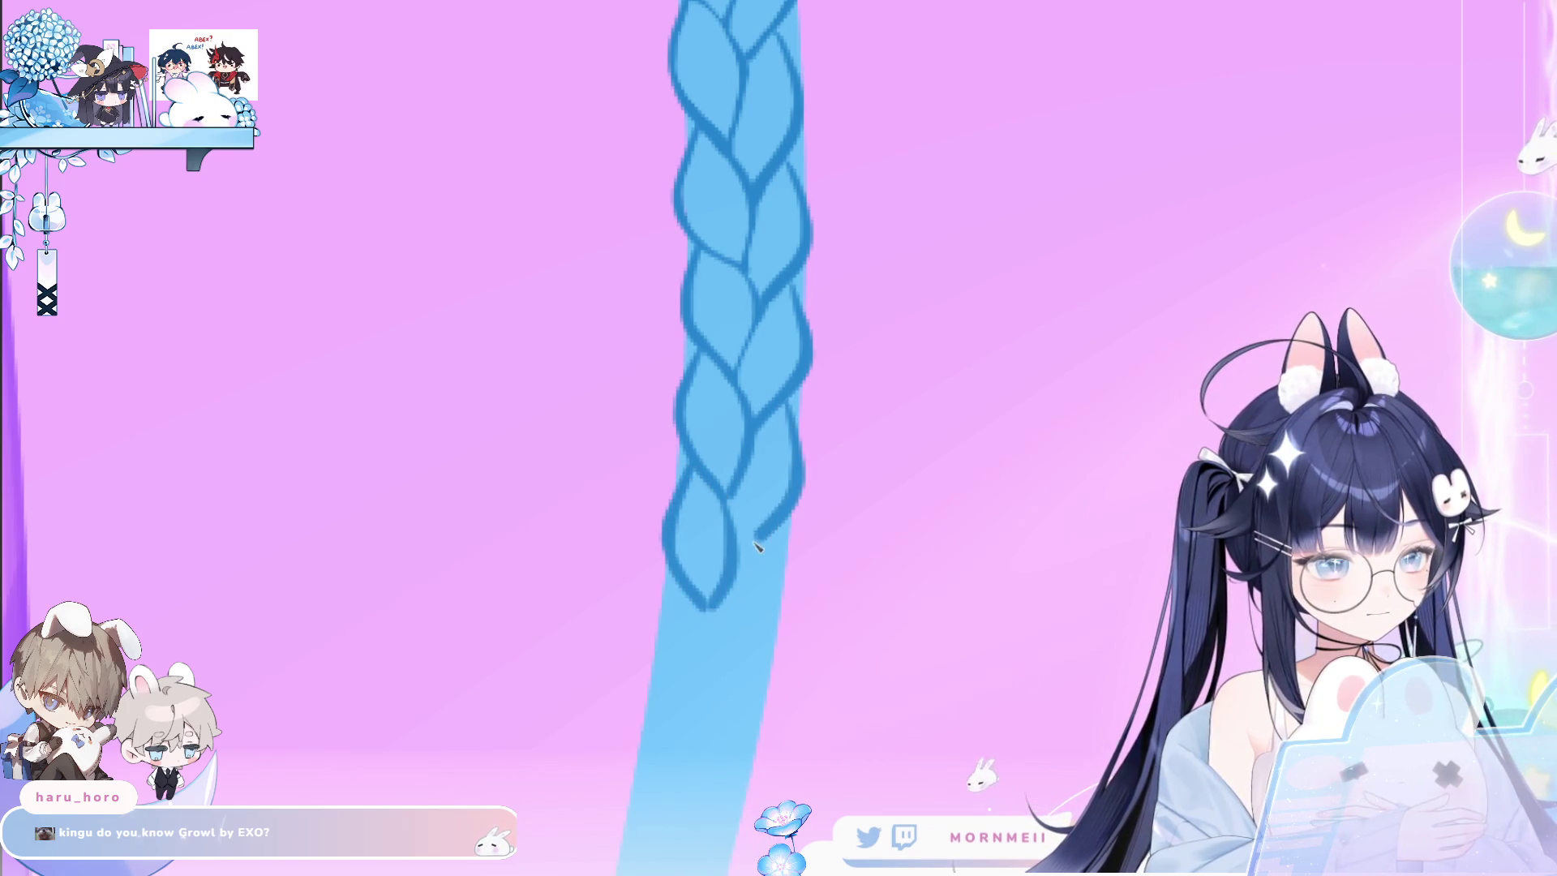
scroll(754, 477, "down", 3)
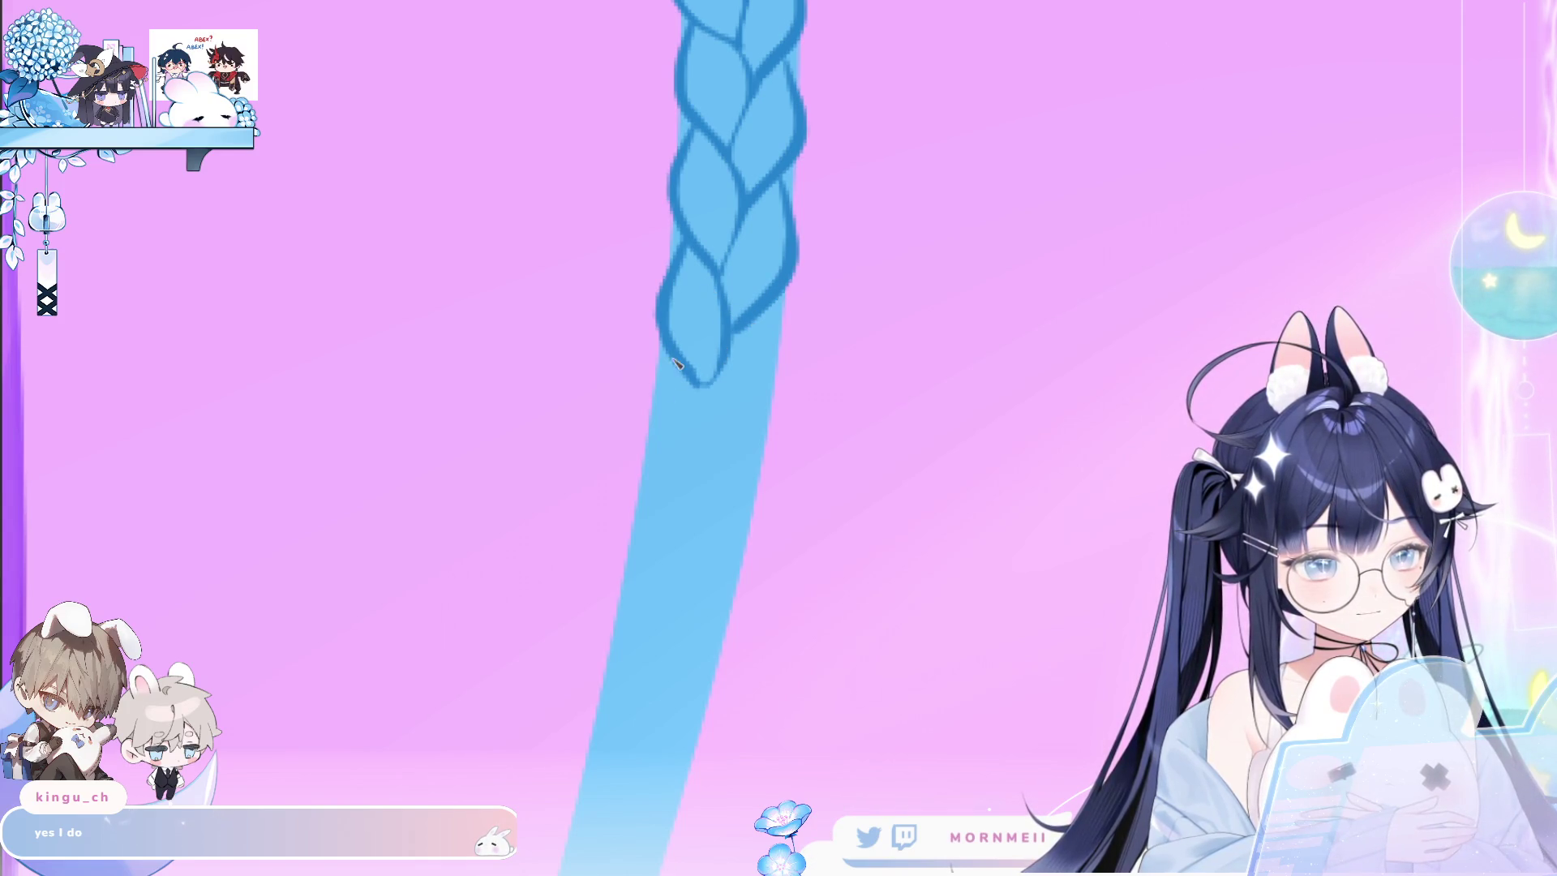
left_click_drag(710, 417, 694, 499)
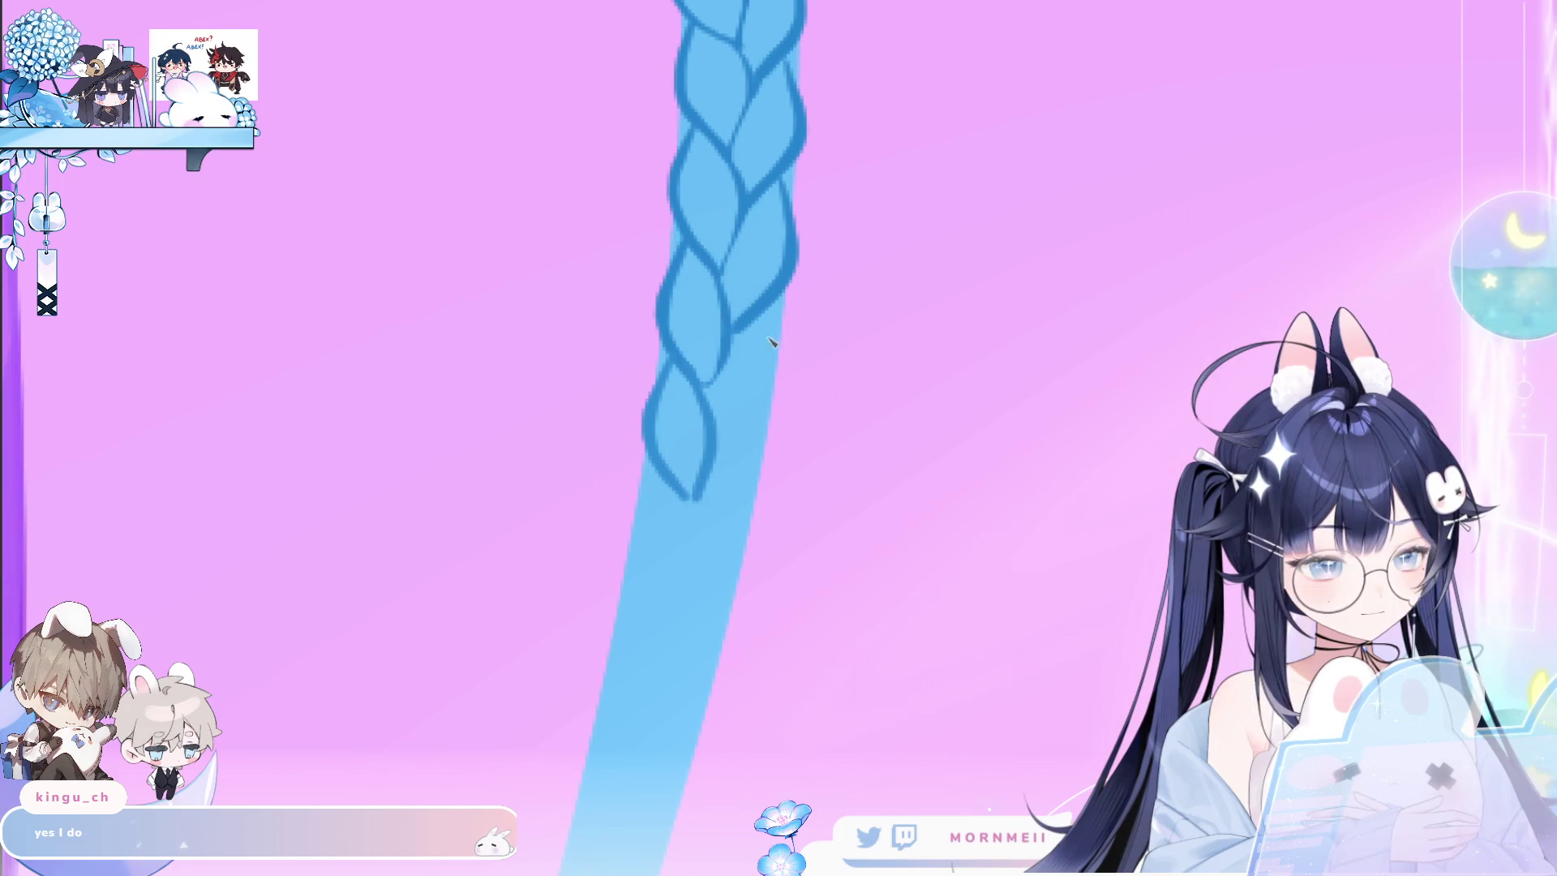
left_click_drag(776, 353, 718, 459)
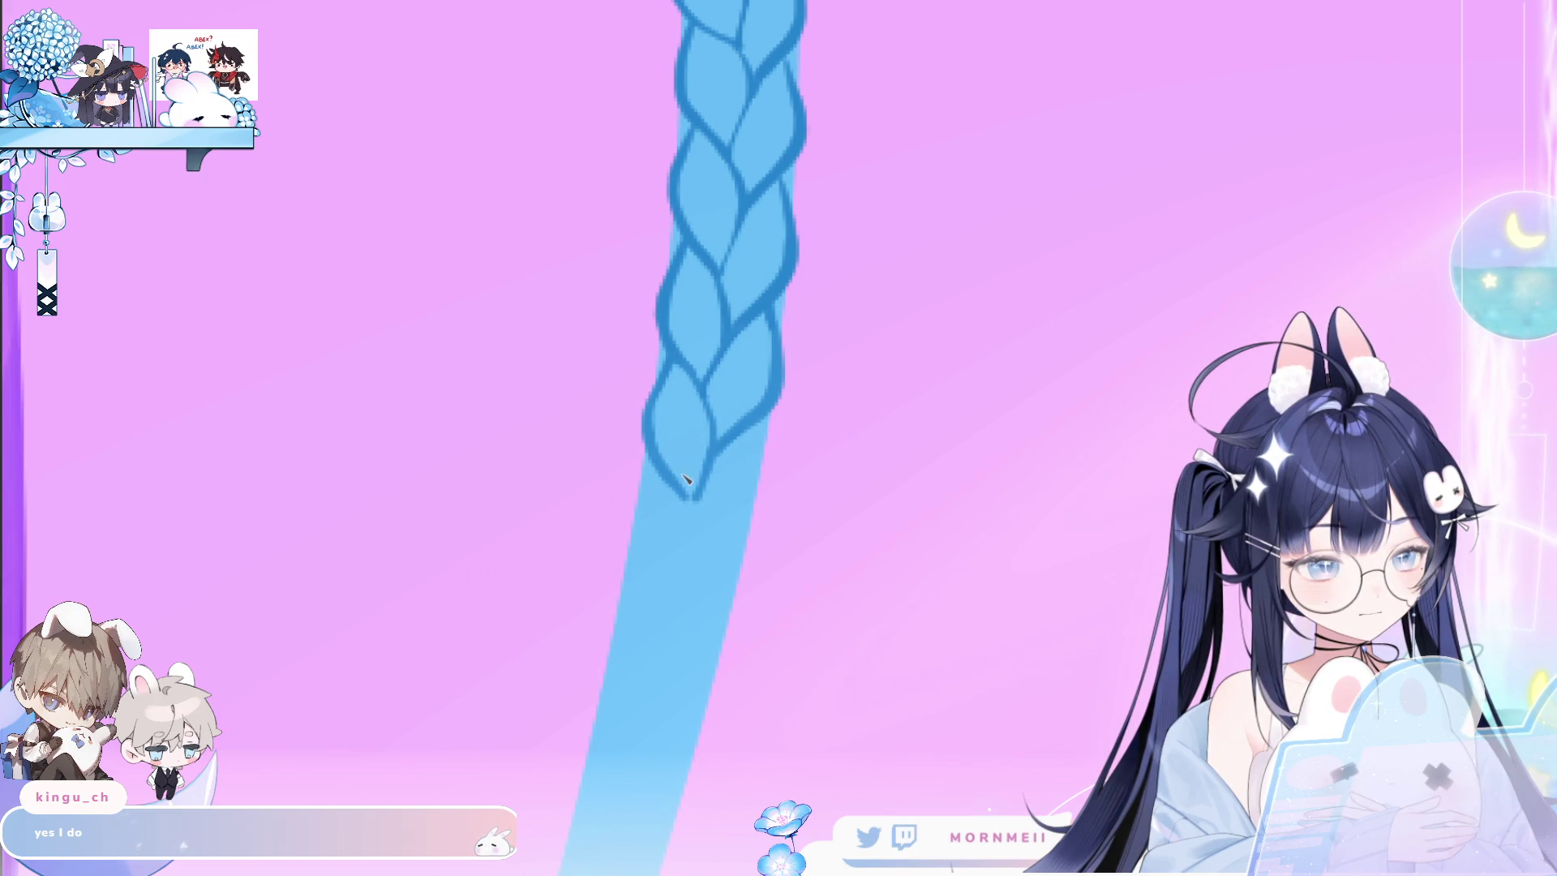
scroll(843, 352, "down", 3)
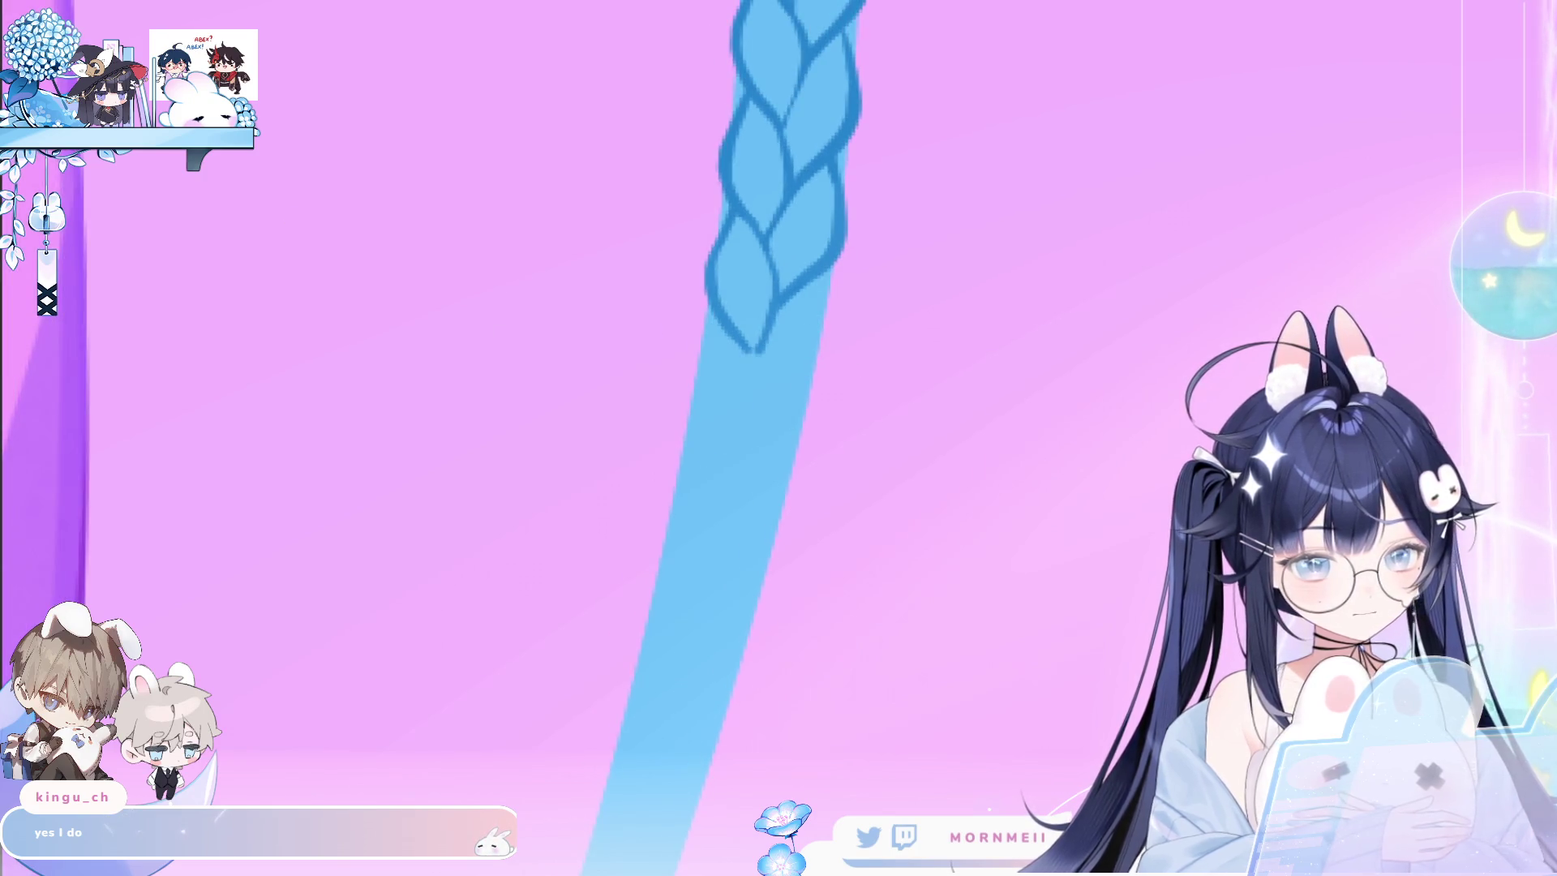
Draw the next left and right strands below the end, removing the overlong right strand.
left_click_drag(758, 350, 721, 448)
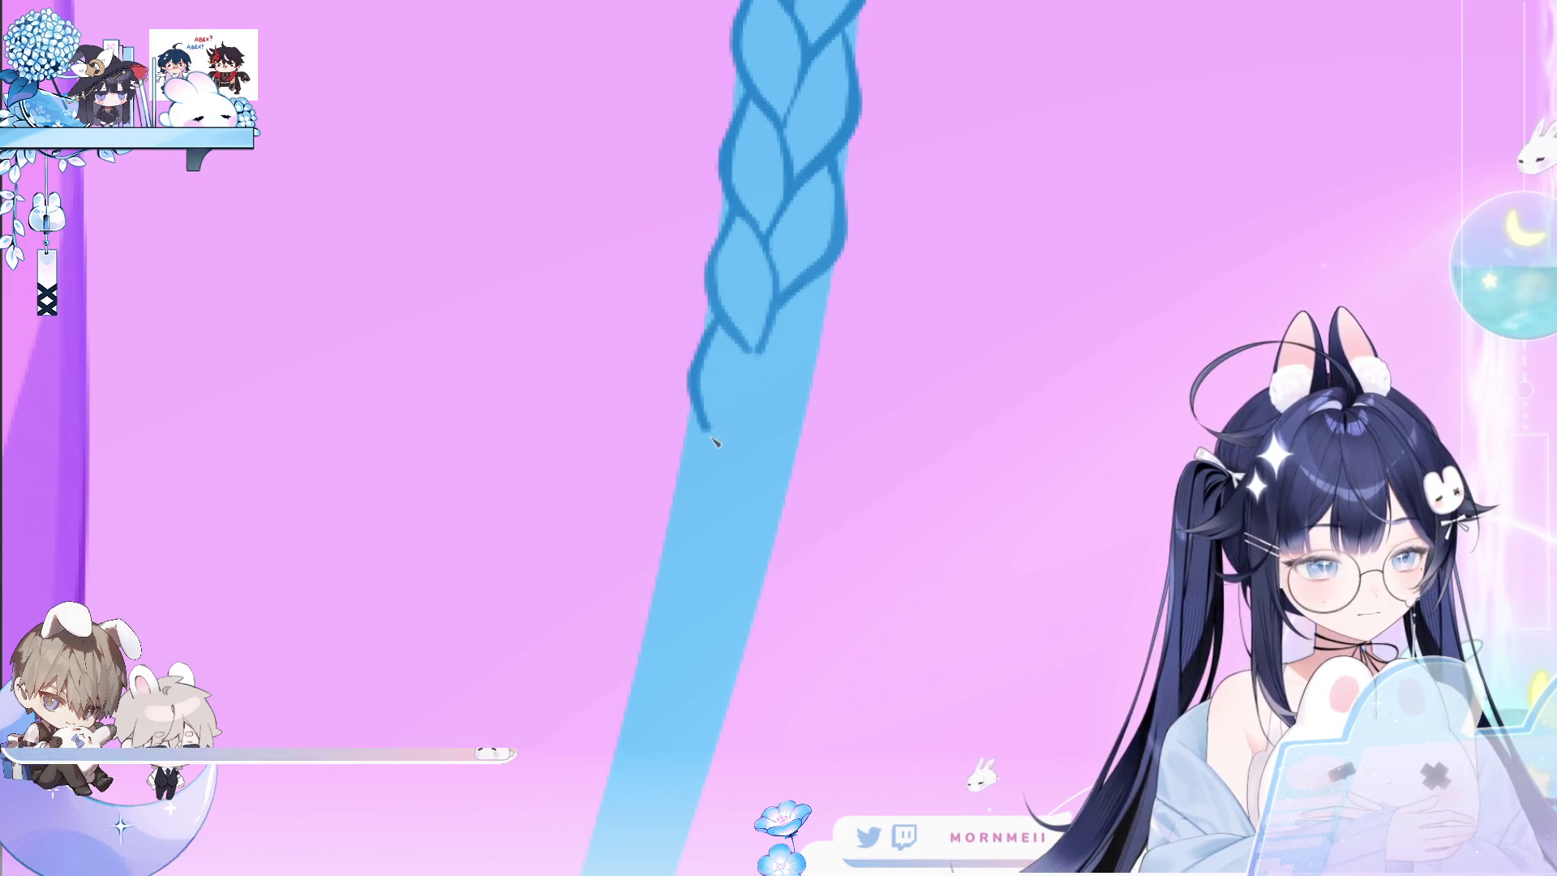
mouse_move(763, 329)
left_mouse_down()
mouse_move(737, 462)
mouse_move(739, 446)
left_mouse_up()
key("ctrl+z")
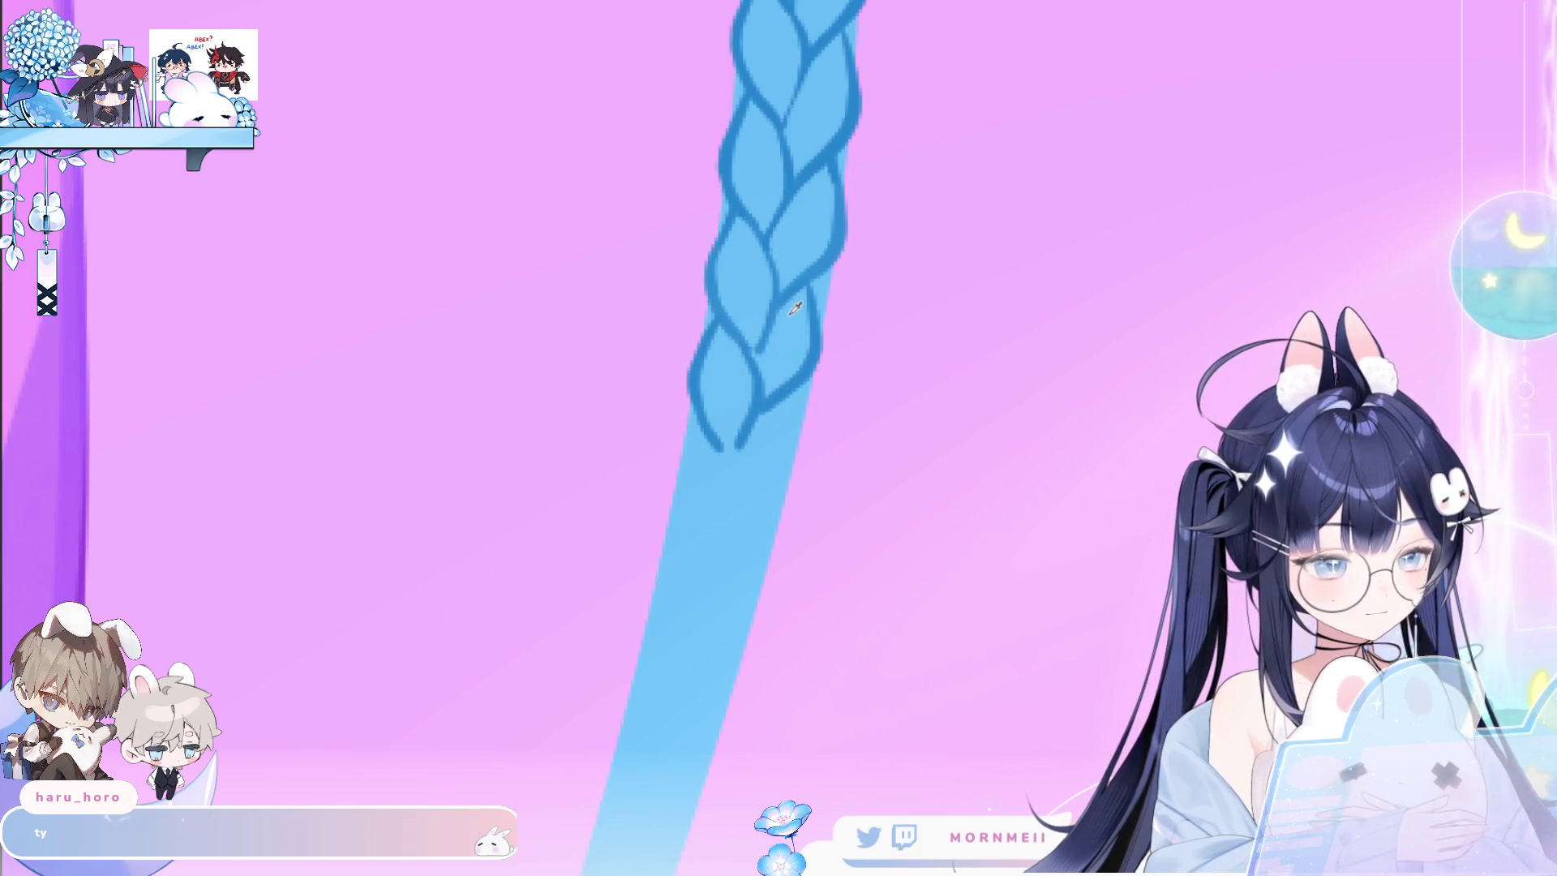
scroll(866, 288, "down", 5)
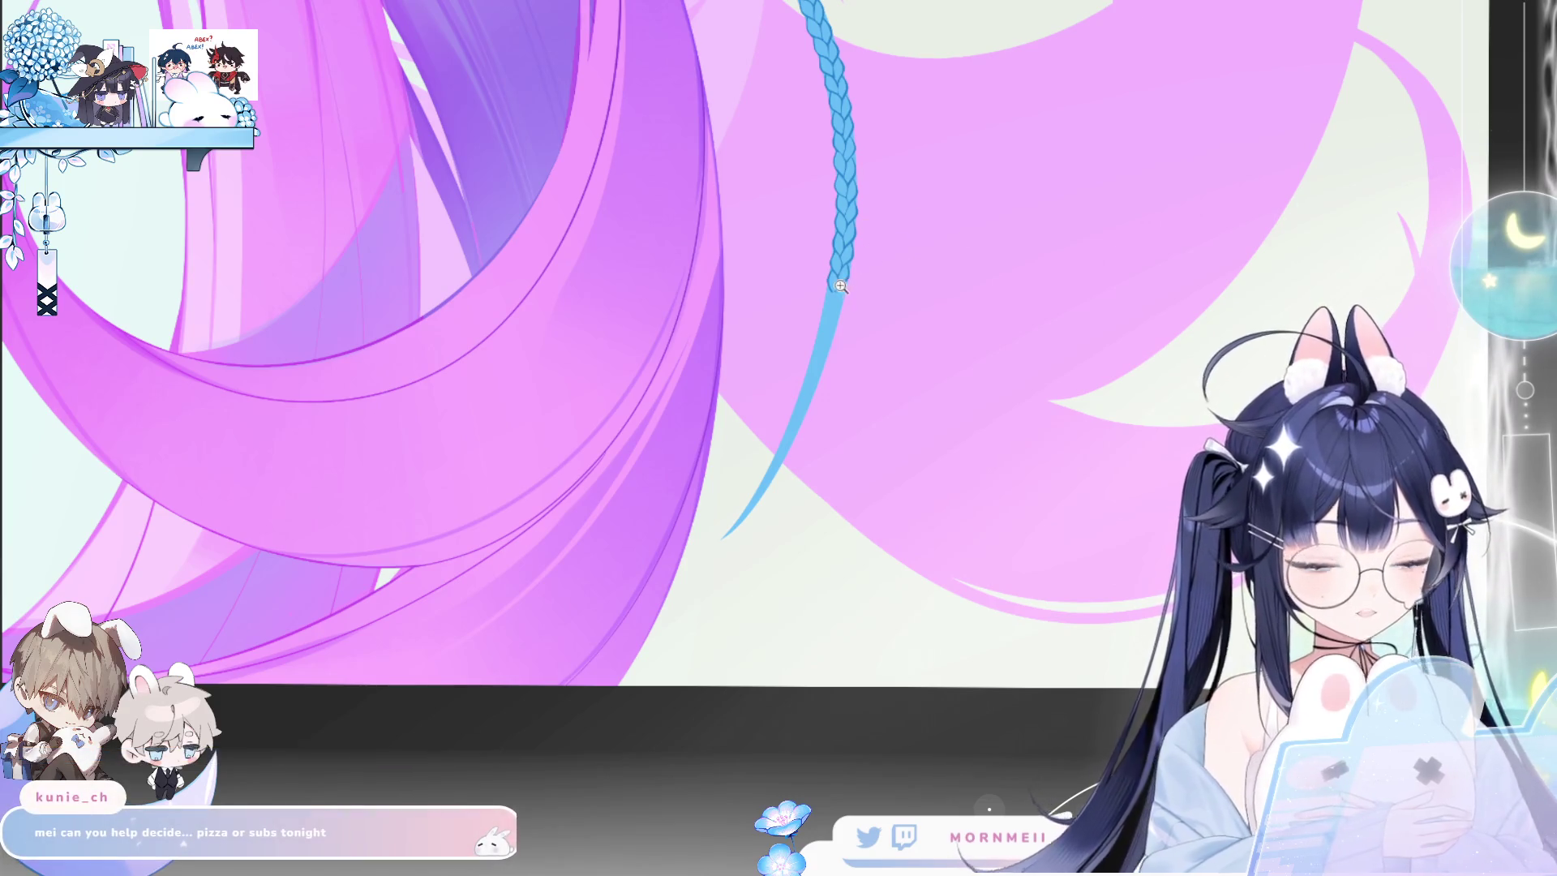
scroll(968, 264, "up", 3)
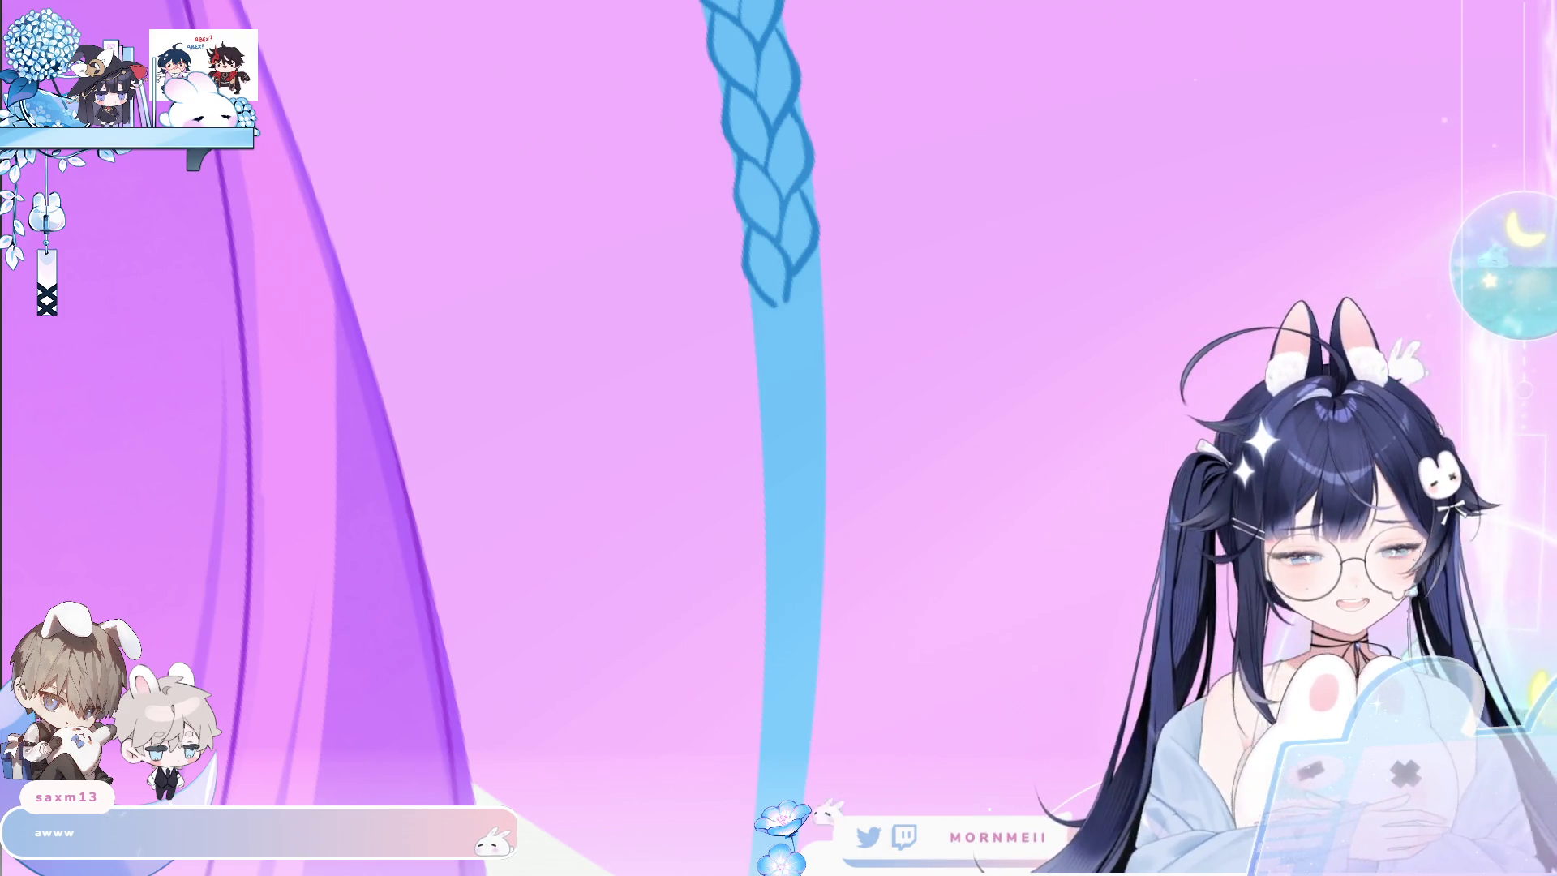
left_click_drag(837, 224, 712, 295)
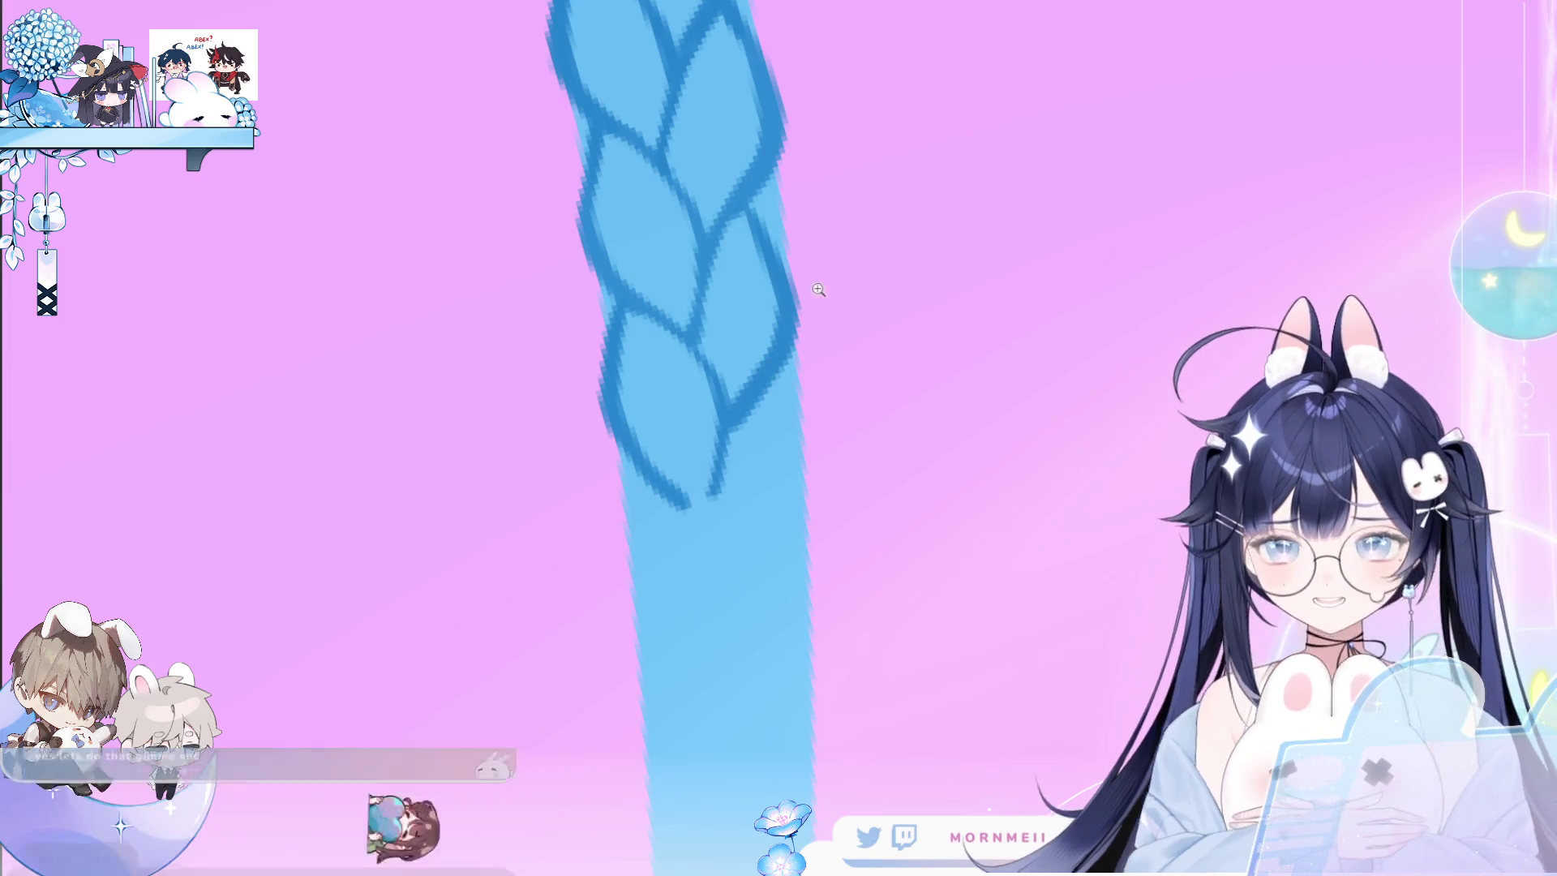
Zoom to the braid's lower end and draw a leaf-shaped loop there.
scroll(811, 308, "down", 2)
scroll(746, 354, "down", 2)
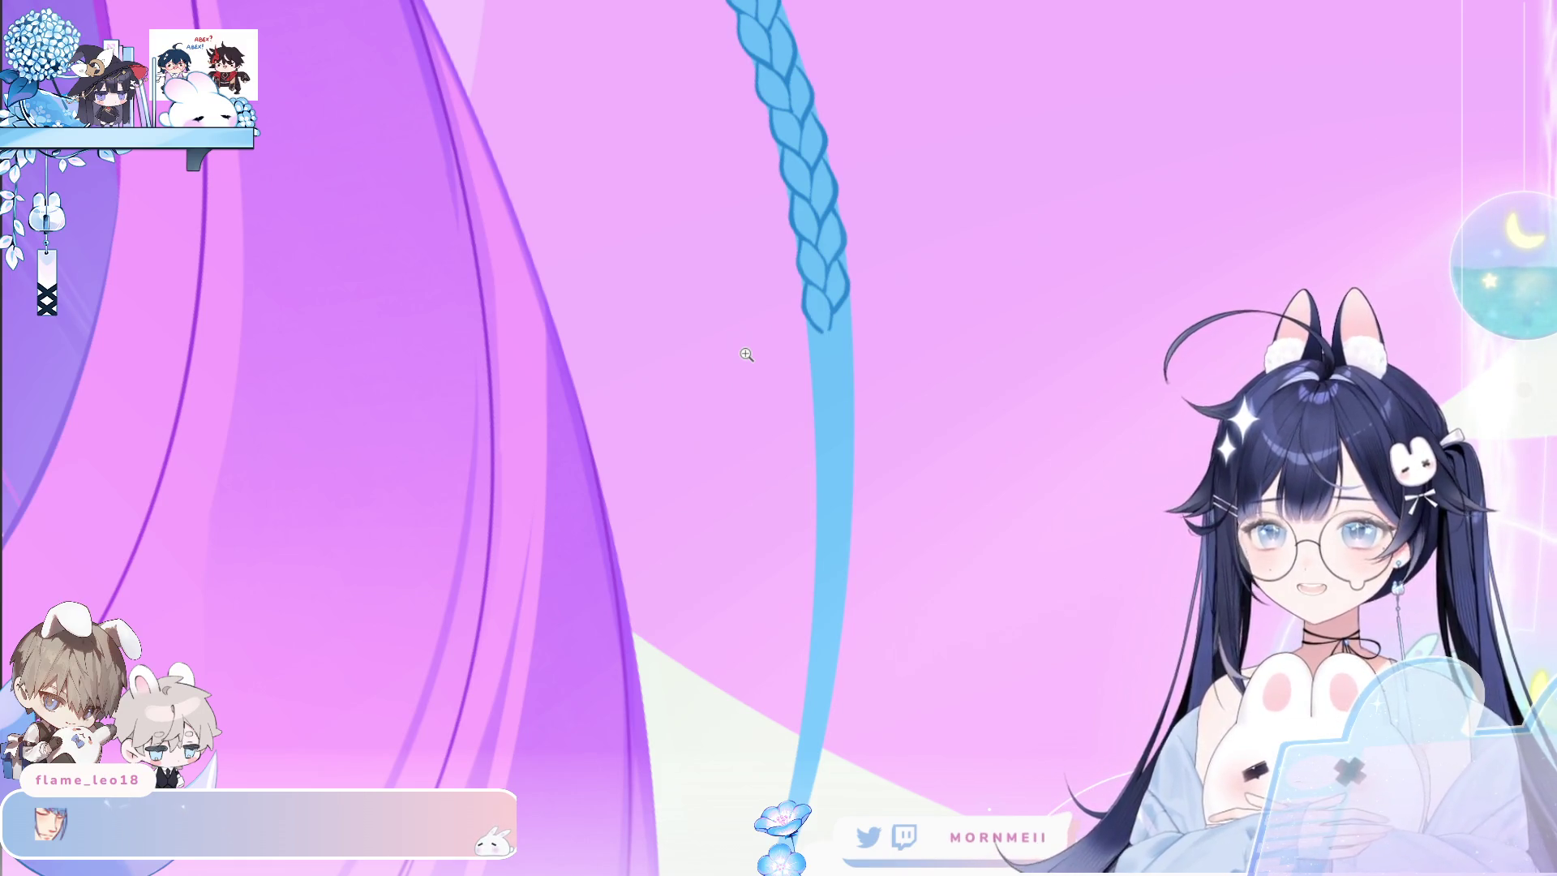
left_click(901, 262)
mouse_move(857, 274)
left_mouse_down()
mouse_move(624, 389)
mouse_move(622, 512)
left_mouse_up()
key("ctrl+z")
left_click_drag(600, 378, 661, 535)
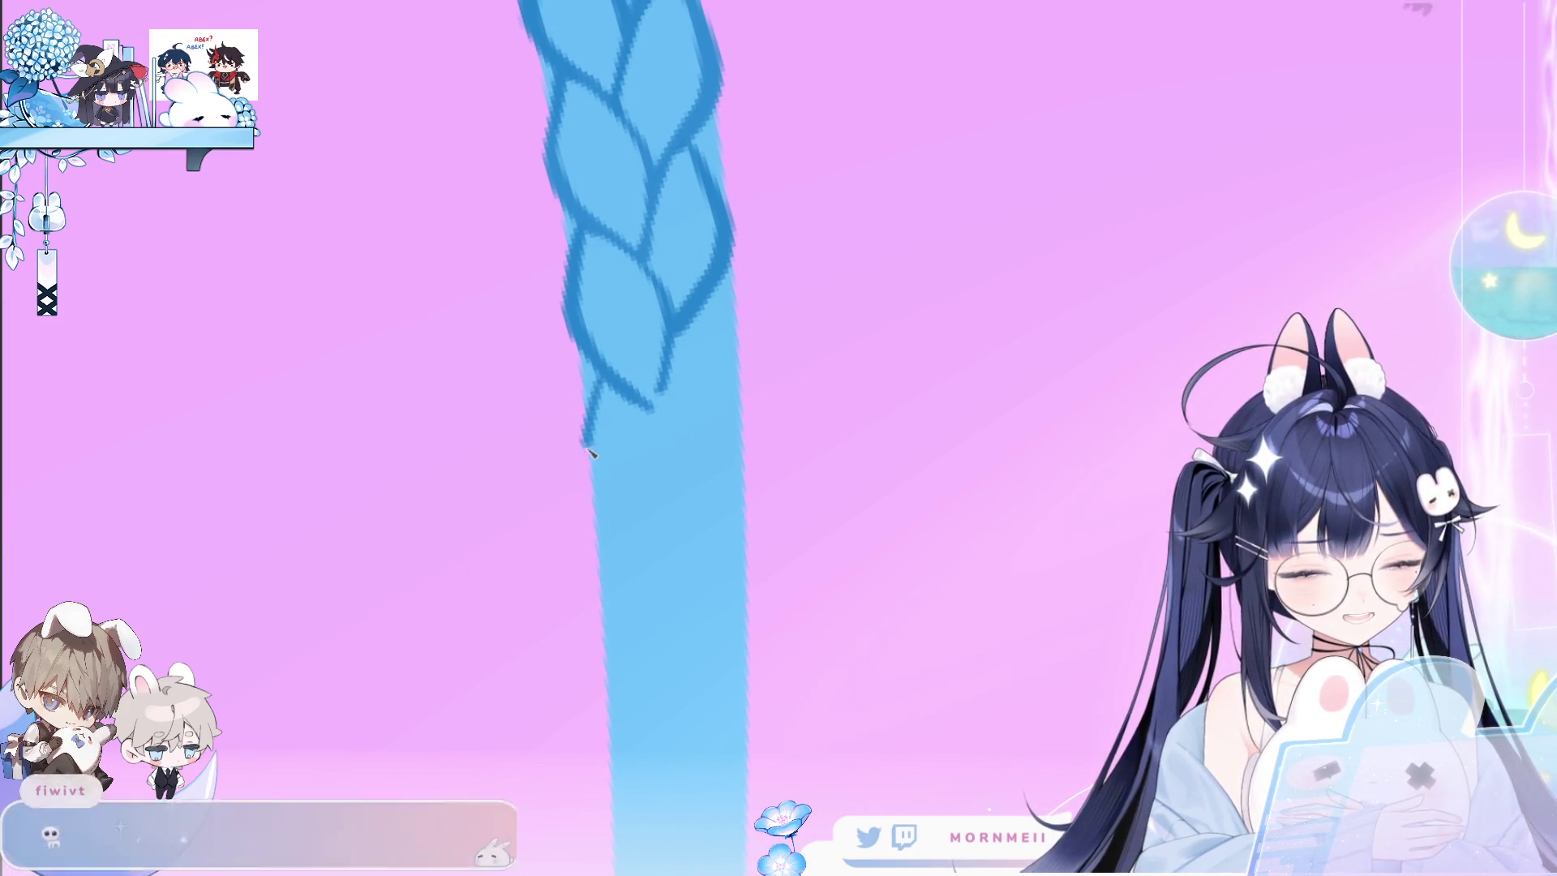
left_click_drag(652, 410, 683, 538)
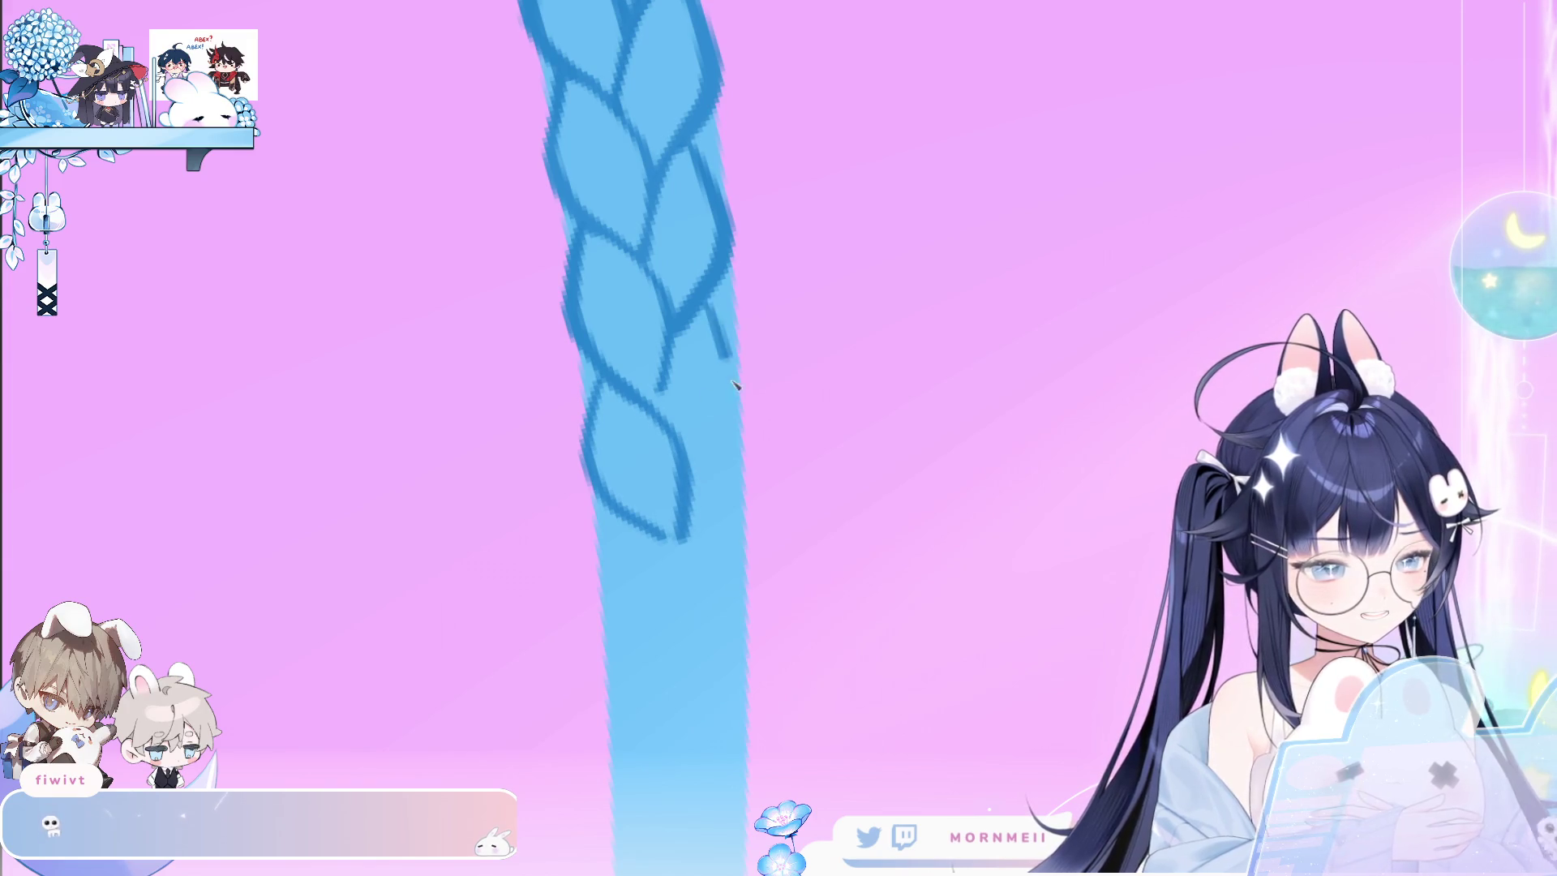
Redraw the braid's right-edge stroke as a longer curve.
key("ctrl+z")
left_click_drag(714, 302, 690, 479)
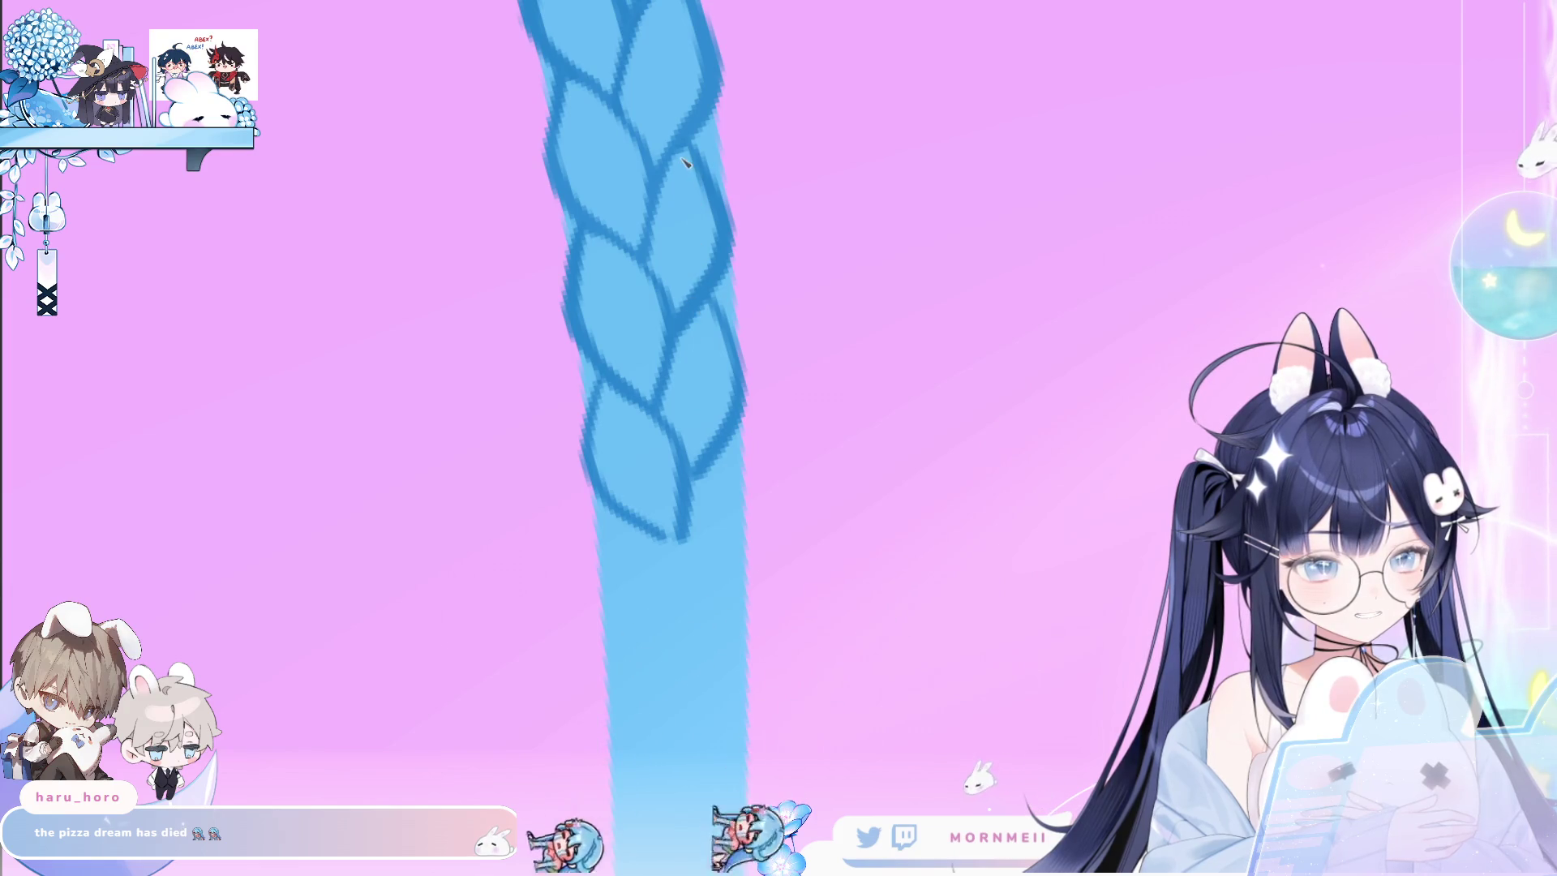
left_click_drag(730, 271, 805, 120)
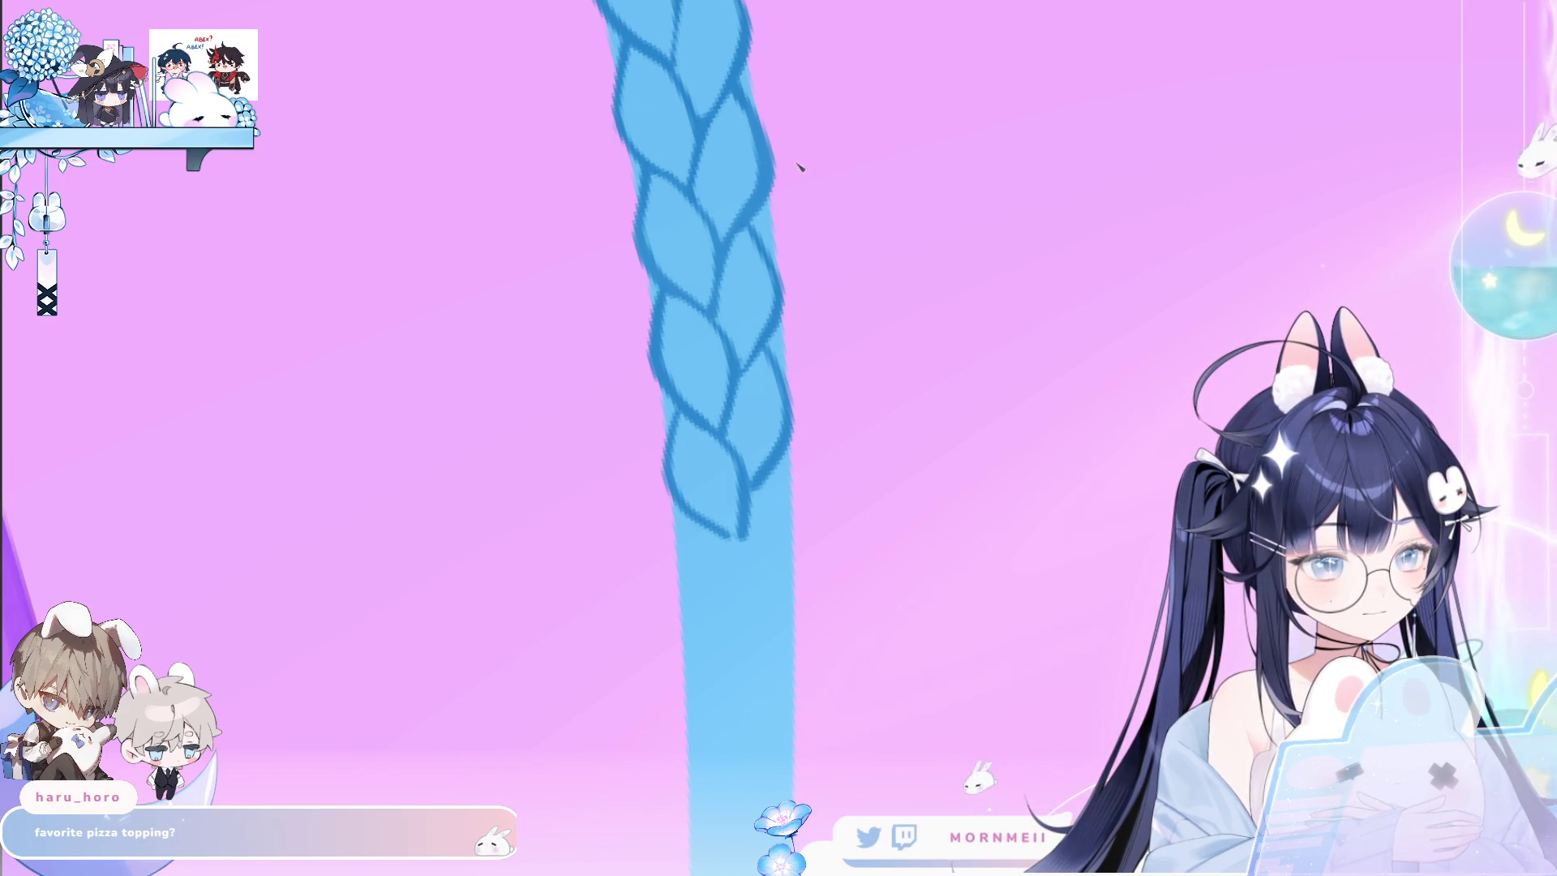
scroll(802, 162, "down", 2)
scroll(843, 150, "down", 2)
scroll(900, 113, "down", 2)
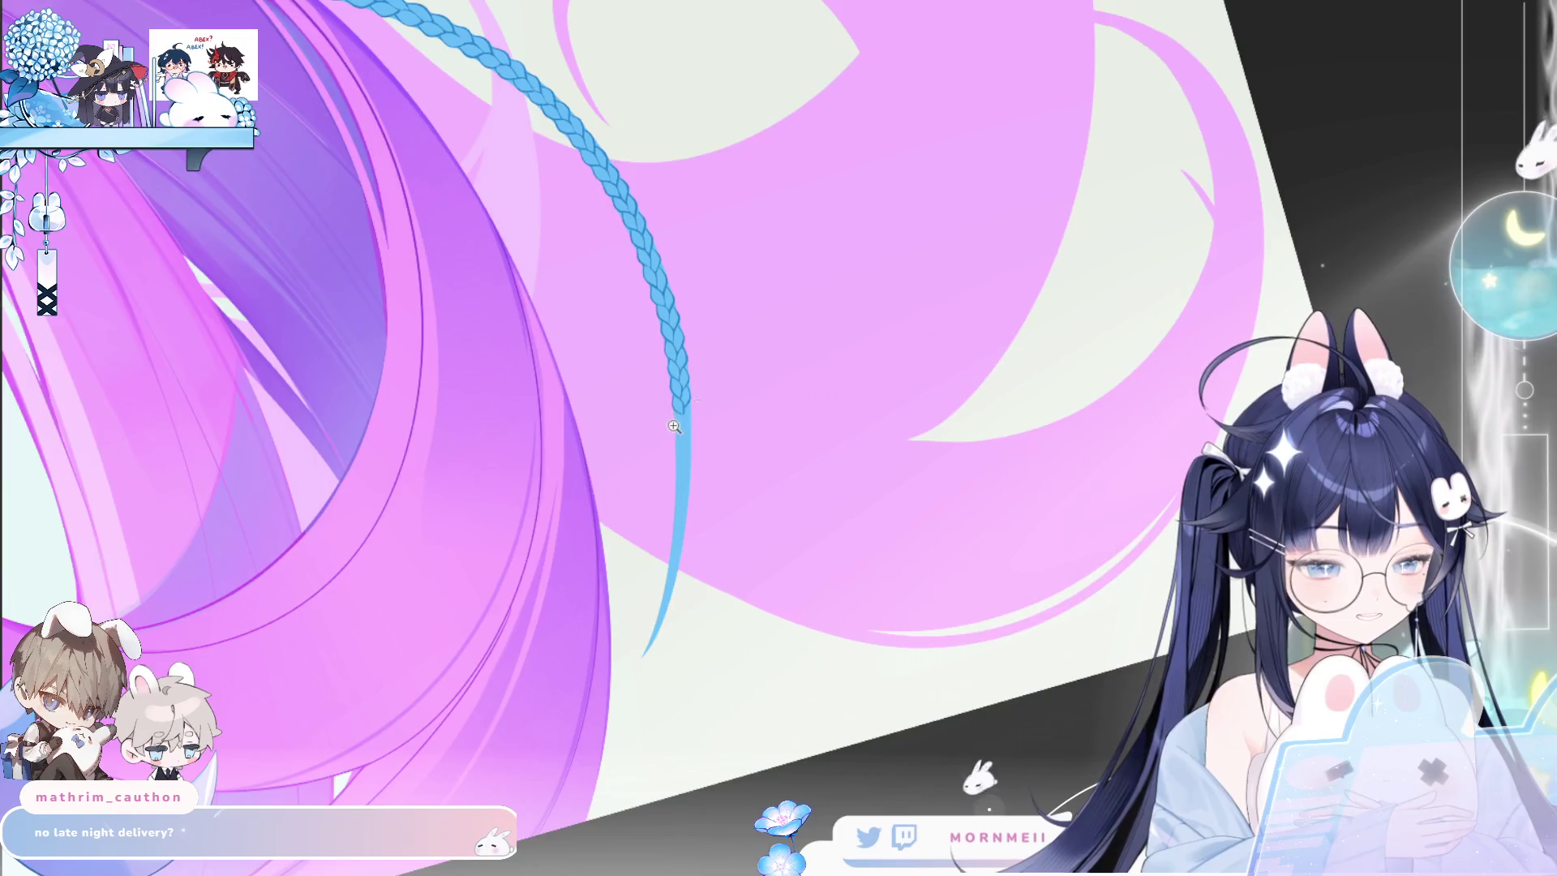
Draw a strand curving down from the braid end and extend the right-hand stroke.
scroll(725, 350, "up", 5)
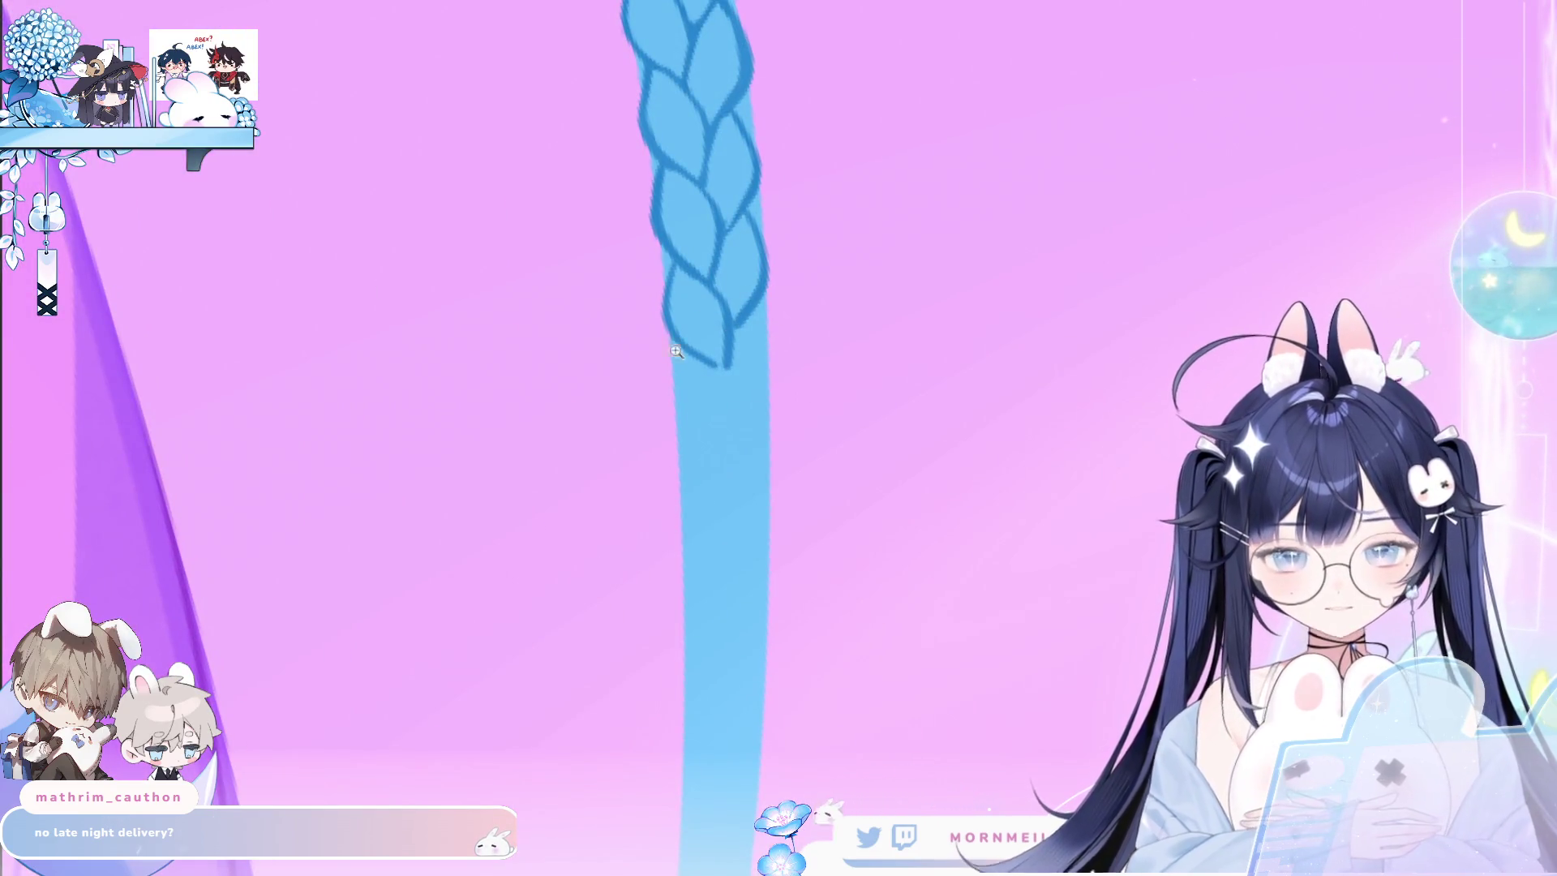
scroll(649, 350, "down", 2)
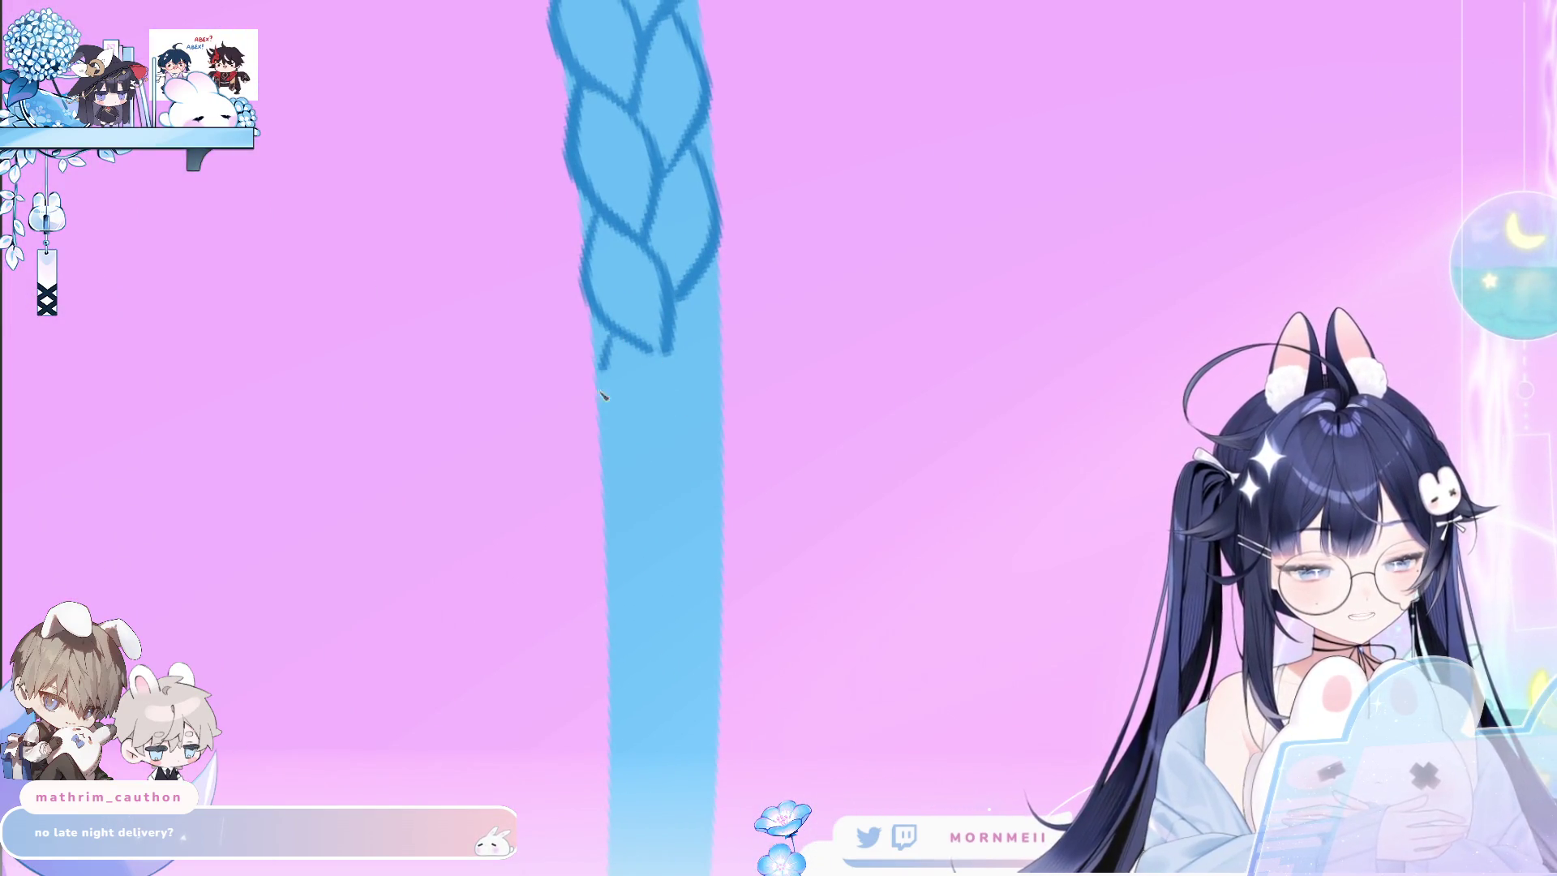
left_click_drag(607, 361, 661, 480)
key("ctrl+z")
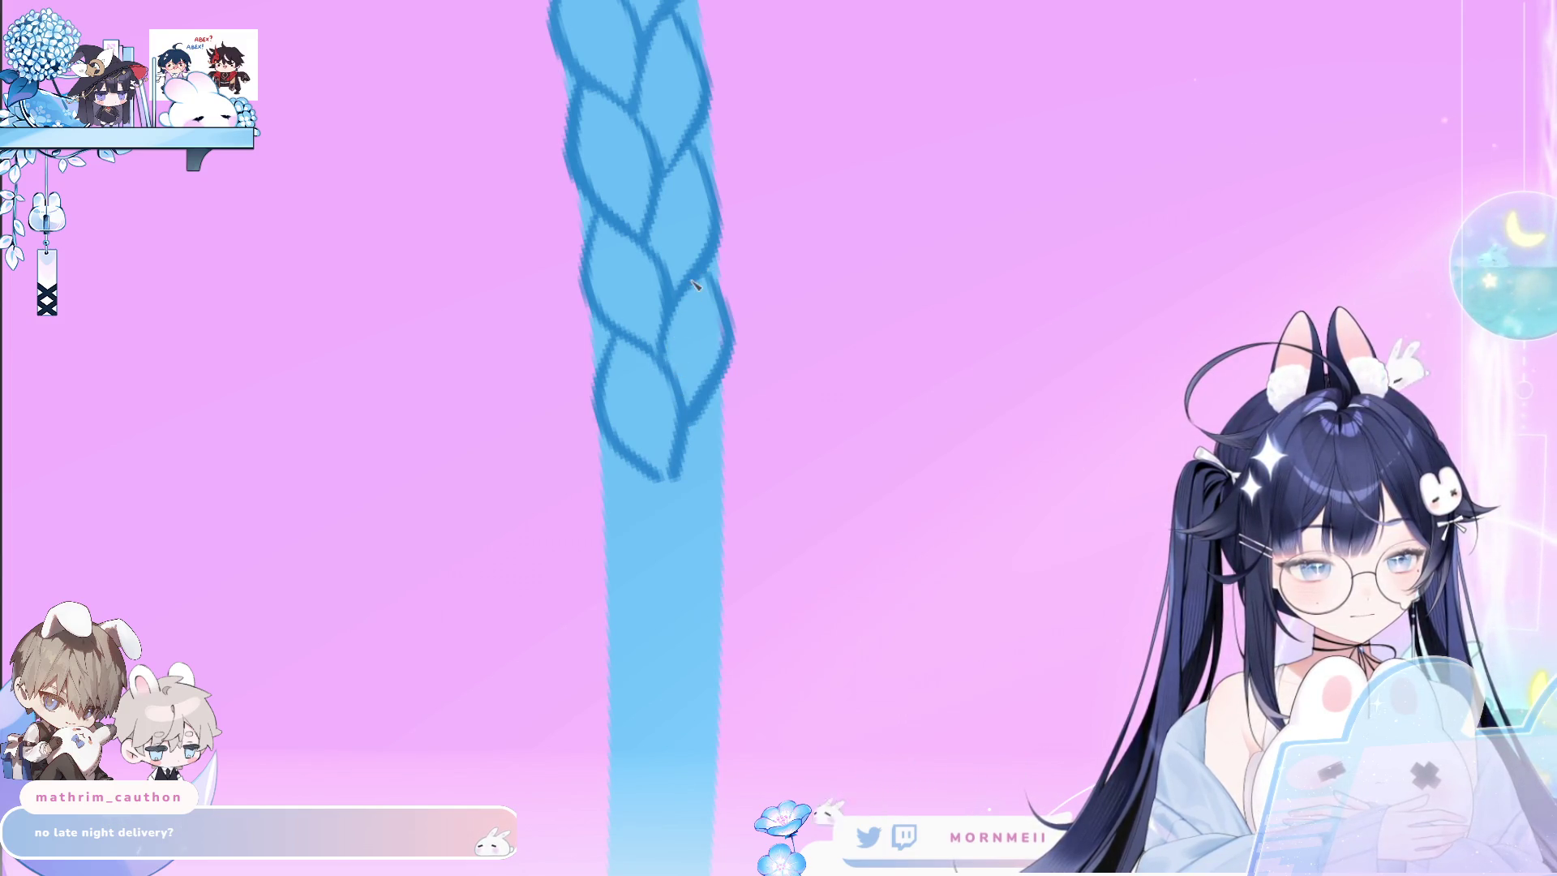
left_click_drag(756, 519, 754, 365)
left_click_drag(623, 318, 662, 456)
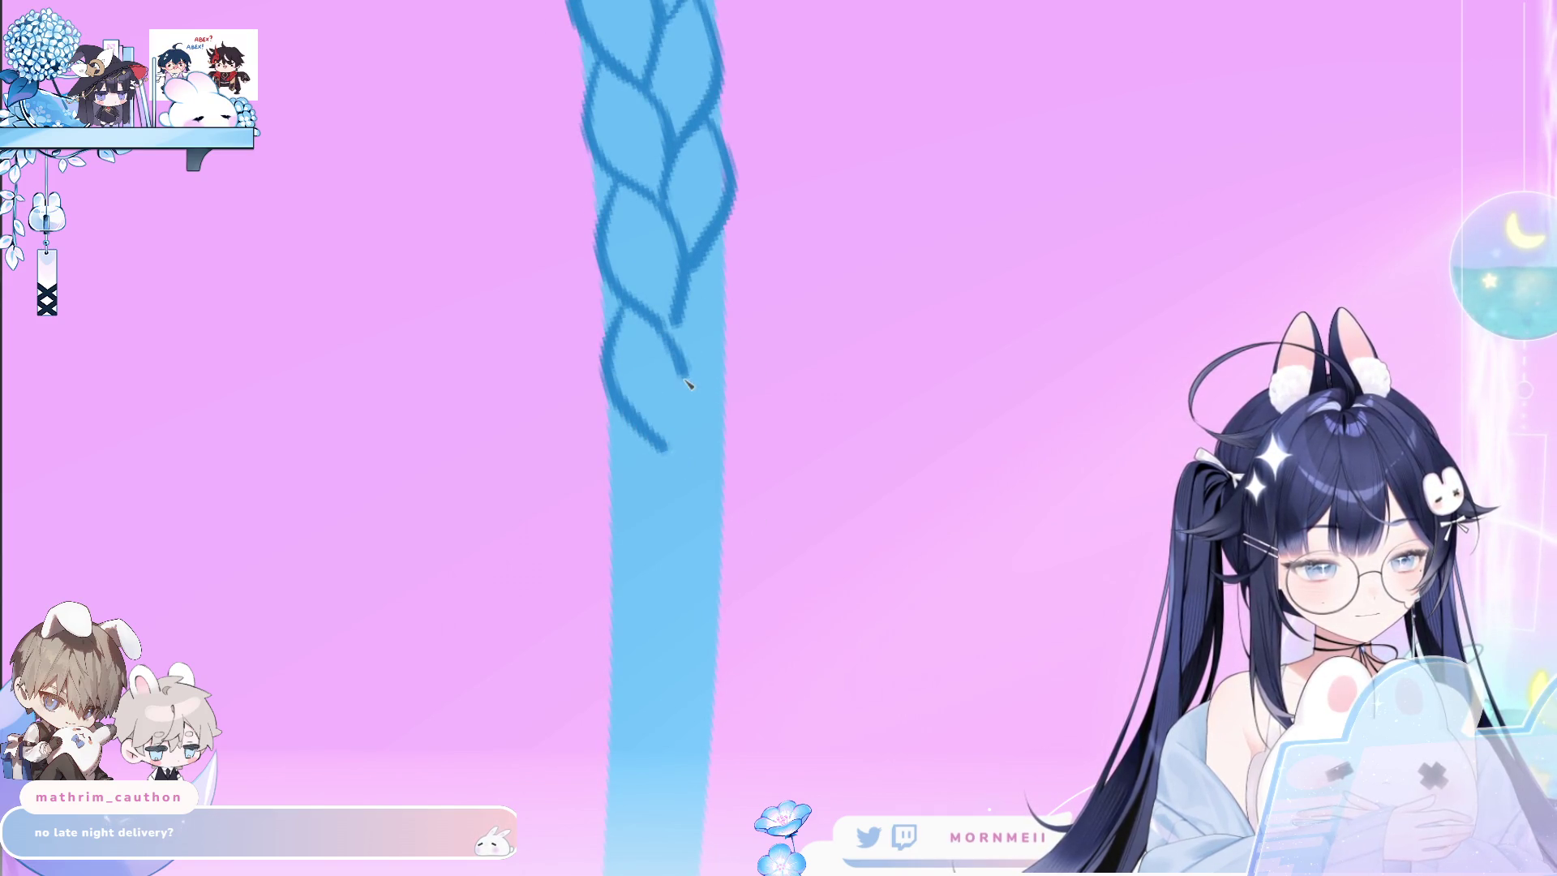
left_click_drag(732, 298, 680, 405)
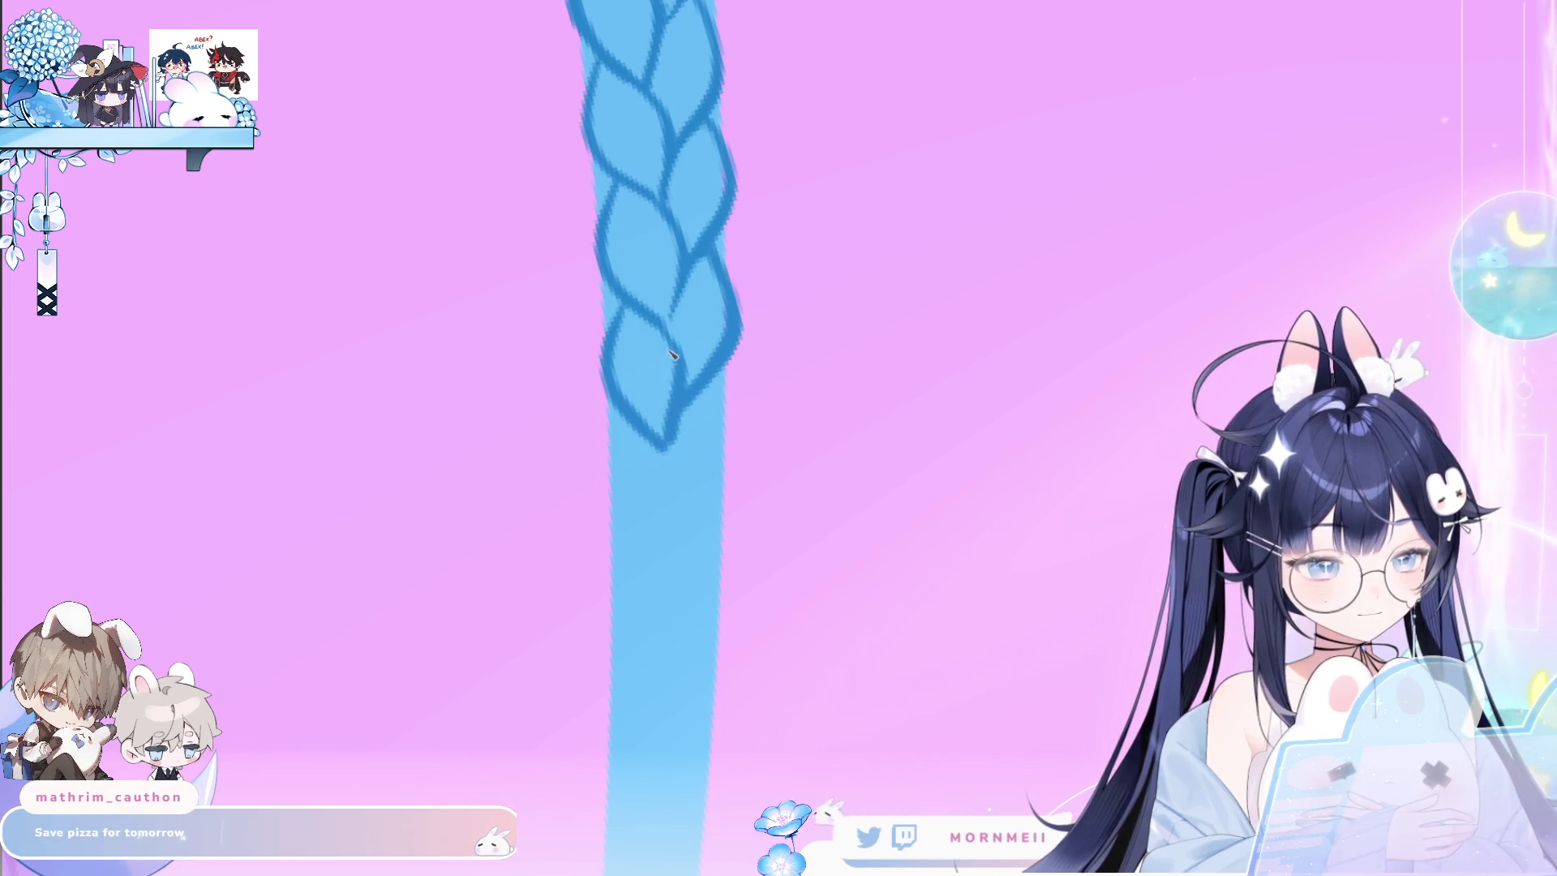
scroll(763, 320, "down", 2)
scroll(763, 319, "down", 2)
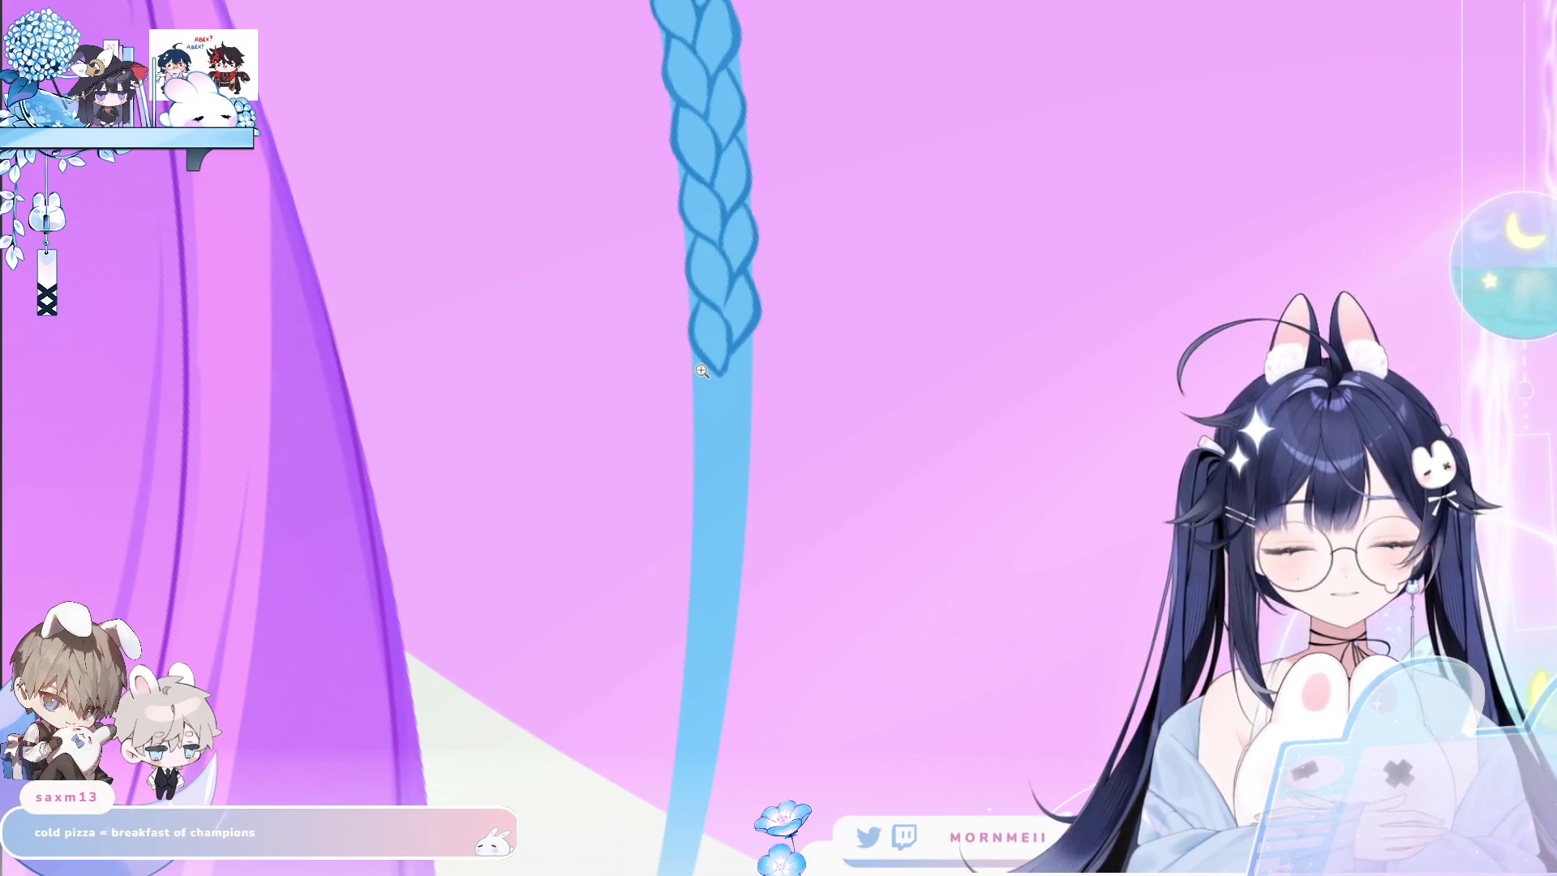
Form a full lobe under the braid tip with a curved right-side stroke.
left_click(729, 352)
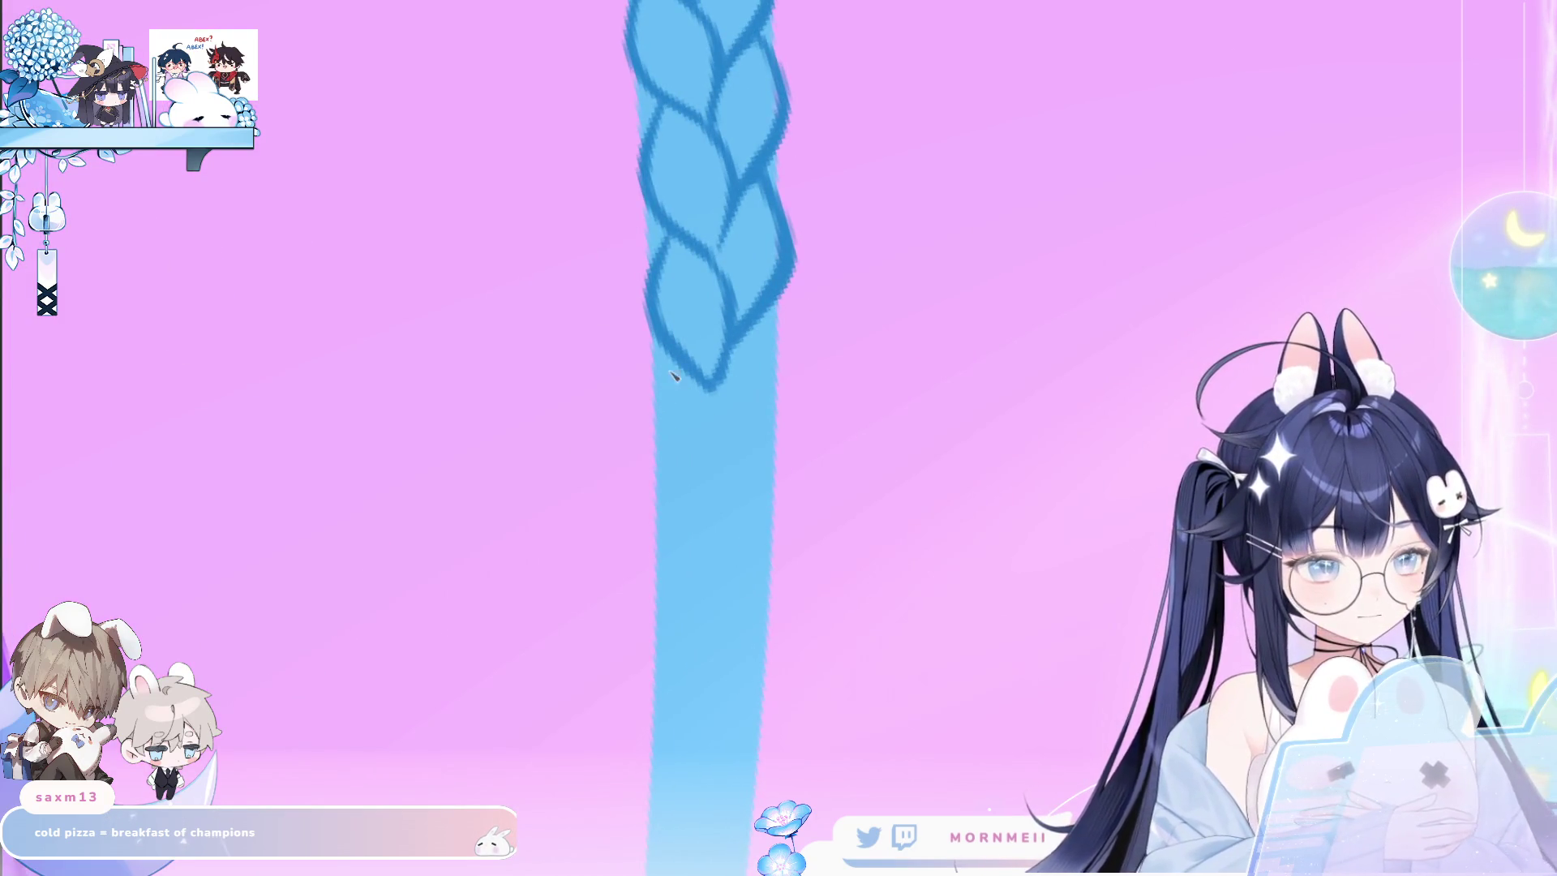
mouse_move(699, 507)
left_mouse_down()
mouse_move(691, 372)
mouse_move(730, 519)
left_mouse_up()
key("ctrl+z")
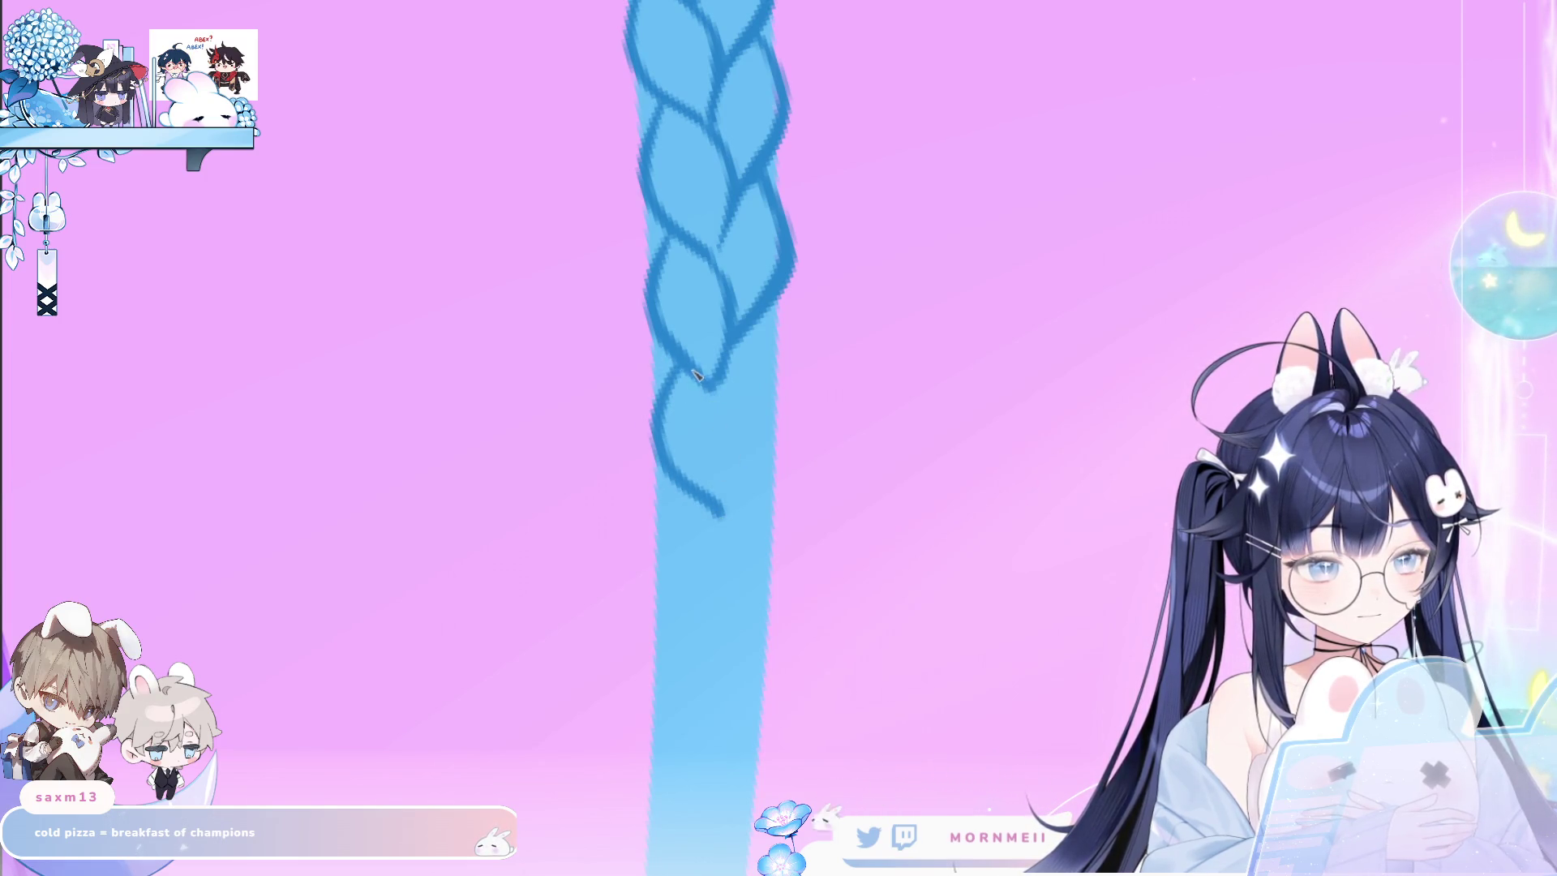
left_click_drag(712, 381, 734, 520)
left_click_drag(766, 318, 777, 423)
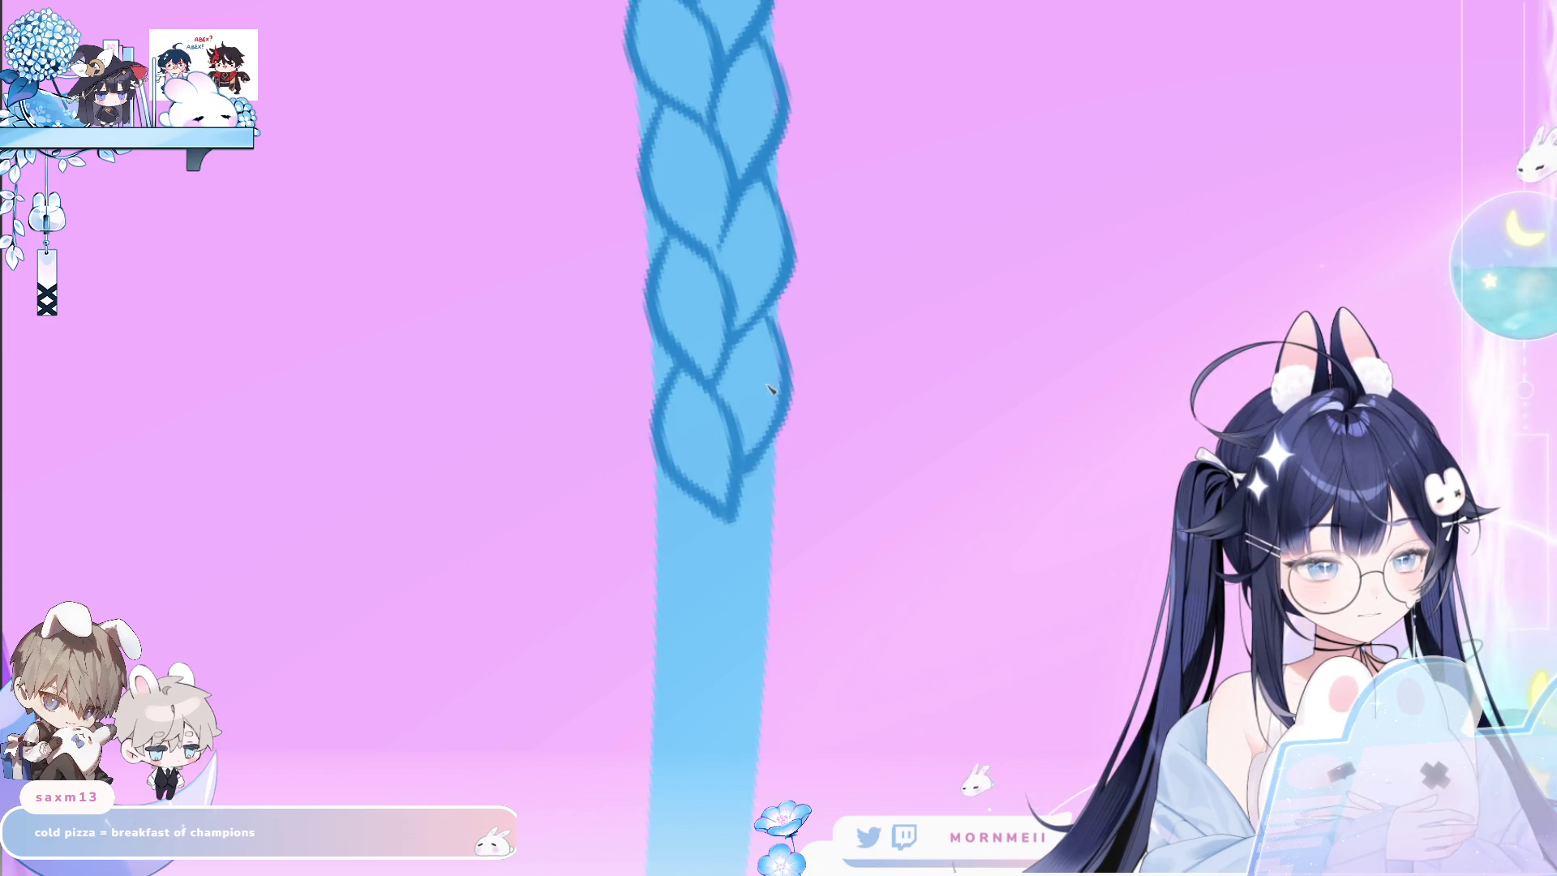
Add the next lobe's left strands and its curving right strand below the tip.
scroll(754, 420, "down", 2)
scroll(754, 420, "down", 3)
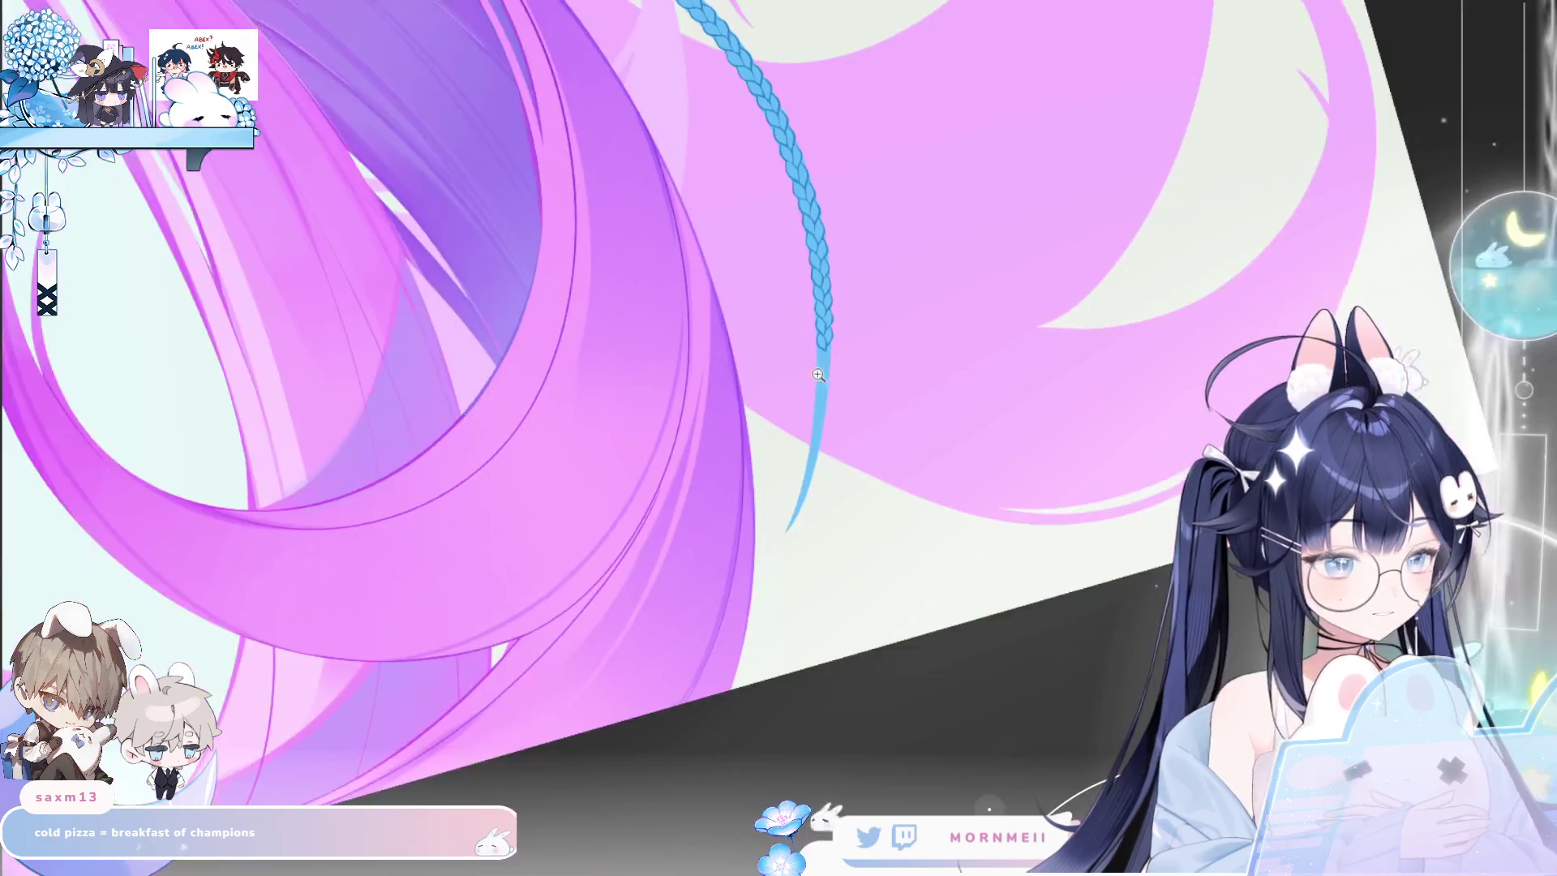
scroll(684, 320, "up", 2)
scroll(772, 258, "up", 2)
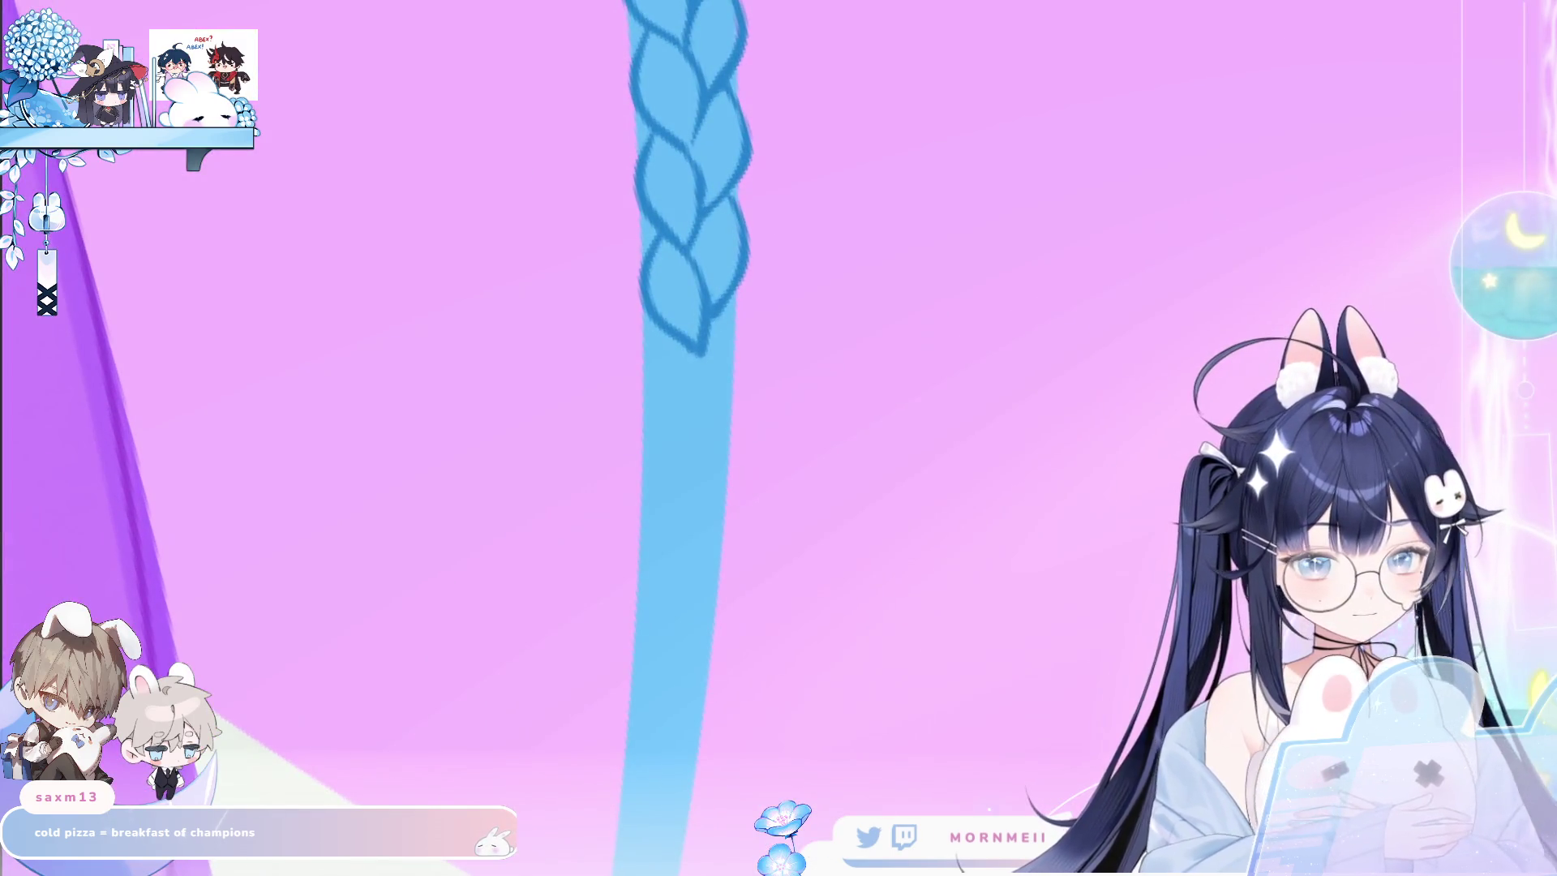
scroll(673, 333, "up", 2)
mouse_move(659, 318)
left_mouse_down()
mouse_move(631, 390)
mouse_move(688, 480)
left_mouse_up()
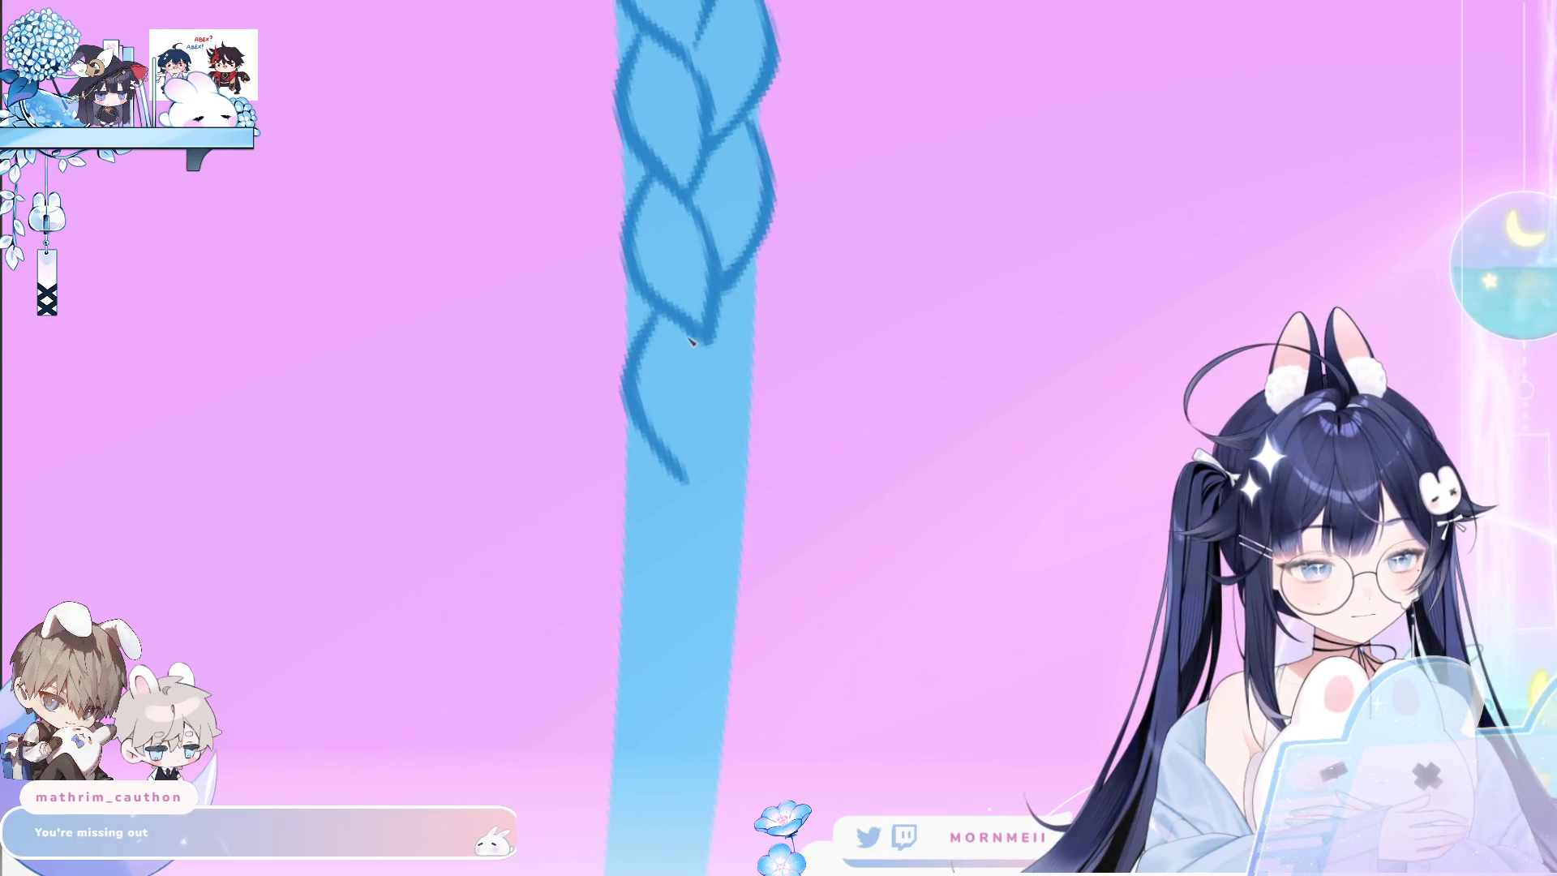
left_click_drag(706, 342, 687, 482)
left_click_drag(754, 261, 714, 421)
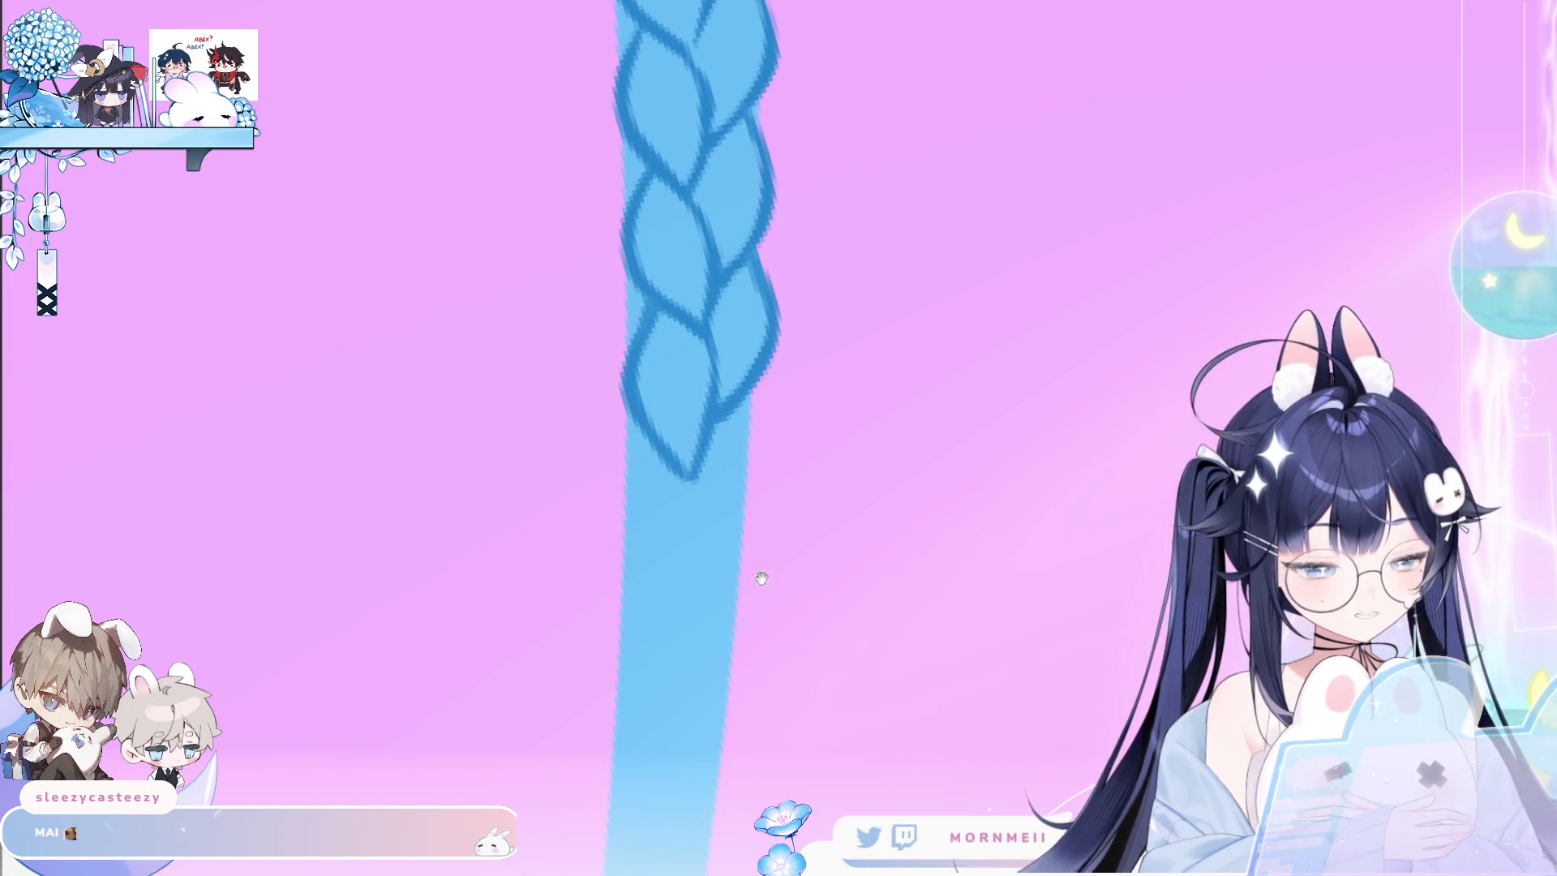
Draw a looping lower strand and a hooked right-side stroke for the next lobe.
scroll(762, 577, "down", 2)
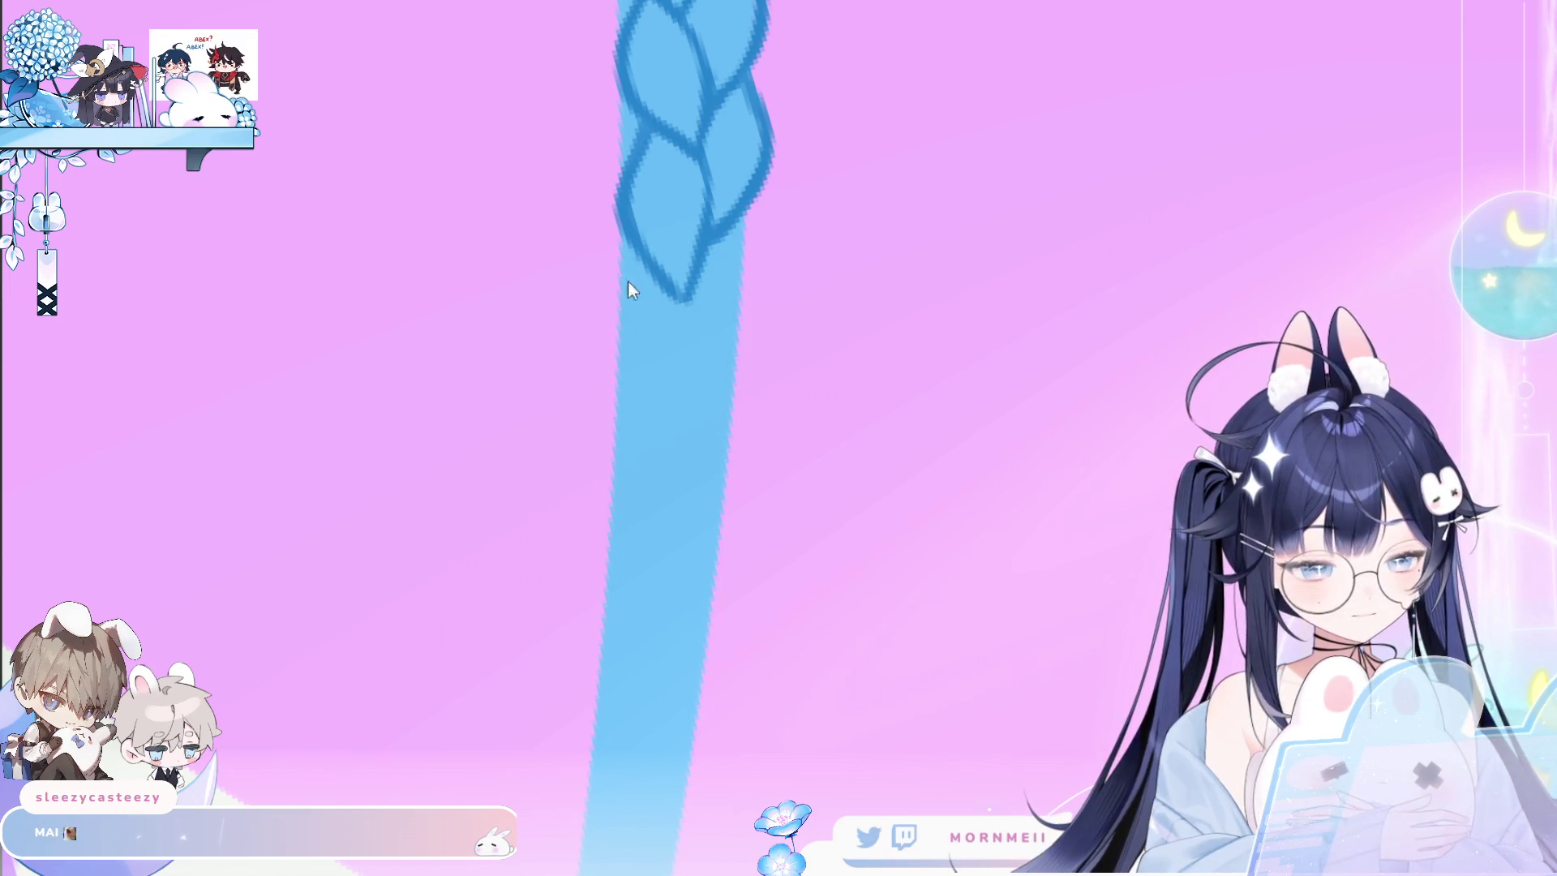
left_click_drag(632, 259, 665, 434)
key("ctrl+z")
key("ctrl+z")
left_click_drag(633, 260, 669, 417)
left_click_drag(673, 292, 694, 357)
key("ctrl+z")
key("ctrl+z")
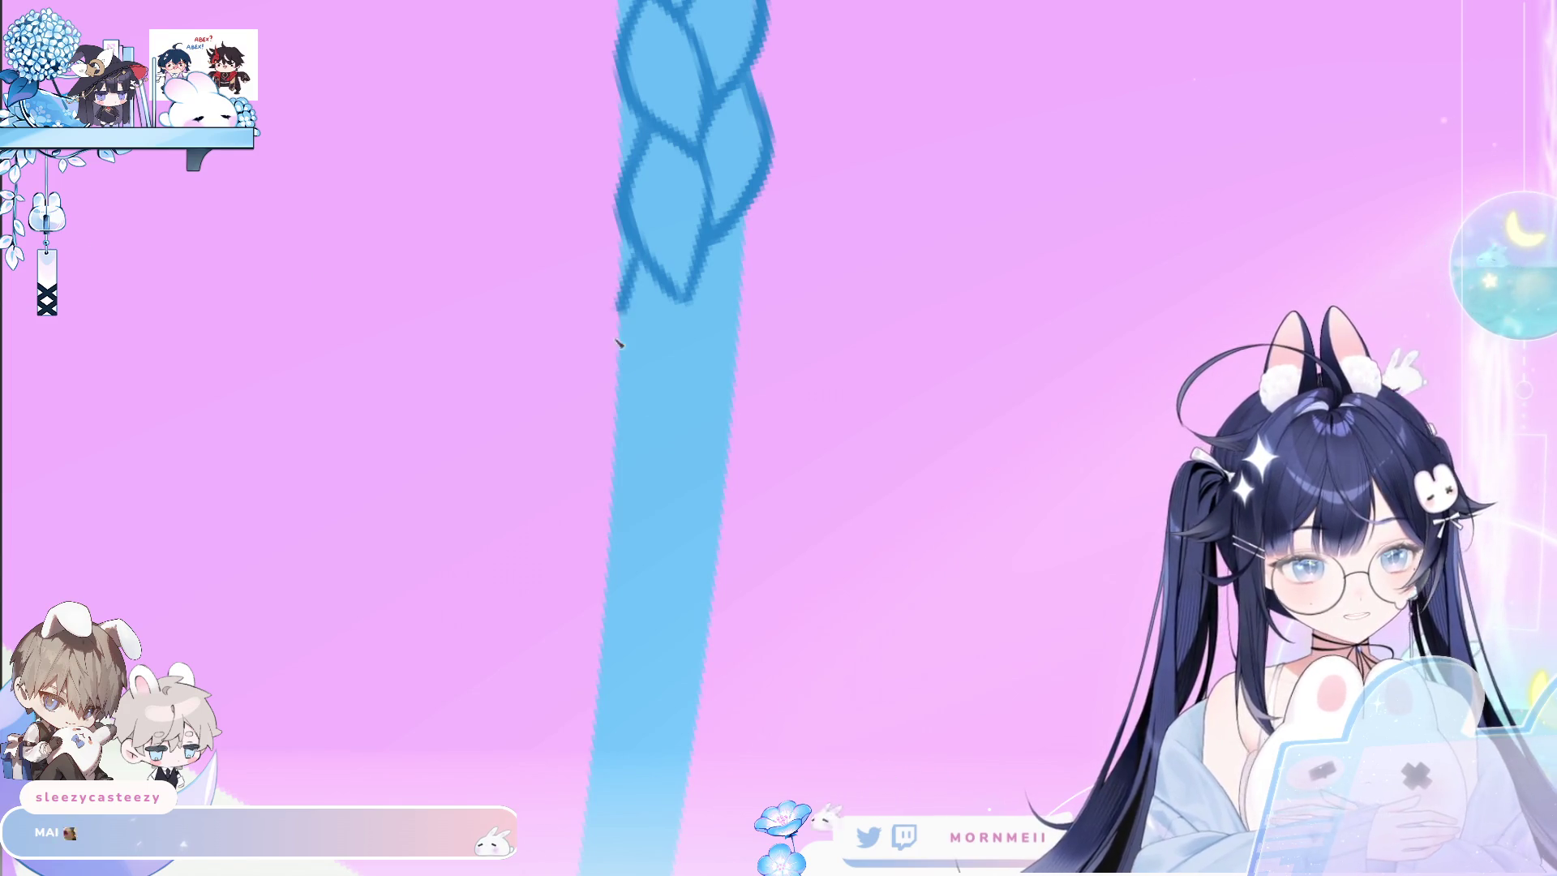
left_click_drag(641, 264, 669, 428)
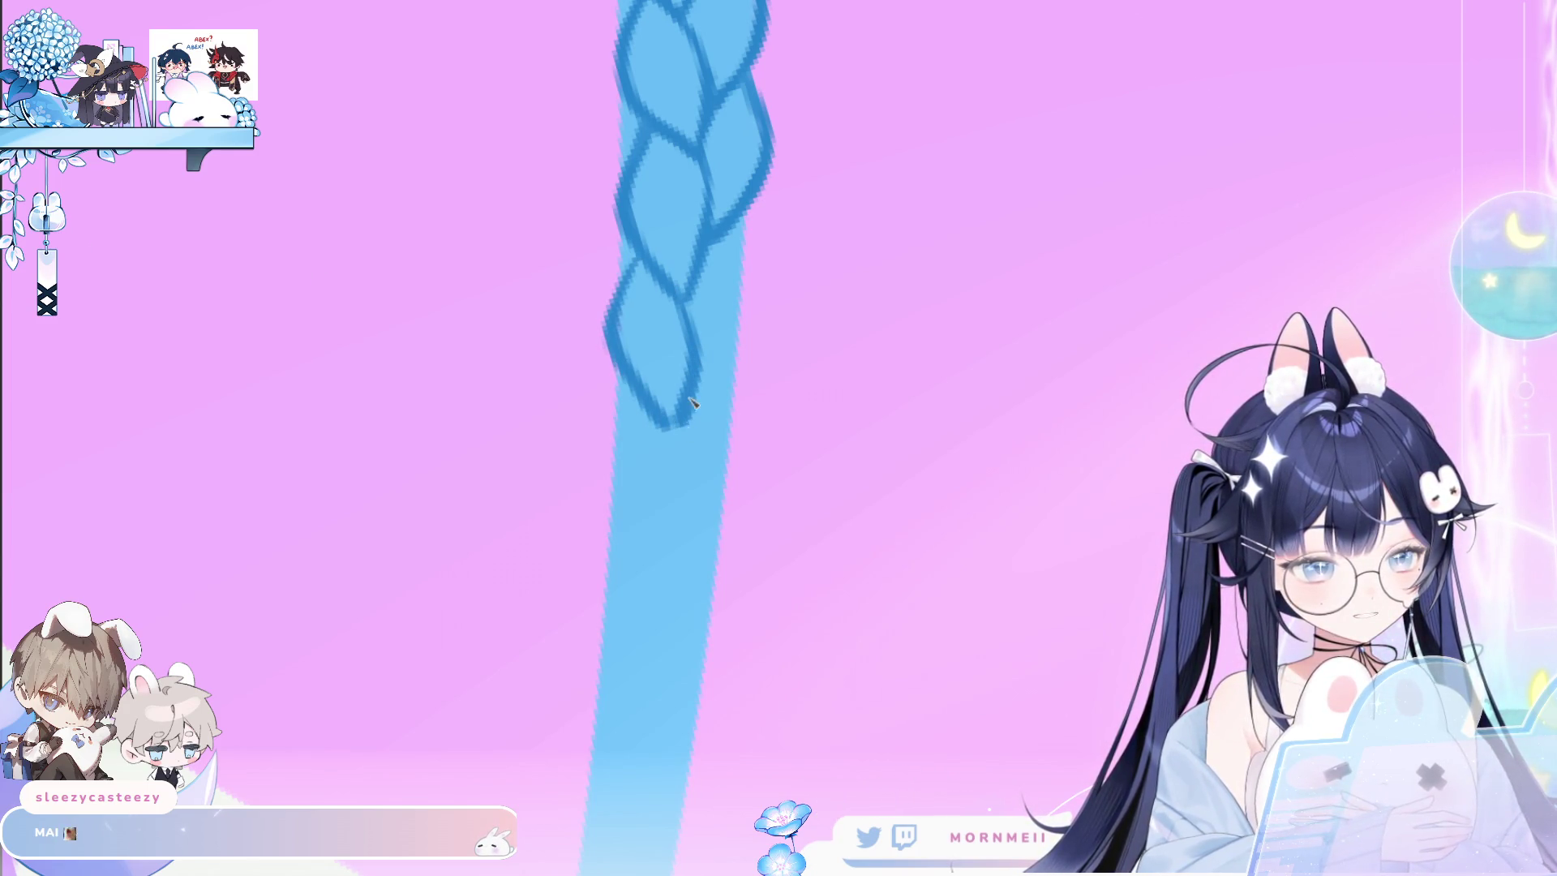
key("ctrl+z")
left_click_drag(740, 223, 744, 326)
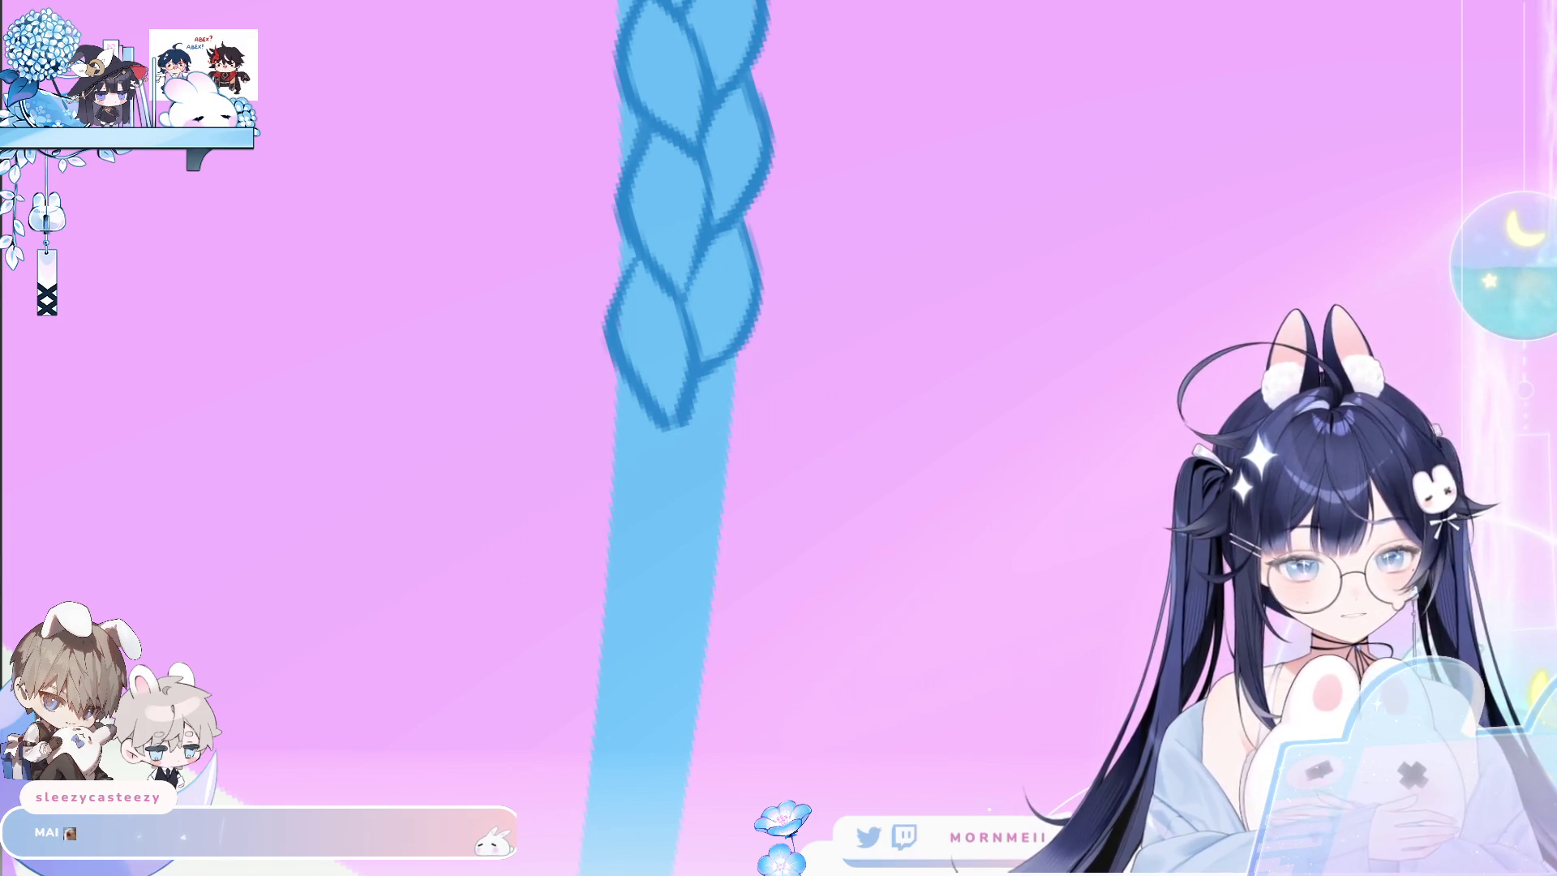
Redraw the lower strand and right edge until the lobe closes.
left_click_drag(653, 492, 678, 410)
left_click_drag(645, 308, 660, 438)
key("ctrl+z")
left_click_drag(645, 307, 683, 467)
left_click_drag(699, 351, 696, 451)
key("ctrl+z")
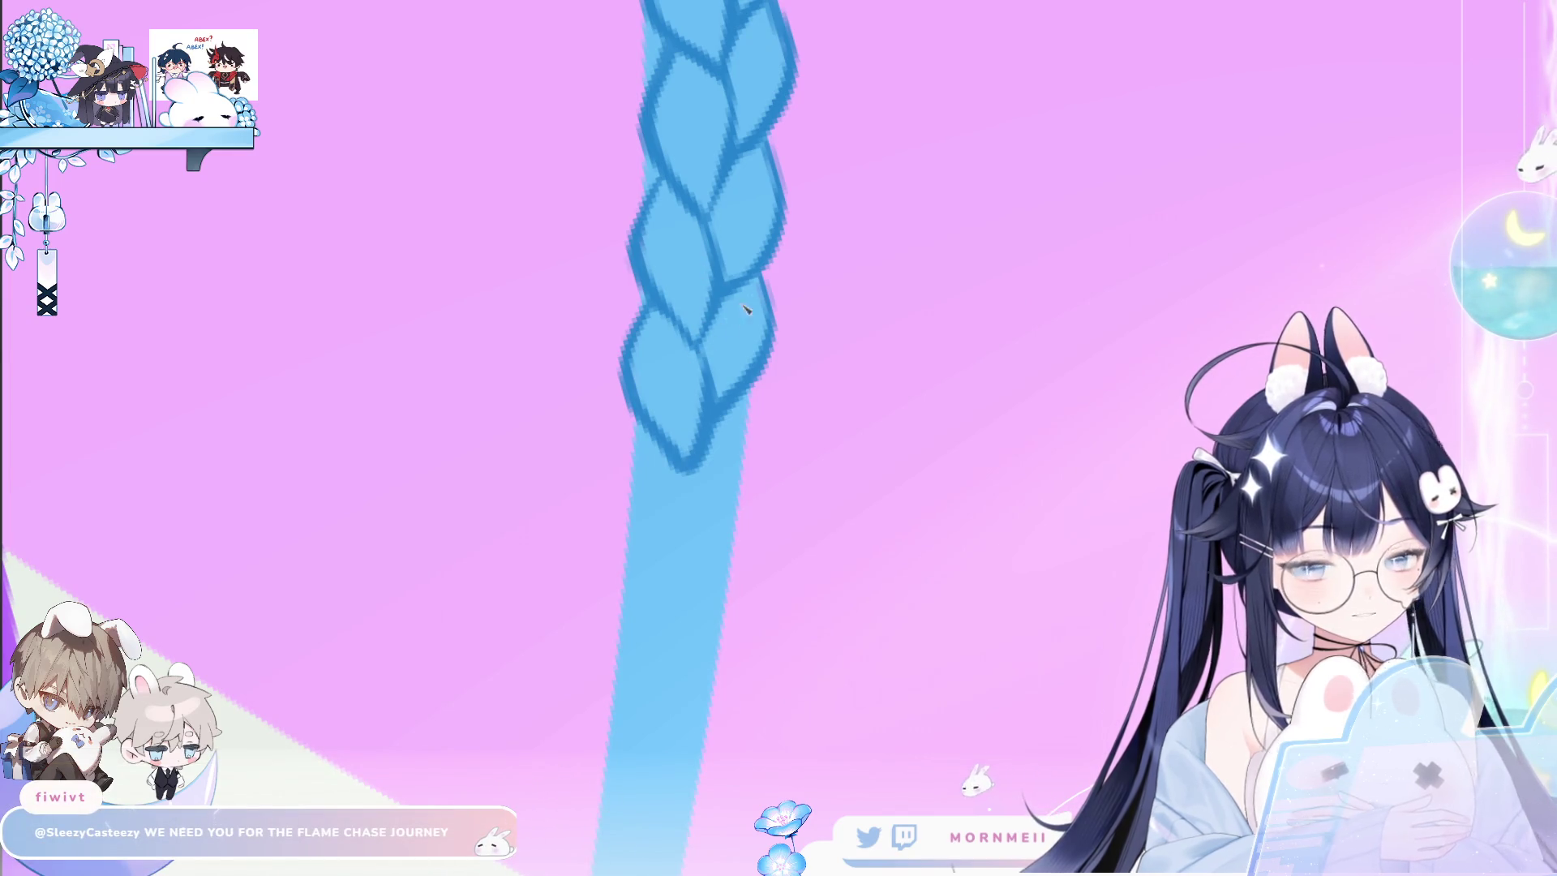
scroll(632, 358, "down", 3)
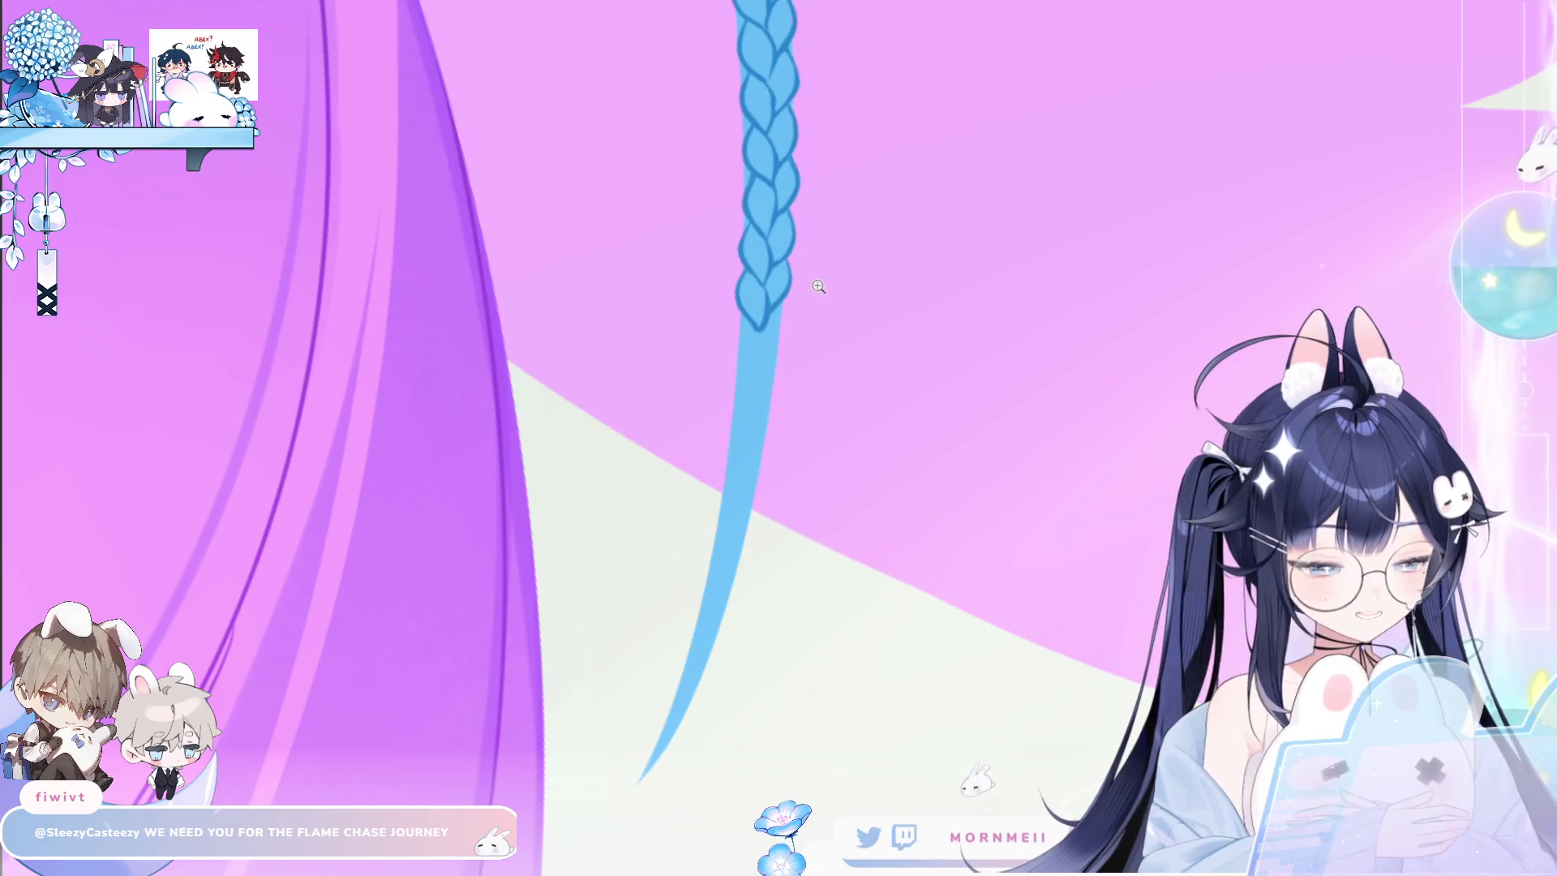
Outline the braid's left and right edges and its lower lobes further down the cord in dark blue.
scroll(820, 285, "up", 5)
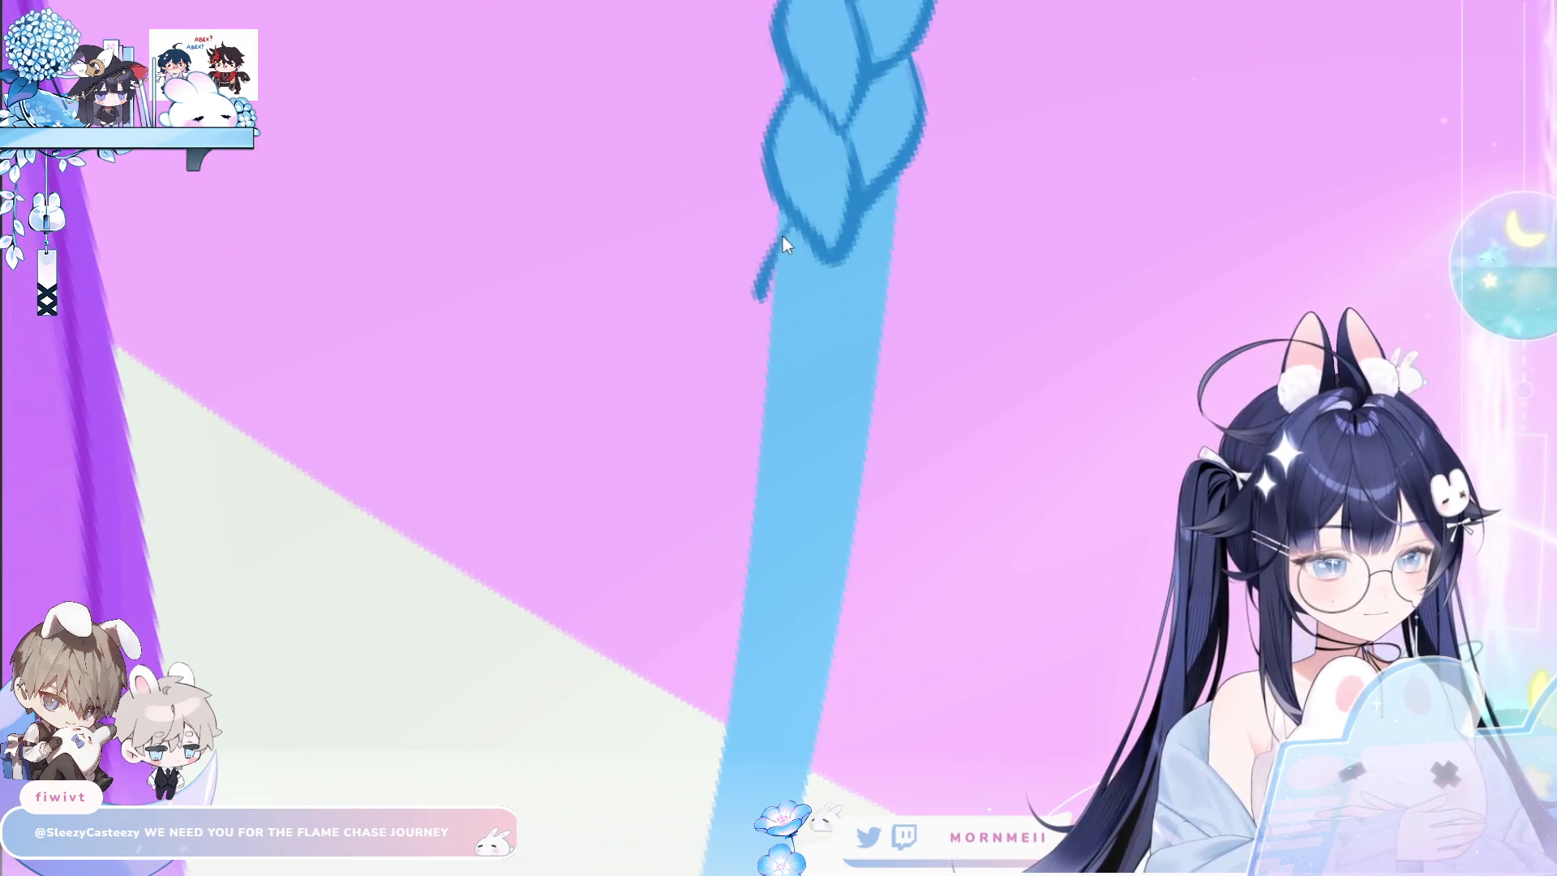
mouse_move(786, 223)
left_mouse_down()
mouse_move(763, 285)
mouse_move(803, 385)
left_mouse_up()
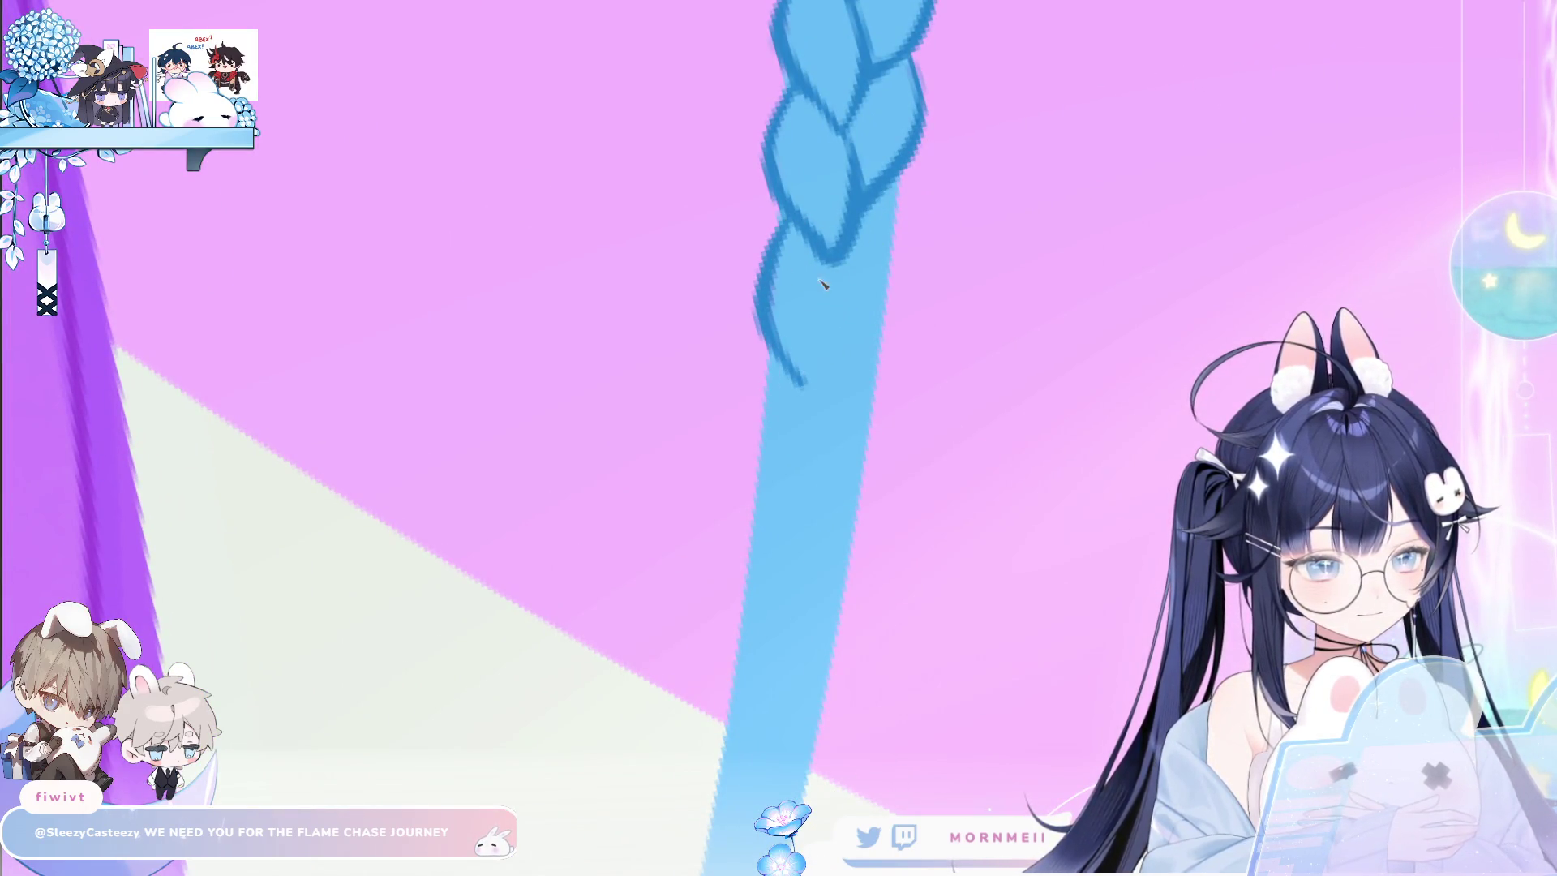
left_click_drag(892, 192, 843, 339)
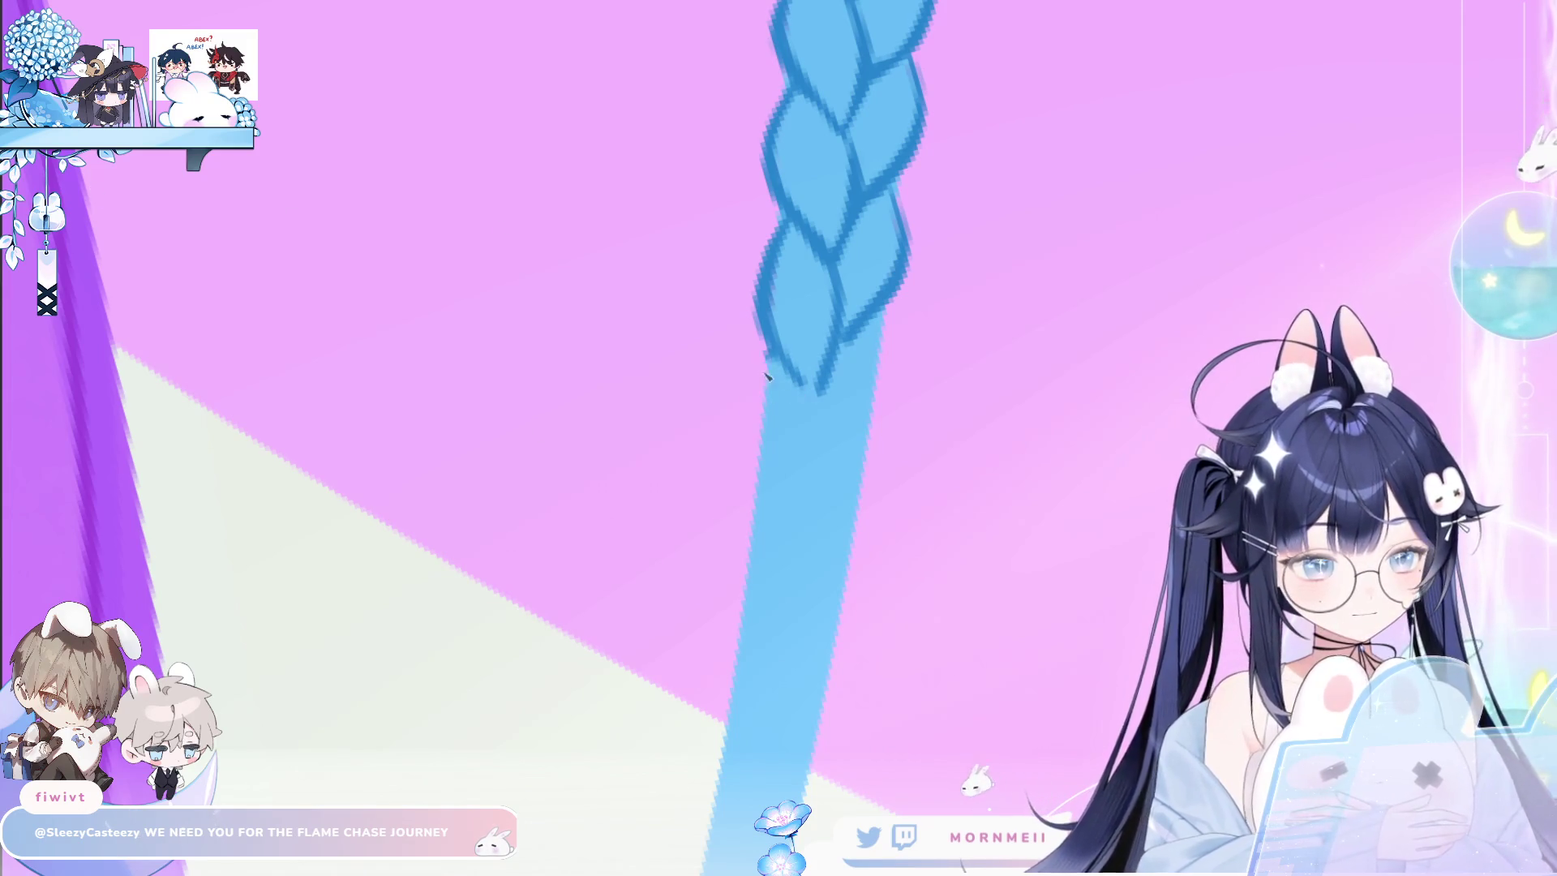
left_click_drag(770, 360, 799, 523)
mouse_move(803, 381)
left_mouse_down()
mouse_move(827, 446)
mouse_move(811, 531)
left_mouse_up()
key("ctrl+z")
key("ctrl+z")
left_click_drag(837, 381, 813, 519)
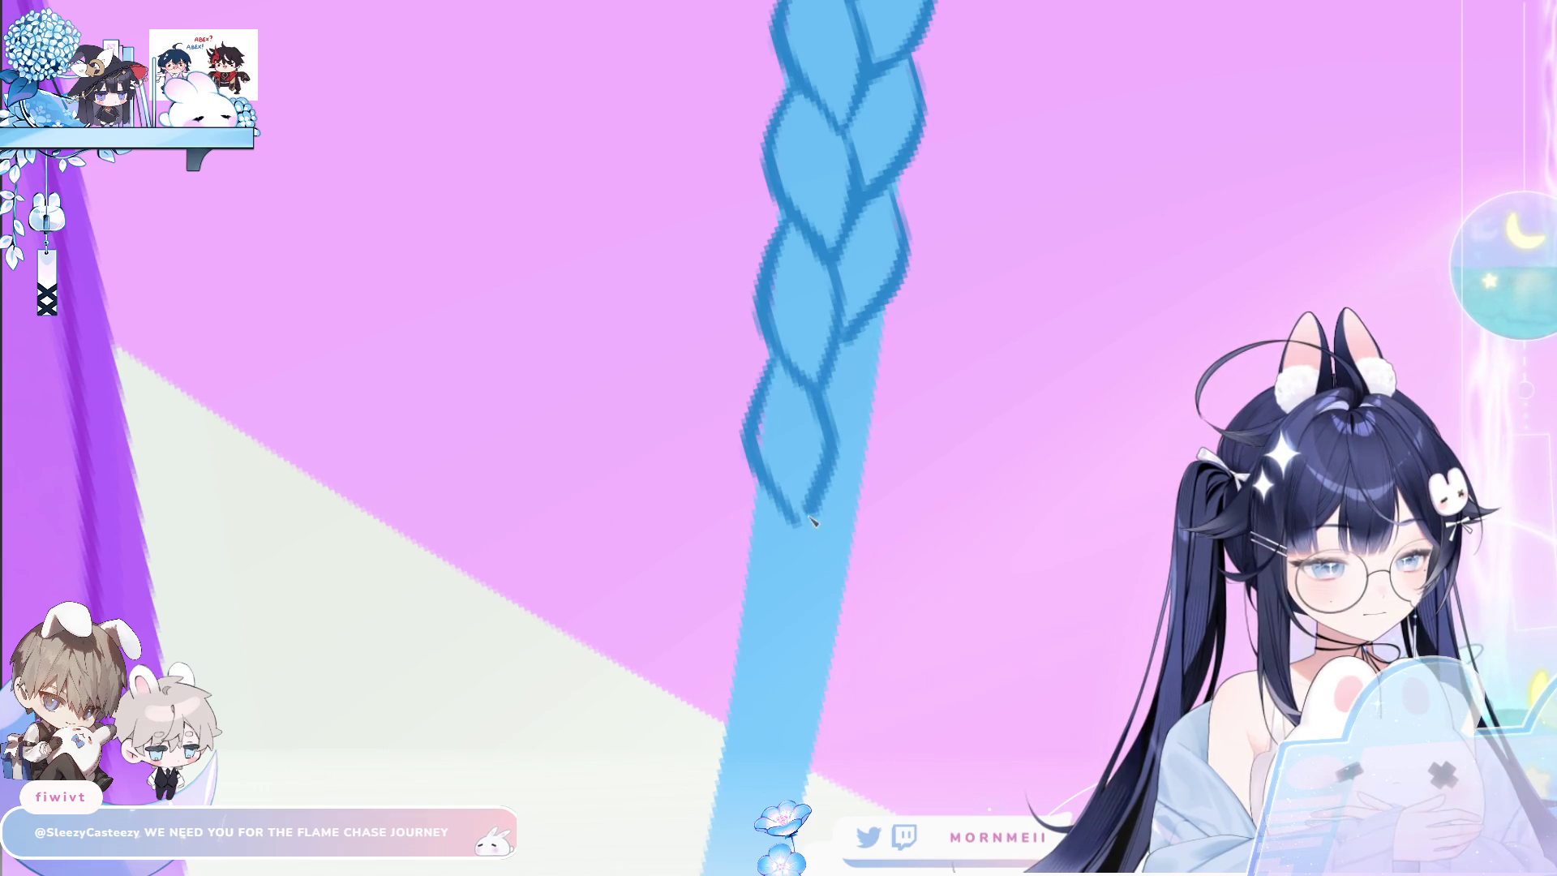
left_click_drag(885, 381, 836, 477)
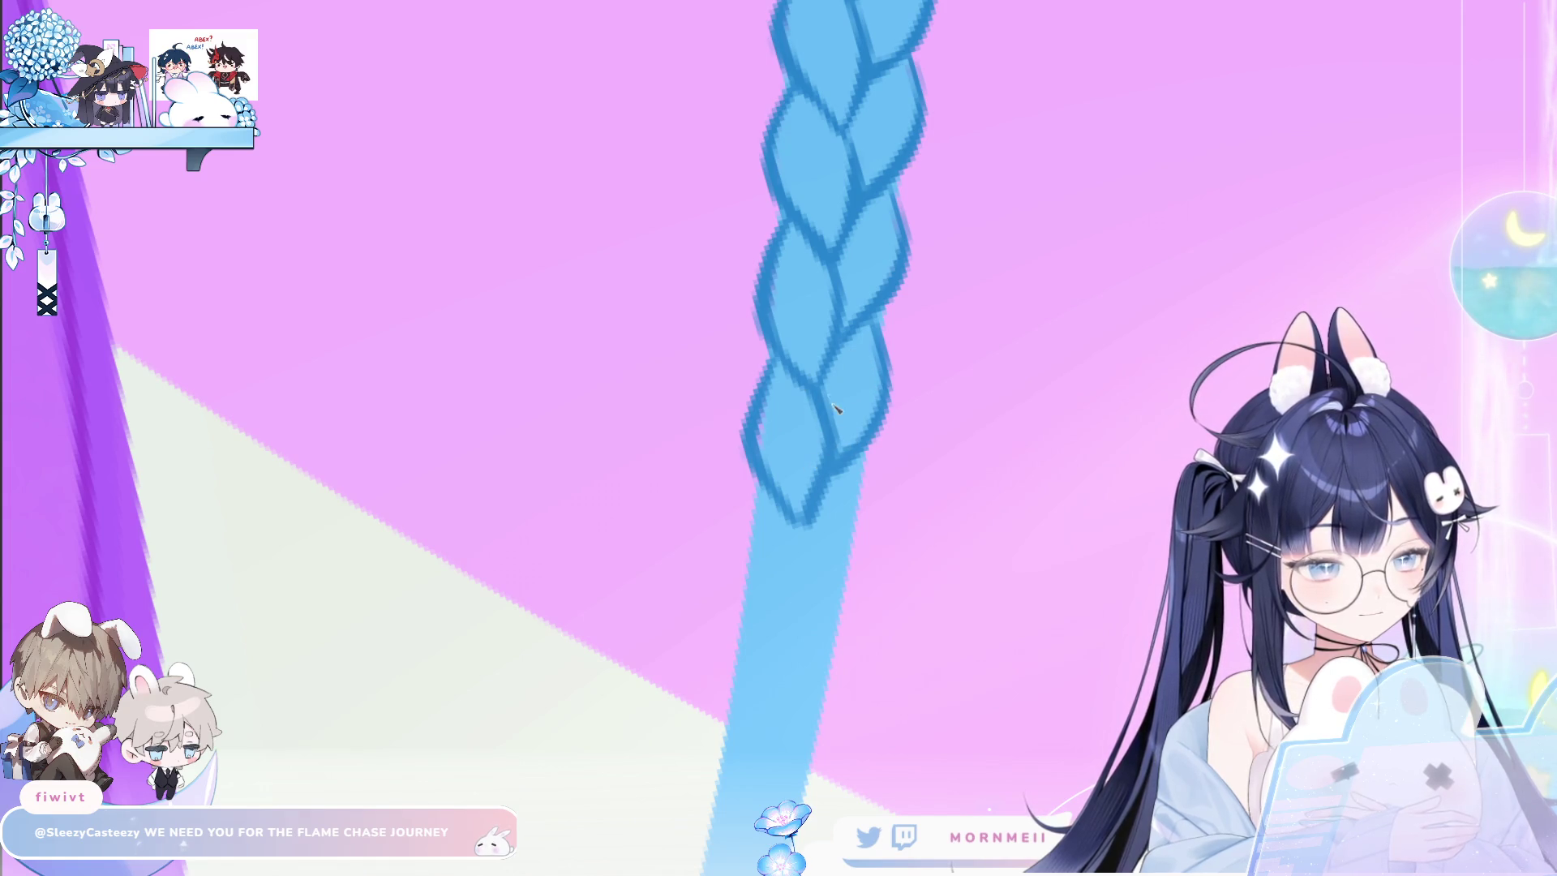
scroll(840, 446, "down", 3)
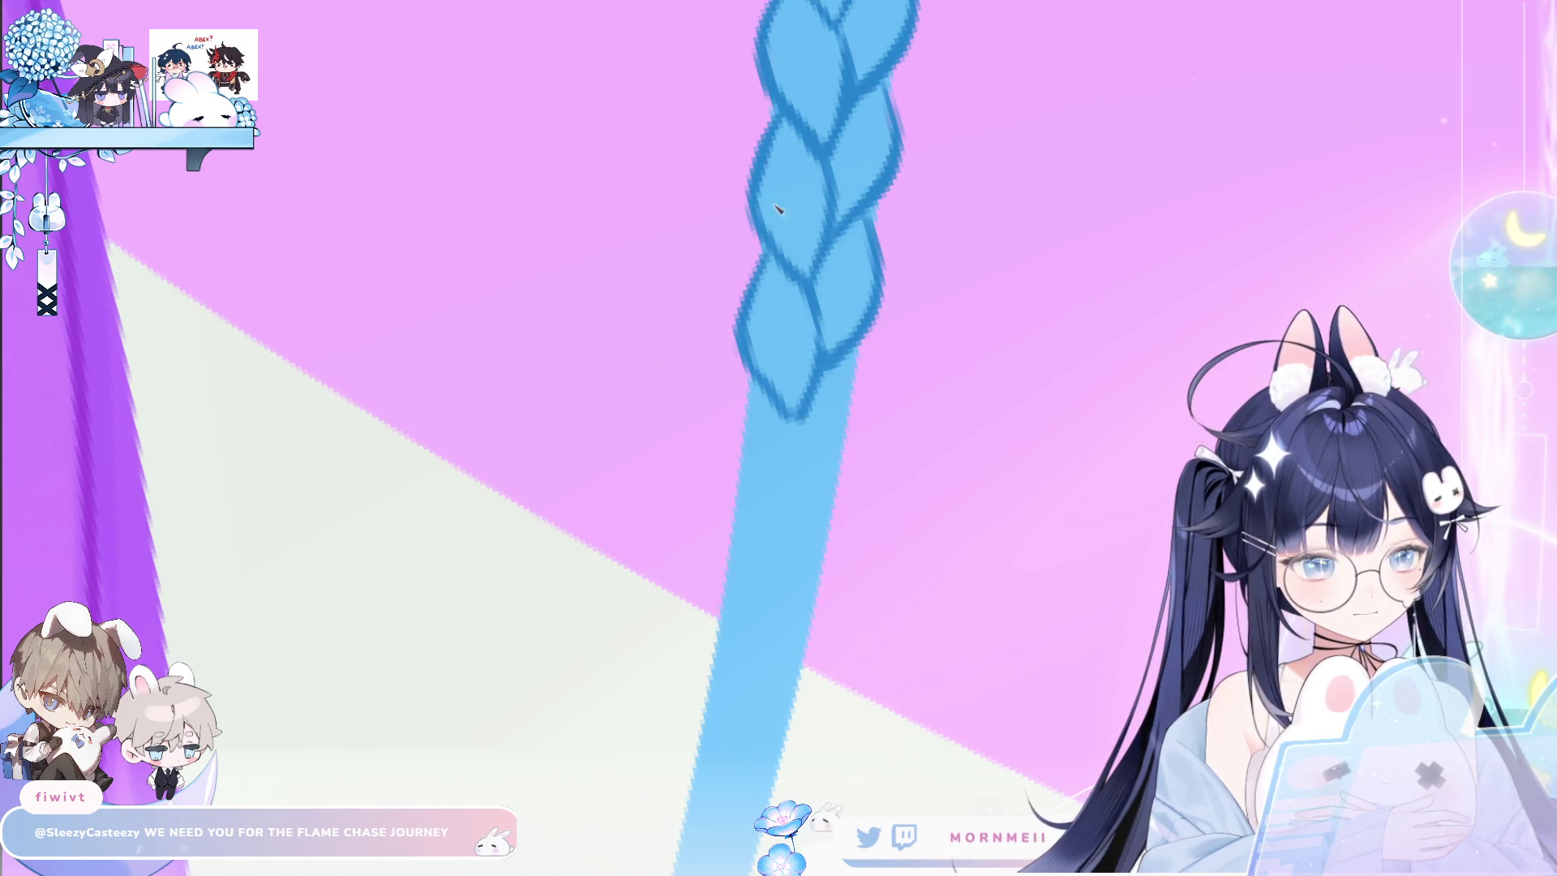
scroll(817, 199, "down", 5)
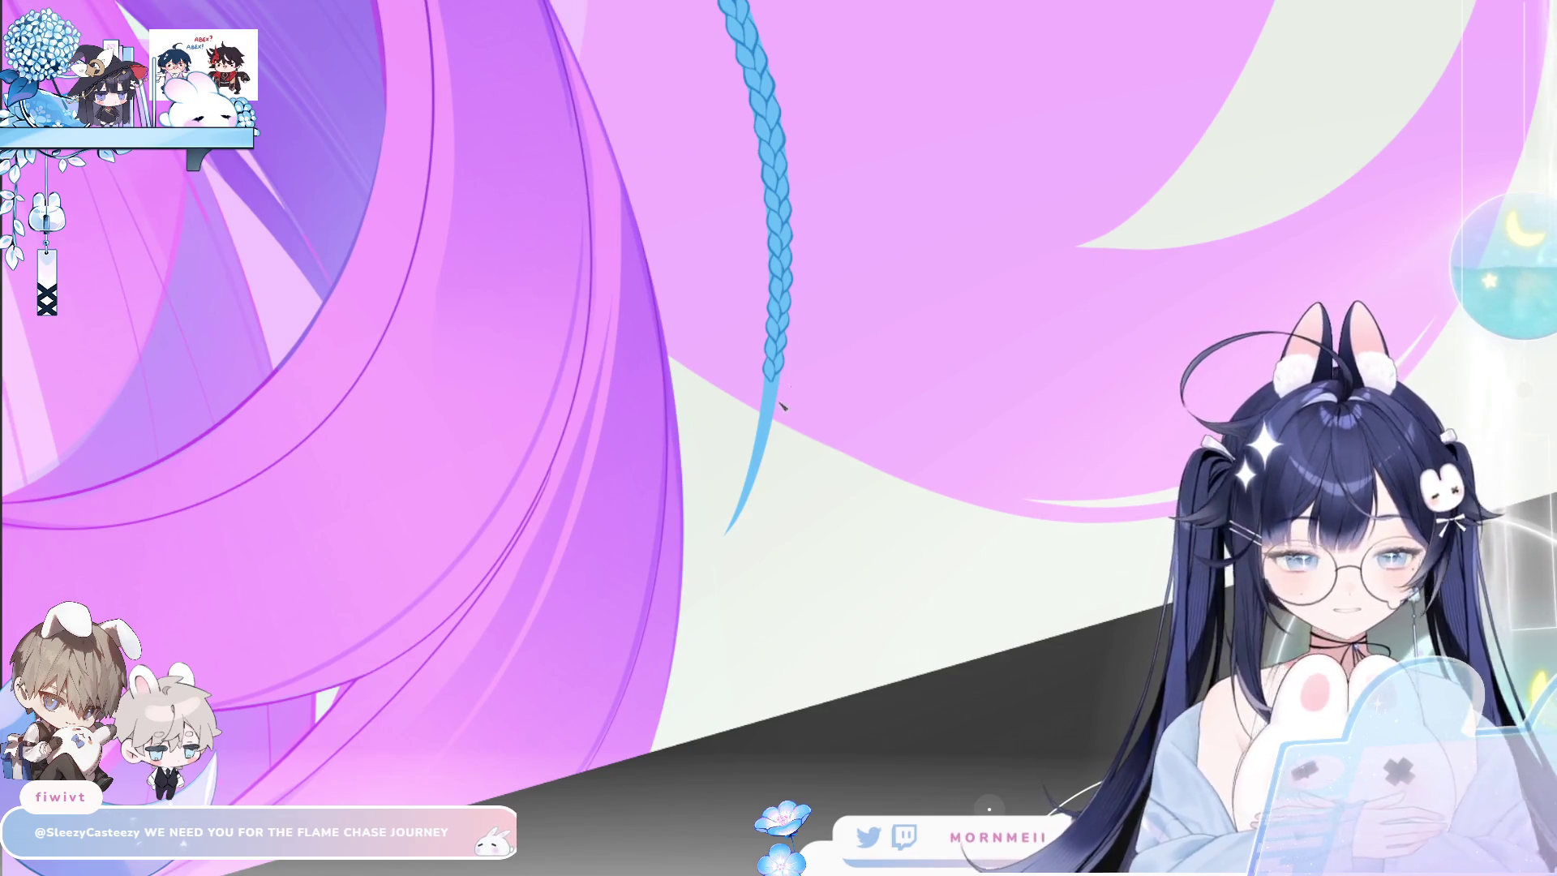
Shorten the overlong lower outline stroke, then pen the next lobe's left and right edges.
left_click(826, 365)
left_click(826, 365)
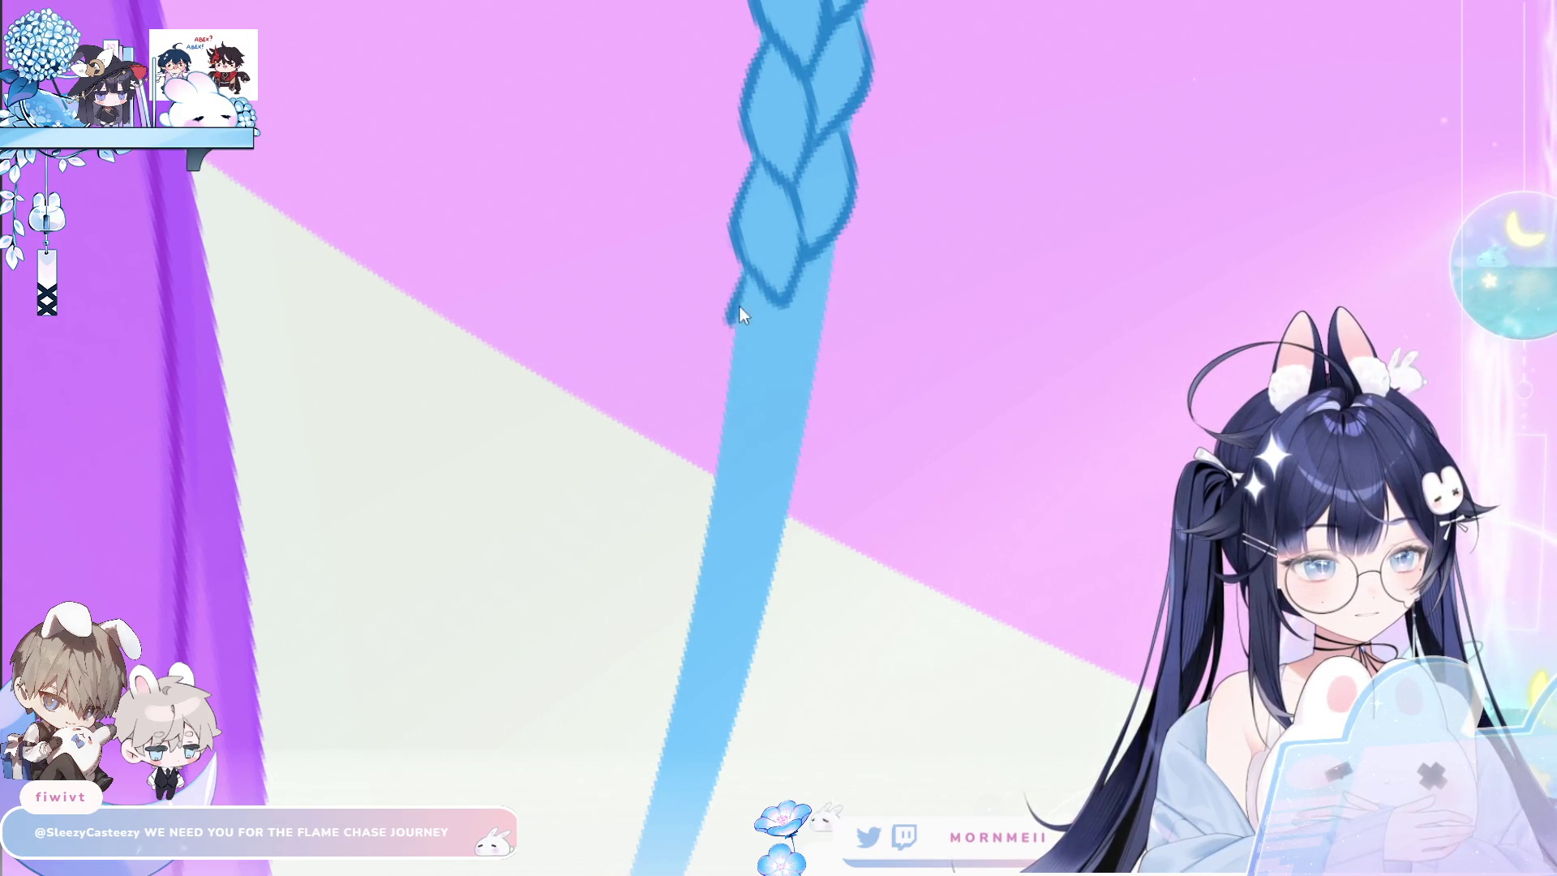
key("ctrl+z")
left_click_drag(750, 274, 730, 325)
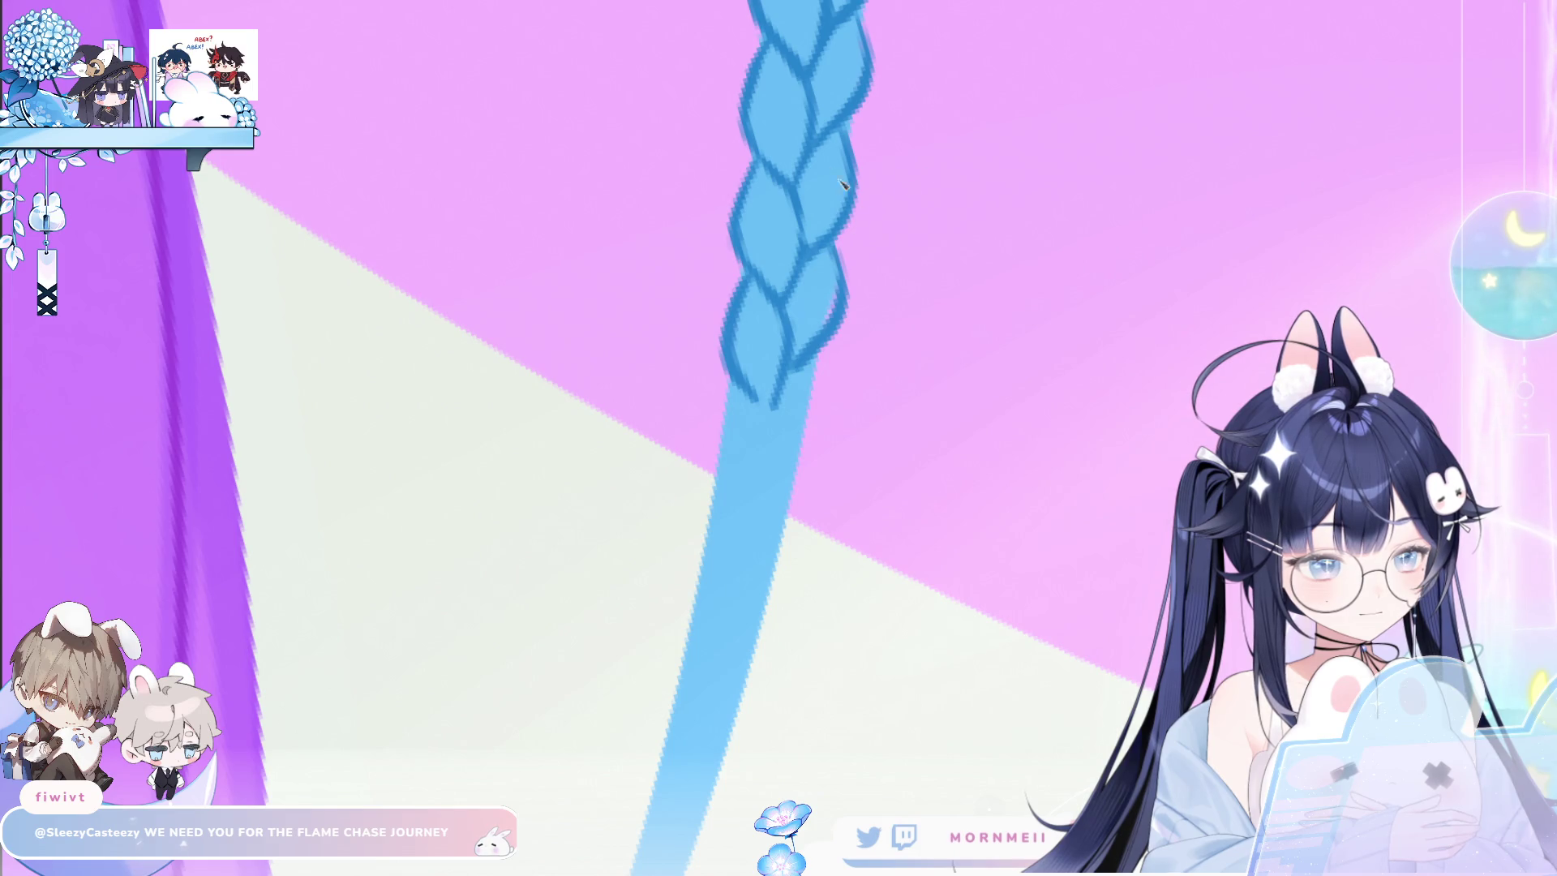
mouse_move(738, 407)
left_mouse_down()
mouse_move(762, 358)
mouse_move(770, 458)
left_mouse_up()
key("ctrl+z")
left_click_drag(776, 347, 770, 458)
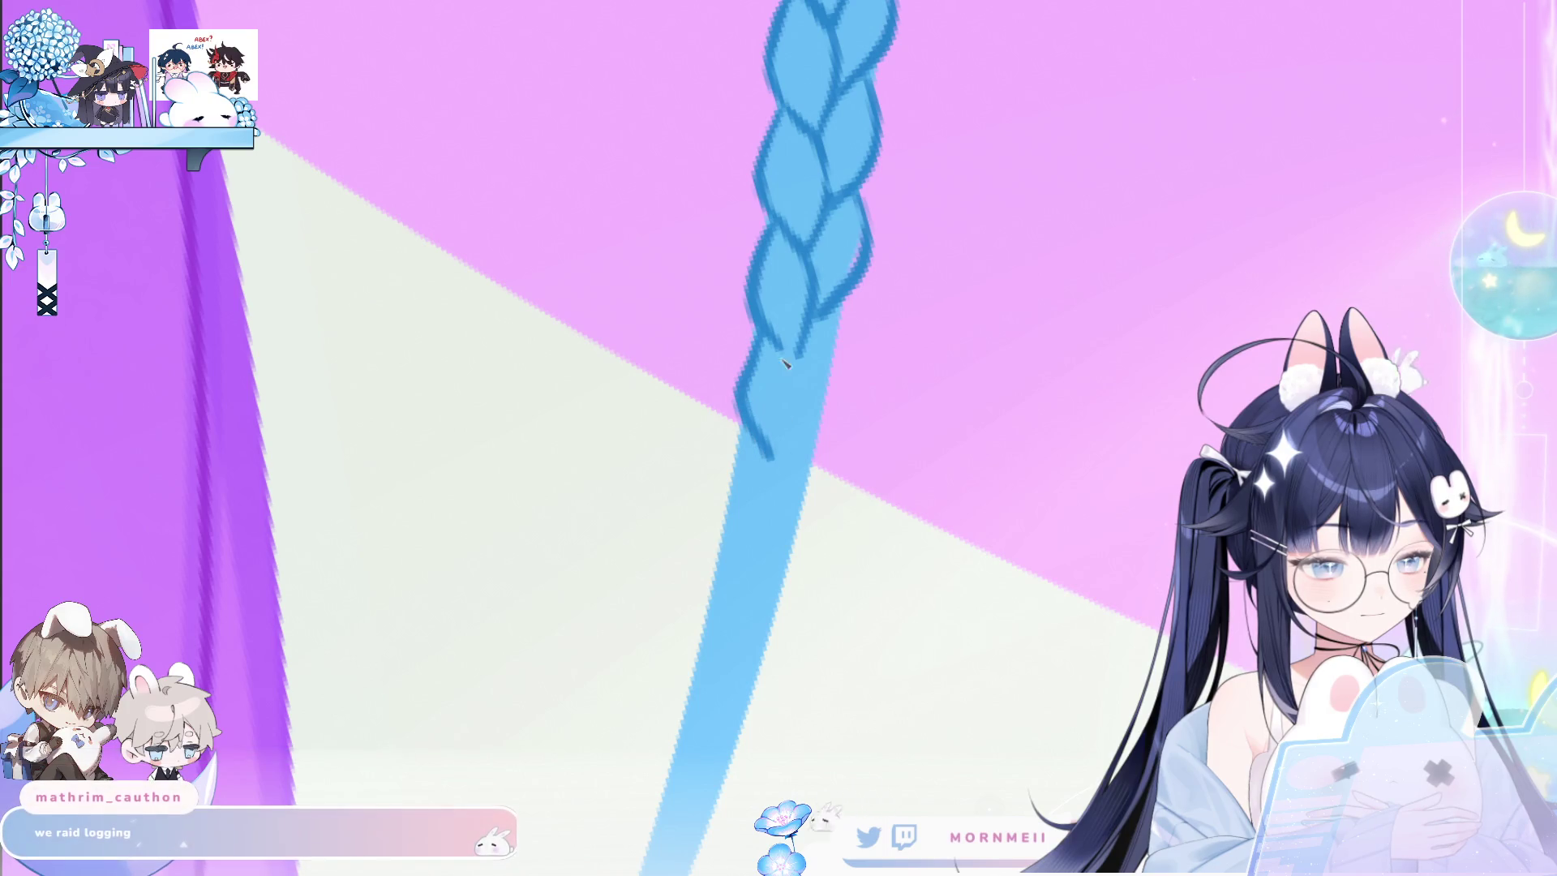
left_click_drag(794, 369, 803, 427)
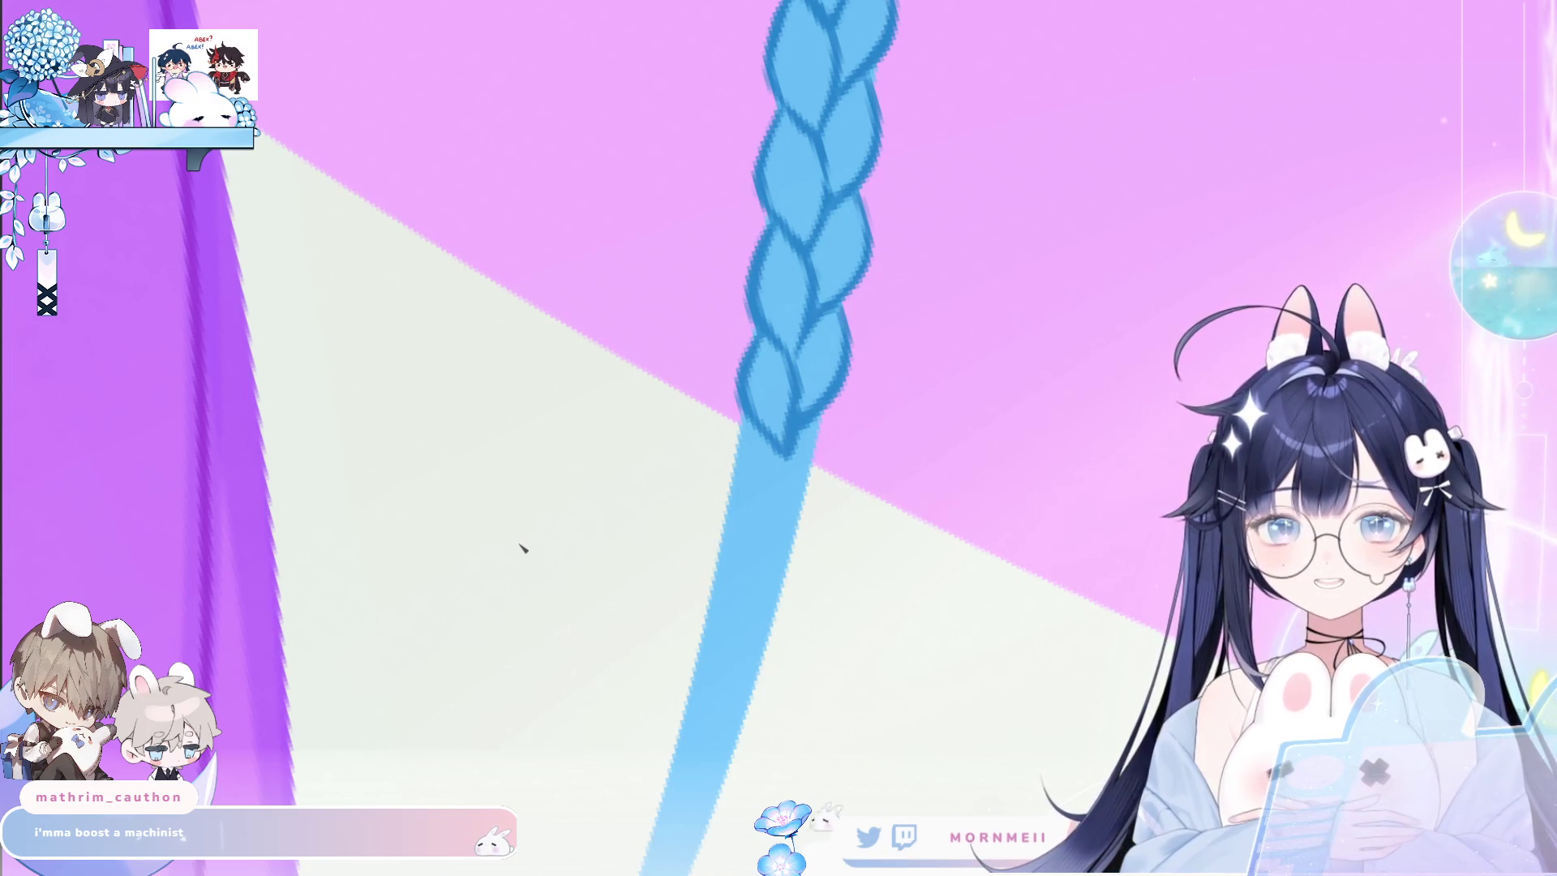
scroll(522, 547, "up", 3)
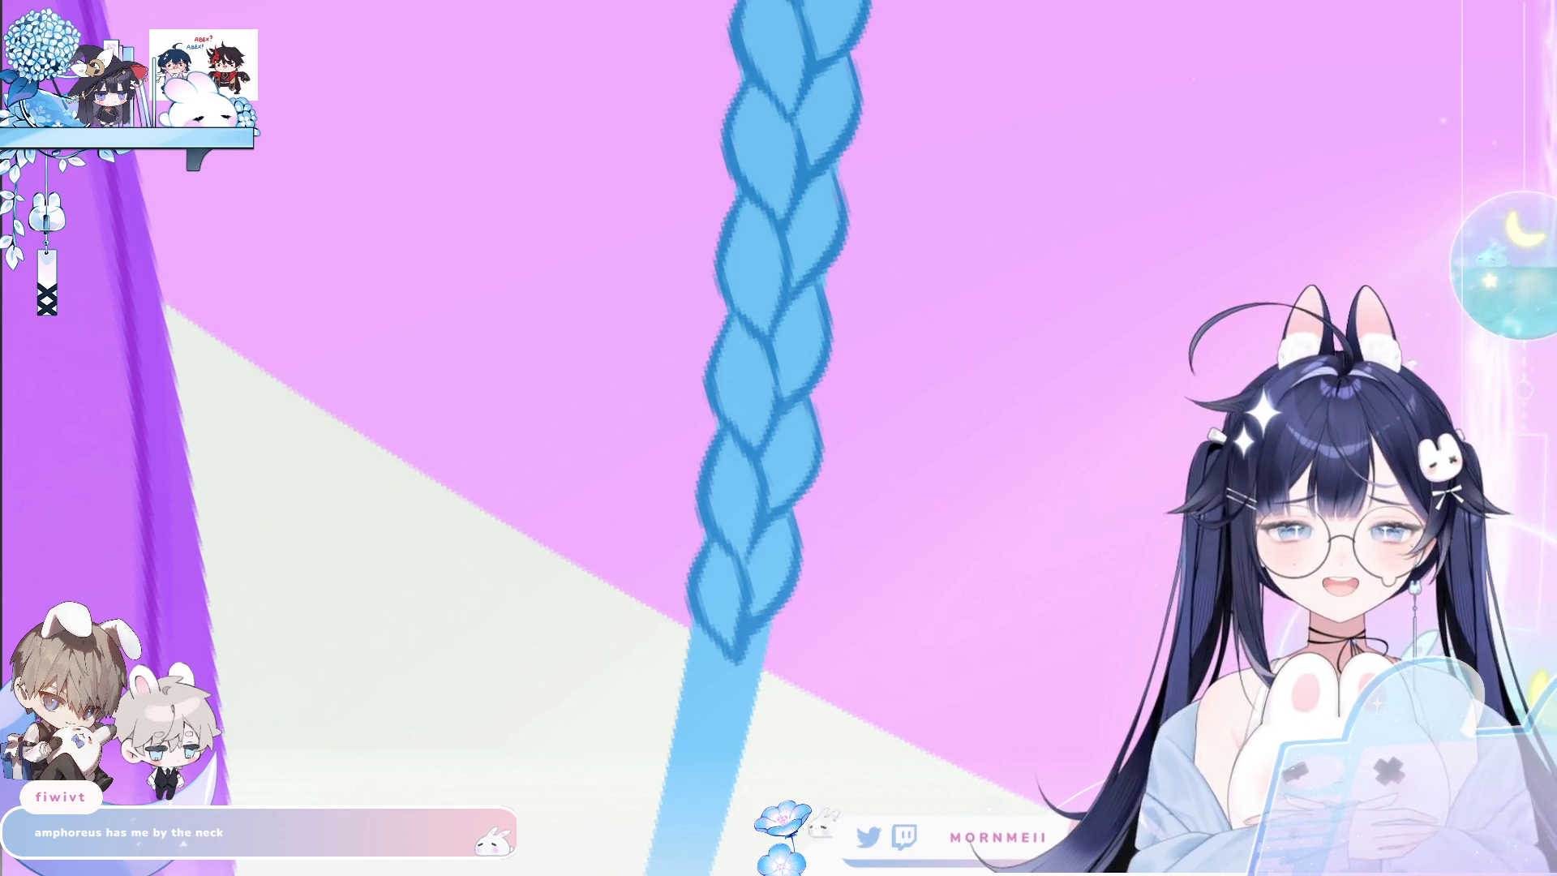
scroll(898, 457, "down", 3)
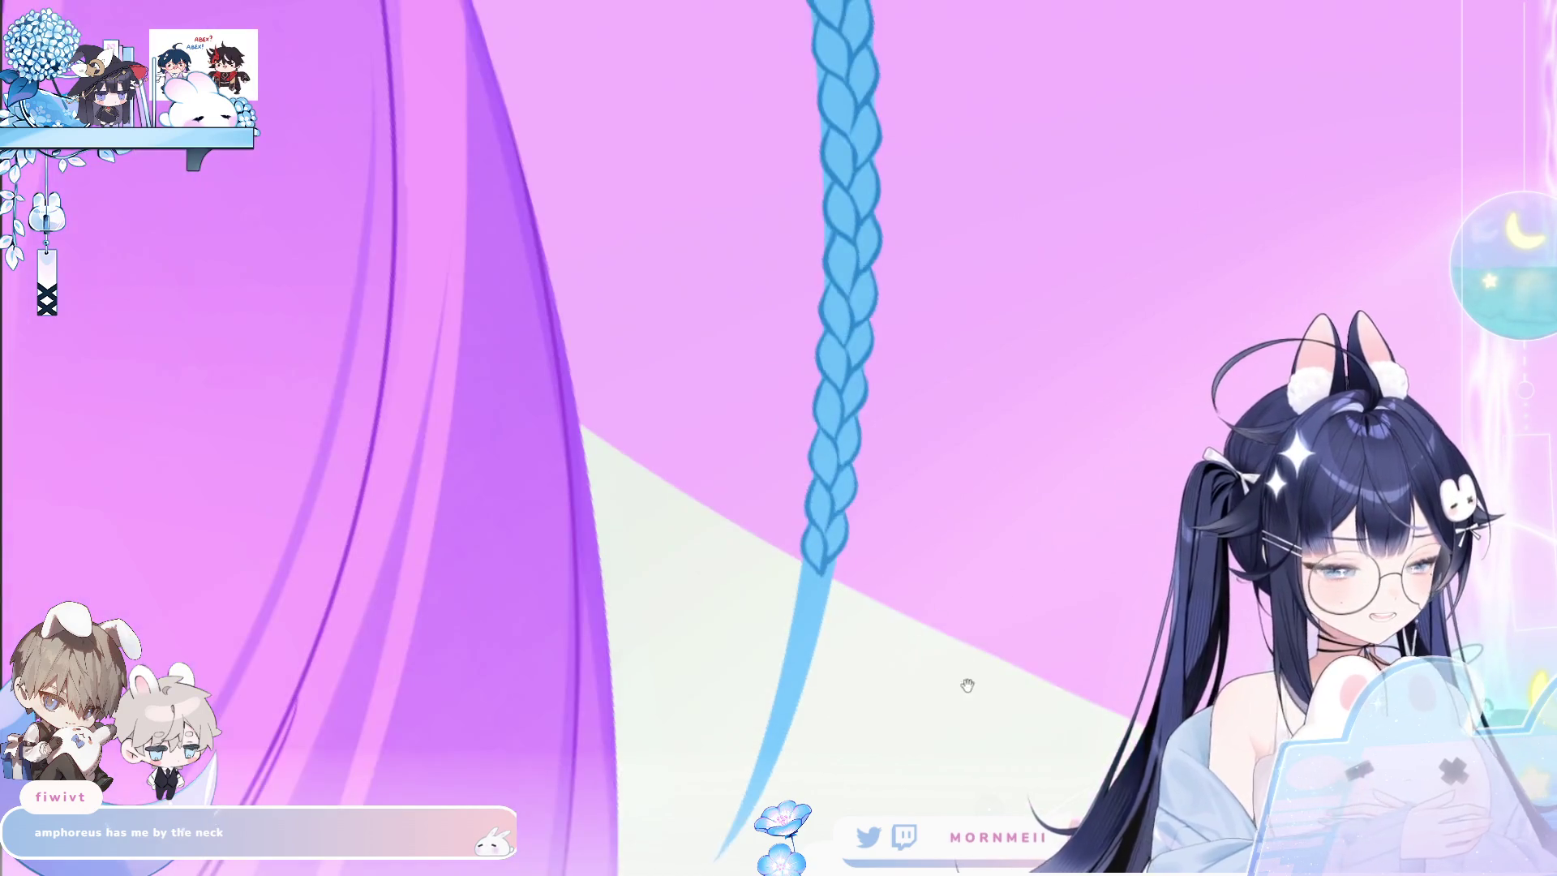
Paint a new braid segment below the braid, outline its right side, and fill the lobe gap blue.
scroll(898, 458, "up", 5)
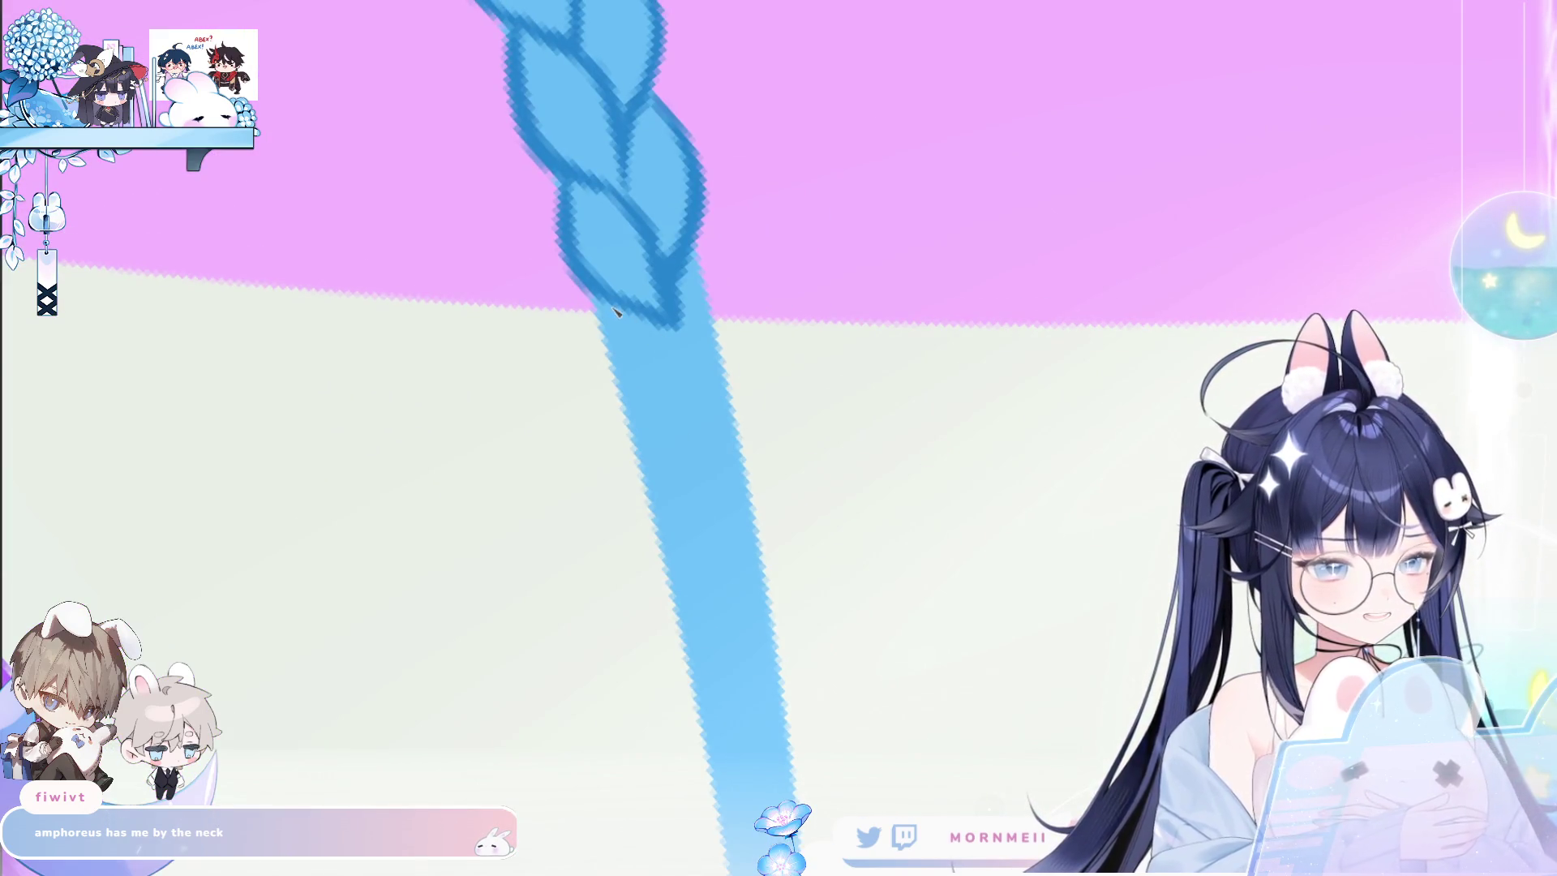
left_click_drag(618, 312, 661, 442)
key("ctrl+z")
left_click_drag(600, 312, 702, 471)
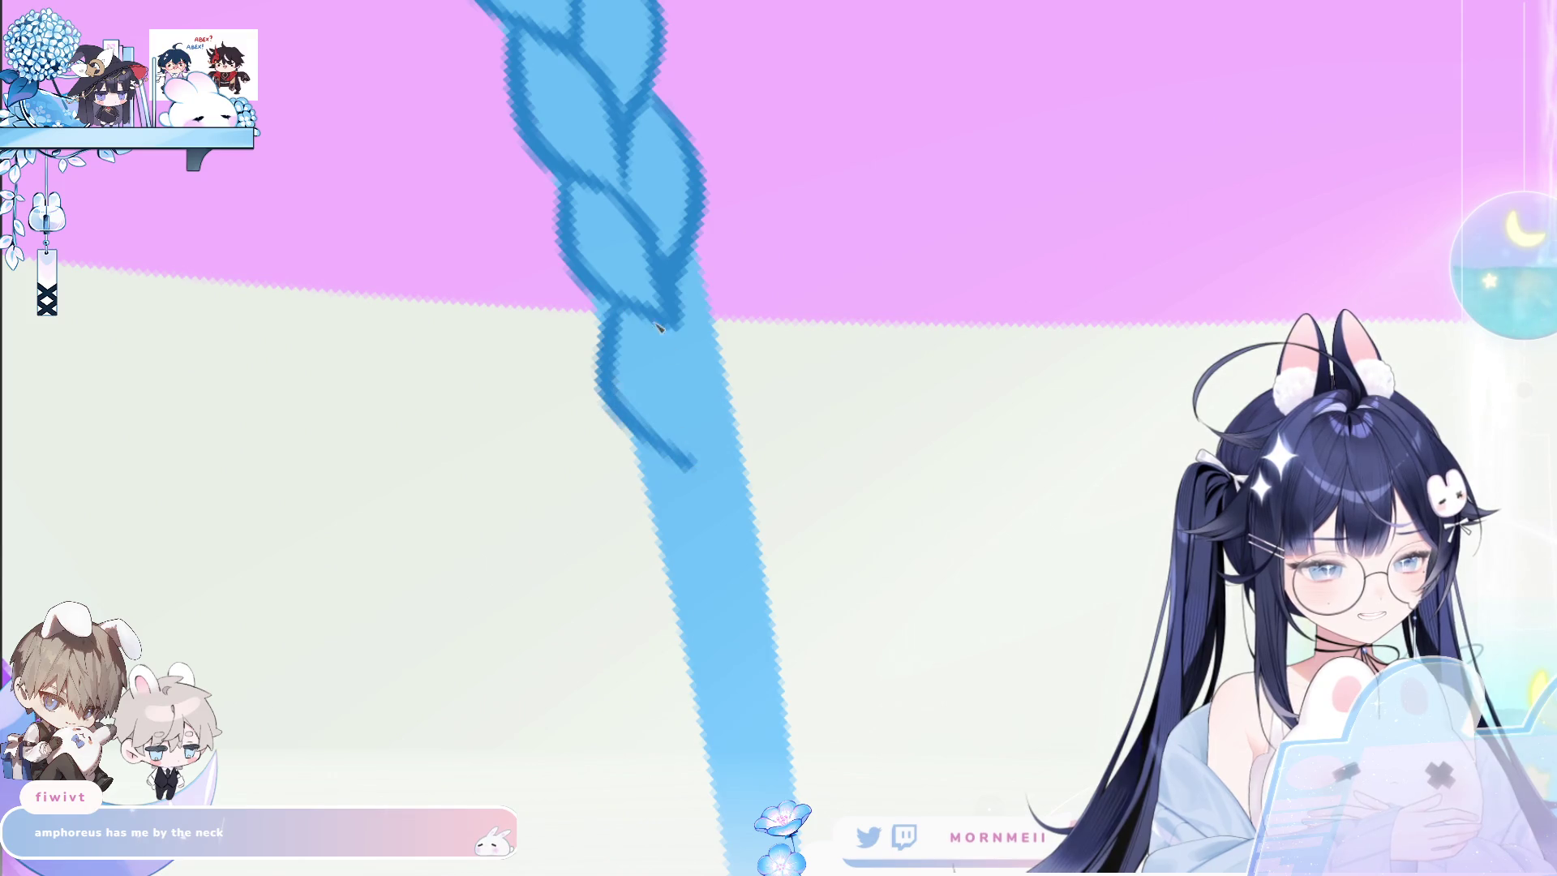
left_click_drag(665, 320, 707, 473)
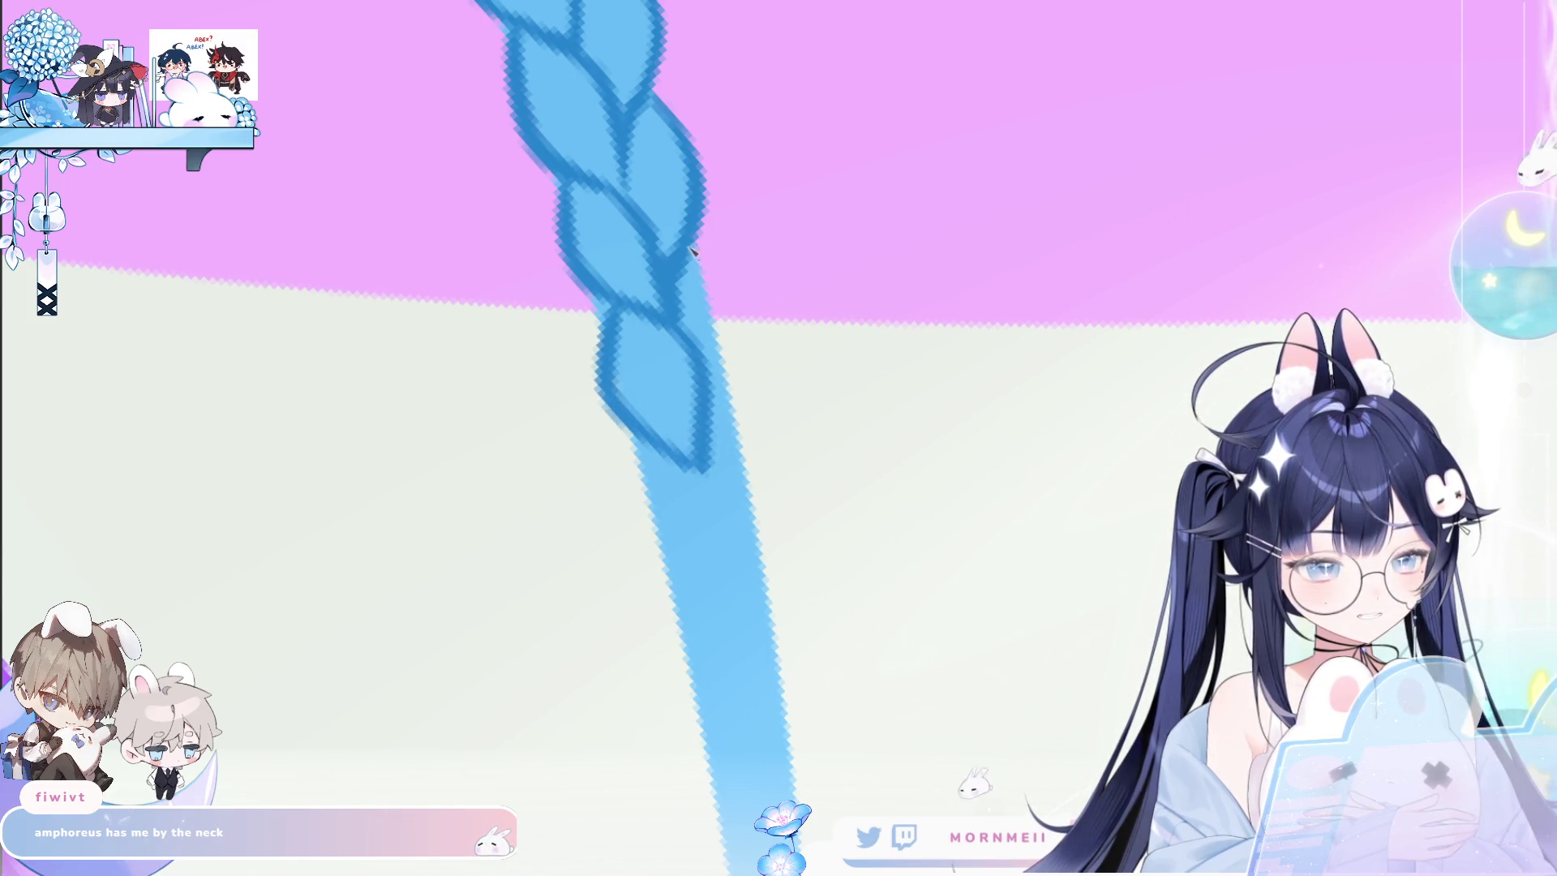
left_click_drag(732, 315, 709, 410)
left_click_drag(695, 325, 713, 318)
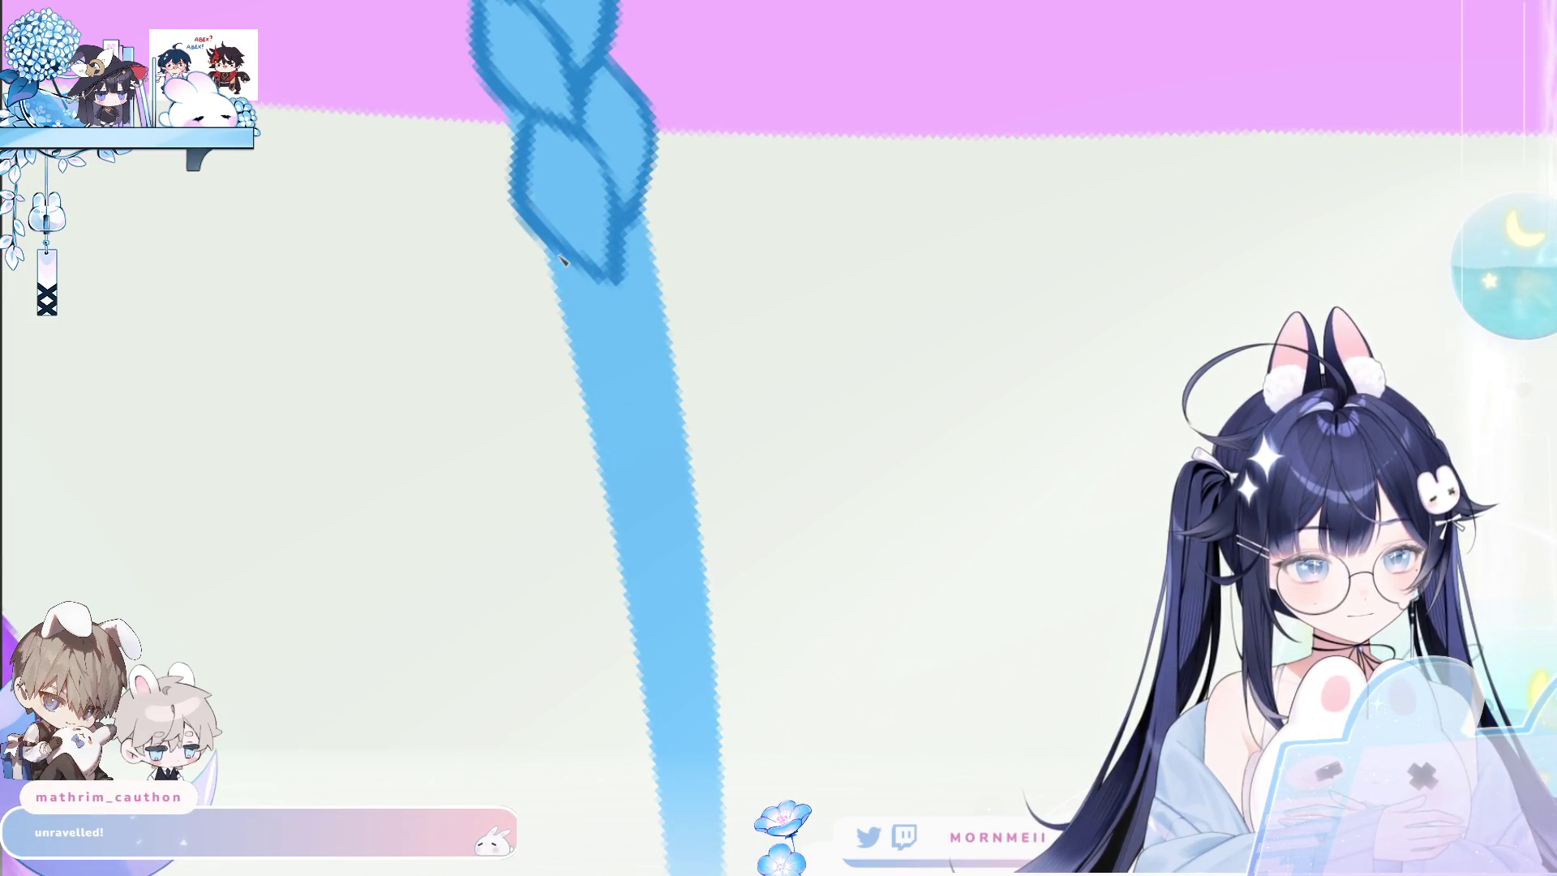
Outline two more lobes below, extending the left outline and adding right edges.
left_click_drag(551, 263, 634, 410)
left_click_drag(621, 280, 642, 373)
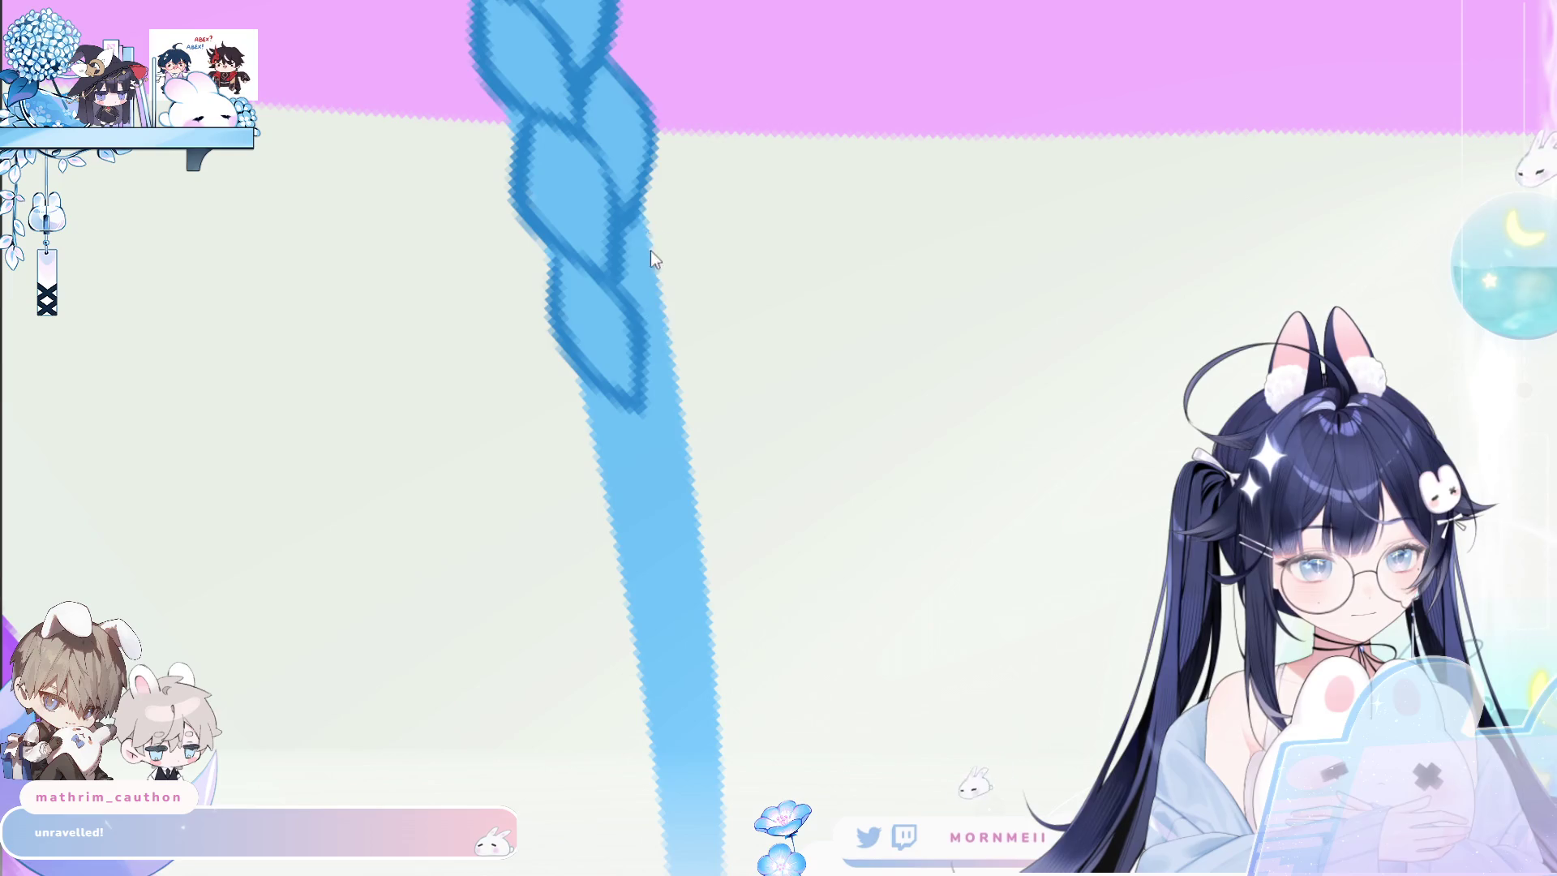
left_click_drag(641, 215, 653, 363)
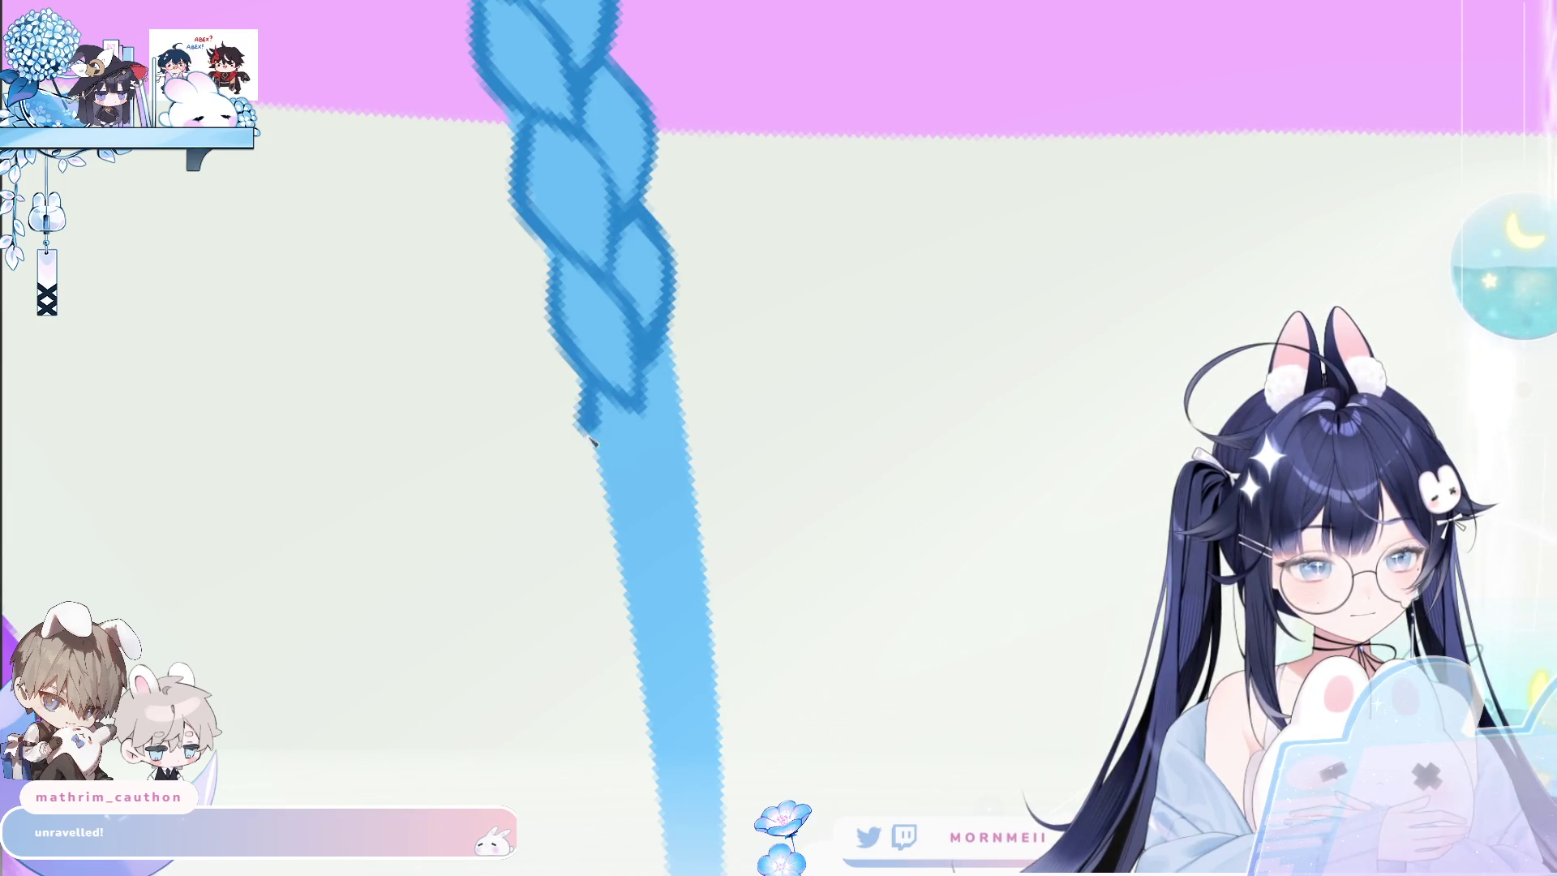
left_click_drag(582, 389, 600, 477)
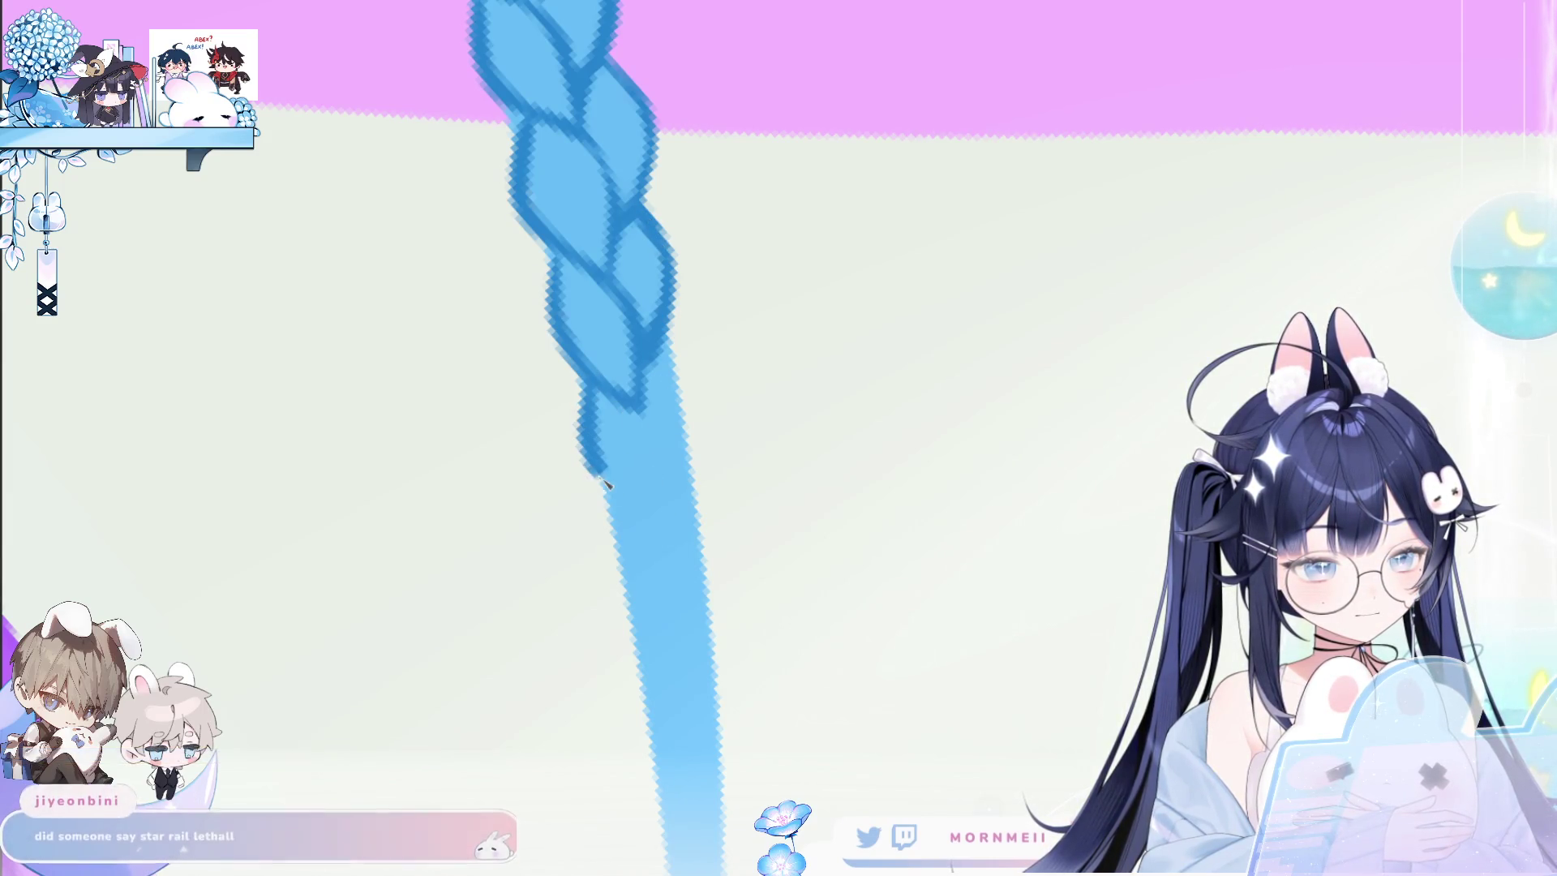
left_click_drag(632, 405, 681, 527)
left_click_drag(669, 344, 685, 480)
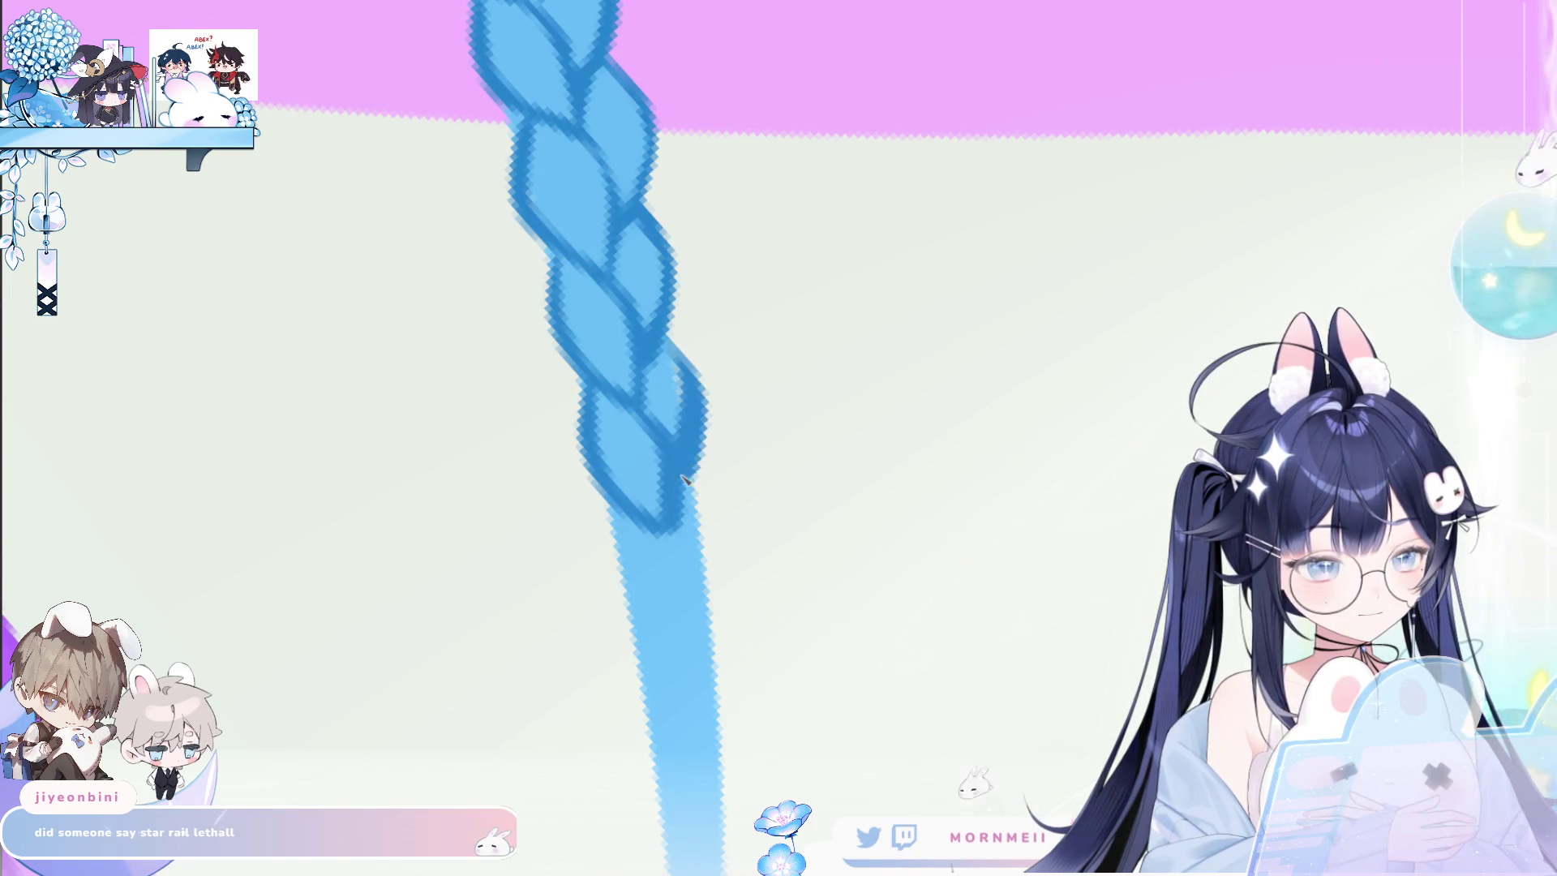
left_click_drag(659, 338, 667, 394)
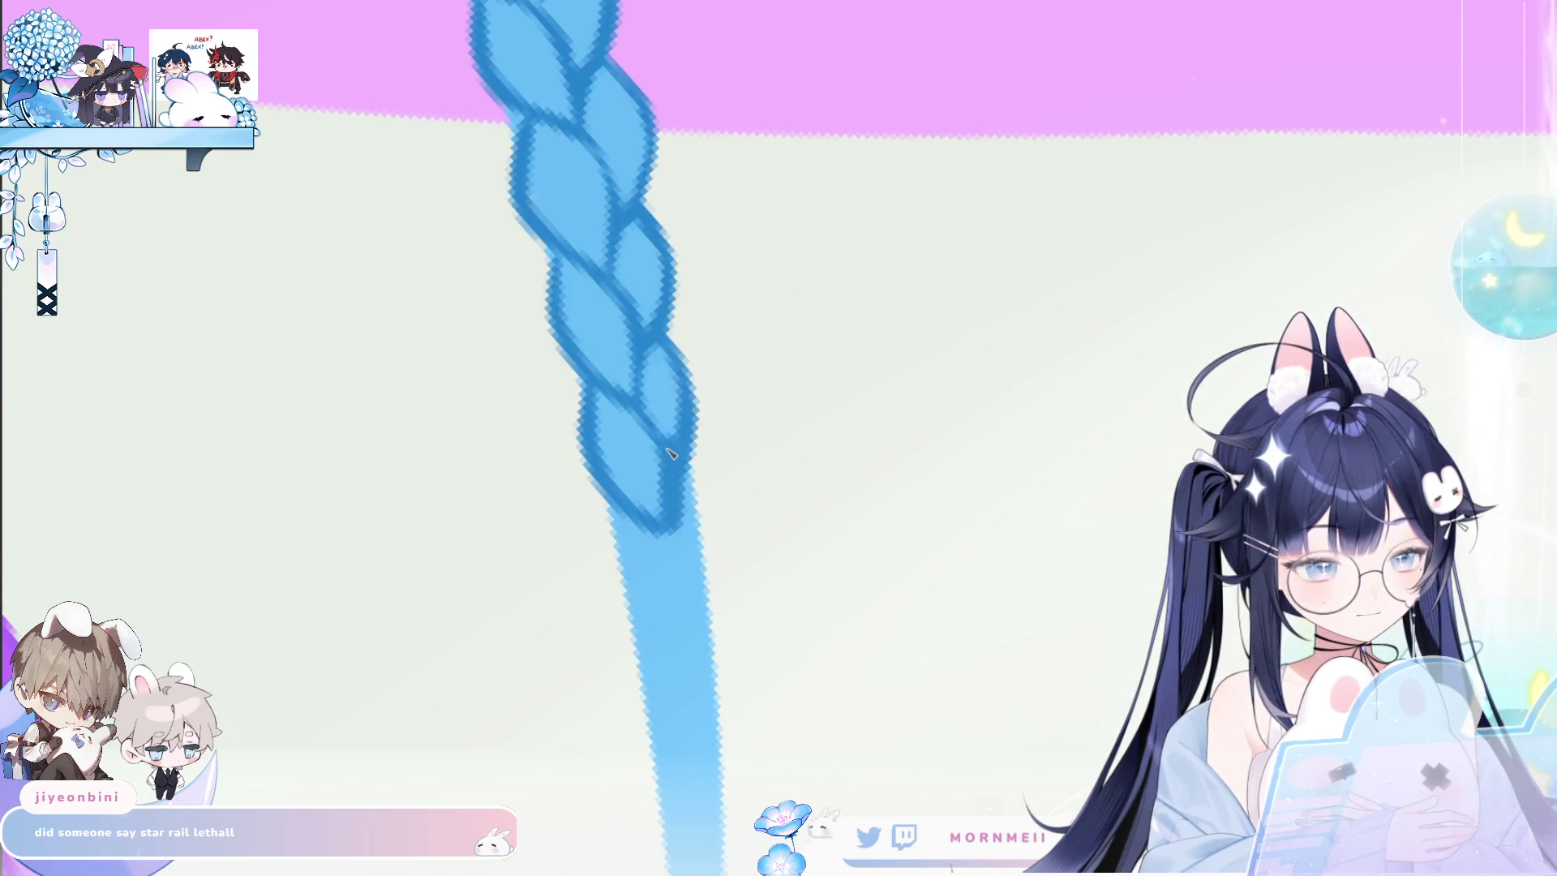
scroll(698, 403, "down", 5)
scroll(781, 337, "down", 3)
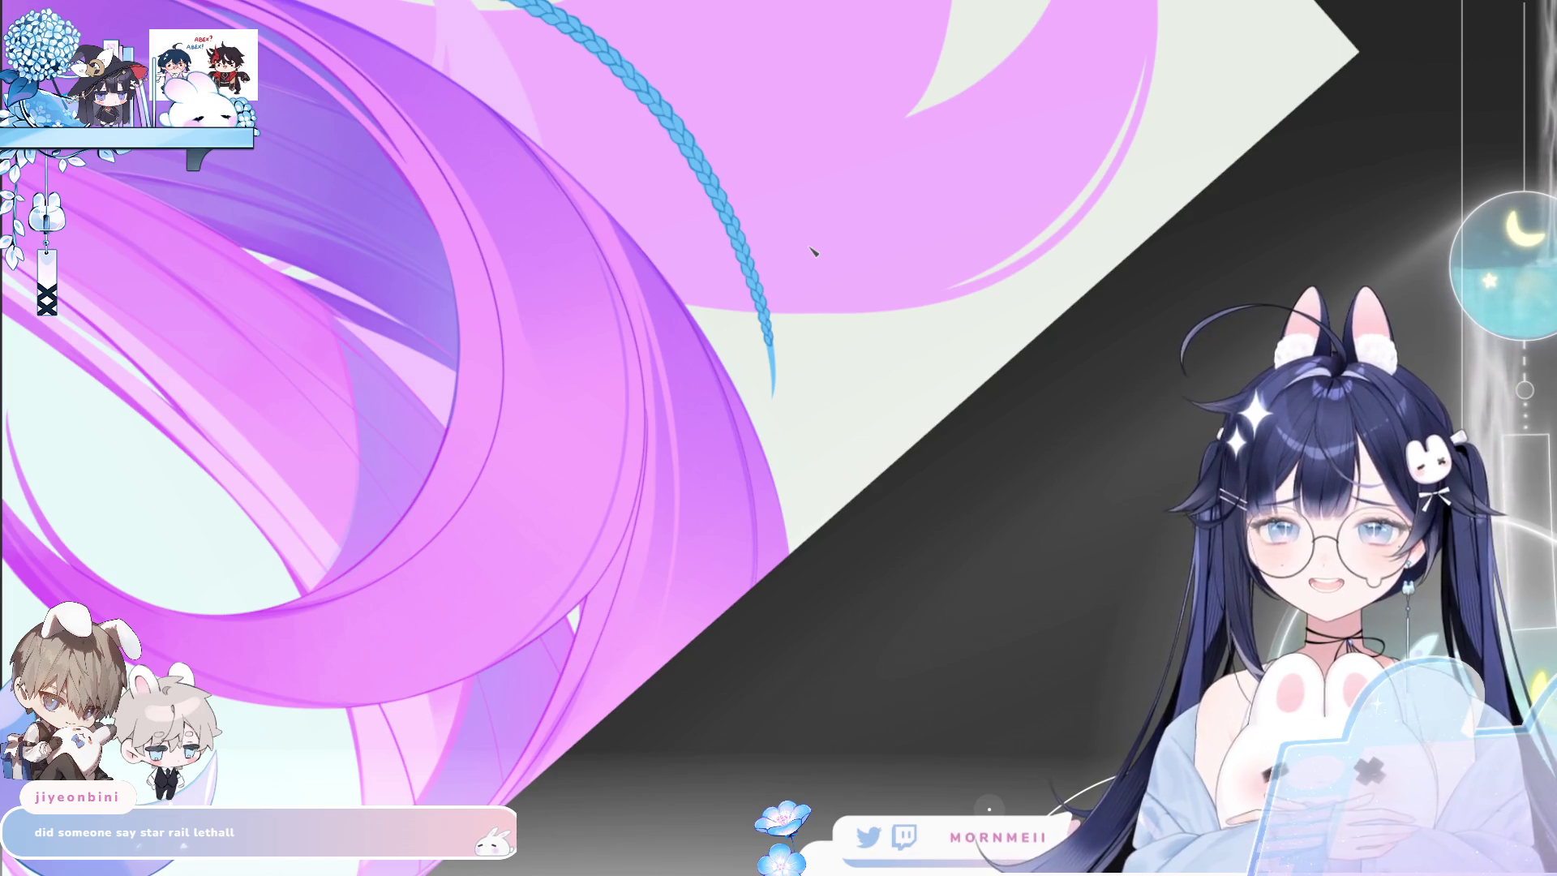
Pan to the braid tip and stroke a left-edge outline for one more lobe, undoing a wrong stroke.
scroll(844, 337, "up", 5)
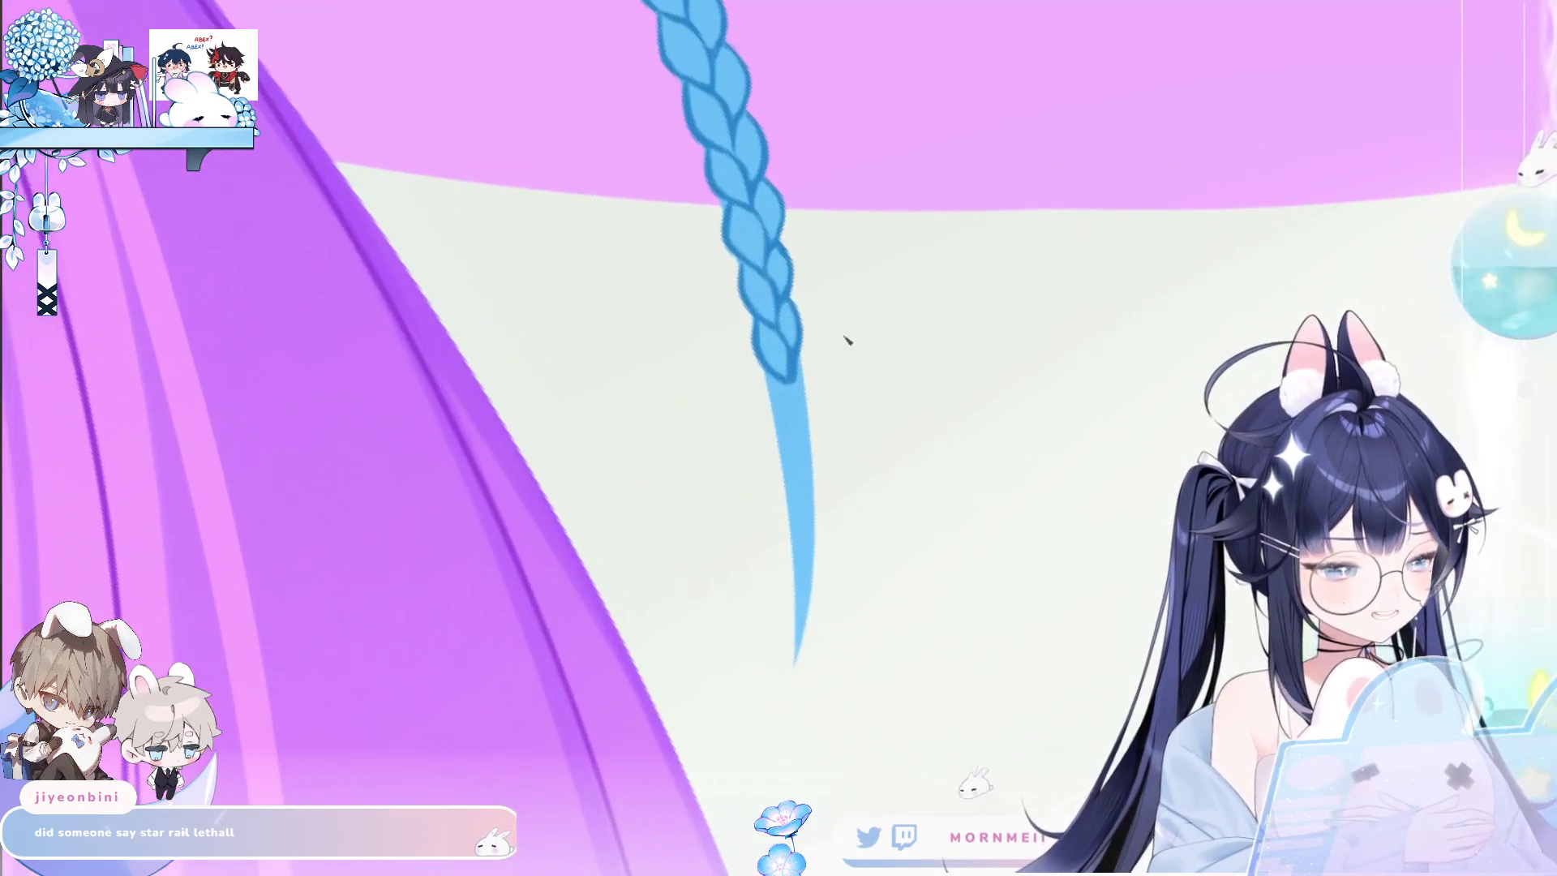
scroll(799, 368, "down", 2)
scroll(892, 243, "up", 5)
left_click_drag(828, 369, 630, 370)
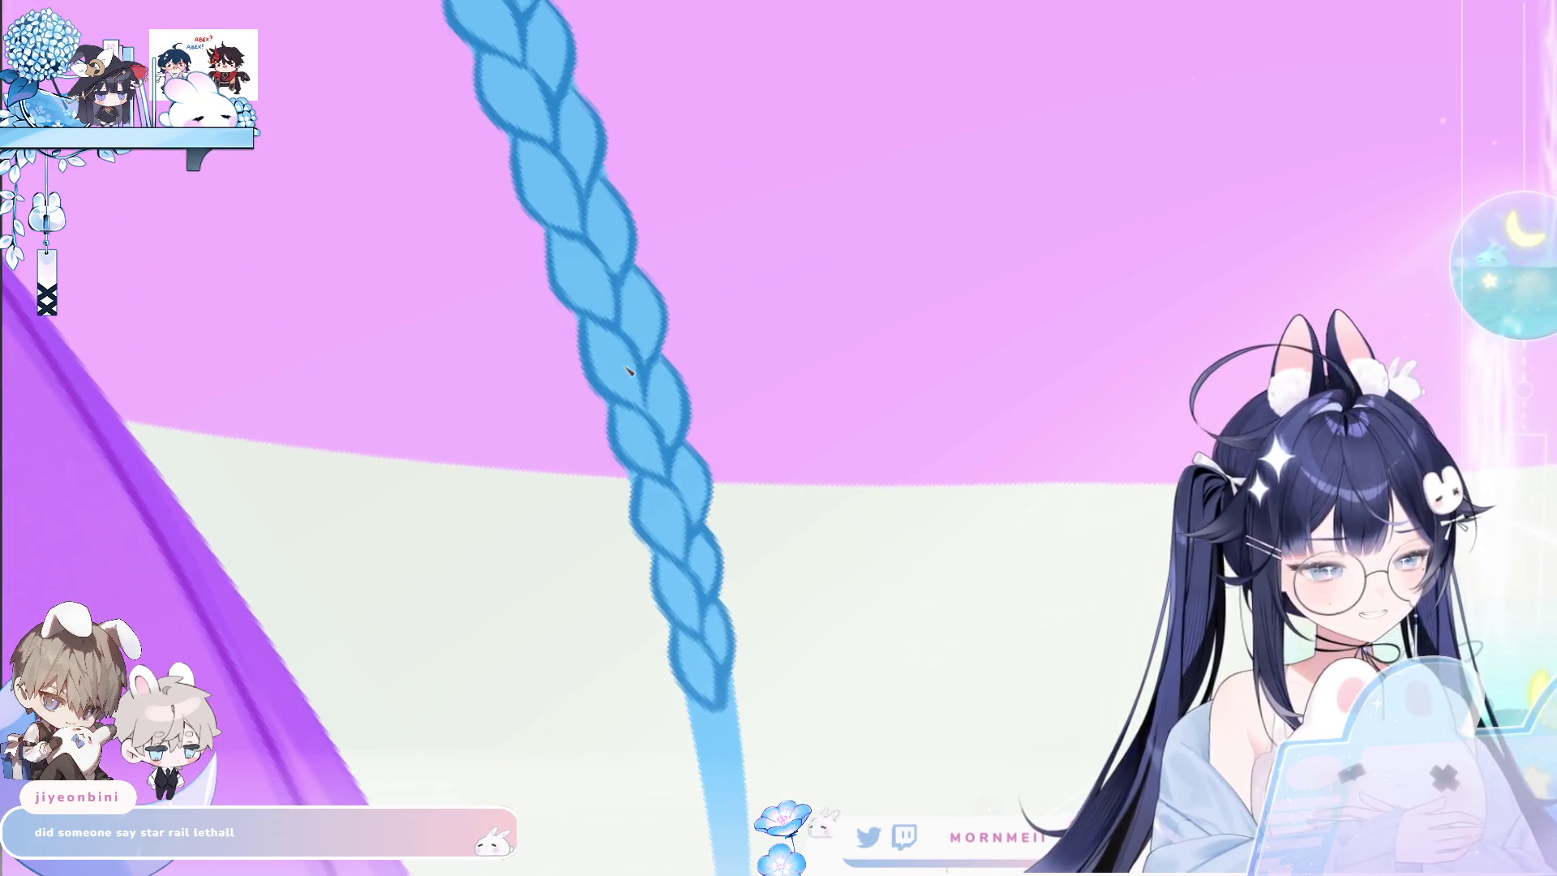
scroll(692, 250, "down", 5)
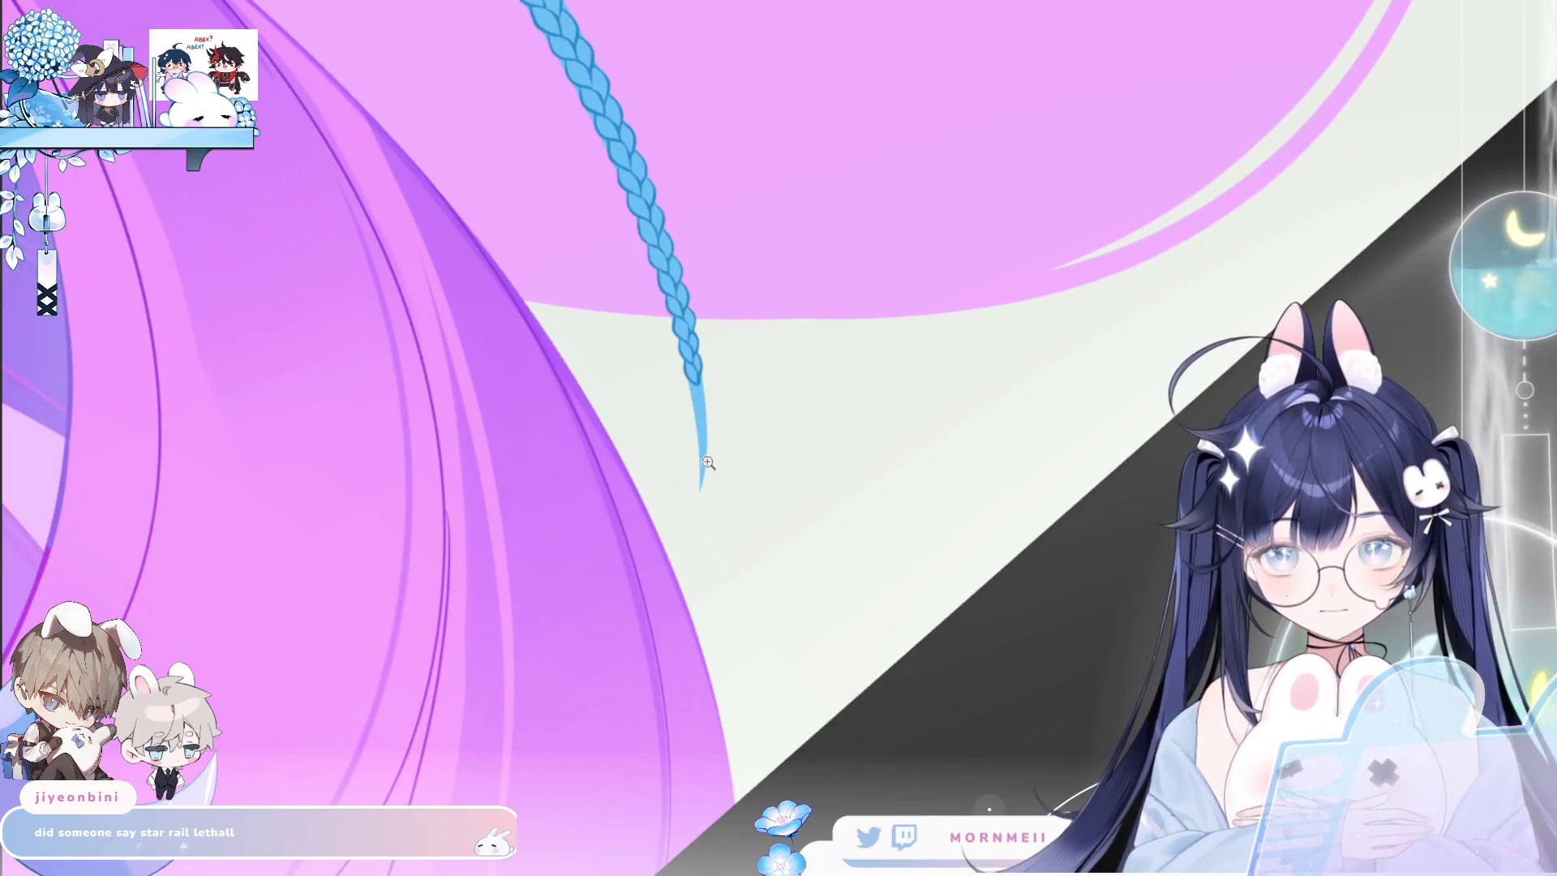
scroll(709, 362, "up", 5)
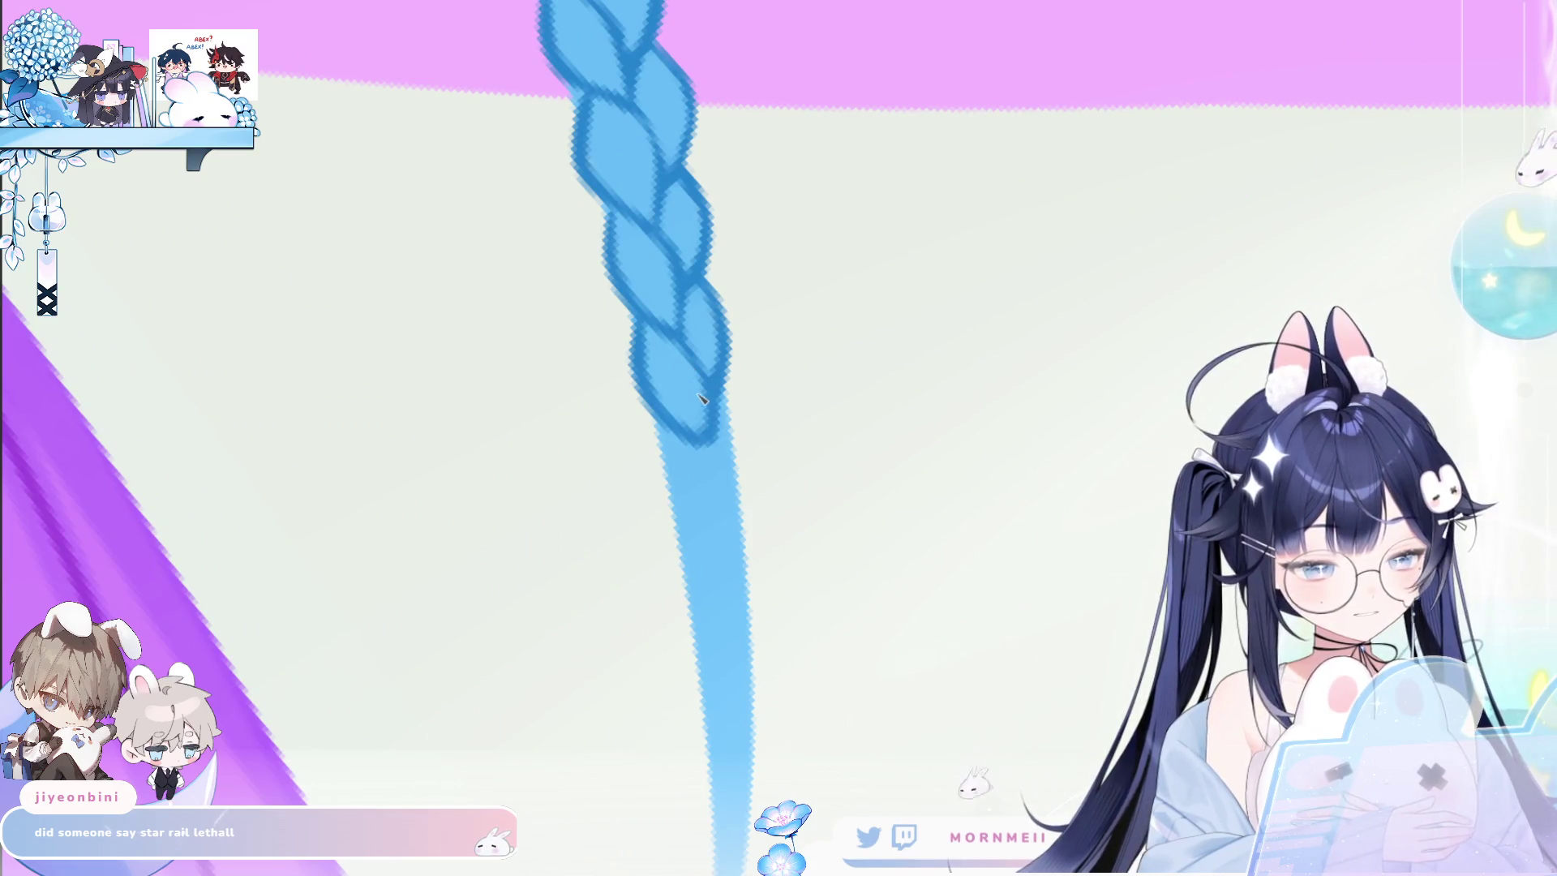
mouse_move(673, 442)
left_mouse_down()
mouse_move(678, 509)
mouse_move(713, 572)
left_mouse_up()
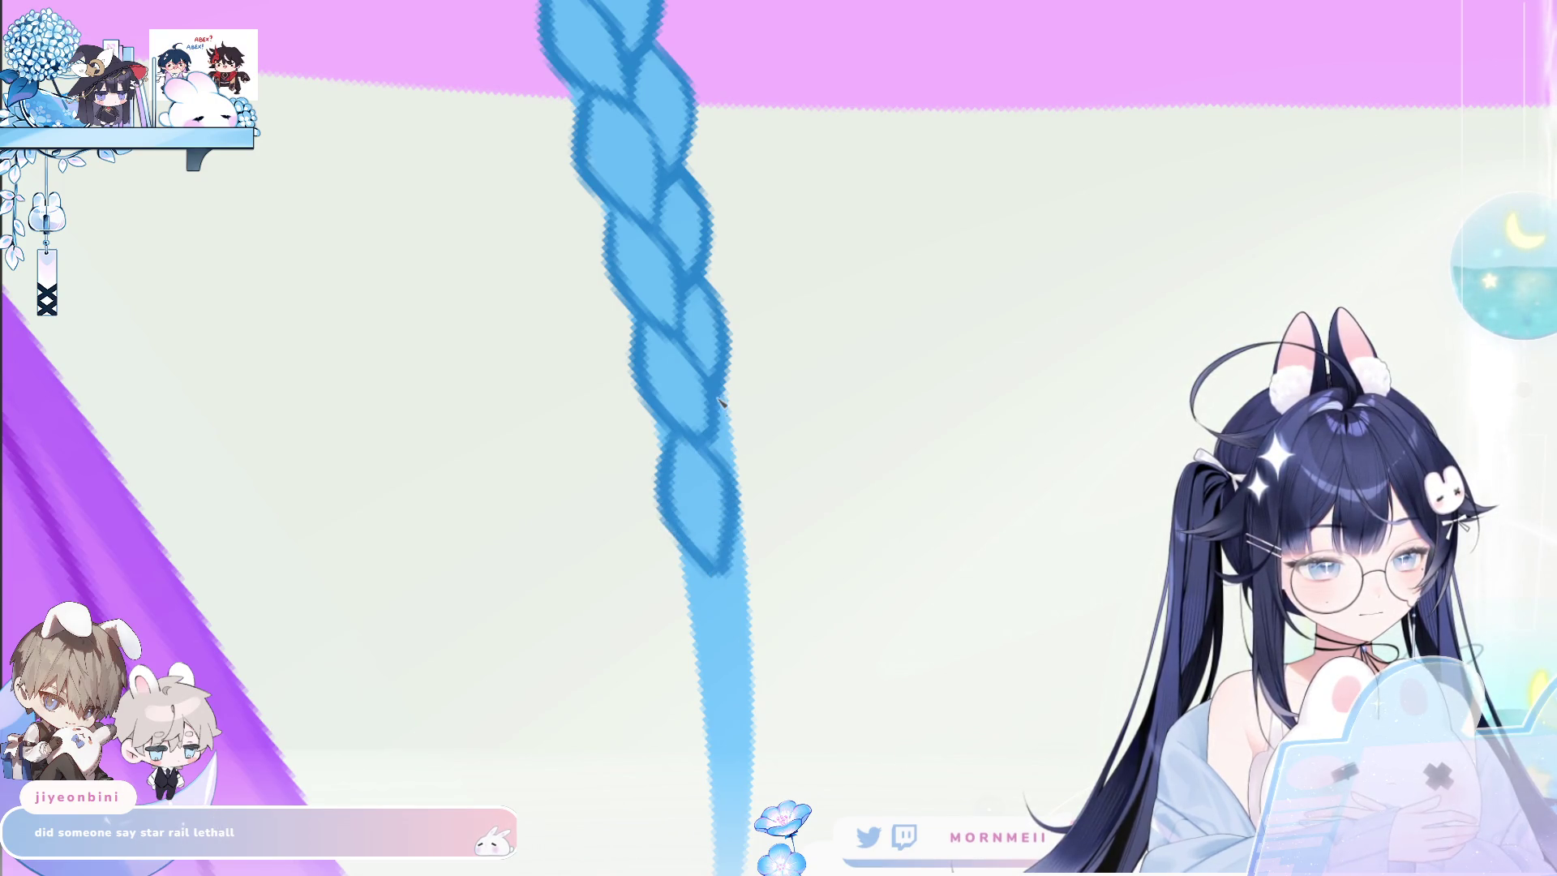
key("ctrl+z")
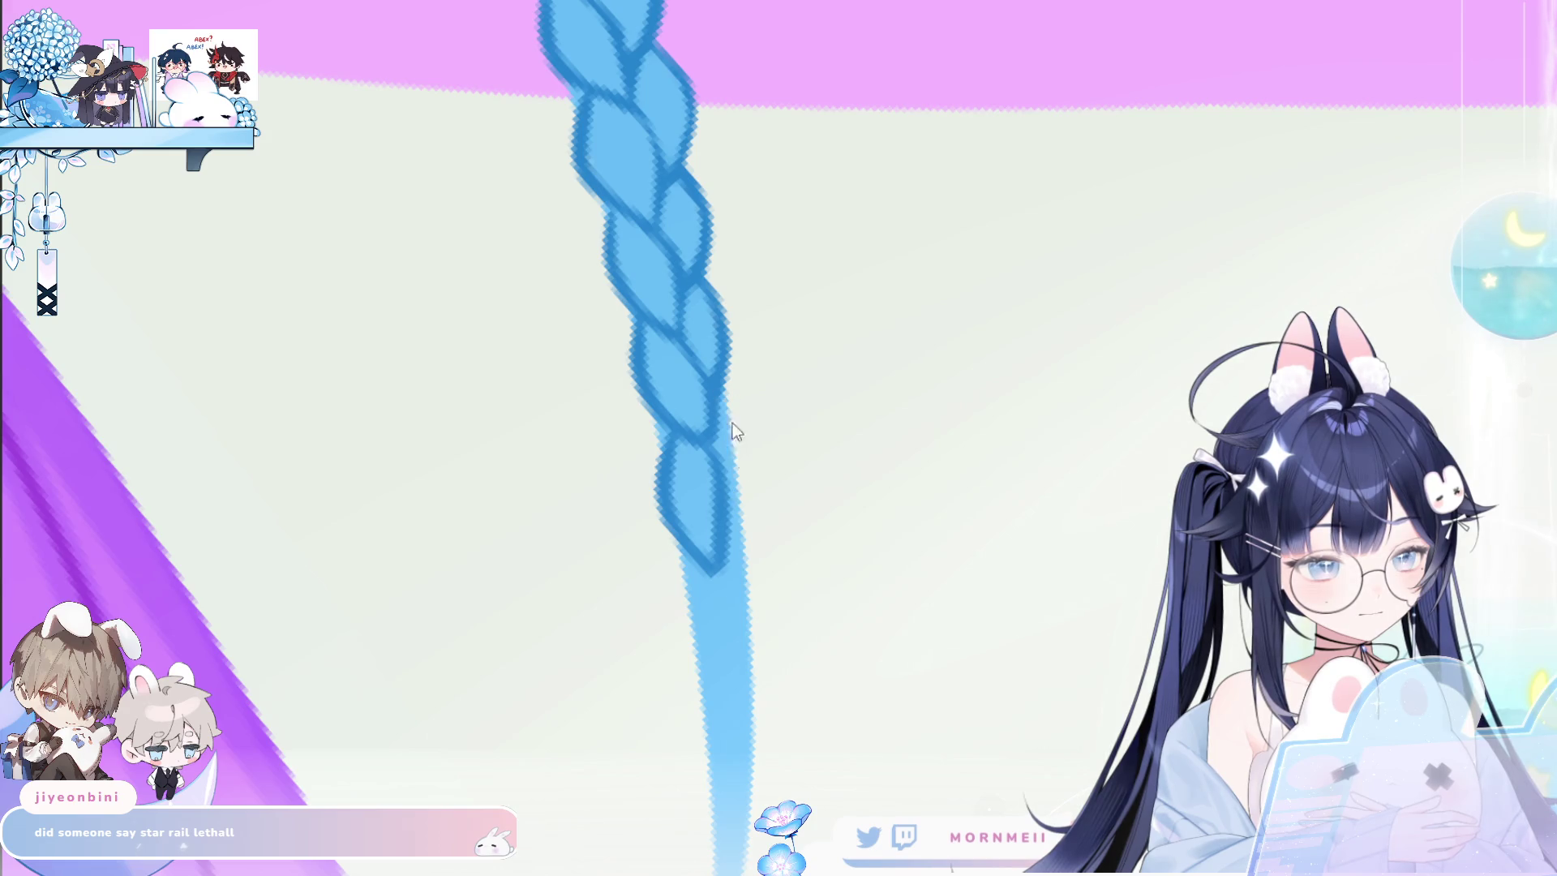
Outline the lower lobe's right edges and a diagonal lobe line at the braid's bottom.
left_click_drag(720, 455, 714, 576)
left_click_drag(727, 399, 742, 506)
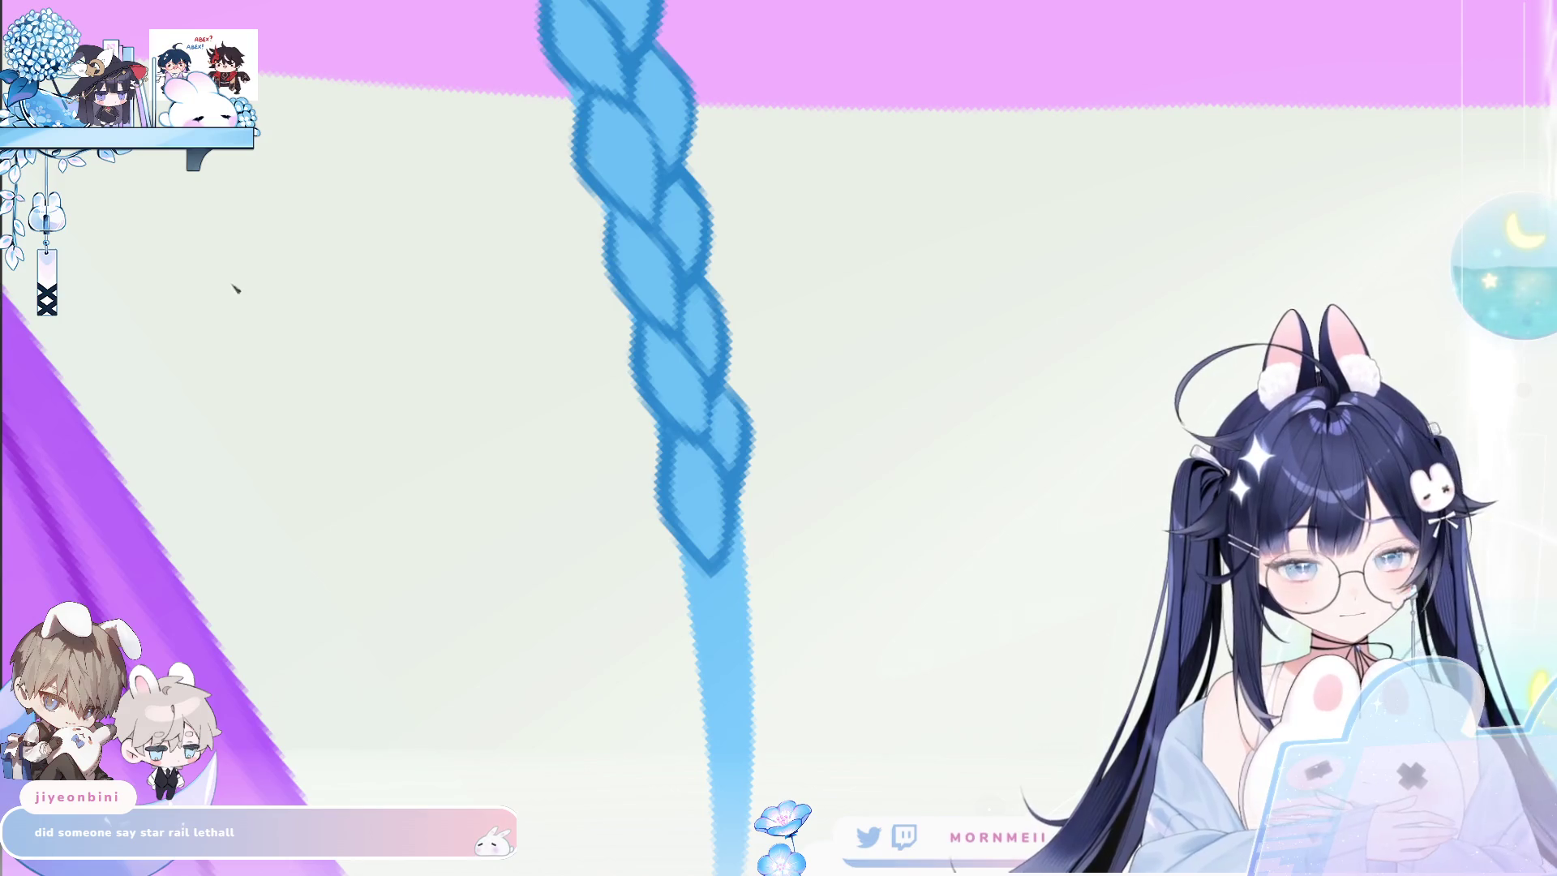
key("Right")
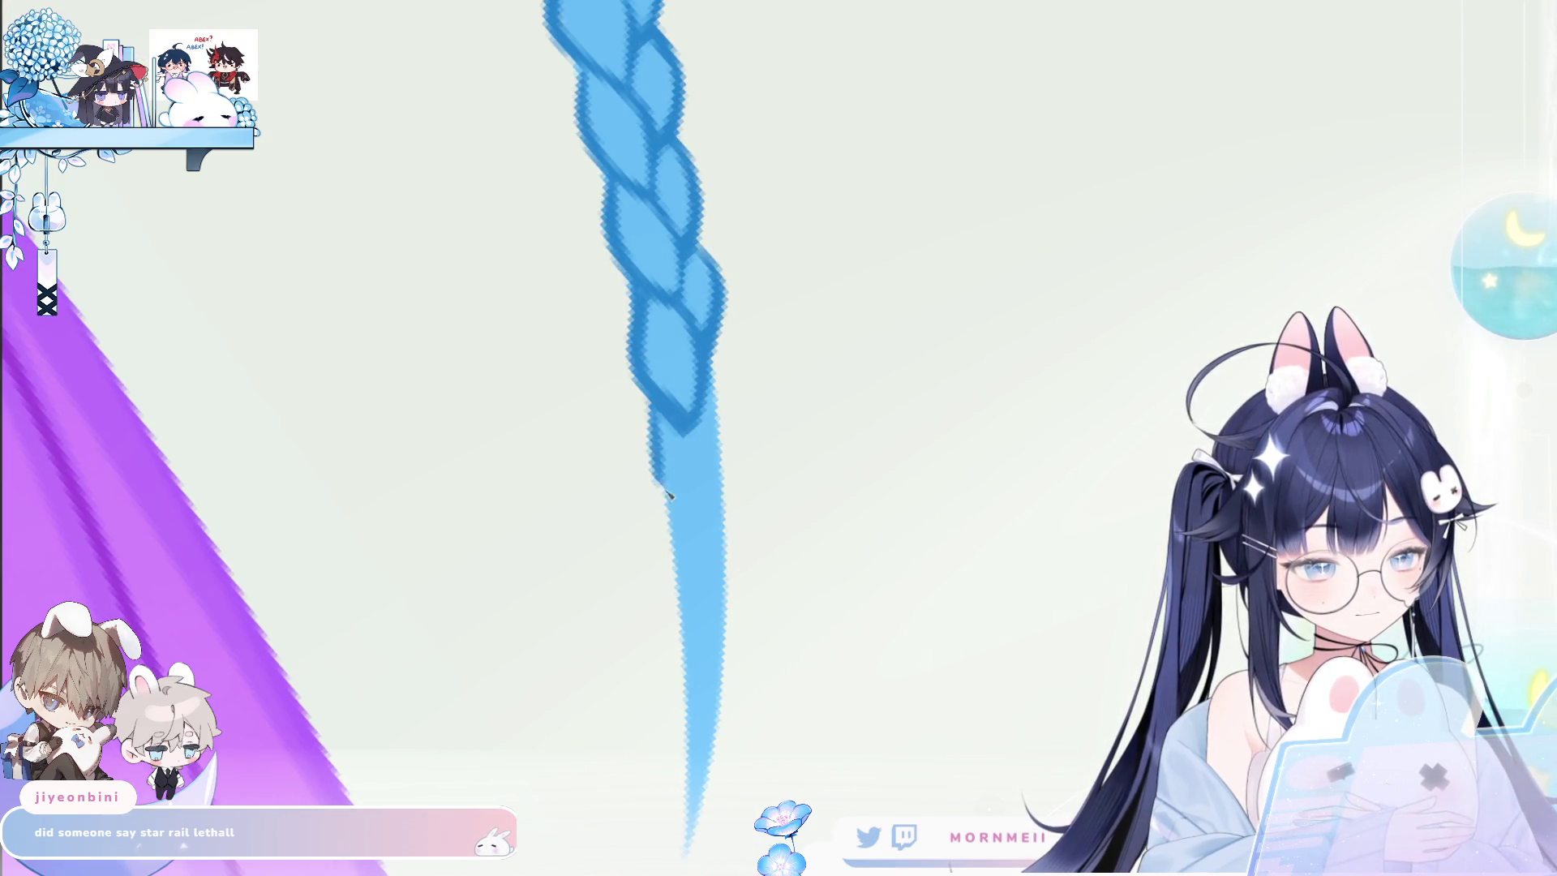
left_click_drag(651, 418, 702, 534)
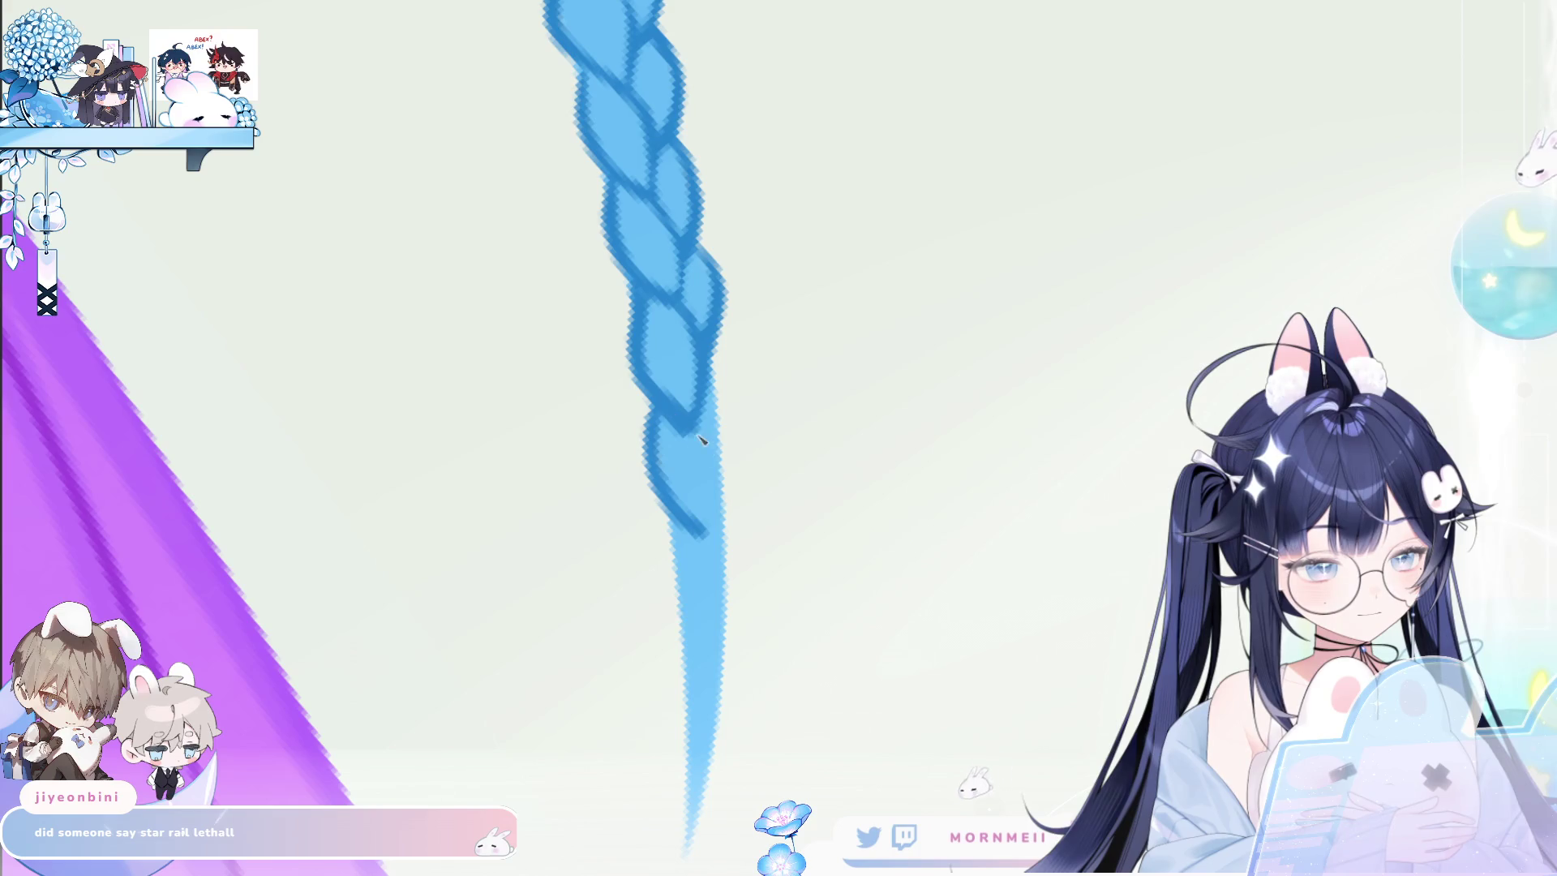
left_click_drag(702, 439, 705, 531)
left_click_drag(717, 363, 710, 451)
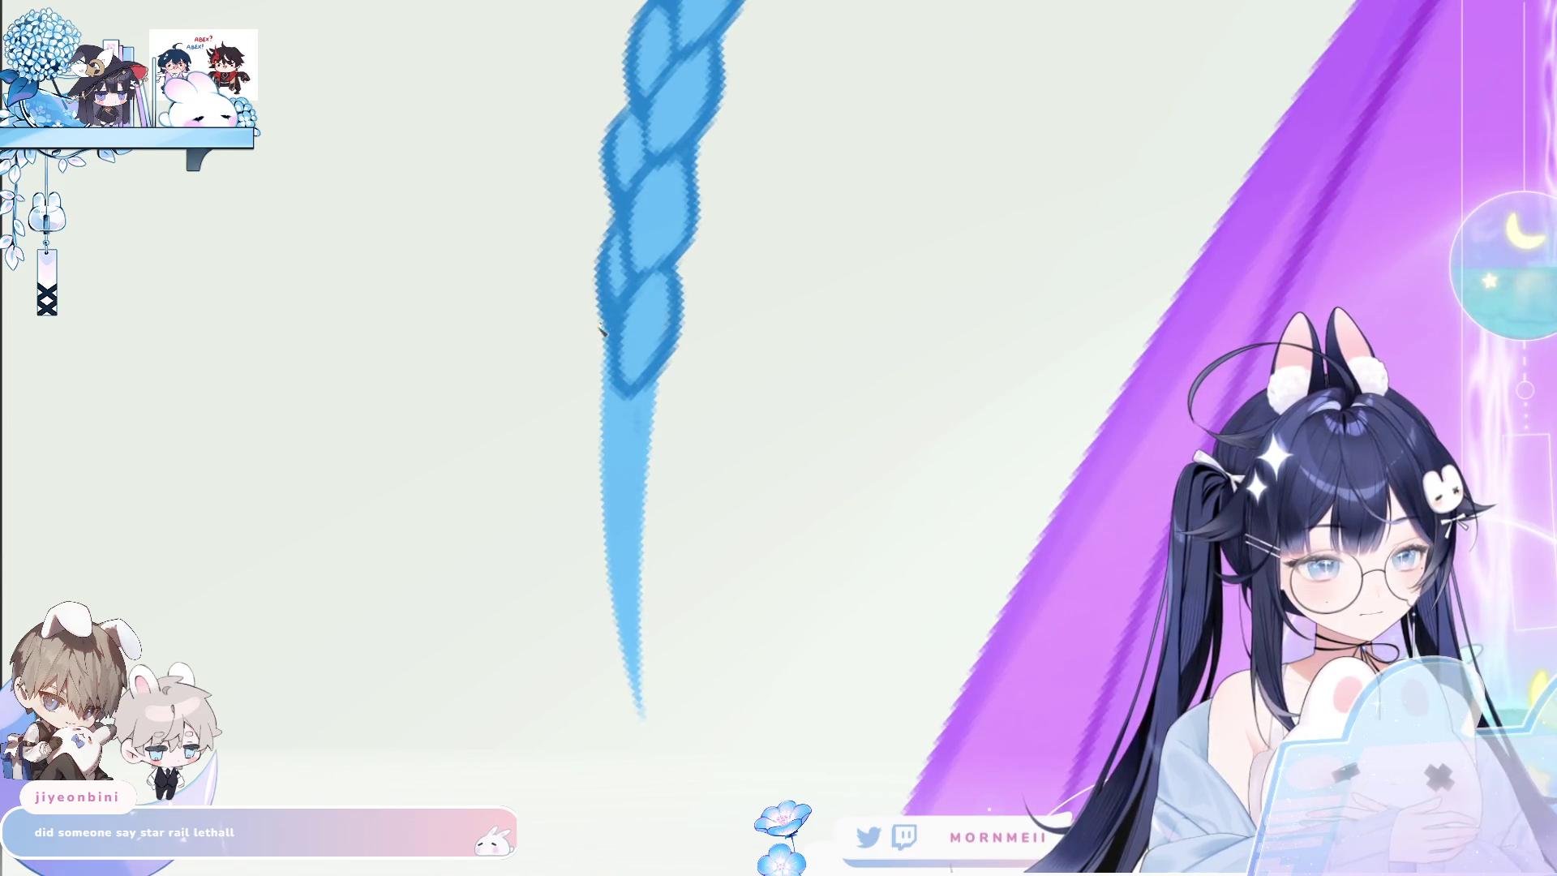
Try curved frayed strands off the braid tip, undoing the unsatisfying attempts.
left_click_drag(601, 405, 637, 610)
key("ctrl+z")
left_click_drag(604, 406, 705, 649)
key("ctrl+z")
left_click_drag(621, 409, 629, 574)
key("ctrl+z")
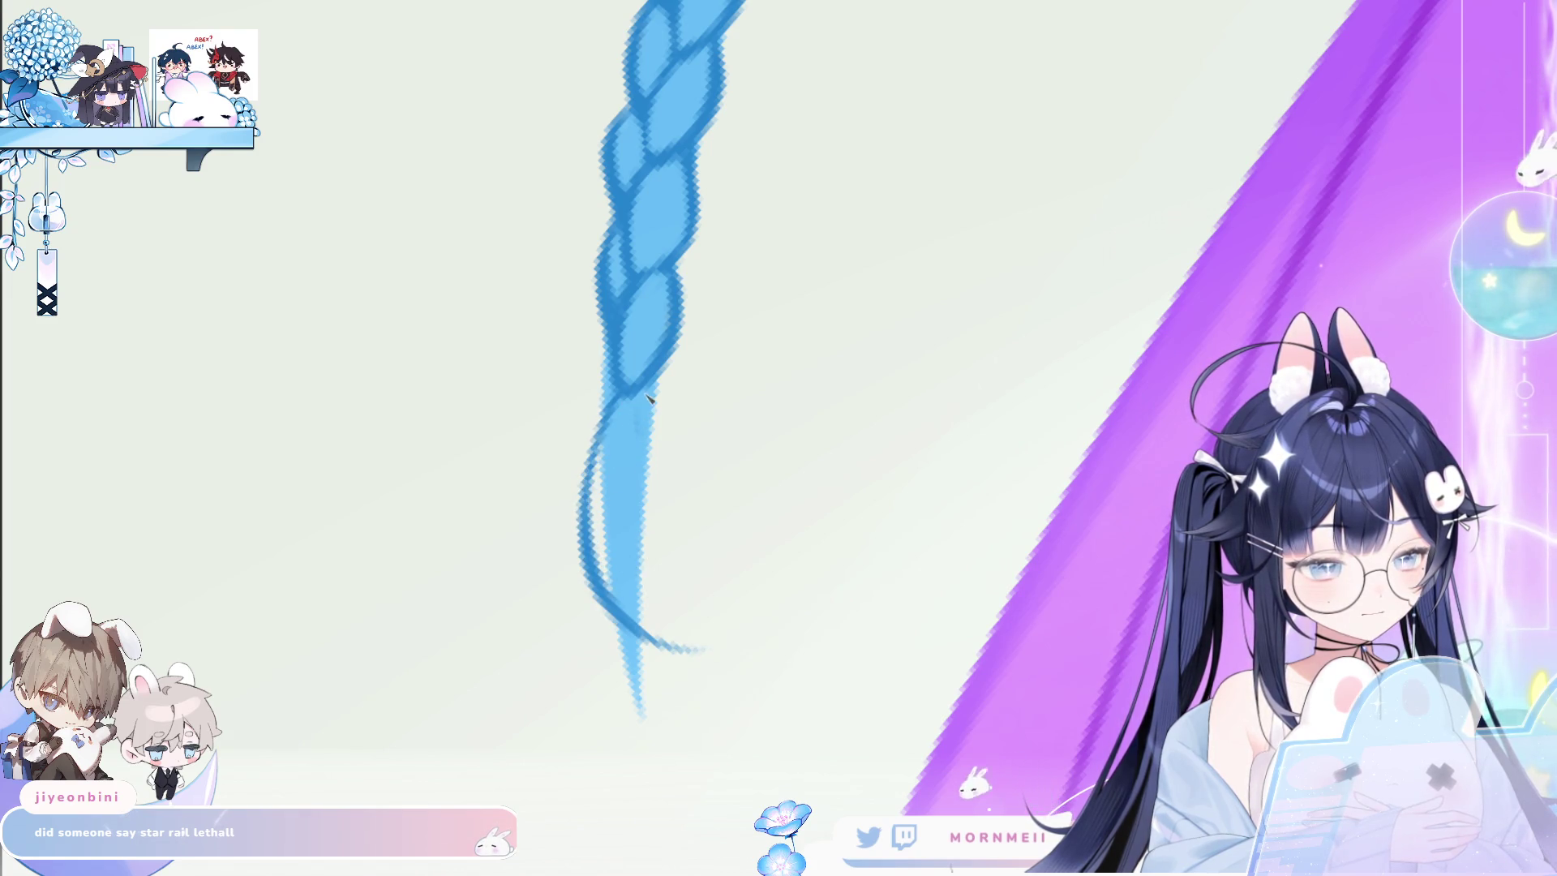
key("ctrl+z")
Draw frayed strands curving down and trailing right from the braid tip.
mouse_move(638, 405)
left_mouse_down()
mouse_move(640, 616)
mouse_move(754, 528)
left_mouse_up()
key("ctrl+z")
left_click_drag(626, 415, 756, 500)
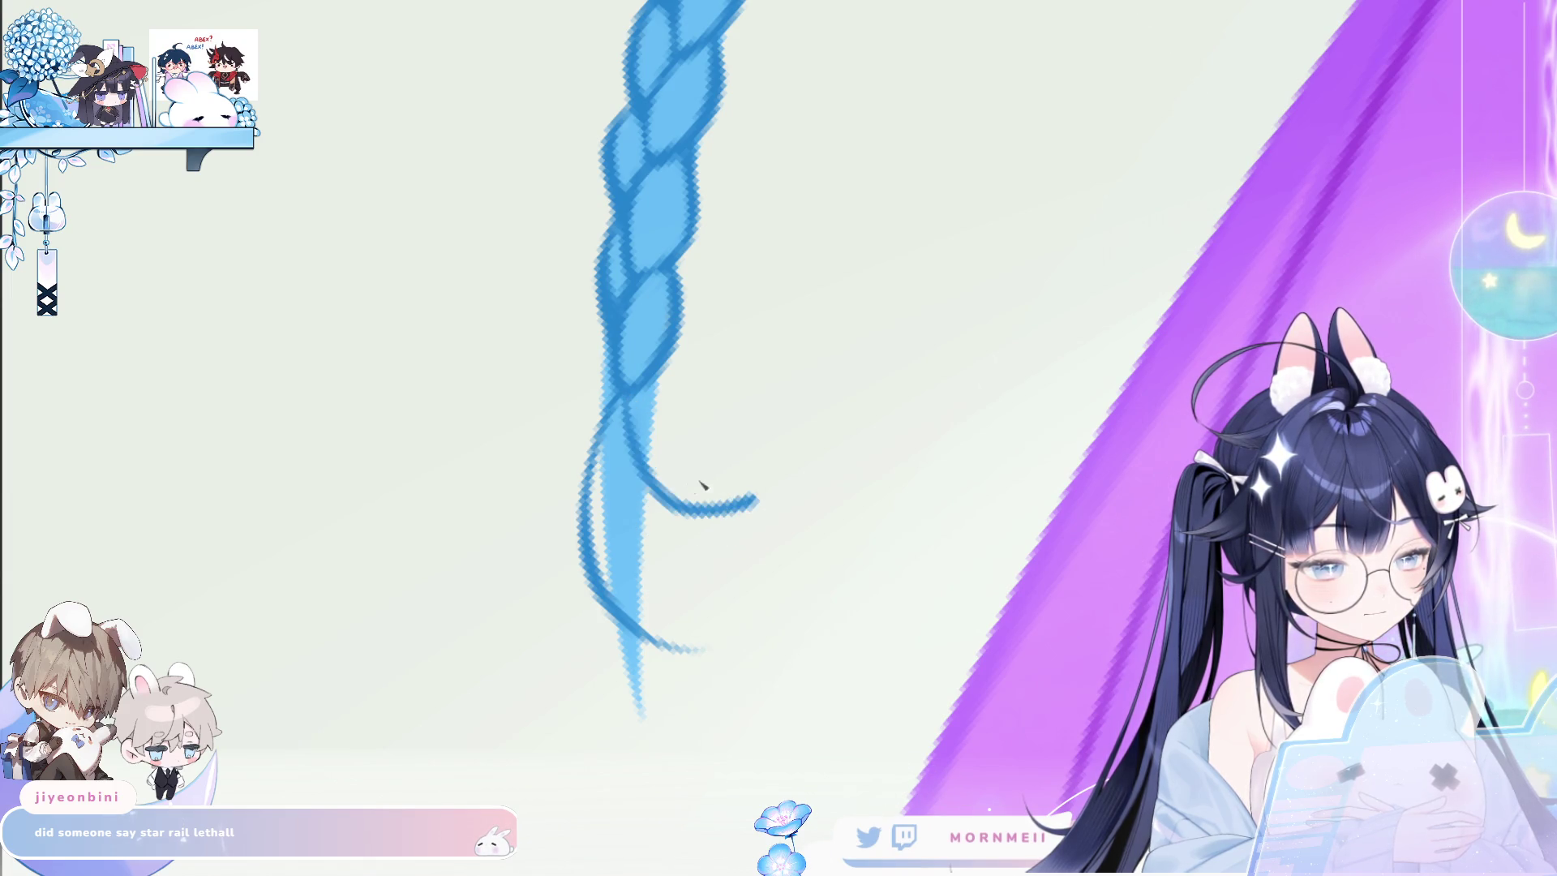
key("ctrl+z")
left_click_drag(612, 519, 754, 500)
key("ctrl+z")
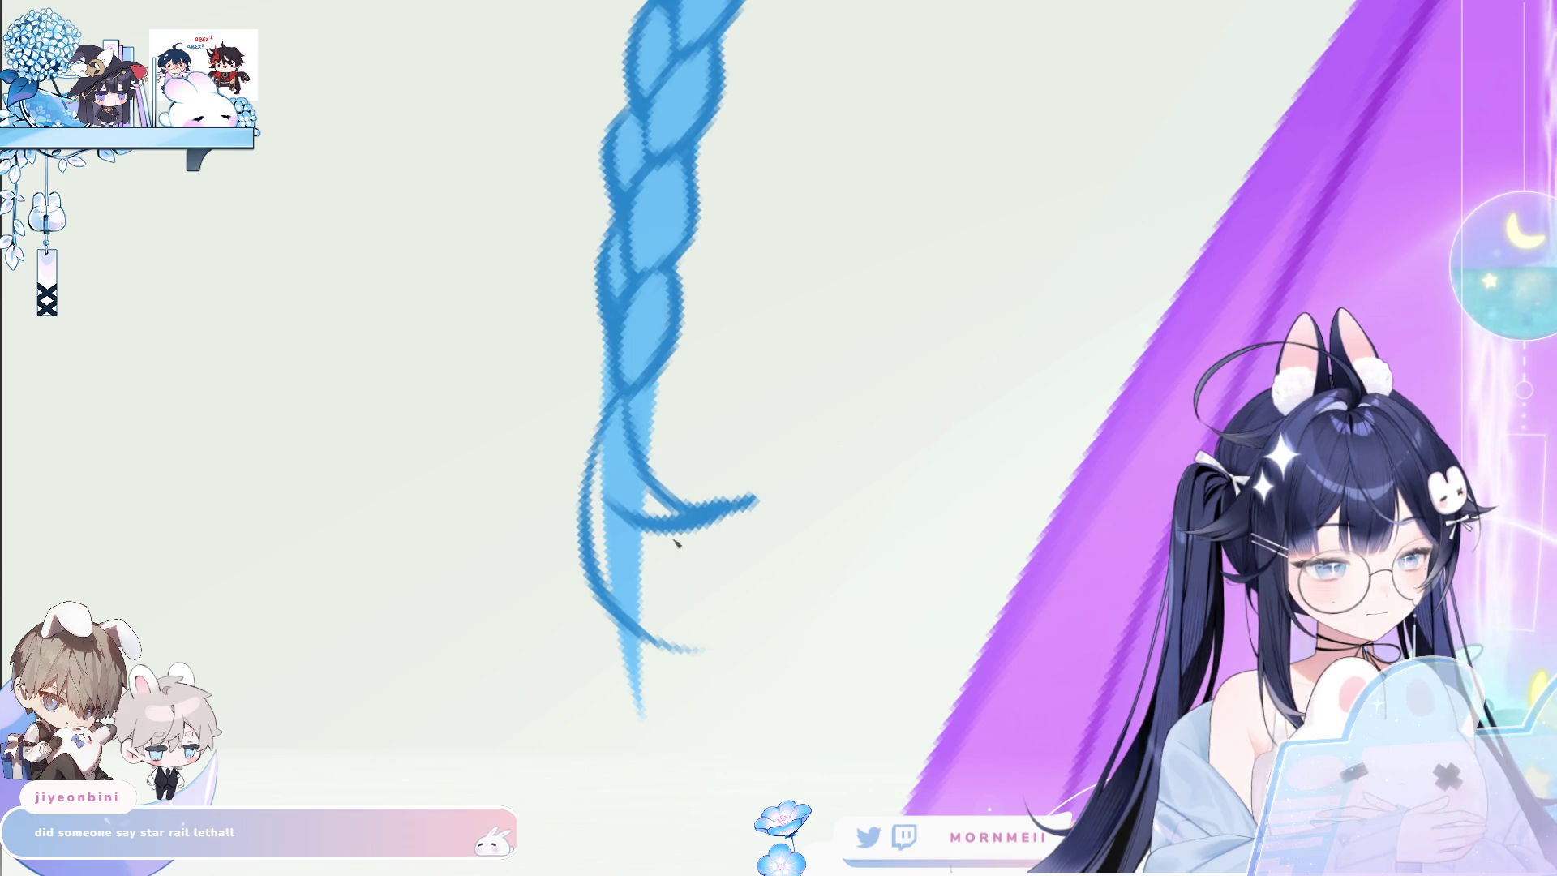
scroll(737, 427, "down", 1)
scroll(763, 421, "down", 1)
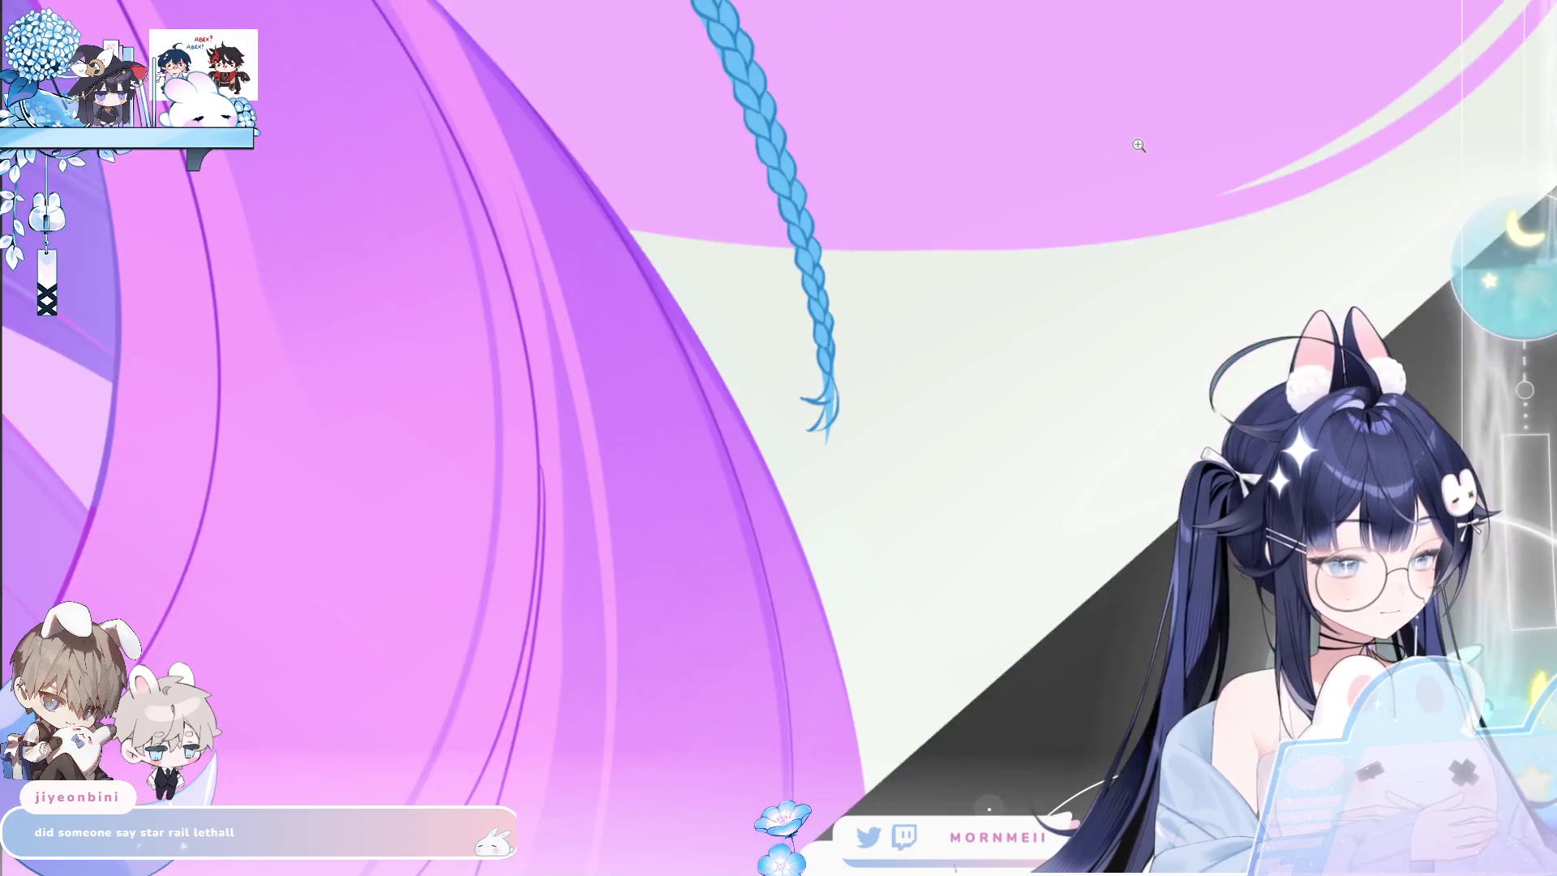
Zoom in on the flipped braid tip and undo its curled strands and outlines.
scroll(784, 411, "down", 1)
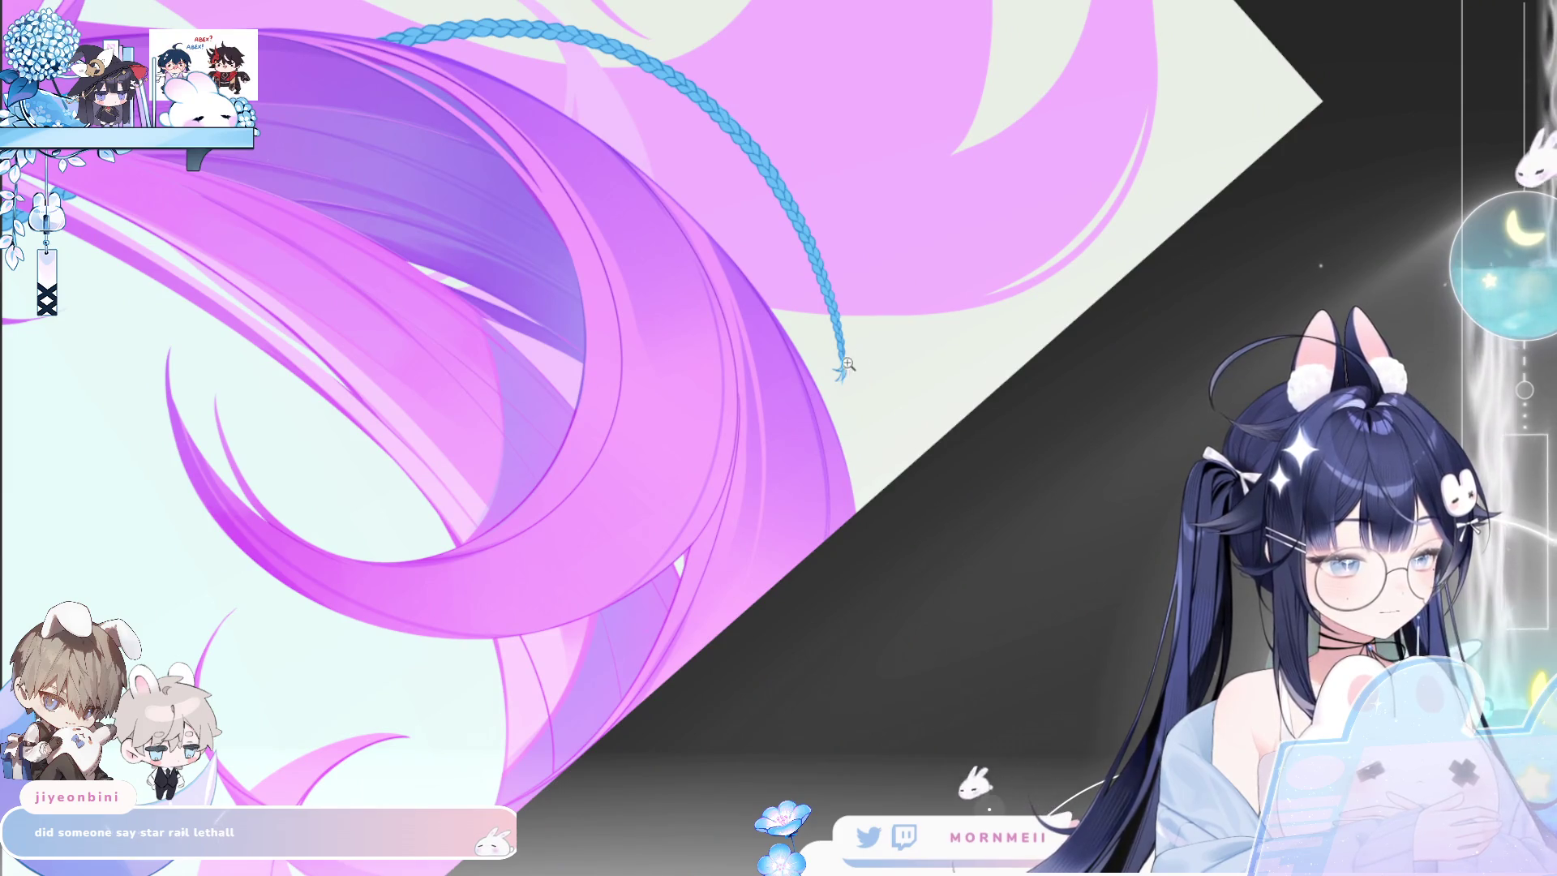
left_click_drag(843, 352, 958, 244)
key("m")
key("ctrl+z")
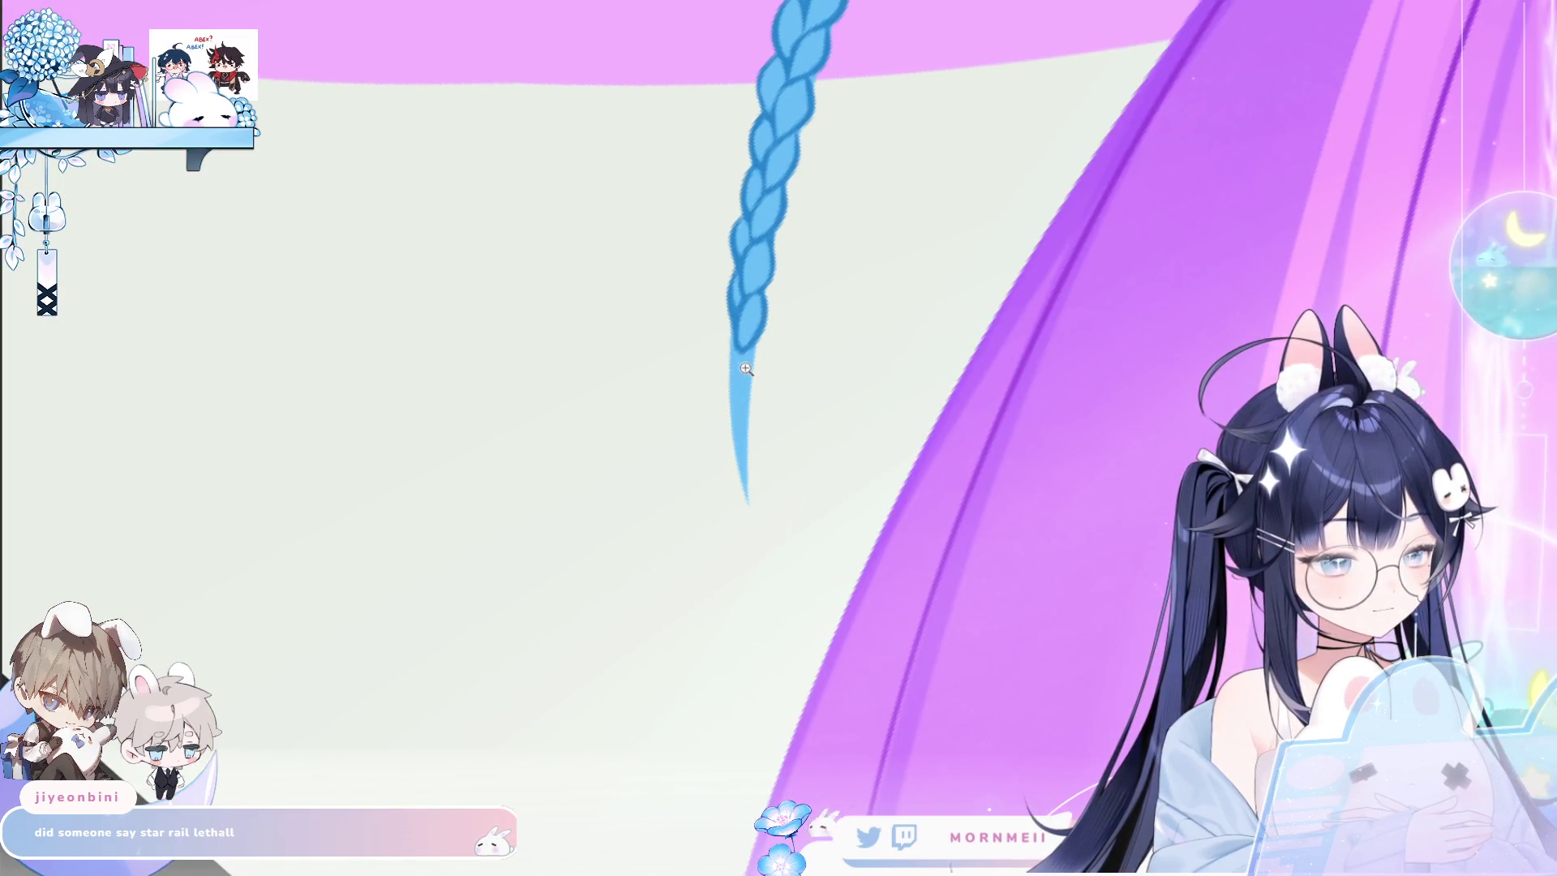
key("ctrl+z")
key("ctrl+z")
key("ctrl+z")
key("ctrl+y")
key("ctrl+z")
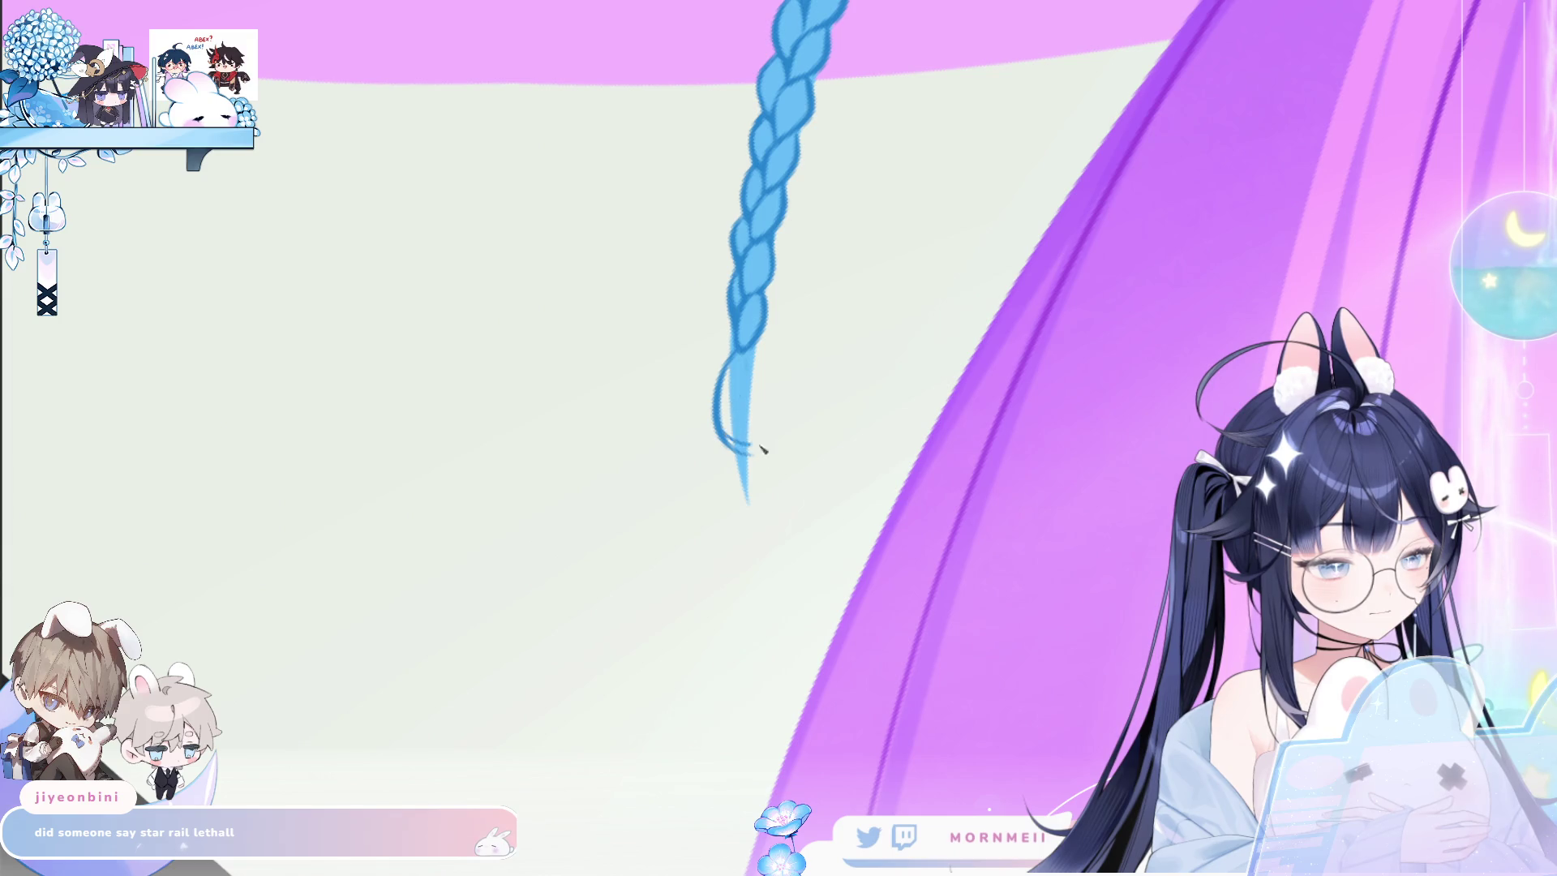
Redraw a single curl sweeping further right off the braid tip.
mouse_move(746, 360)
left_mouse_down()
mouse_move(774, 424)
mouse_move(772, 394)
left_mouse_up()
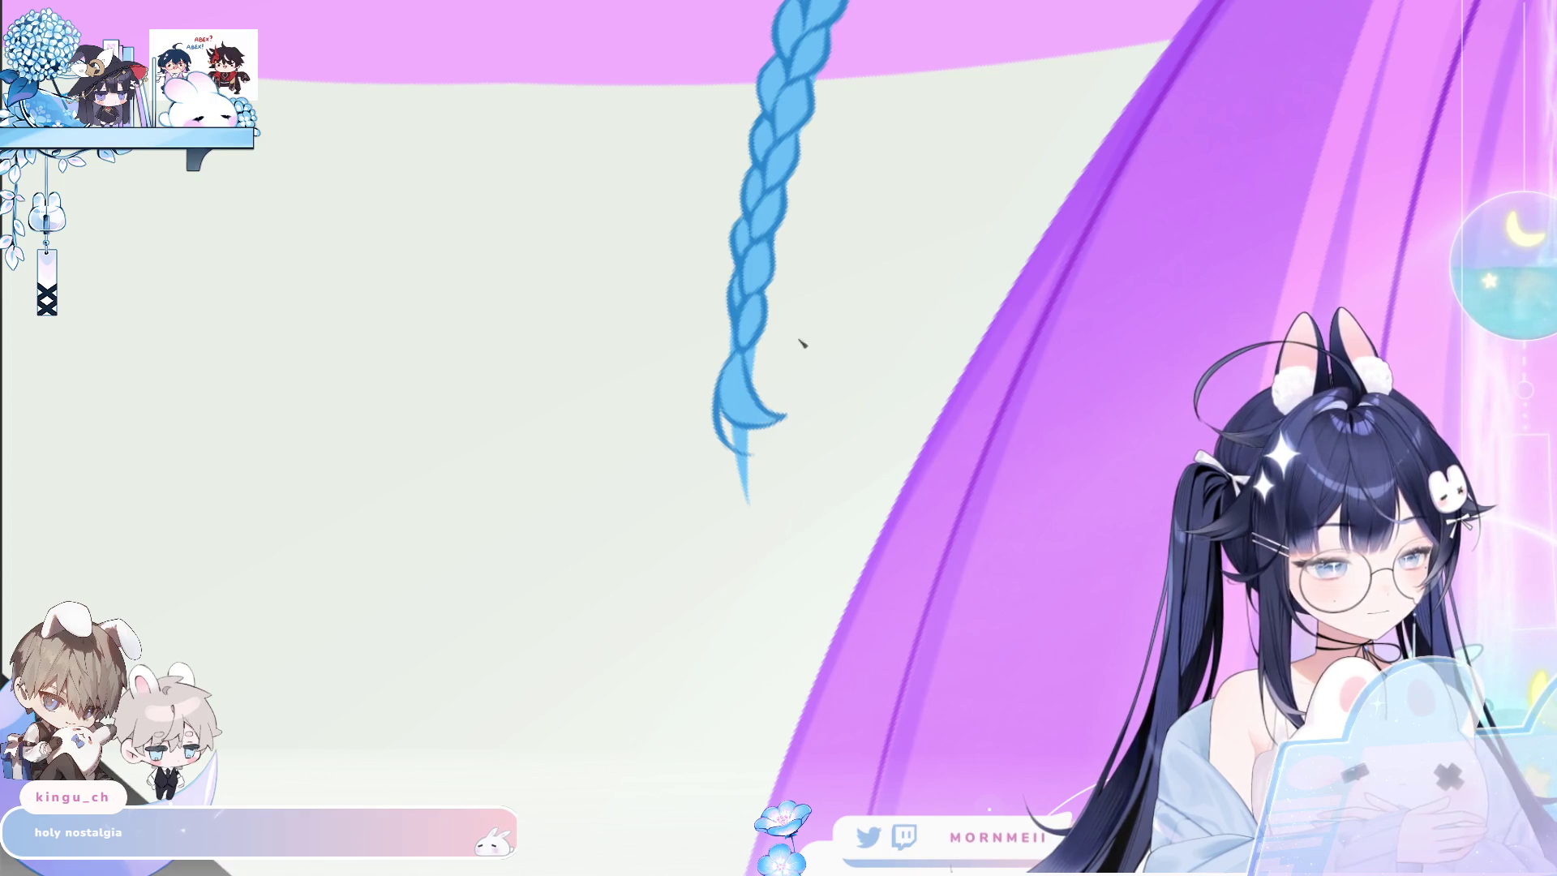
key("ctrl+0")
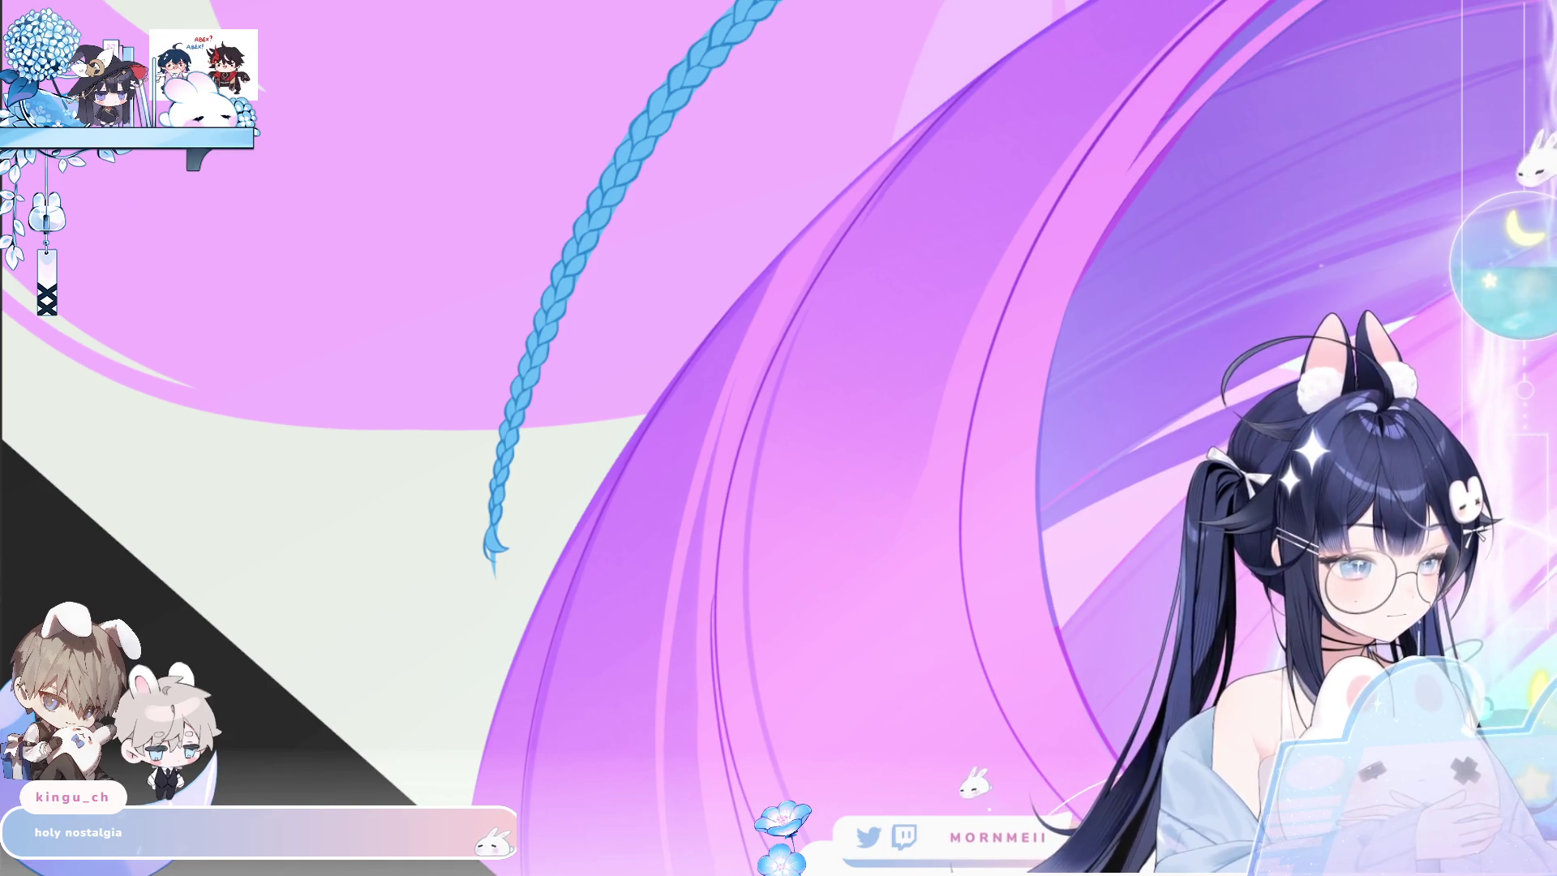
left_click(1104, 284)
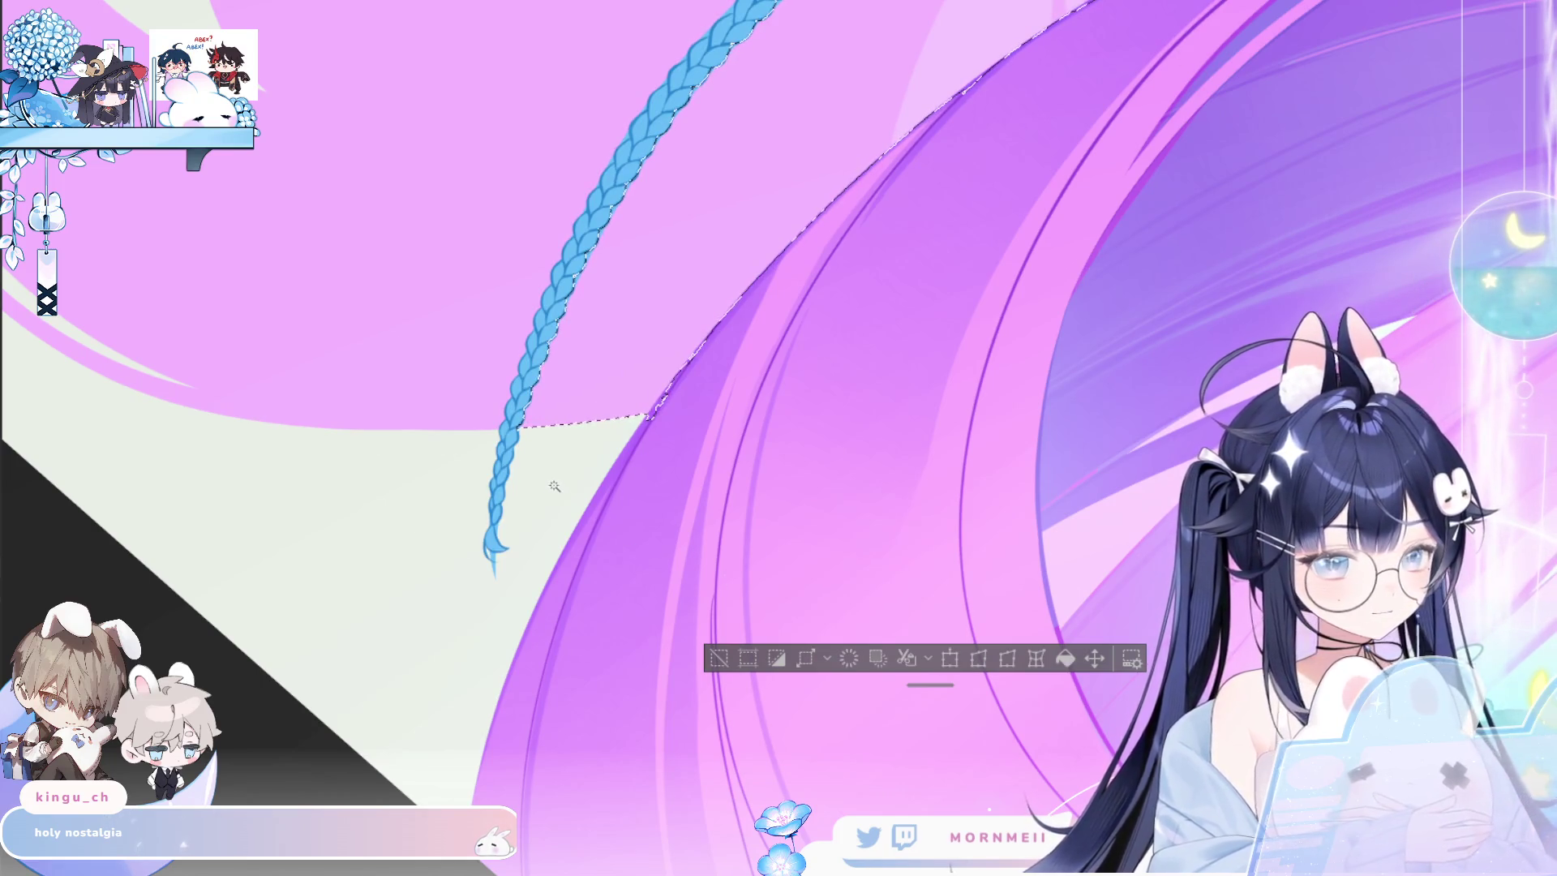
Restore the braid selection after it was briefly cleared.
left_click(718, 658)
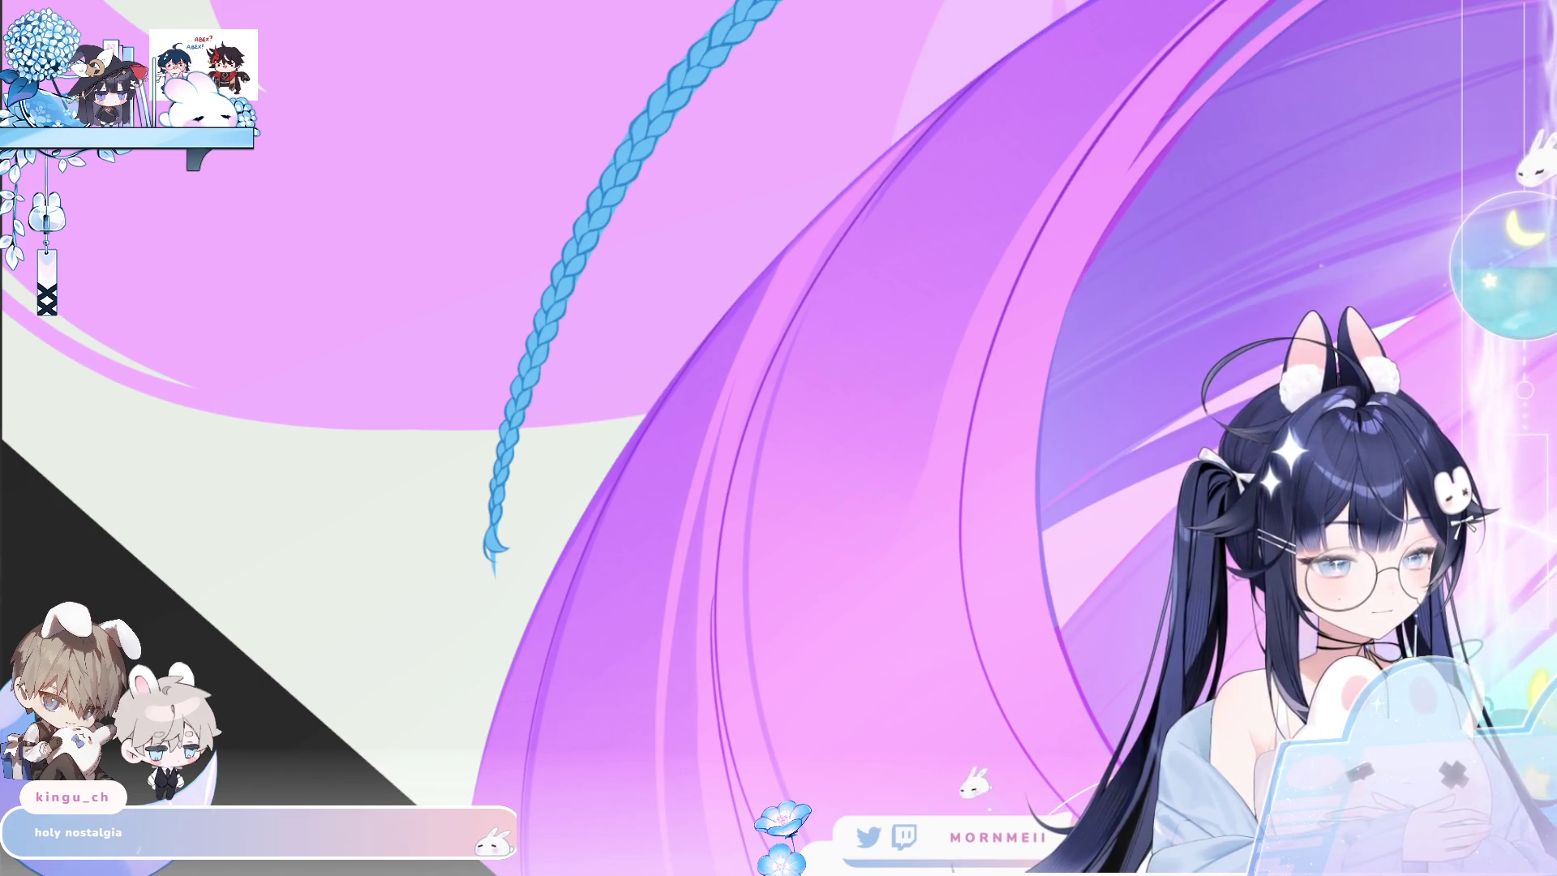
key("ctrl+z")
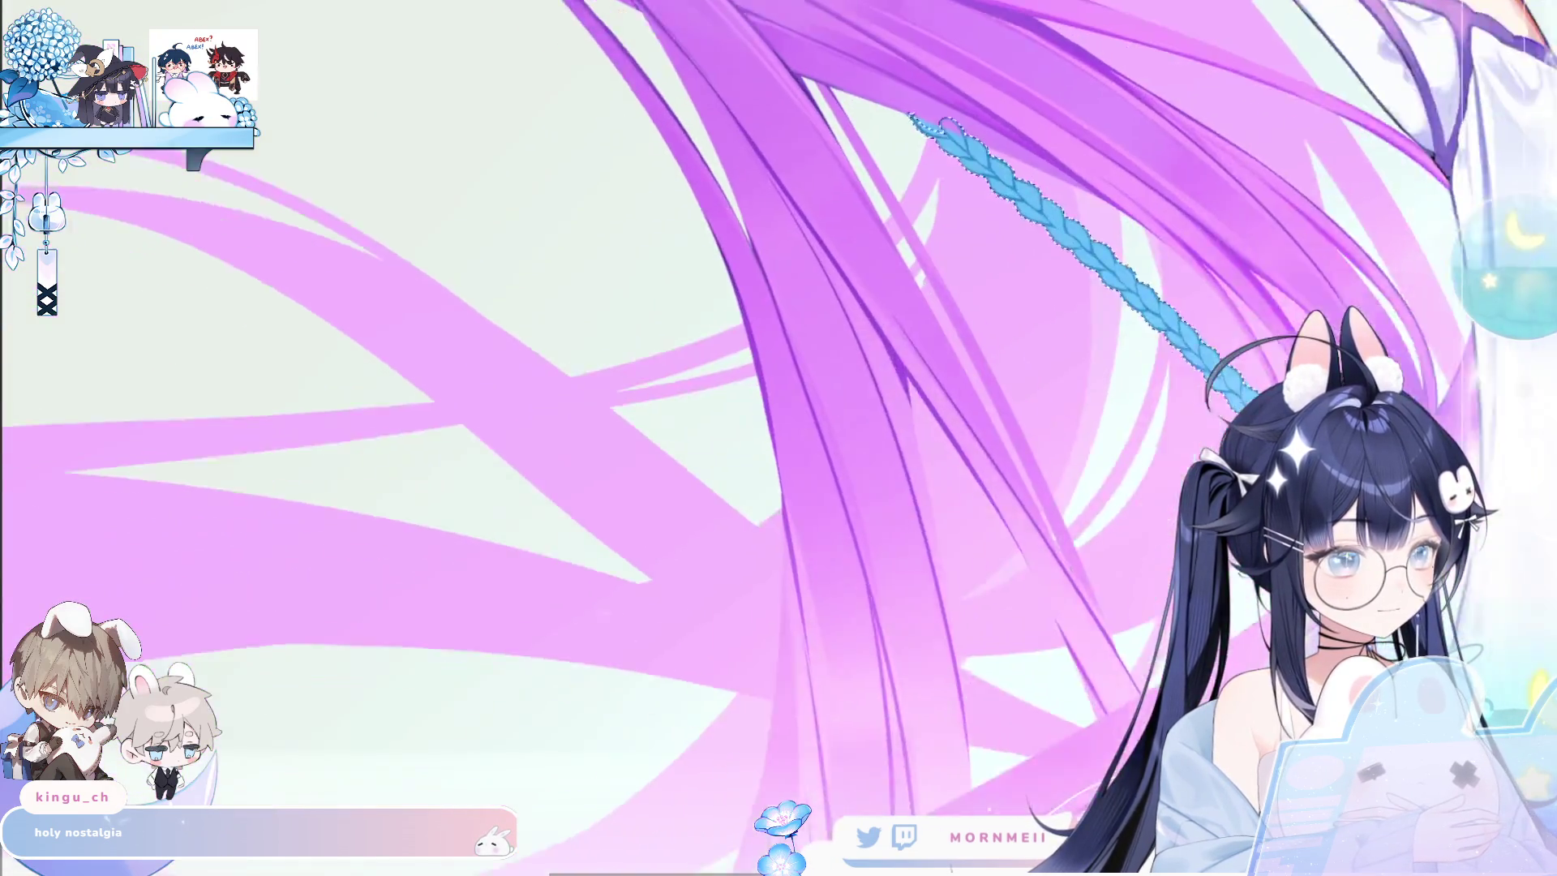
scroll(696, 191, "up", 5)
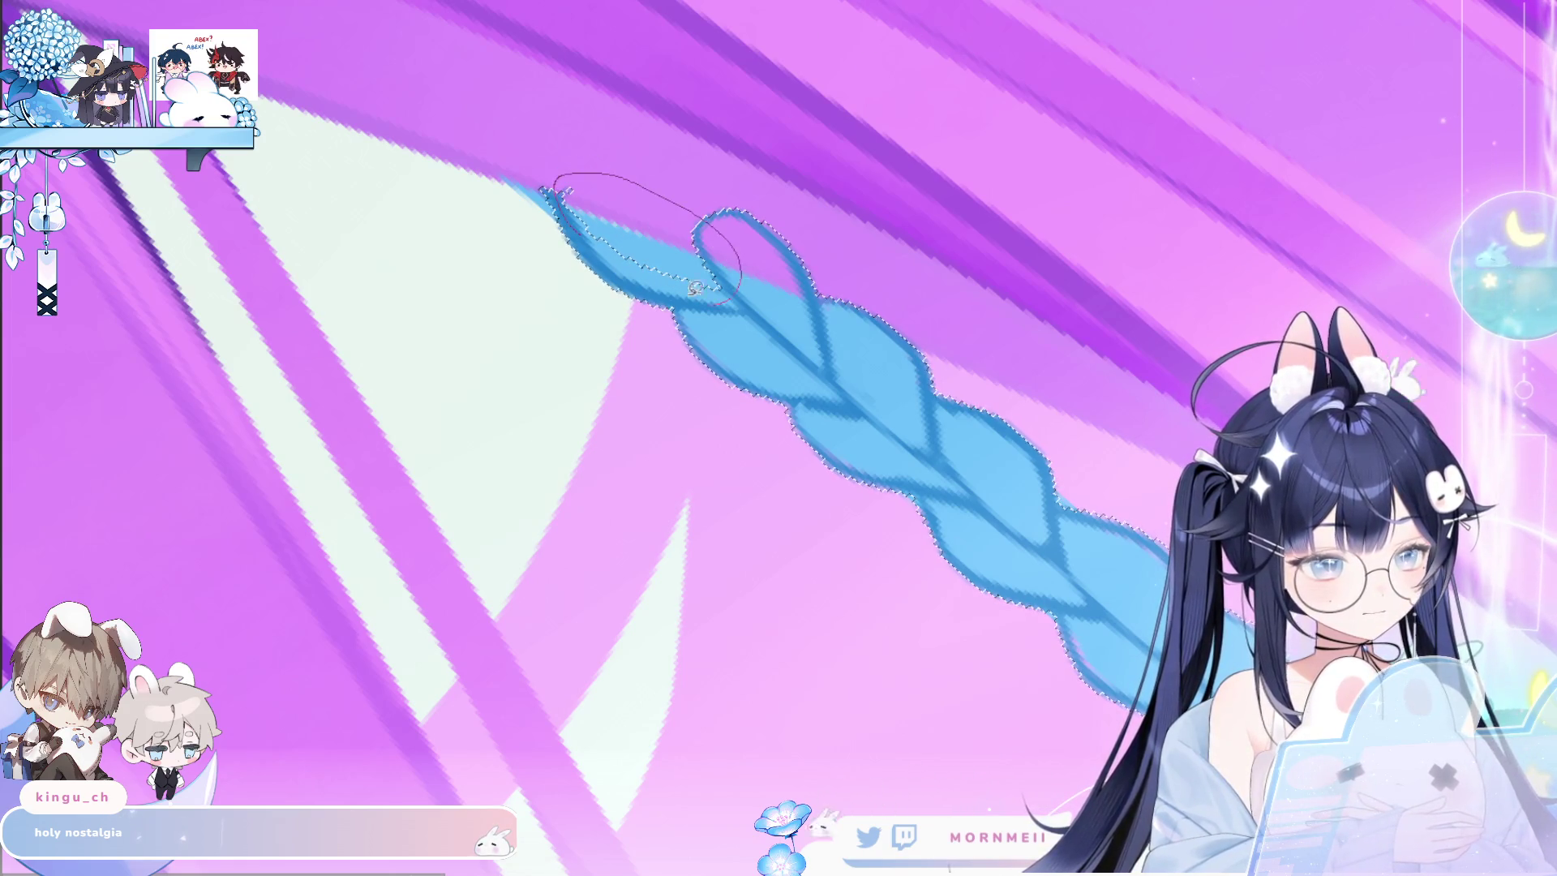
scroll(996, 388, "down", 5)
scroll(996, 388, "up", 1)
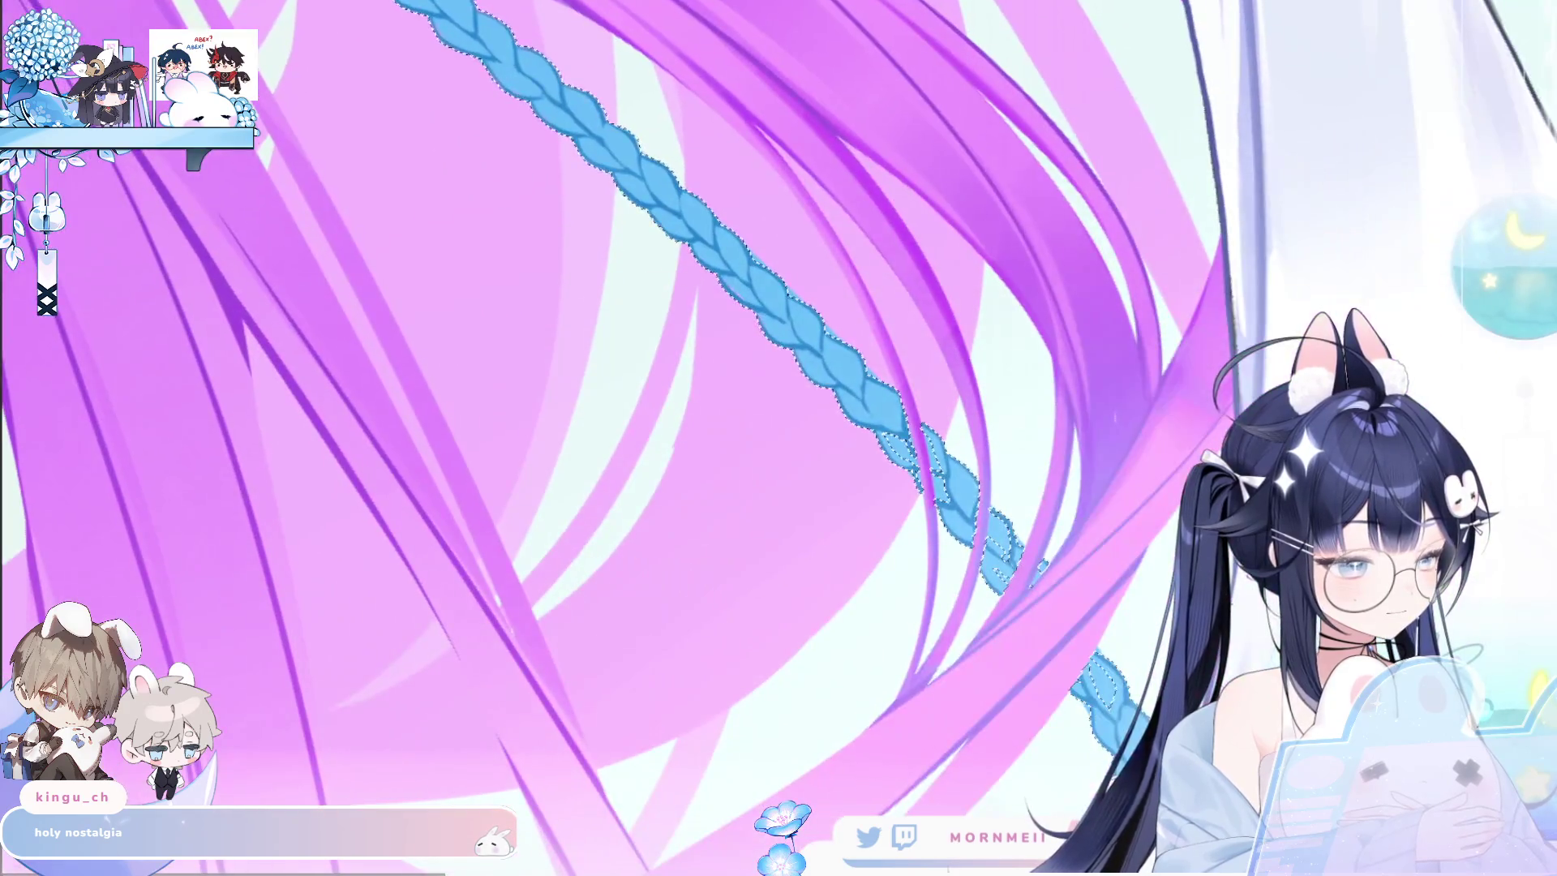
scroll(995, 388, "up", 1)
scroll(996, 388, "up", 1)
scroll(996, 388, "up", 1)
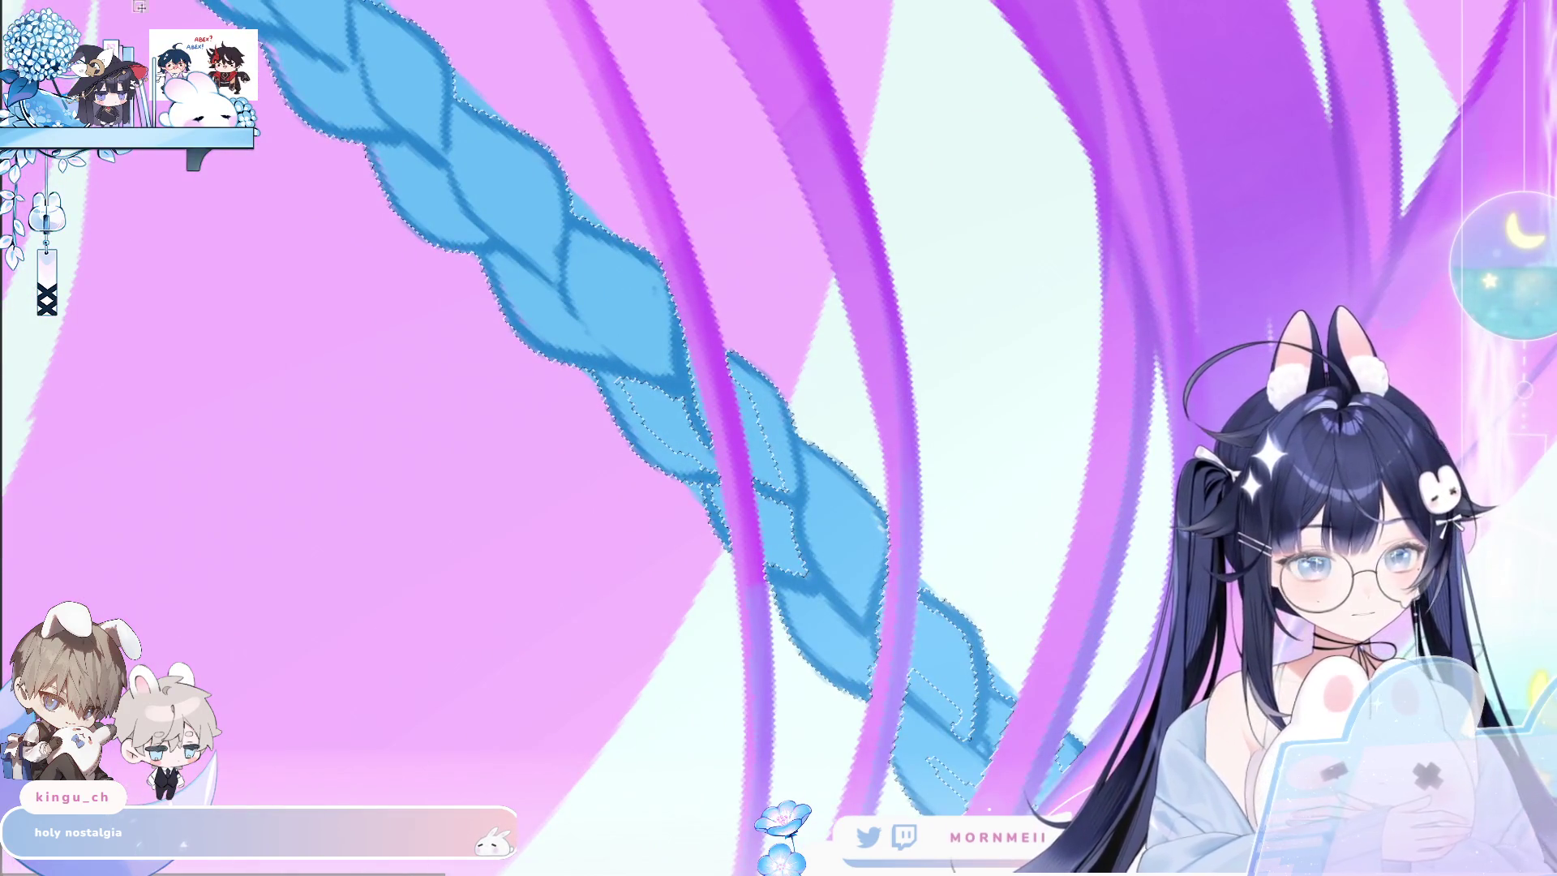
Lasso around the braid section lying under a hair strand to refine the selection.
left_click_drag(610, 371, 629, 394)
mouse_move(736, 475)
left_mouse_down()
mouse_move(706, 310)
mouse_move(715, 495)
mouse_move(708, 394)
left_mouse_up()
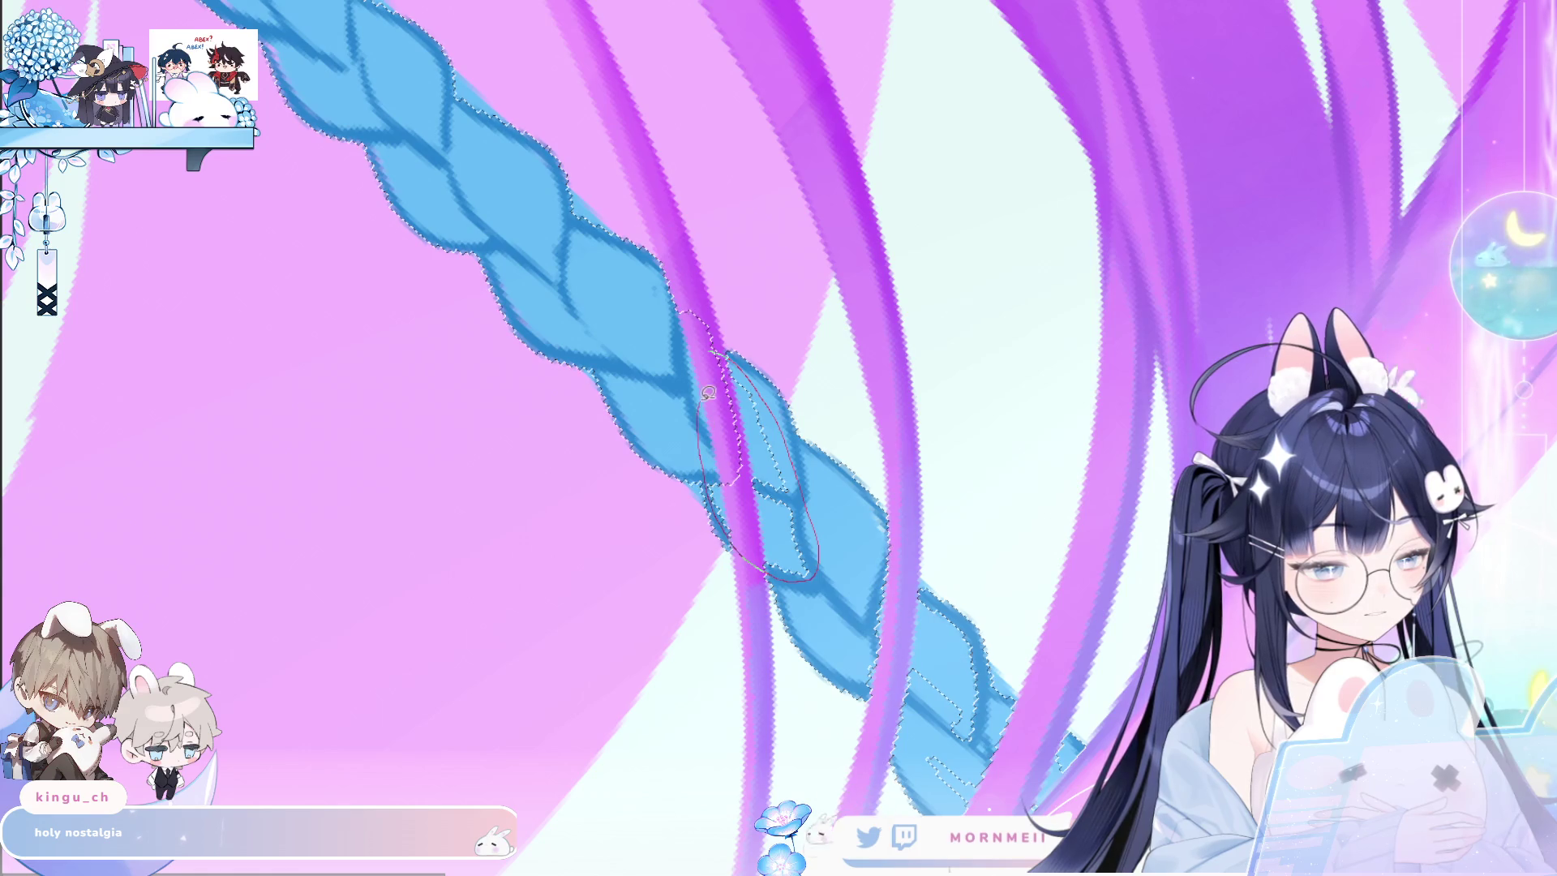
left_click_drag(1015, 534, 766, 492)
mouse_move(622, 347)
left_mouse_down()
mouse_move(618, 459)
mouse_move(617, 432)
left_mouse_up()
left_click_drag(638, 498, 680, 574)
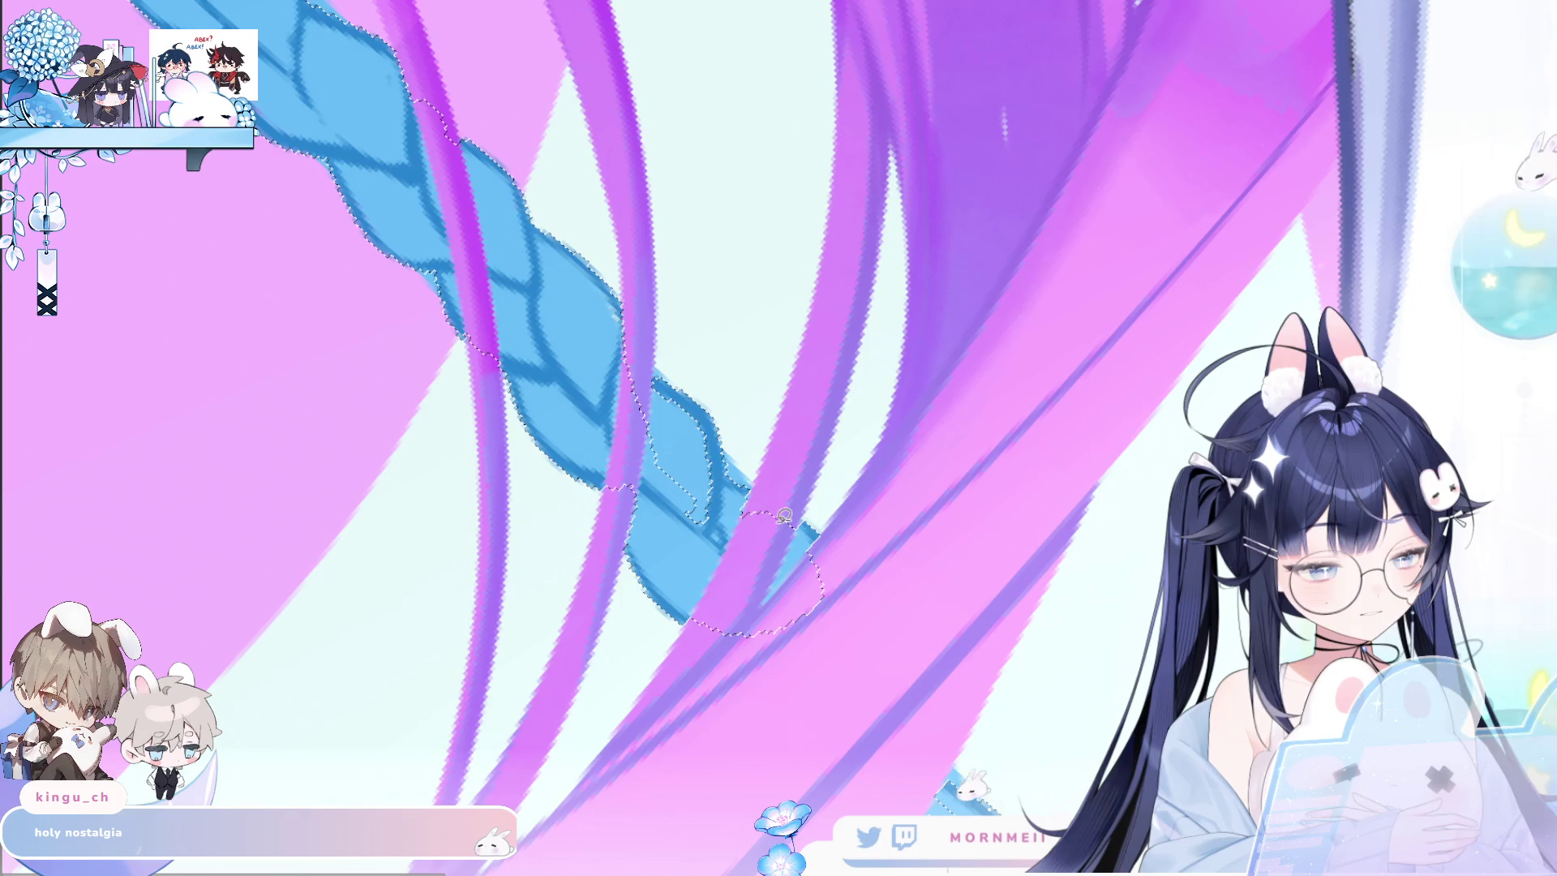
mouse_move(719, 497)
left_mouse_down()
mouse_move(705, 414)
mouse_move(626, 358)
left_mouse_up()
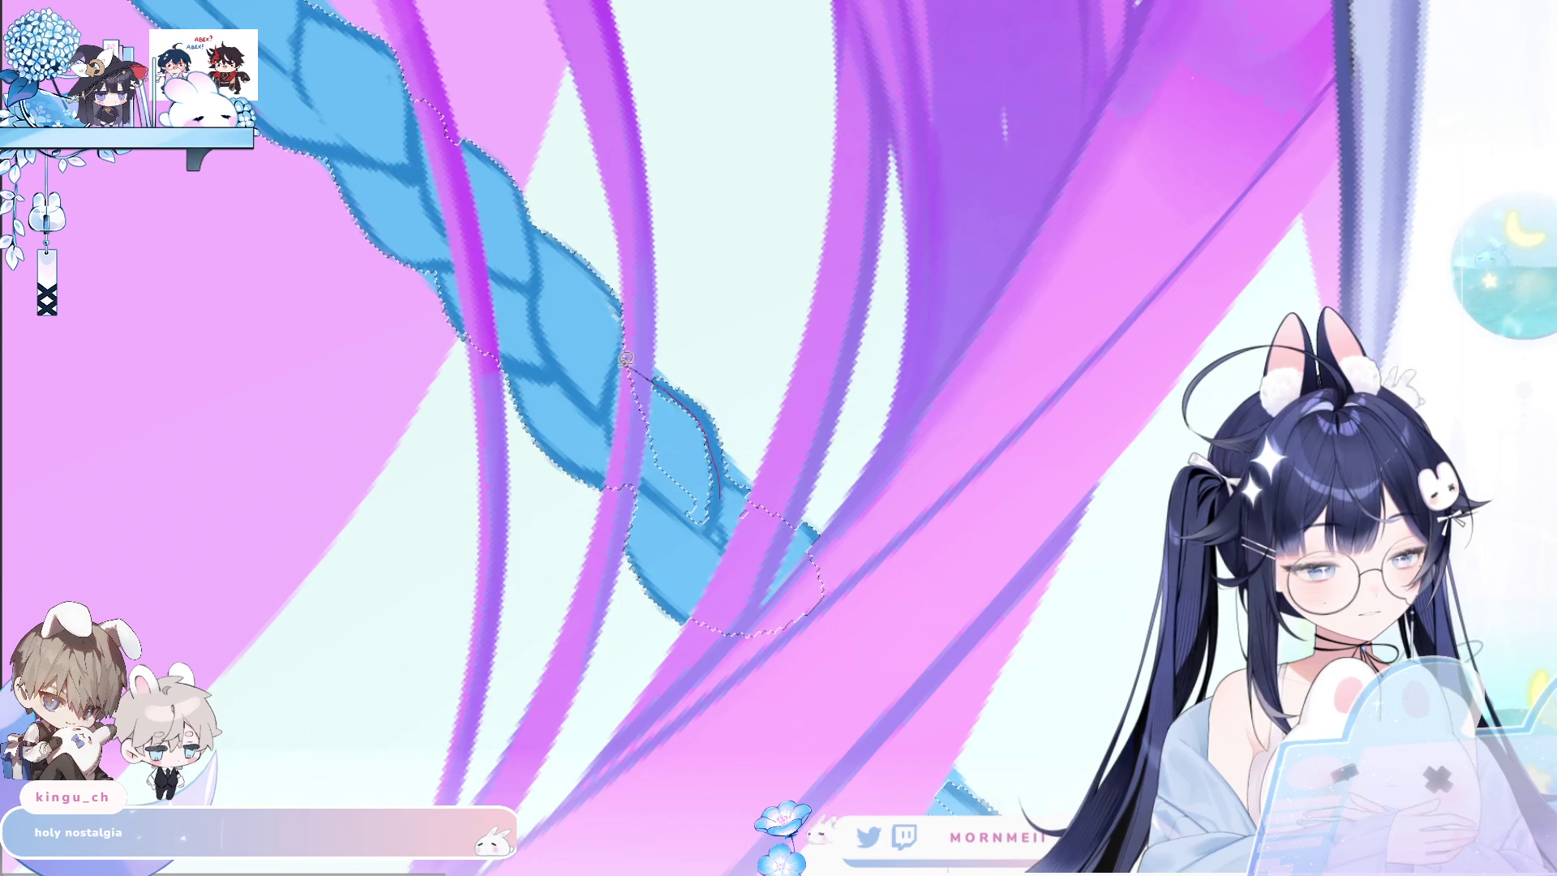
Outline the next braid section near the top into the selection.
mouse_move(788, 420)
left_mouse_down()
mouse_move(763, 274)
mouse_move(739, 266)
left_mouse_up()
left_click_drag(611, 191, 550, 268)
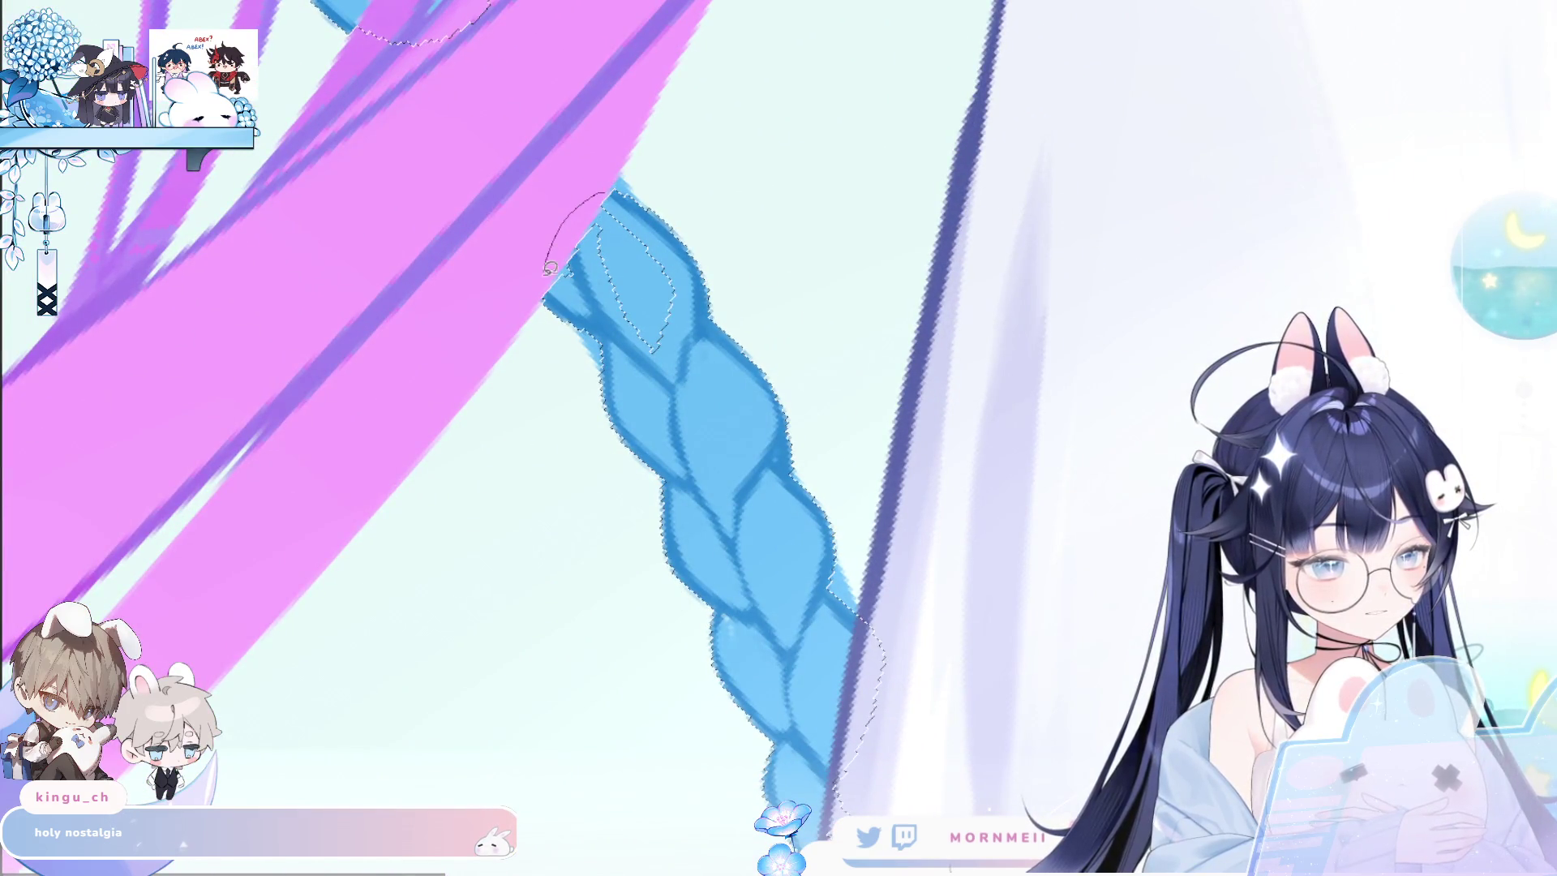
left_click_drag(693, 288, 615, 194)
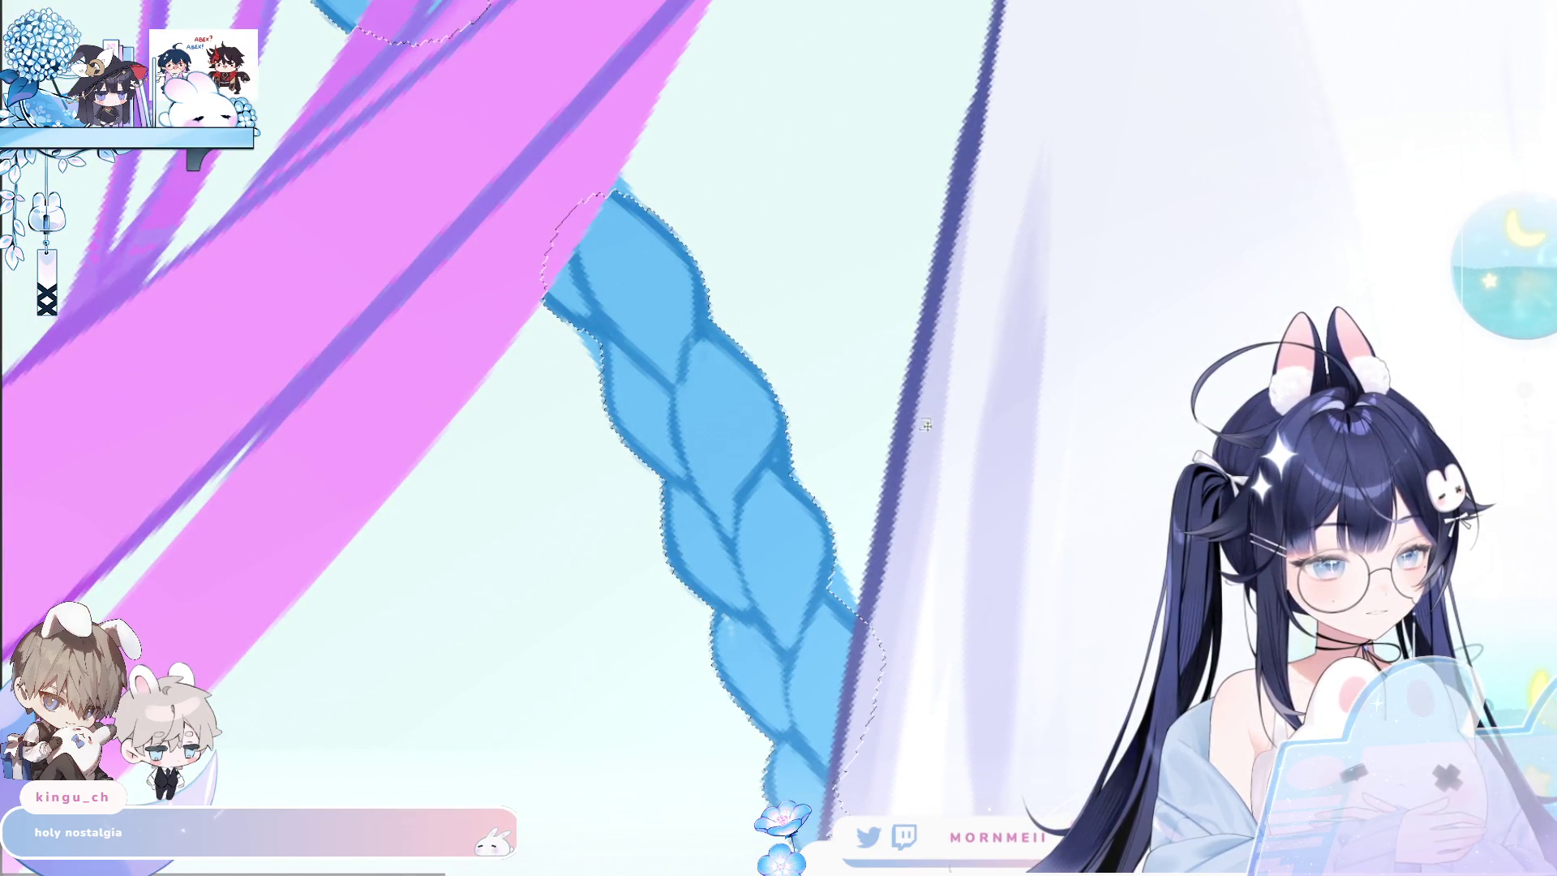
left_click_drag(906, 669, 764, 361)
scroll(751, 471, "down", 2)
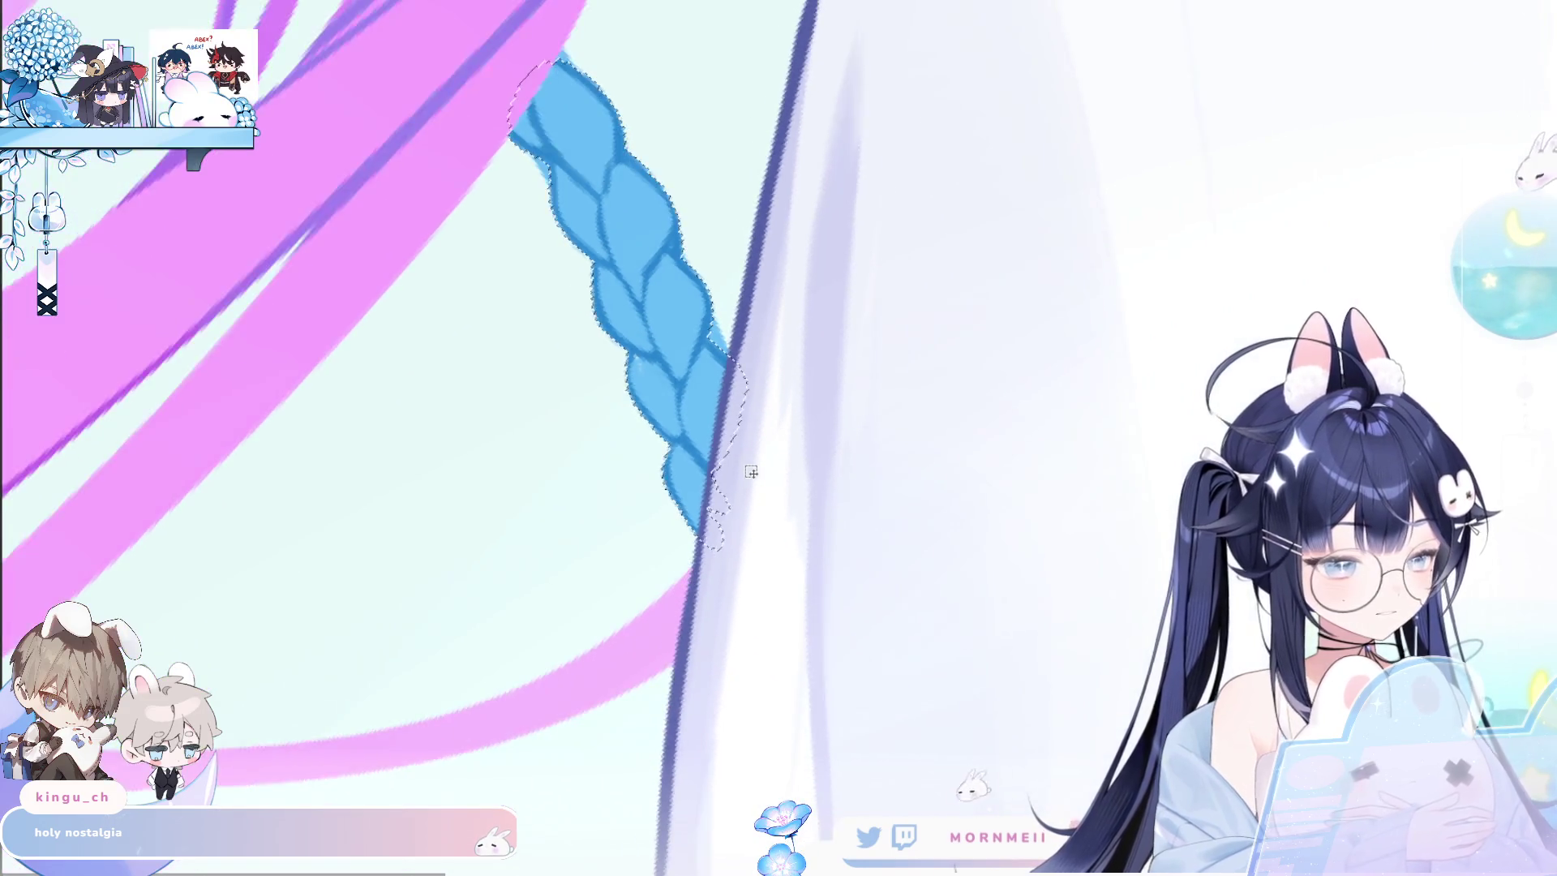
Lasso a braid section near its lower end into the selection.
scroll(741, 579, "down", 2)
scroll(733, 689, "down", 2)
scroll(733, 688, "up", 2)
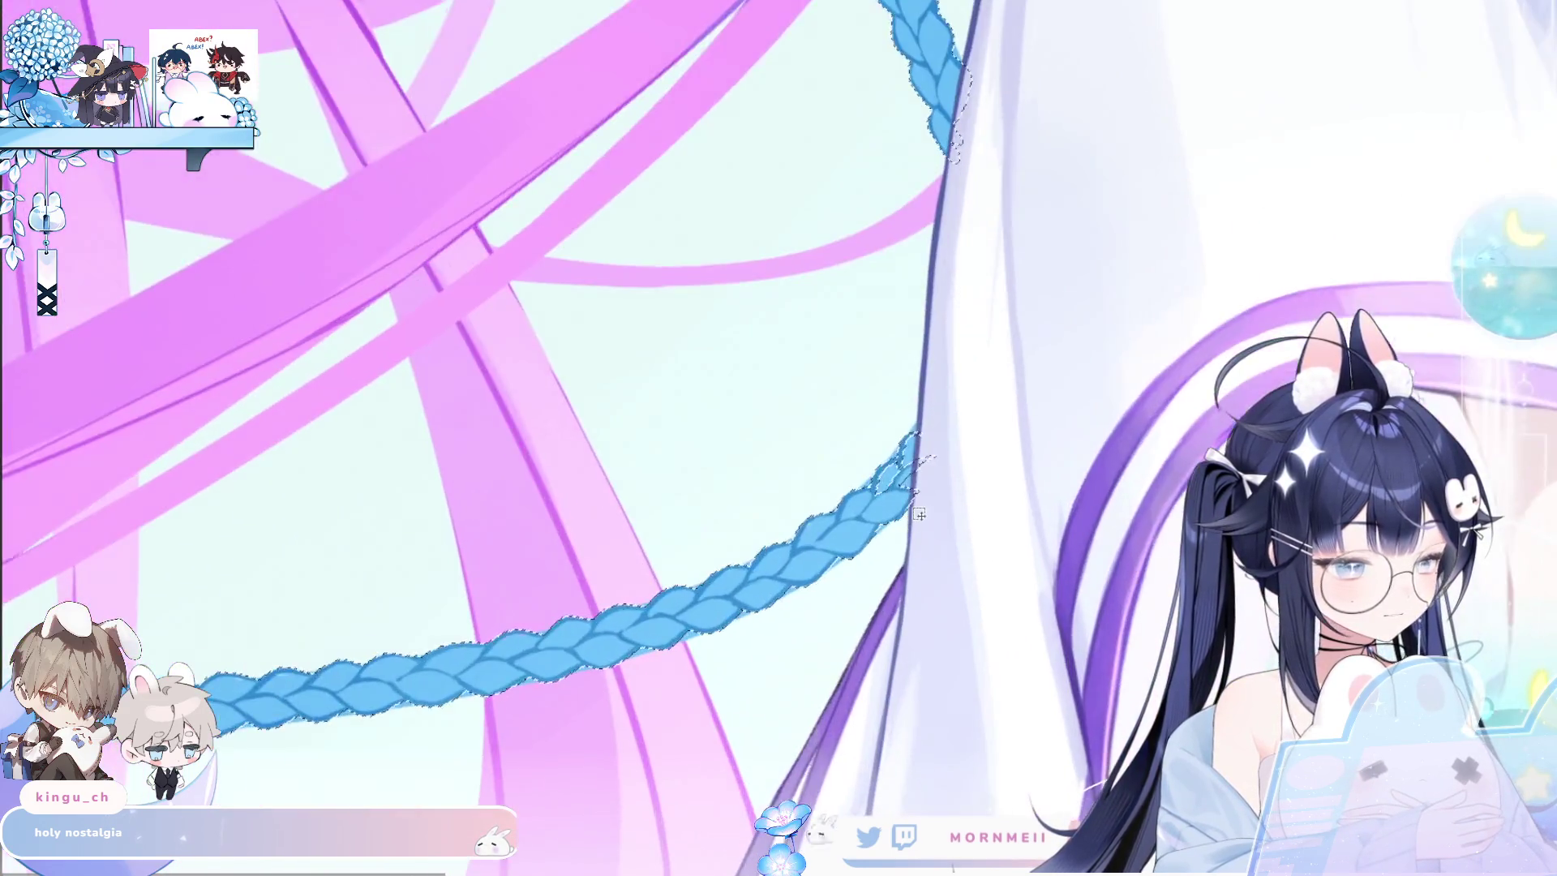
scroll(771, 600, "up", 2)
left_click_drag(835, 554, 790, 556)
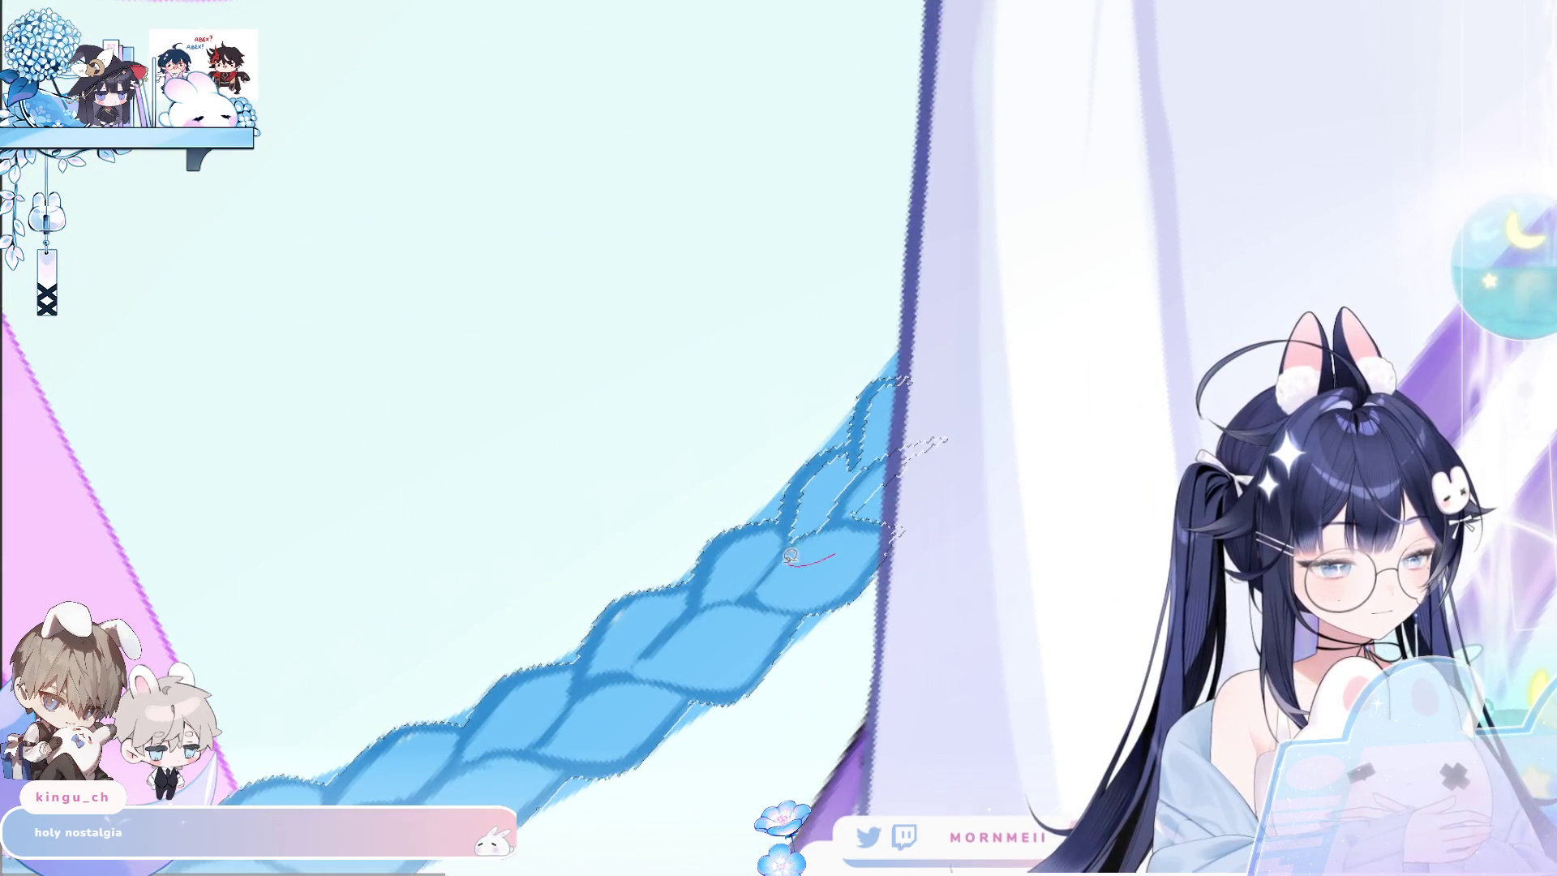
mouse_move(806, 475)
left_mouse_down()
mouse_move(865, 419)
mouse_move(1007, 505)
left_mouse_up()
left_click_drag(904, 523, 900, 379)
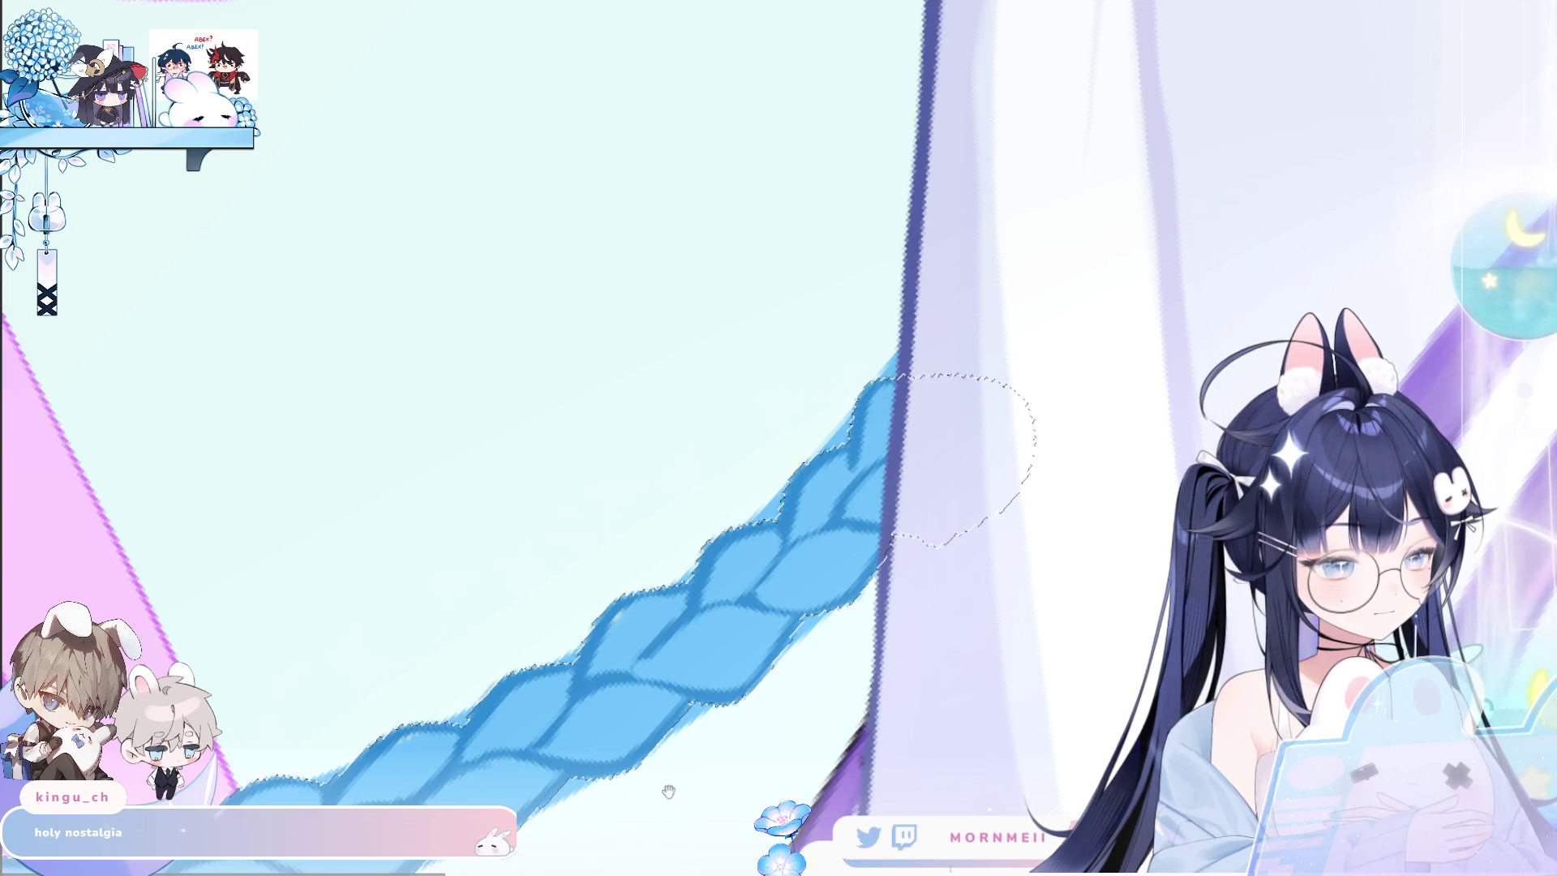
With the braid rotated horizontal, loop around its left end where hair crosses.
left_click_drag(1001, 414, 975, 518)
scroll(491, 286, "down", 3)
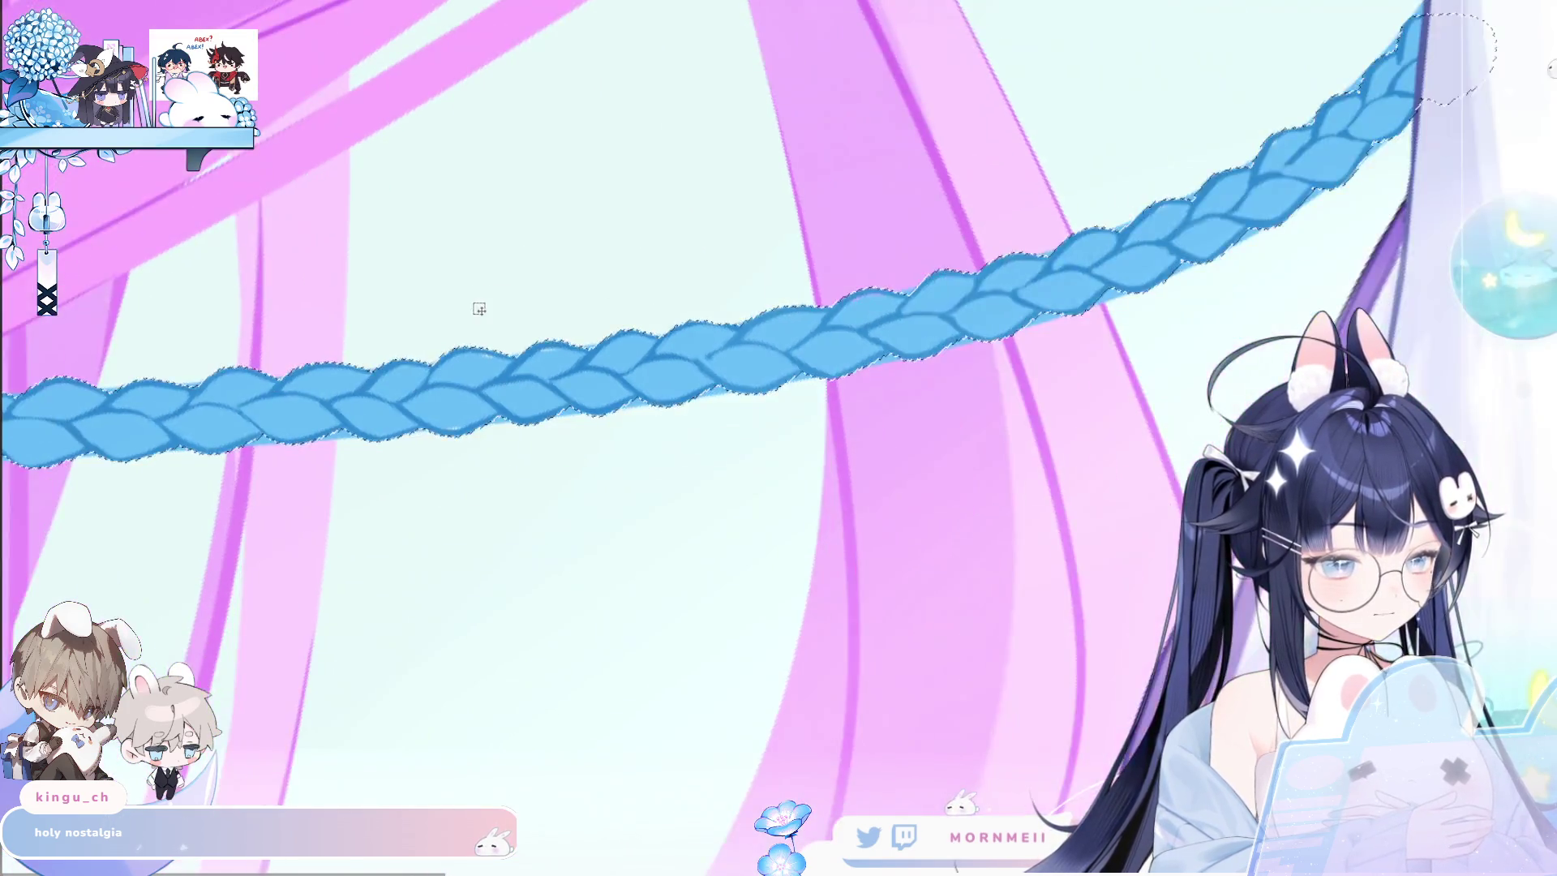
scroll(457, 322, "up", 2)
mouse_move(457, 322)
left_mouse_down()
mouse_move(763, 395)
mouse_move(652, 347)
left_mouse_up()
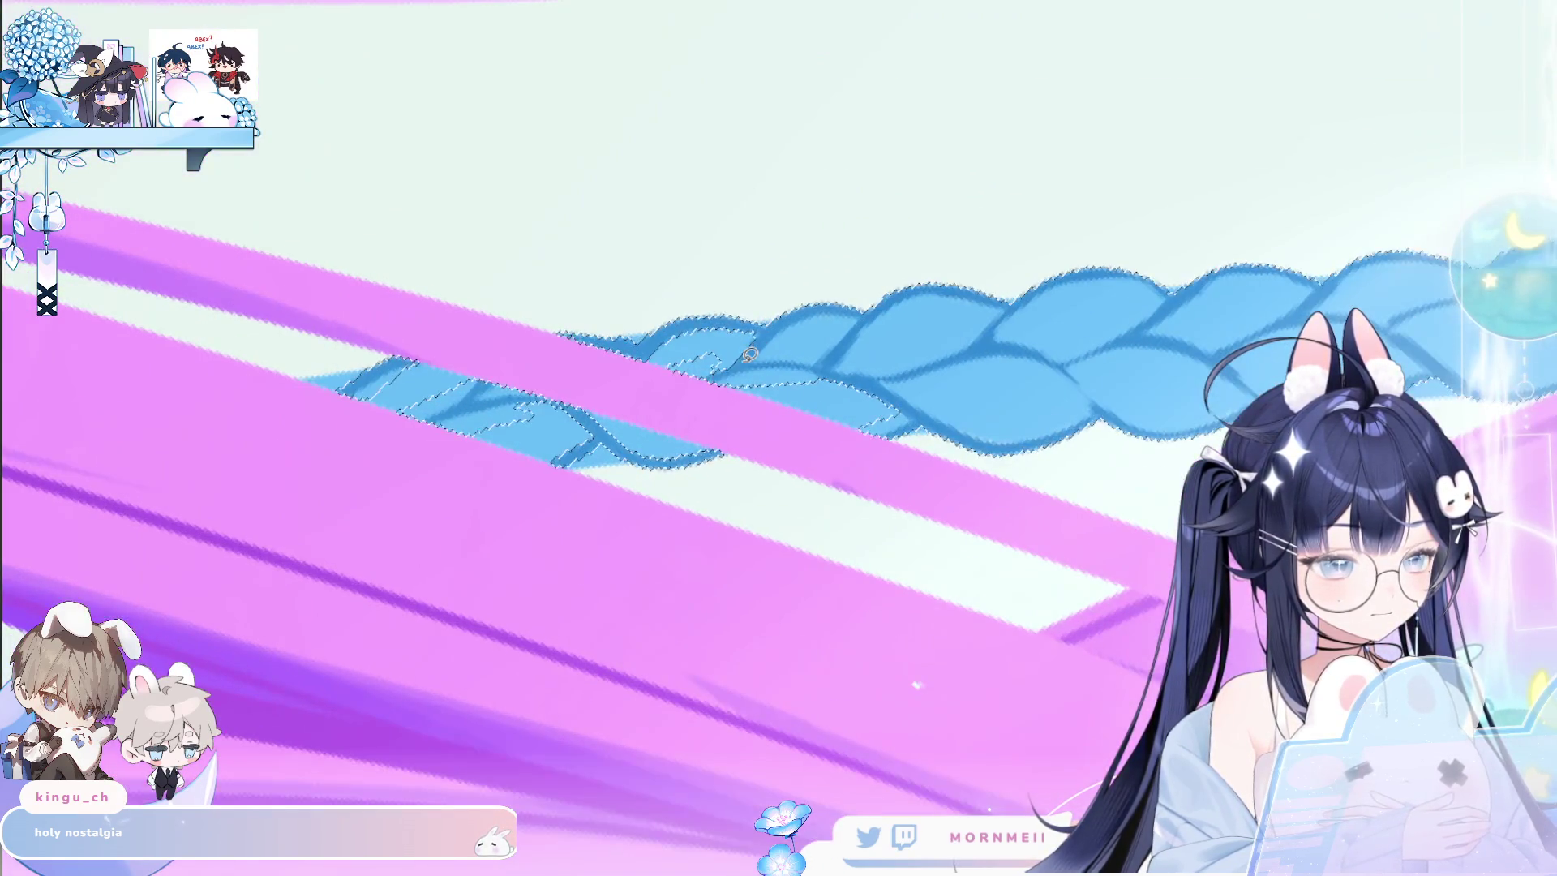
left_click_drag(928, 376, 893, 420)
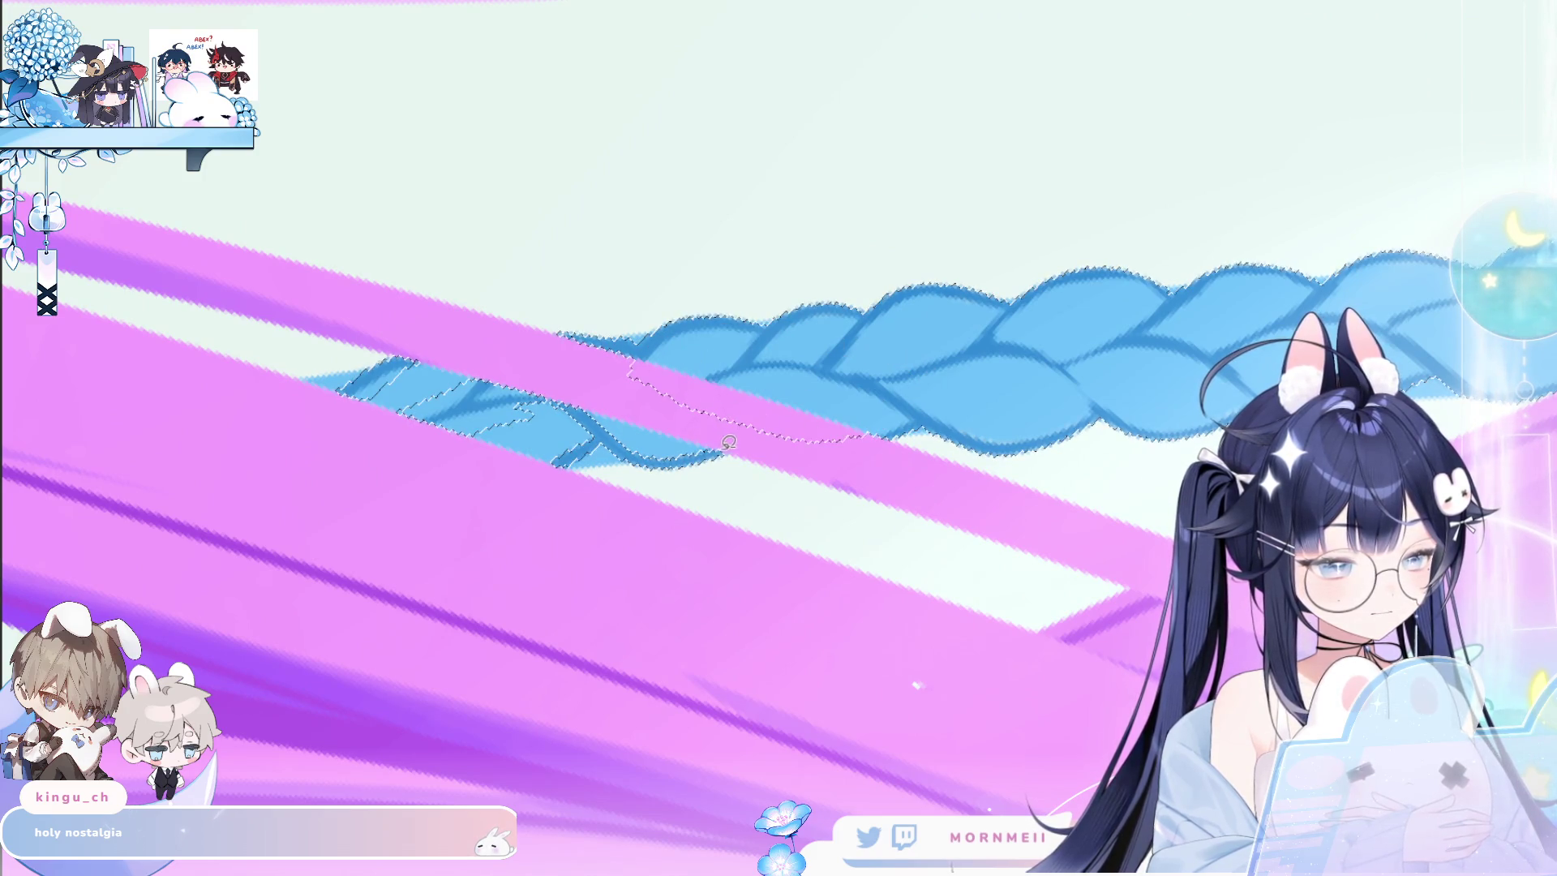
left_click_drag(587, 440, 565, 361)
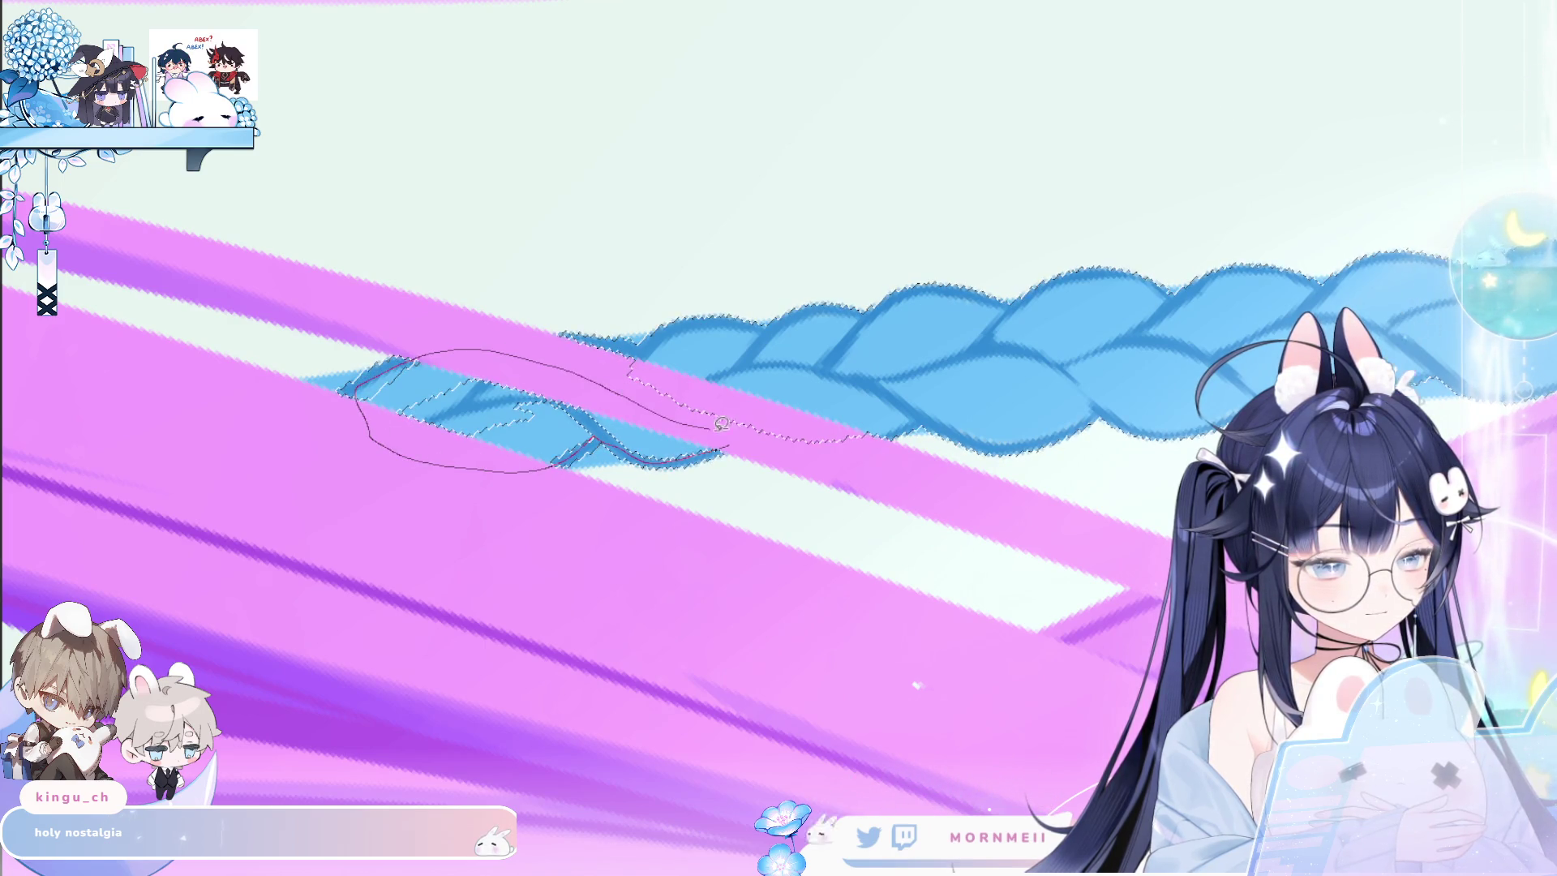
Outline the braid section crossing behind another hair strand into the selection.
mouse_move(514, 132)
left_mouse_down()
mouse_move(598, 192)
mouse_move(978, 330)
left_mouse_up()
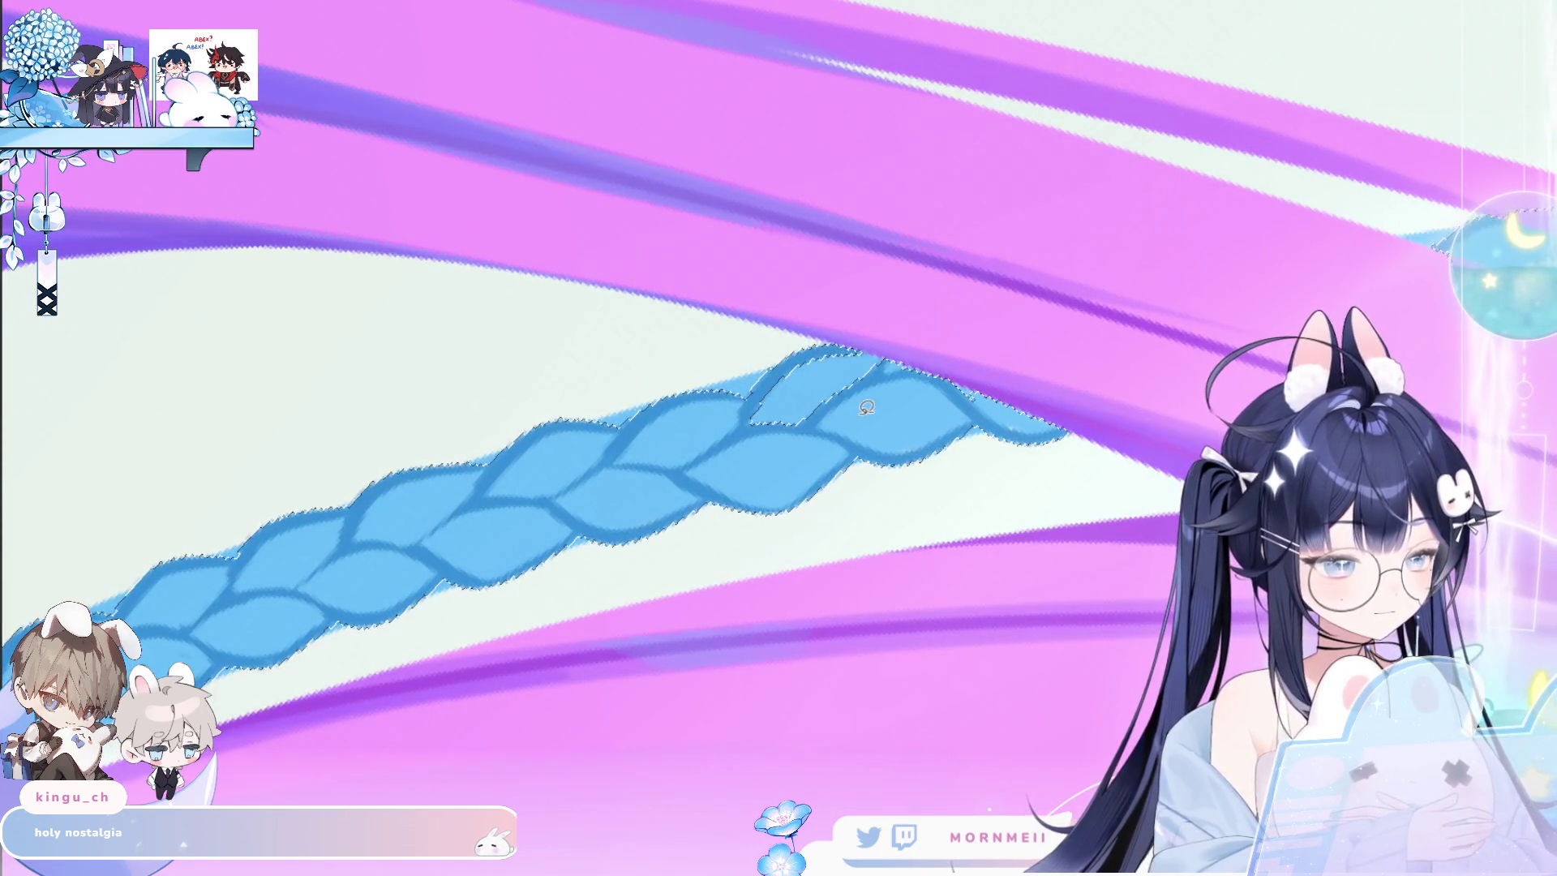
mouse_move(861, 416)
left_mouse_down()
mouse_move(760, 427)
mouse_move(825, 349)
left_mouse_up()
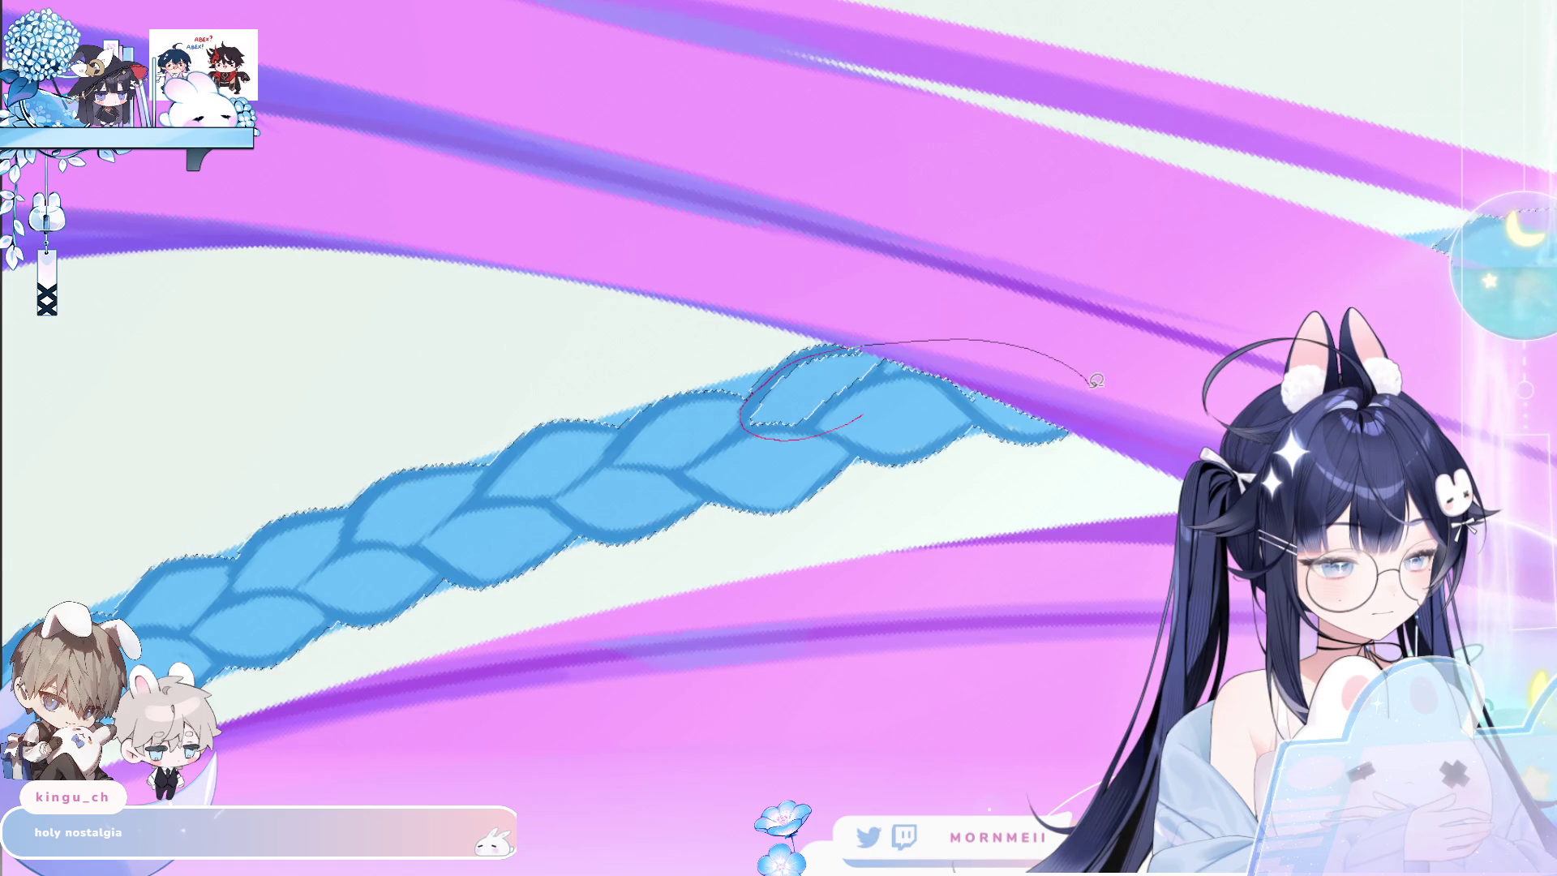
left_click_drag(1073, 415, 892, 414)
mouse_move(931, 320)
left_mouse_down()
mouse_move(916, 265)
mouse_move(630, 434)
mouse_move(611, 465)
left_mouse_up()
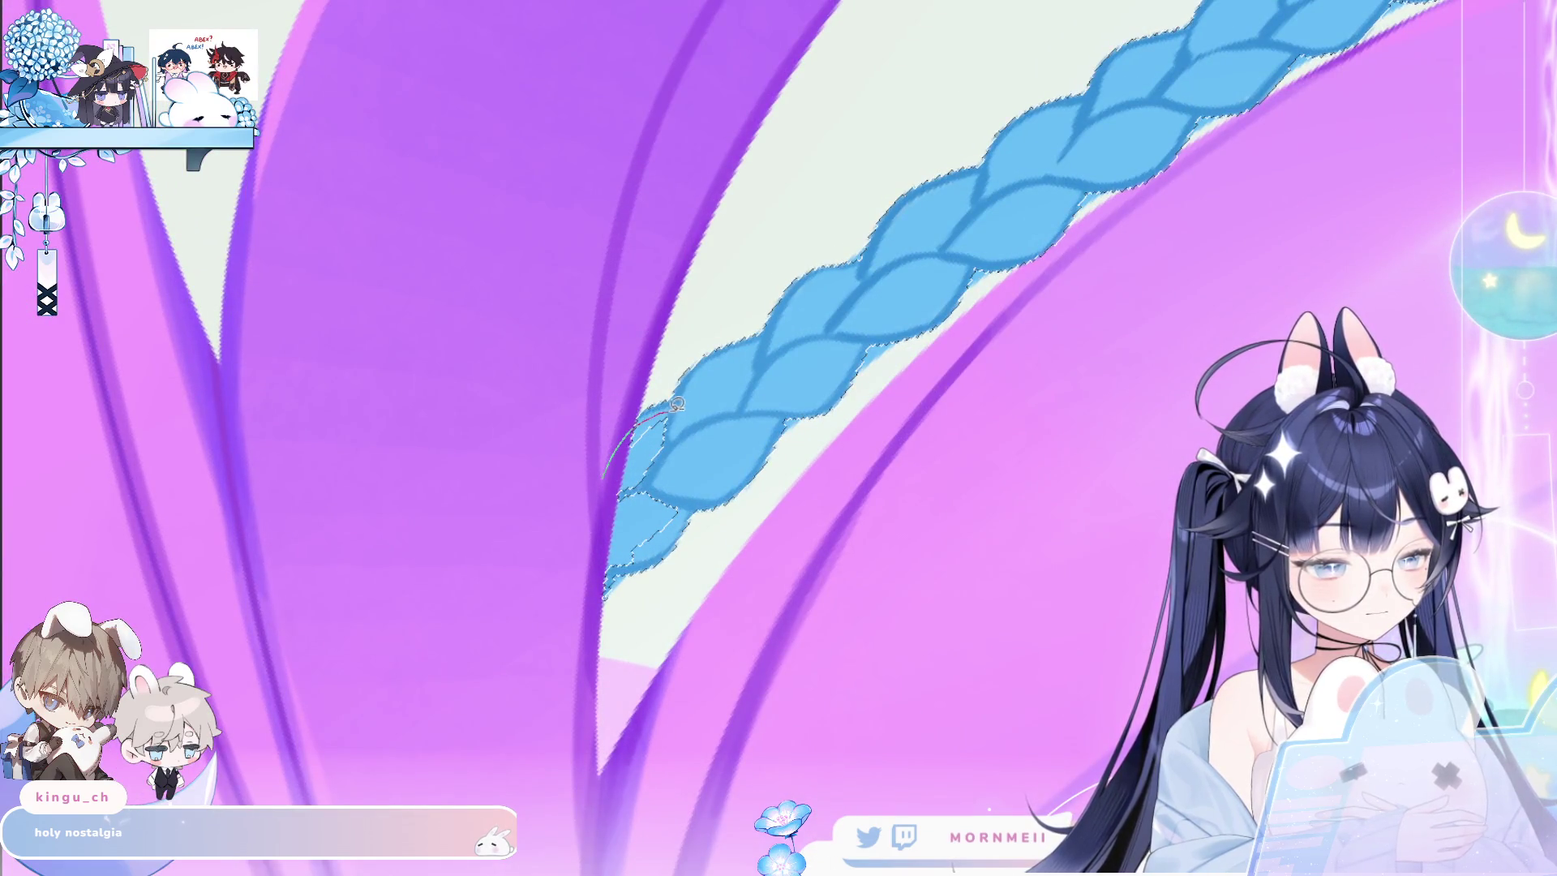
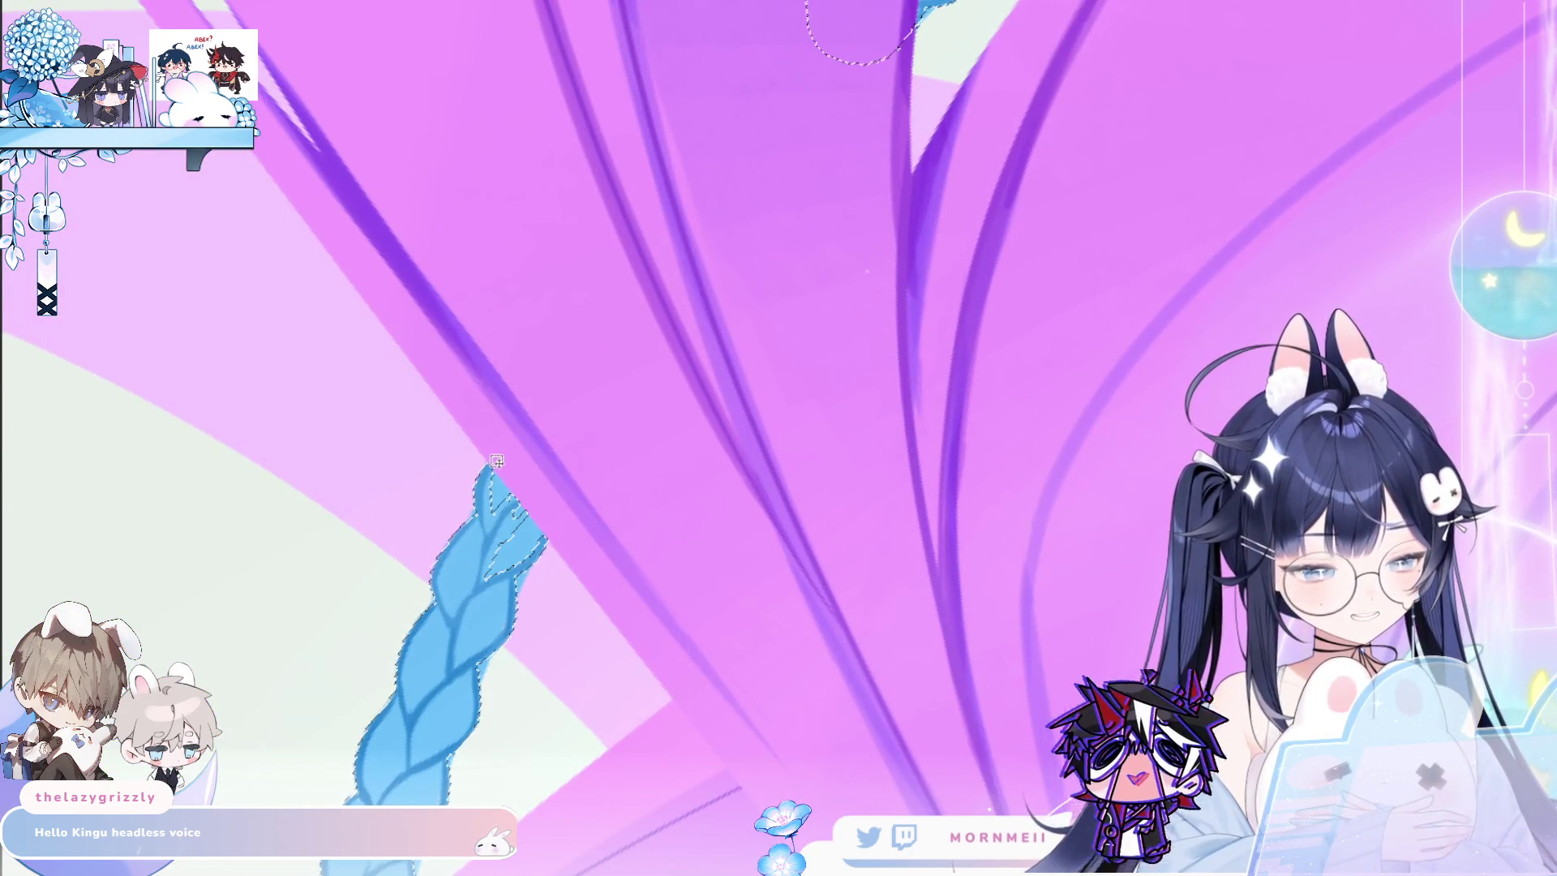
Drag a lasso line downward from the light-blue braid's top tip to start the selection.
mouse_move(492, 462)
left_mouse_down()
mouse_move(482, 577)
mouse_move(550, 409)
left_mouse_up()
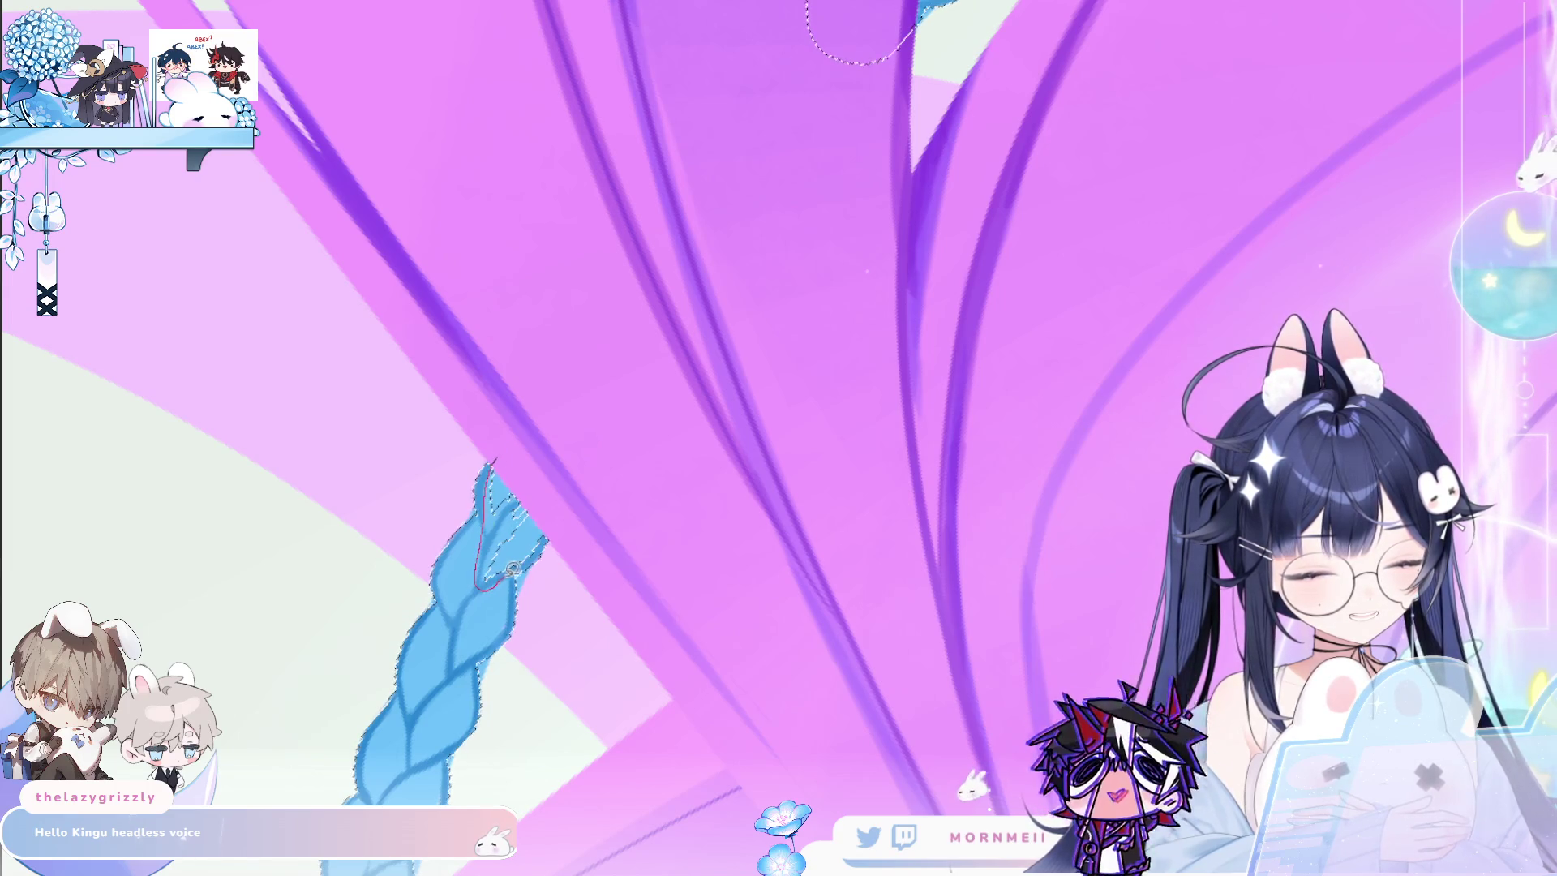